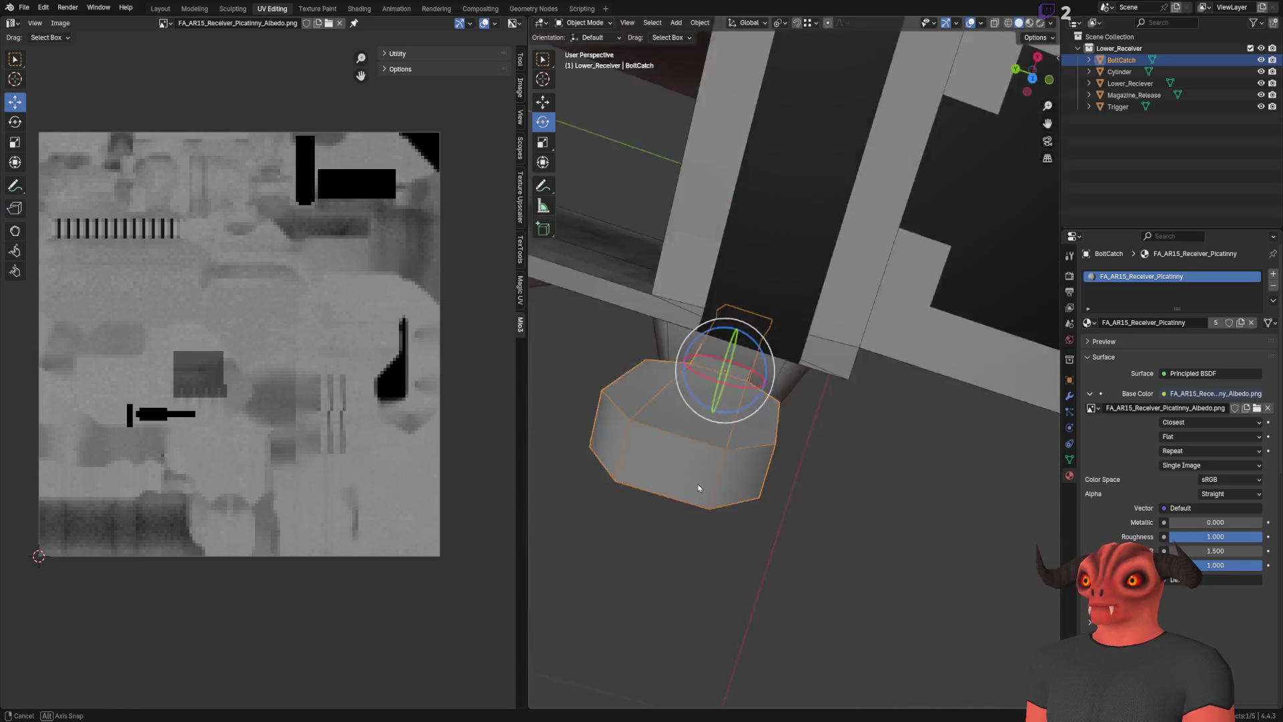
Rename the leftover Cylinder object to Details
left_click(789, 192)
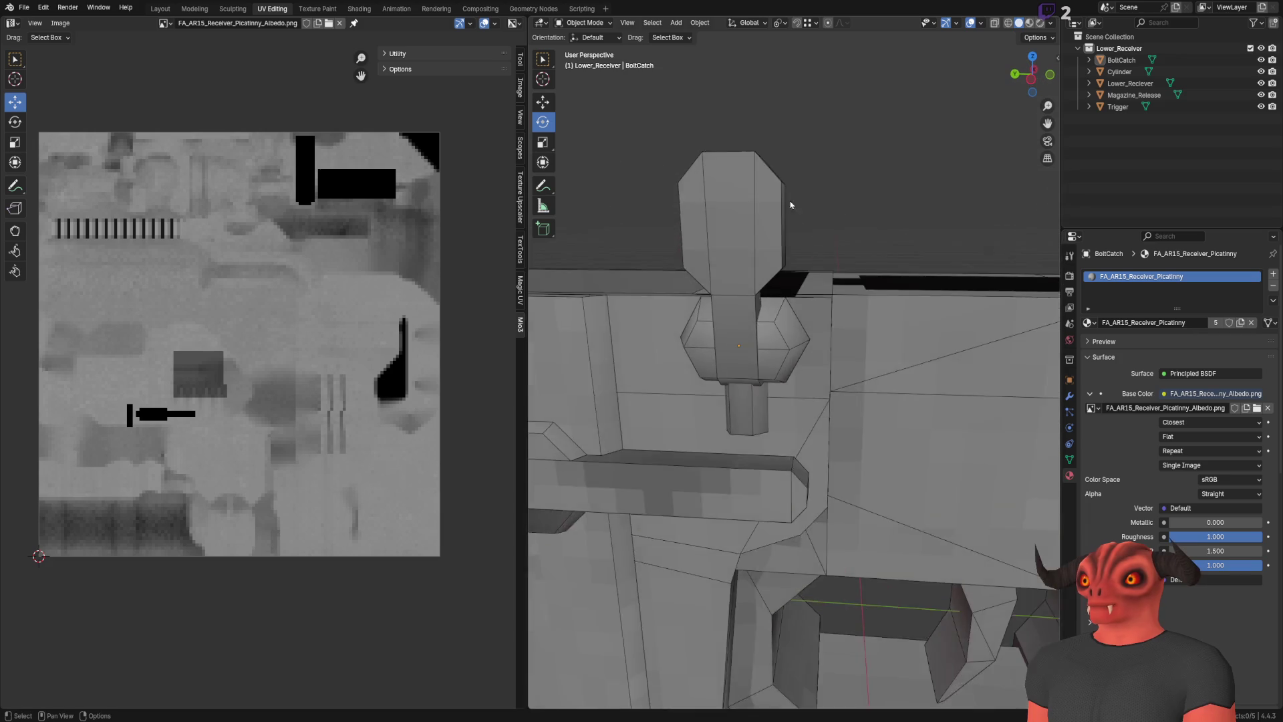
scroll(789, 192, "down", 3)
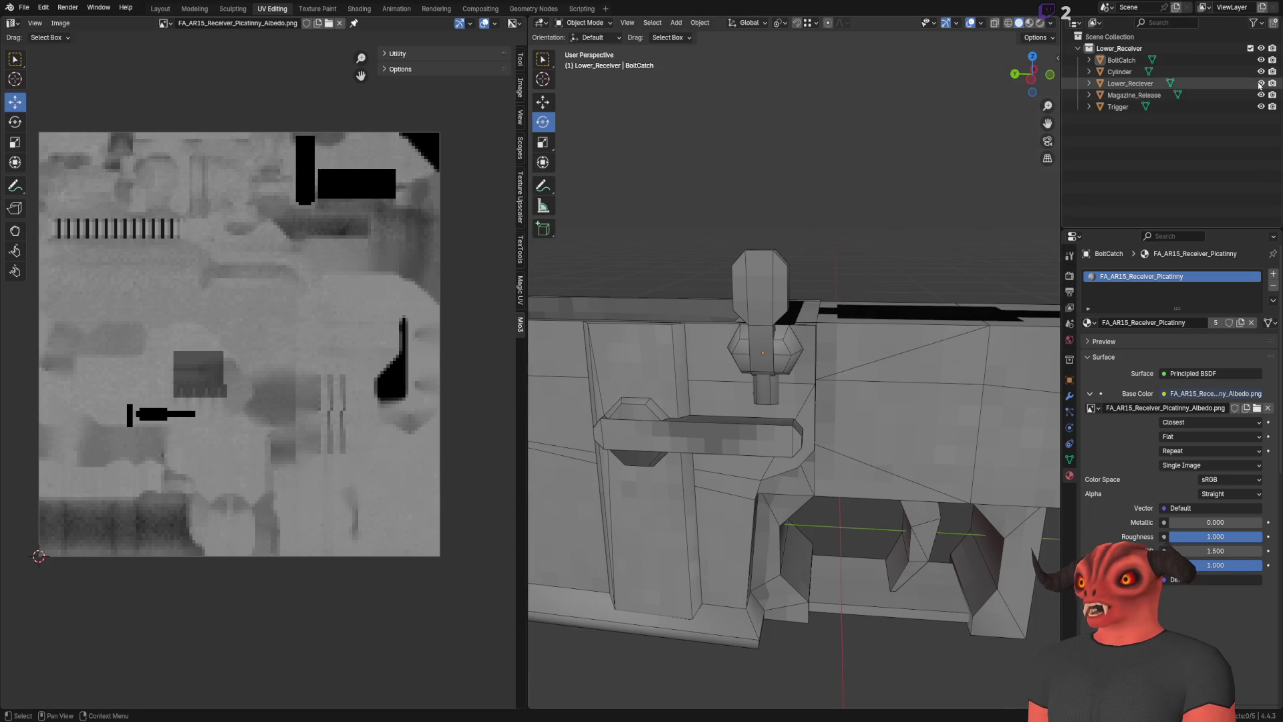
left_click(1120, 71)
scroll(827, 303, "down", 3)
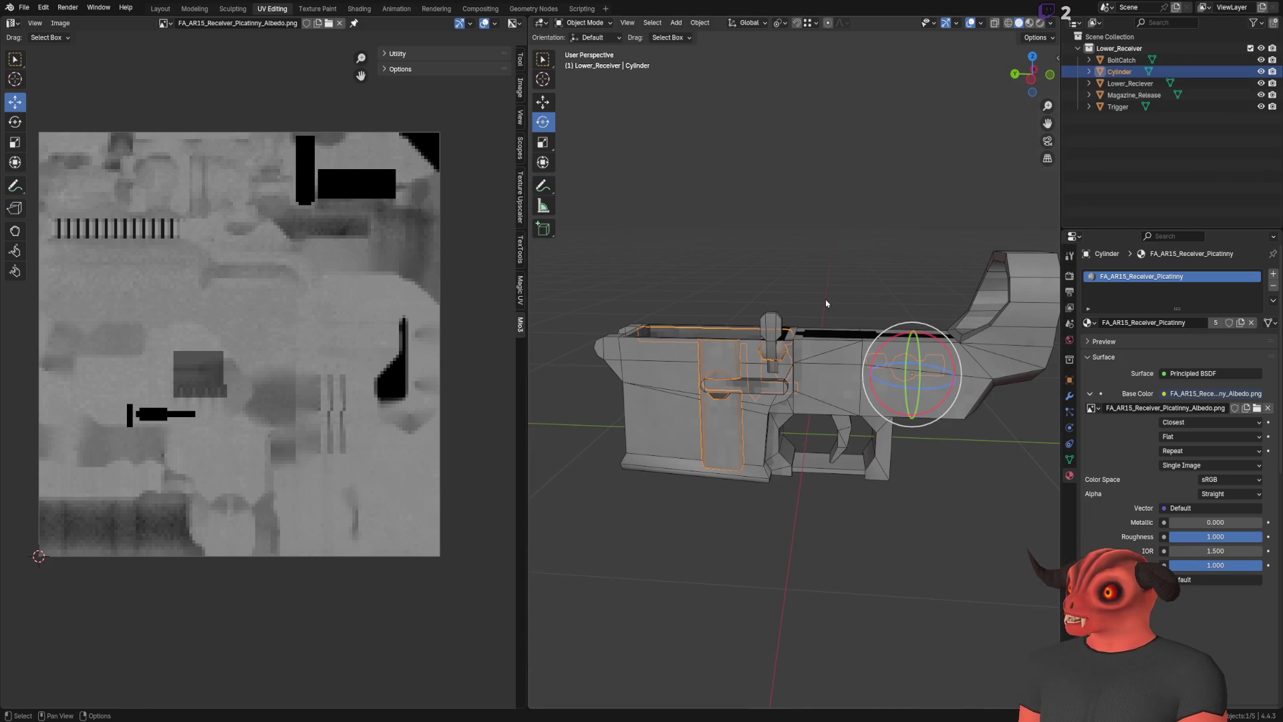
double_click(1130, 71)
type("ils")
key("Return")
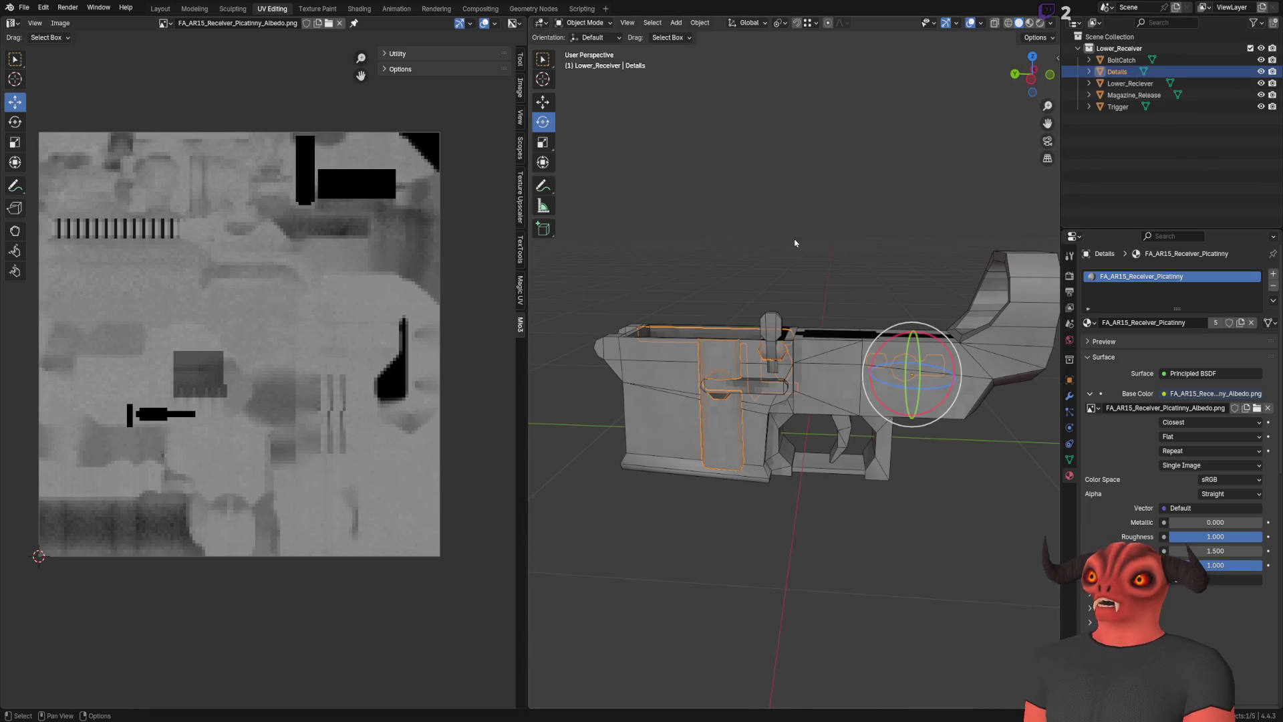
Select the Lower_Reciever body and delete the Details object
scroll(645, 366, "up", 3)
left_click(759, 323)
key("Delete")
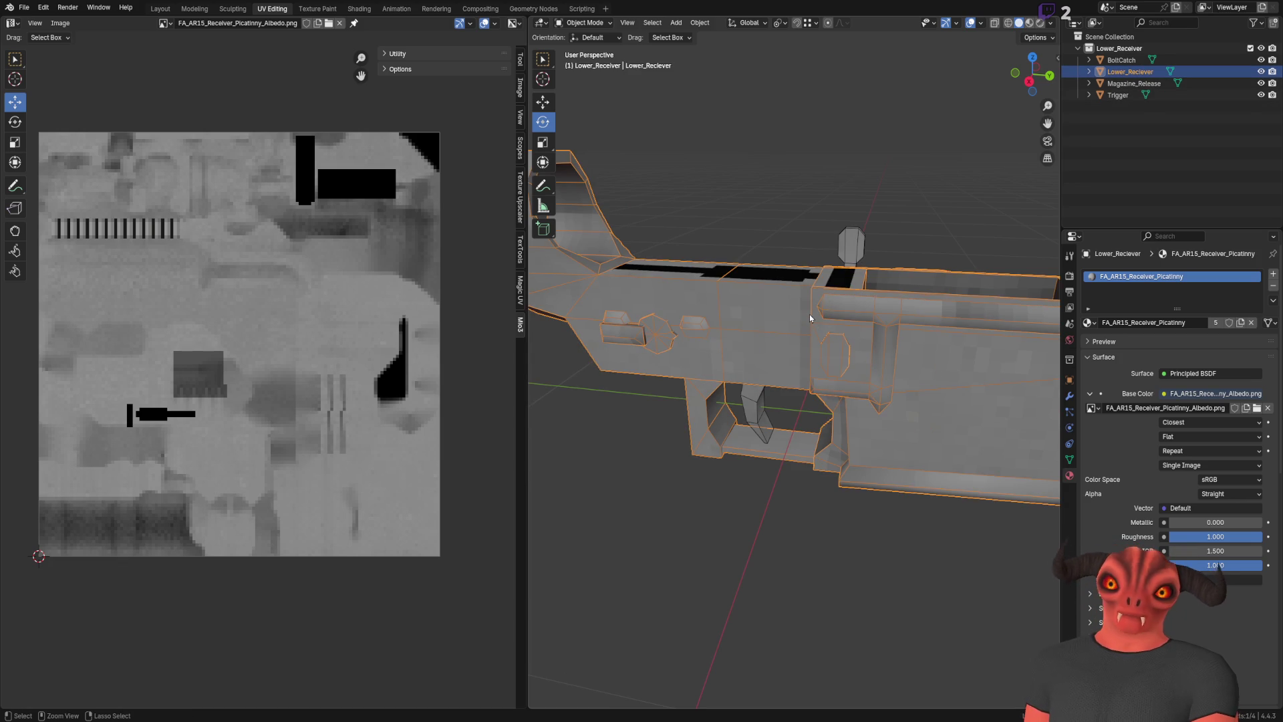
scroll(668, 306, "down", 3)
scroll(802, 289, "up", 3)
In Edit Mode, select the linked selector switch pieces, try separating them, then undo
left_click(748, 247)
key("Tab")
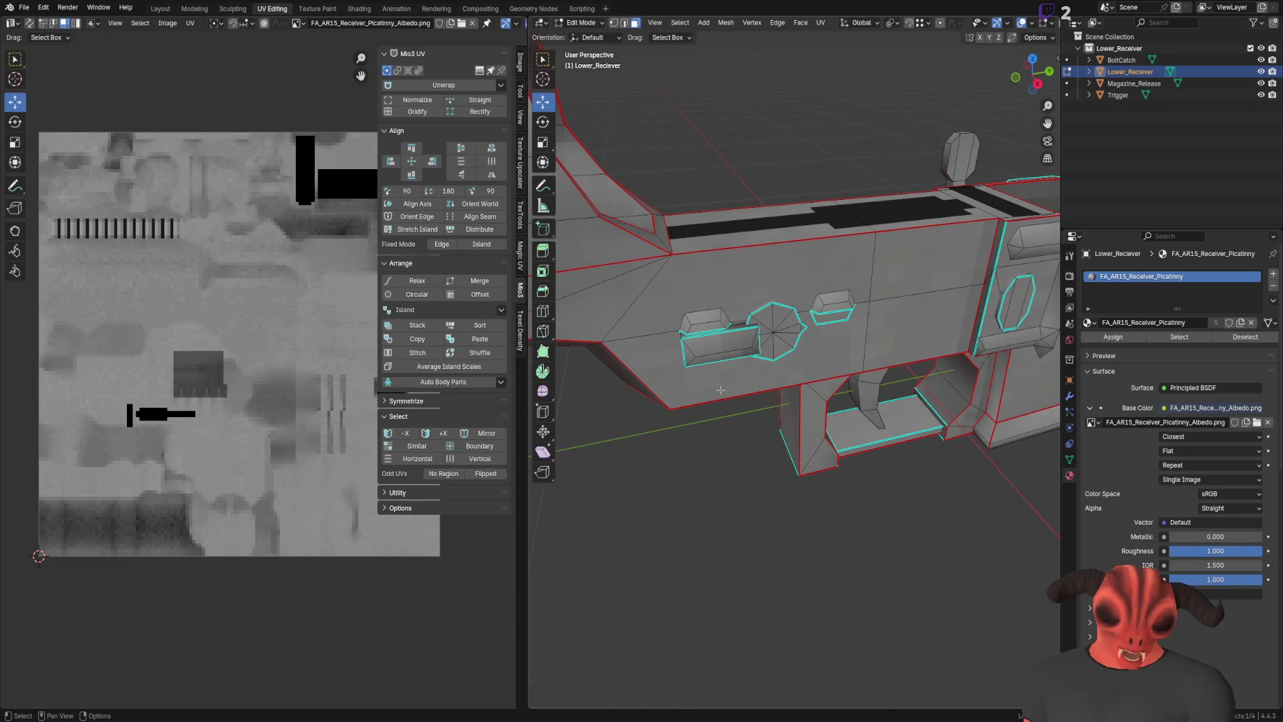
key("l")
key("l")
key("l")
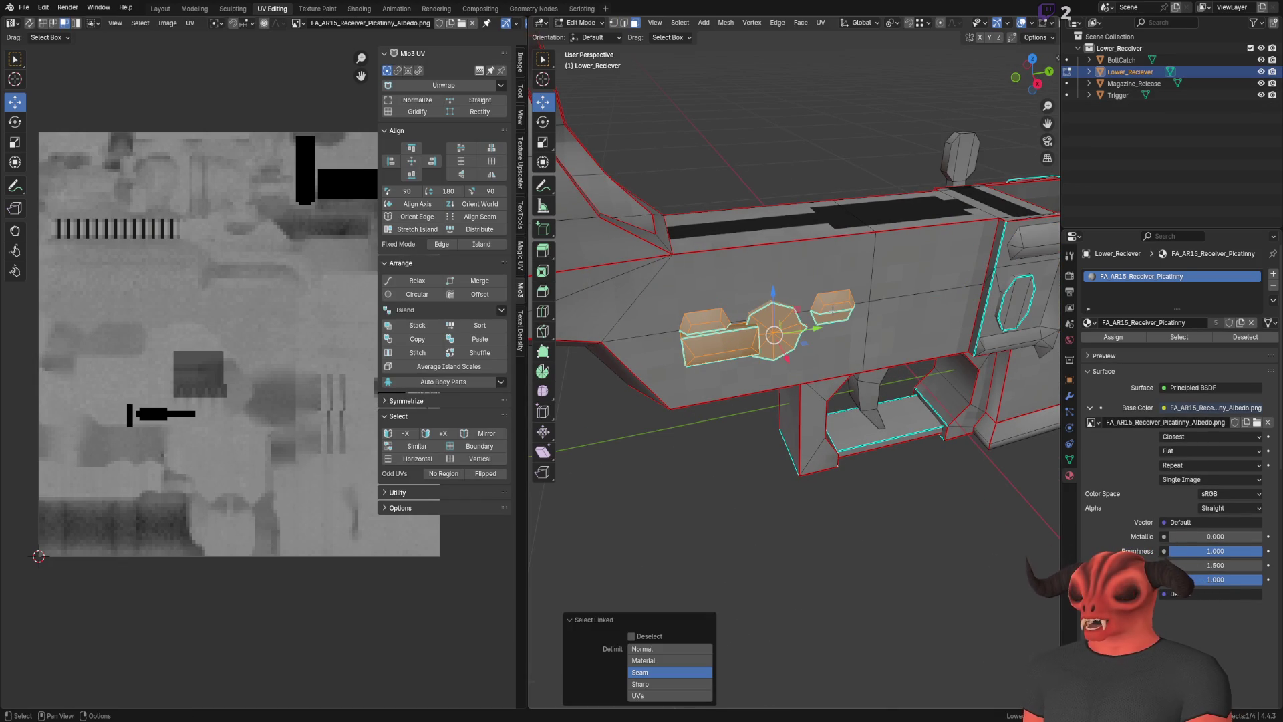
key("p")
left_click(800, 338)
key("Tab")
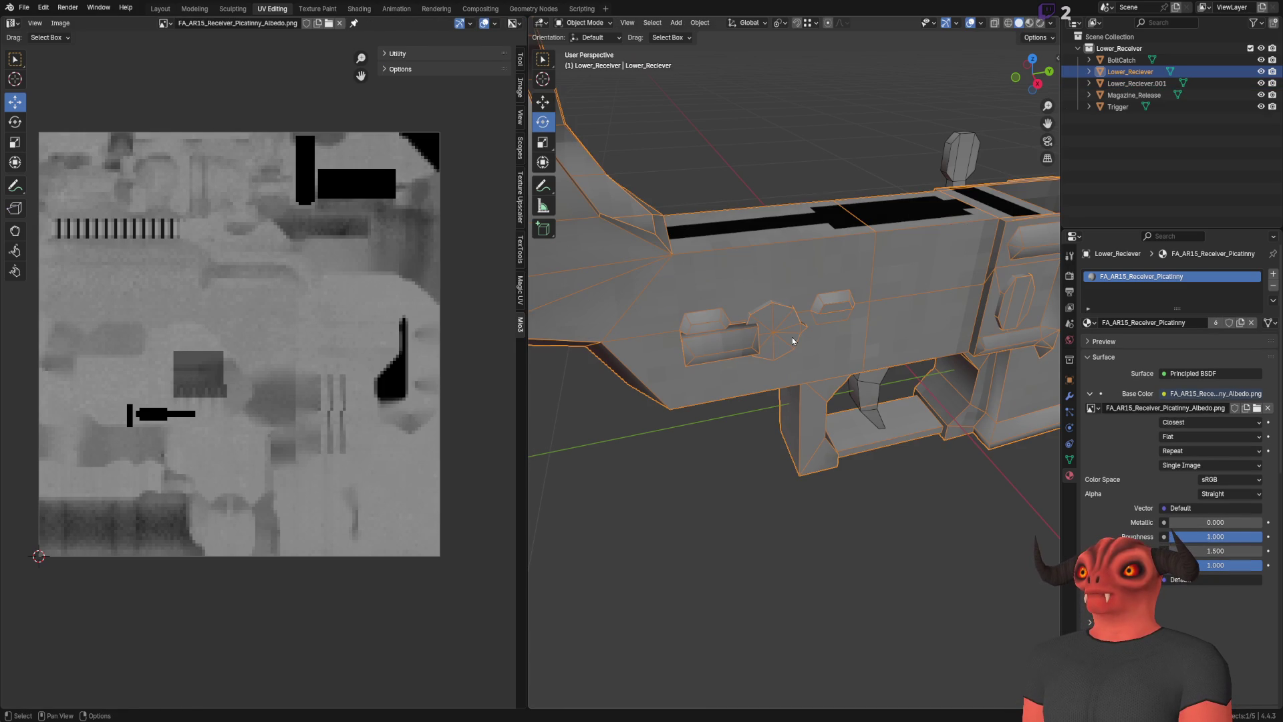
key("ctrl+z")
key("ctrl+z")
Duplicate the selector switch pieces in place and separate the copy into a new object
key("shift+d")
right_click(791, 337)
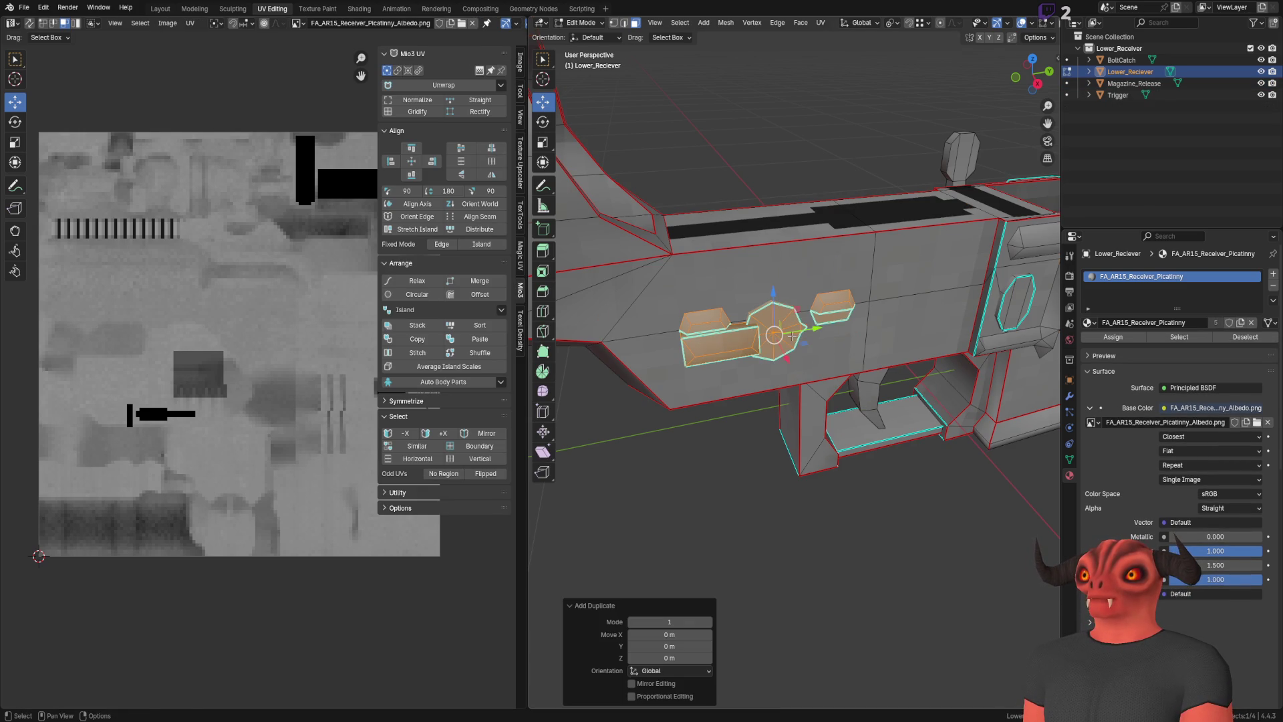
key("ctrl+p")
key("KP_Decimal")
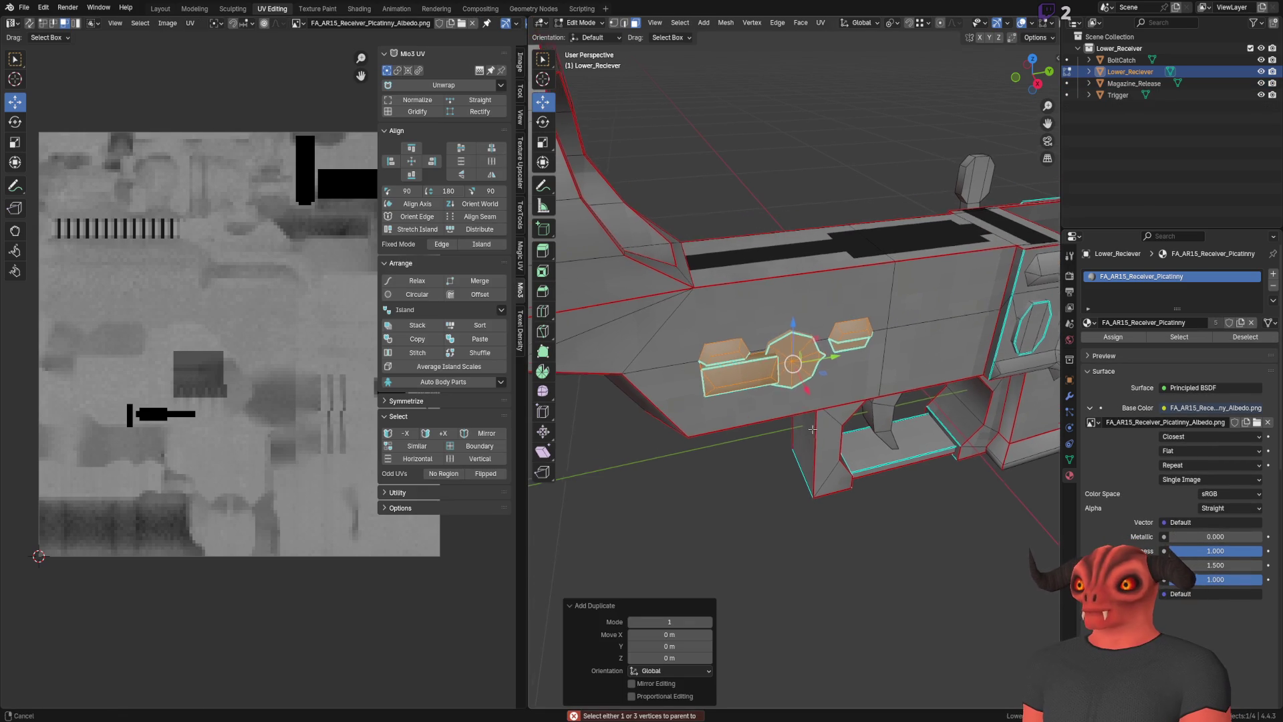
key("p")
left_click(815, 431)
key("Tab")
Mirror the new Lower_Reciever.001 copy by setting its X scale to -1
left_click(809, 364)
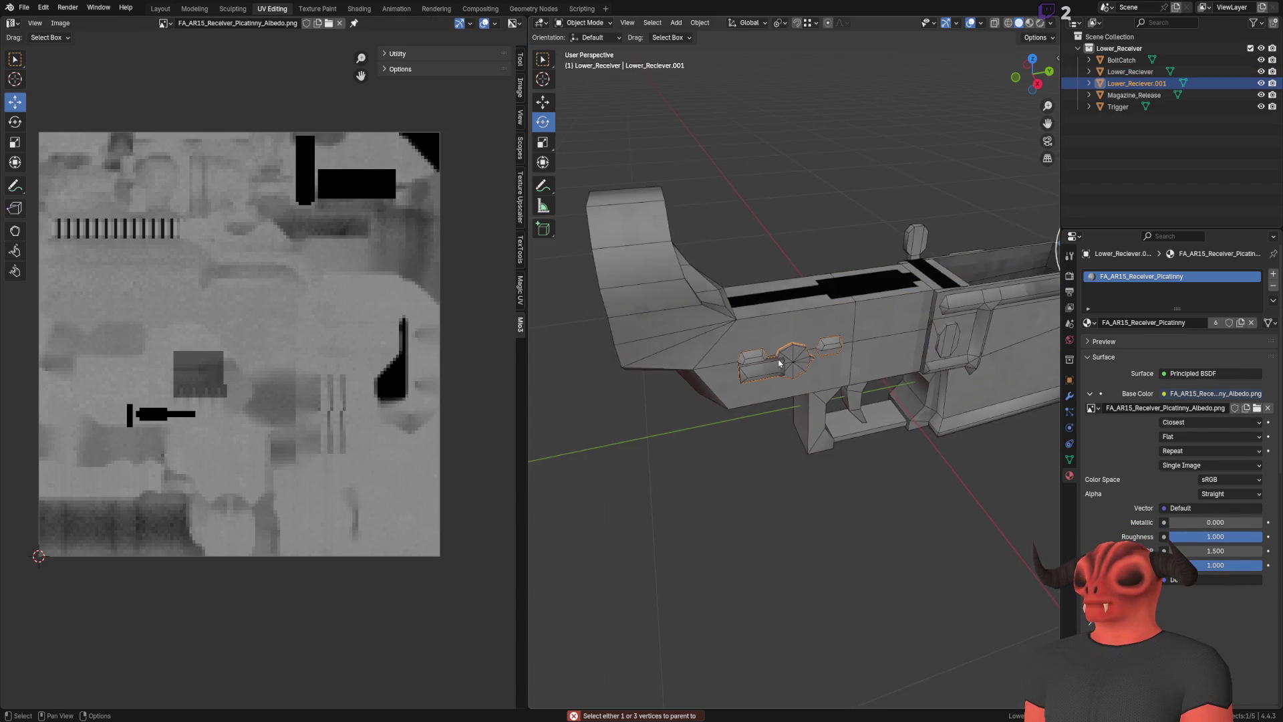
left_click(542, 142)
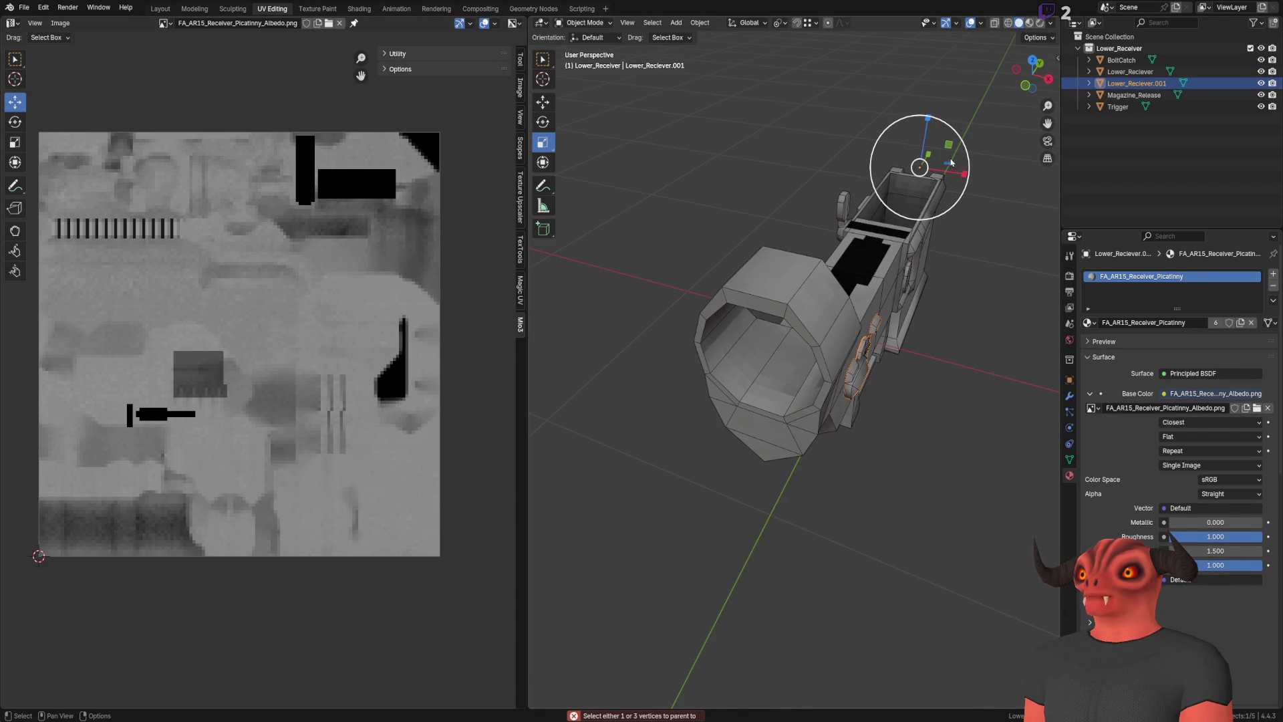
left_click_drag(964, 174, 905, 168)
double_click(670, 634)
type("-1")
key("Return")
scroll(786, 339, "up", 6)
scroll(785, 339, "down", 6)
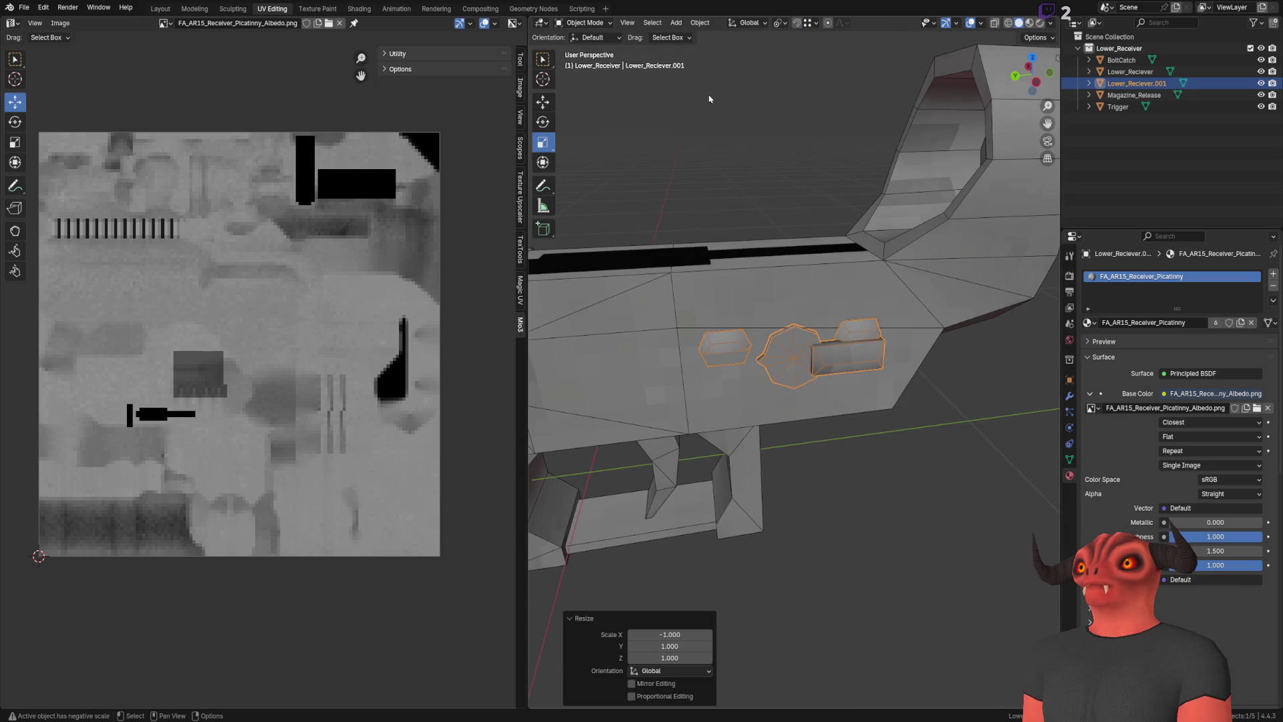
Join the mirrored pieces back into Lower_Reciever and re-enter its Edit Mode
left_click(728, 282, "shift")
left_click(728, 282, "shift")
left_click(729, 282, "shift")
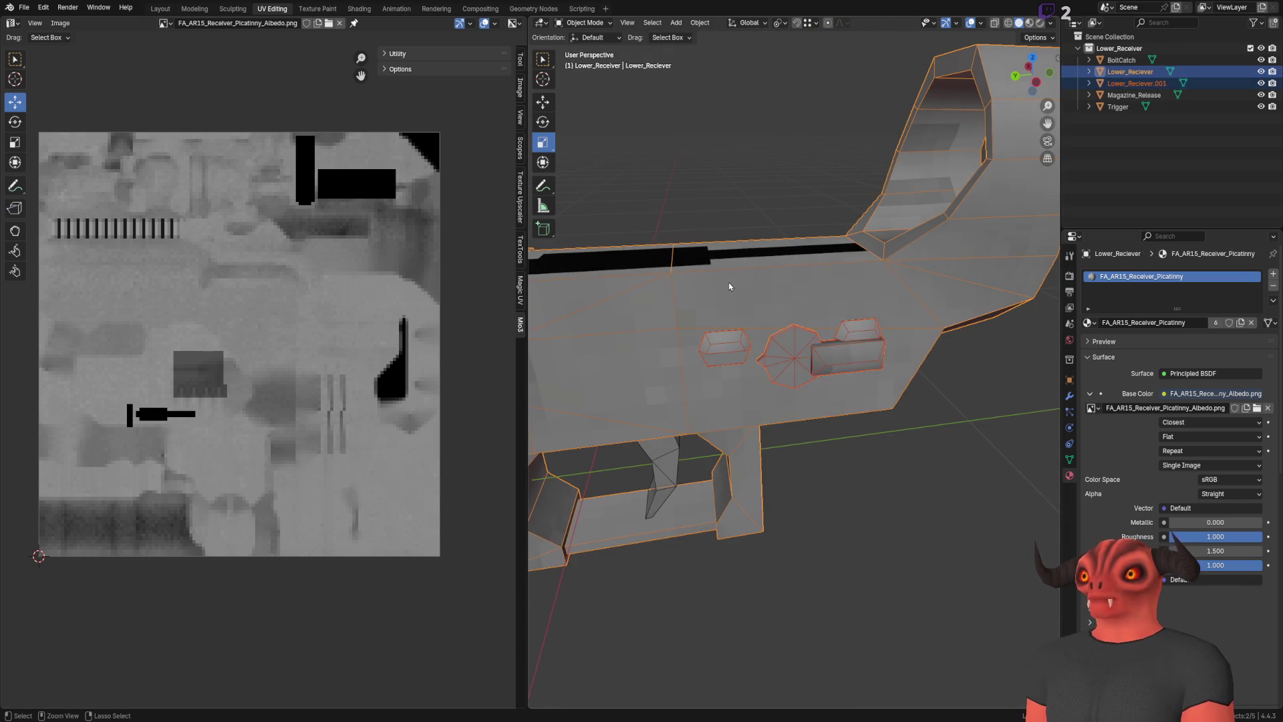
key("ctrl+j")
key("Tab")
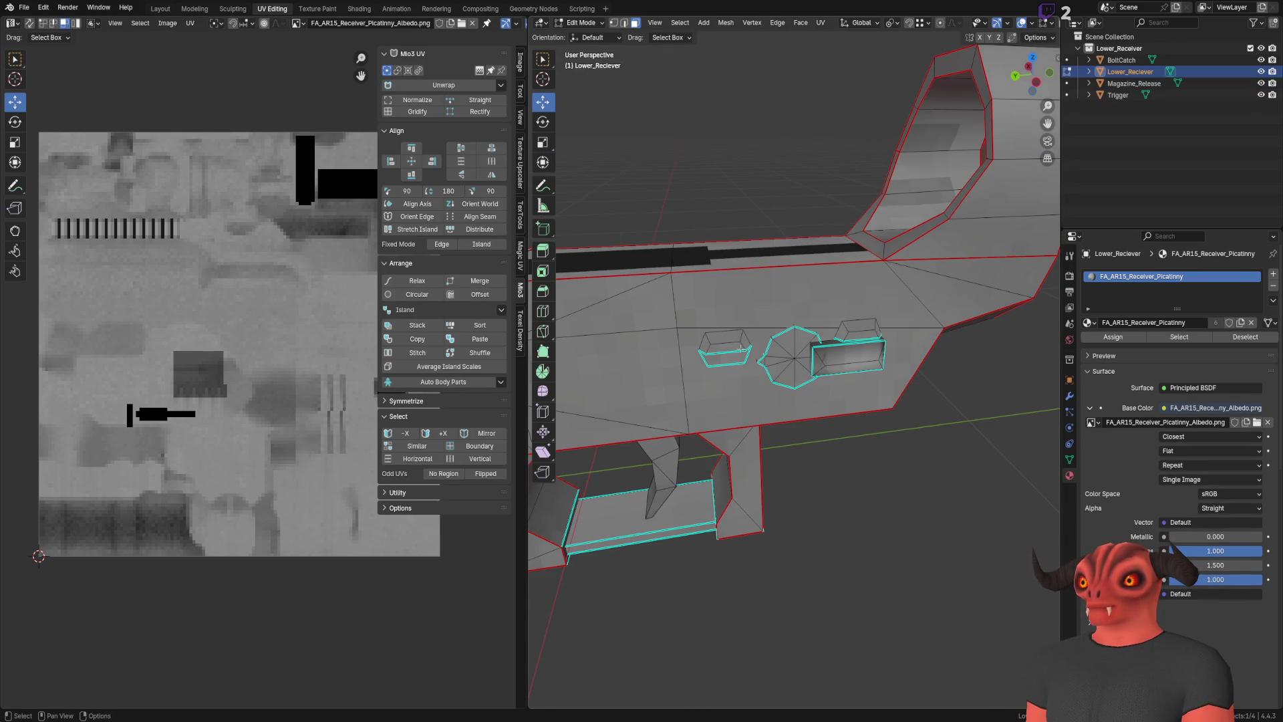
Clear the island selection, deselect everything and orbit to a straight side view
key("l")
key("l")
key("l")
key("l")
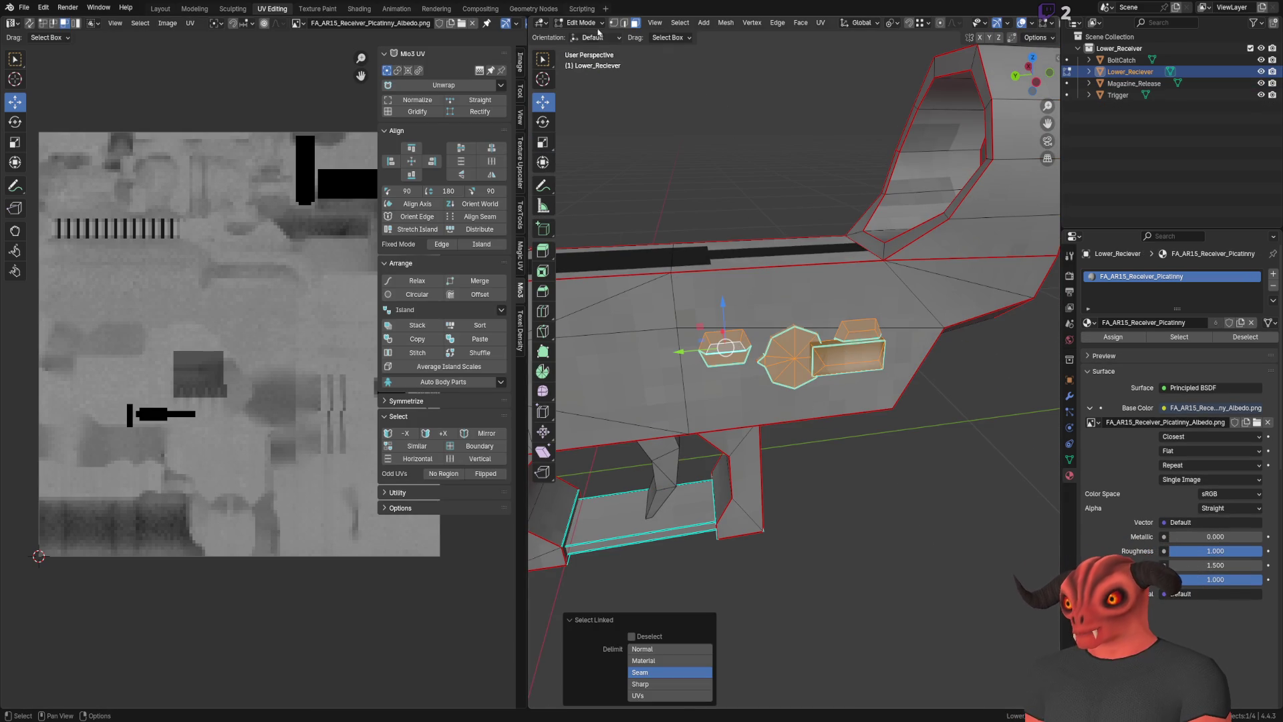
left_click(726, 22)
mouse_move(762, 220)
left_click(862, 307)
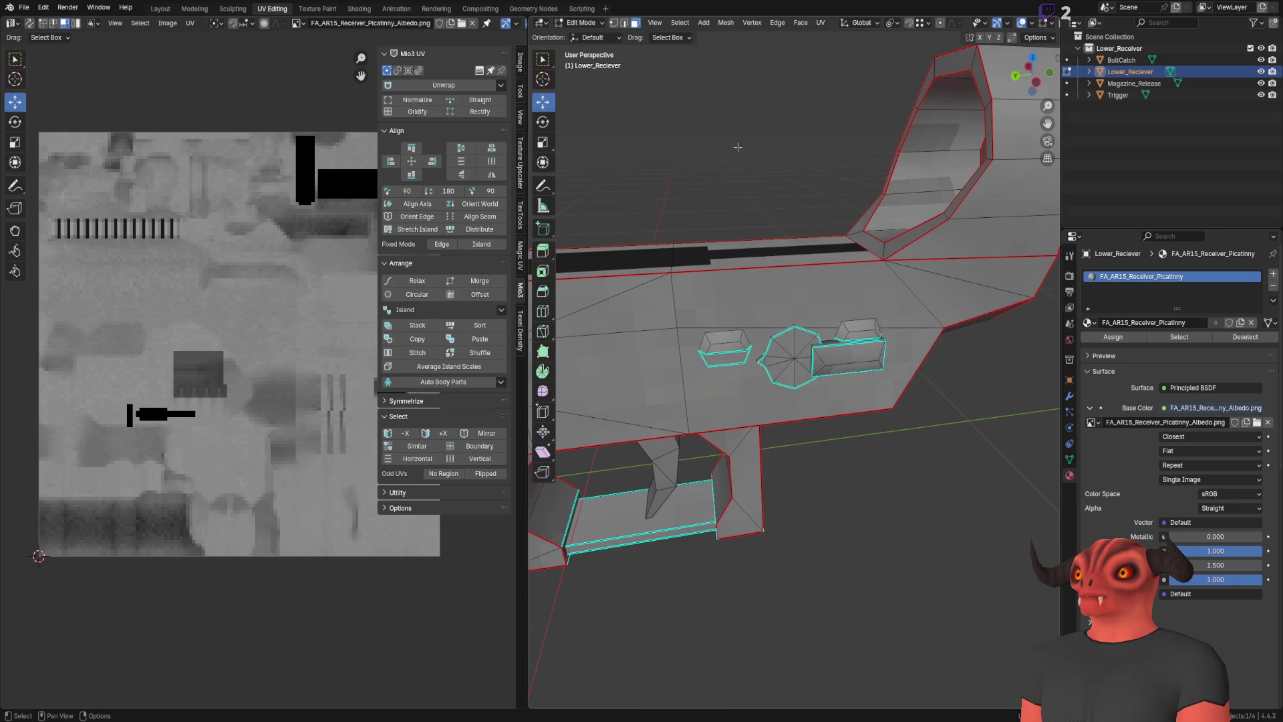
scroll(707, 268, "up", 3)
key("Tab")
scroll(843, 531, "down", 4)
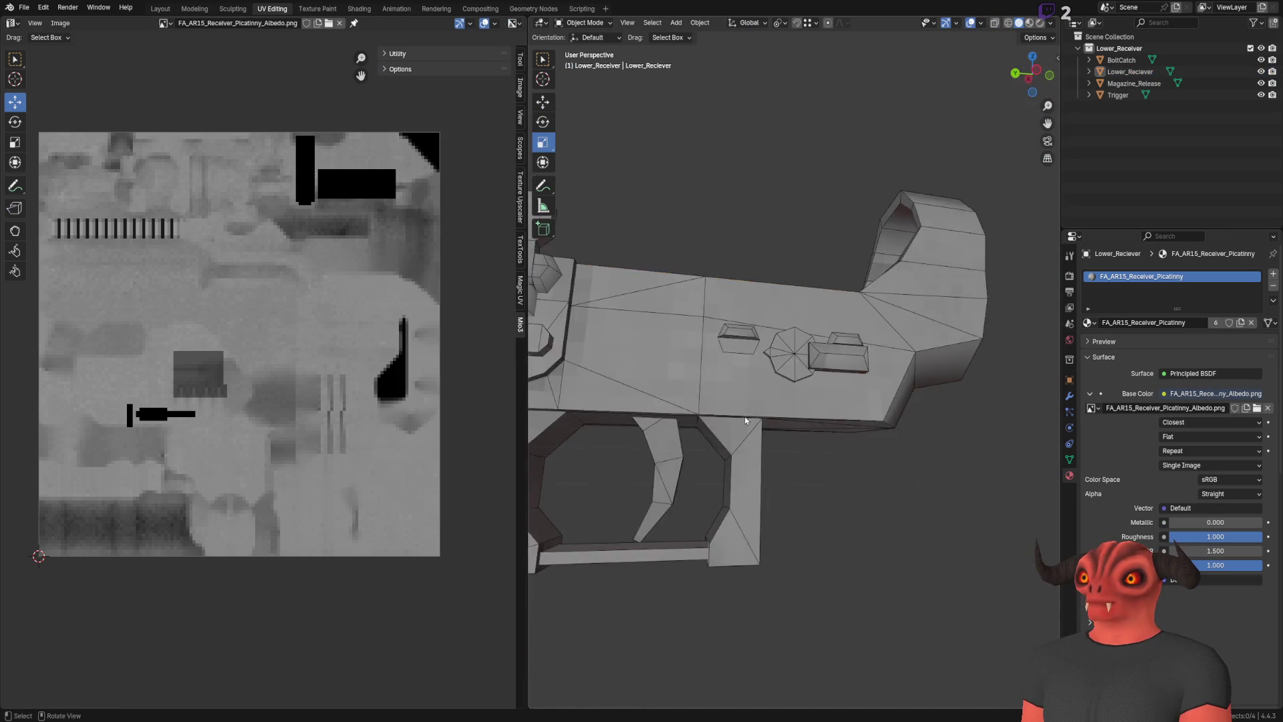
key("alt+a")
mouse_move(872, 427)
left_mouse_down()
mouse_move(676, 415)
mouse_move(888, 404)
left_mouse_up()
scroll(823, 389, "up", 5)
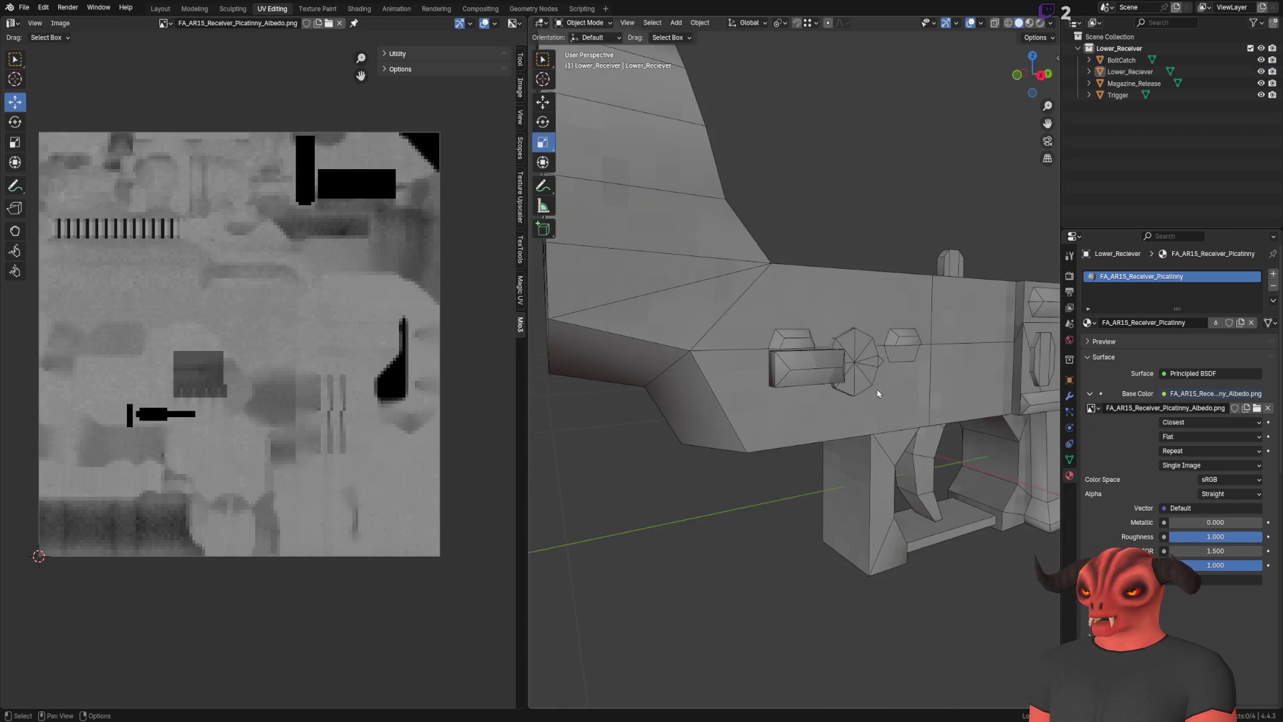
Select the linked switch island on the receiver and separate it into Lower_Reciever.001
left_click(823, 389)
key("Tab")
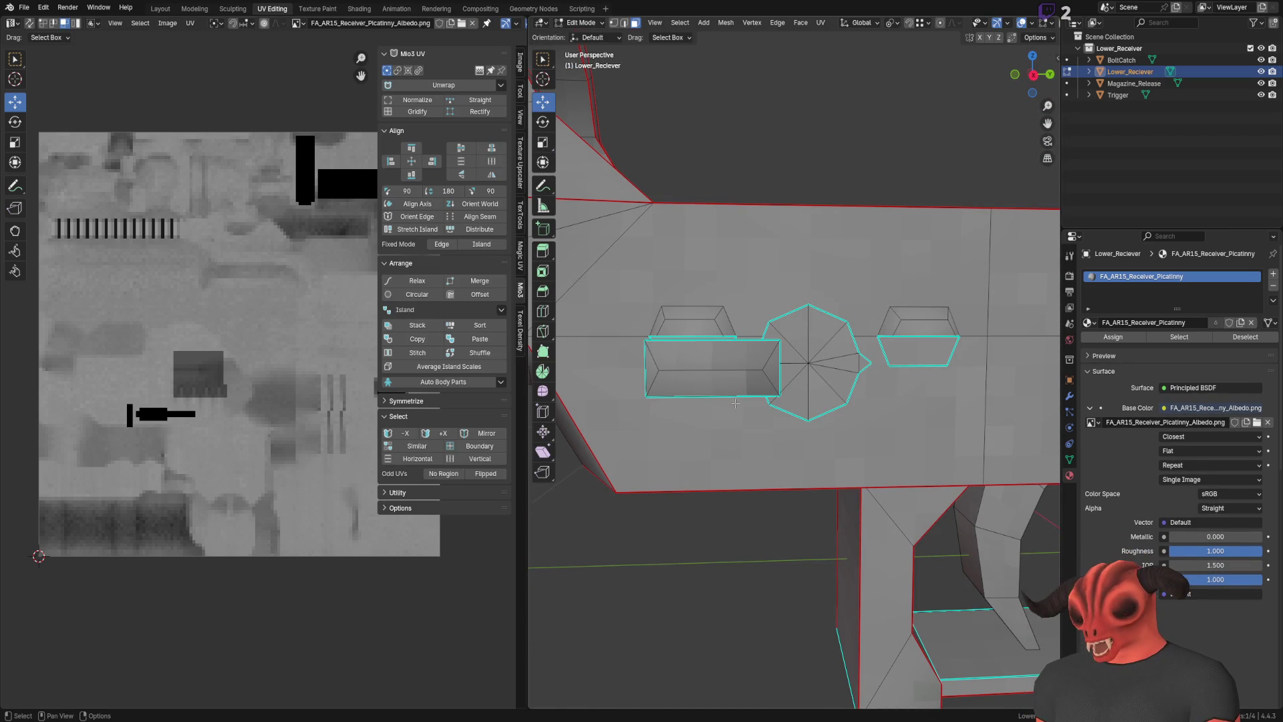
key("l")
left_click_drag(744, 368, 731, 371)
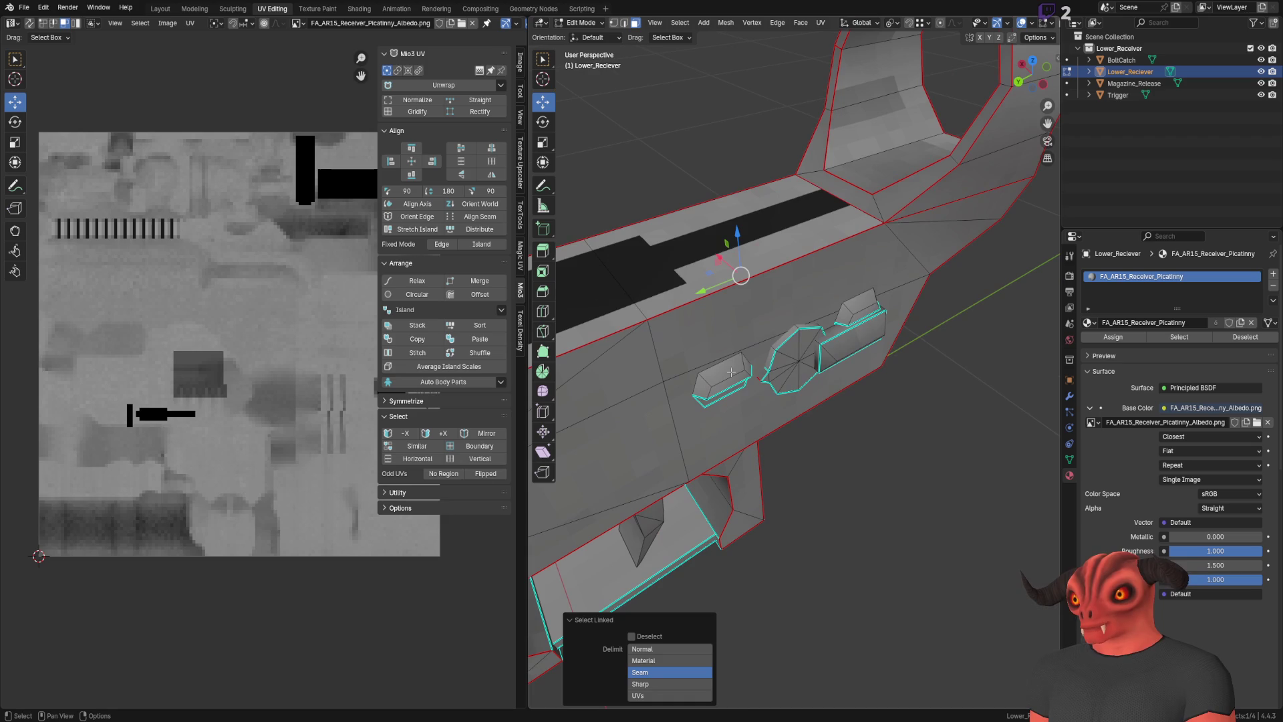
key("p")
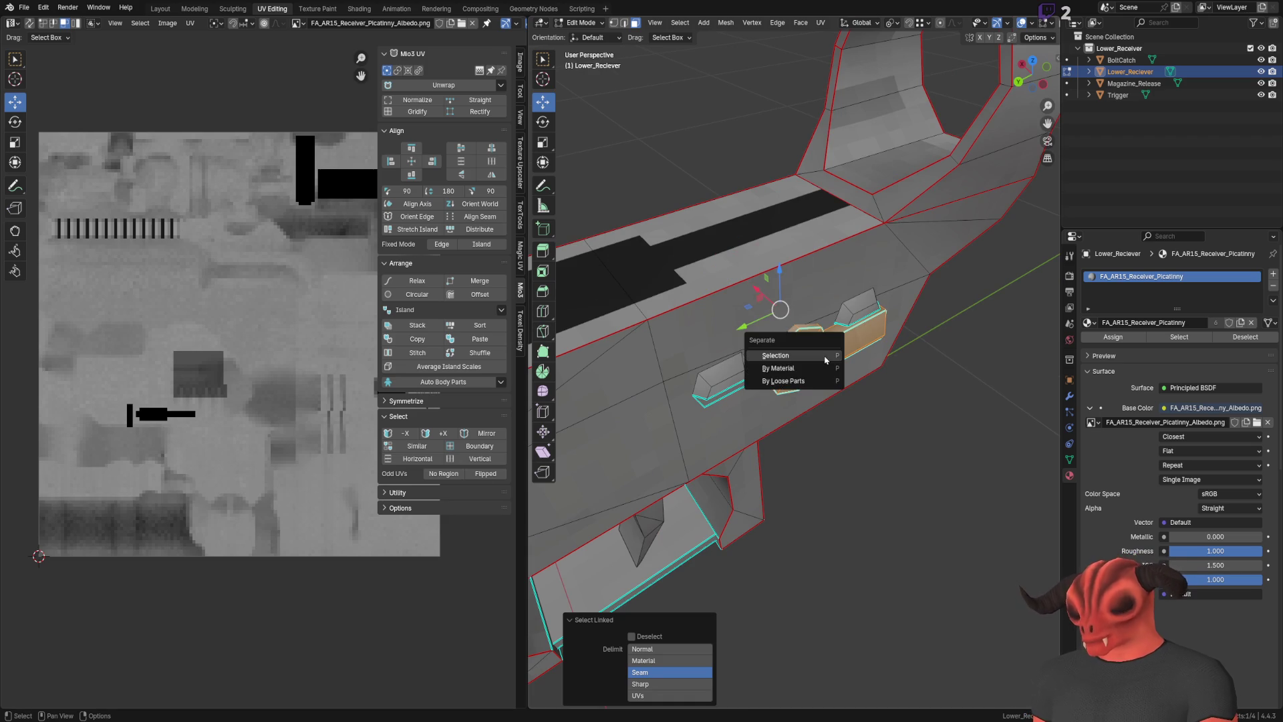
left_click(794, 361)
key("Tab")
left_click(700, 22)
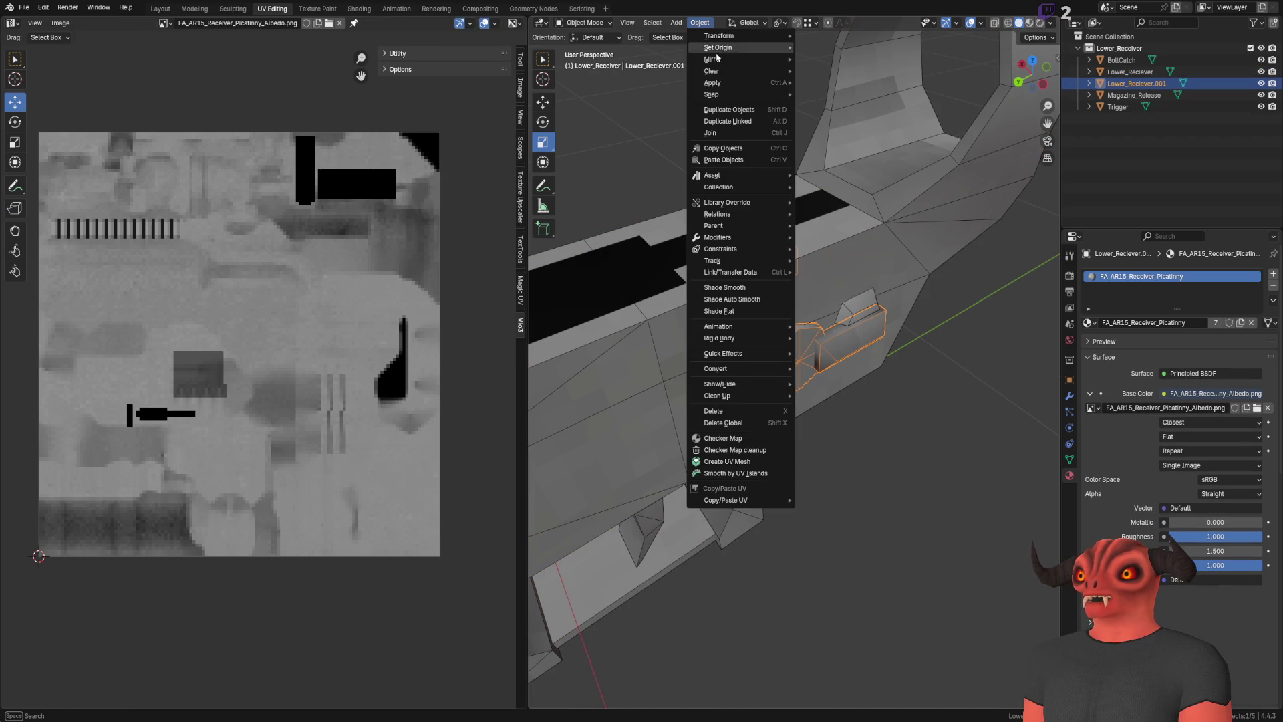
Set the selector's origin to its geometry and nudge it slightly into place
mouse_move(755, 48)
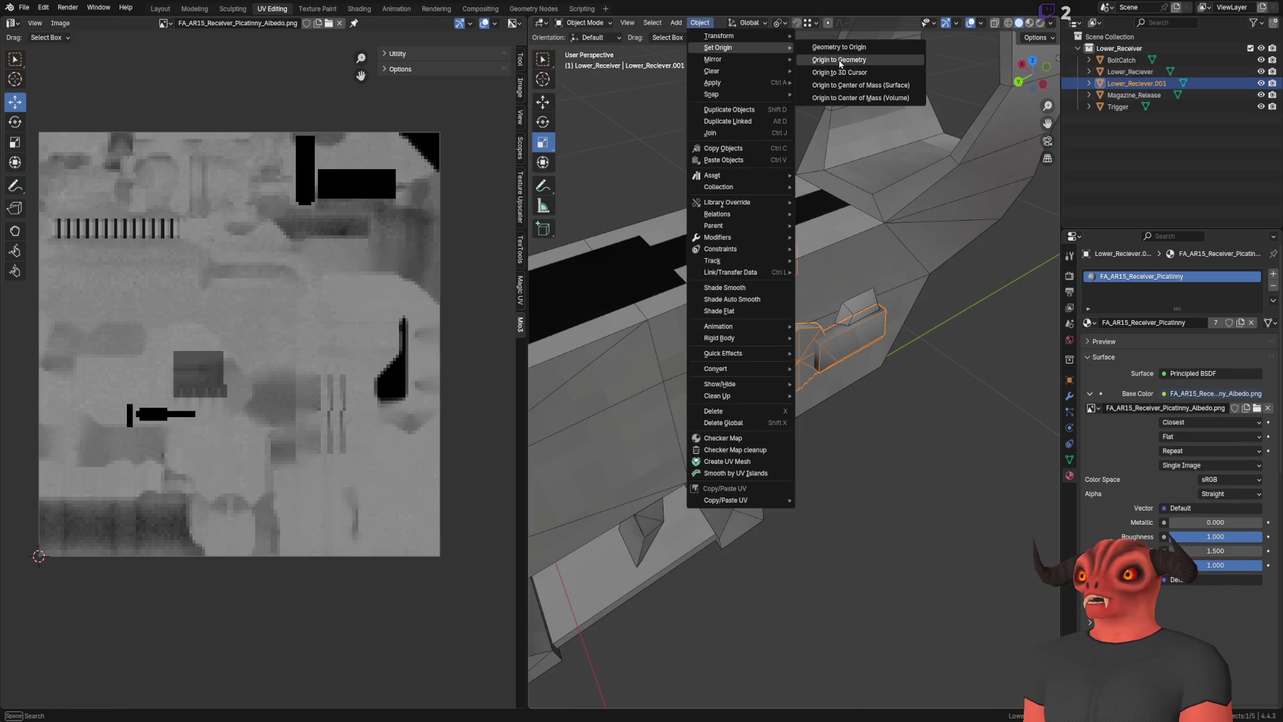
left_click(839, 59)
key("KP_Decimal")
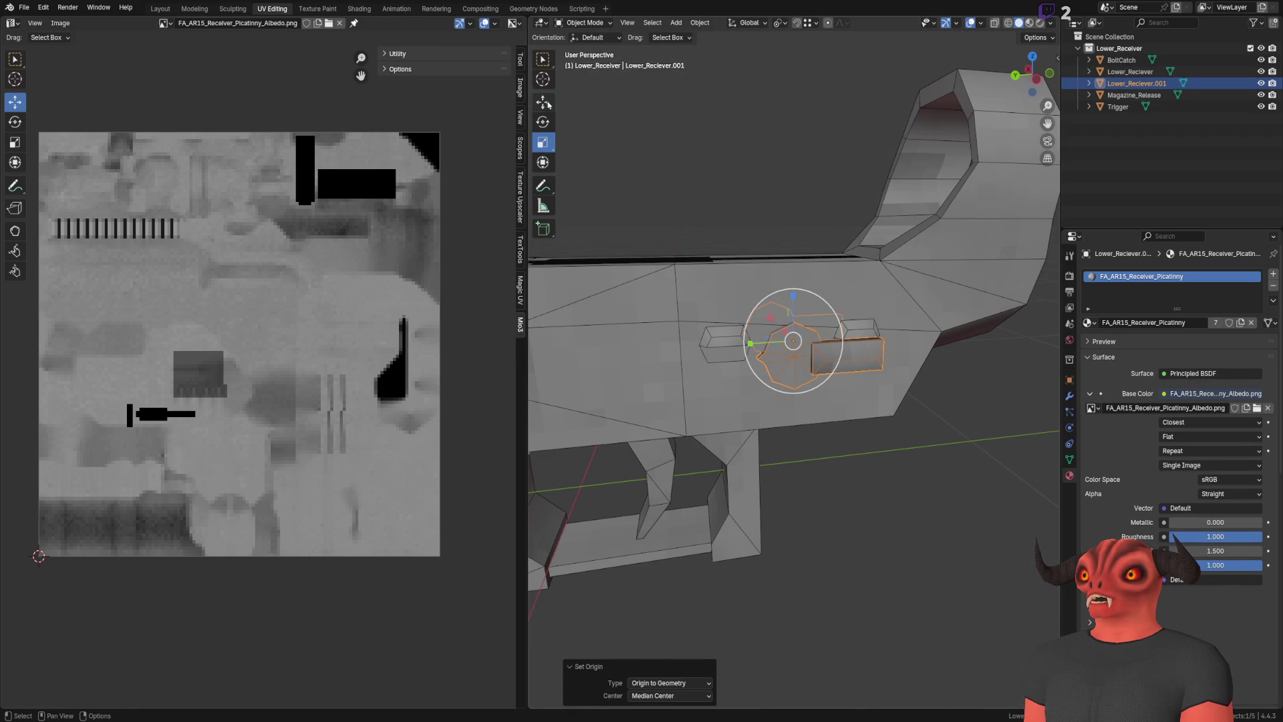
left_click(542, 101)
mouse_move(794, 296)
left_mouse_down()
mouse_move(775, 306)
mouse_move(779, 334)
mouse_move(716, 347)
left_mouse_up()
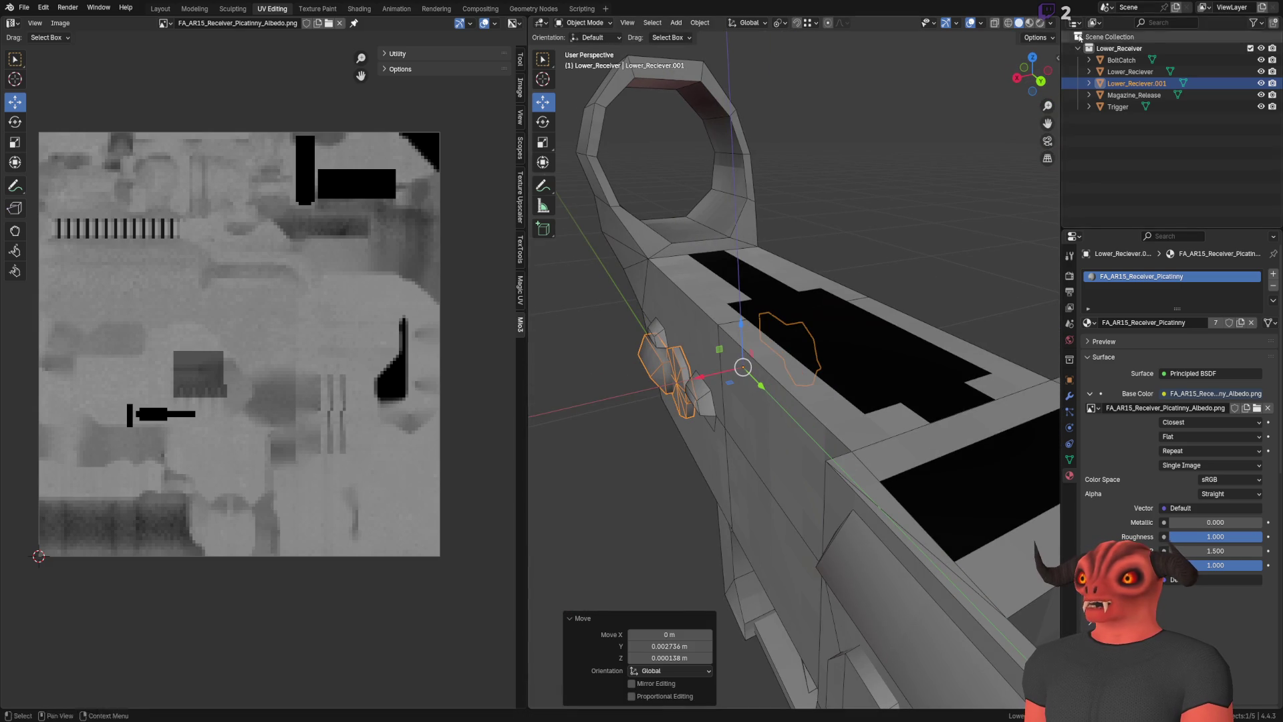
Rotate the selector switch about 185° around the X axis
left_click_drag(1032, 74, 1015, 79)
left_click(543, 122)
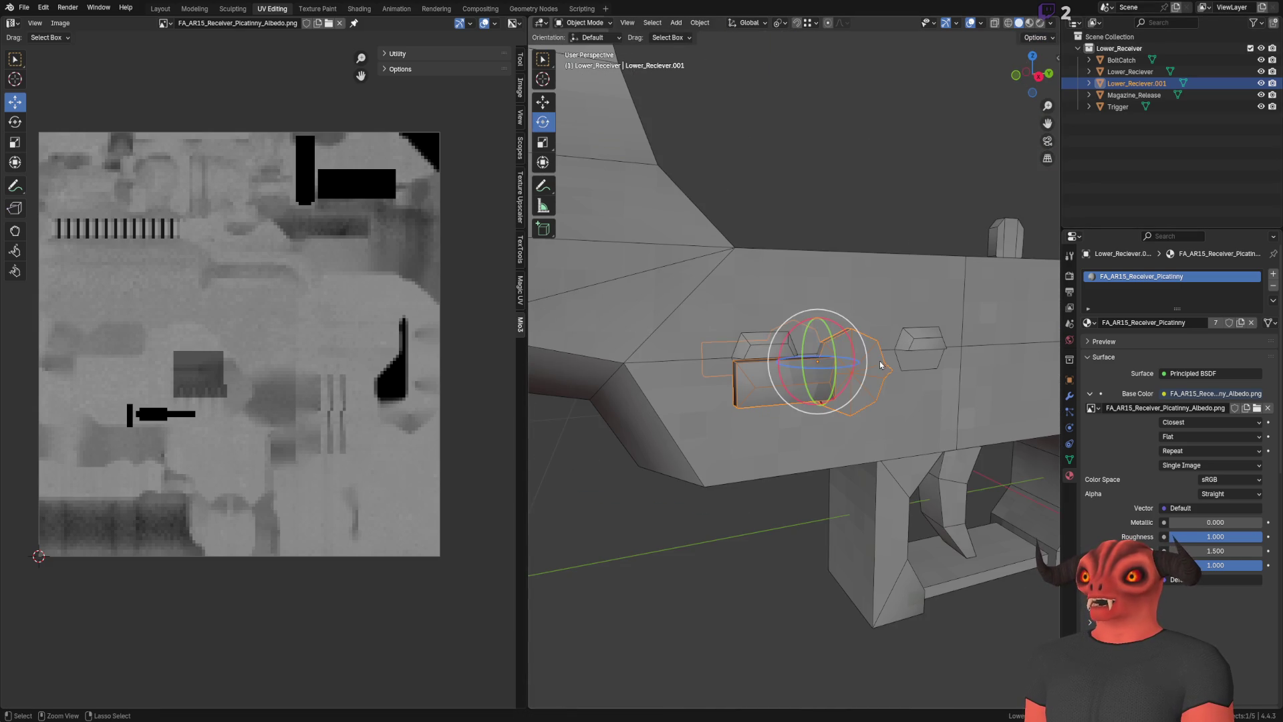
mouse_move(852, 374)
left_mouse_down()
mouse_move(862, 361)
mouse_move(854, 393)
mouse_move(858, 314)
mouse_move(785, 321)
mouse_move(831, 444)
mouse_move(749, 456)
mouse_move(761, 427)
mouse_move(713, 272)
mouse_move(837, 322)
left_mouse_up()
key("alt+a")
left_click(818, 353)
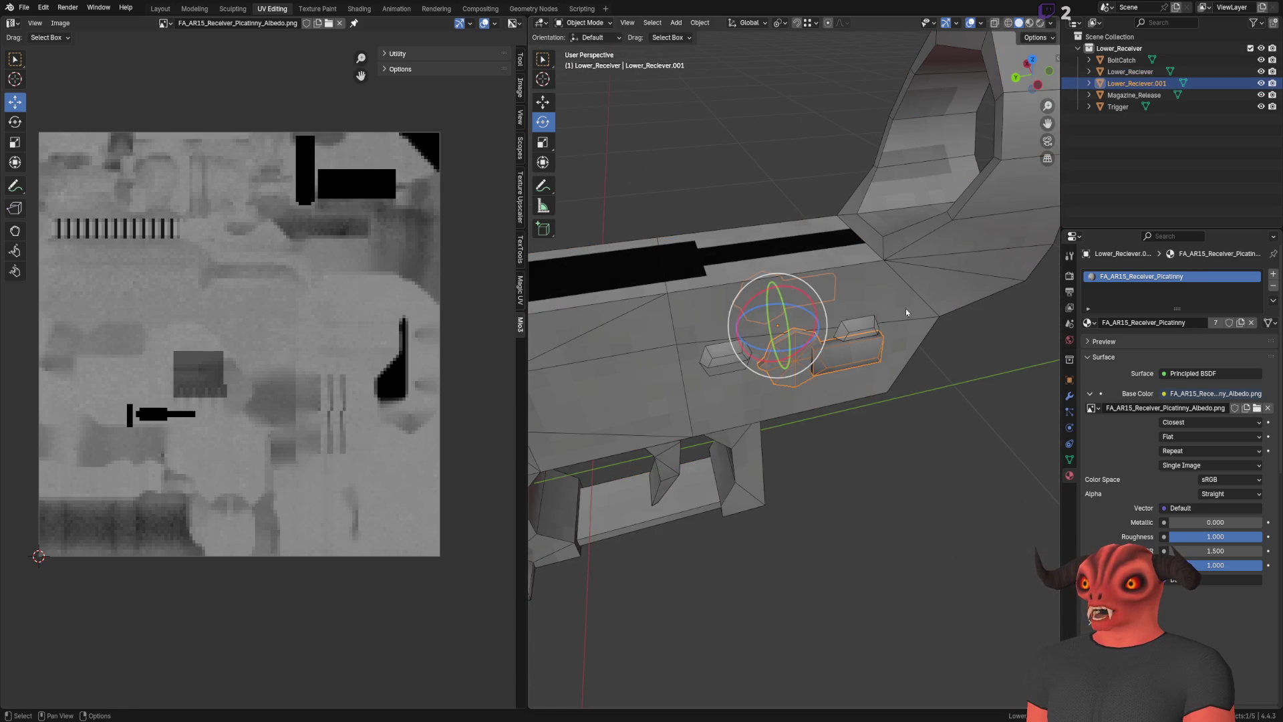
Rename Lower_Reciever.001 to Firemode_Selector and its mesh to Firemode_Selector_Mesh
double_click(1138, 83)
key("BackSpace")
type("FiremodeSelec")
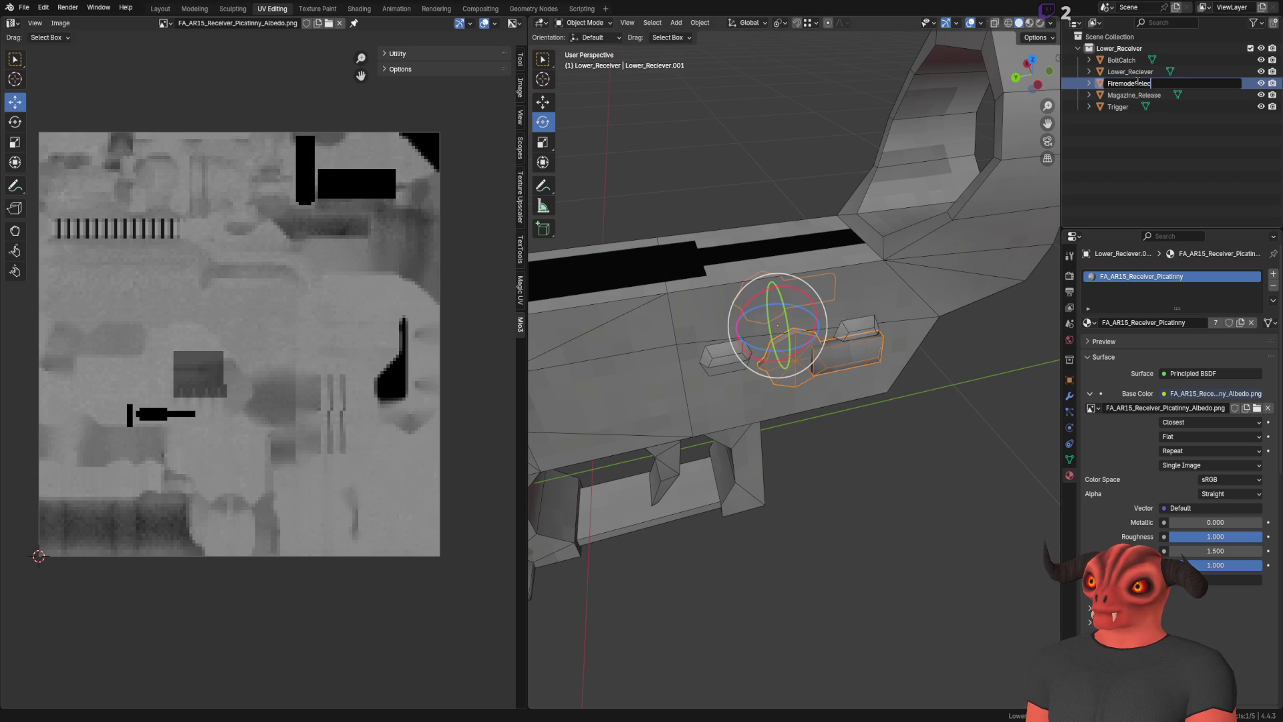
type("tor")
key("Return")
double_click(1138, 83)
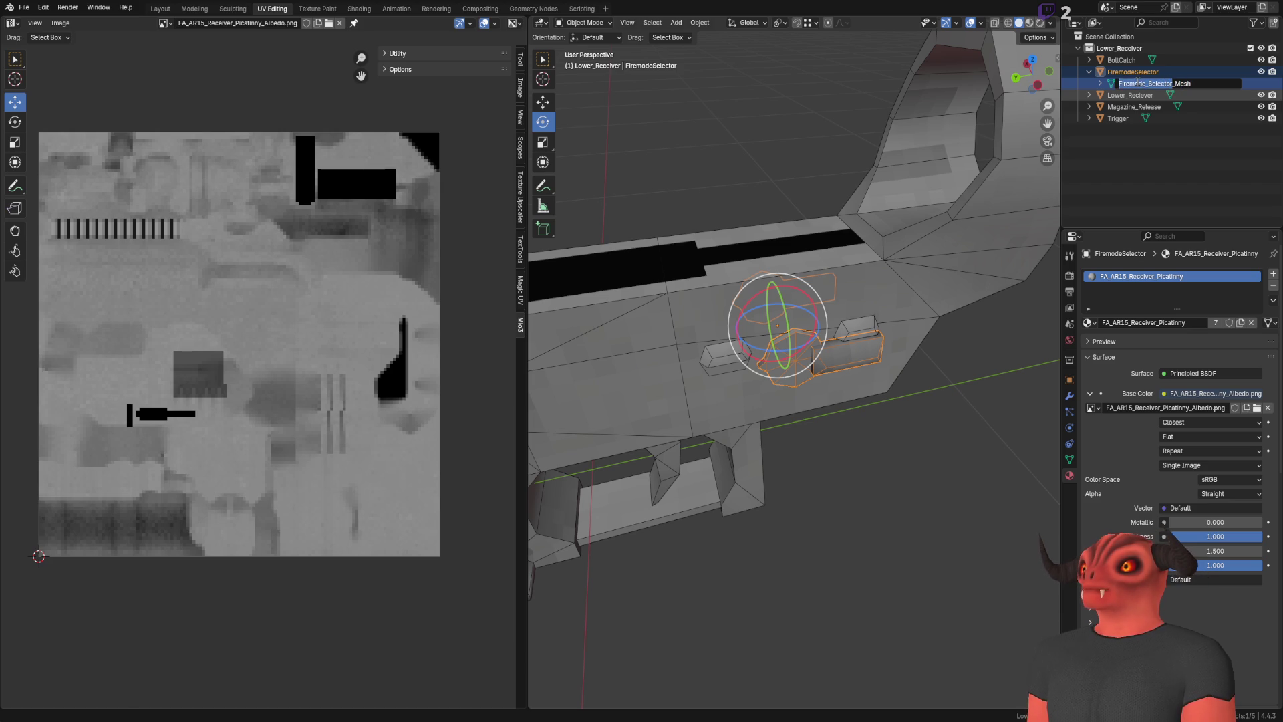
key("Return")
Rename Lower_Reciever to Lower_Receiver and its Cube.006 mesh to Lower_Receiver_Mesh
left_click(1139, 84)
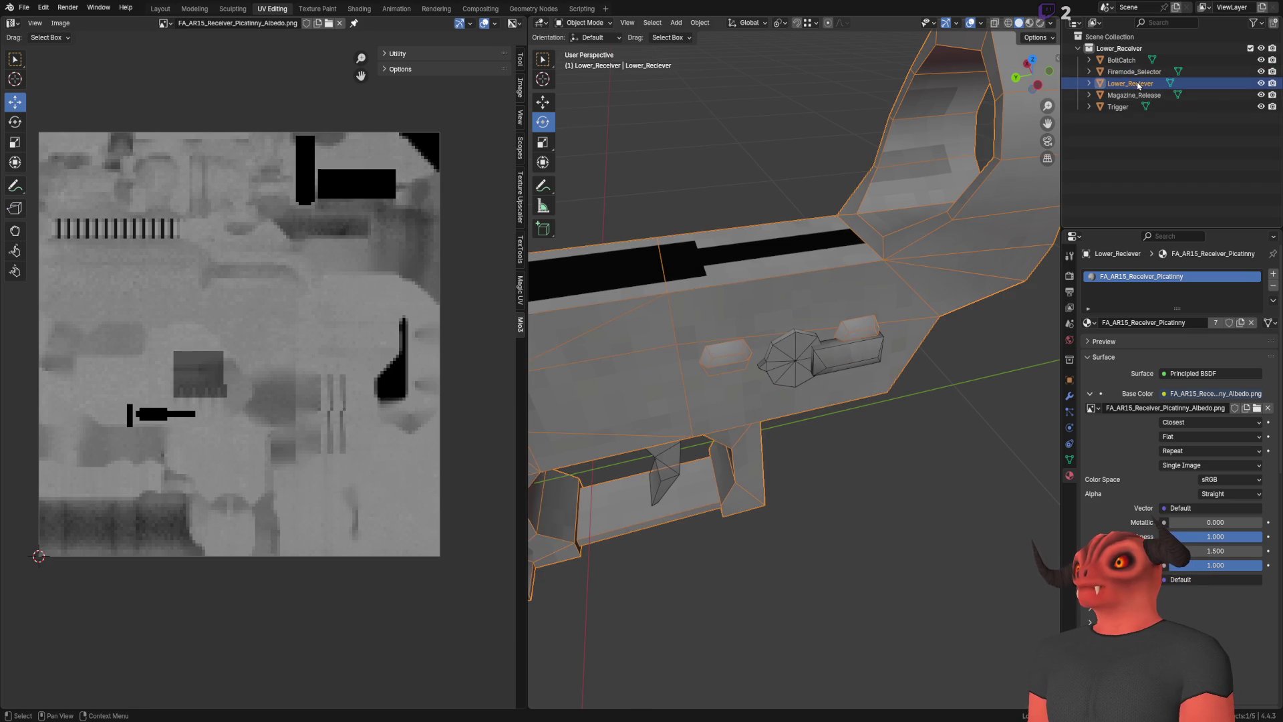
key("KP_Add")
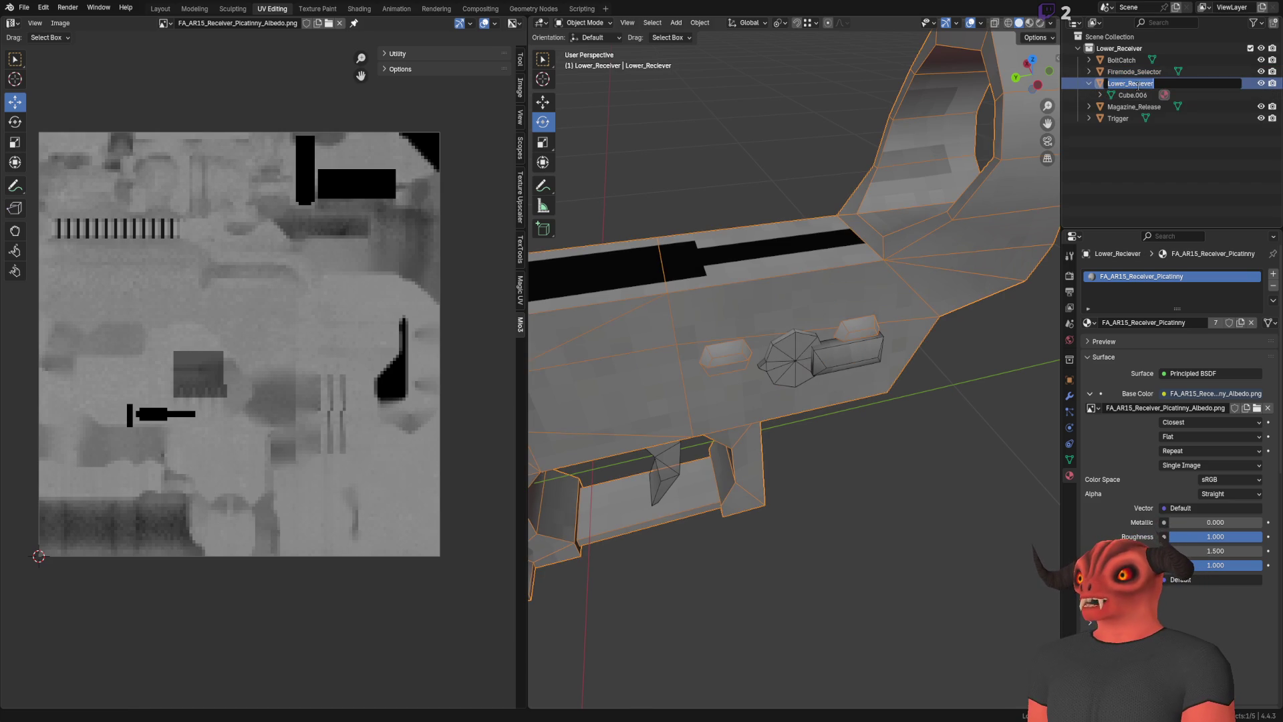
double_click(1139, 85)
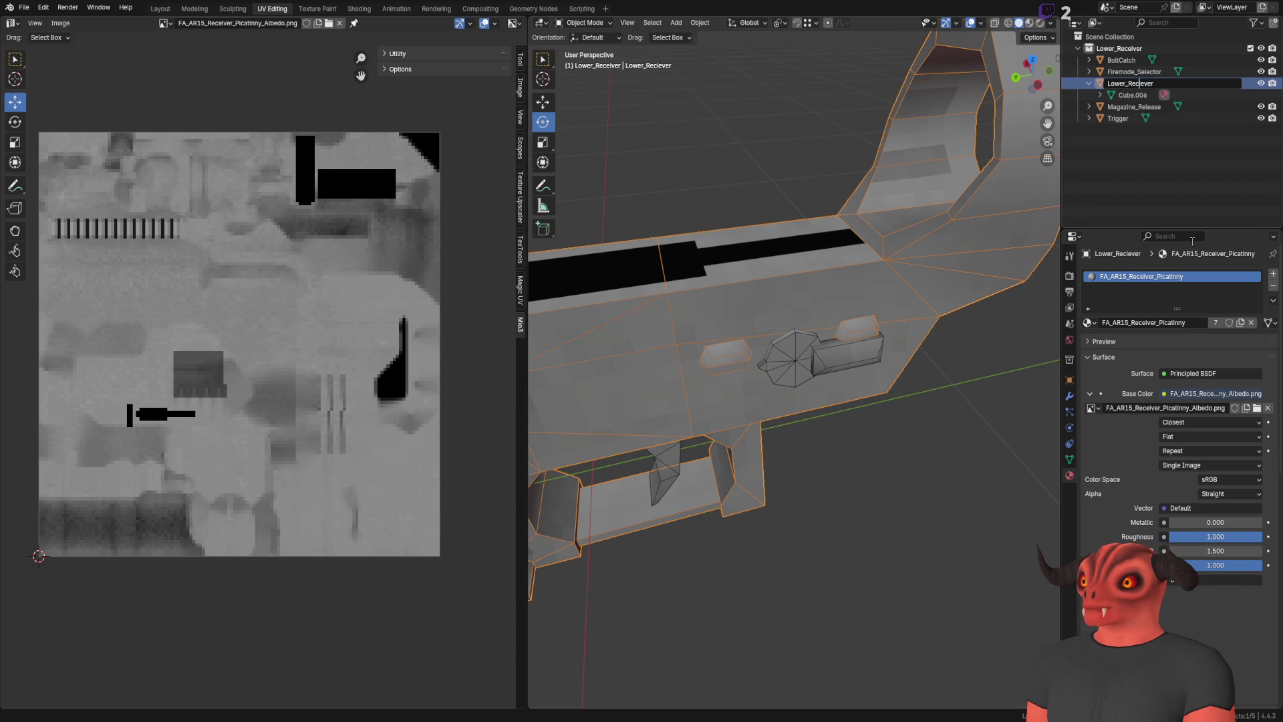
key("Return")
key("F2")
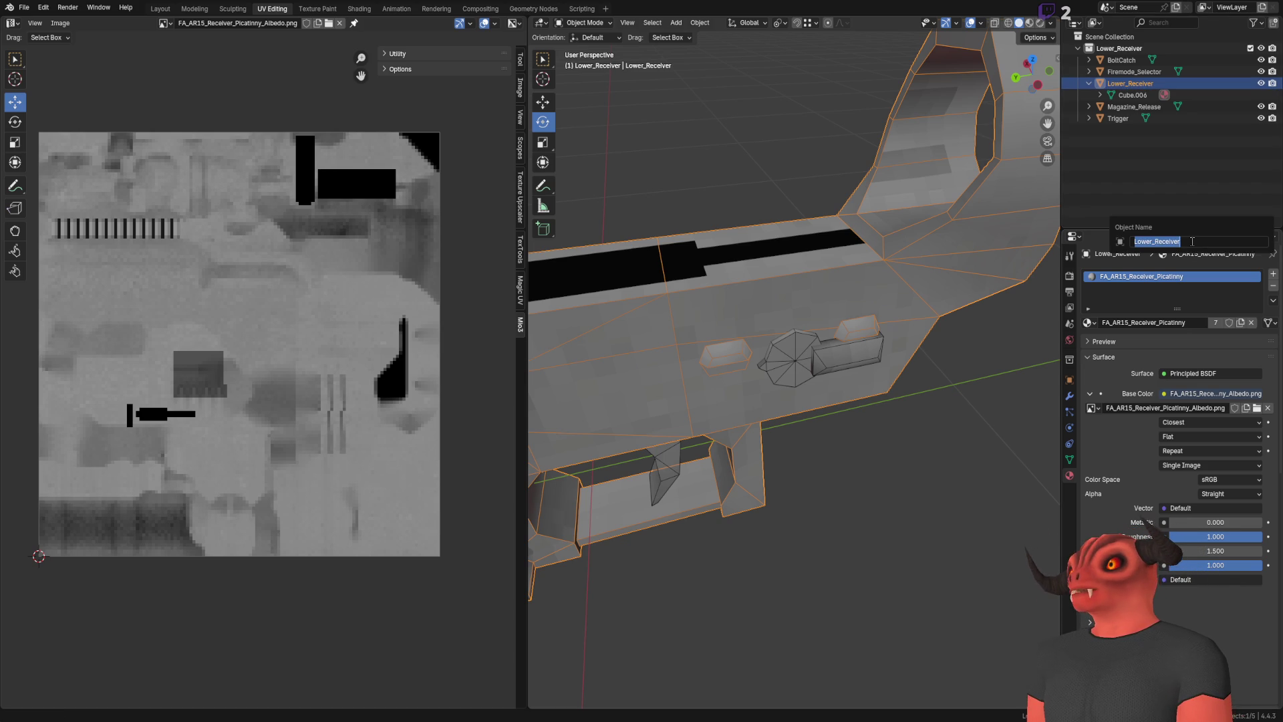
double_click(1145, 94)
type("Lower_Receiver_Mesh")
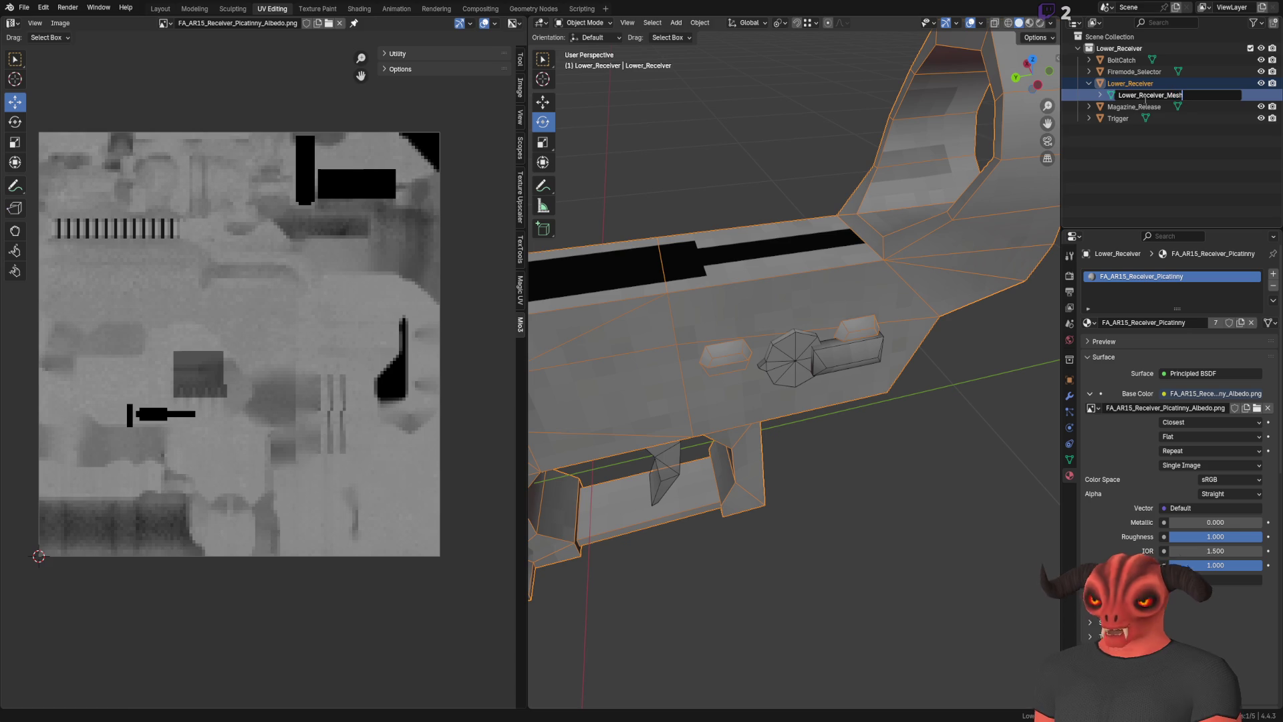
key("Return")
key("ctrl+z")
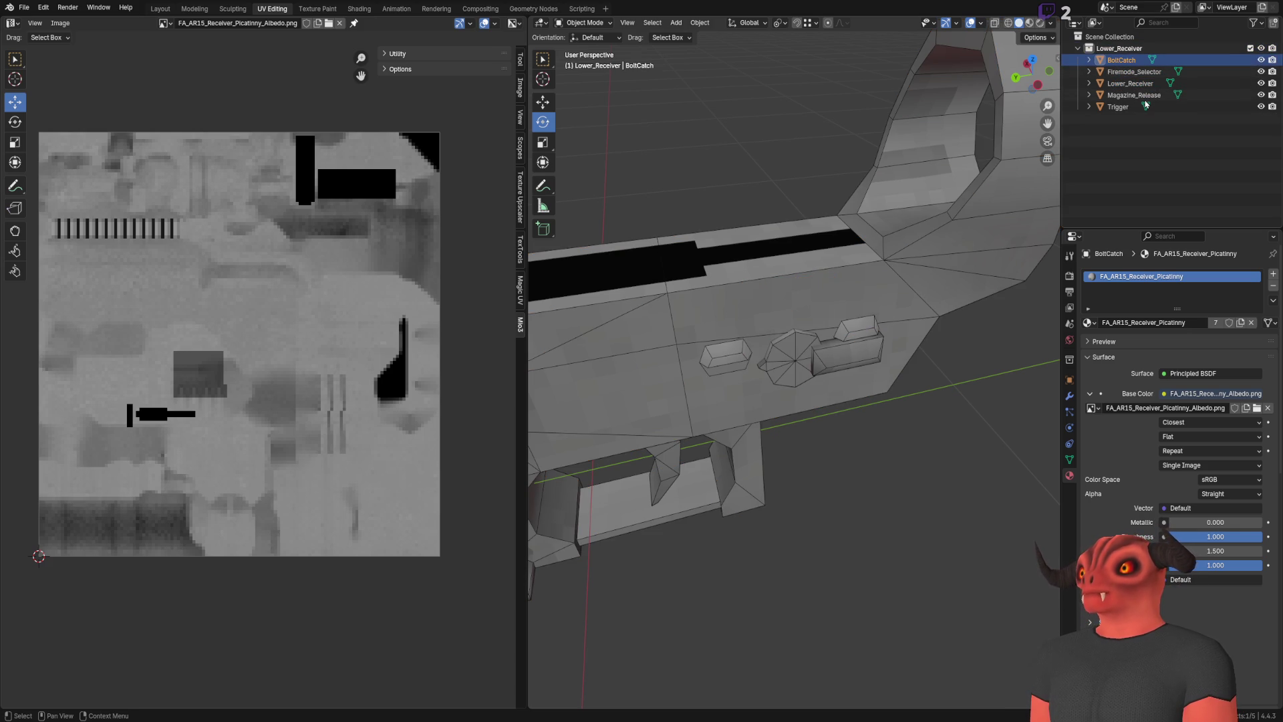
Rename the bolt catch's mesh to Bolt_Catch_Mesh and BoltCatch to Bolt_Catch
key("KP_Decimal")
left_click(1089, 60)
double_click(1129, 71)
type("Bolt_Catch_Mes")
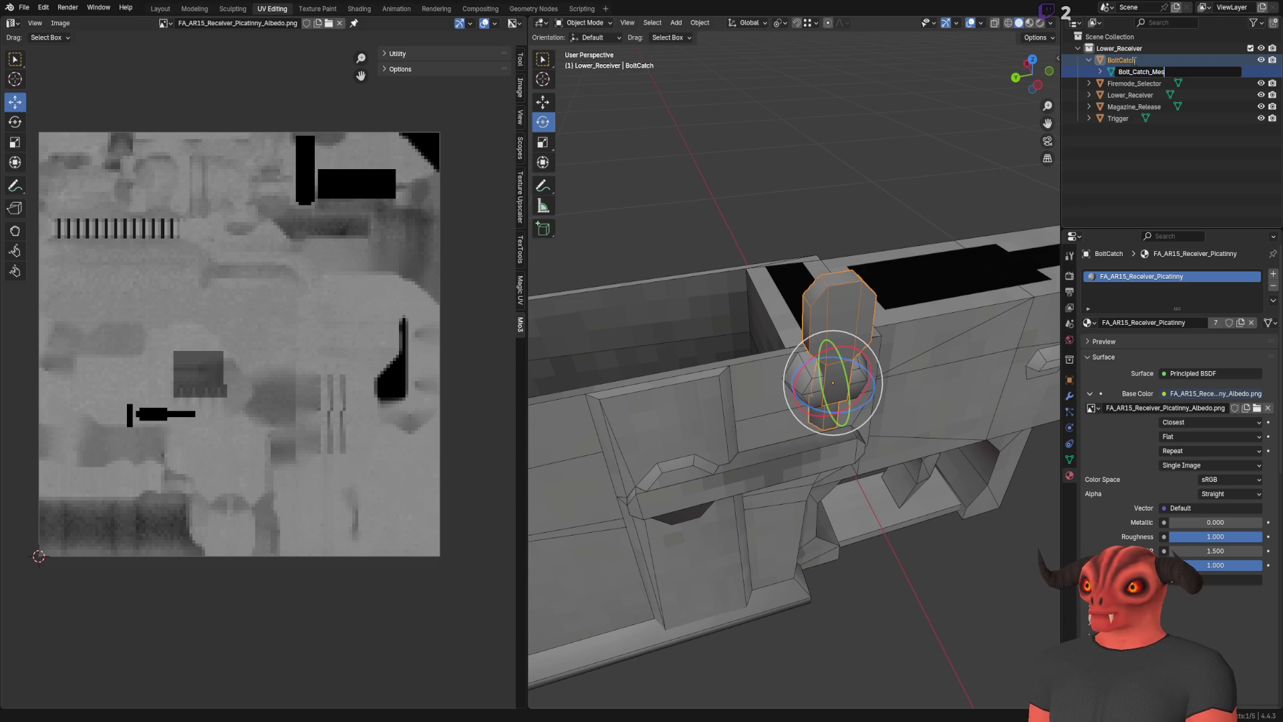
key("Return")
left_click(1090, 60)
double_click(1136, 60)
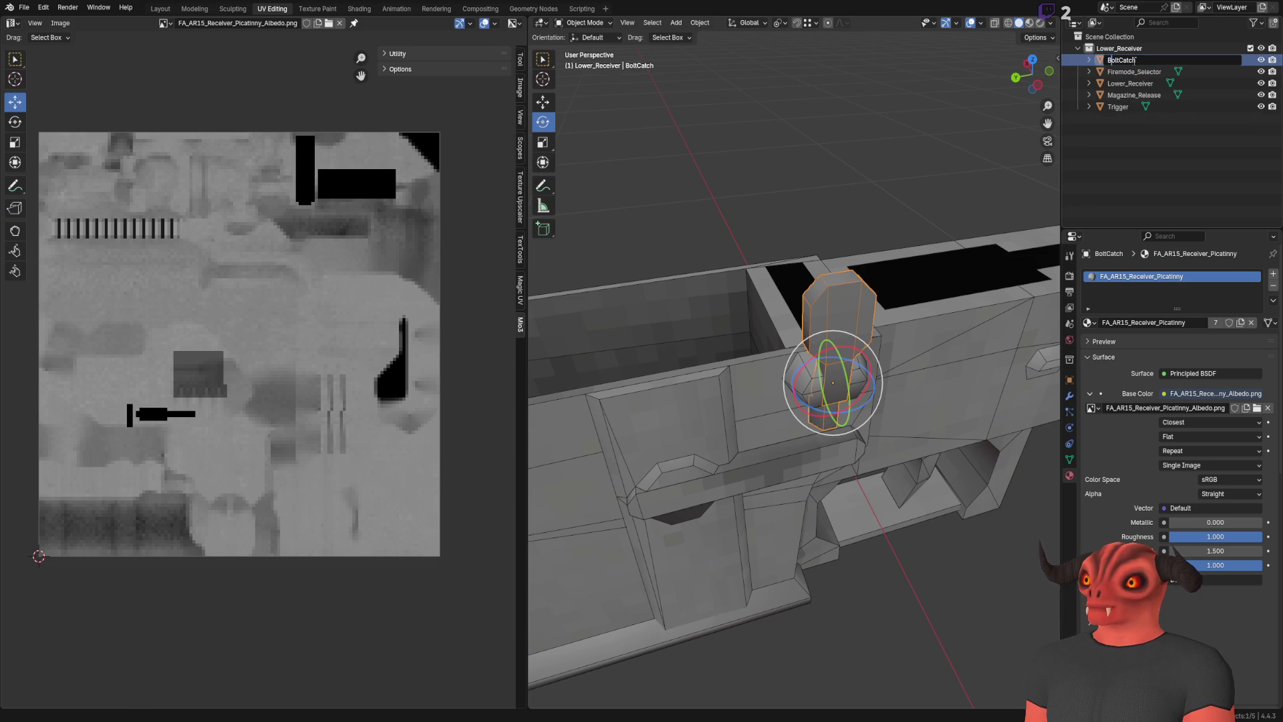
type("_")
key("Return")
Rename the Magazine_Release's Cylinder.002 mesh to Magazine_Release
key("Up")
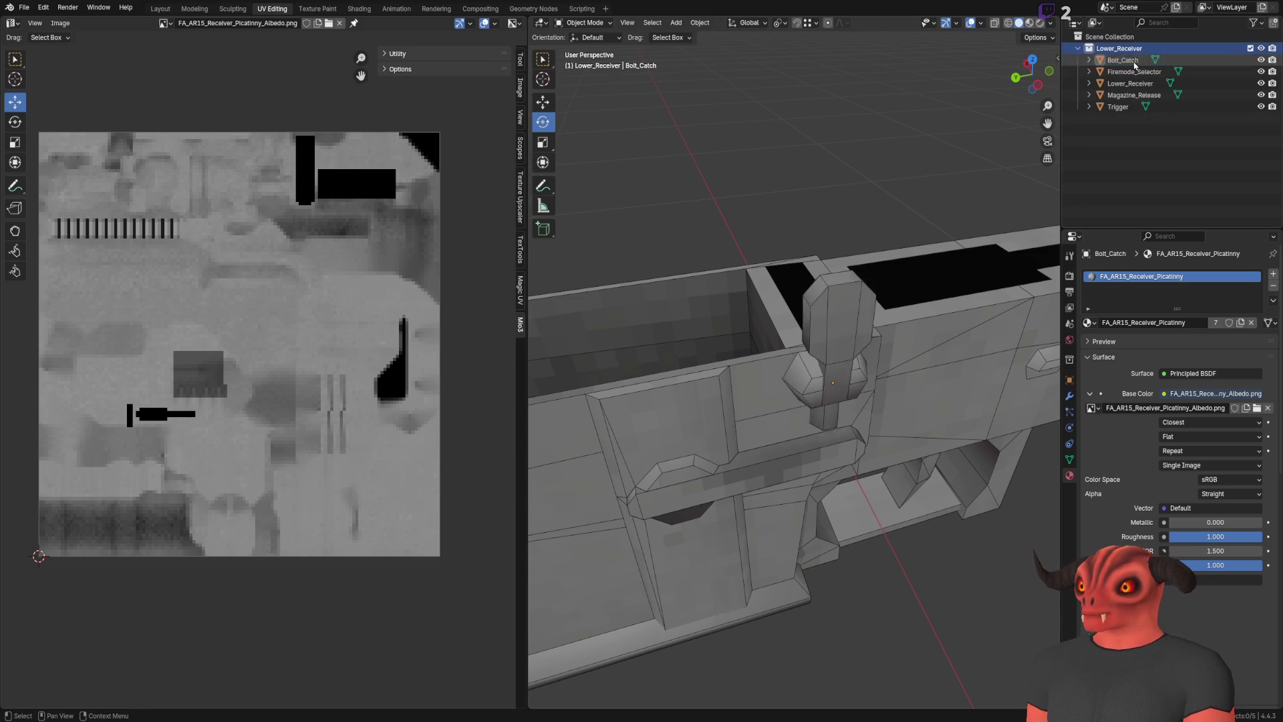
key("Down")
key("Down")
key("Down")
key("Down")
key("Right")
key("Down")
key("F2")
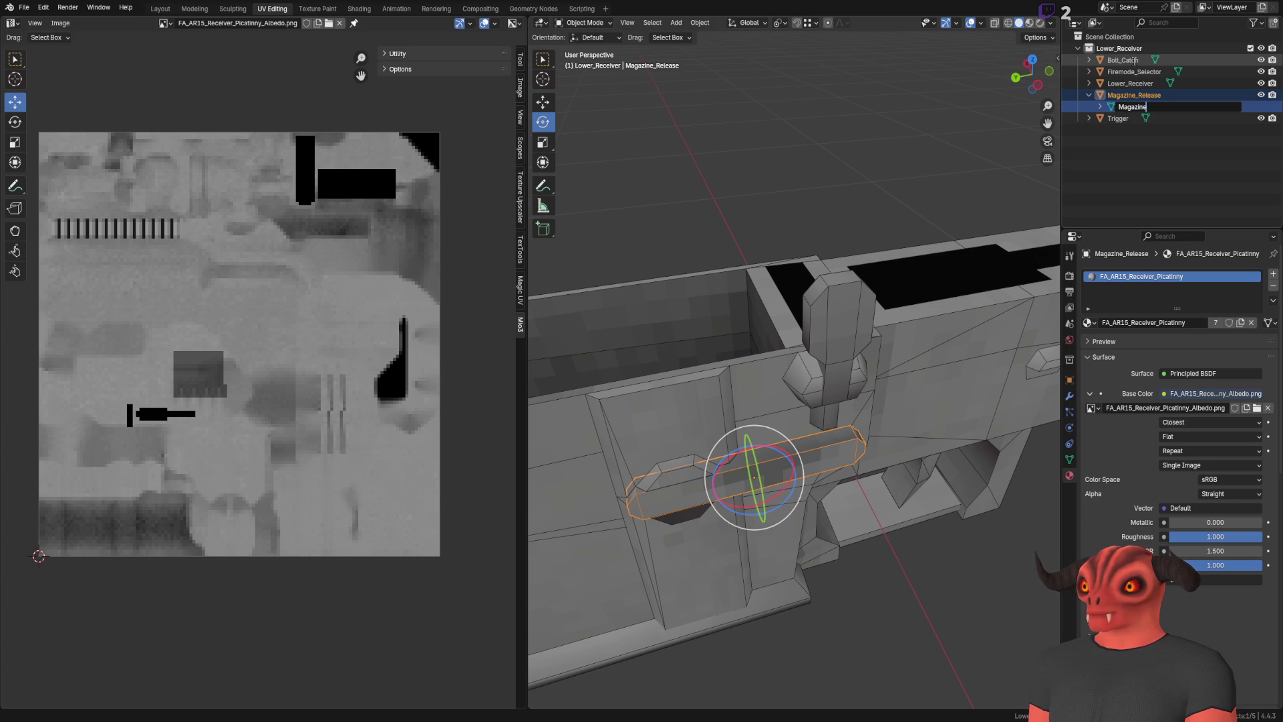
type("_Release")
key("Return")
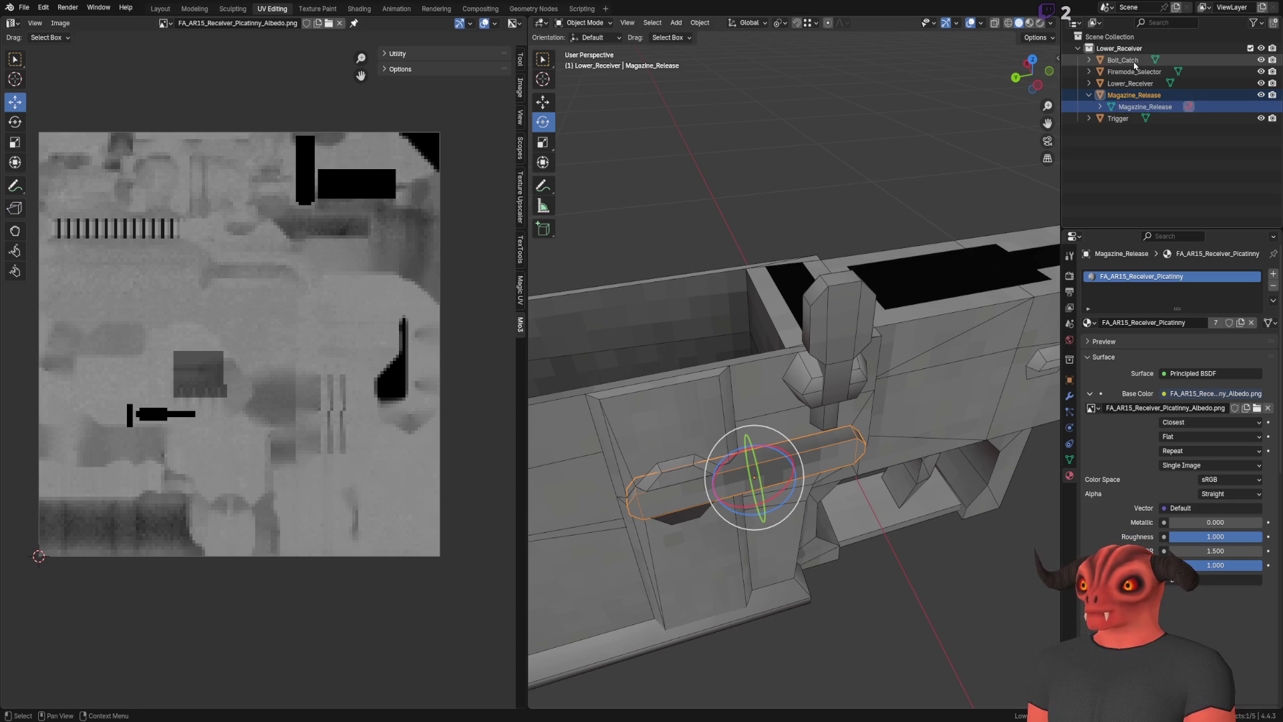
key("Left")
key("Left")
Rename the trigger's mesh to Trigger_Mesh
key("Down")
key("Right")
key("Down")
key("F2")
type("Tre")
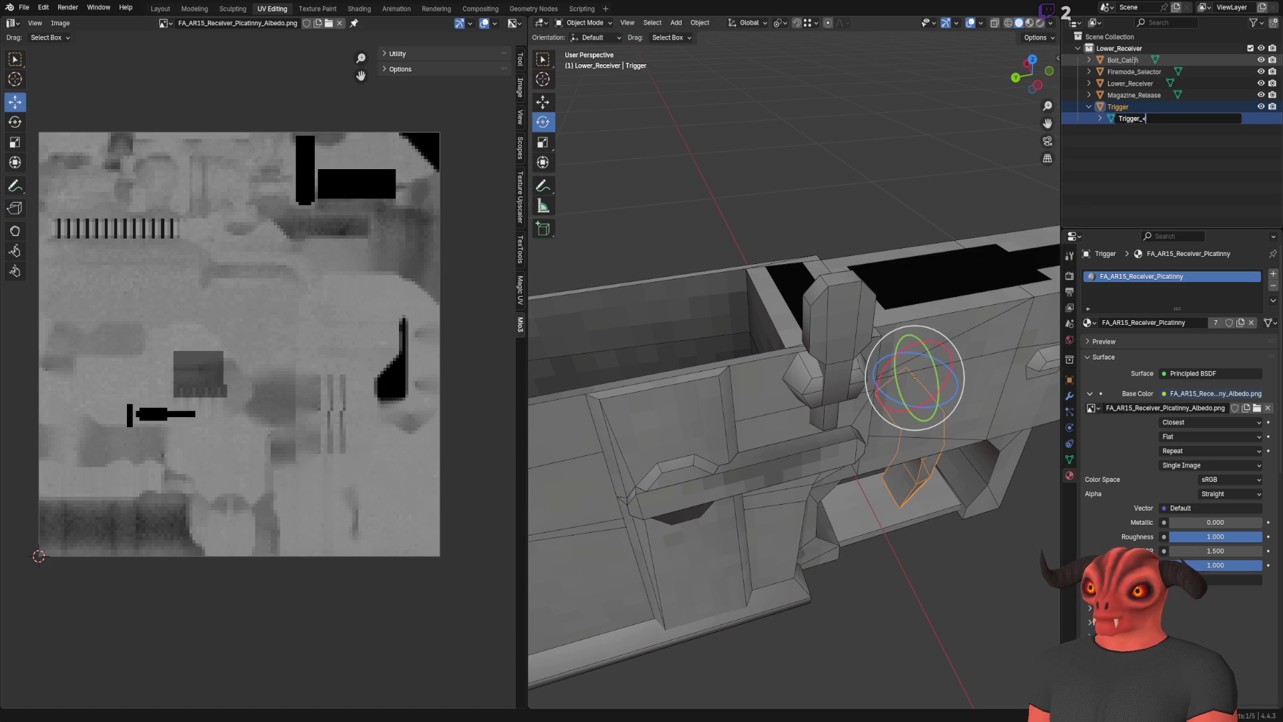
type("Mesh")
key("Return")
Deselect everything and expand the parts to review their mesh names
key("alt+a")
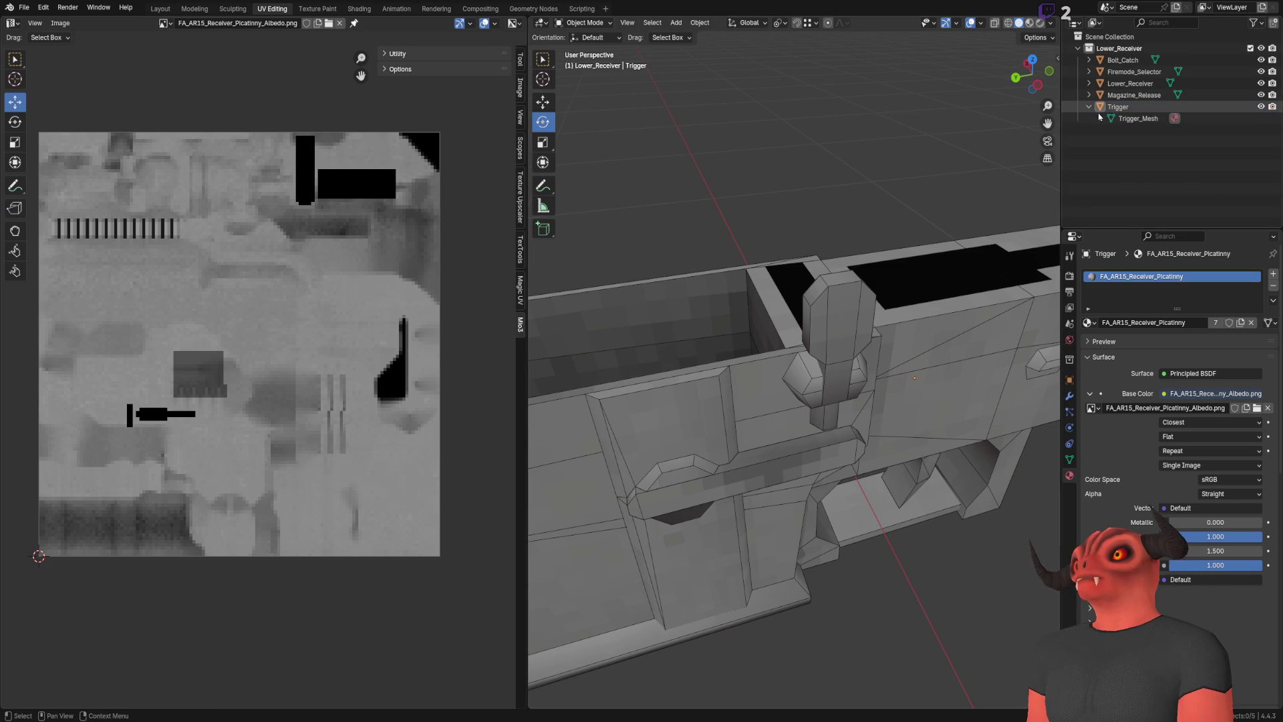
left_click(1092, 107)
left_click(1090, 95)
left_click(1090, 83)
left_click(1090, 72)
left_click(1090, 60)
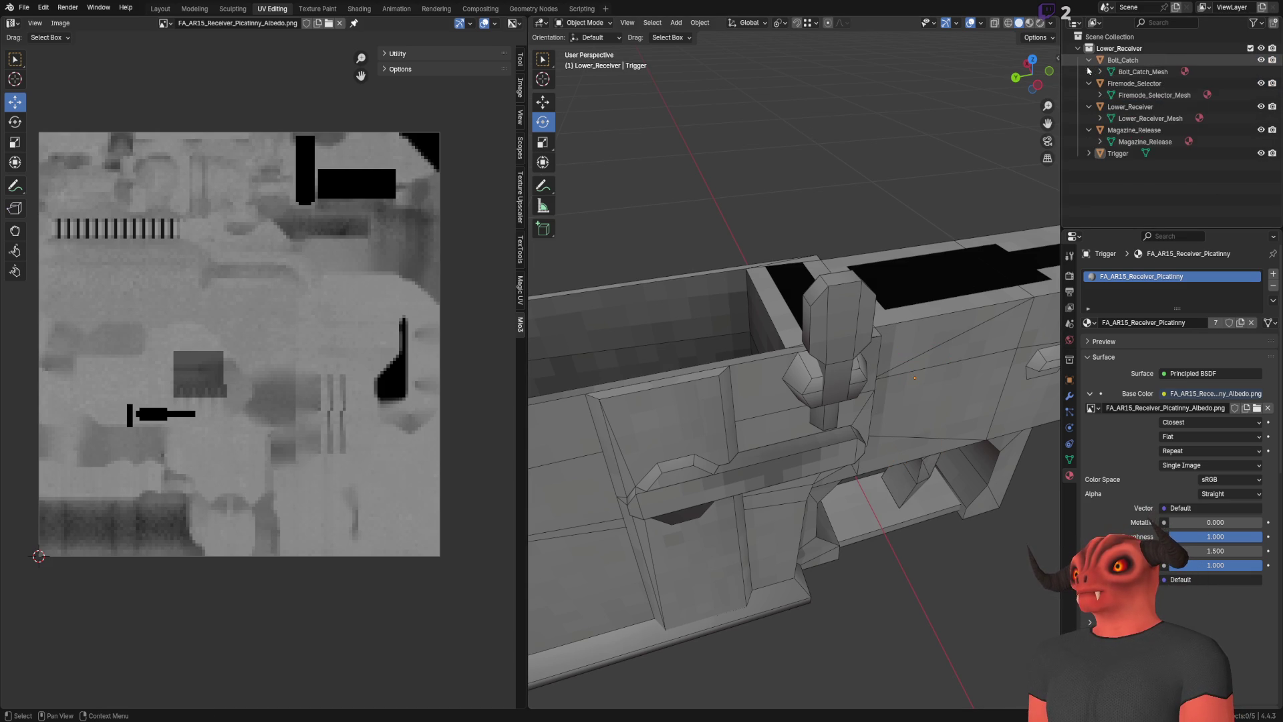
Collapse the Outliner parts and save the lower receiver file
left_click(1090, 61)
left_click(1089, 71)
left_click(1090, 83)
left_click(1088, 95)
scroll(794, 374, "down", 5)
scroll(760, 370, "up", 3)
key("ctrl+s")
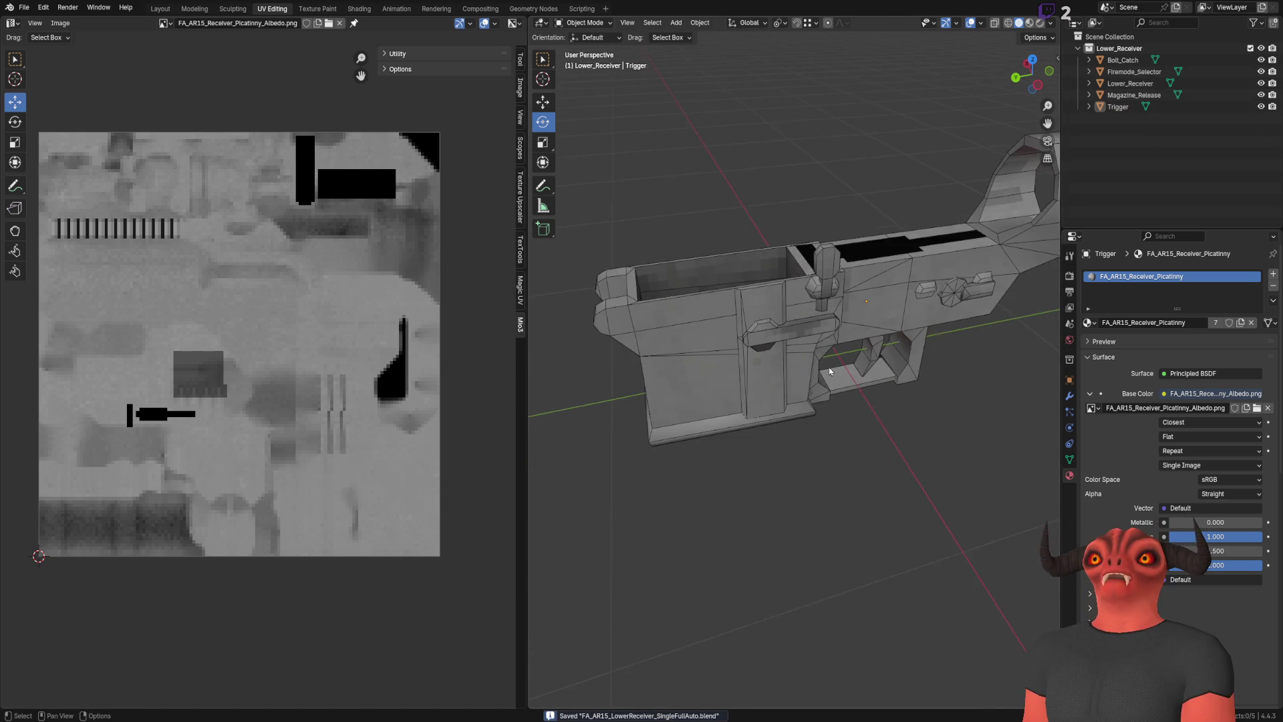
Select the firing-mode selector, bolt catch, receiver and magazine release to check their pivots
left_click(763, 329)
scroll(801, 307, "up", 3)
left_click(932, 309)
left_click(1122, 61)
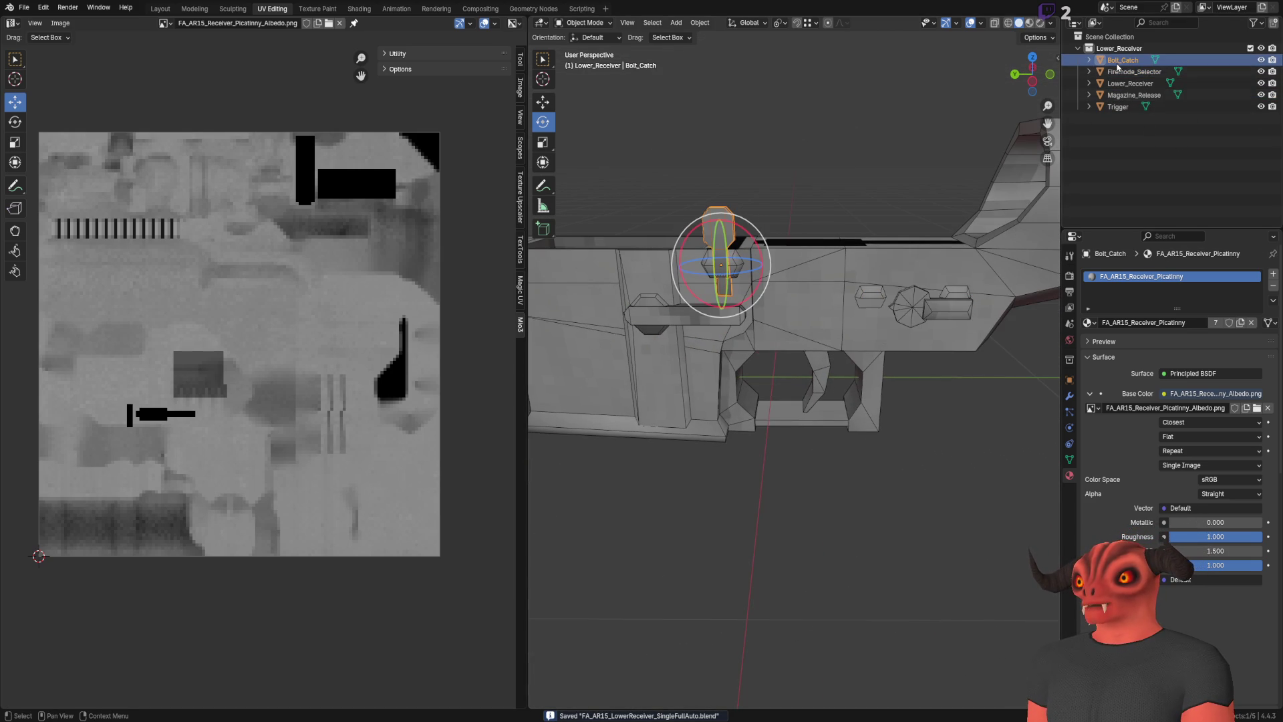
left_click(1118, 67)
key("Down")
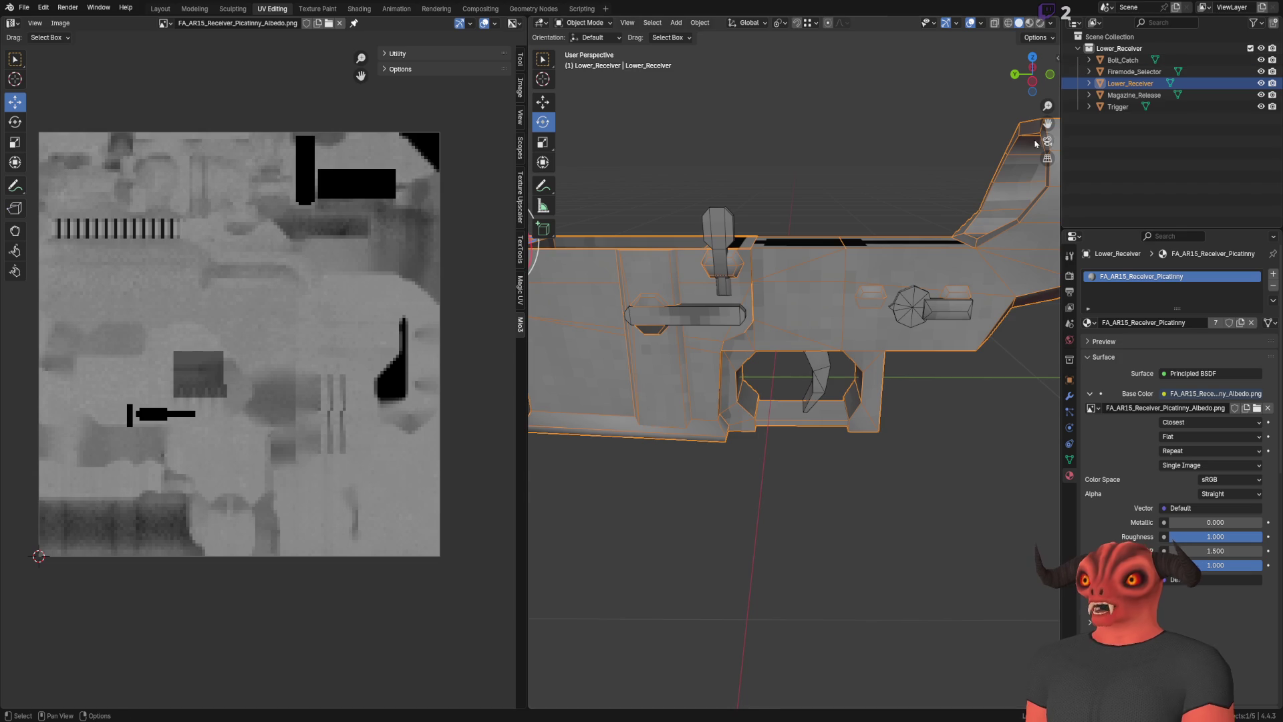
scroll(802, 281, "down", 4)
left_click(1134, 94)
scroll(814, 192, "up", 1)
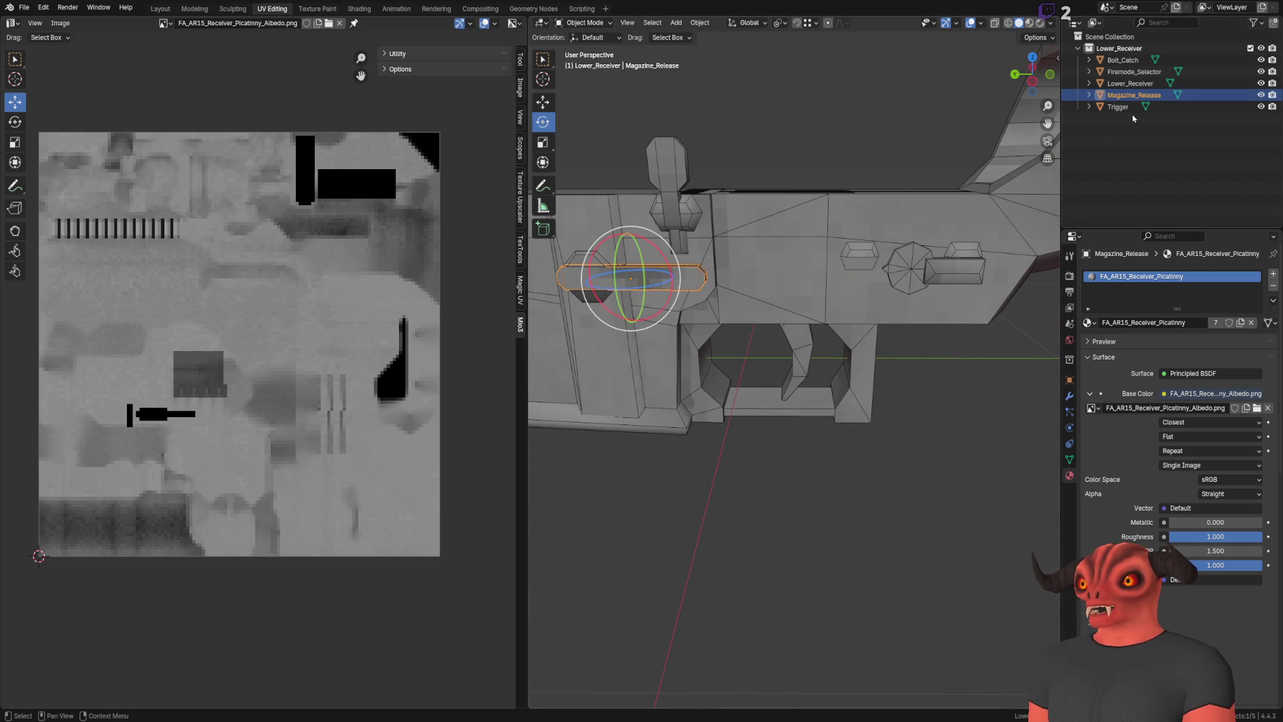
Frame the trigger and rotate it back about -25° around X
left_click(782, 314)
key("KP_Decimal")
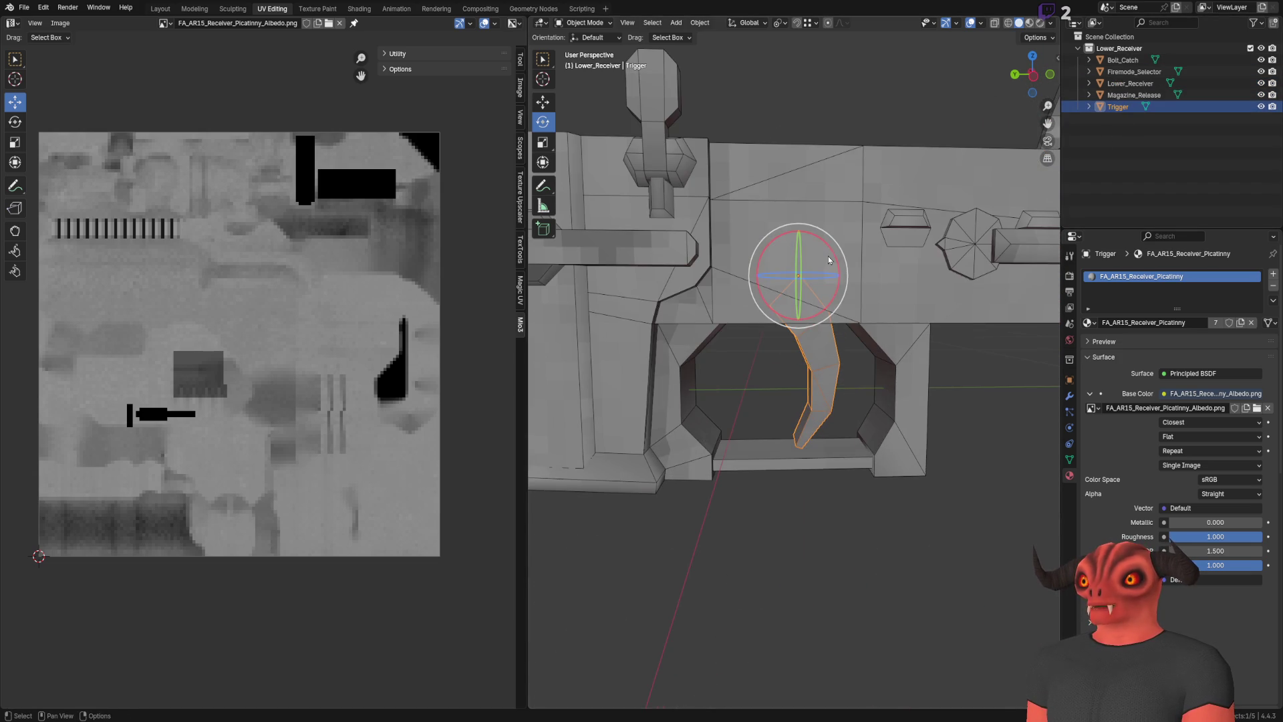
mouse_move(800, 234)
left_mouse_down()
mouse_move(813, 227)
mouse_move(747, 259)
mouse_move(835, 330)
left_mouse_up()
Test-slide the trigger along Y and tilt it around X, undoing both to restore its pose
key("ctrl+z")
key("shift+space")
key("g")
key("g")
key("y")
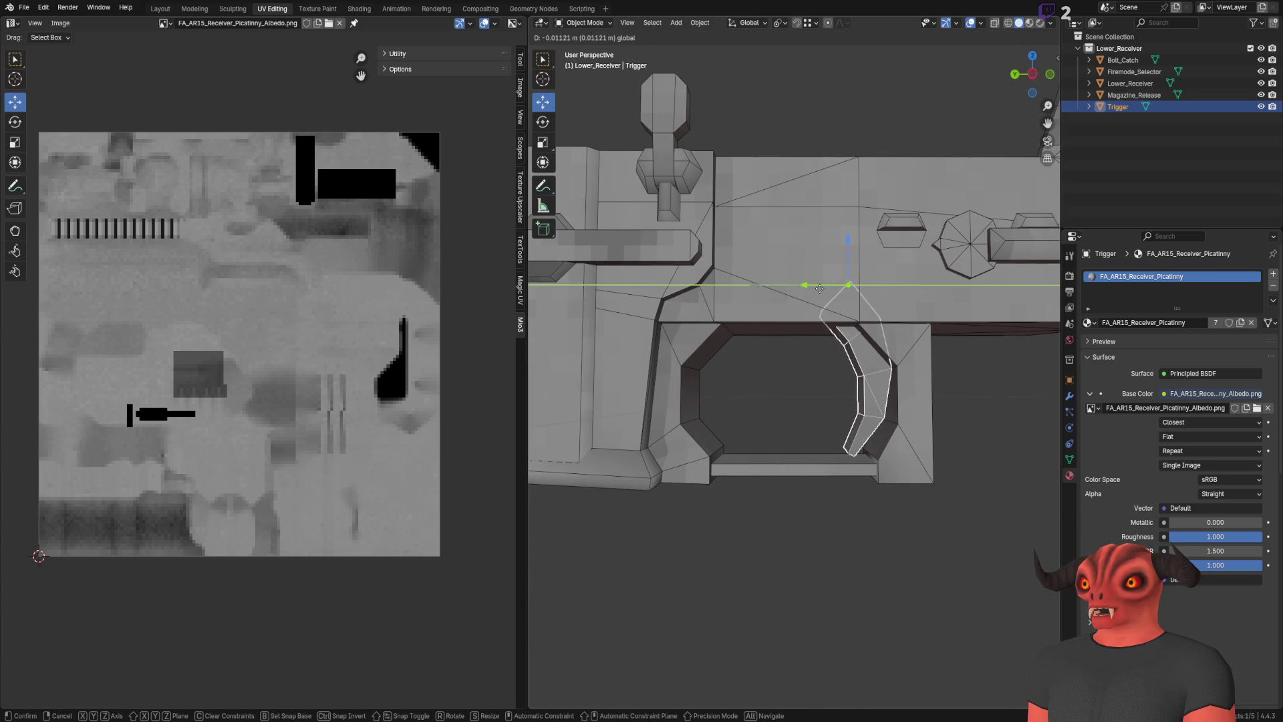
right_click(817, 290)
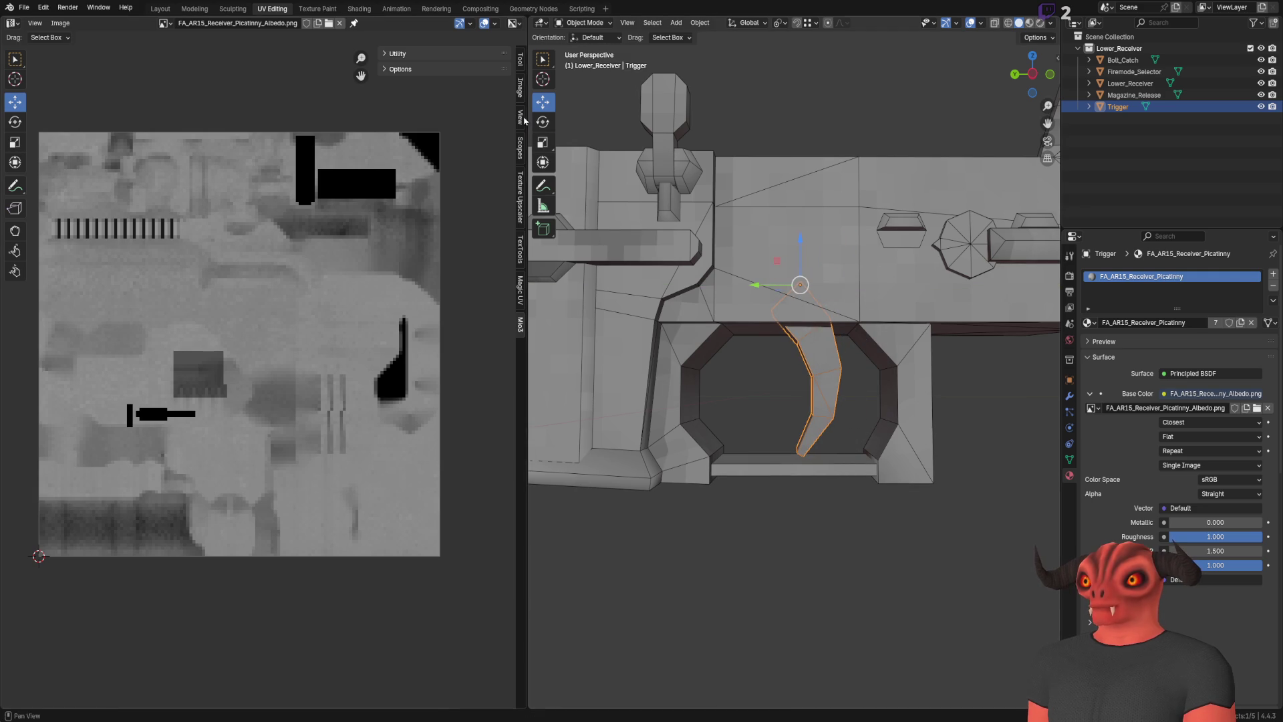
key("shift+space")
key("r")
left_click_drag(837, 310, 871, 452)
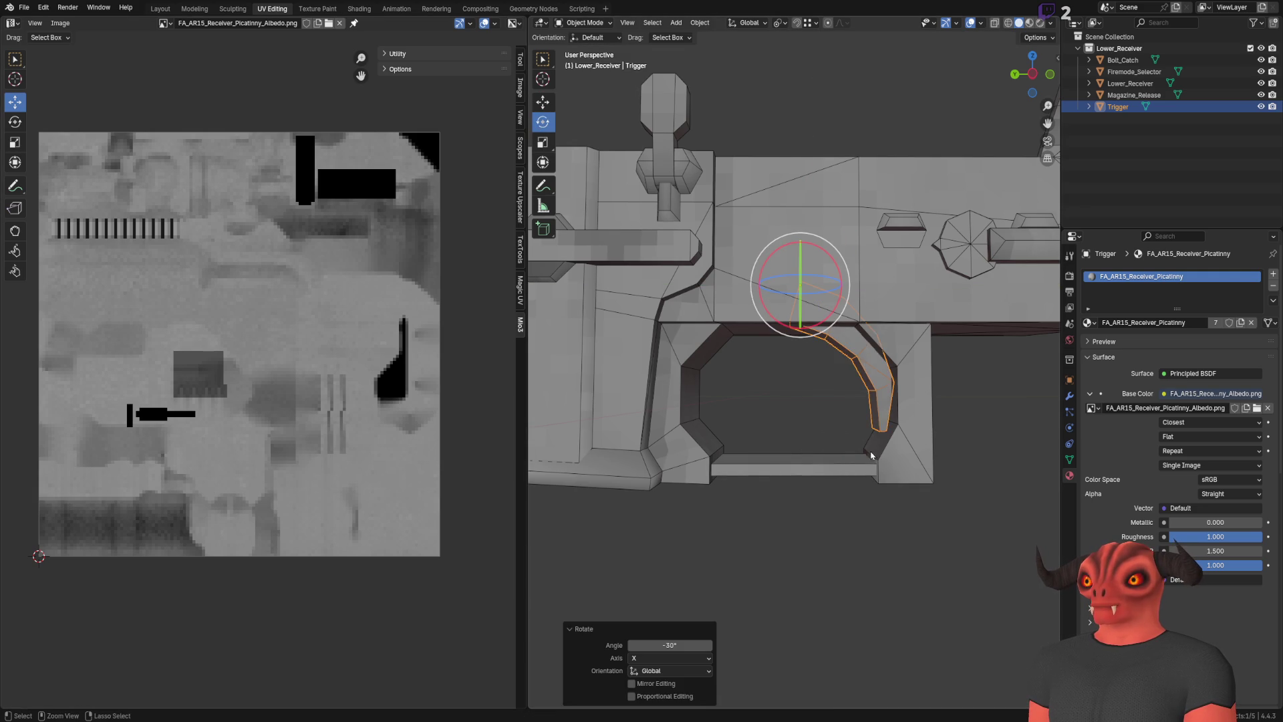
key("ctrl+z")
Reselect the trigger, nudge it along X and back, deselect it, and save the lower receiver file
left_click(839, 394)
left_click(839, 394)
left_click(548, 103)
mouse_move(747, 283)
left_mouse_down()
mouse_move(728, 289)
mouse_move(743, 296)
left_mouse_up()
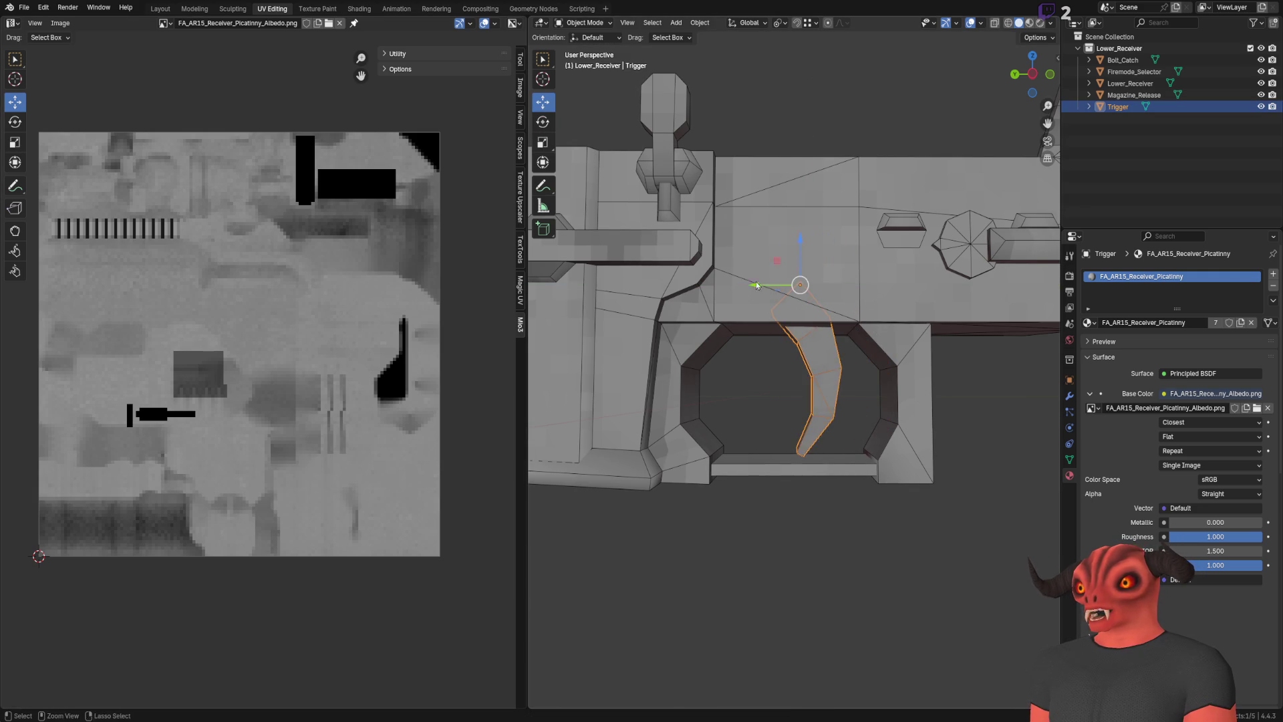
key("alt+a")
key("ctrl+s")
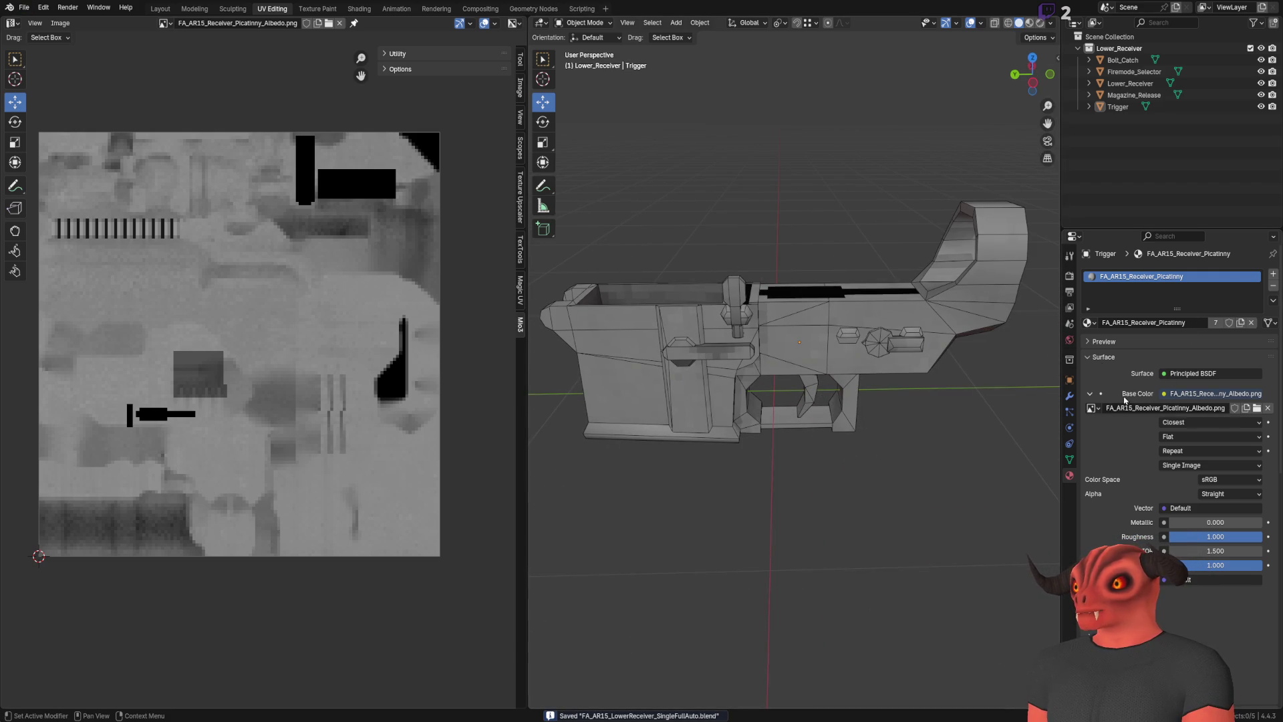
Purge the two unused data-blocks via File > Clean Up and save the file
left_click(24, 8)
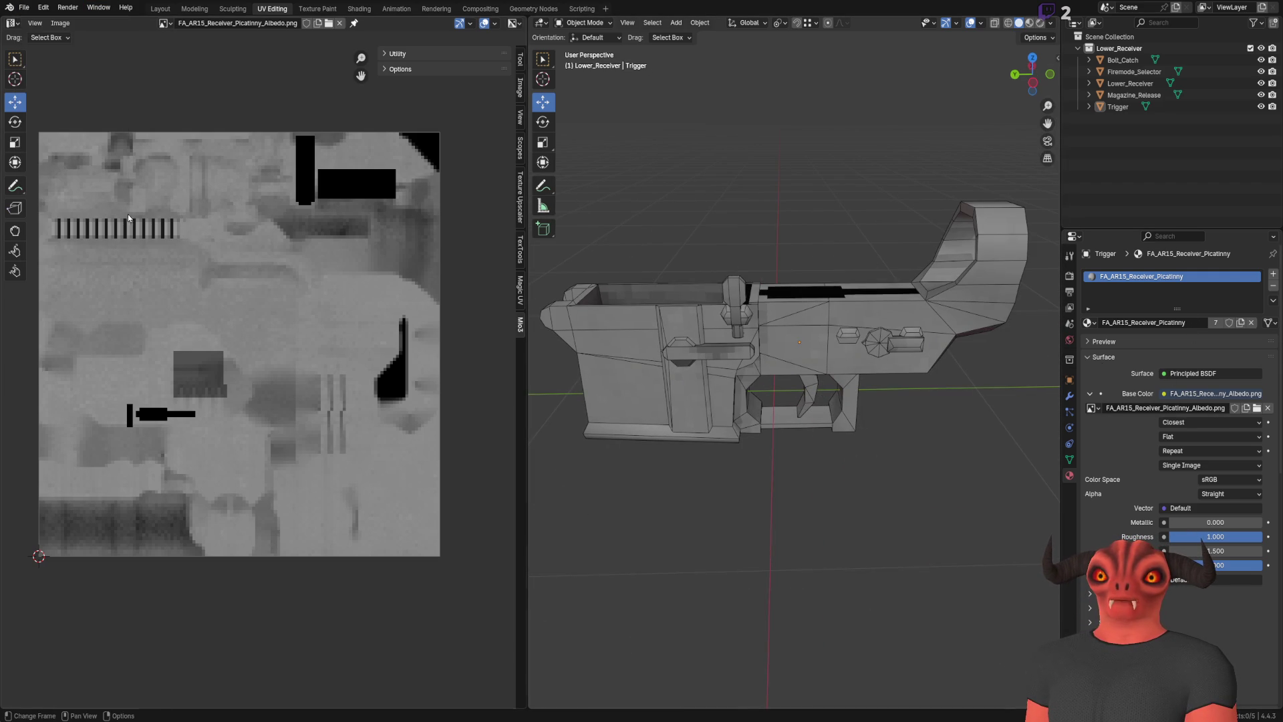
left_click(23, 7)
mouse_move(100, 222)
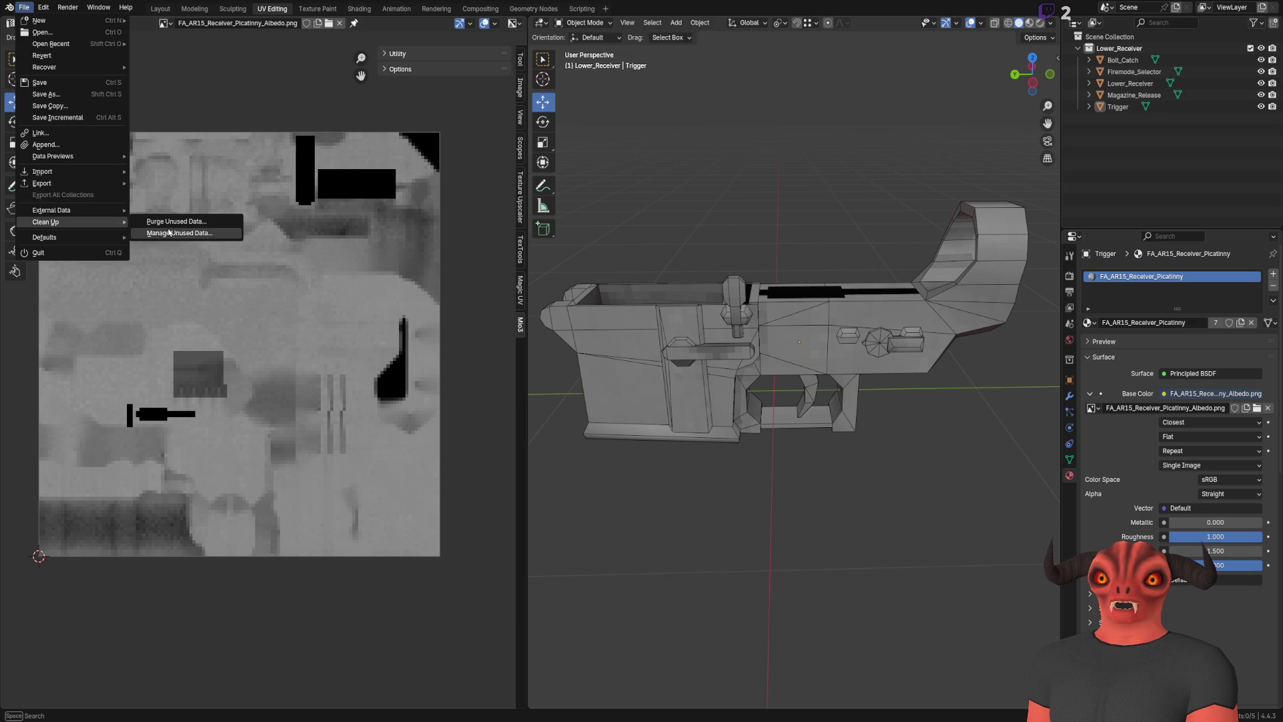
left_click(171, 222)
left_click(146, 306)
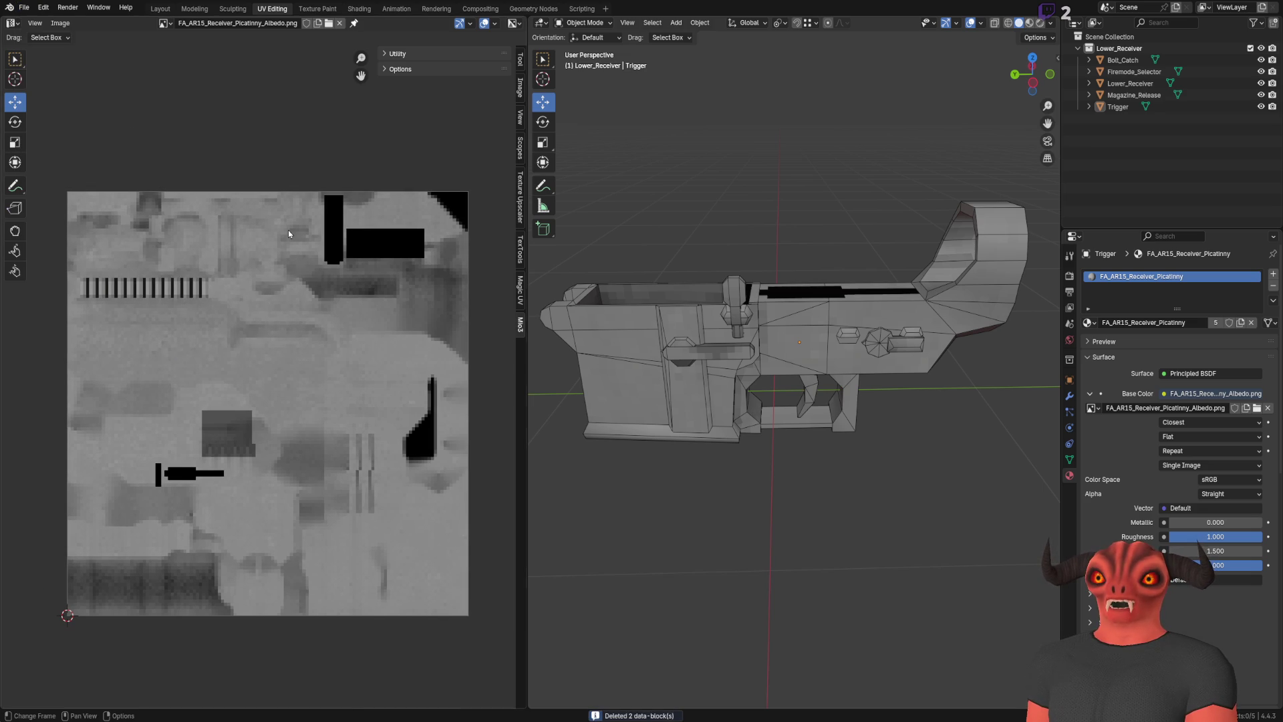
key("ctrl+s")
Look over the File > Export formats, then switch to the Godot editor
left_click(23, 7)
mouse_move(67, 187)
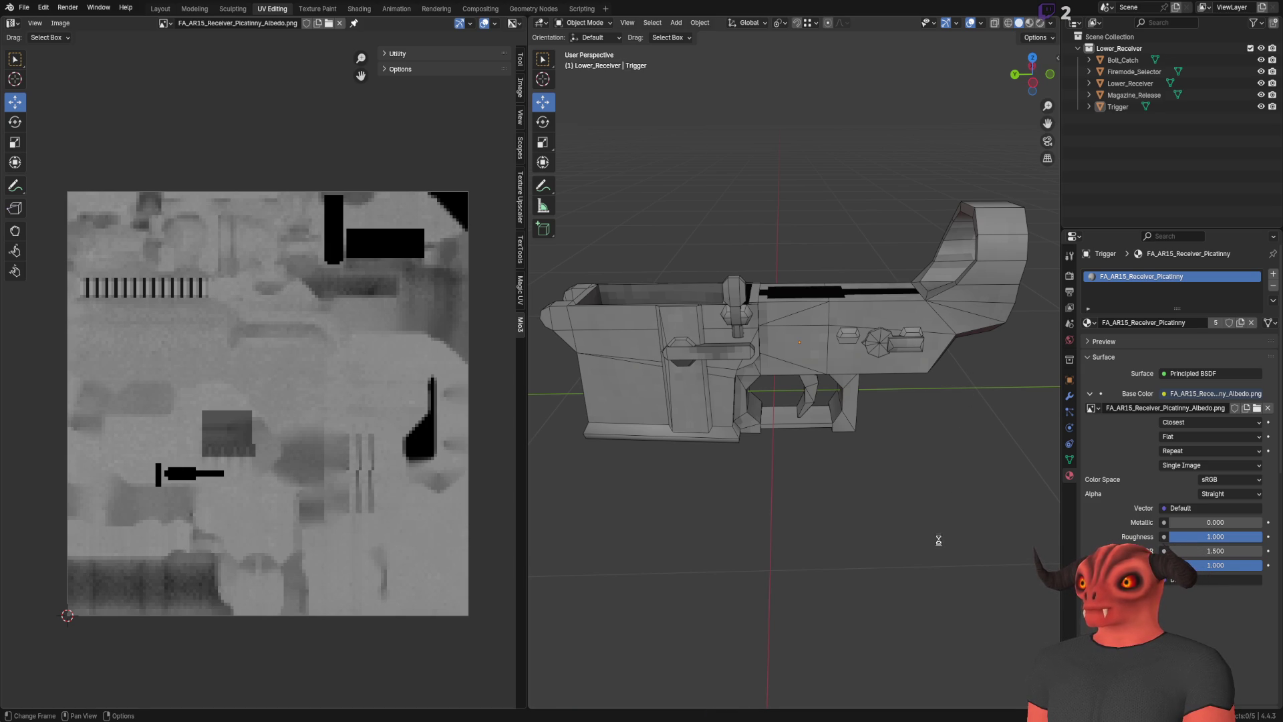
key("alt+Tab")
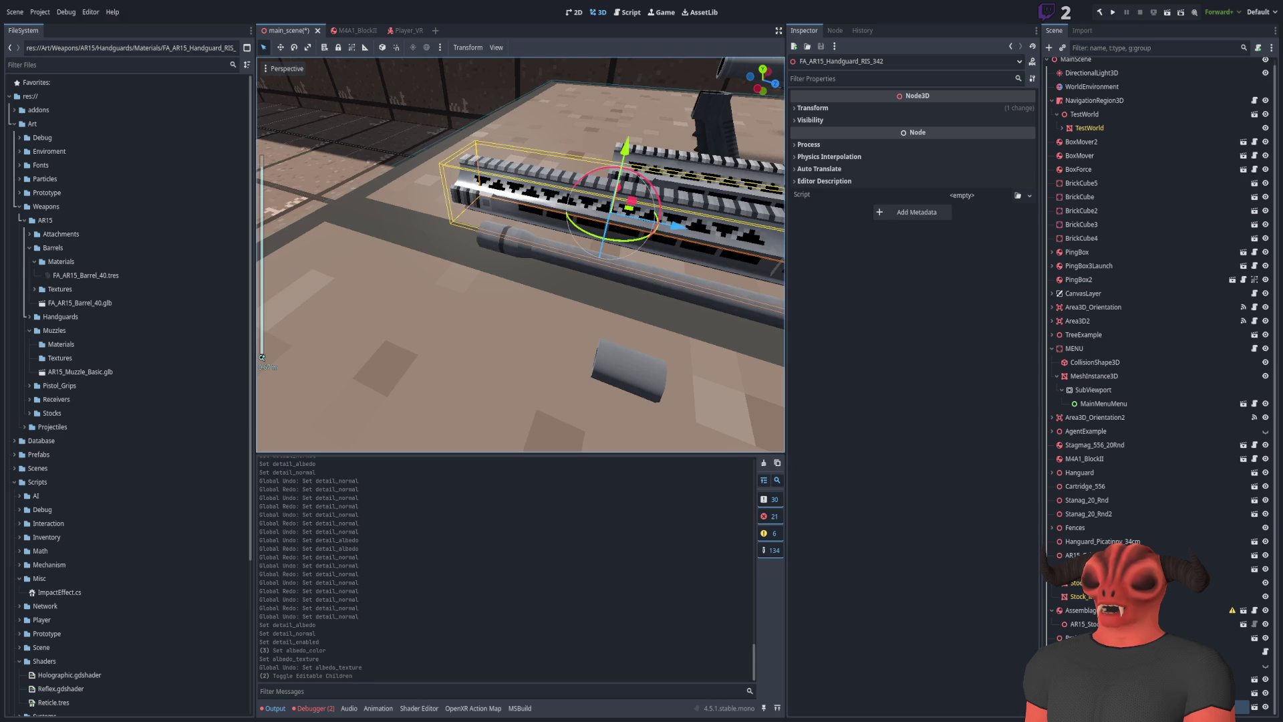
In the FileSystem dock, collapse Barrels, Handguards and Muzzles and expand AR15 > Receivers
scroll(656, 248, "down", 6)
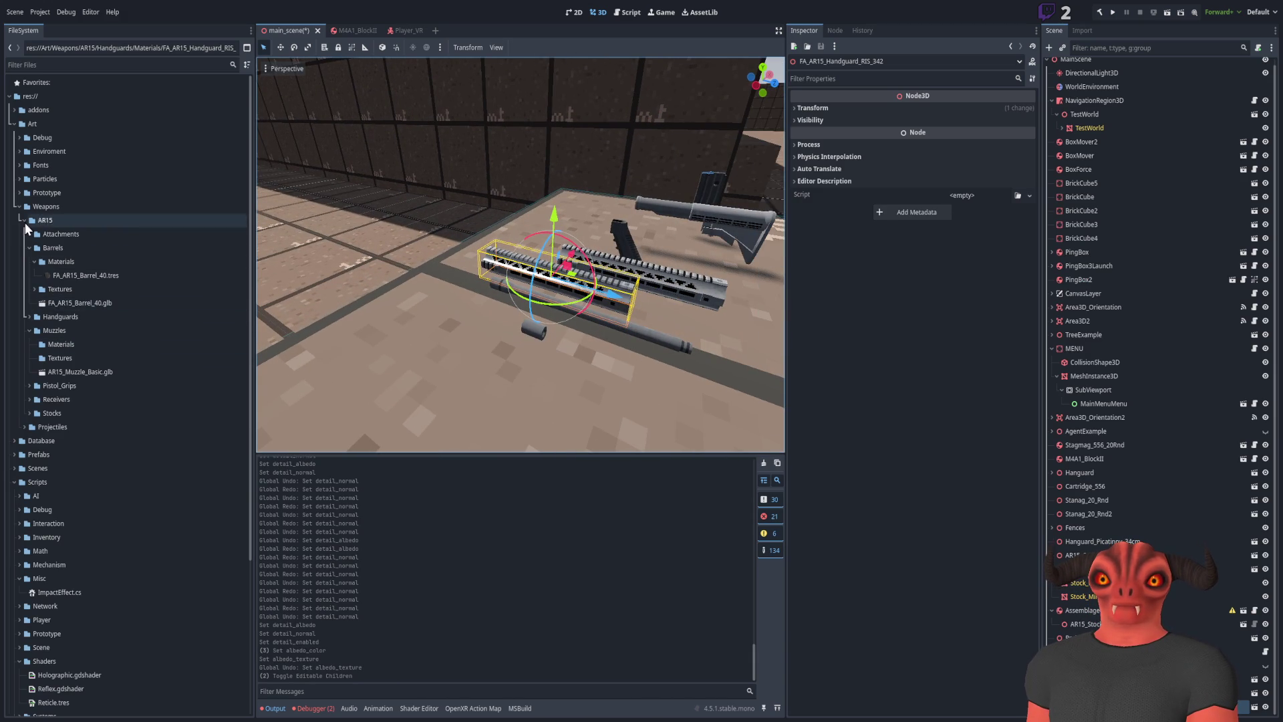
left_click(24, 224)
left_click(29, 248)
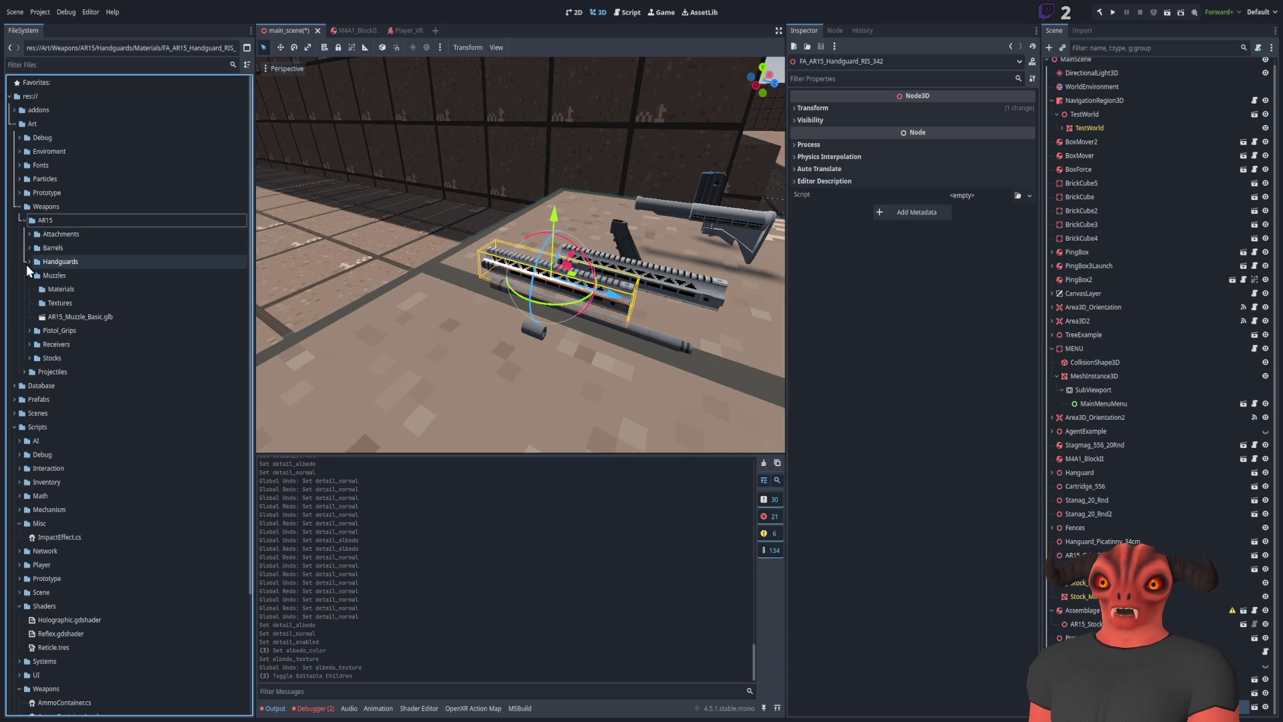
left_click(27, 262)
left_click(27, 266)
left_click(27, 275)
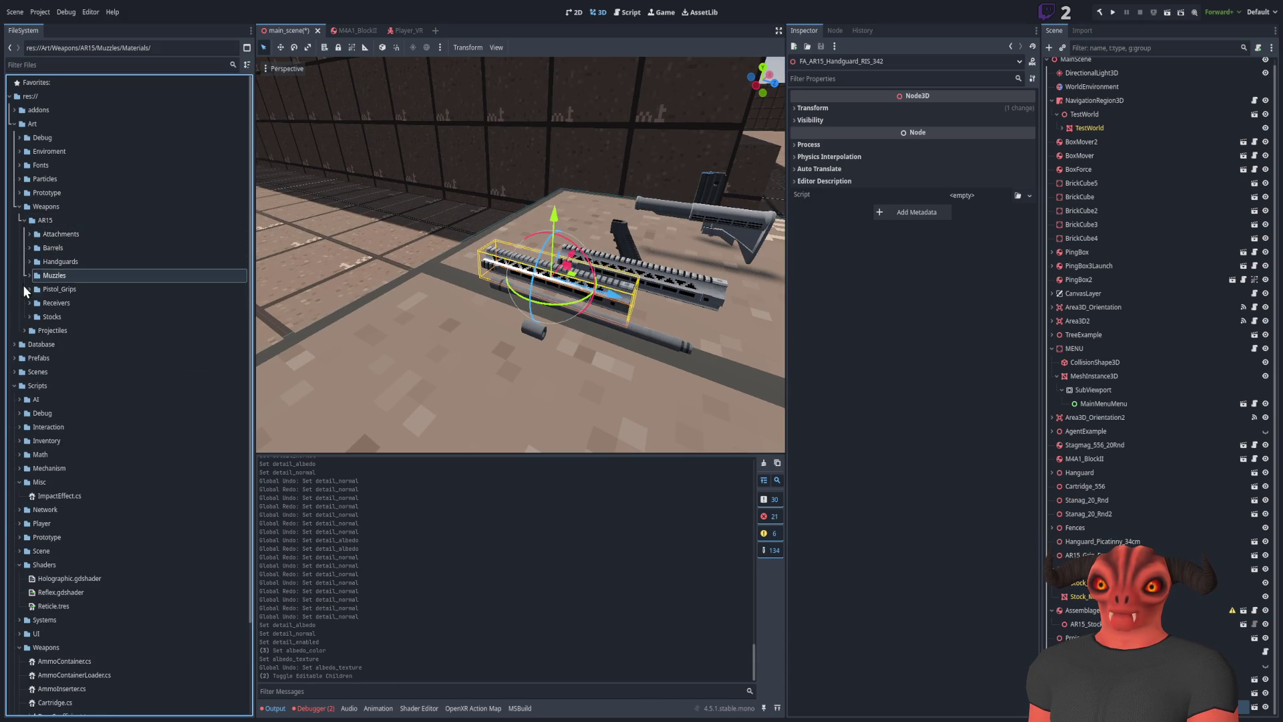
left_click(27, 302)
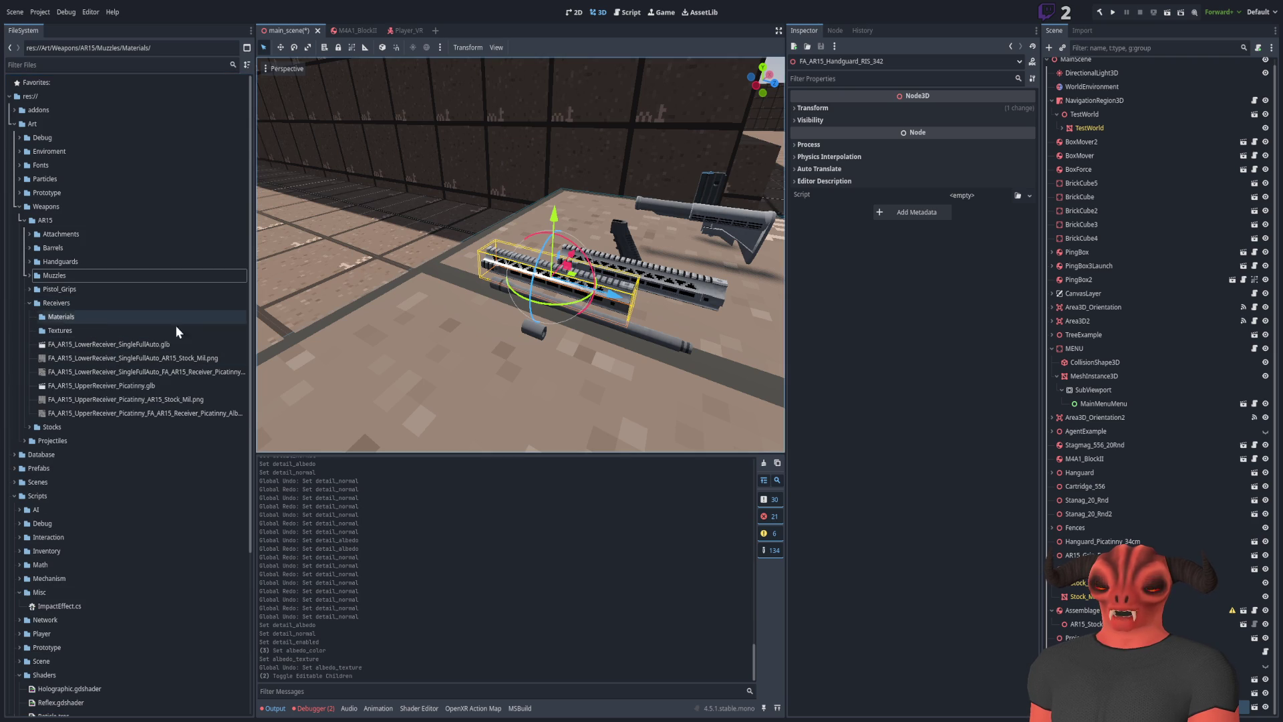
Select the four loose receiver PNG images, then return to Blender's File menu
left_click(187, 407)
left_click(187, 412, "ctrl")
left_click(182, 370, "ctrl")
left_click(183, 360, "ctrl")
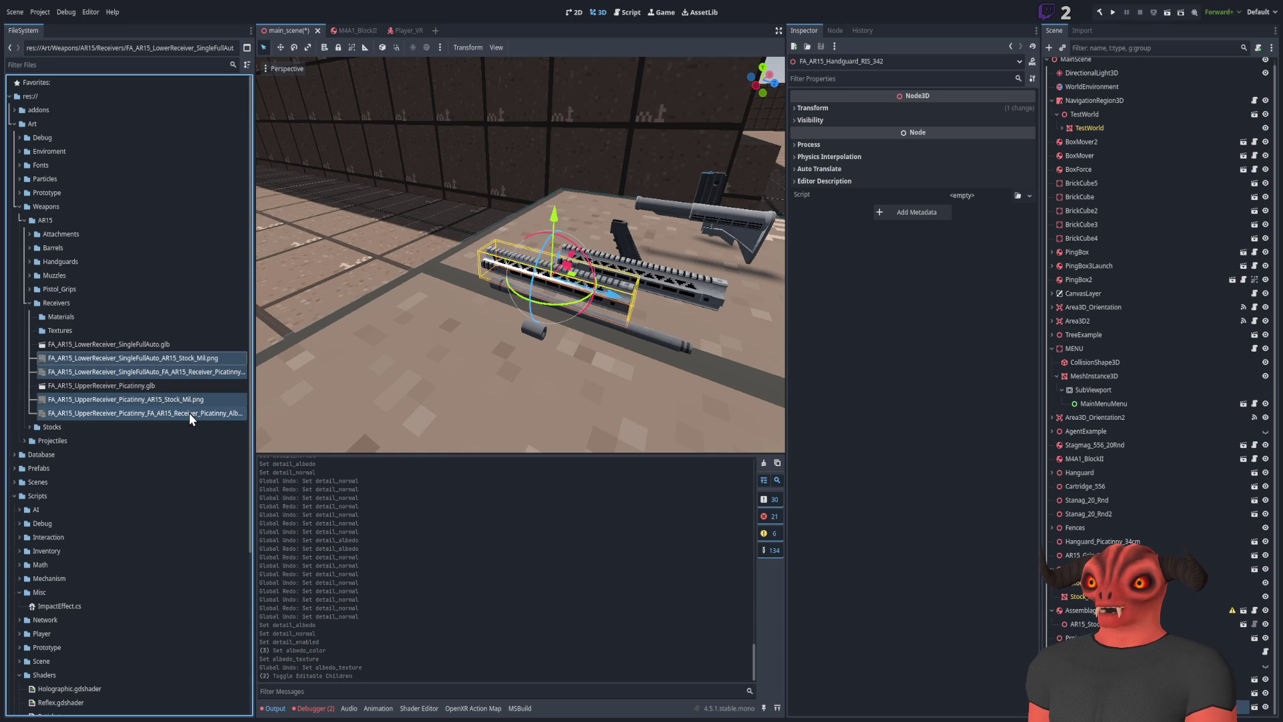
key("alt+Tab")
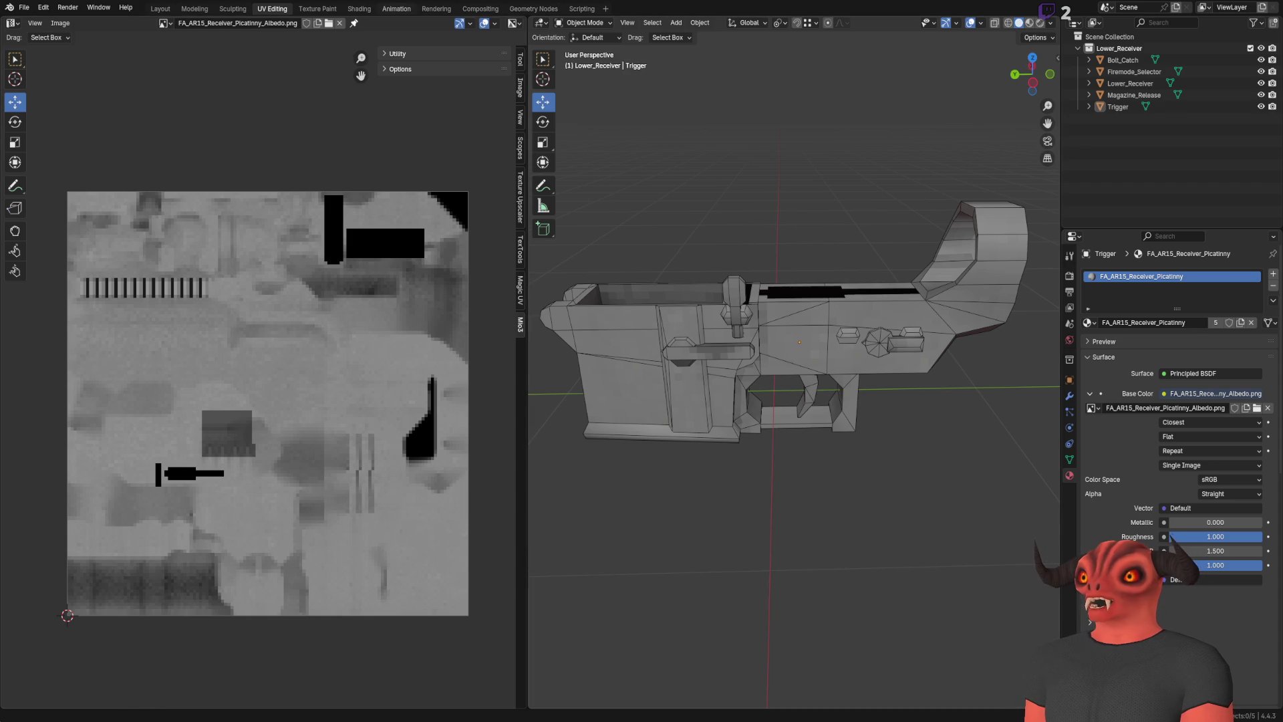
left_click(23, 8)
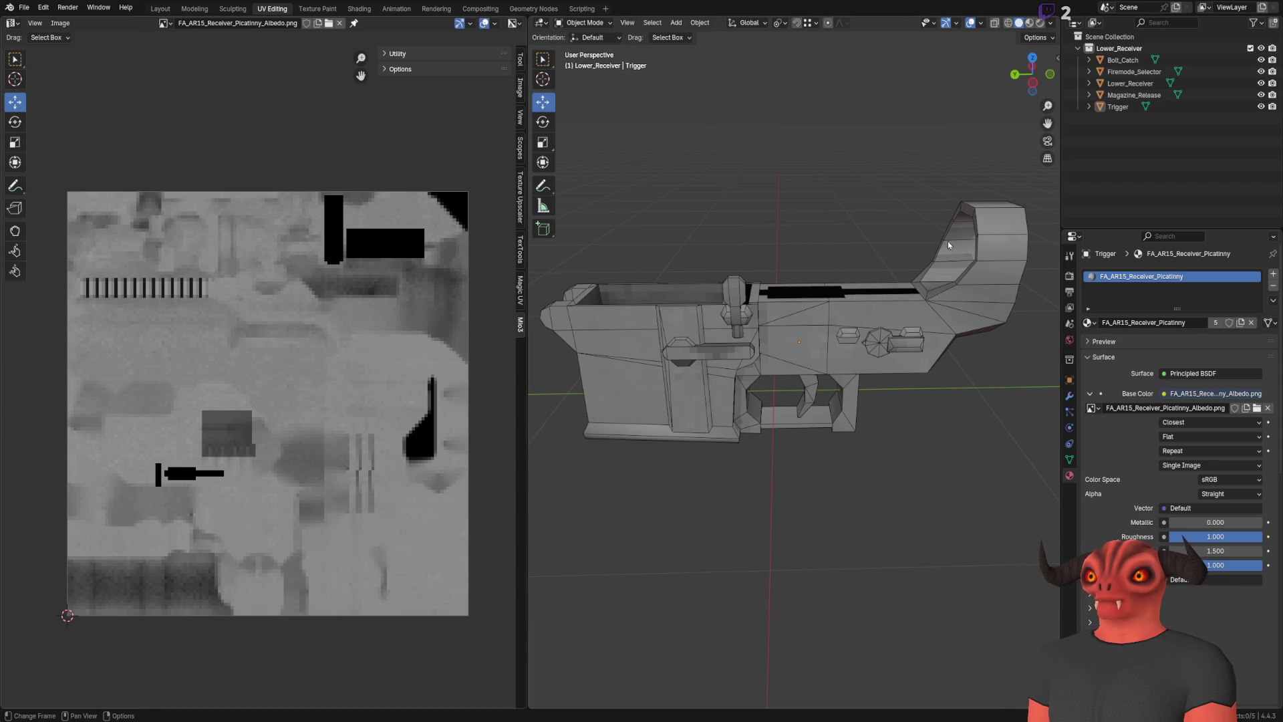
Open recent FA_AR15_UpperReceiver_Picatinny.blend, view its export formats, and return to Godot
left_click(23, 8)
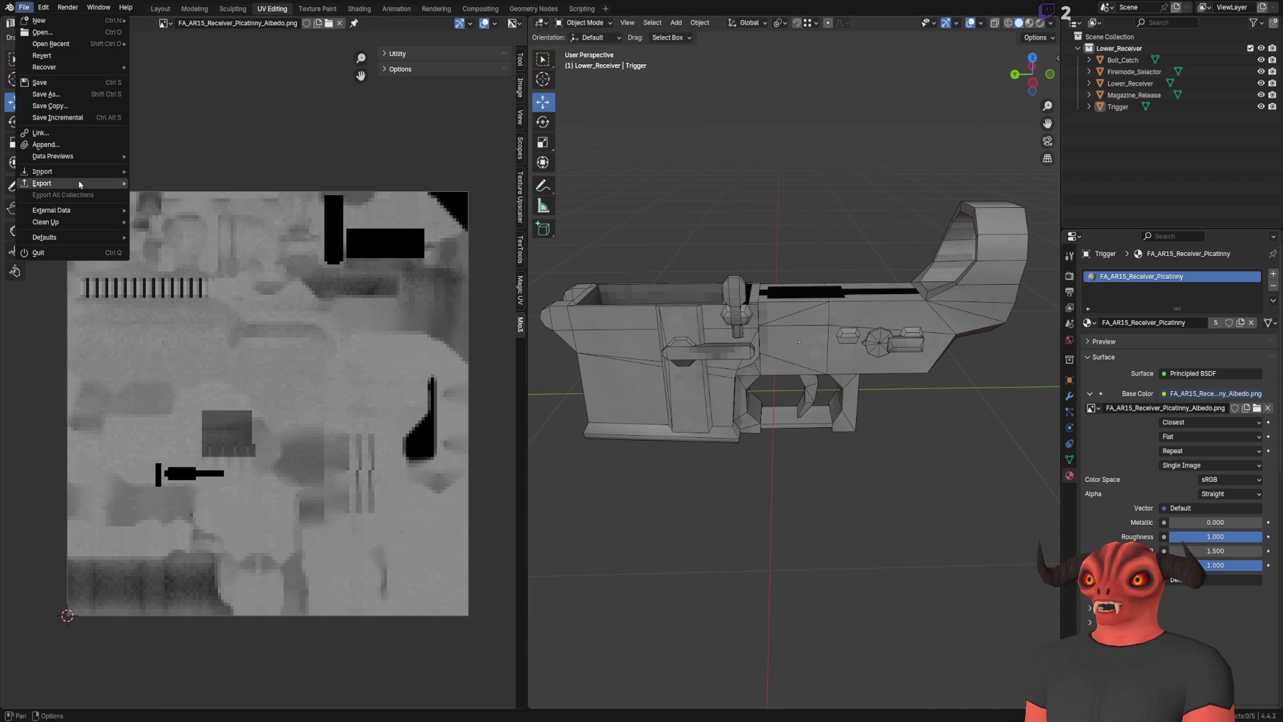
mouse_move(67, 183)
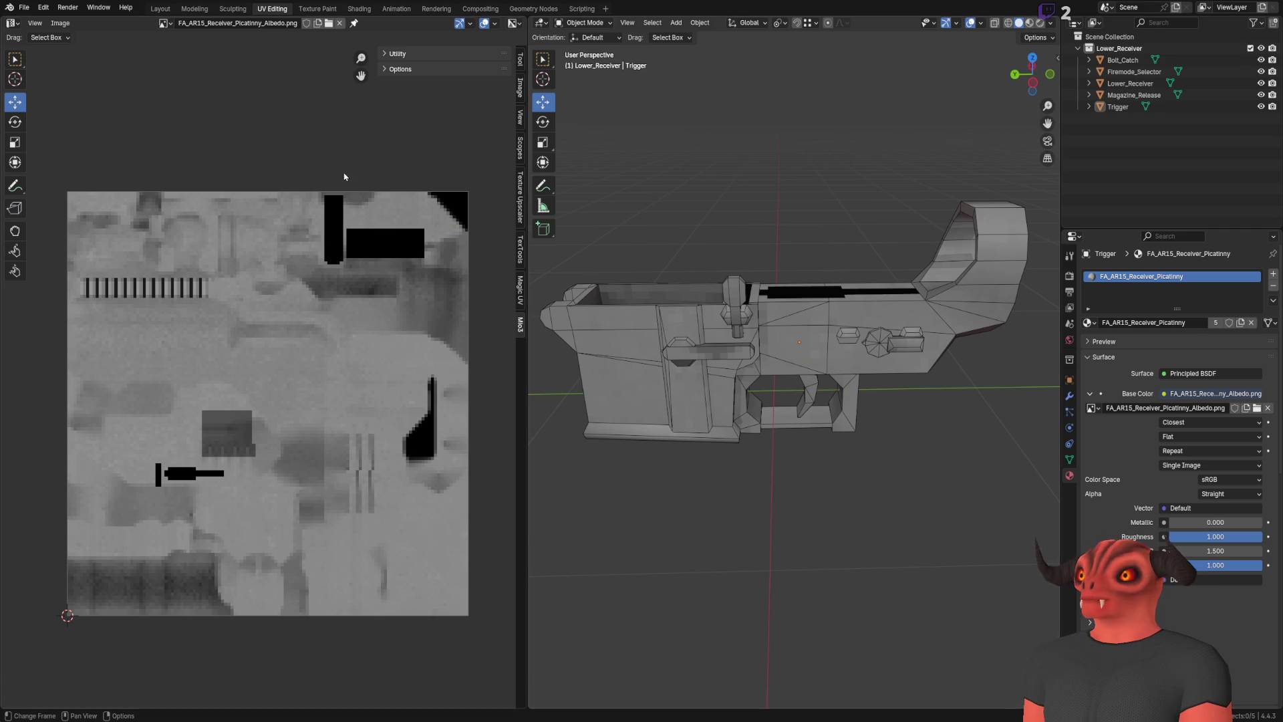
left_click(23, 8)
mouse_move(53, 44)
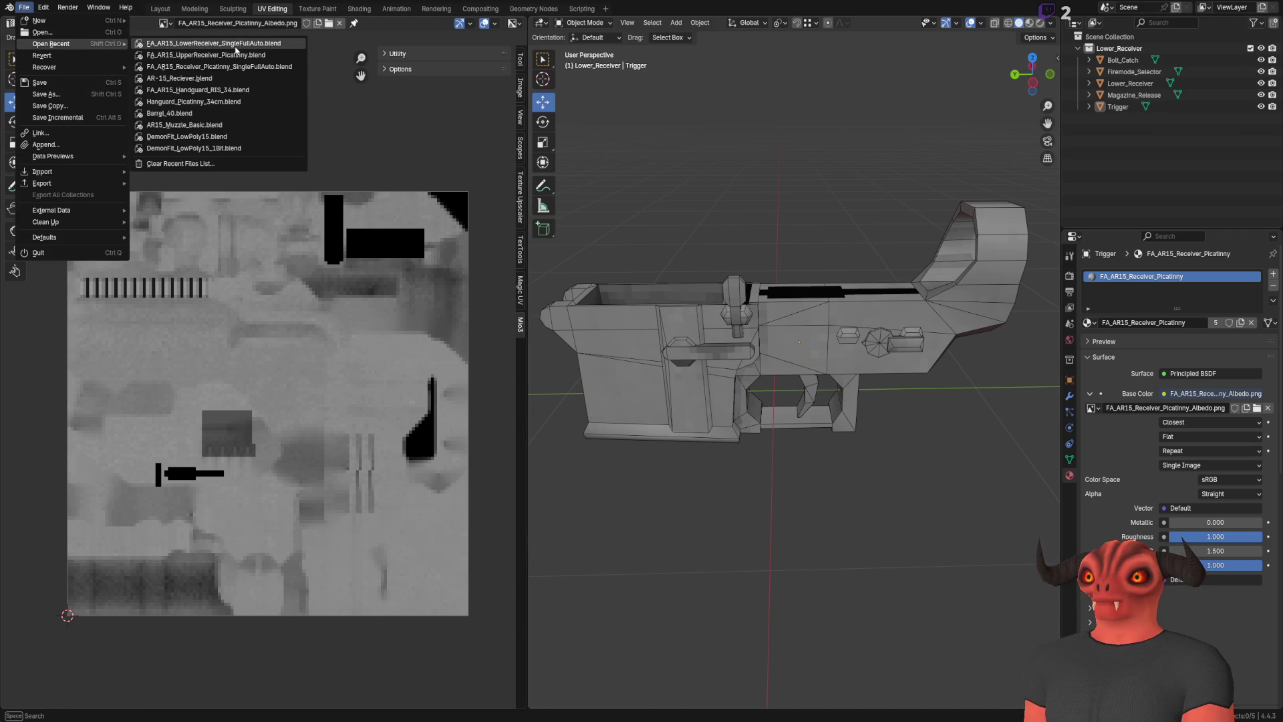
left_click(236, 58)
left_click(24, 7)
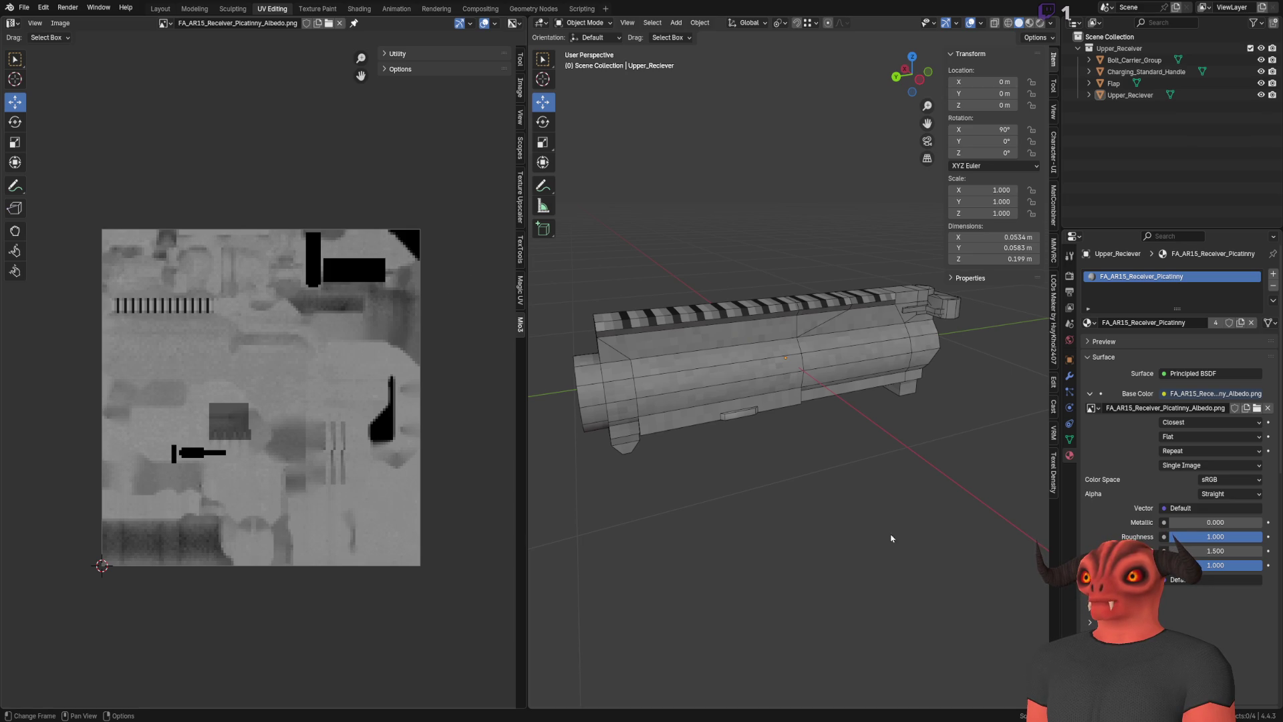
key("alt+Tab")
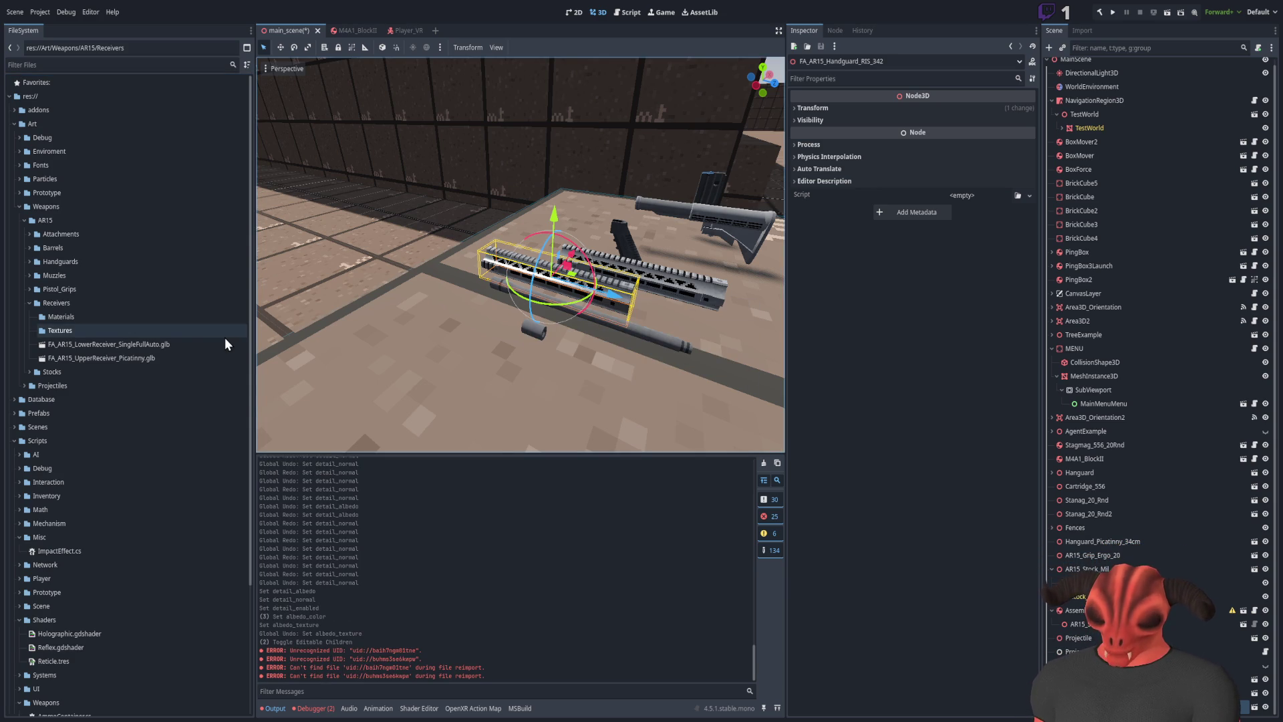
Drag UpperReceiver_Picatinny.glb into the viewport, frame it, and undo a trial move
left_click_drag(163, 358, 463, 317)
key("f")
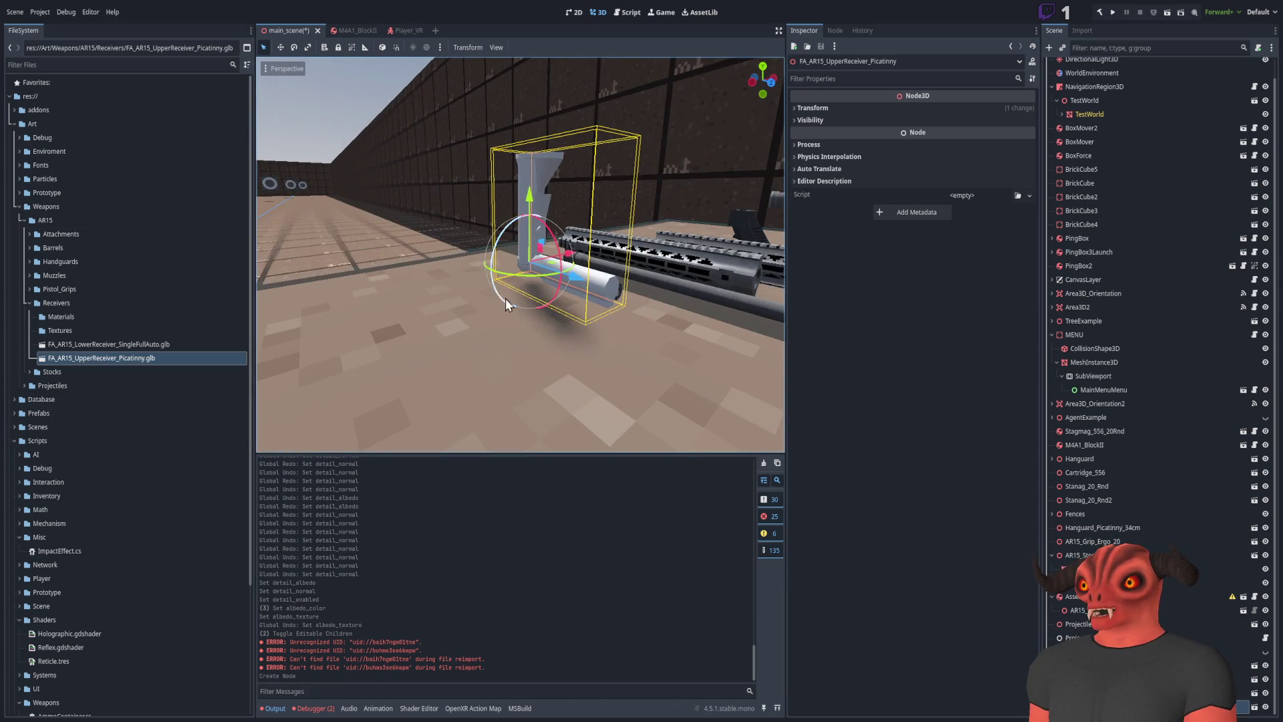
left_click_drag(535, 229, 341, 226)
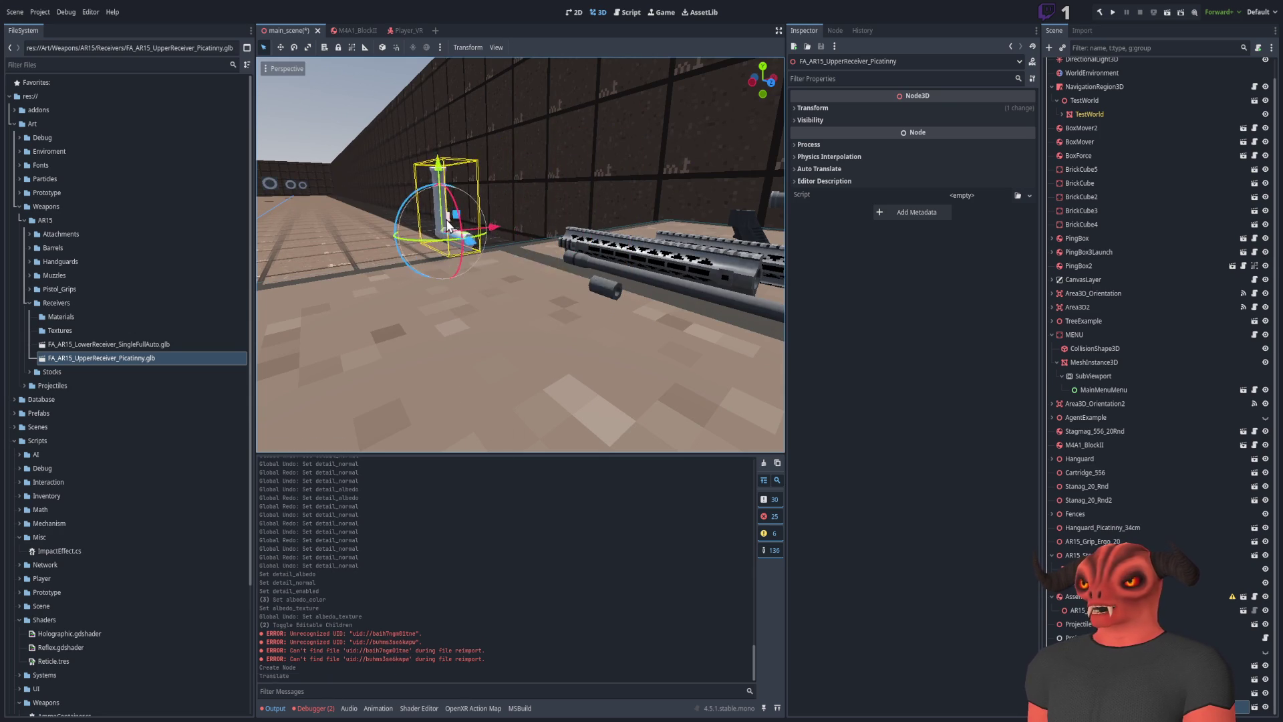
key("ctrl+z")
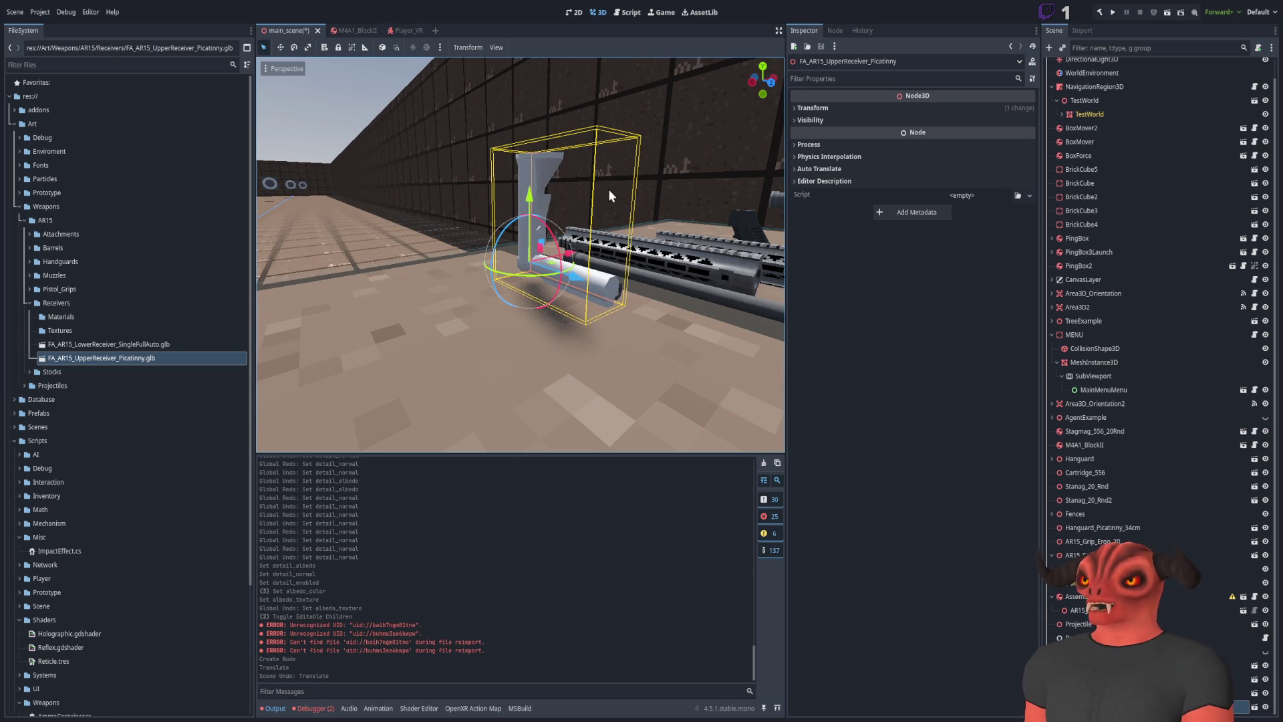
Delete the upper receiver instance and drag LowerReceiver_SingleFullAuto.glb into the scene
left_click(1083, 542)
left_click(1076, 555)
left_click(1076, 610)
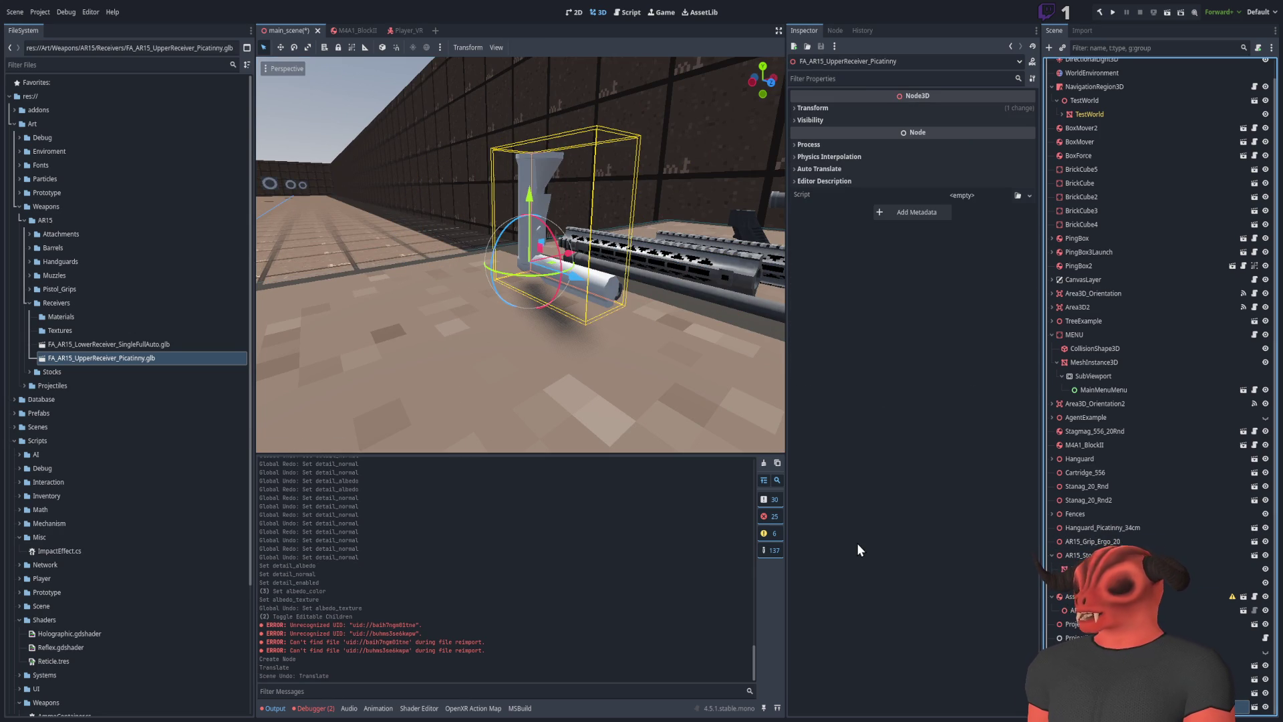
key("Delete")
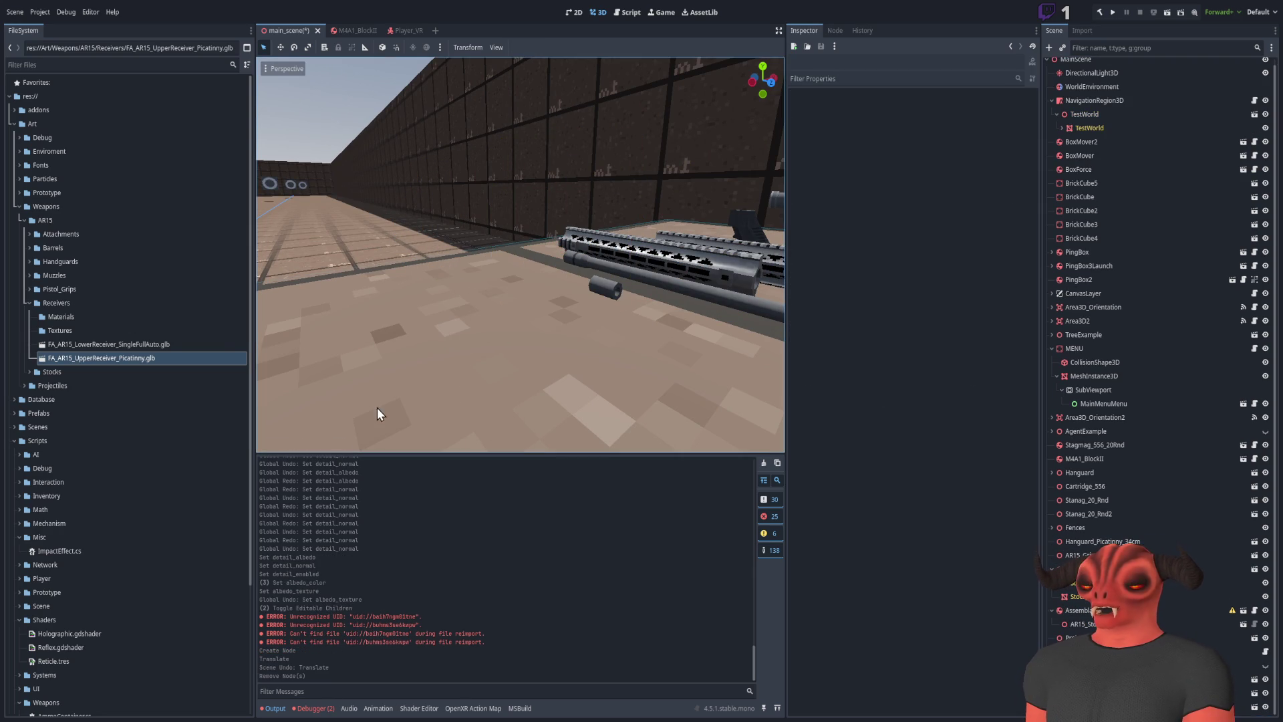
mouse_move(140, 347)
left_mouse_down()
mouse_move(515, 339)
mouse_move(501, 339)
left_mouse_up()
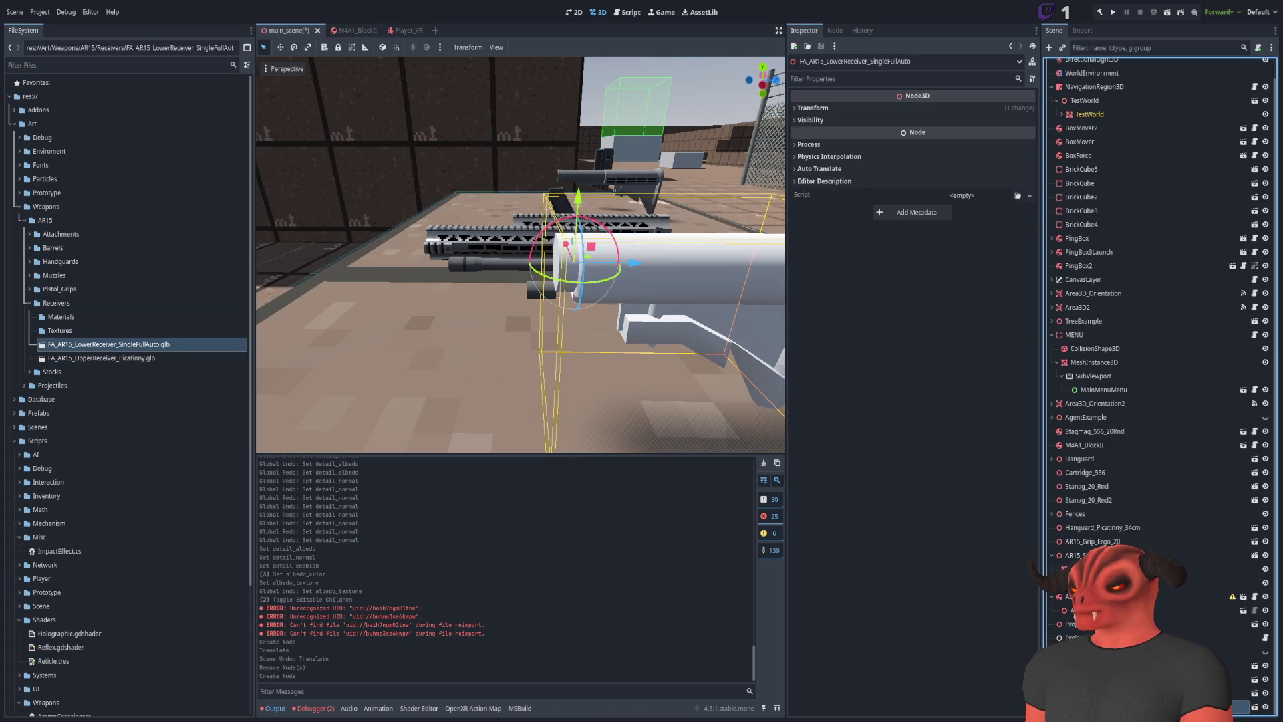
Delete the lower receiver, re-add and delete it again, then select the upper receiver mesh
key("Delete")
left_click(180, 360)
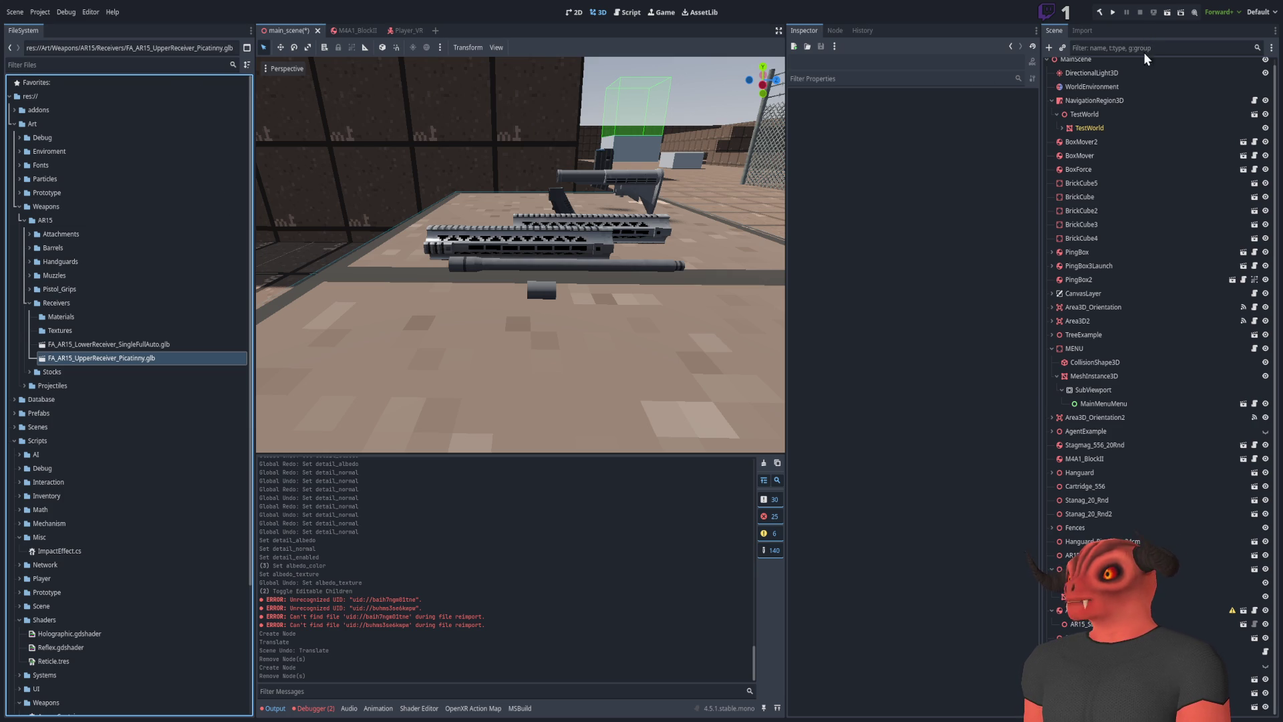
left_click(103, 359)
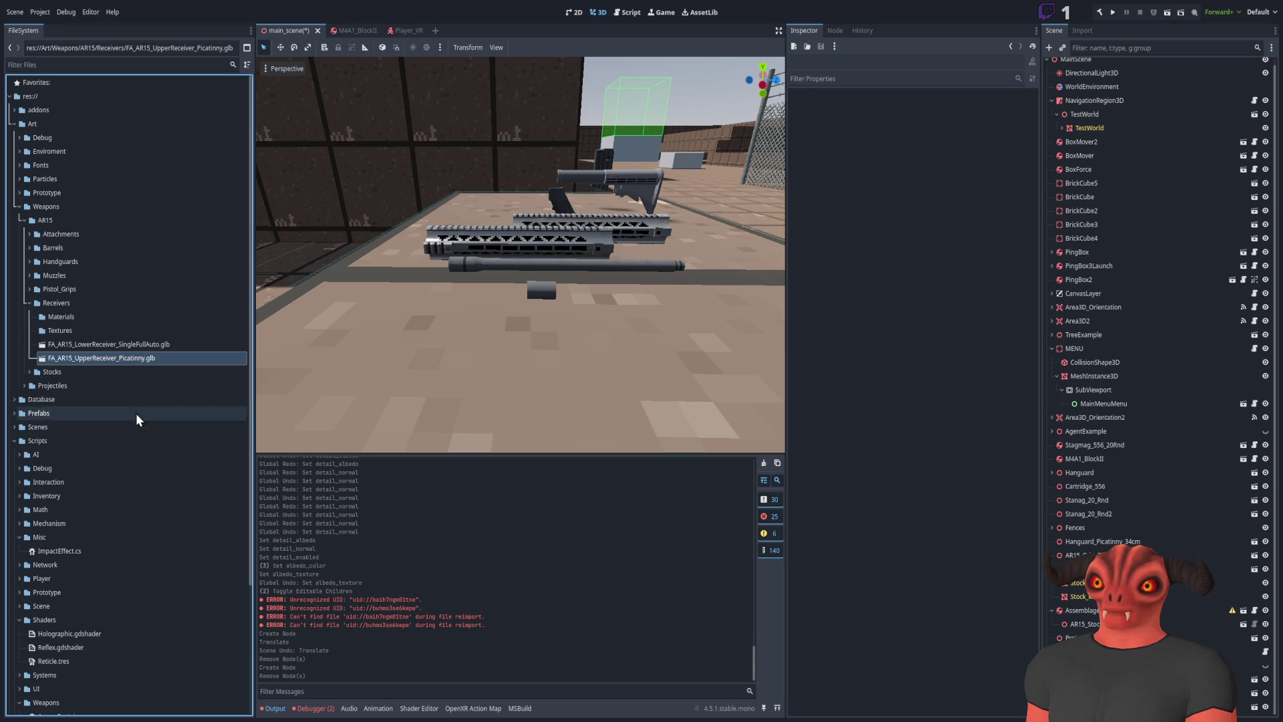
left_click_drag(138, 345, 533, 327)
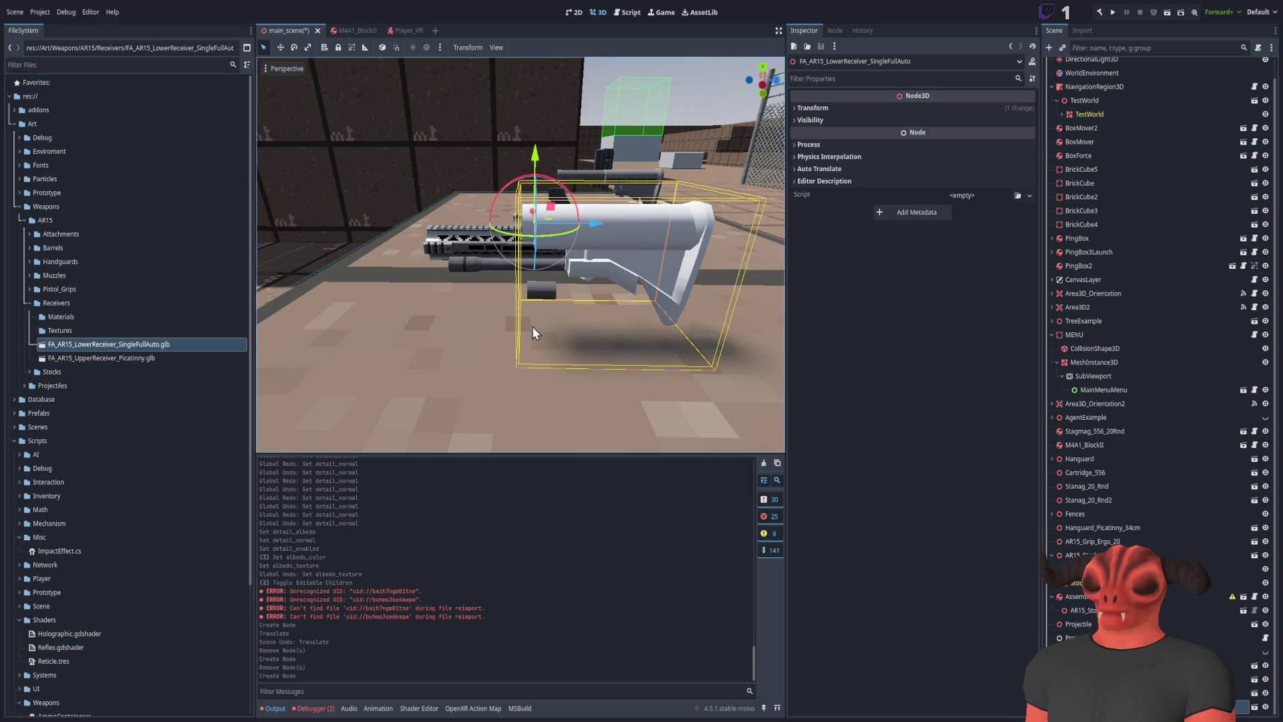
key("Delete")
left_click(177, 359)
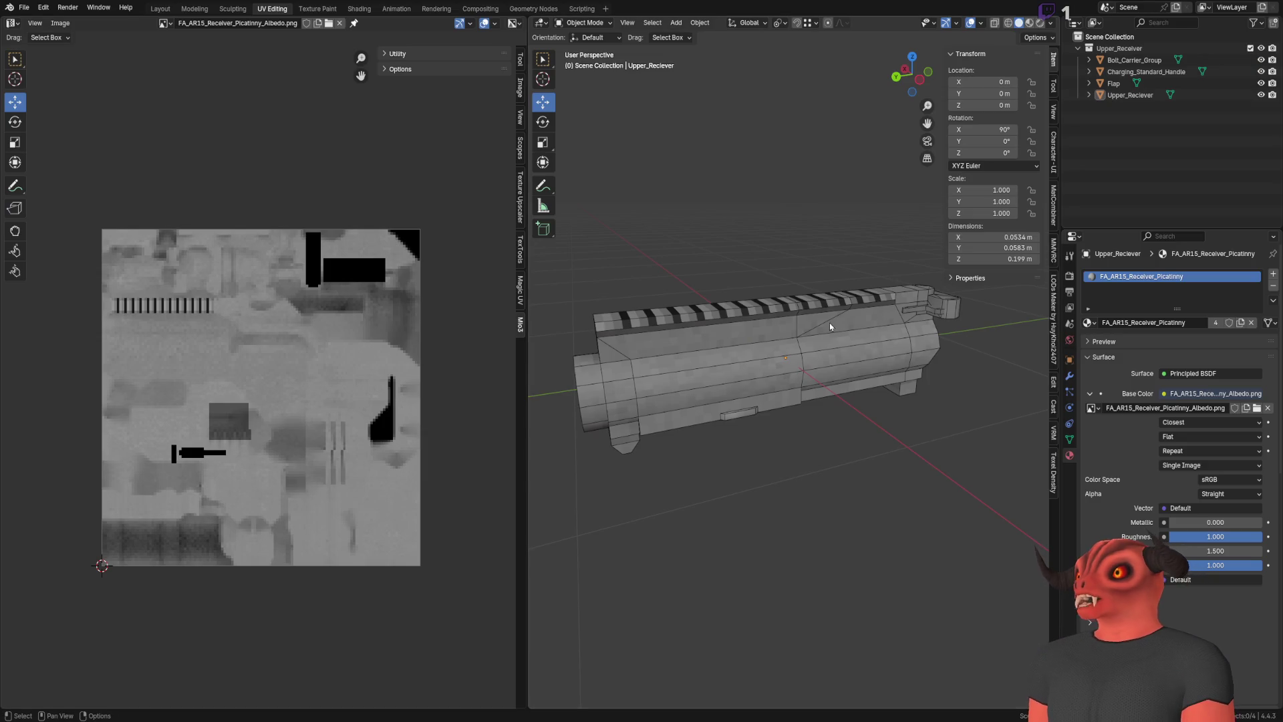
left_click(831, 323)
Run File > Export > FBX Batch Export on the upper receiver parts, then return to Godot
left_click(810, 194)
left_click(24, 7)
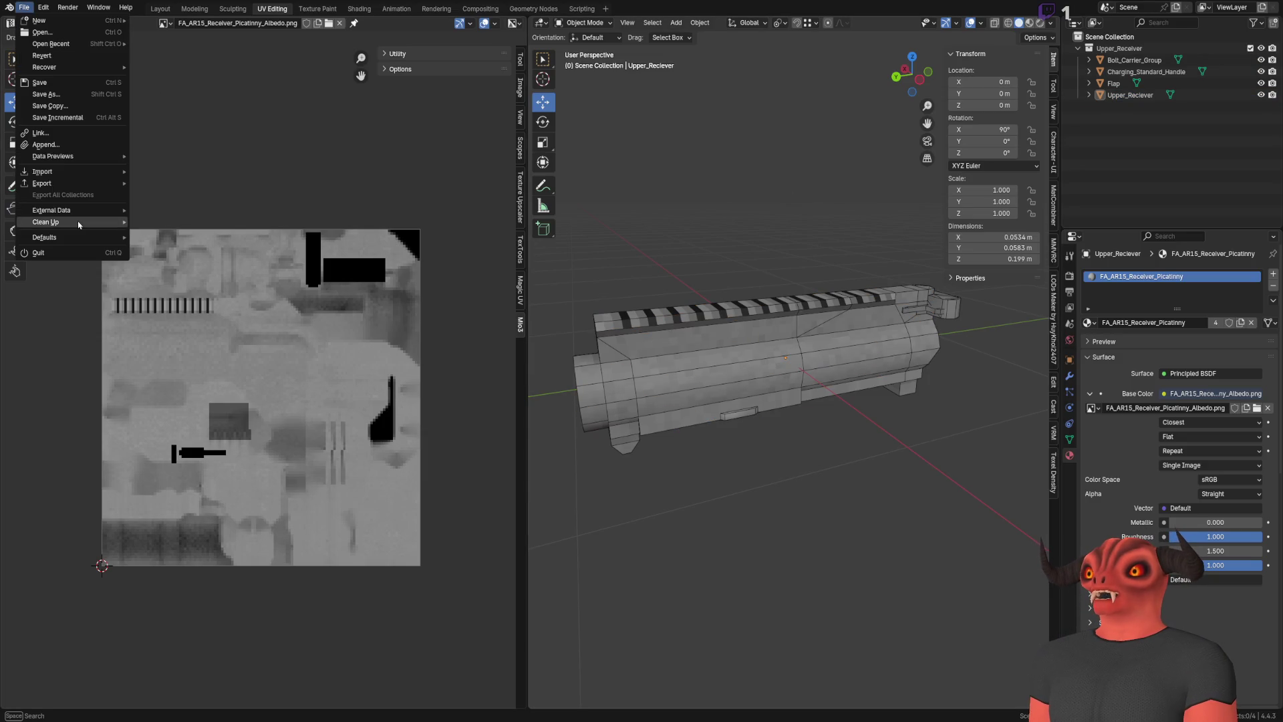
mouse_move(83, 187)
left_click(192, 308)
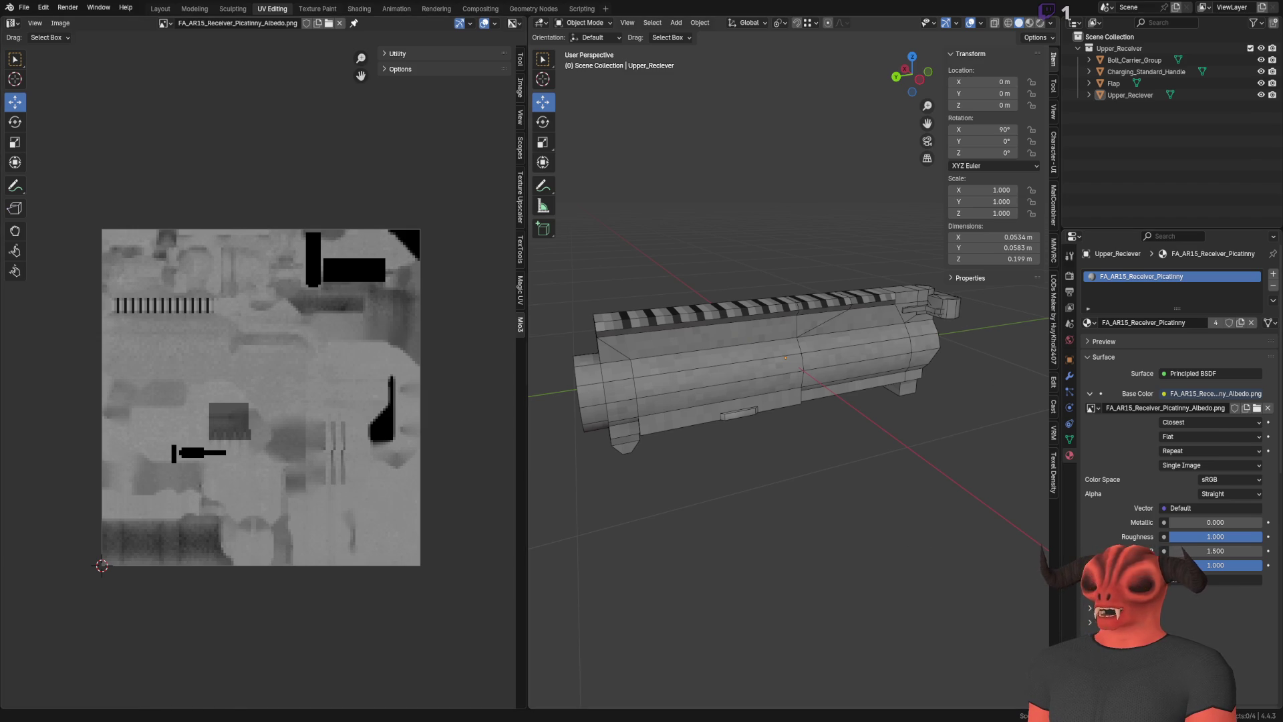
key("alt+Tab")
scroll(567, 390, "up", 5)
Drop both receiver .glb files into the scene, delete the lower one, then save the Blender upper receiver file
left_click_drag(101, 359, 537, 336)
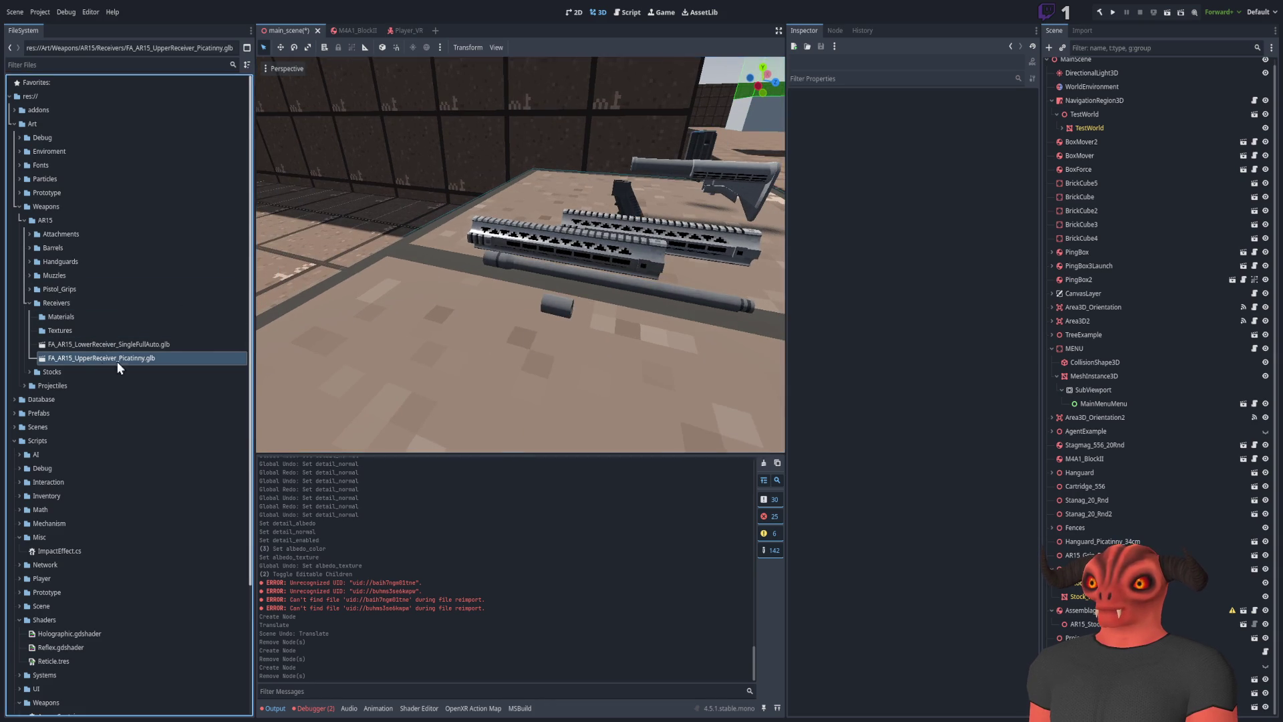
left_click_drag(132, 344, 430, 349)
scroll(430, 349, "down", 5)
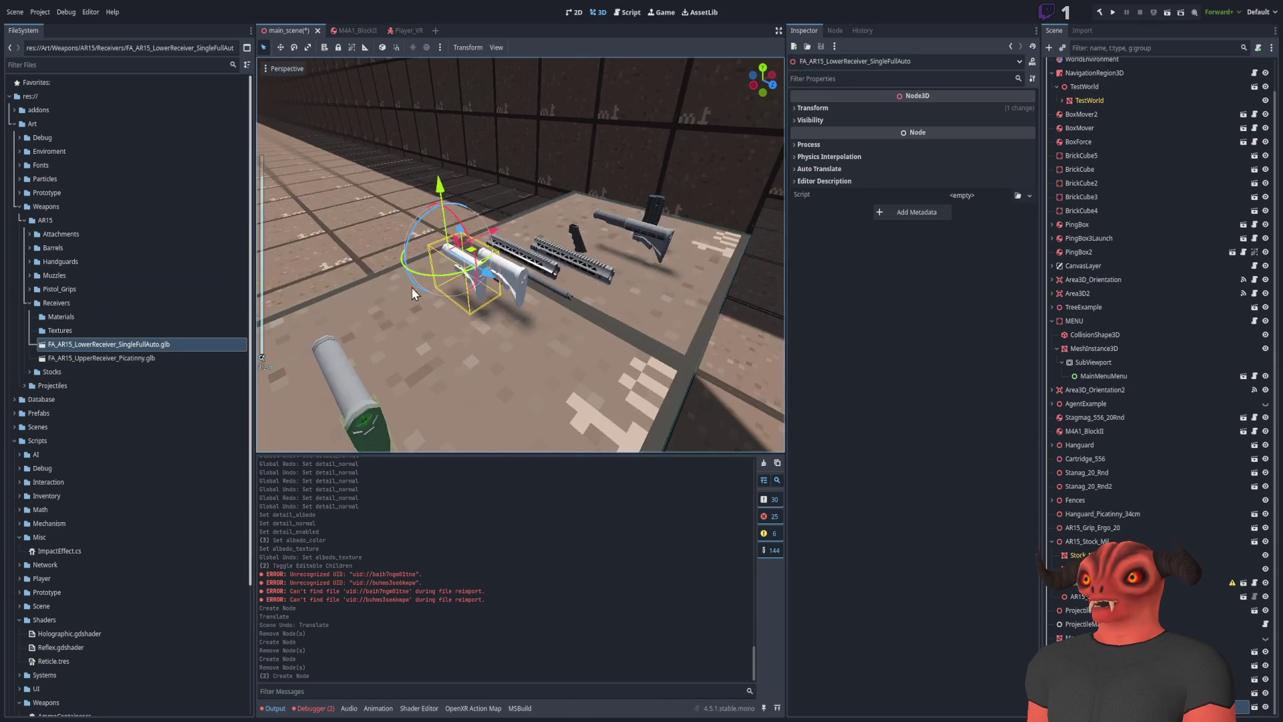
scroll(413, 294, "up", 3)
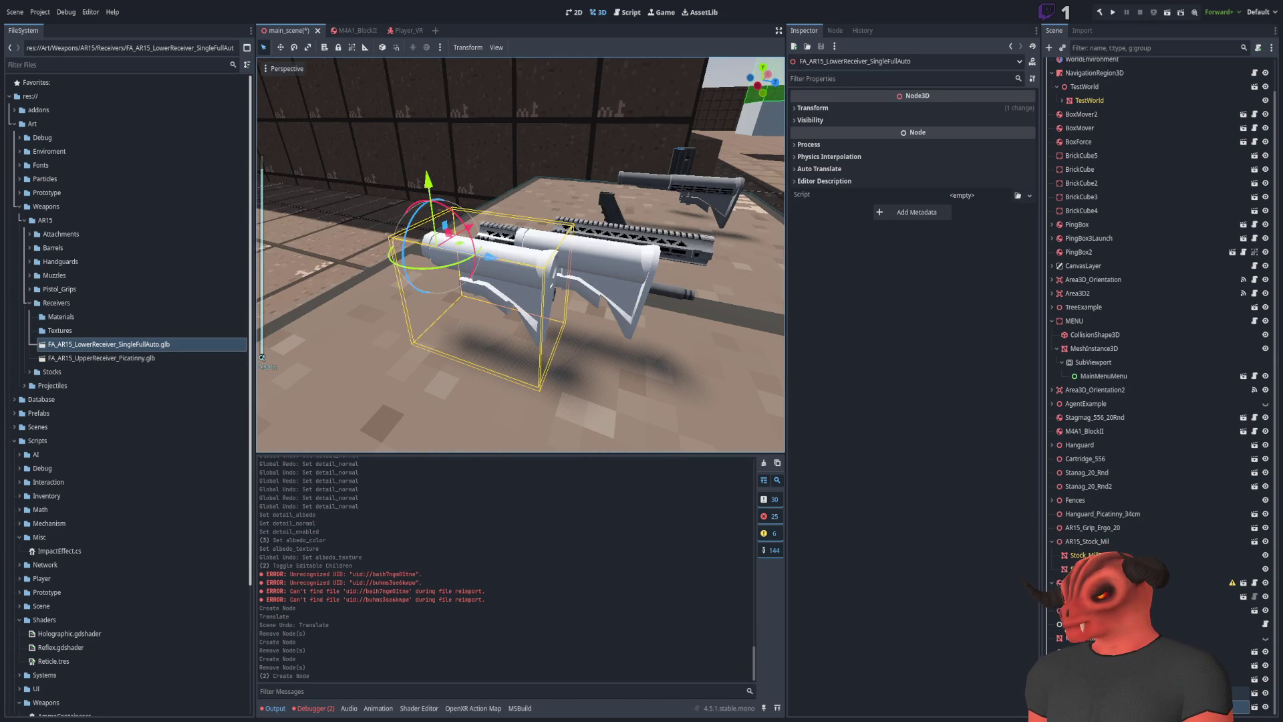
key("Delete")
left_click(104, 358)
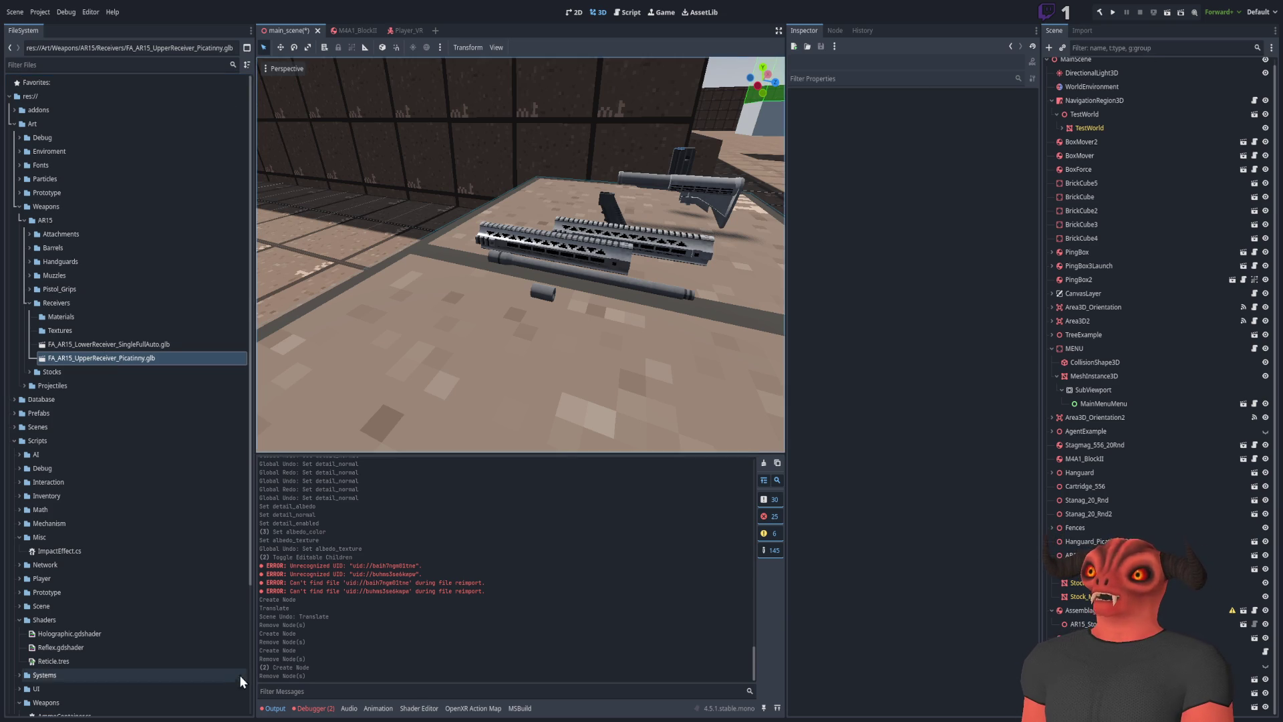
key("alt+Tab")
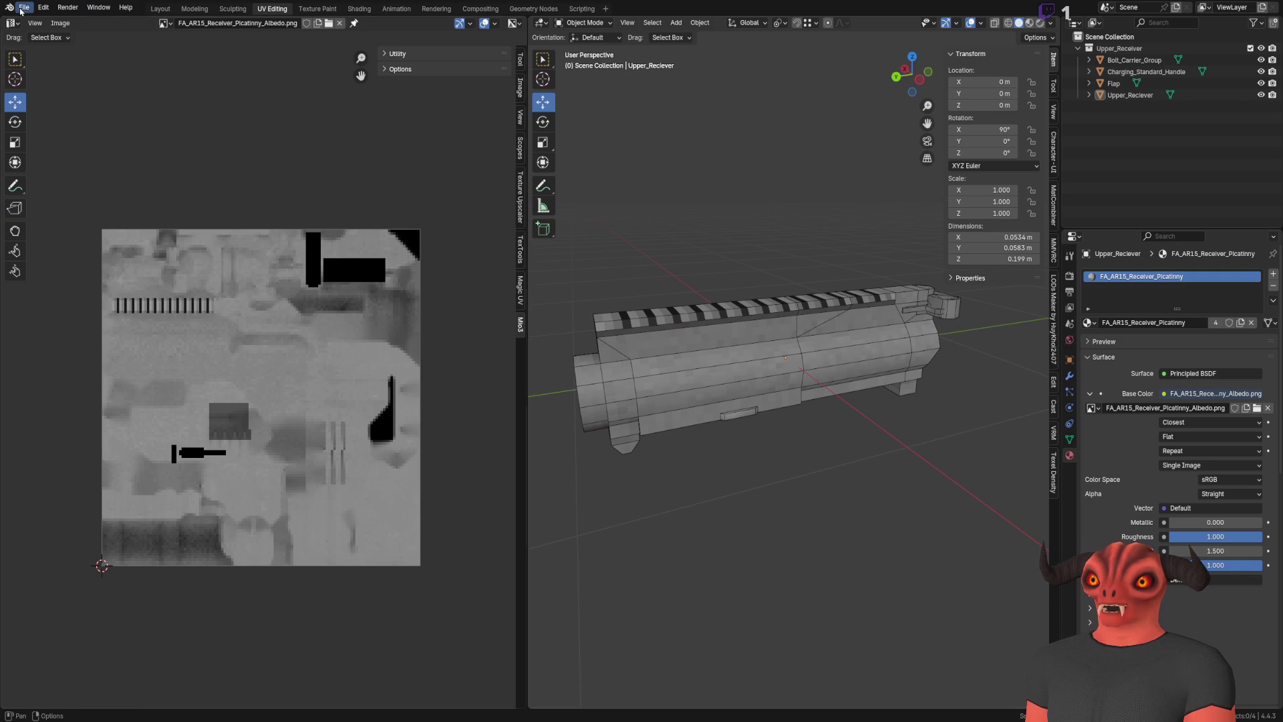
key("ctrl+s")
Start a new General file, import the glTF rifle model, and frame its parts
left_click(24, 8)
left_click(157, 20)
left_click(24, 7)
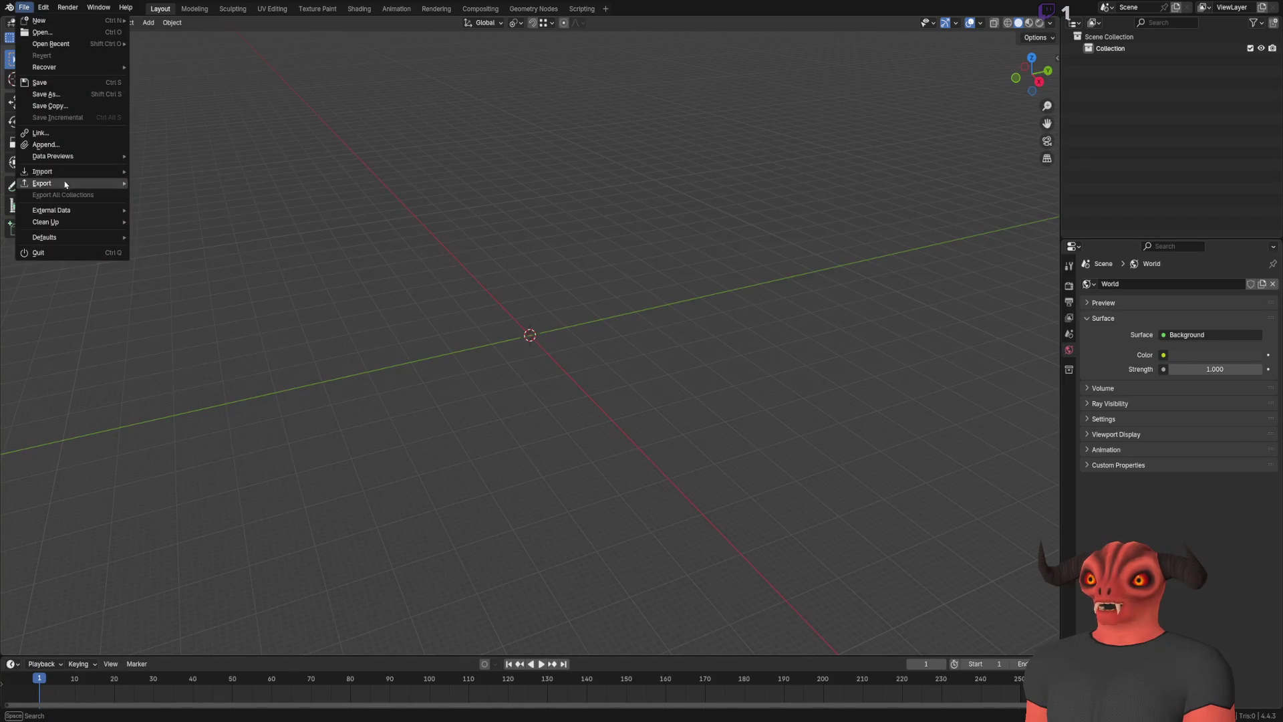
mouse_move(67, 177)
left_click(218, 289)
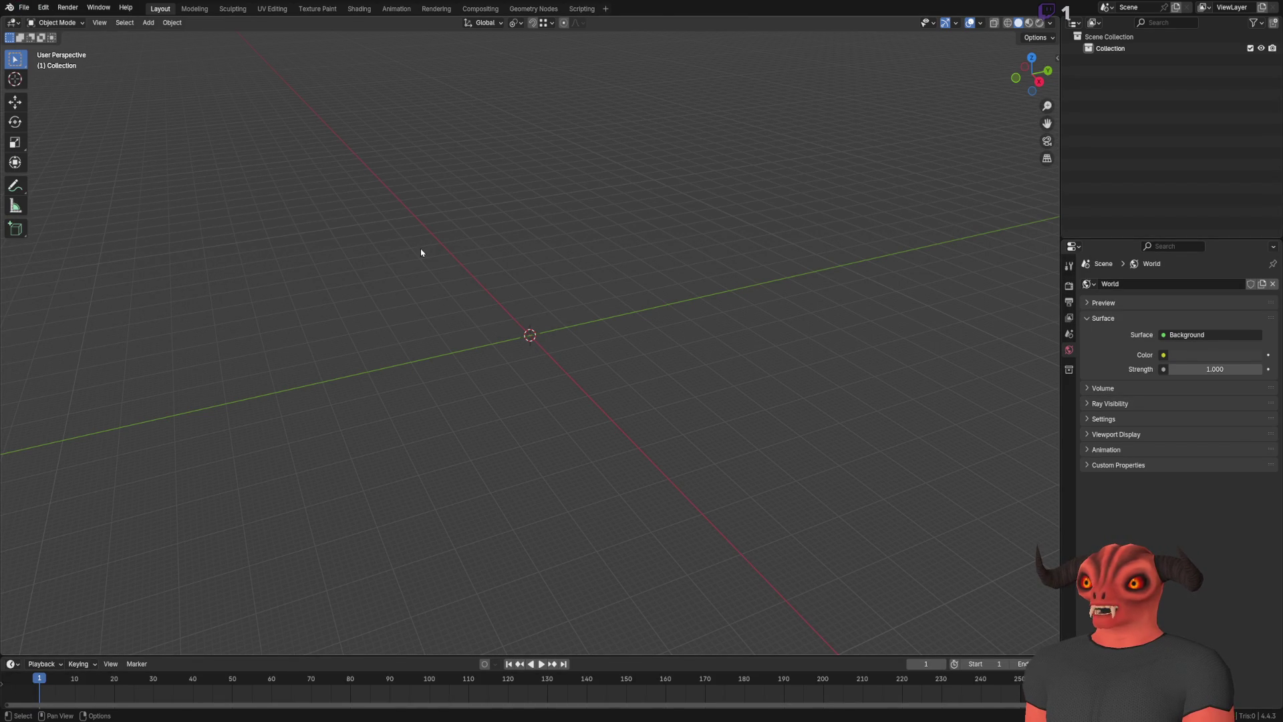
key("KP_Decimal")
Delete the Stock_Mil and Stock_MillBuffer parts from the imported model
left_click(587, 403)
mouse_move(587, 403)
left_mouse_down()
mouse_move(514, 376)
mouse_move(674, 368)
mouse_move(666, 299)
left_mouse_up()
left_click(667, 299)
key("Delete")
left_click(401, 300)
key("alt+a")
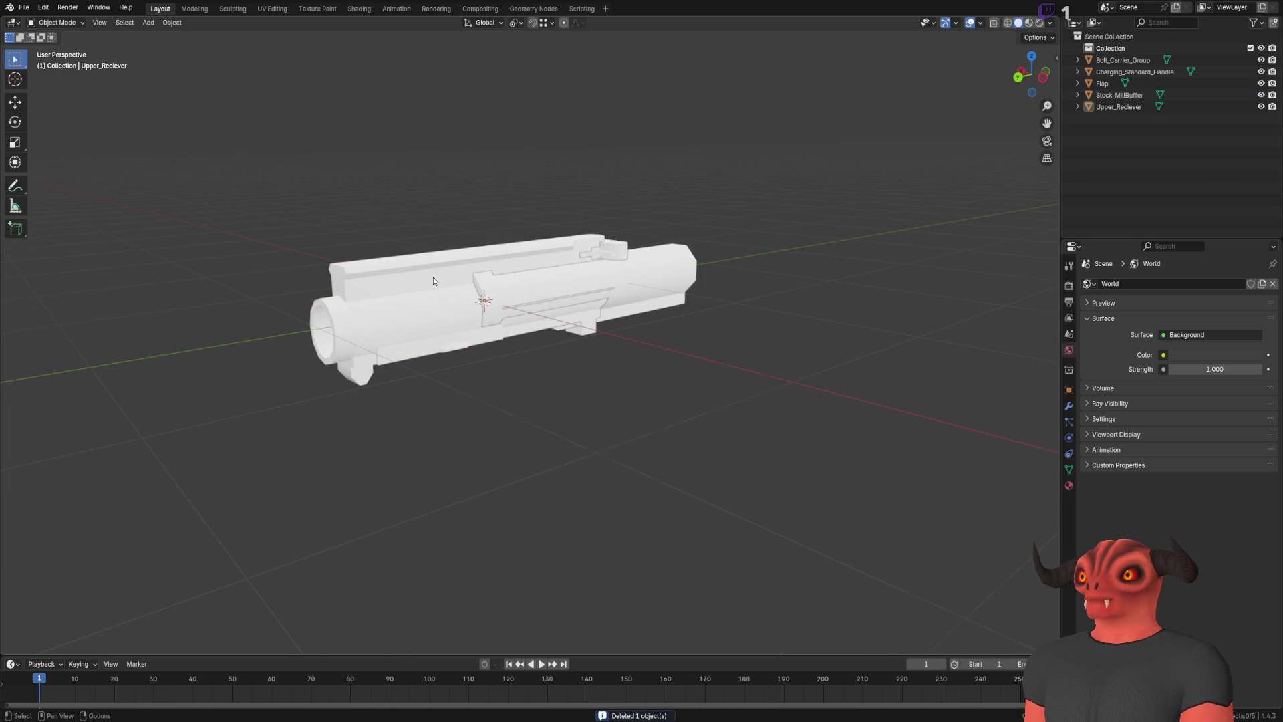
scroll(433, 279, "up", 2)
left_click(435, 273)
scroll(508, 270, "up", 2)
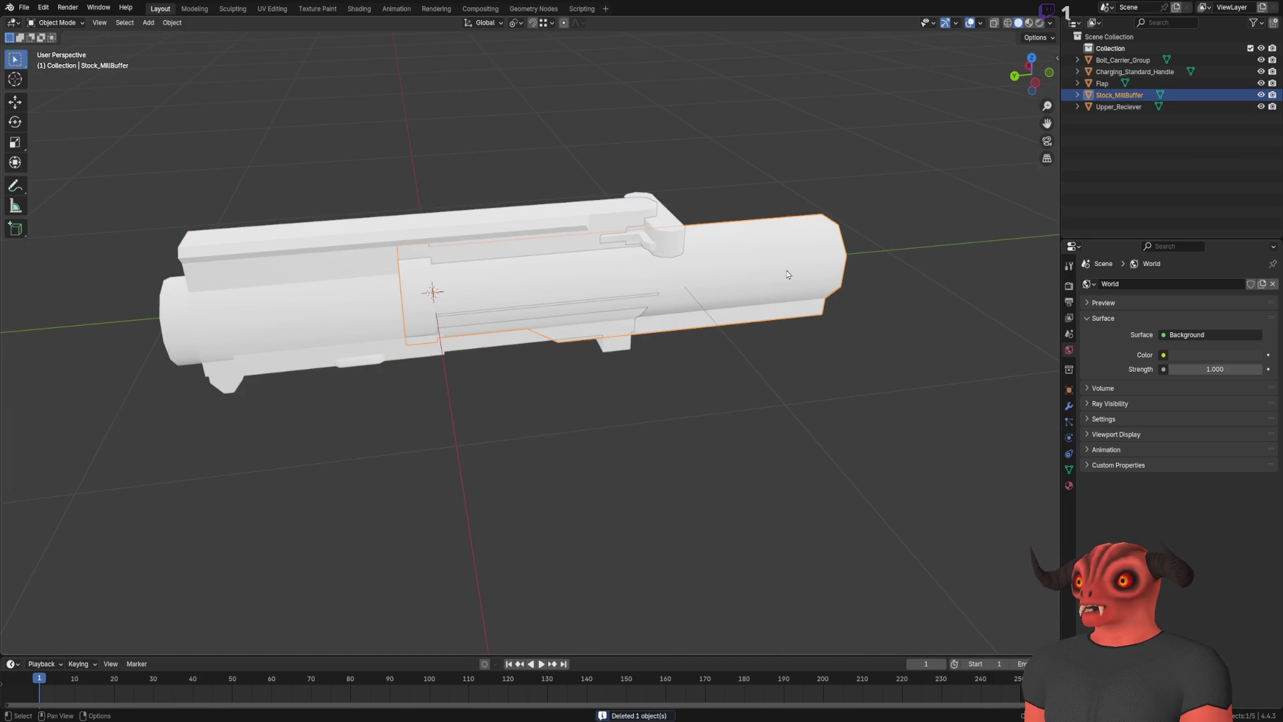
key("Delete")
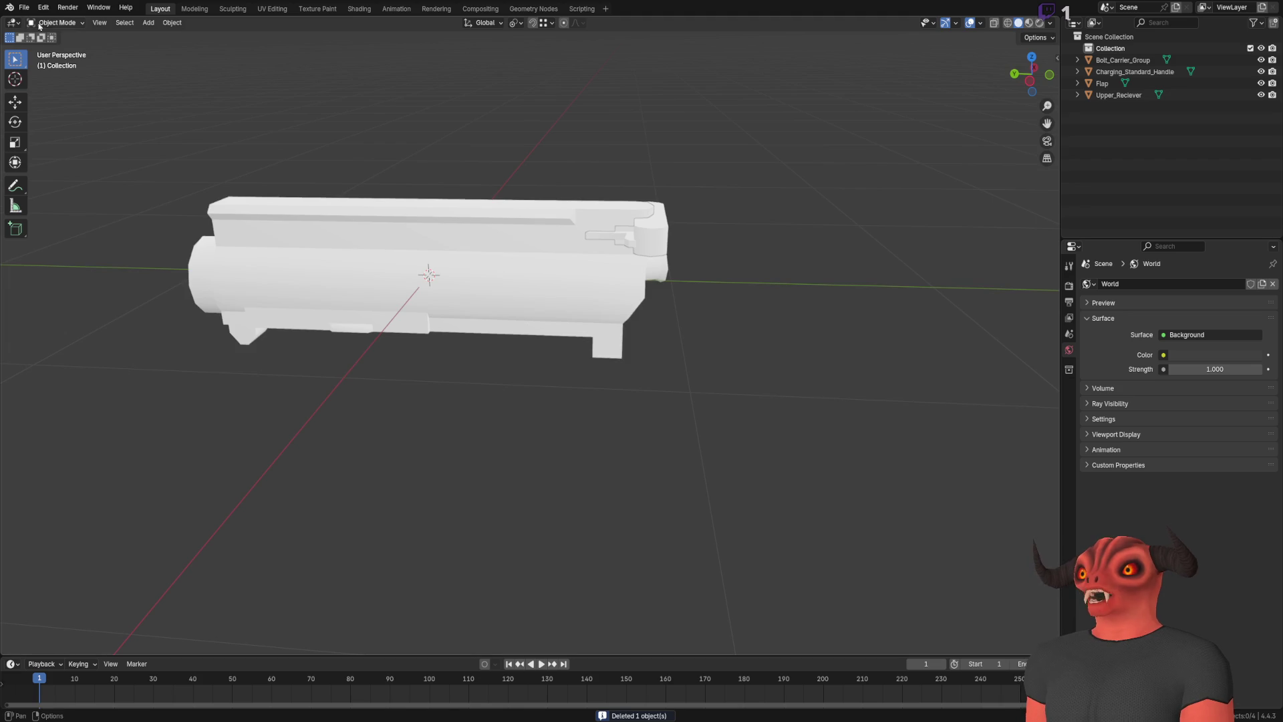
Go to File > Open Recent to pick a recent file
left_click(23, 7)
mouse_move(62, 176)
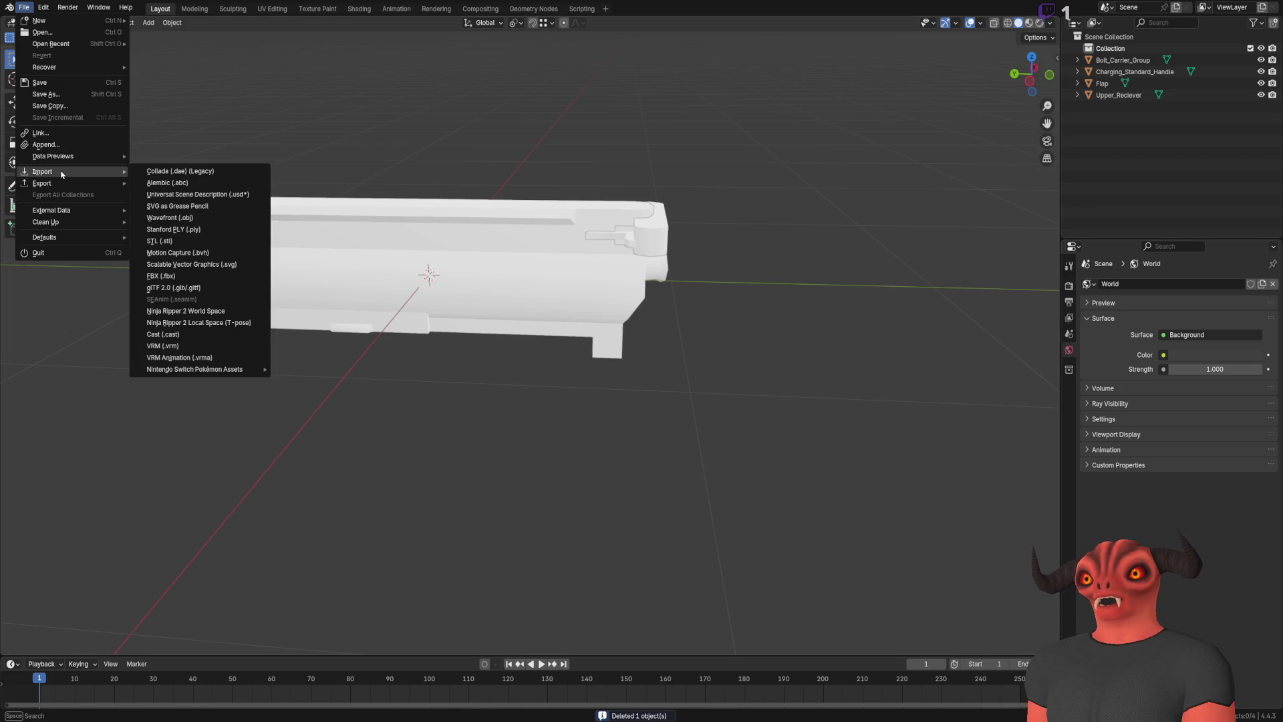
key("Escape")
left_click(23, 7)
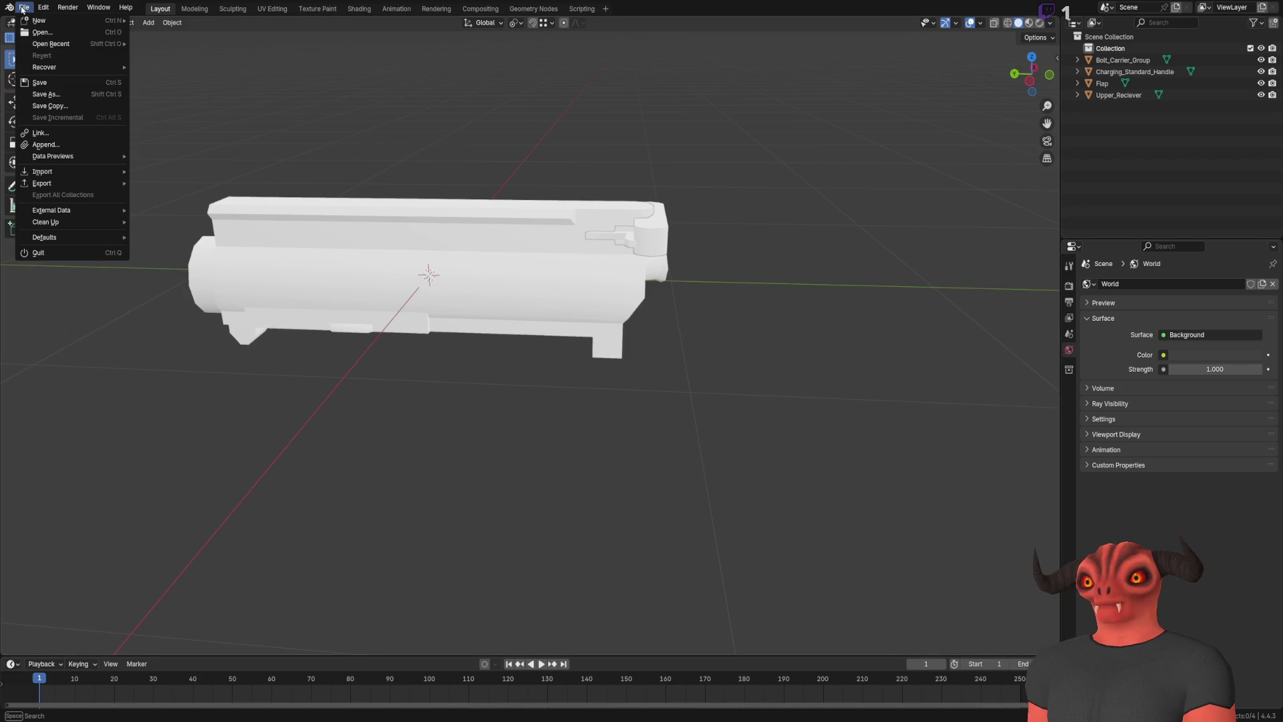
mouse_move(64, 44)
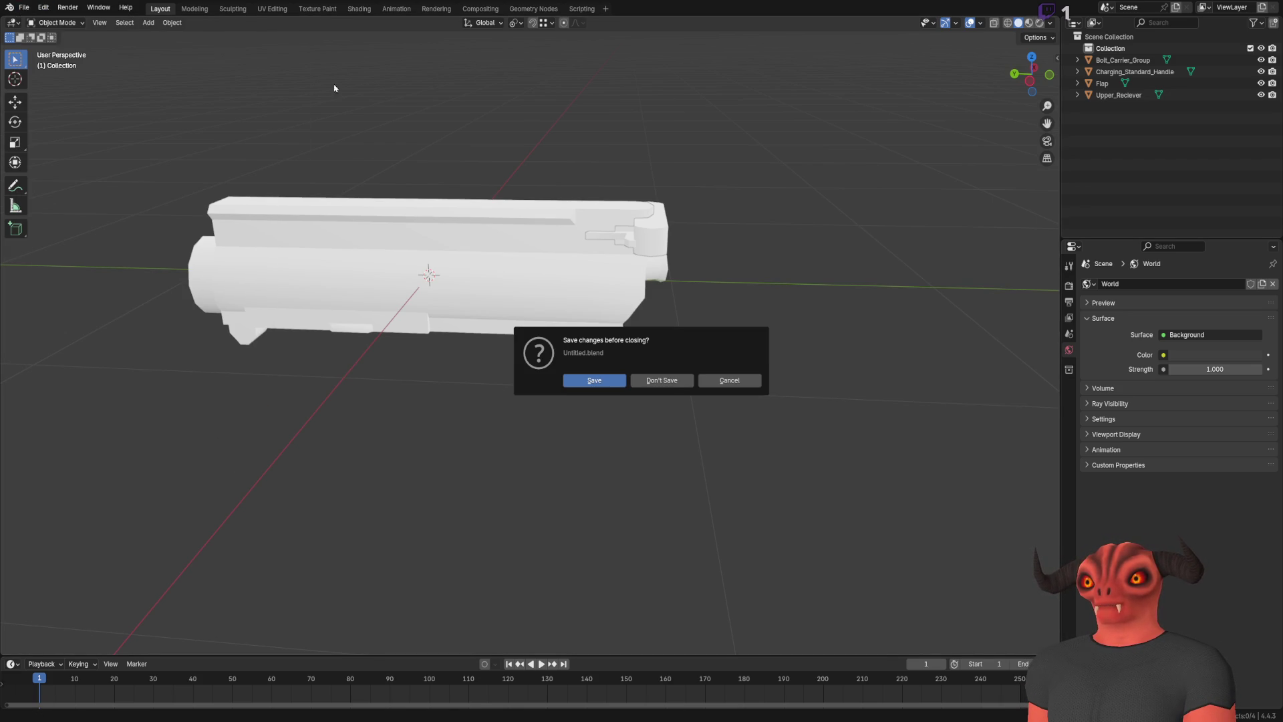
Choose Don't Save to load the upper receiver file, then unhide all its mesh in Edit Mode
left_click(665, 380)
mouse_move(669, 388)
left_mouse_down()
mouse_move(779, 495)
mouse_move(796, 388)
left_mouse_up()
key("Tab")
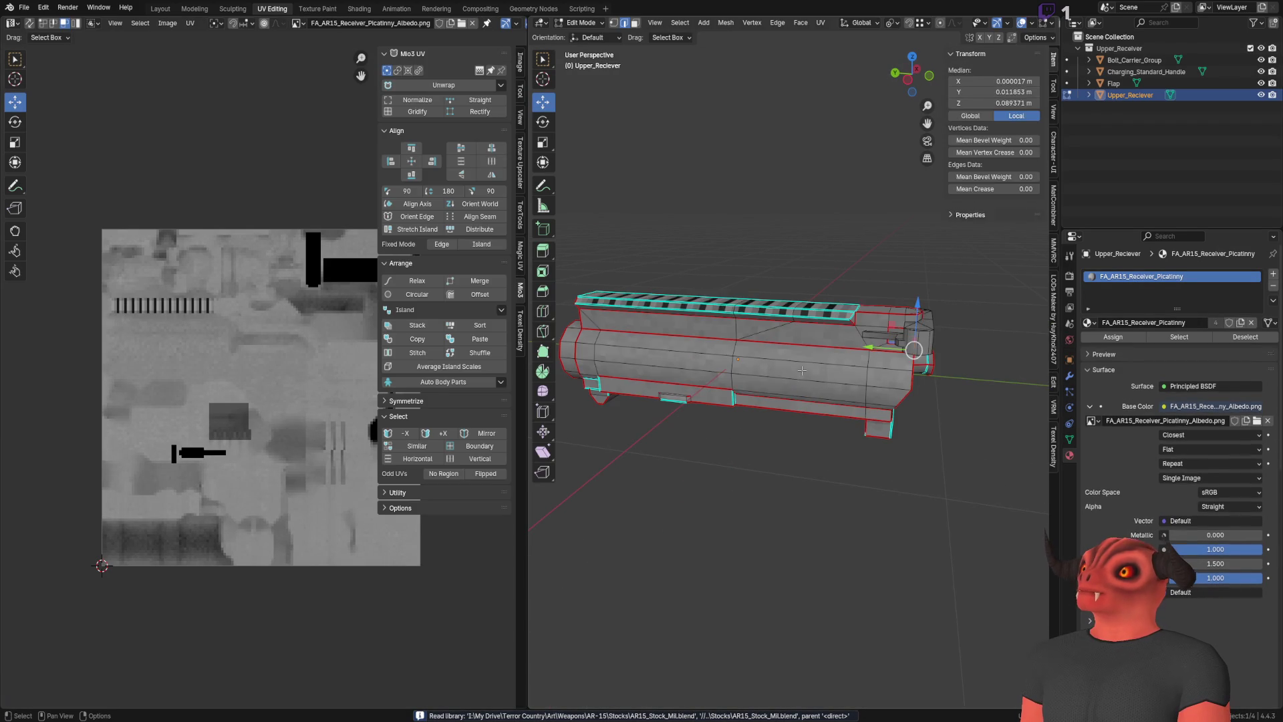
key("a")
key("alt+h")
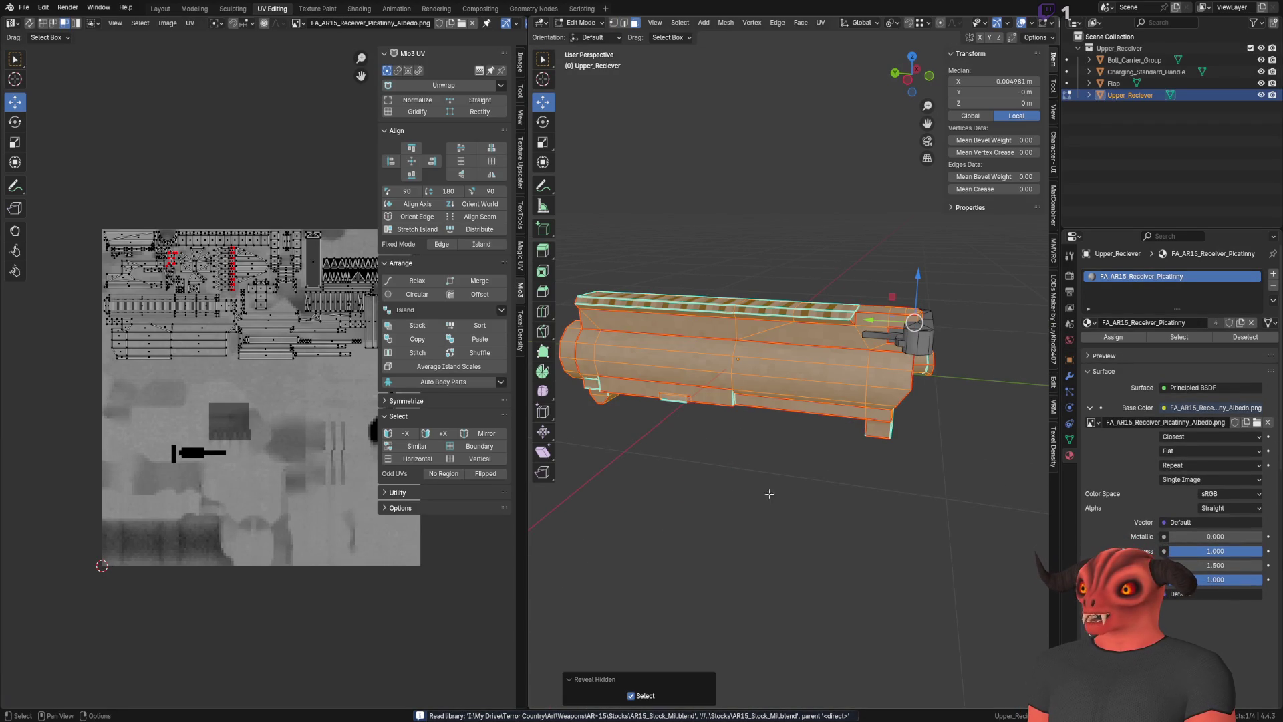
scroll(791, 434, "down", 4)
key("alt+a")
left_click_drag(791, 434, 693, 483)
key("Tab")
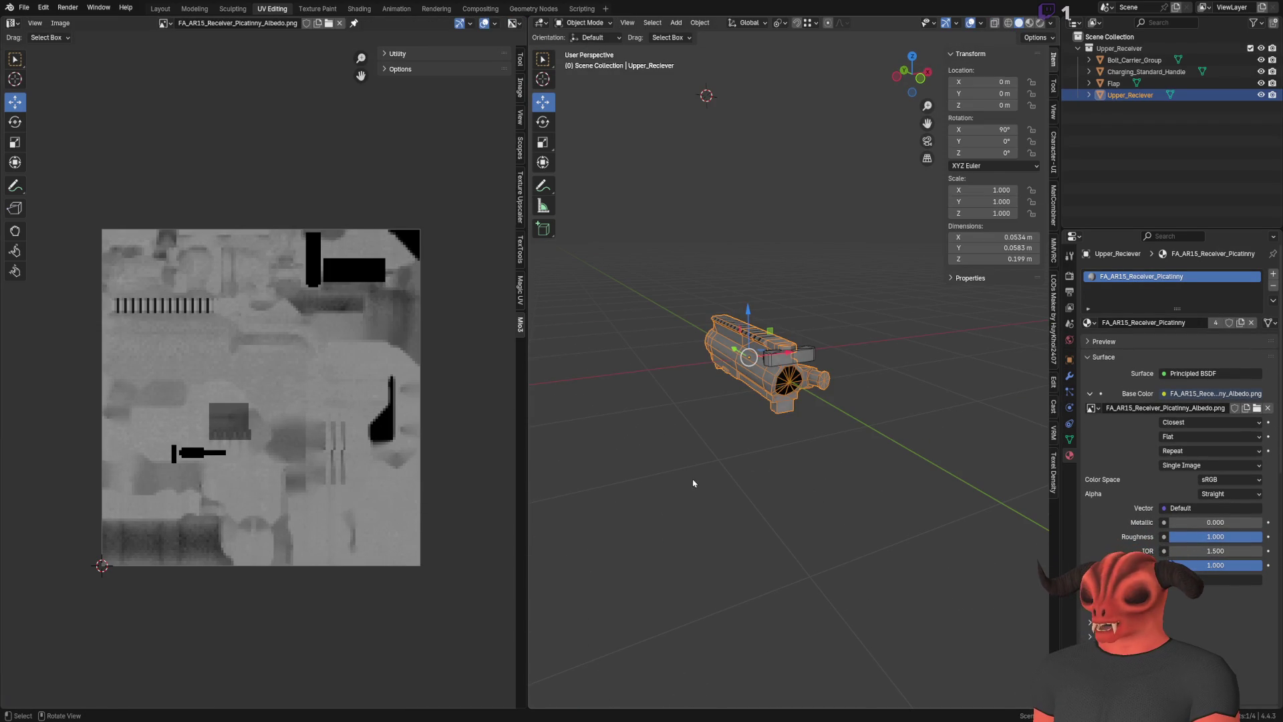
left_click(751, 454)
left_click_drag(751, 455, 635, 427)
Browse the file's scene and view layer lists in the top bar
left_click(1146, 7)
left_click(1106, 7)
left_click(1106, 7)
key("Escape")
left_click(1203, 7)
left_click(1203, 8)
left_click(1103, 7)
left_click(1103, 6)
Switch the Outliner to Blender File to inspect the four meshes, then back to View Layer
left_click(1093, 23)
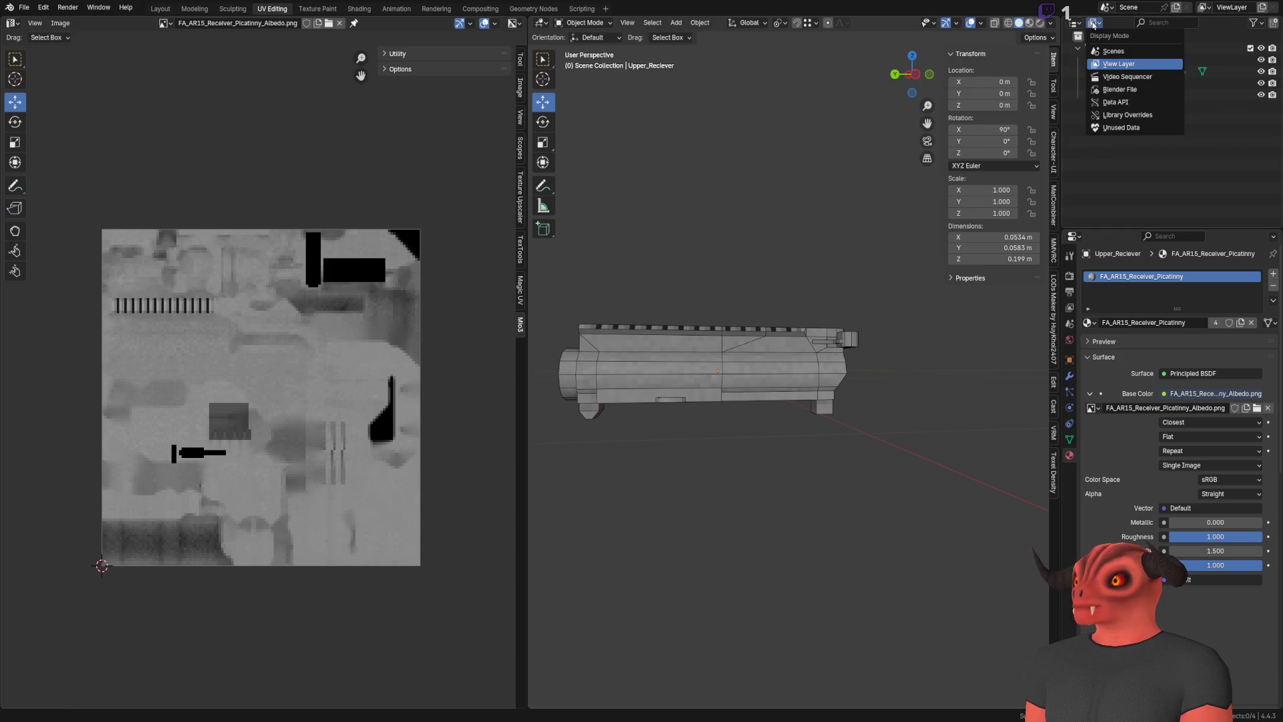
left_click(1118, 93)
left_click(1079, 131)
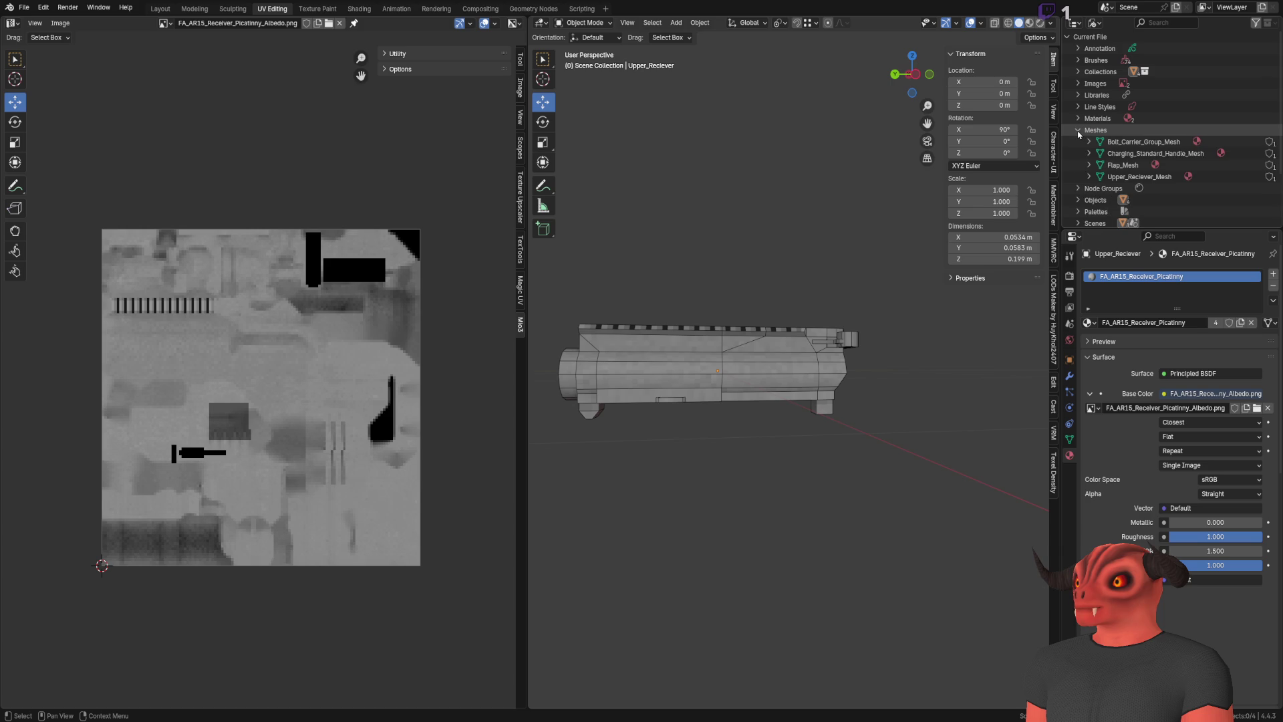
key("Up")
key("Up")
key("Up")
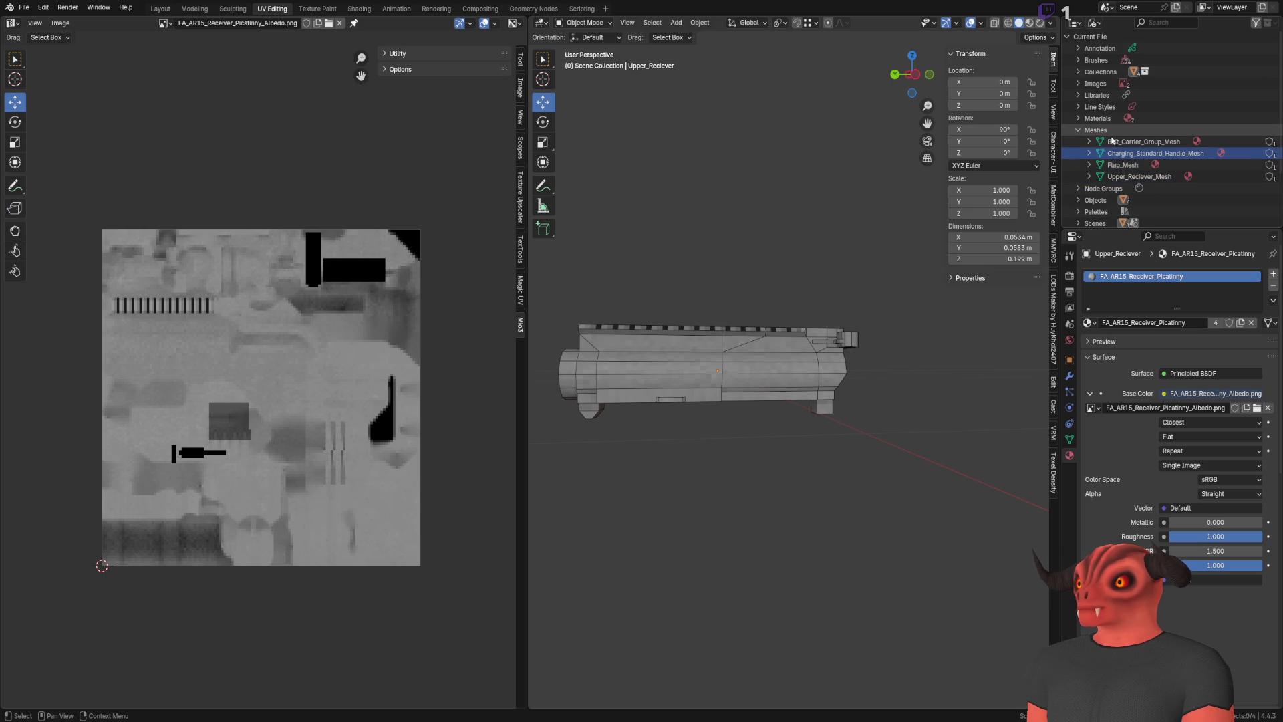
left_click(1077, 131)
left_click(1093, 23)
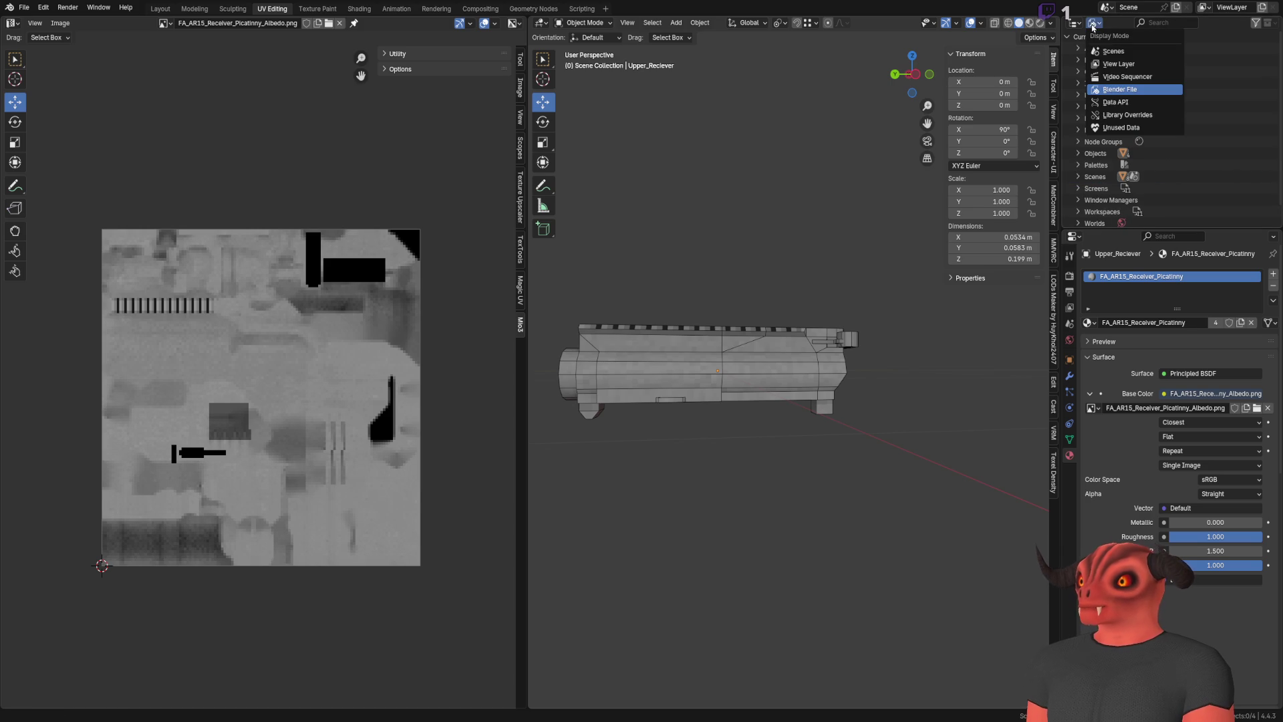
left_click(1114, 51)
left_click(1093, 22)
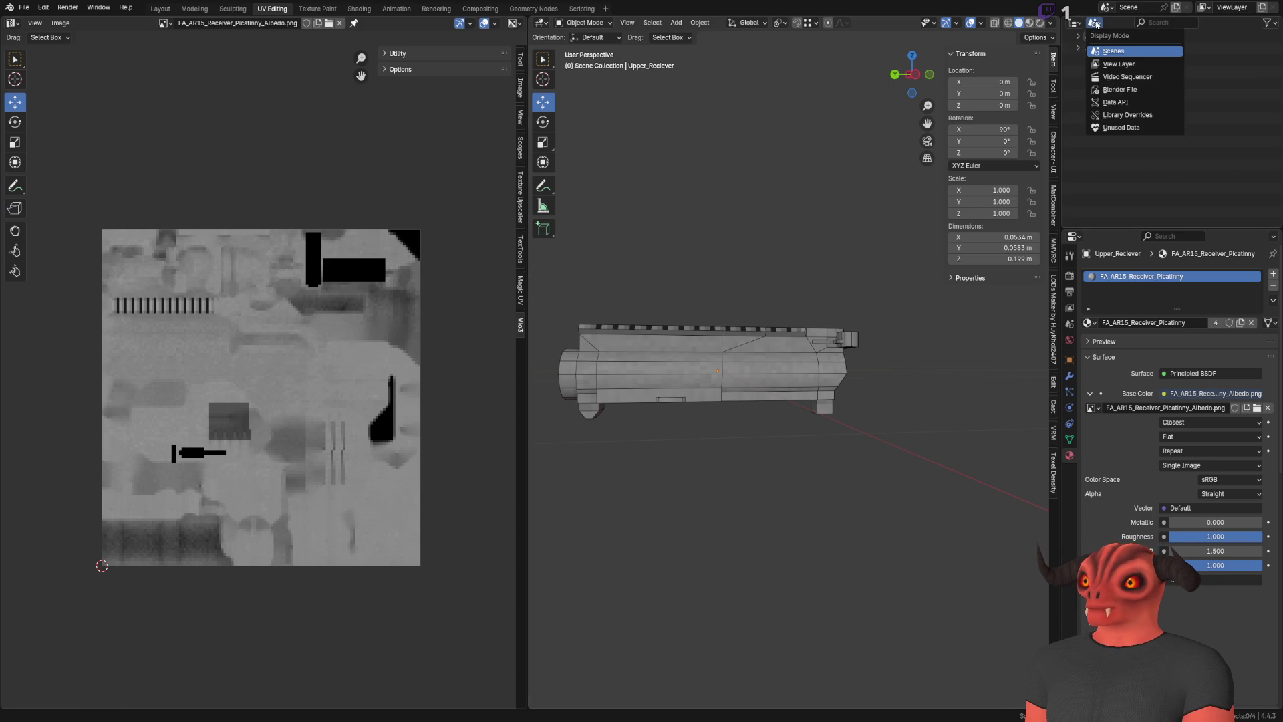
left_click(1120, 63)
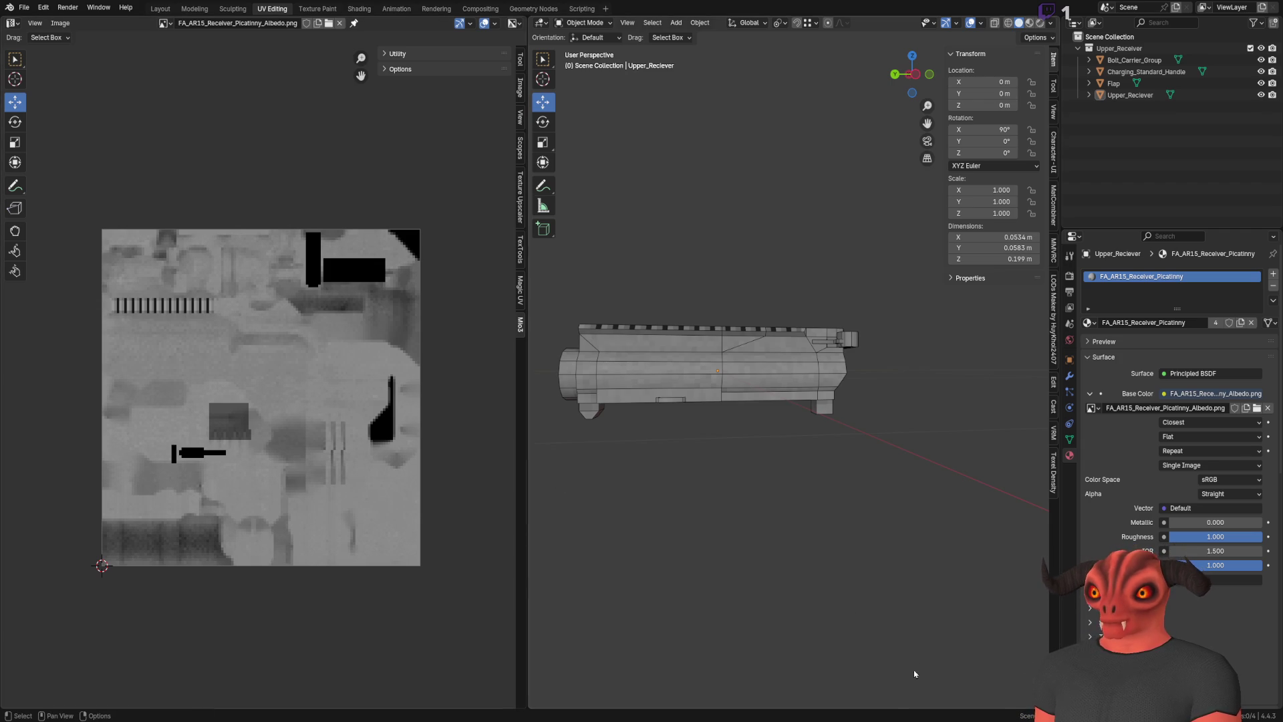
In Godot, place a test lower receiver instance in the scene, then delete it
key("alt+Tab")
mouse_move(661, 294)
left_mouse_down()
mouse_move(579, 269)
mouse_move(606, 261)
mouse_move(475, 285)
left_mouse_up()
left_click_drag(161, 347, 397, 302)
key("Delete")
scroll(397, 302, "down", 5)
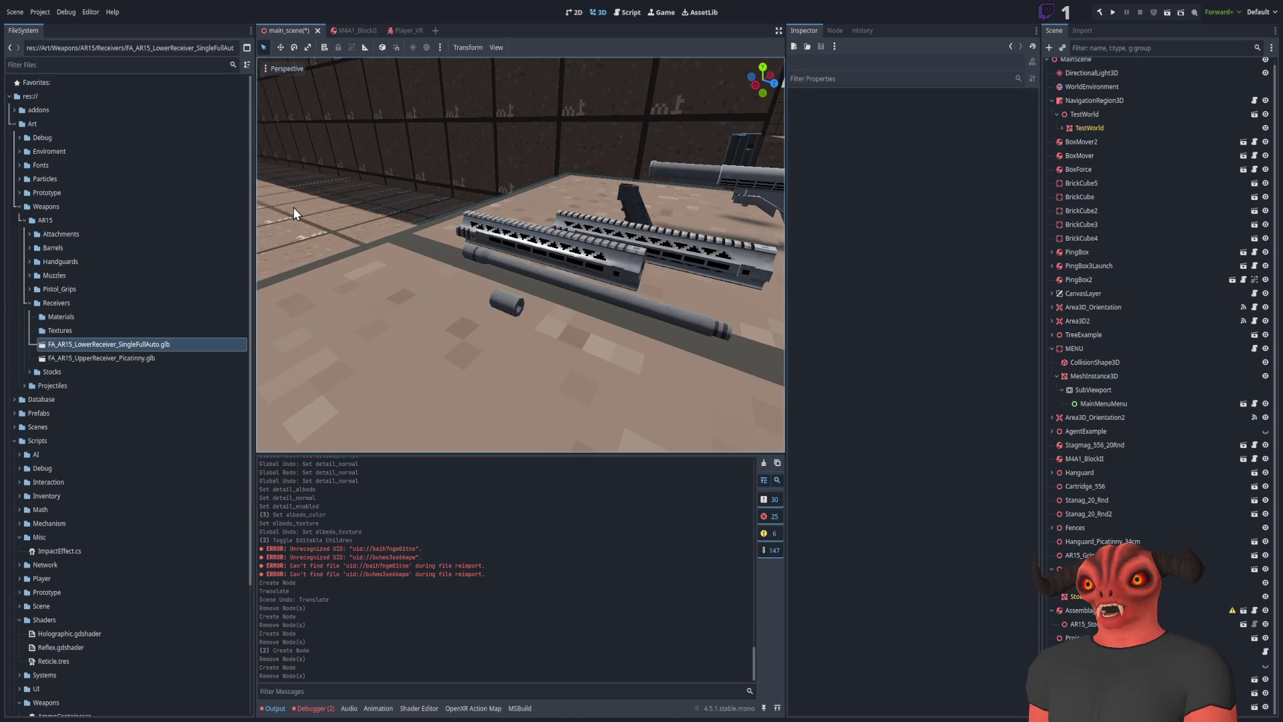
left_click(77, 347)
In Blender, select all four upper receiver parts and export them as glTF 2.0
key("alt+Tab")
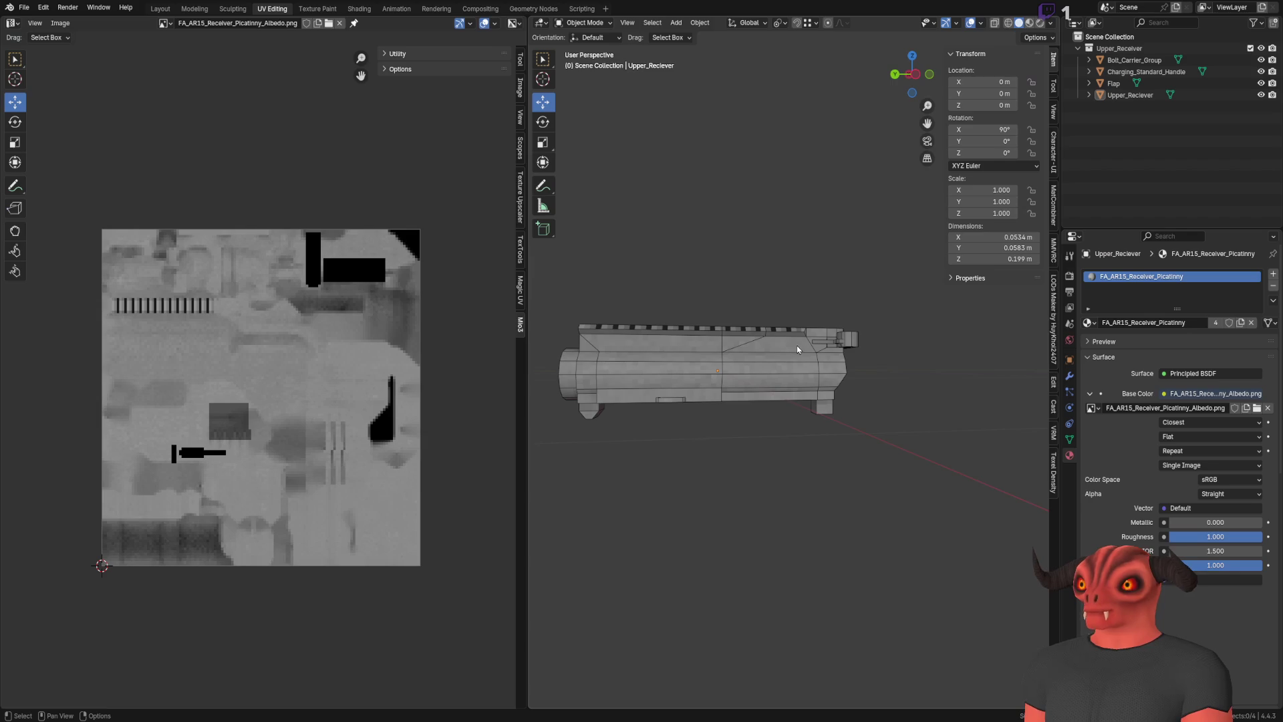
key("a")
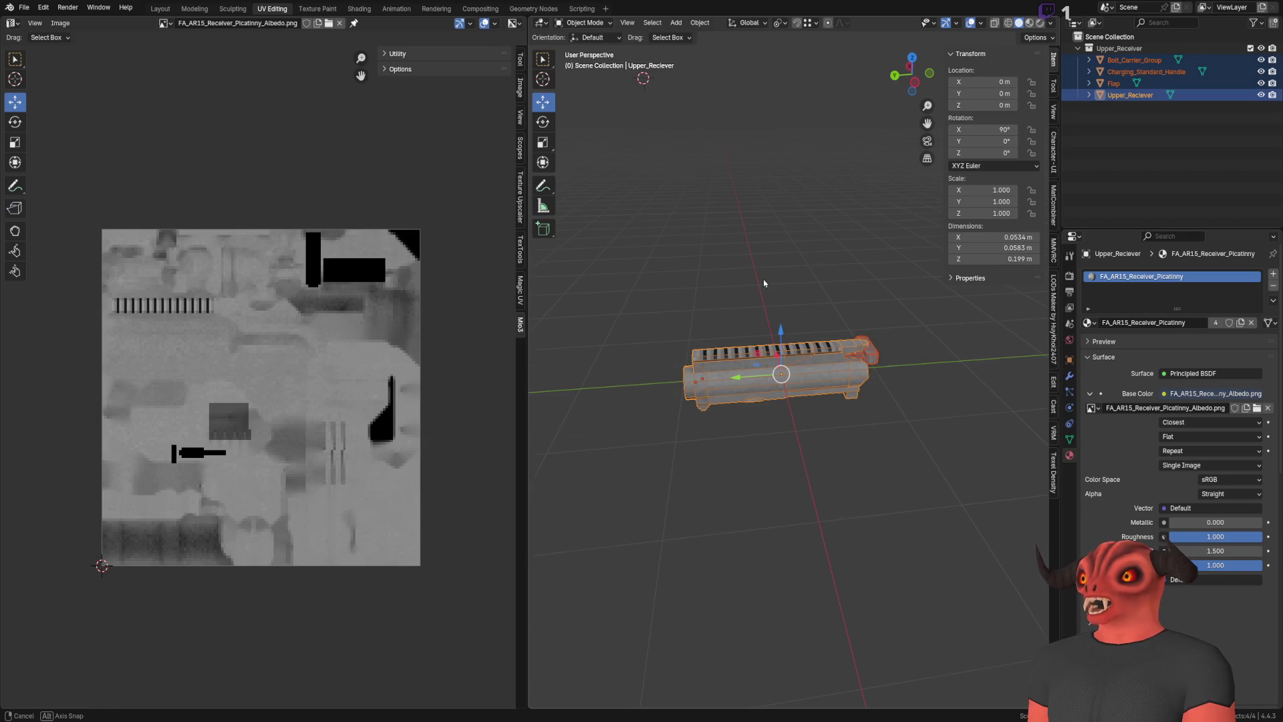
left_click(24, 6)
key("Escape")
left_click(23, 7)
mouse_move(47, 183)
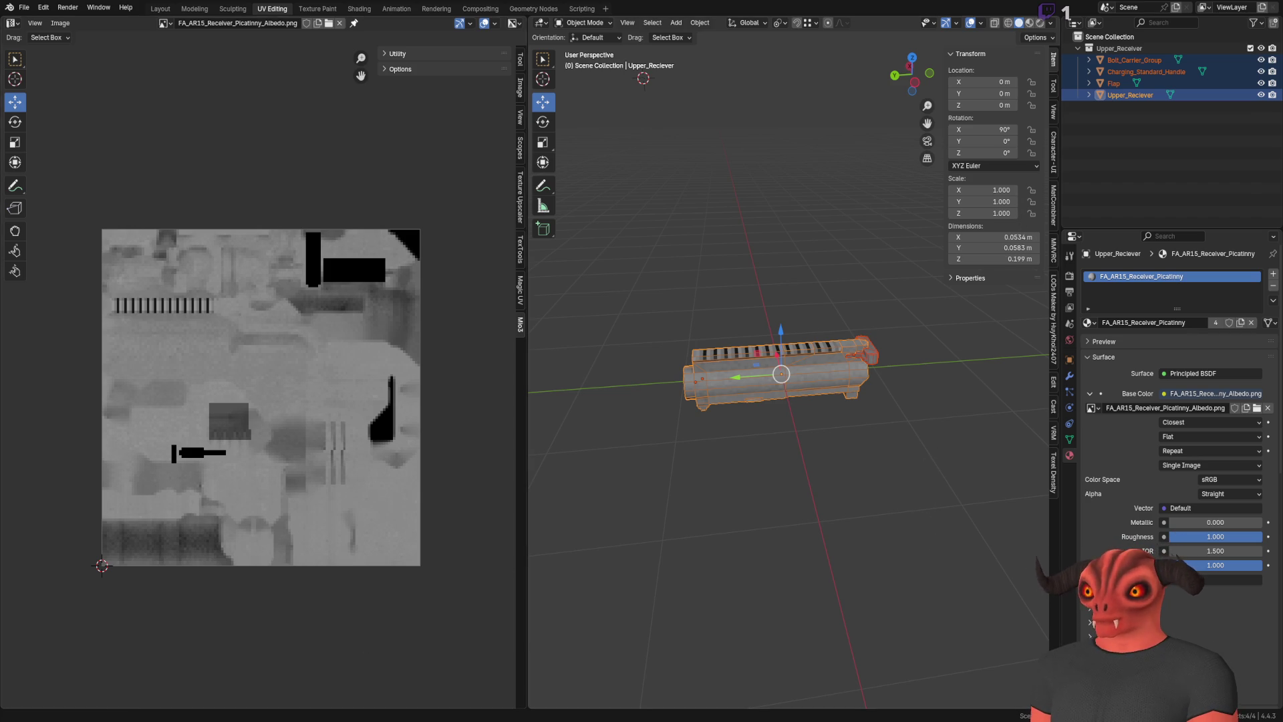
Compare the .gltf and .glb upper receivers in Godot's viewport, deleting each test instance
key("alt+Tab")
left_click_drag(137, 373, 441, 334)
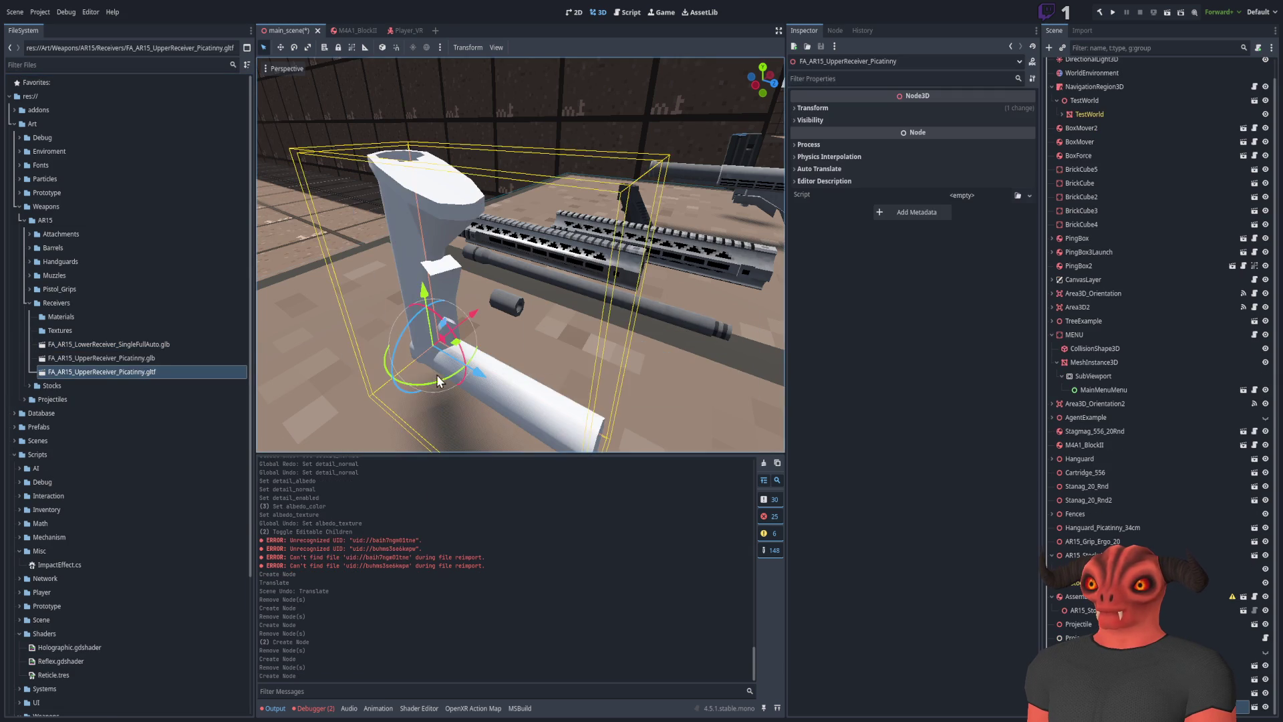
key("f")
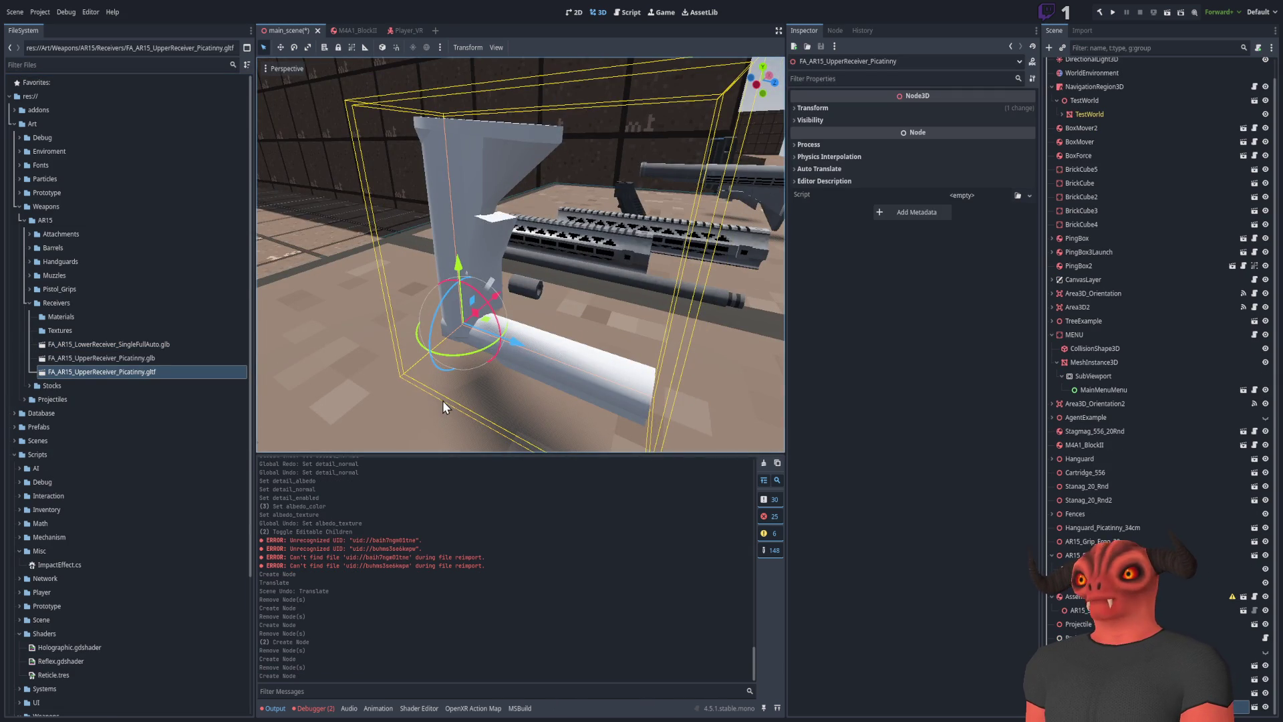
key("Delete")
left_click_drag(122, 361, 459, 380)
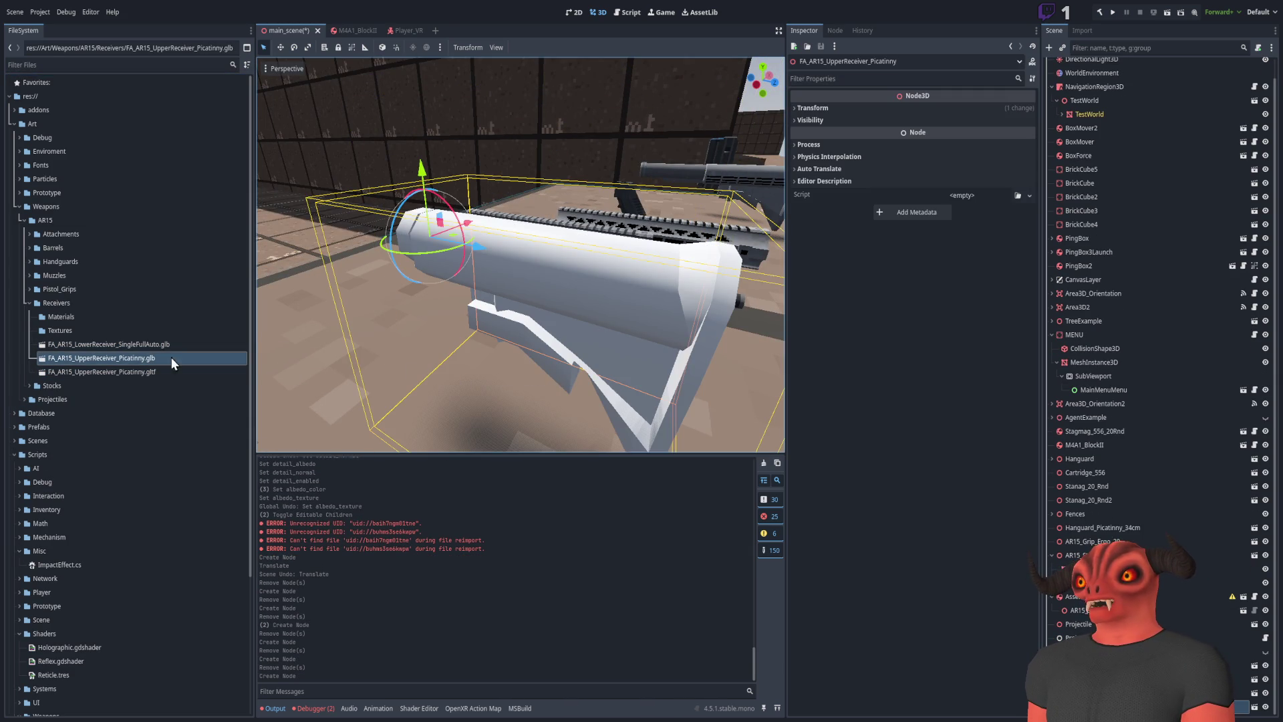
key("Delete")
left_click_drag(143, 370, 465, 383)
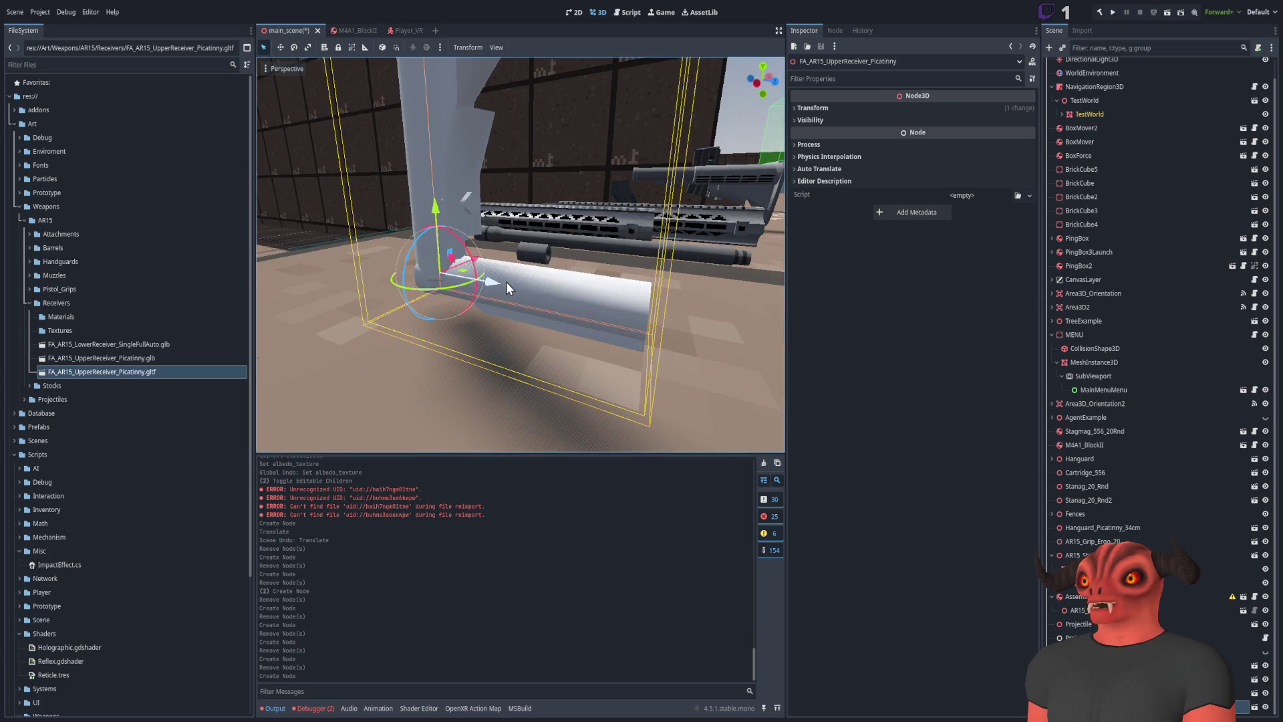
key("Delete")
key("w")
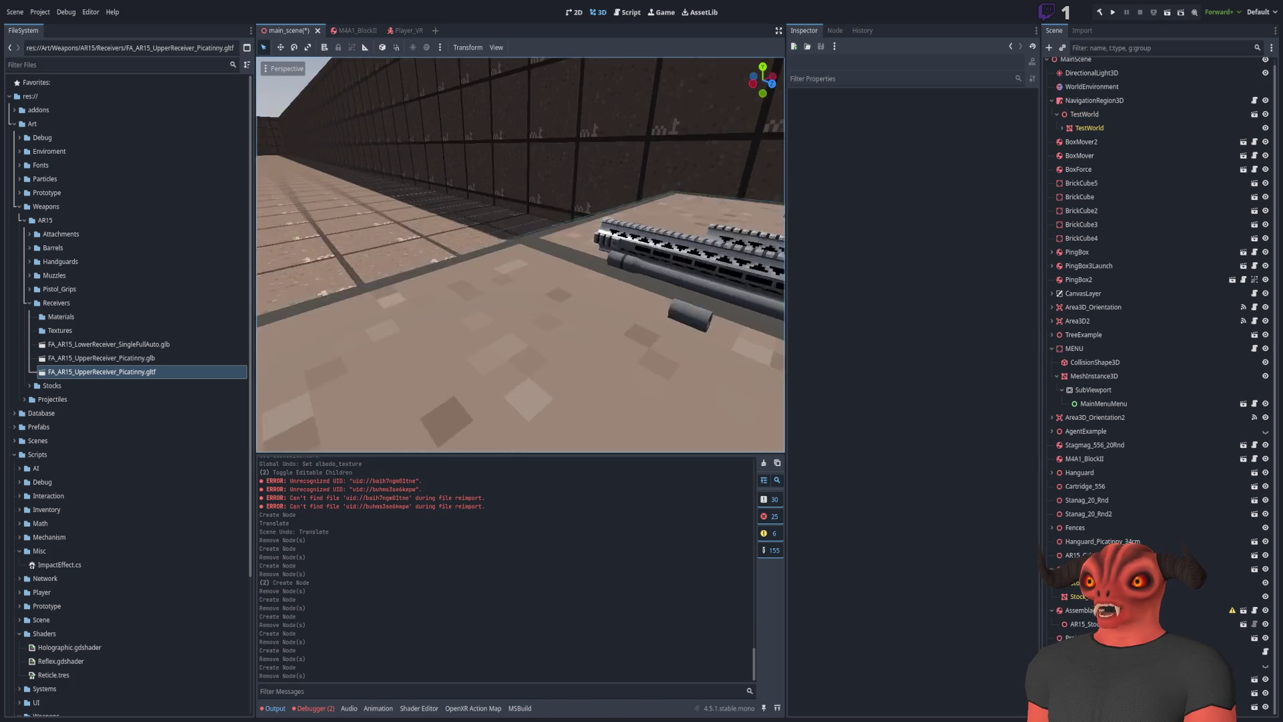
key("alt+Tab")
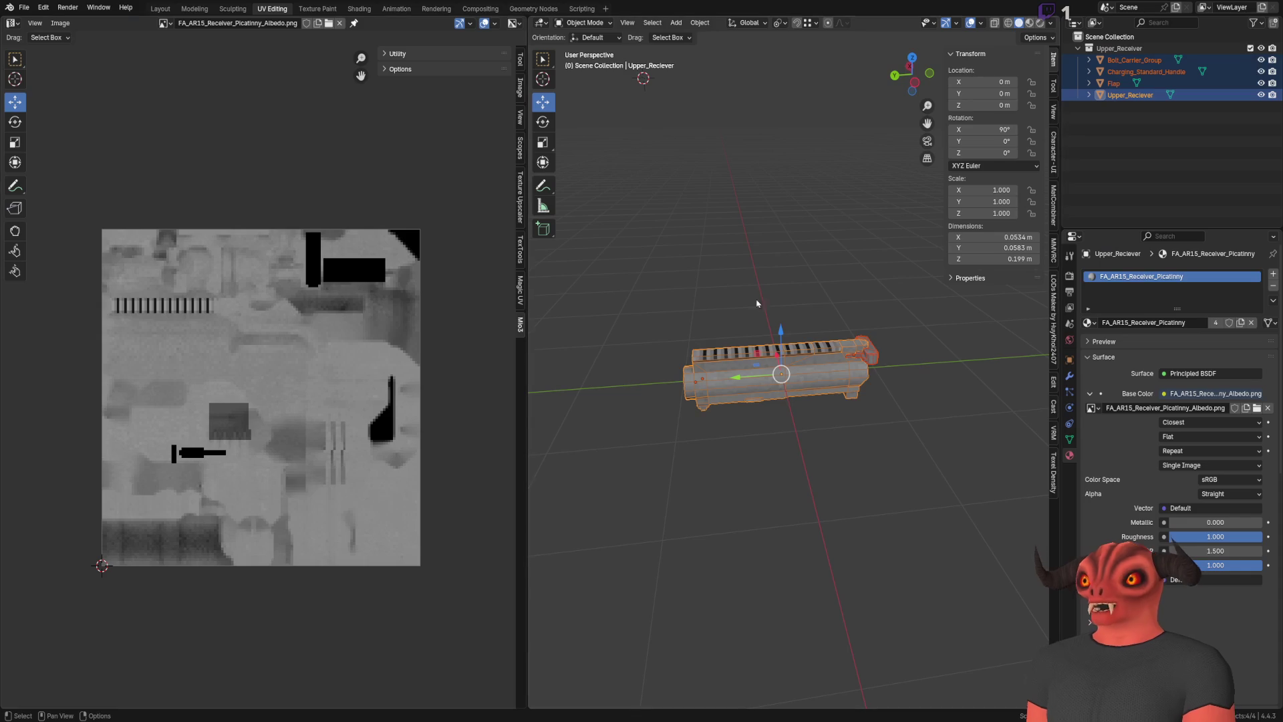
After several checks of the Godot scene, quit Blender with Ctrl+Q without saving changes
left_click(39, 8)
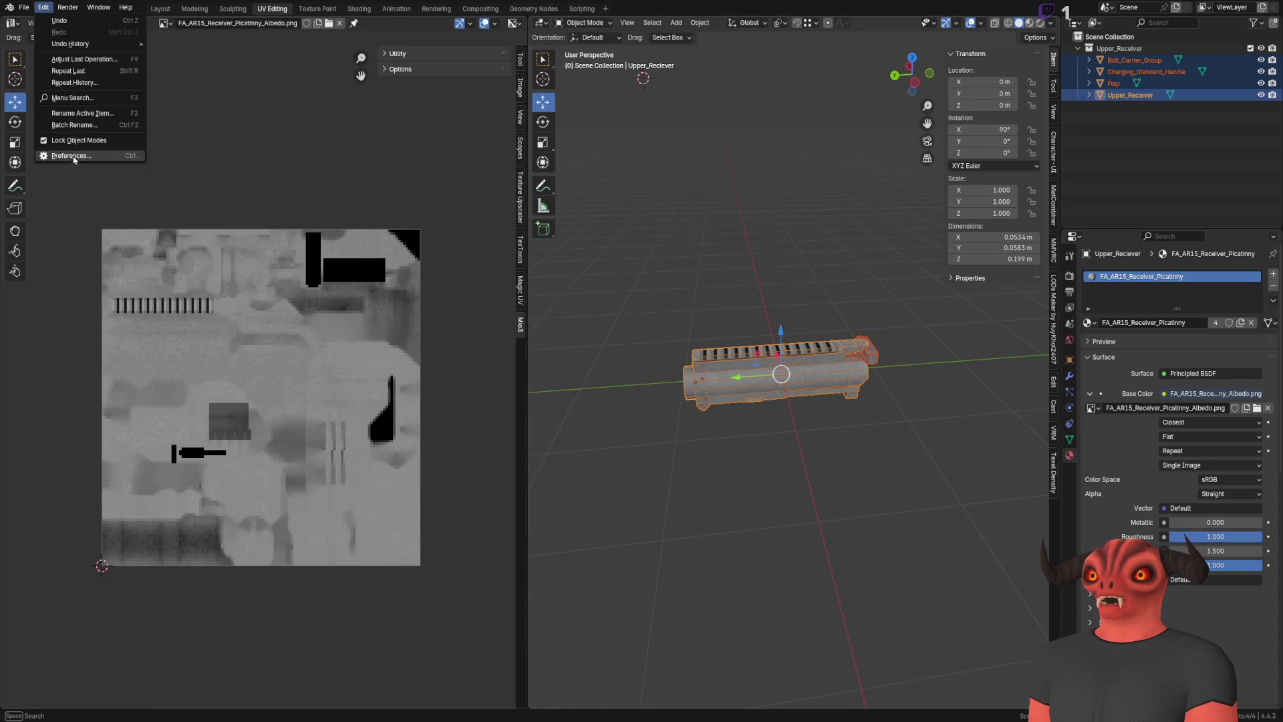
key("Escape")
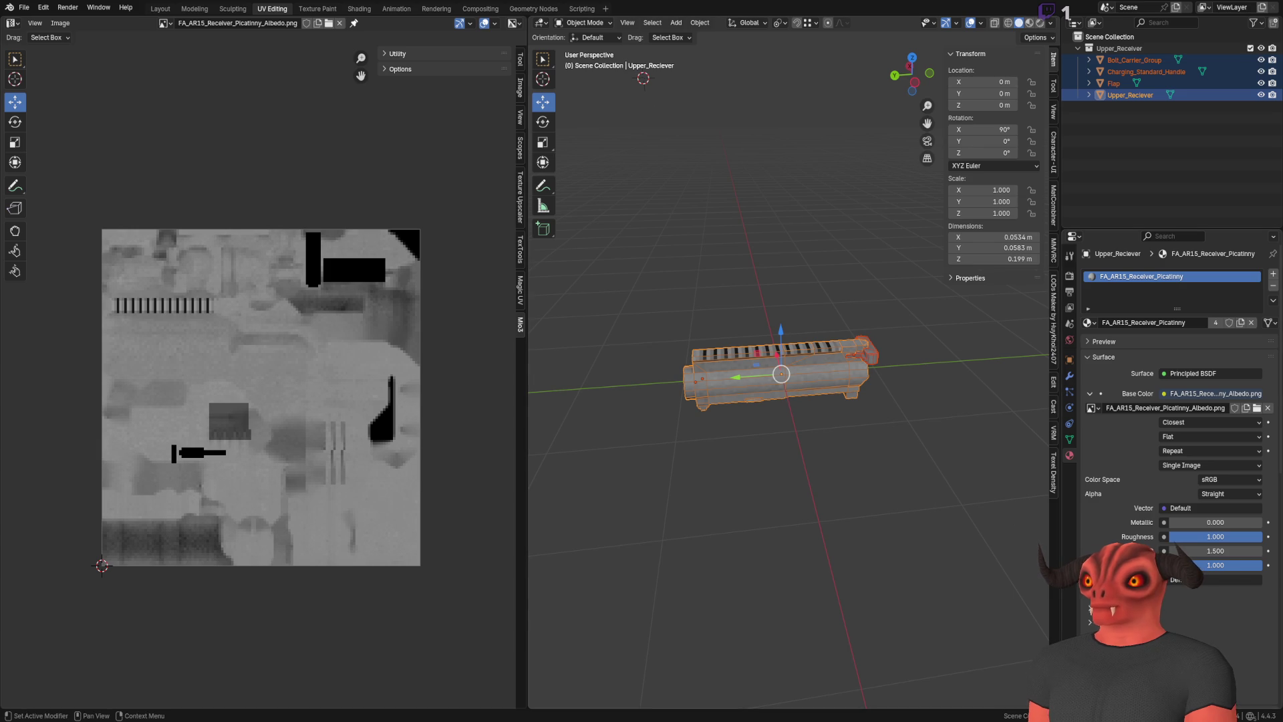
key("alt+Tab")
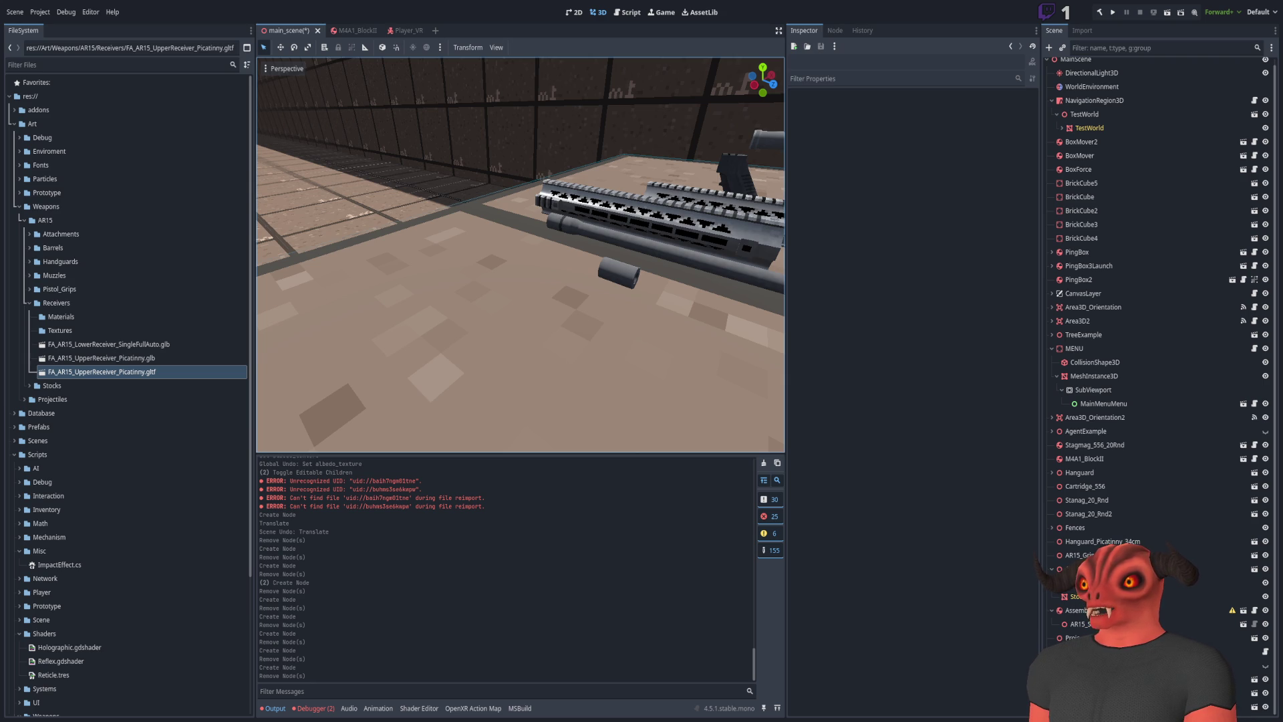
key("alt+Tab")
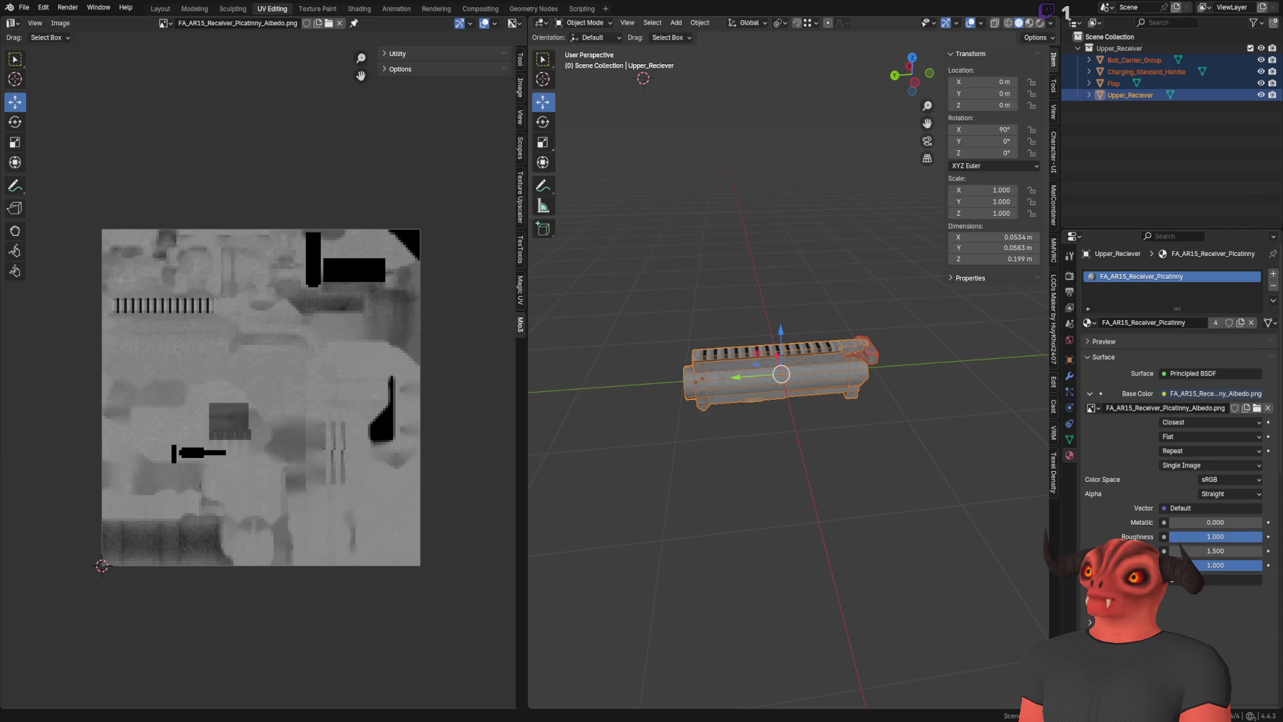
key("alt+Tab")
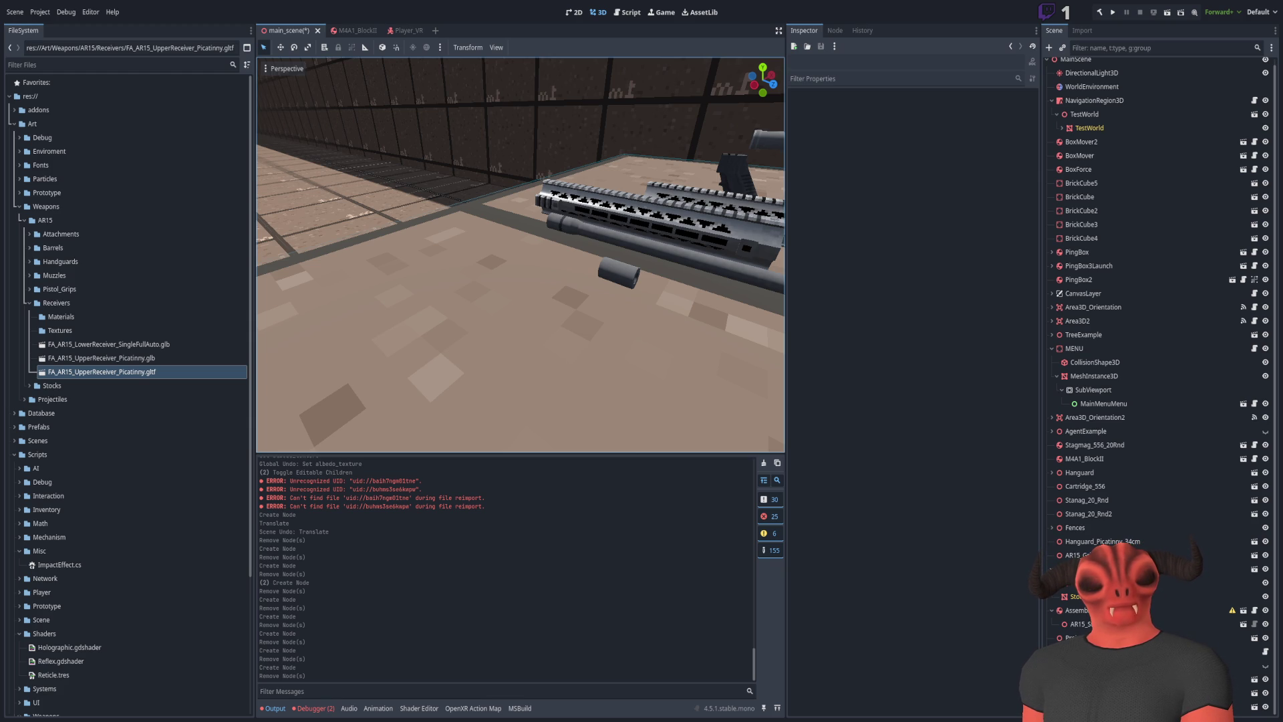
key("alt+Tab")
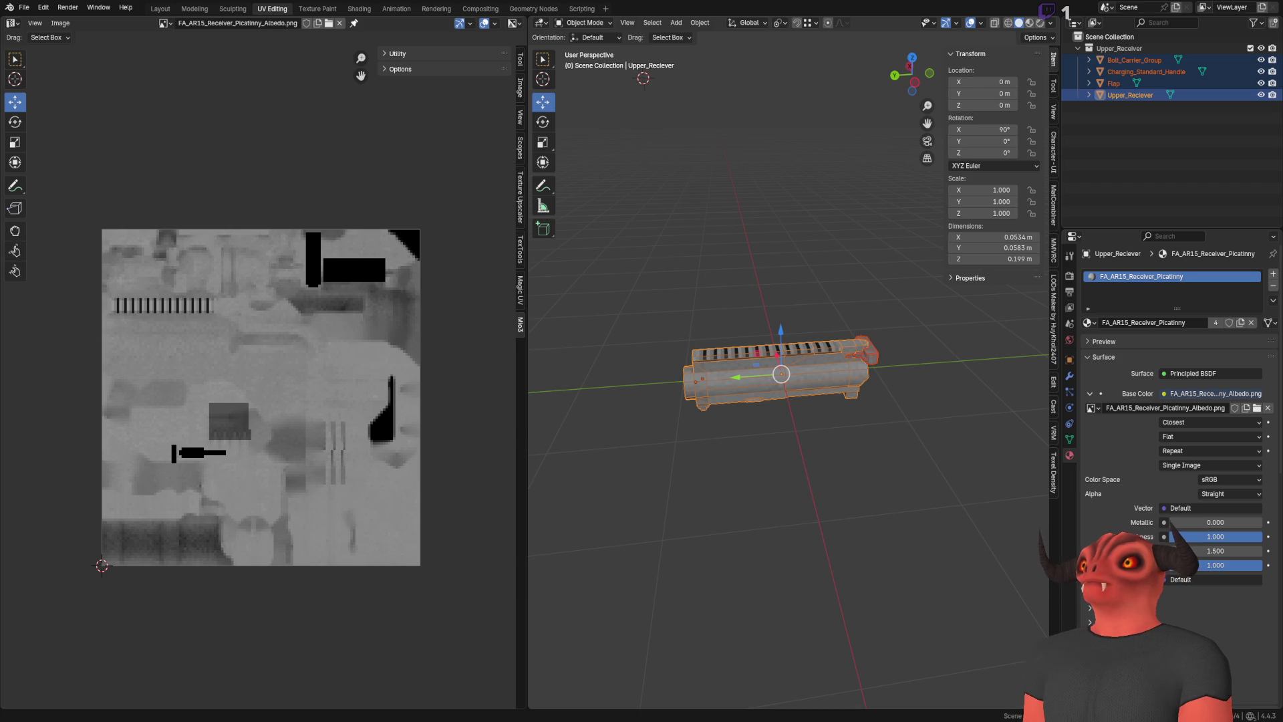
key("alt+Tab")
key("alt+Tab")
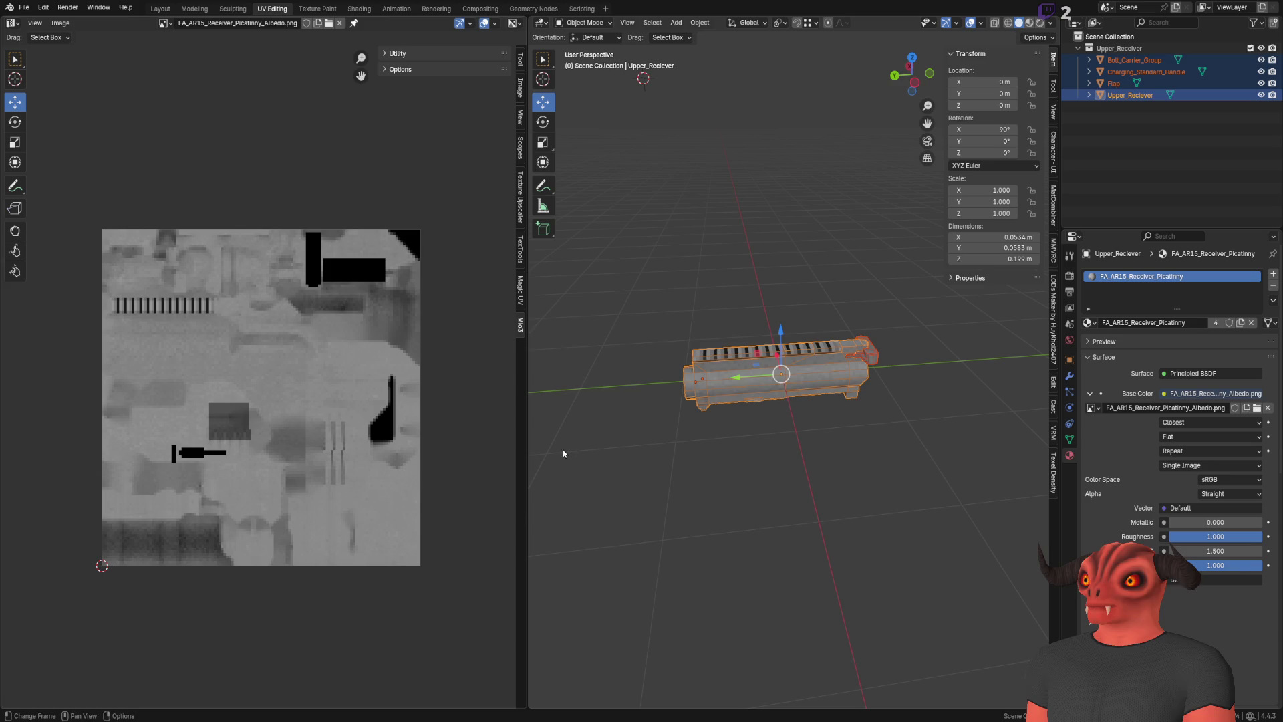
key("ctrl+q")
left_click(659, 382)
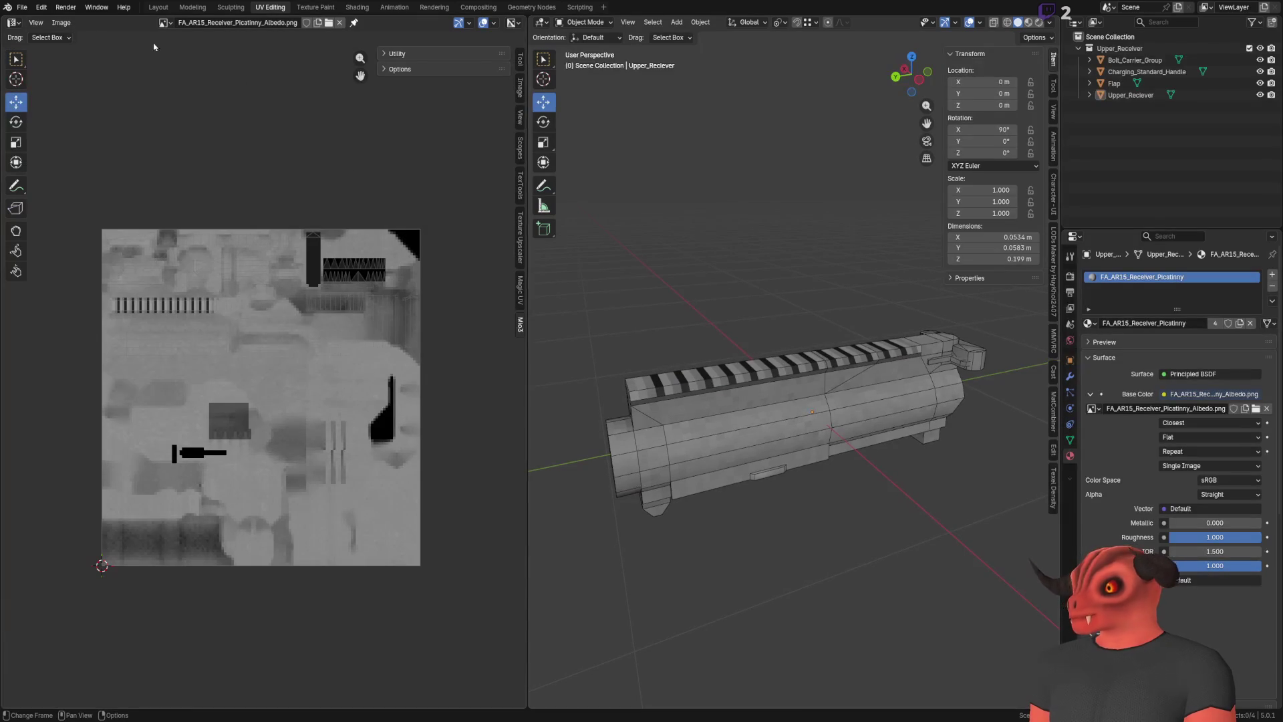
Export the upper receiver as glTF 2.0, then place the lower receiver .glb in main_scene
left_click(22, 7)
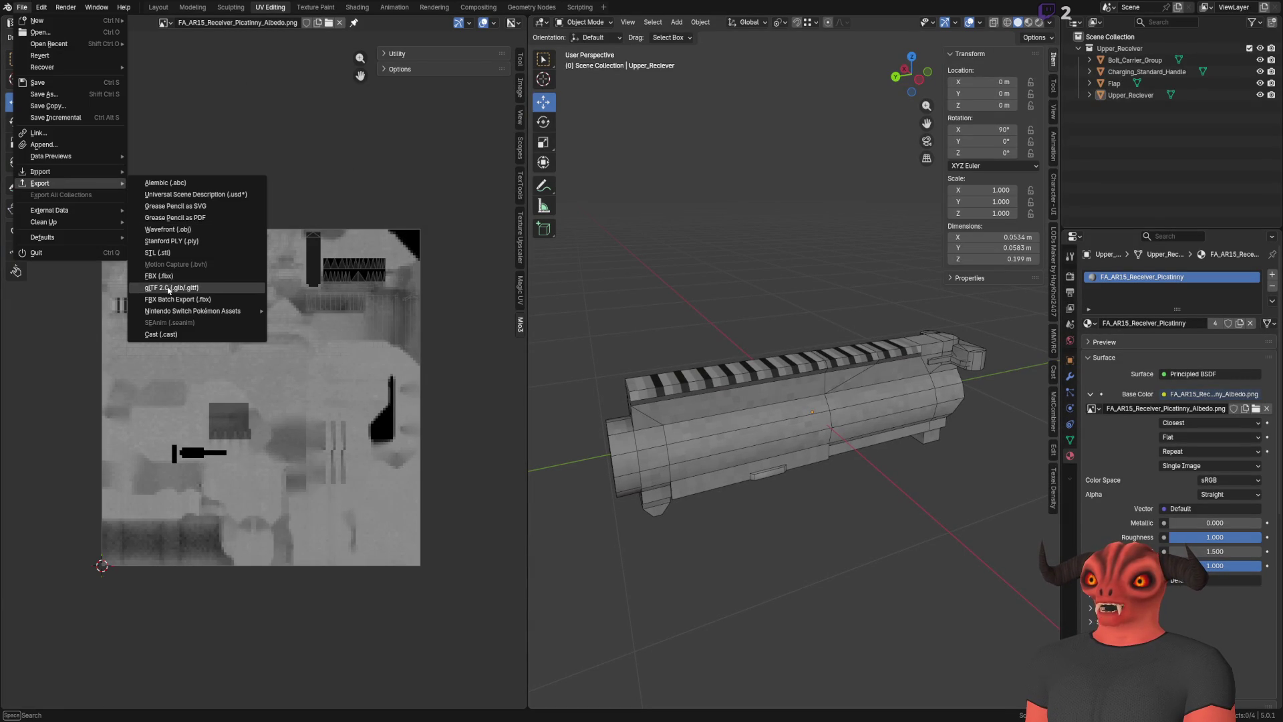
left_click(220, 283)
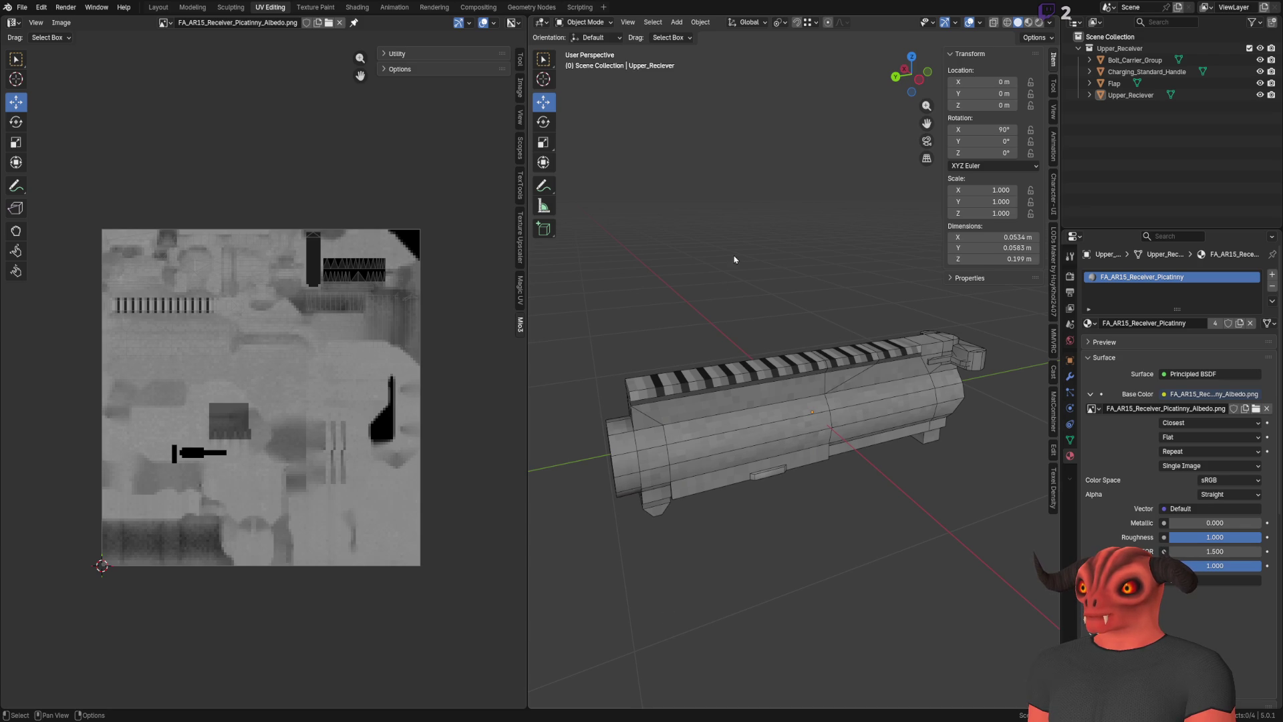
key("alt+Tab")
key("alt+Tab")
key("alt+Tab")
left_click(160, 371)
mouse_move(162, 348)
left_mouse_down()
mouse_move(564, 312)
mouse_move(504, 219)
mouse_move(459, 210)
left_mouse_up()
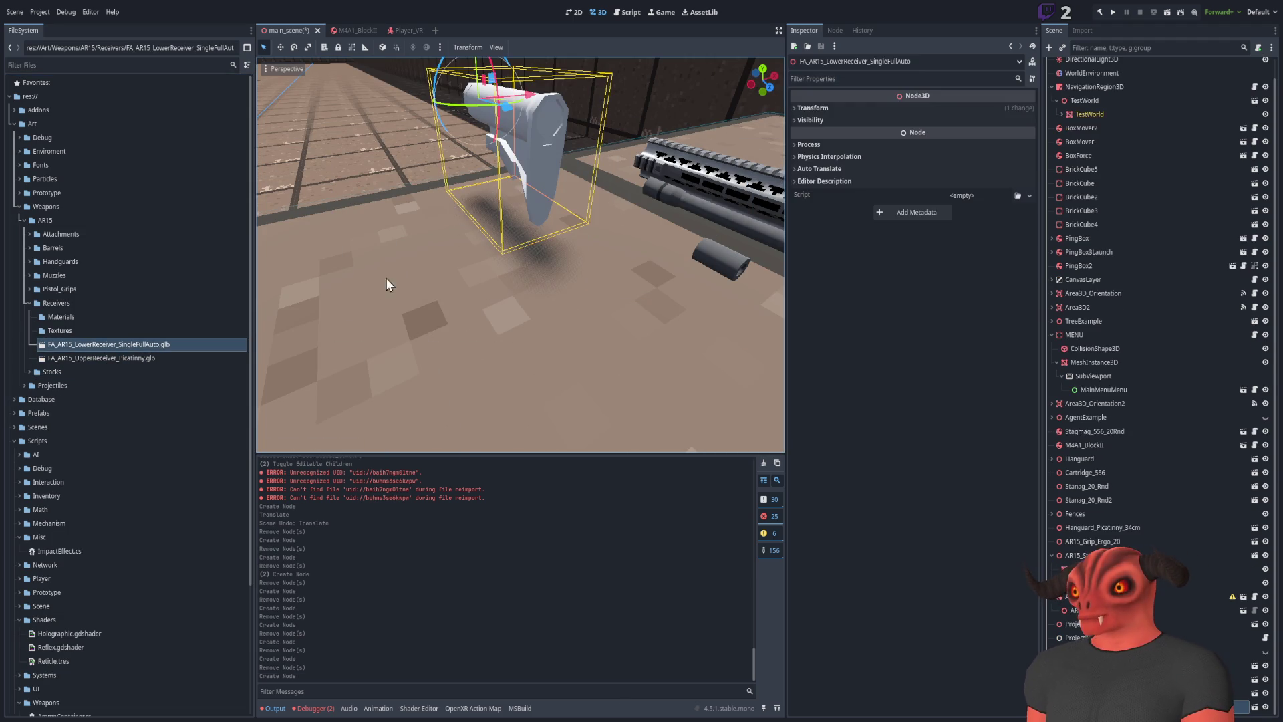
Delete the lower receiver, then place and delete a test upper receiver .glb
key("Delete")
left_click(140, 363)
left_click_drag(139, 363, 508, 304)
key("Delete")
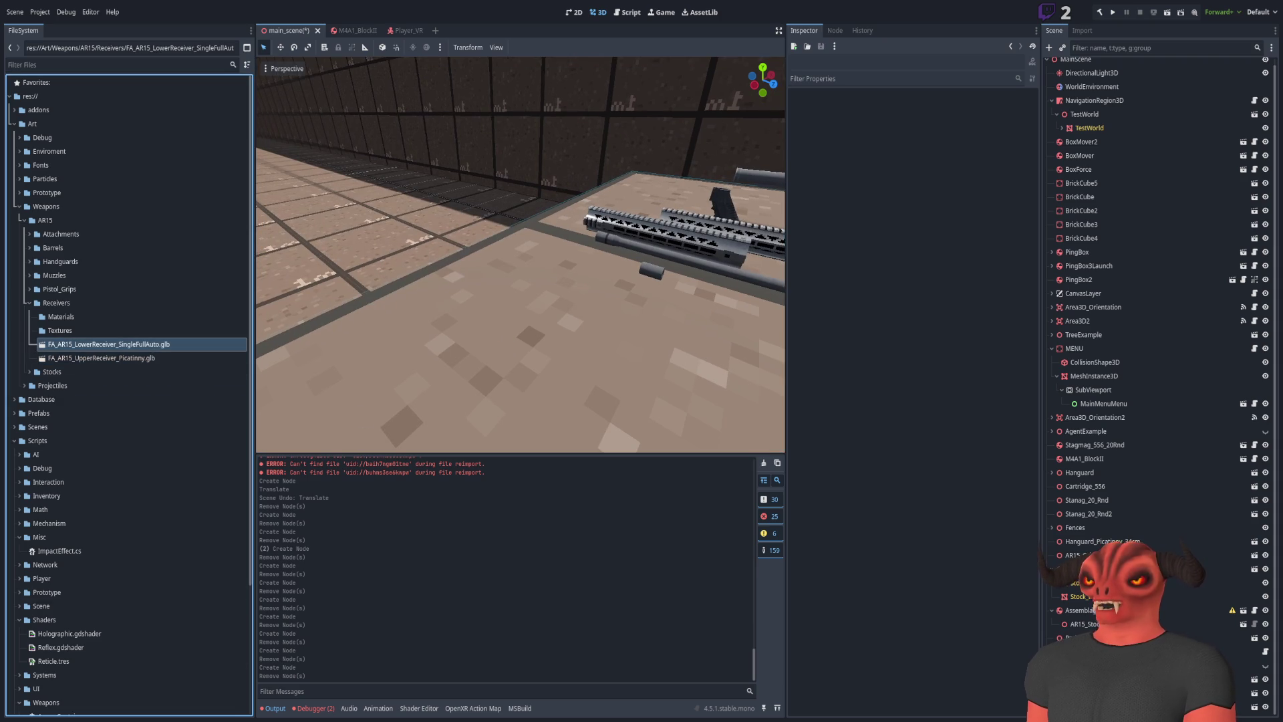
Export the receiver from Blender as asdasd.glb
key("alt+Tab")
key("alt+Tab")
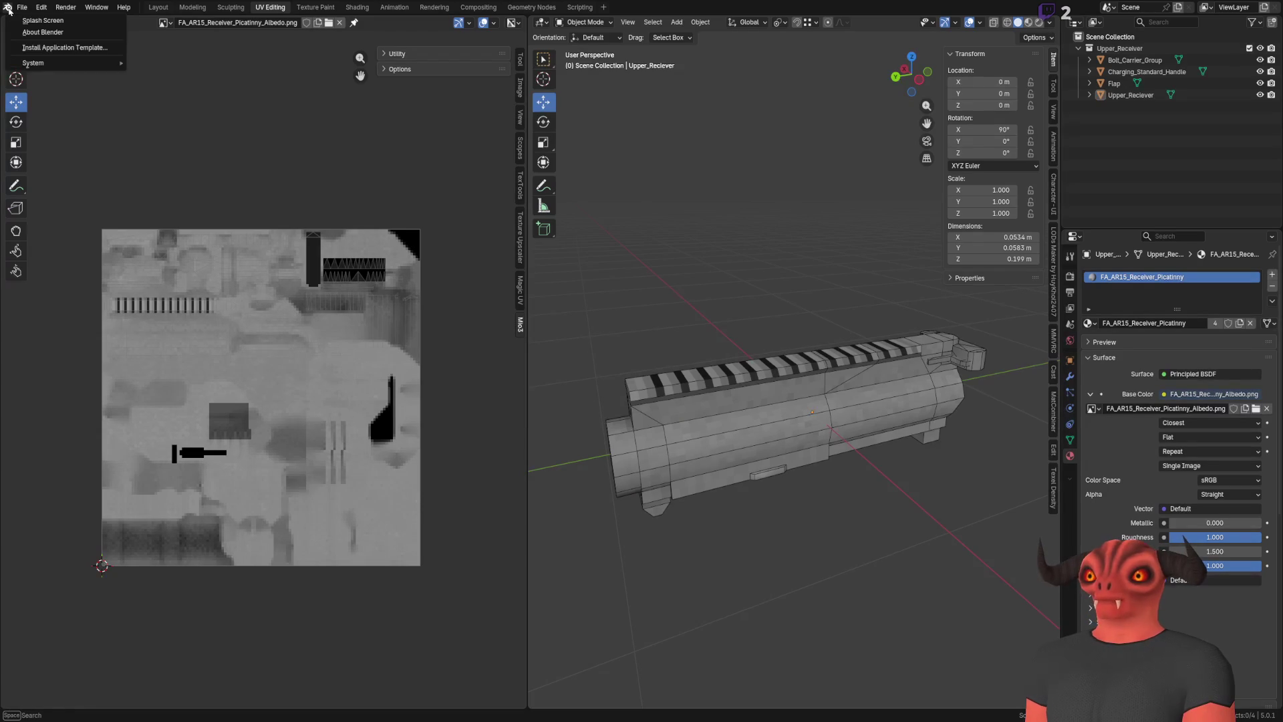
left_click(21, 8)
mouse_move(67, 187)
left_click(213, 285)
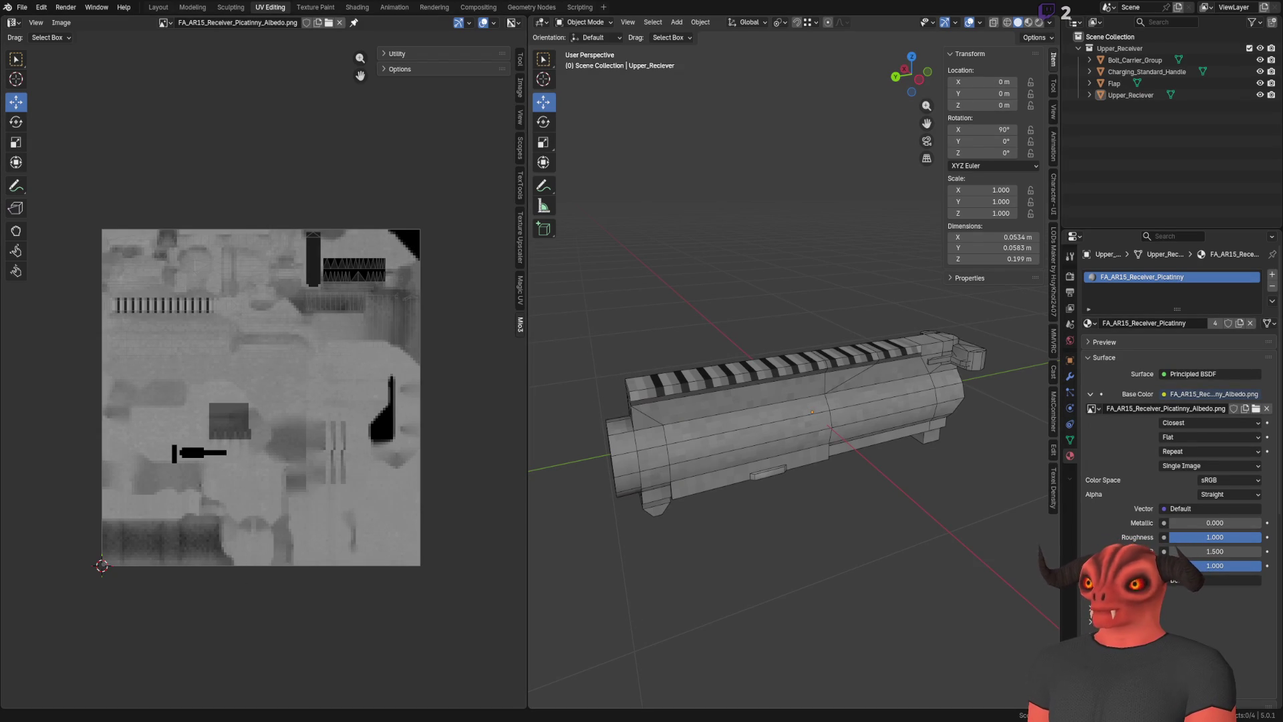
Place the asdasd.glb receiver in Godot's scene, then delete it
key("alt+Tab")
left_click_drag(143, 344, 540, 378)
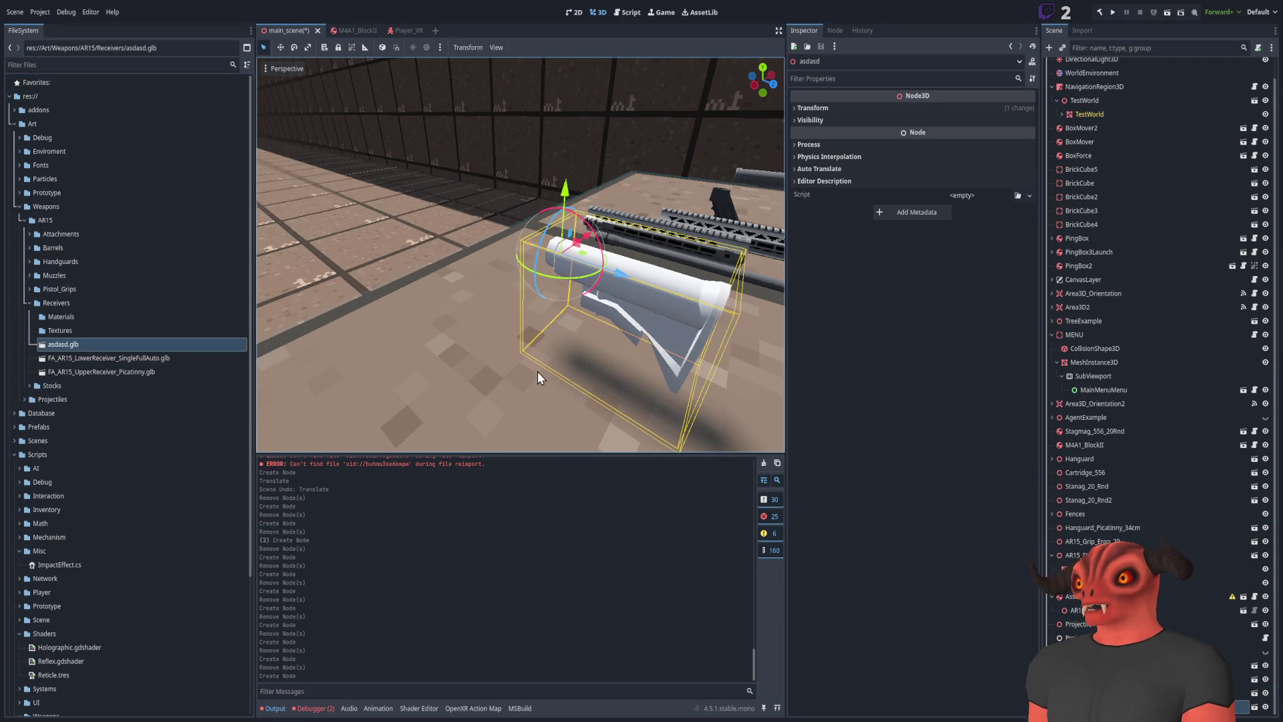
key("Delete")
key("alt+Tab")
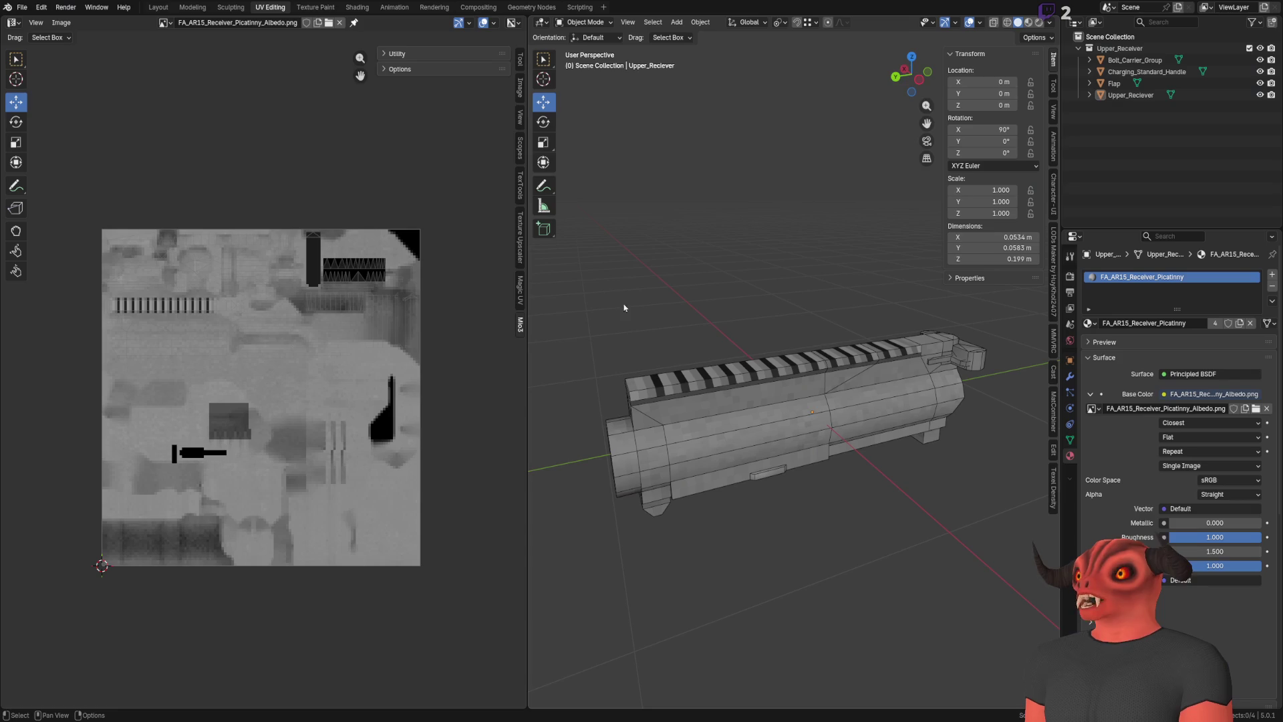
Open Blender's File menu, then return to the Godot test scene
left_click(22, 7)
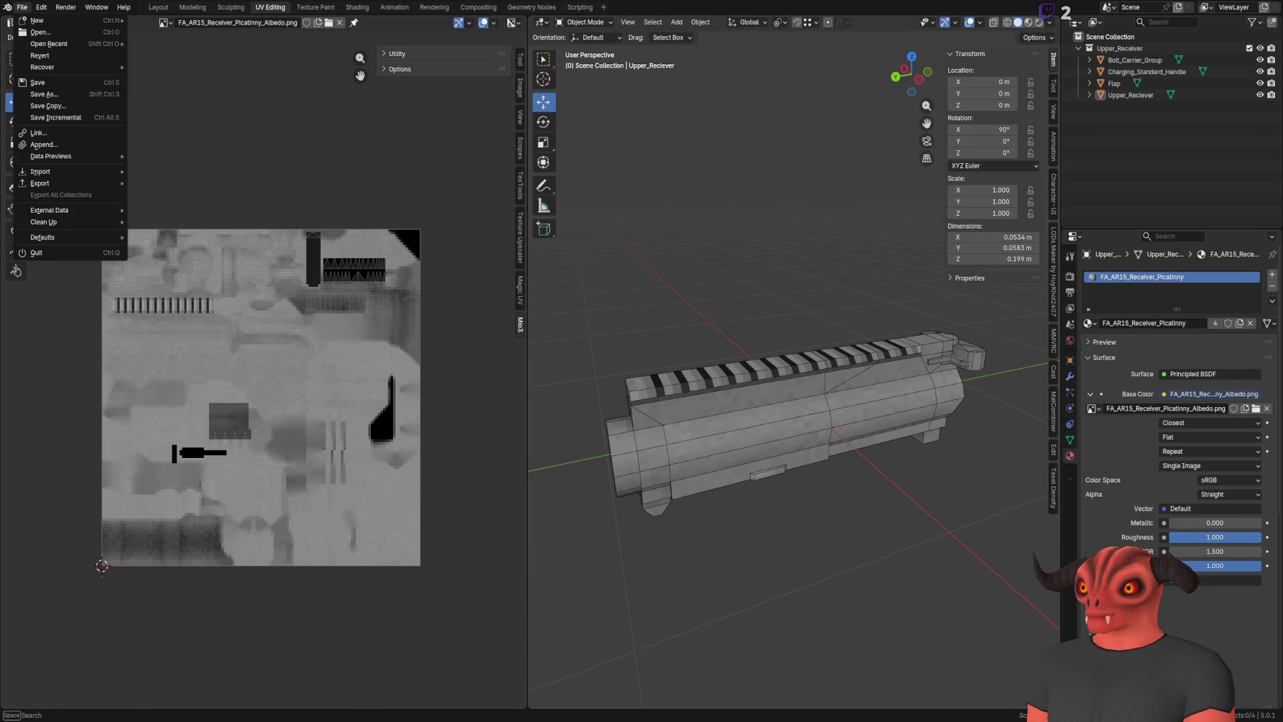
key("alt+Tab")
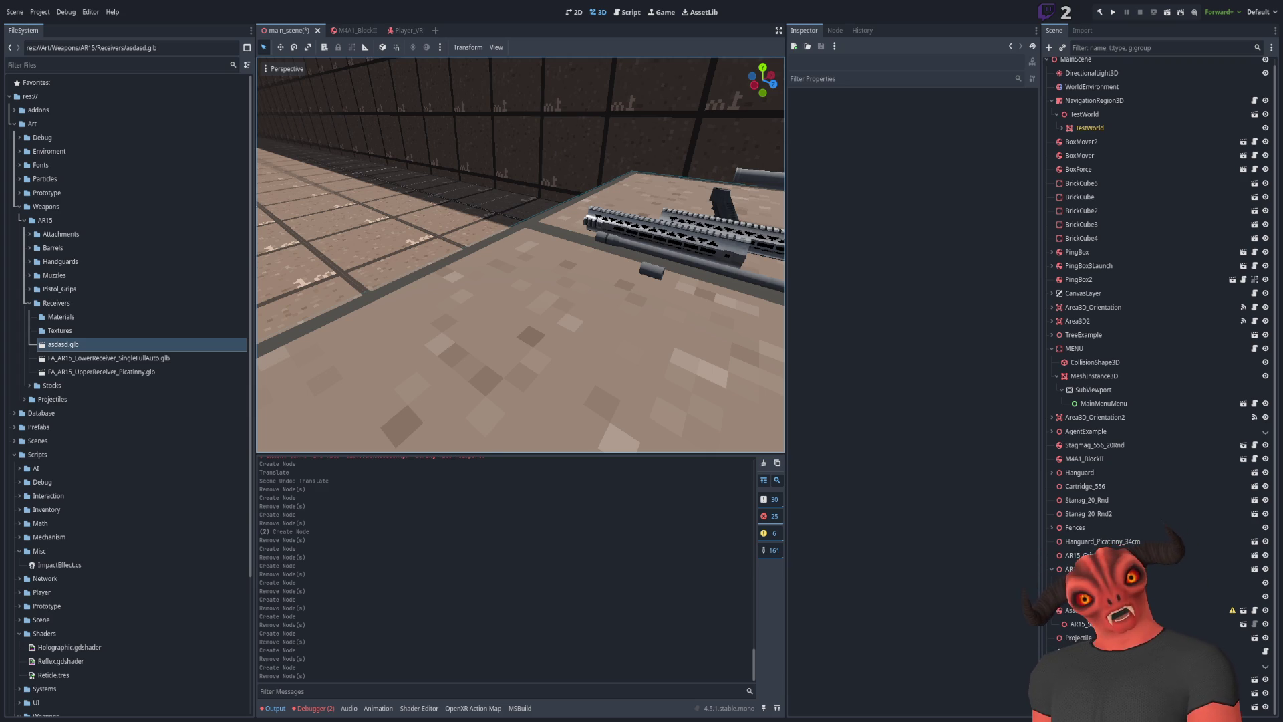
Export the upper receiver as FBX and place FA_AR15_UpperReceiver_Picatinny.fbx in main_scene
key("alt+Tab")
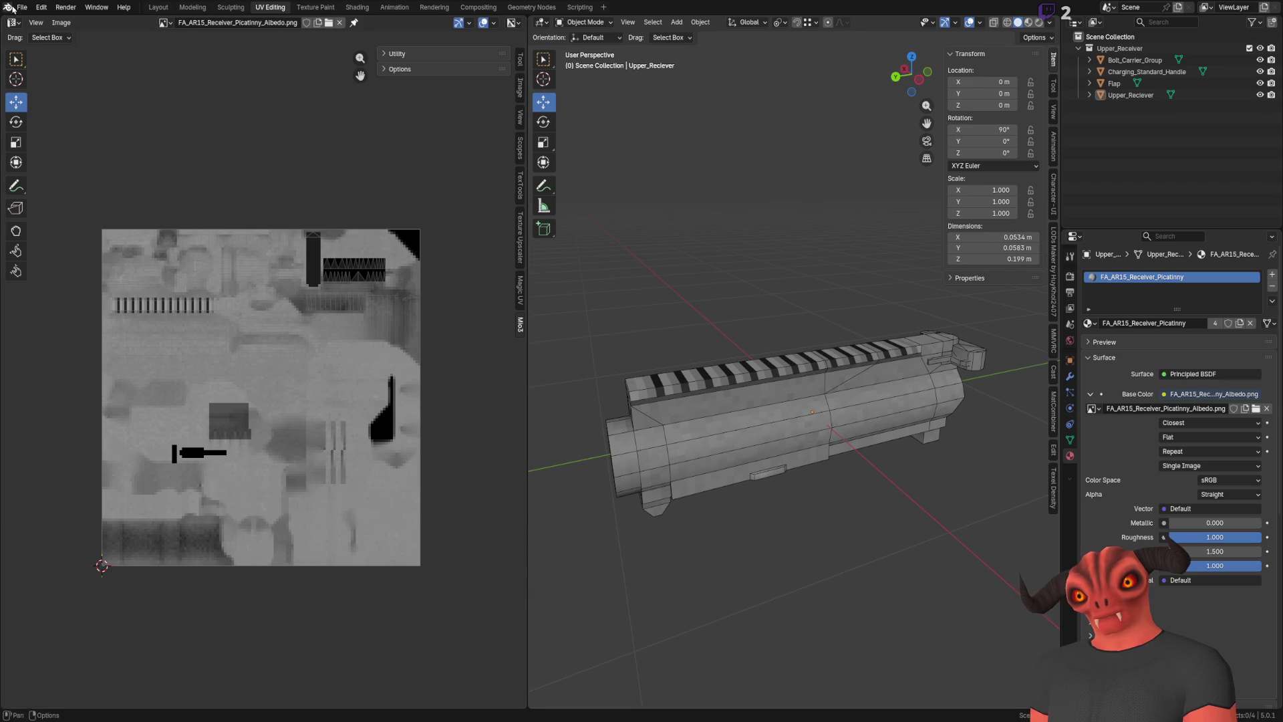
left_click(22, 6)
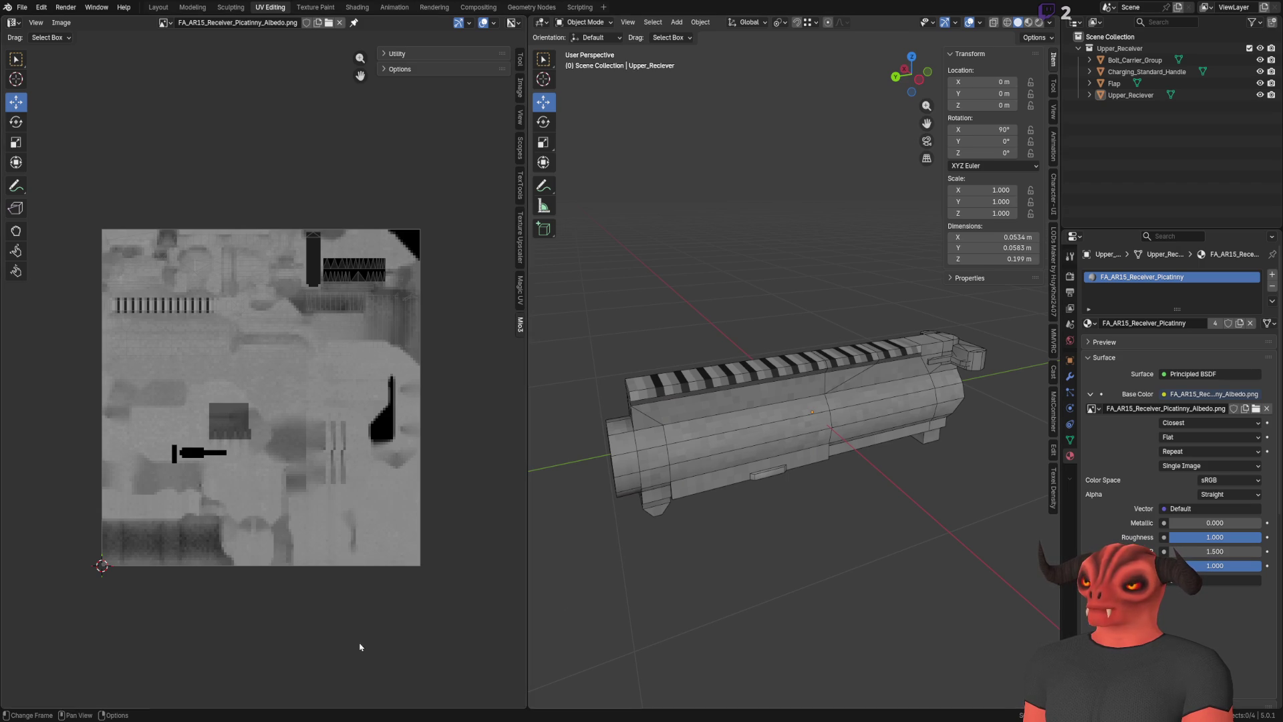
key("alt+Tab")
mouse_move(167, 371)
left_mouse_down()
mouse_move(153, 374)
mouse_move(597, 346)
left_mouse_up()
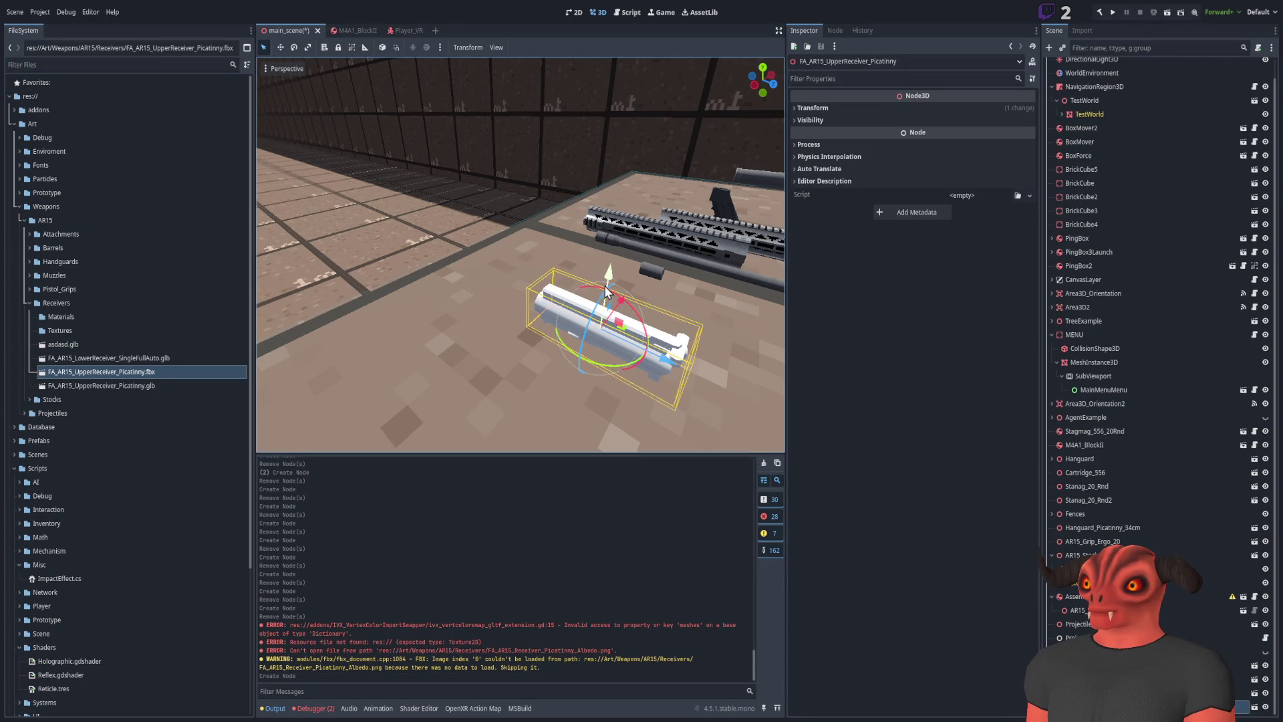
Inspect and delete the FBX upper receiver, then place and delete LowerReceiver_SingleFullAuto.glb
scroll(521, 344, "up", 5)
scroll(499, 344, "down", 3)
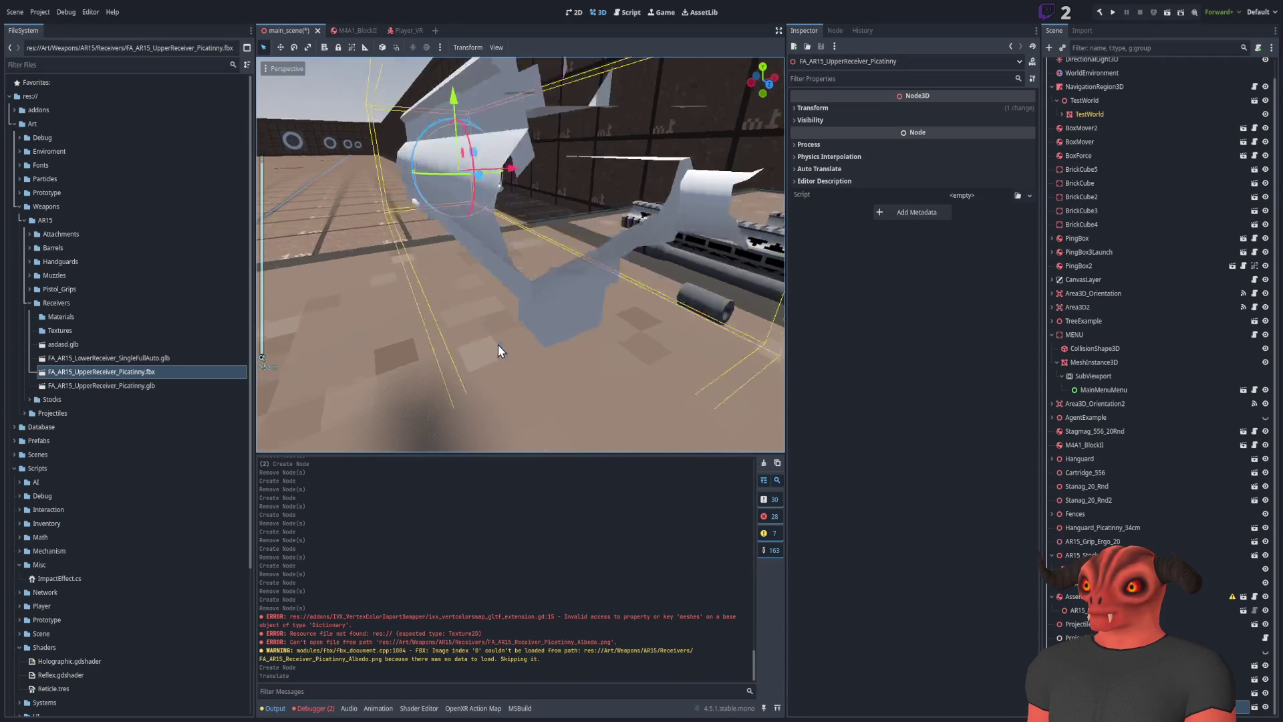
mouse_move(498, 352)
left_mouse_down()
mouse_move(565, 341)
mouse_move(628, 352)
mouse_move(423, 269)
mouse_move(526, 431)
left_mouse_up()
key("Delete")
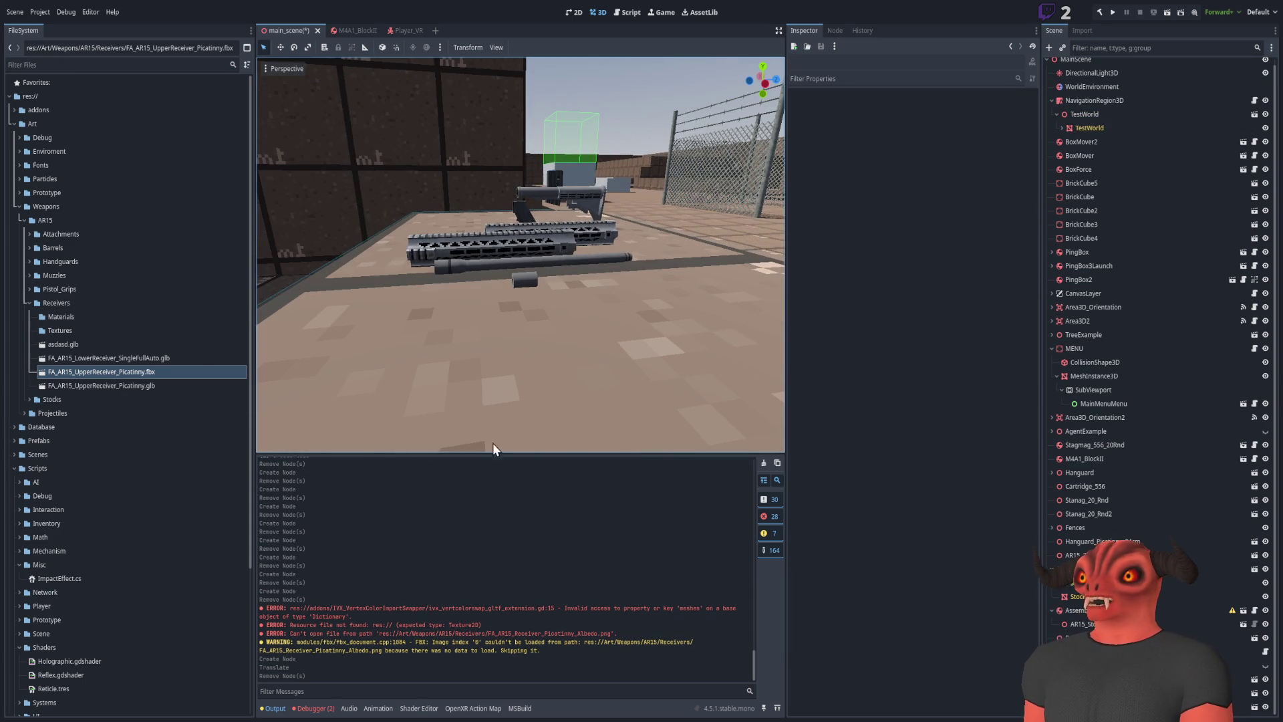
left_click(169, 358)
left_click_drag(170, 359, 593, 310)
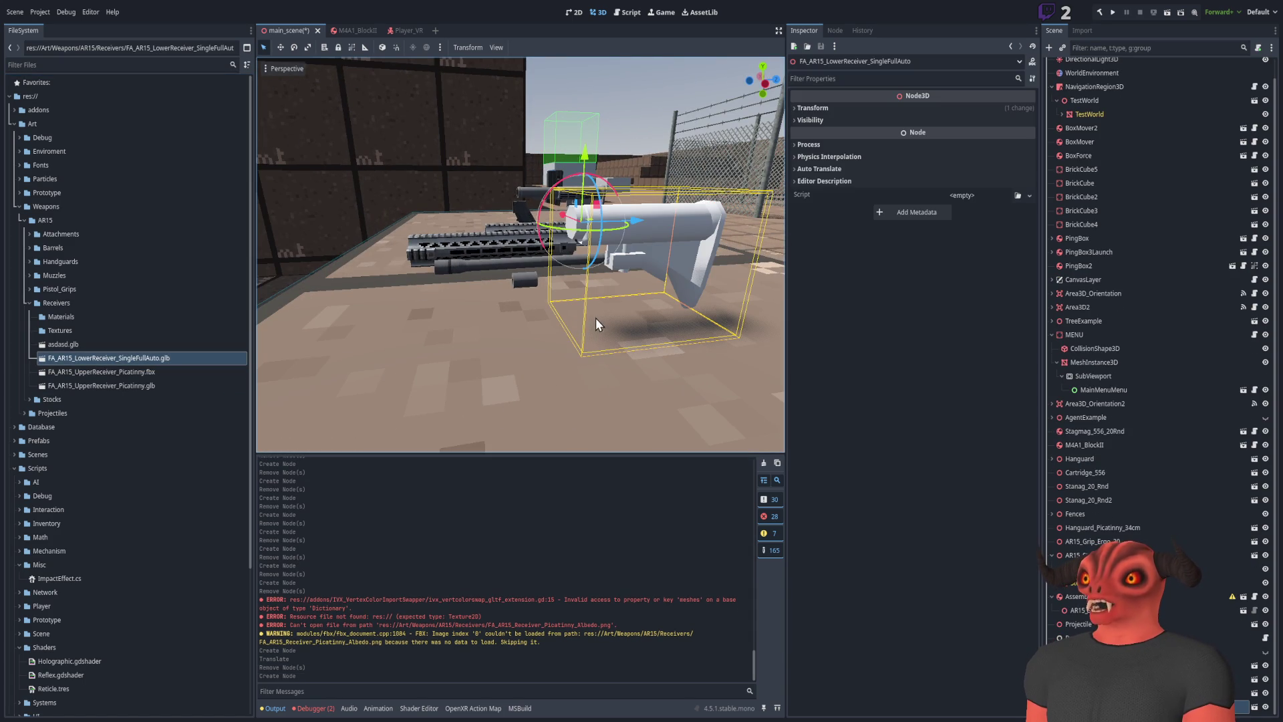
key("Delete")
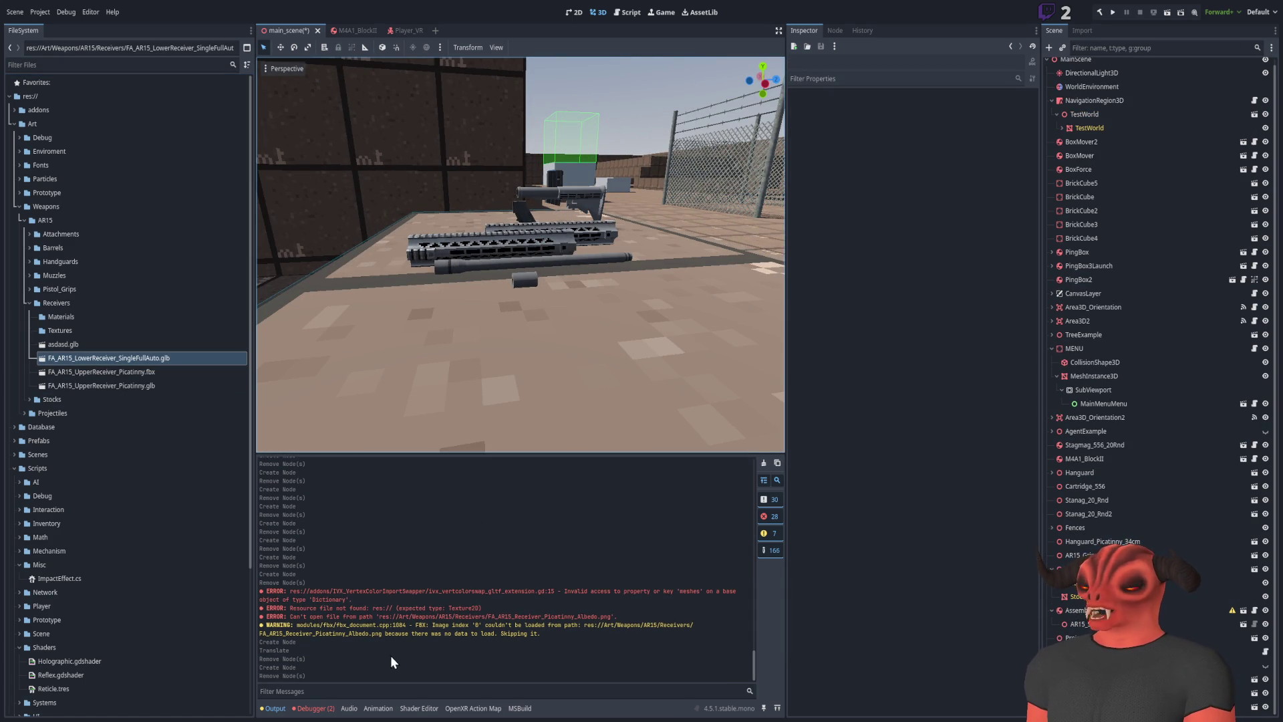
Check the Debugger error list, then clear the Output log
left_click(309, 708)
left_click(274, 707)
left_click(763, 463)
scroll(457, 327, "up", 5)
scroll(408, 321, "down", 3)
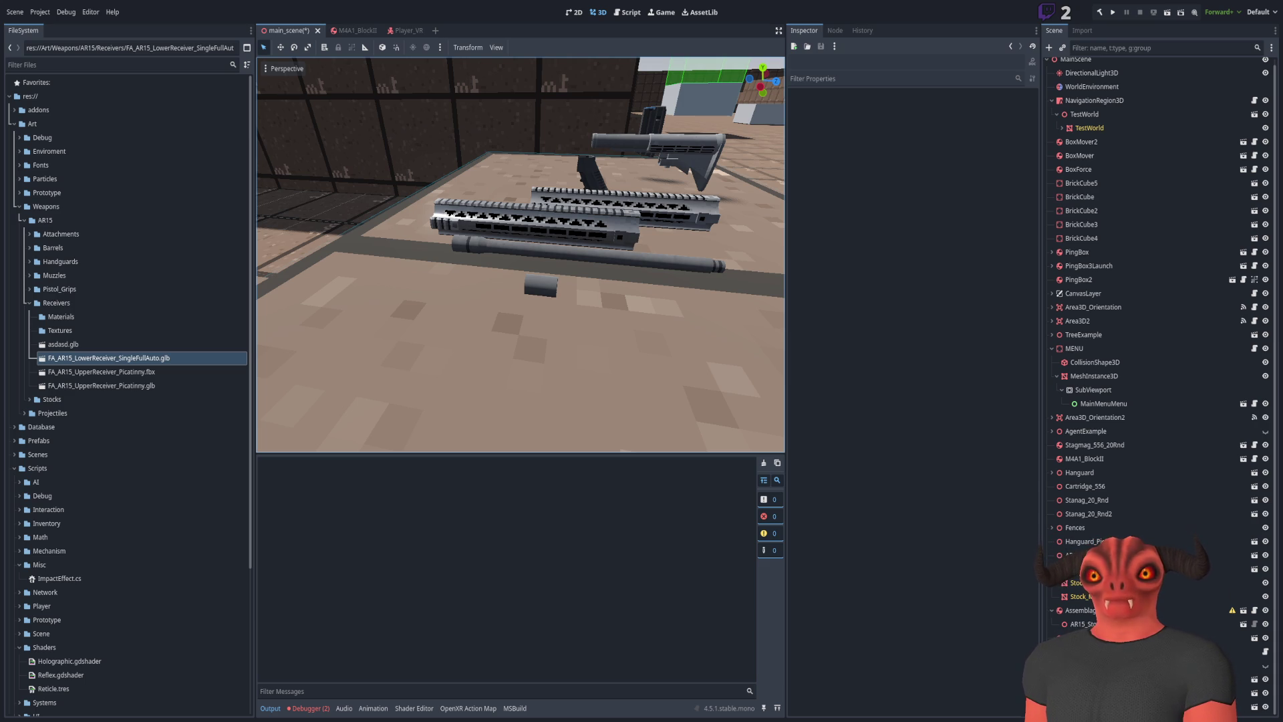
Adjust the view toward the weapon parts and save main_scene with Ctrl+S
mouse_move(571, 268)
left_mouse_down()
mouse_move(521, 264)
mouse_move(535, 267)
left_mouse_up()
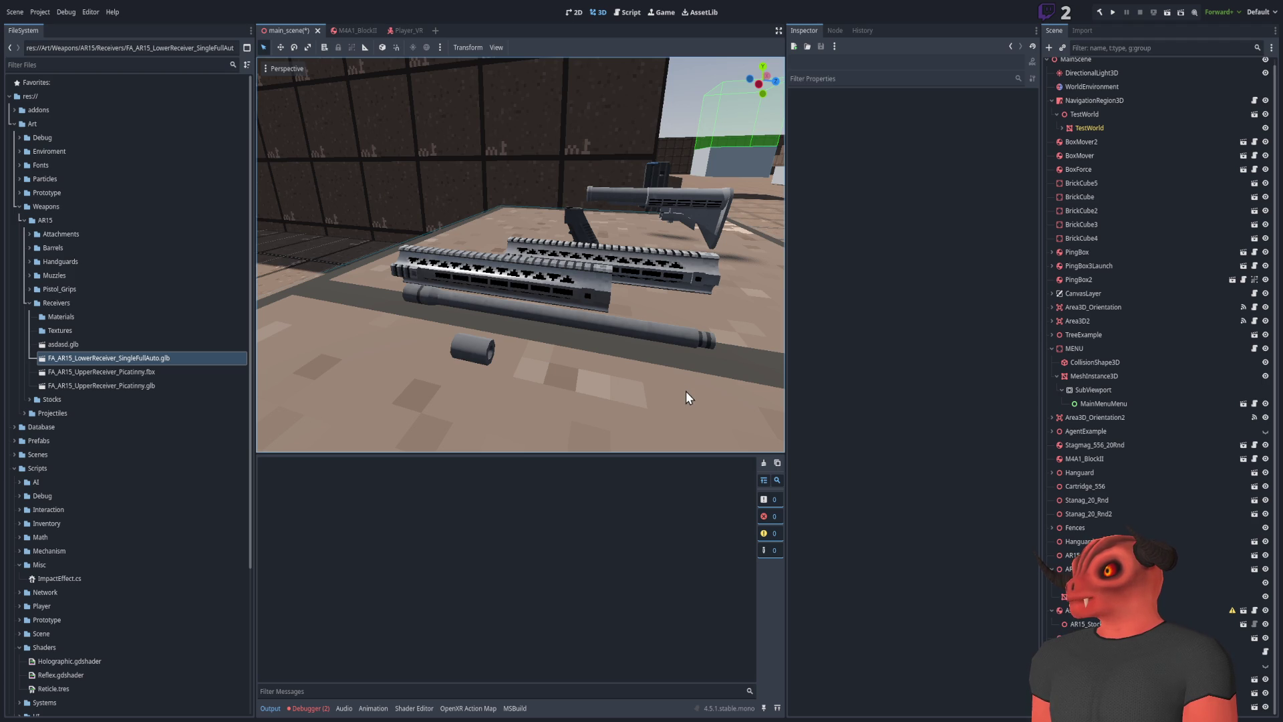
key("ctrl+s")
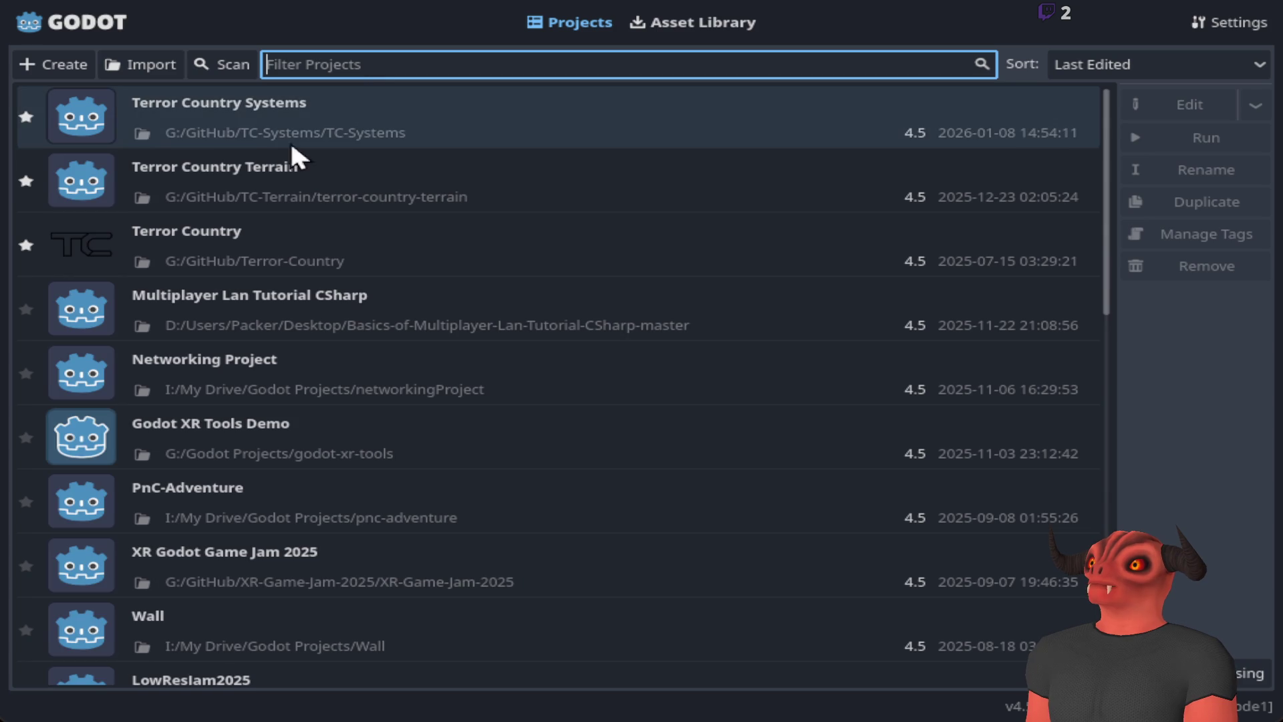
Open the Terror Country Systems project from the Project Manager list
double_click(588, 121)
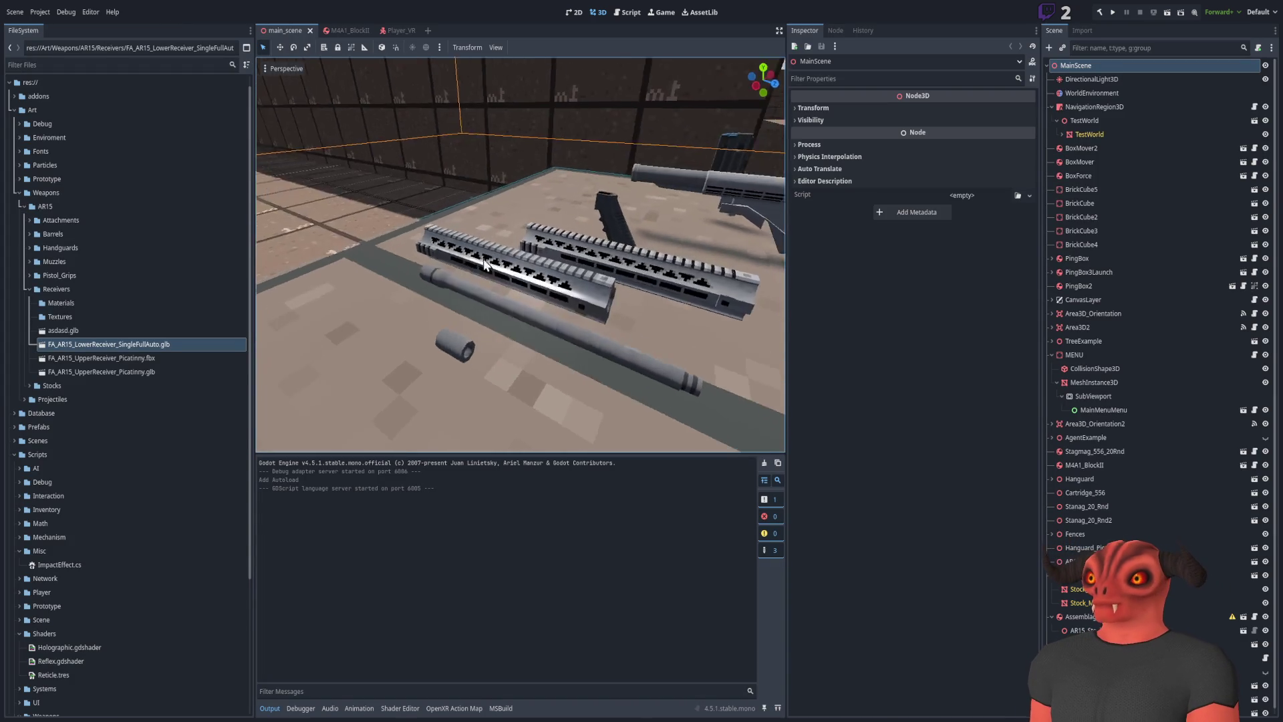
left_click(148, 362)
left_click_drag(130, 371, 492, 338)
key("Delete")
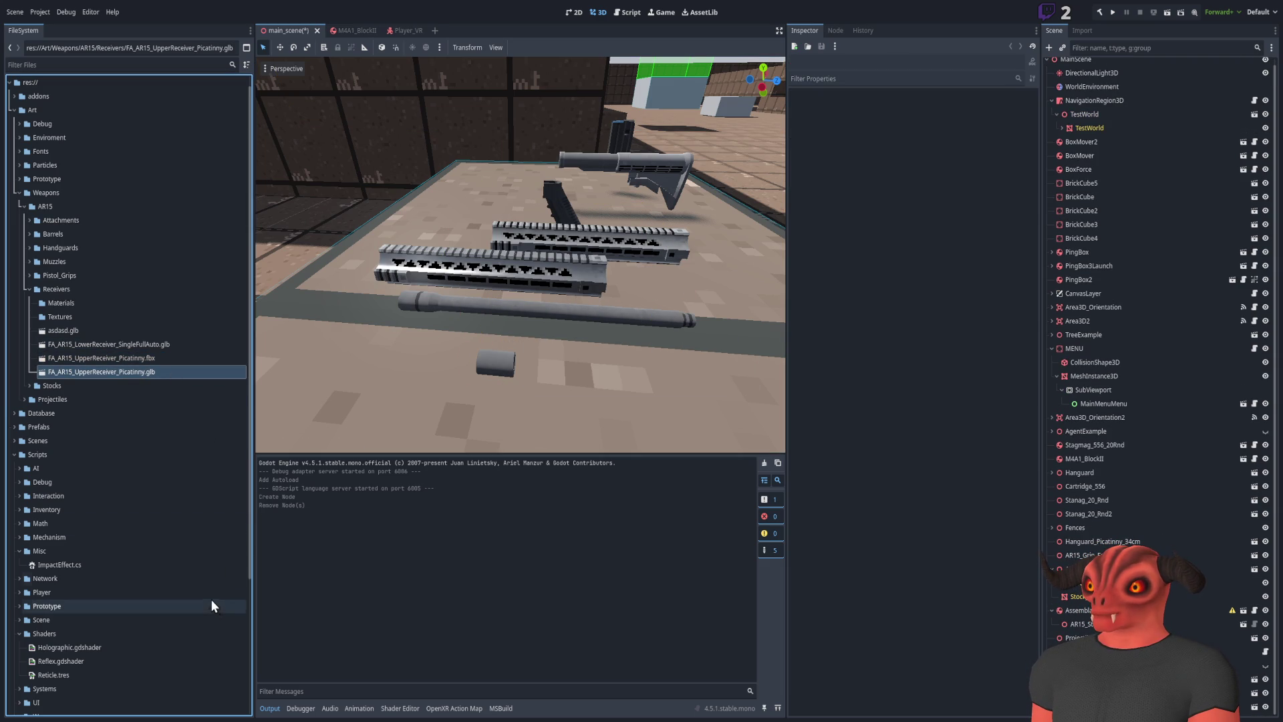
left_click_drag(122, 373, 505, 394)
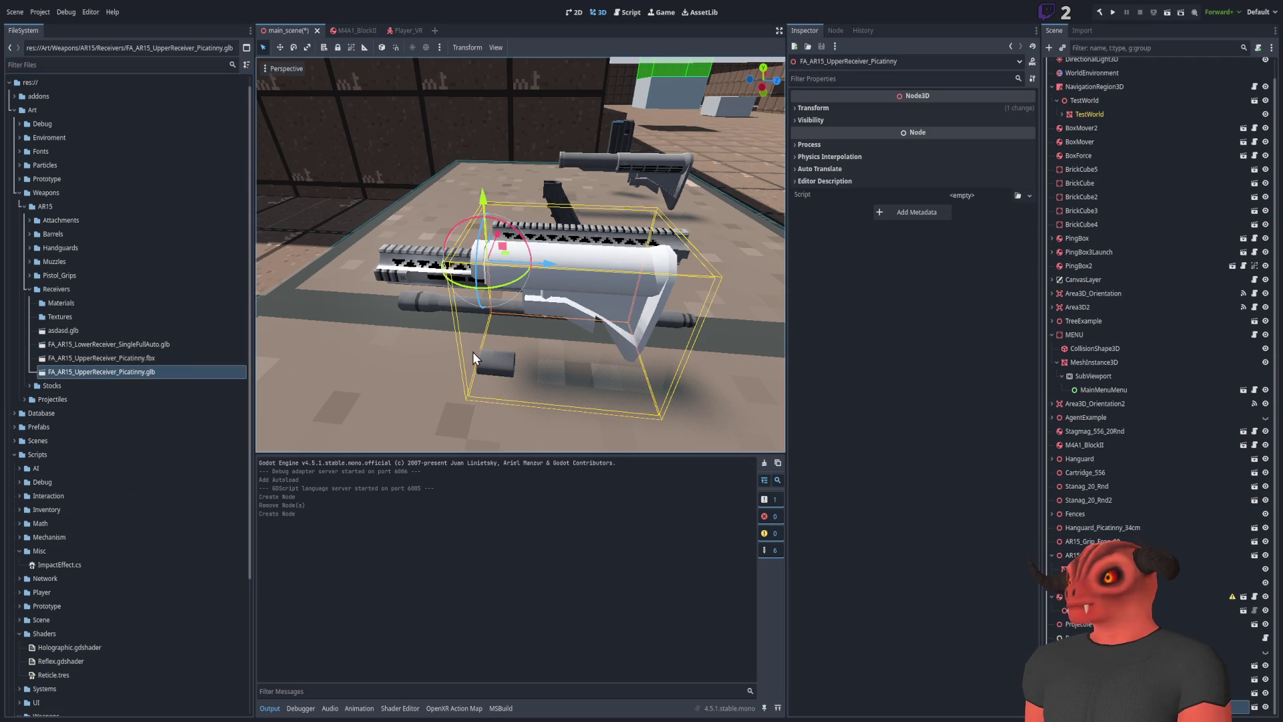
key("Delete")
scroll(472, 352, "up", 3)
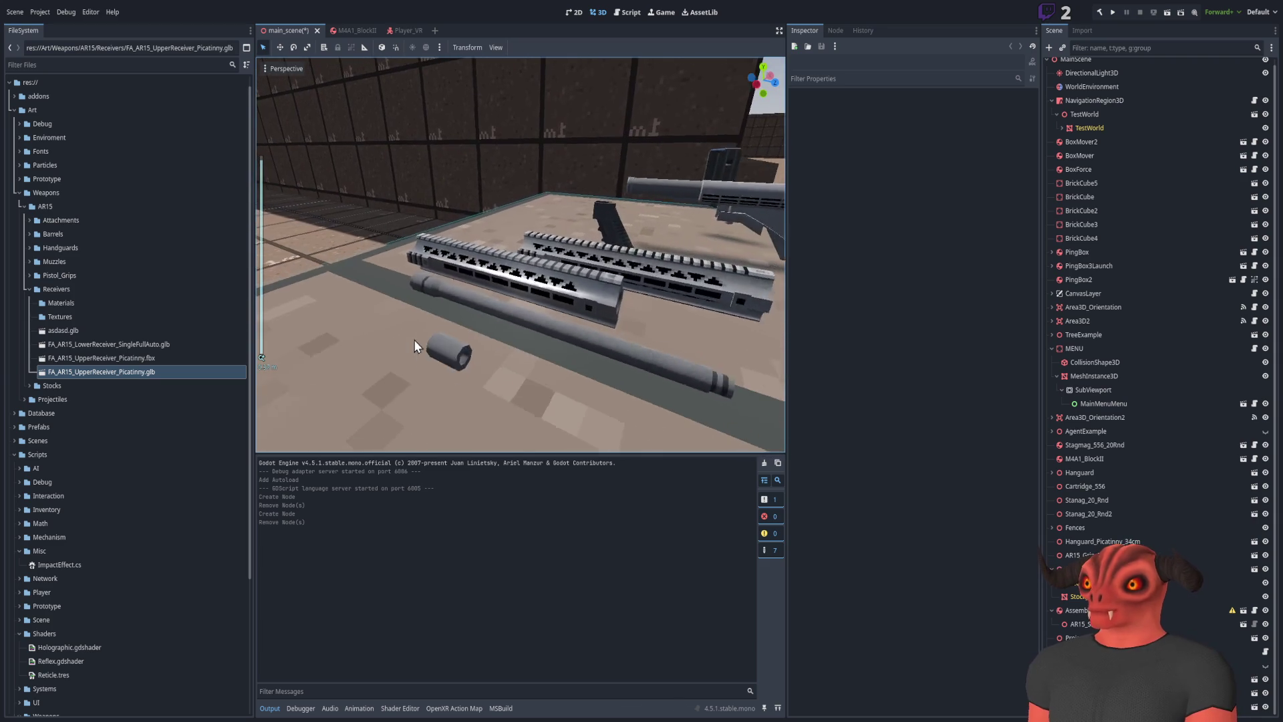
left_click(126, 343)
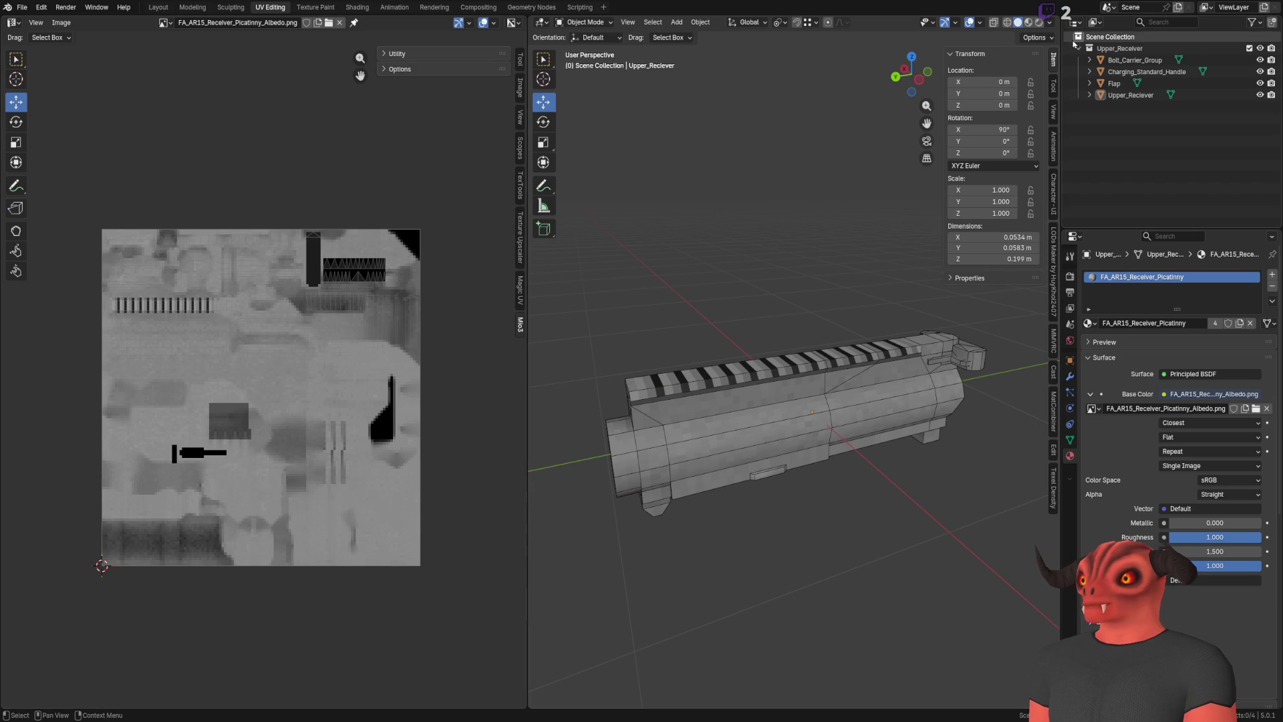
left_click(1087, 61)
left_click(1087, 60)
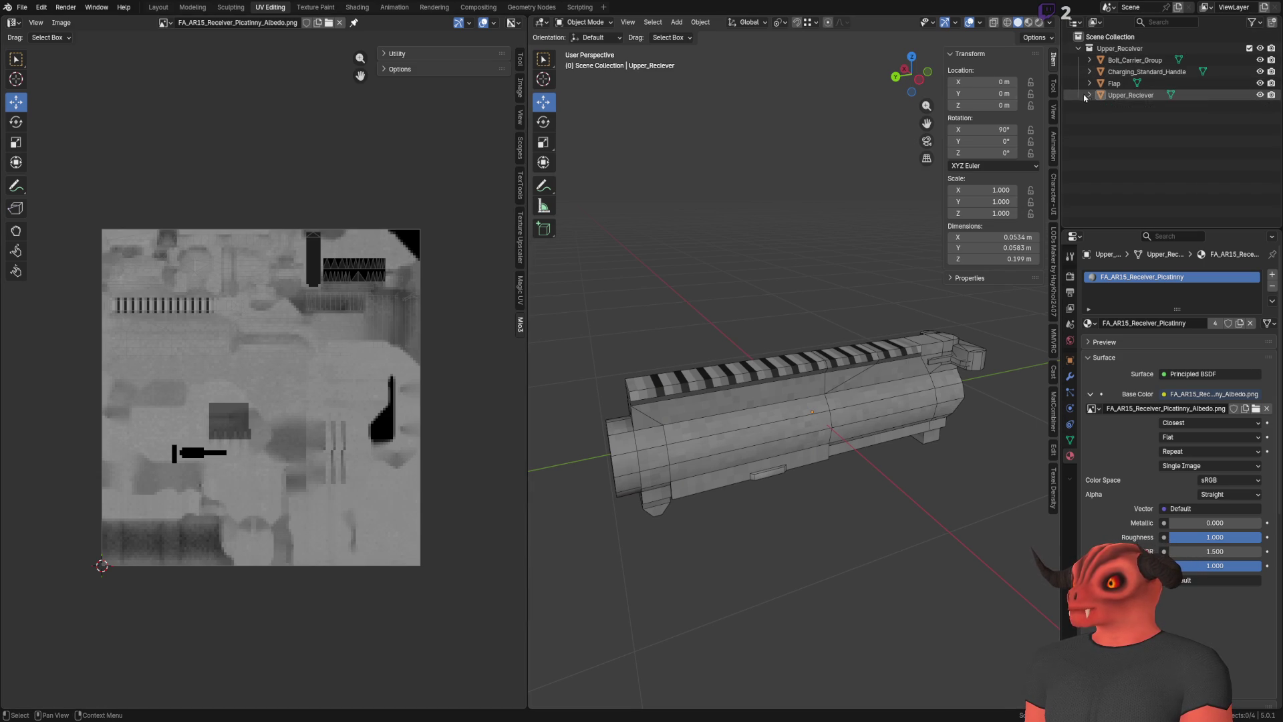
key("alt+Tab")
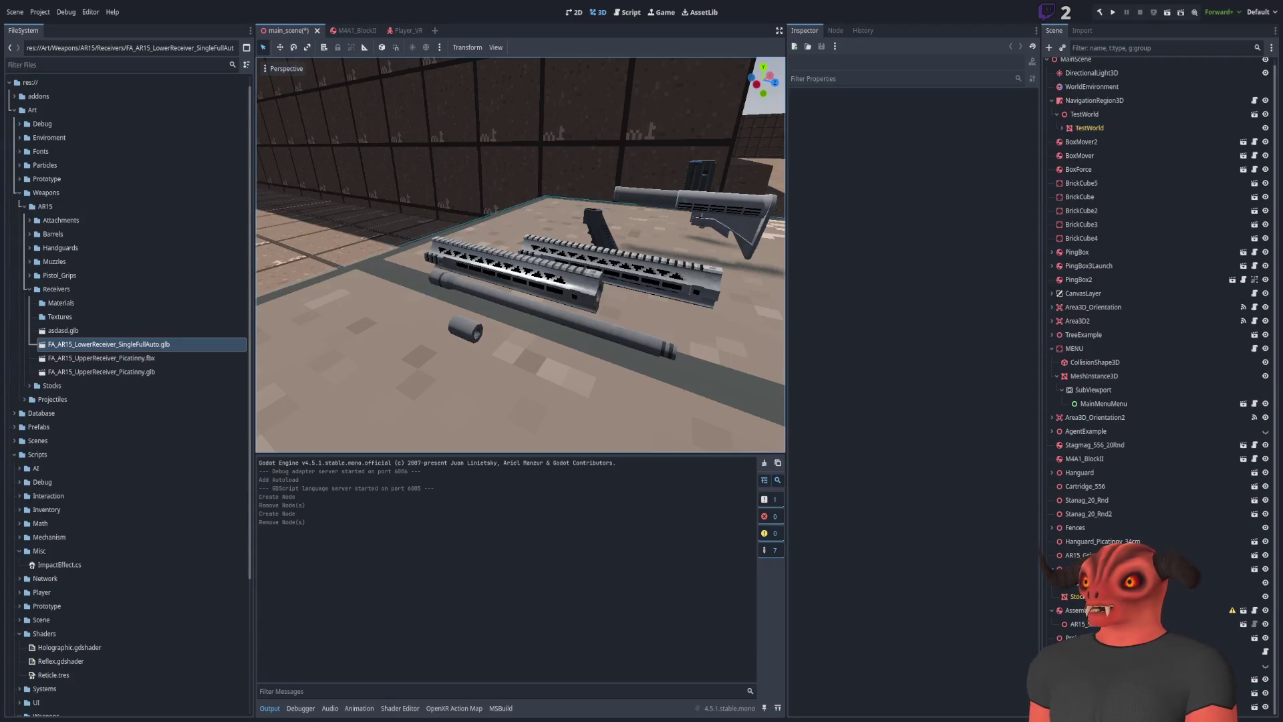
left_click(134, 372)
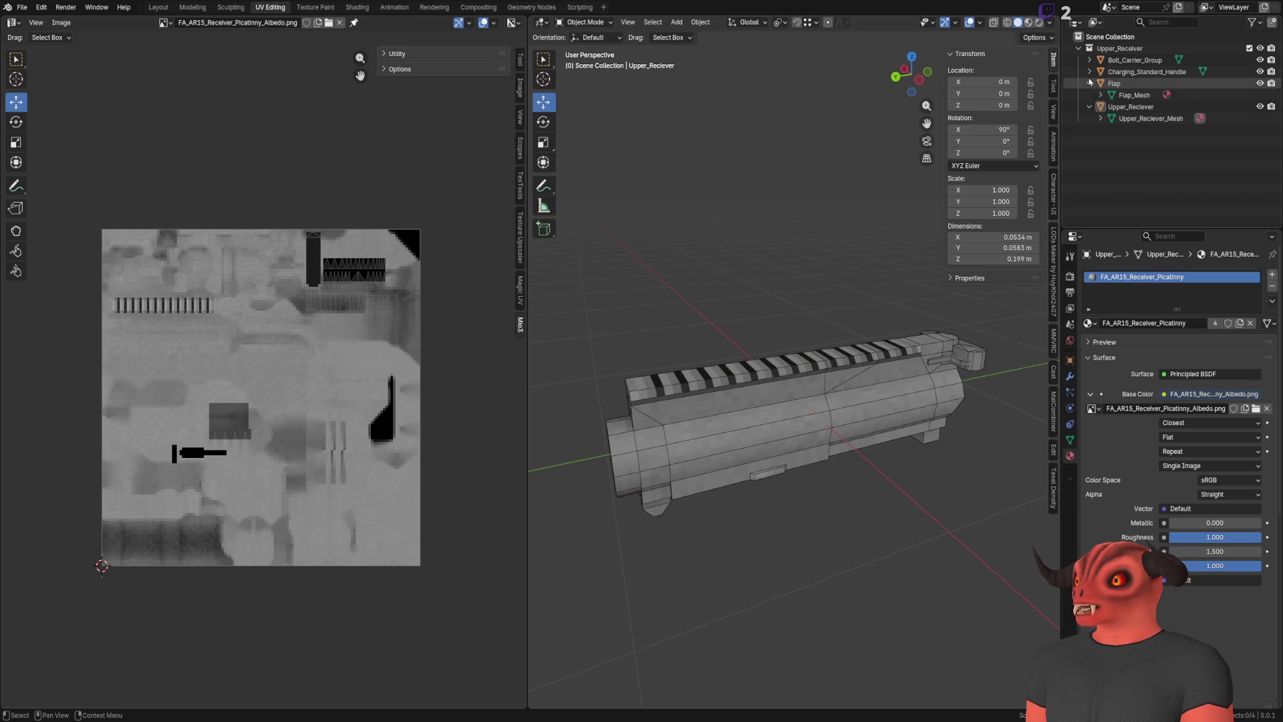
left_click(1090, 60)
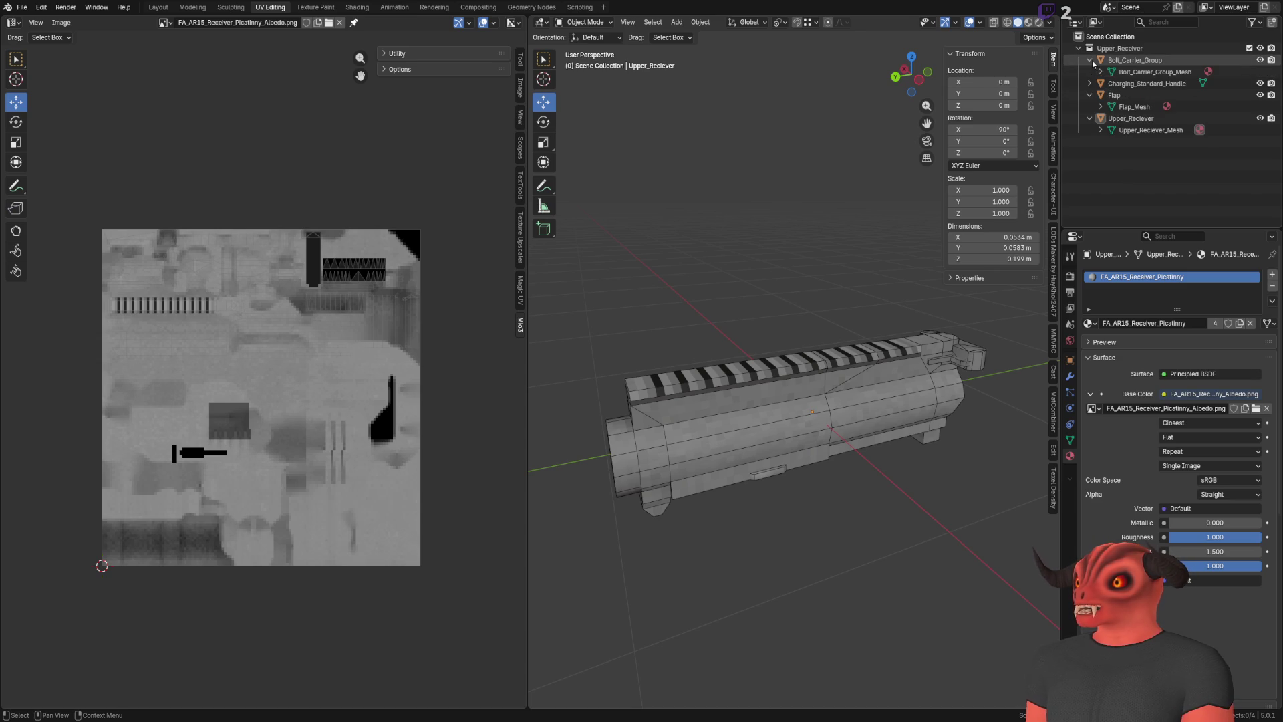
Correct the misspelled Upper_Reciever object name in Blender's Outliner to Upper_Receiver
double_click(1152, 131)
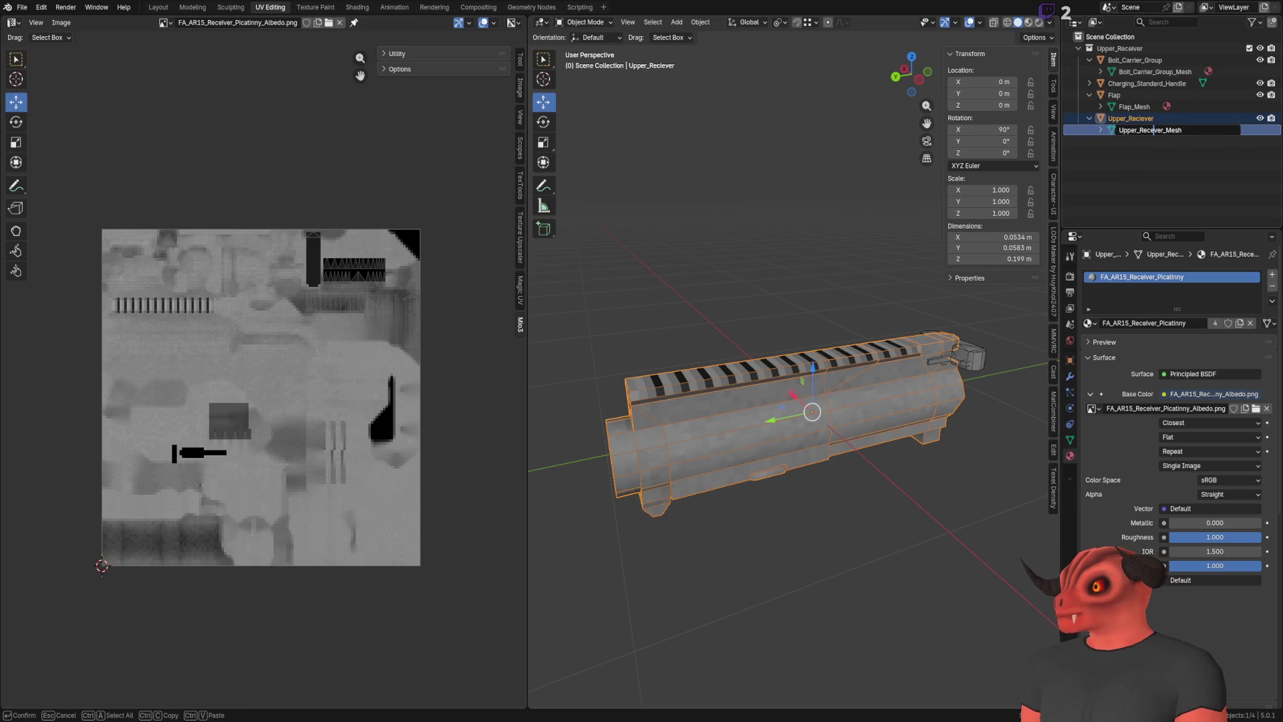
key("Escape")
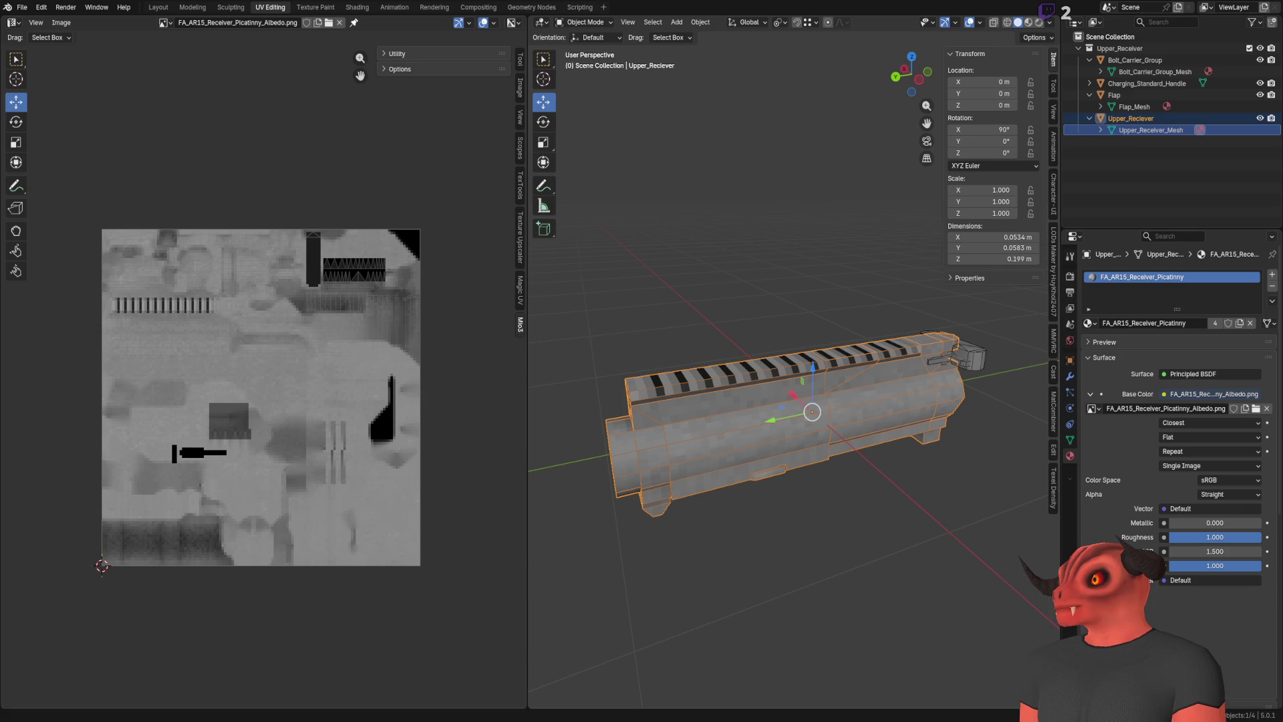
key("F2")
left_click(1139, 136)
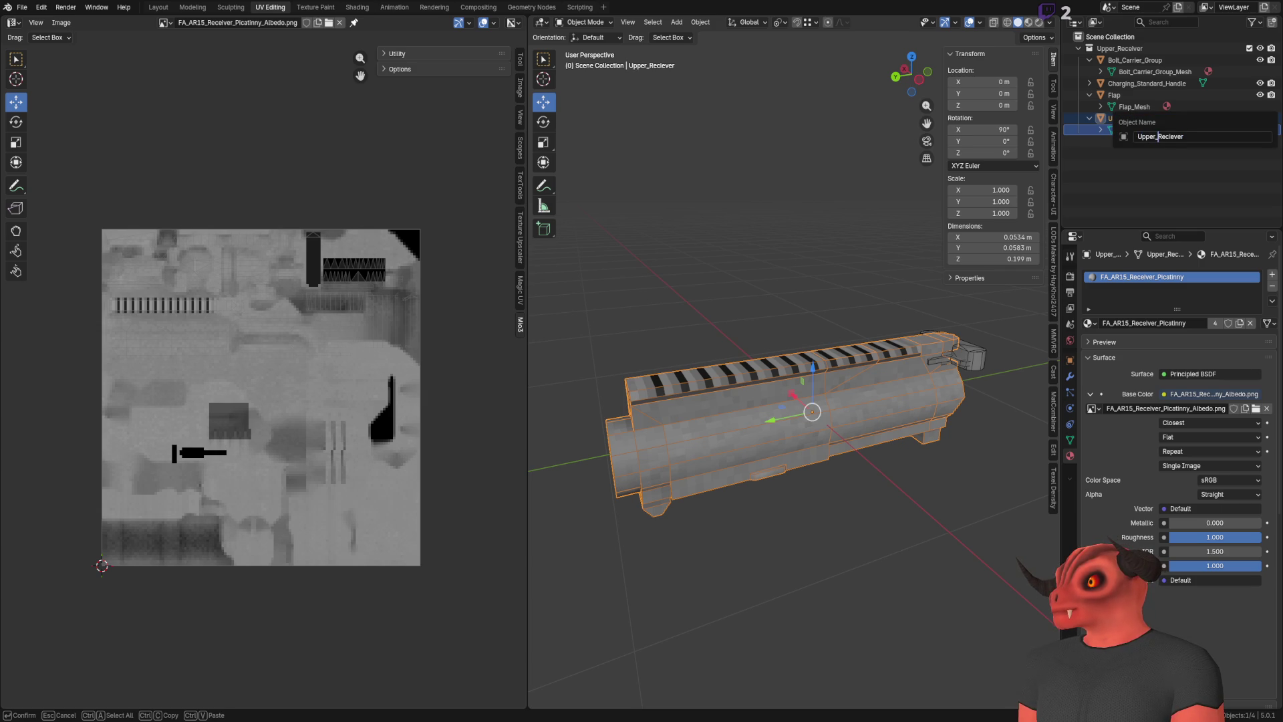
key("Right")
key("Delete")
key("Delete")
type("ei")
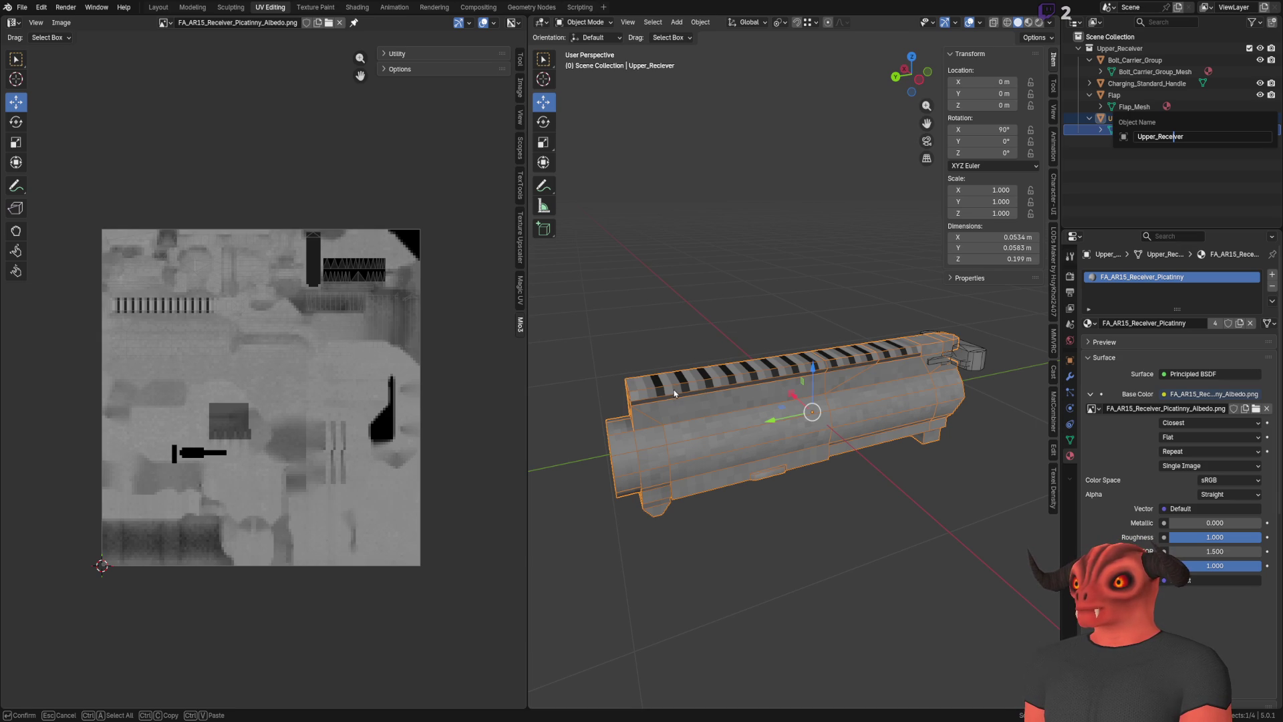
key("alt+Tab")
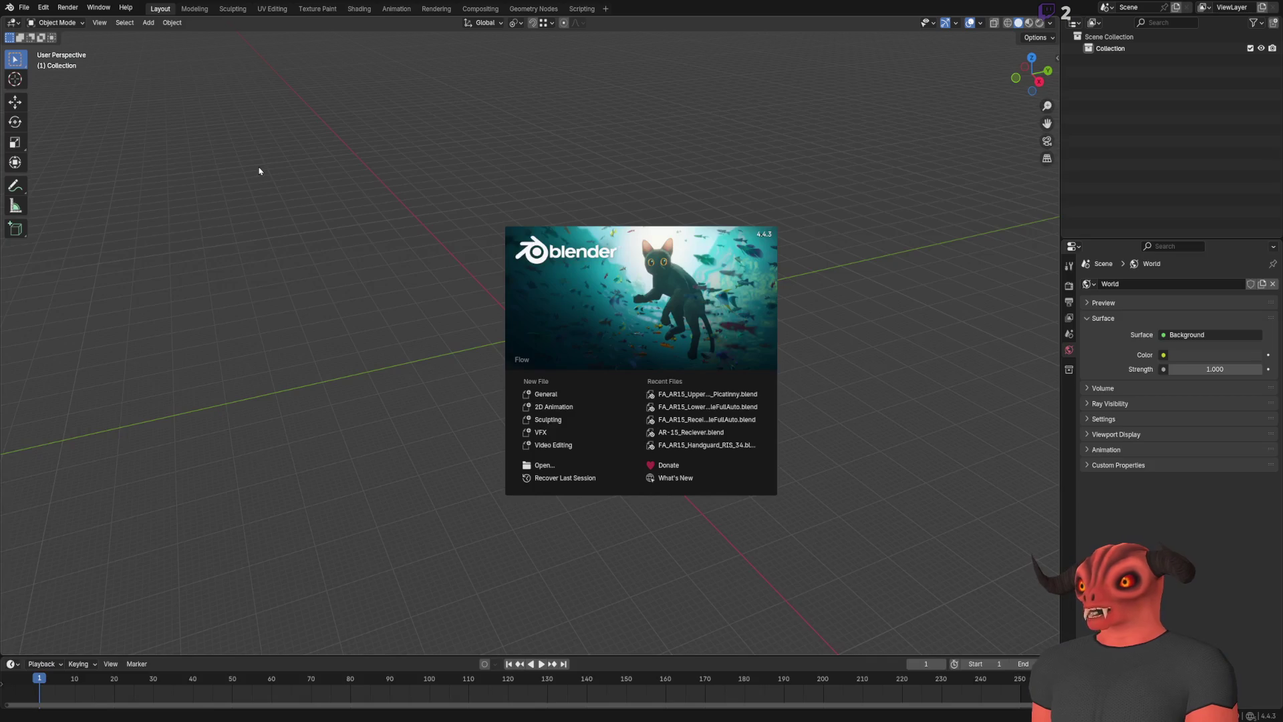
Reopen FA_AR15_UpperReceiver_Picatinny.blend from Open Recent and look over the receiver model
left_click(338, 303)
left_click(23, 6)
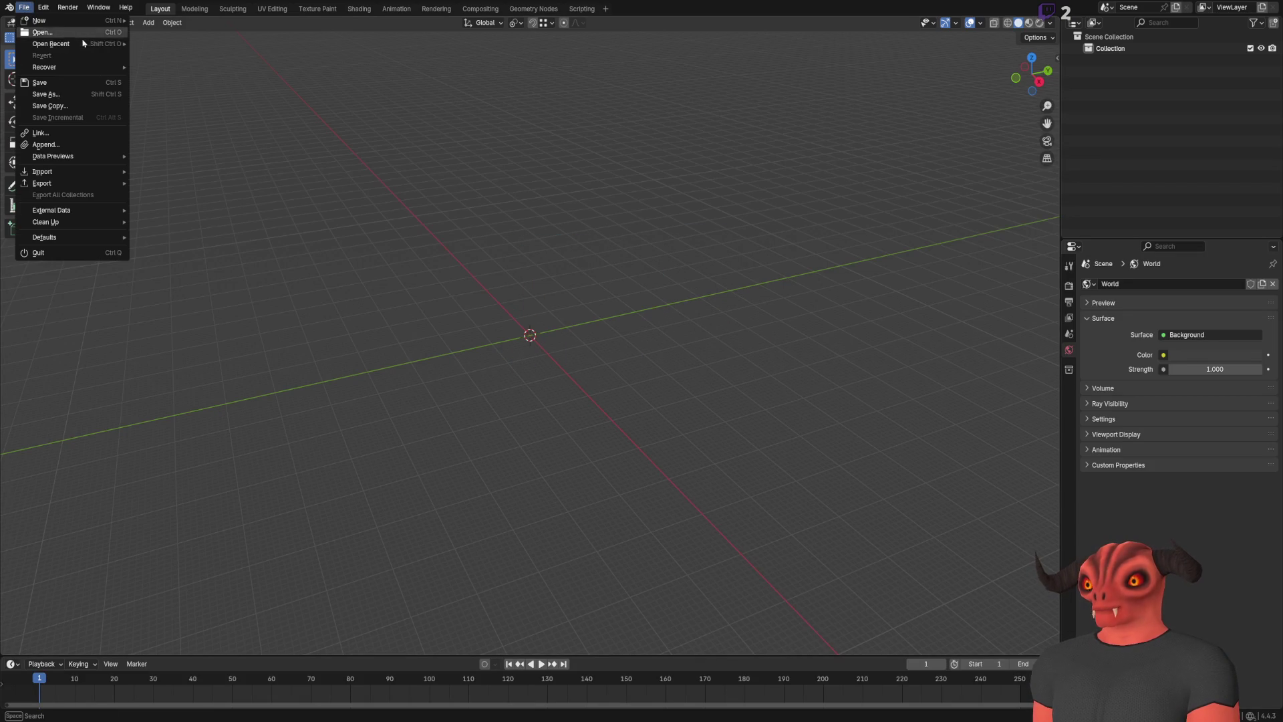
mouse_move(98, 73)
mouse_move(100, 45)
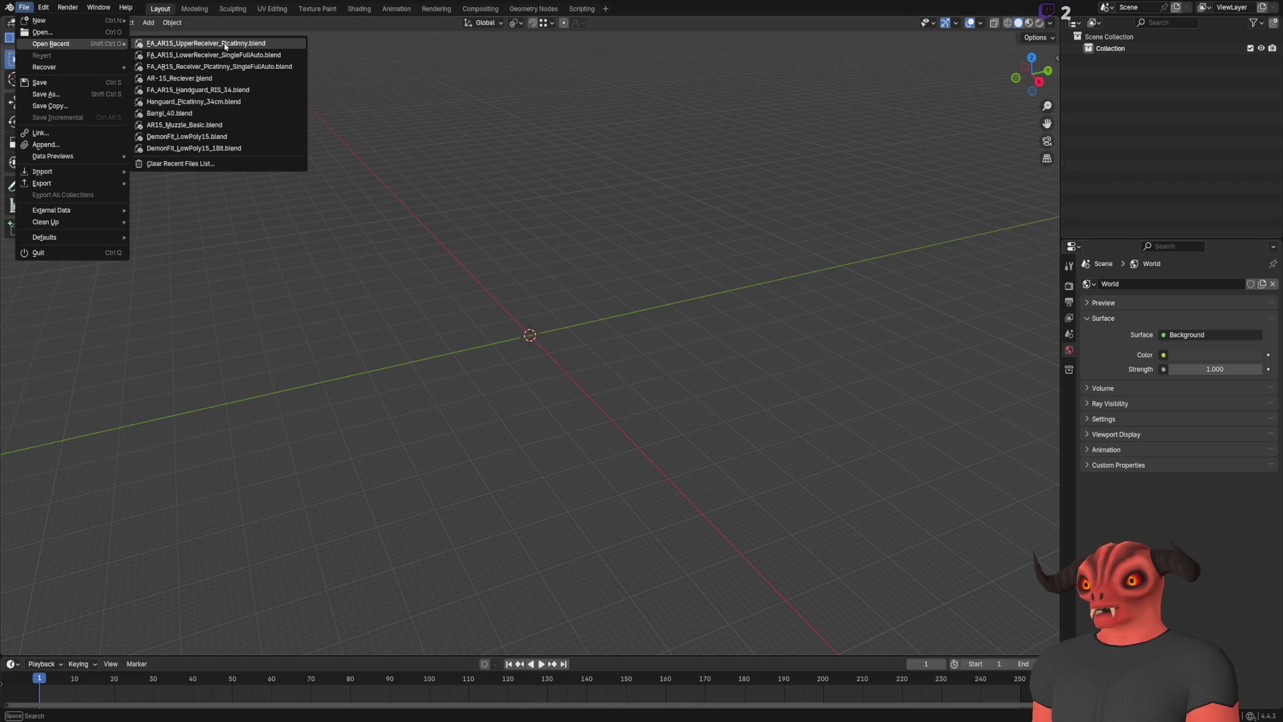
left_click_drag(689, 297, 644, 320)
left_click(768, 415)
left_click(939, 544)
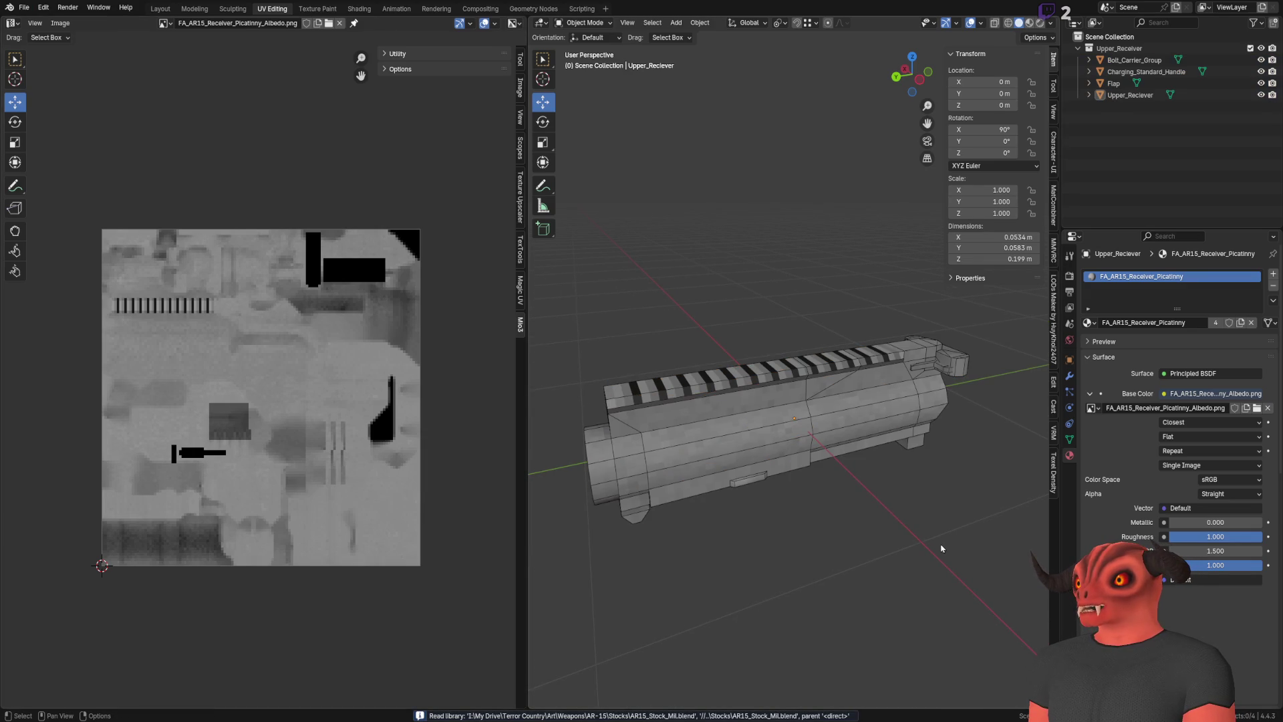
Export the upper receiver model so Godot reimports it
left_click(23, 7)
mouse_move(78, 186)
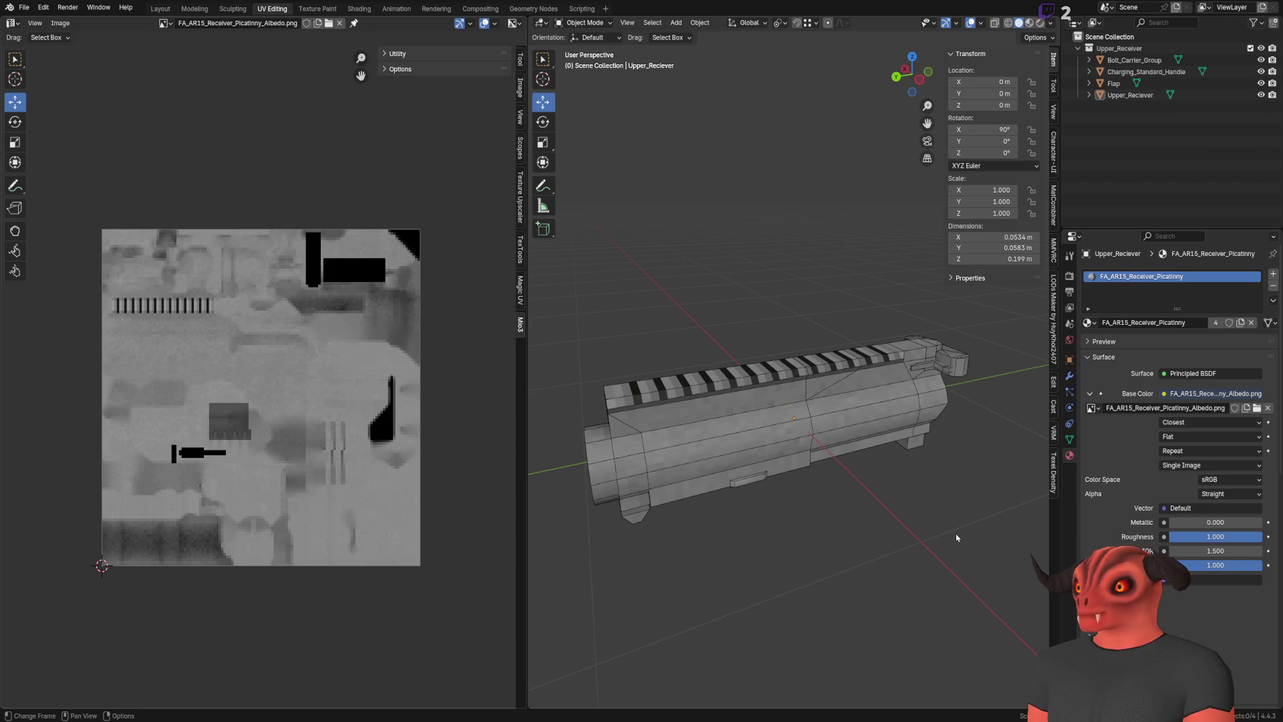
key("alt+Tab")
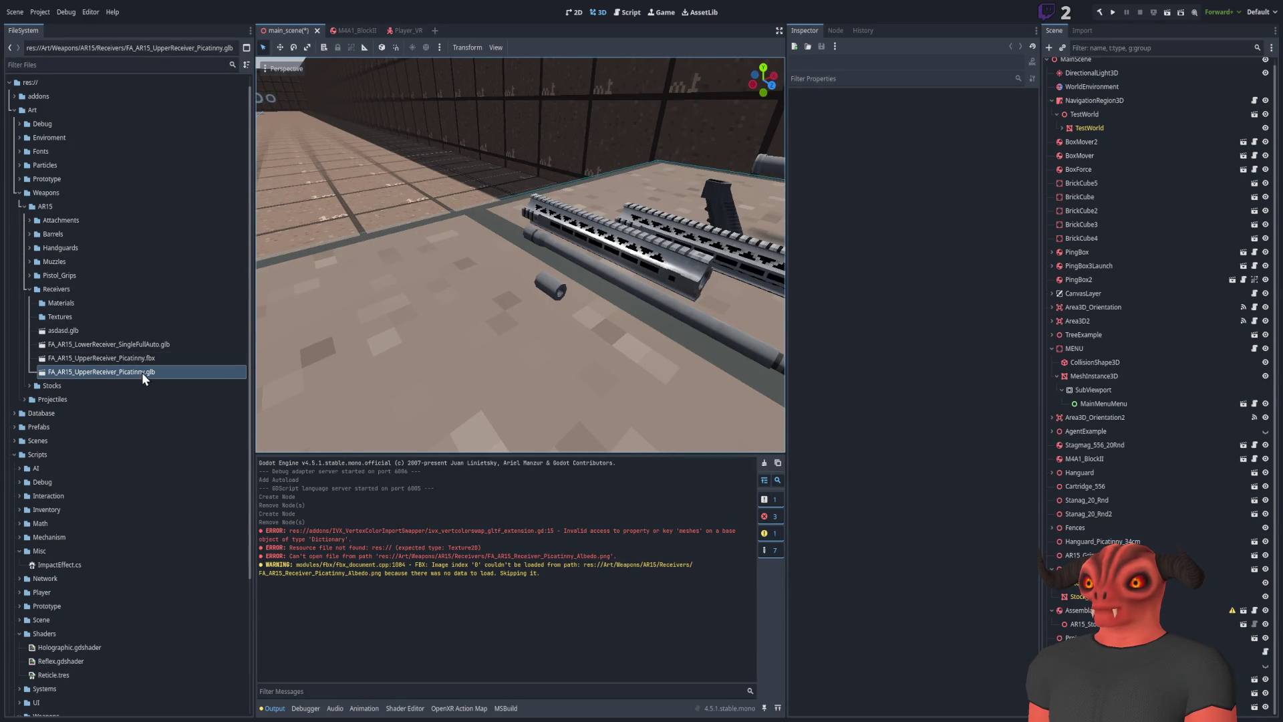
Drop FA_AR15_UpperReceiver_Picatinny.fbx from the FileSystem into the main scene
left_click(170, 345, "ctrl")
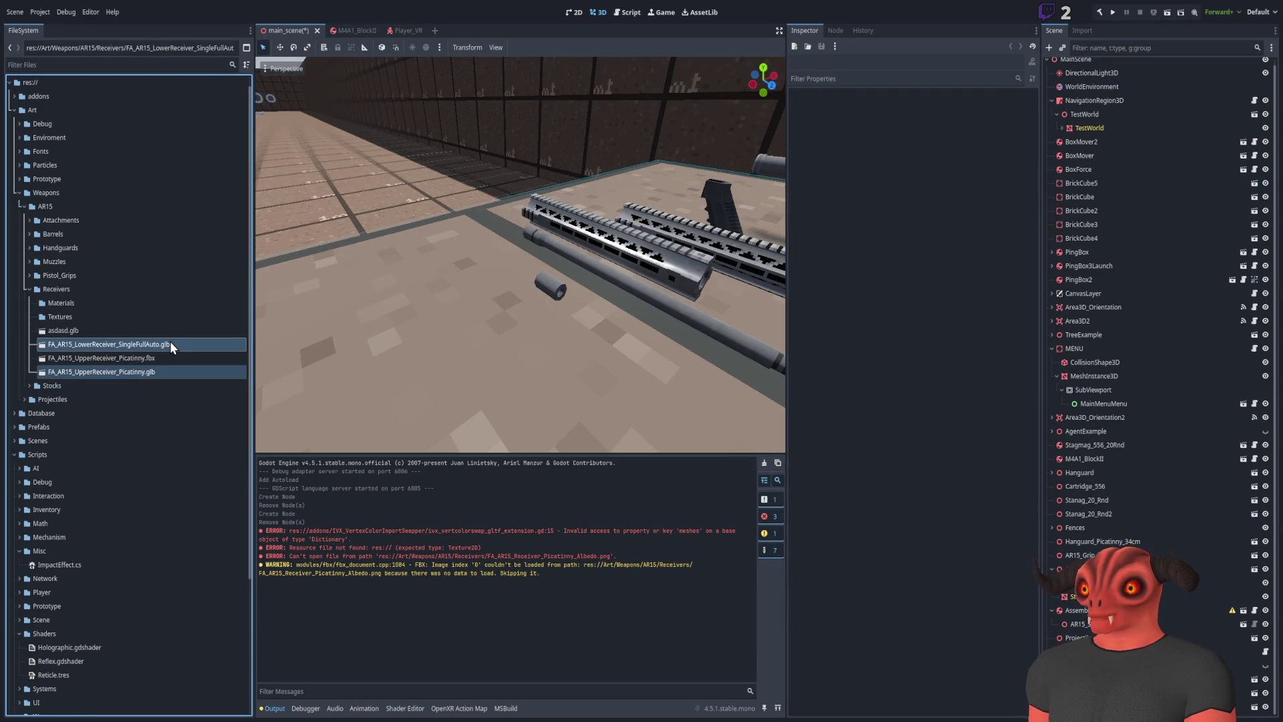
mouse_move(147, 344)
left_mouse_down()
mouse_move(571, 320)
mouse_move(495, 284)
left_mouse_up()
right_click(535, 381)
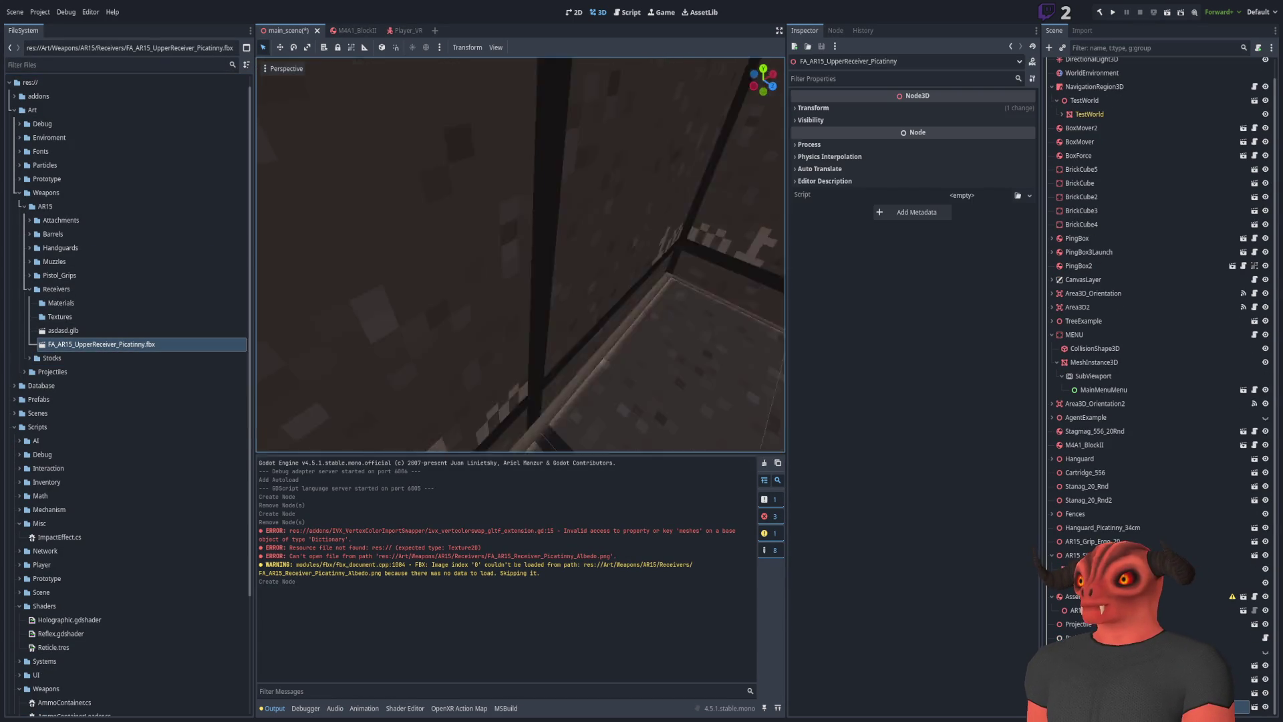
key("s")
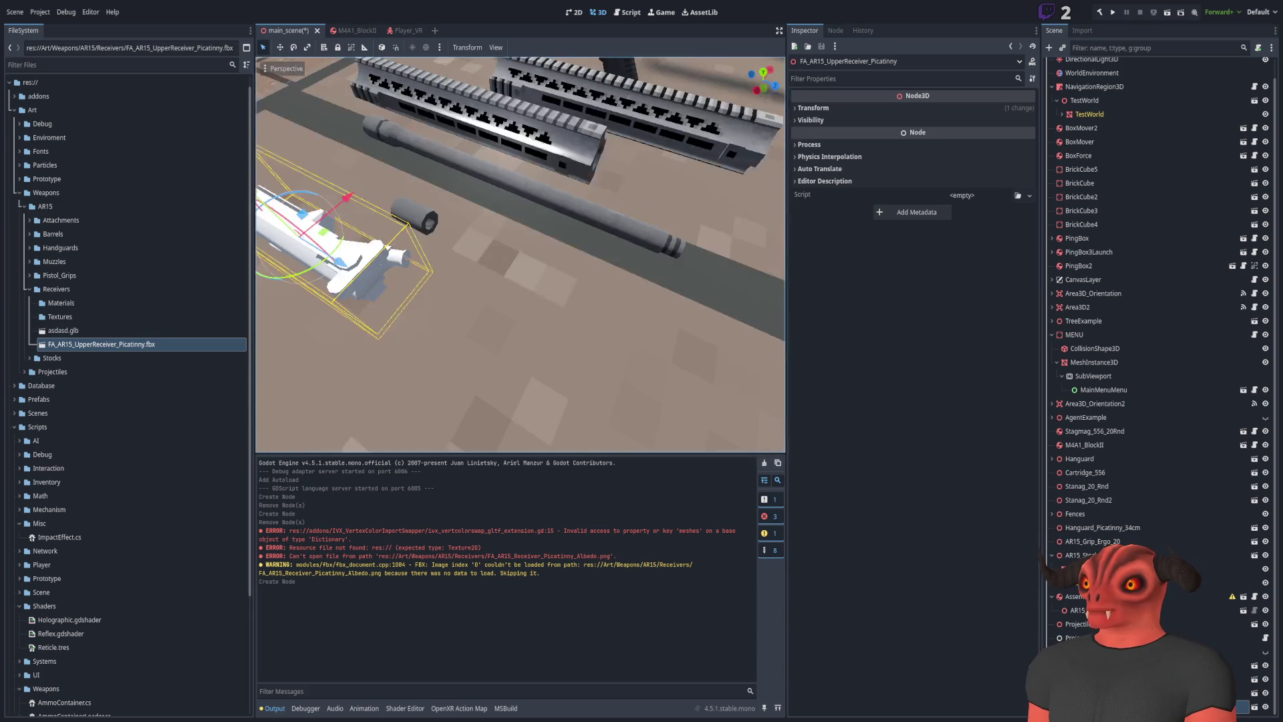
mouse_move(535, 281)
left_mouse_down()
mouse_move(677, 270)
mouse_move(643, 300)
left_mouse_up()
key("ctrl+z")
right_click(639, 313)
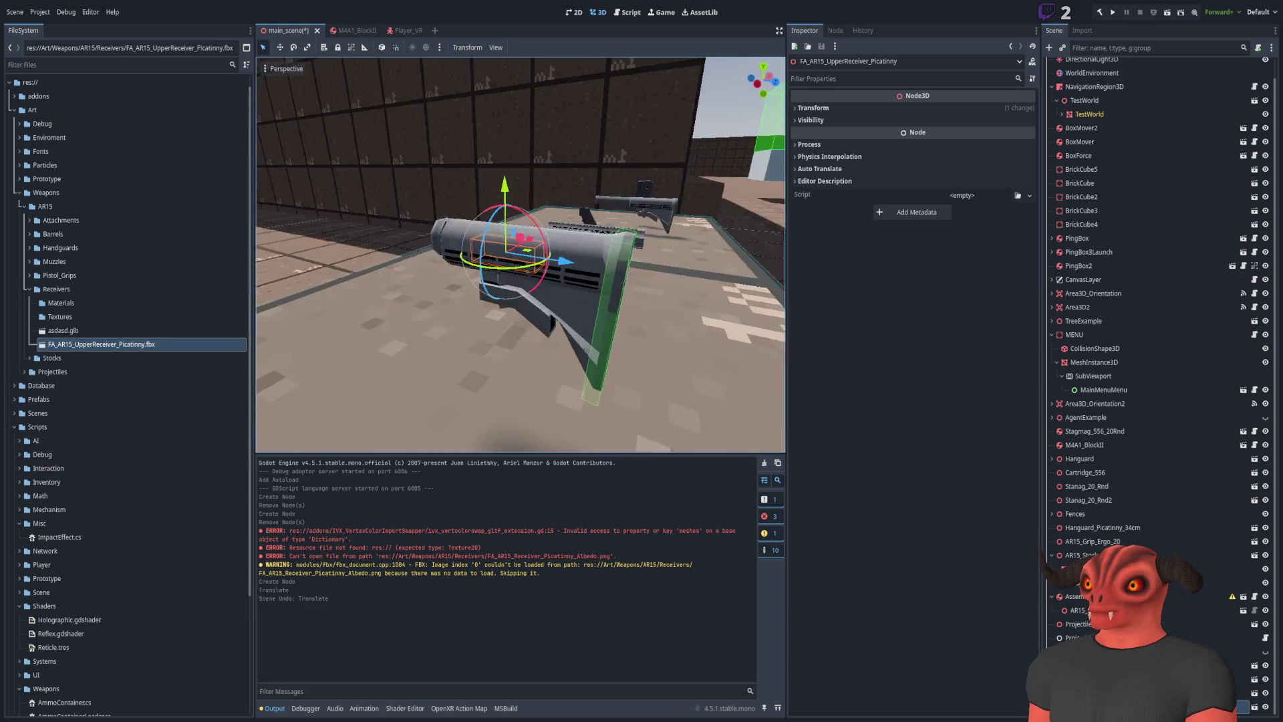
right_click(535, 321)
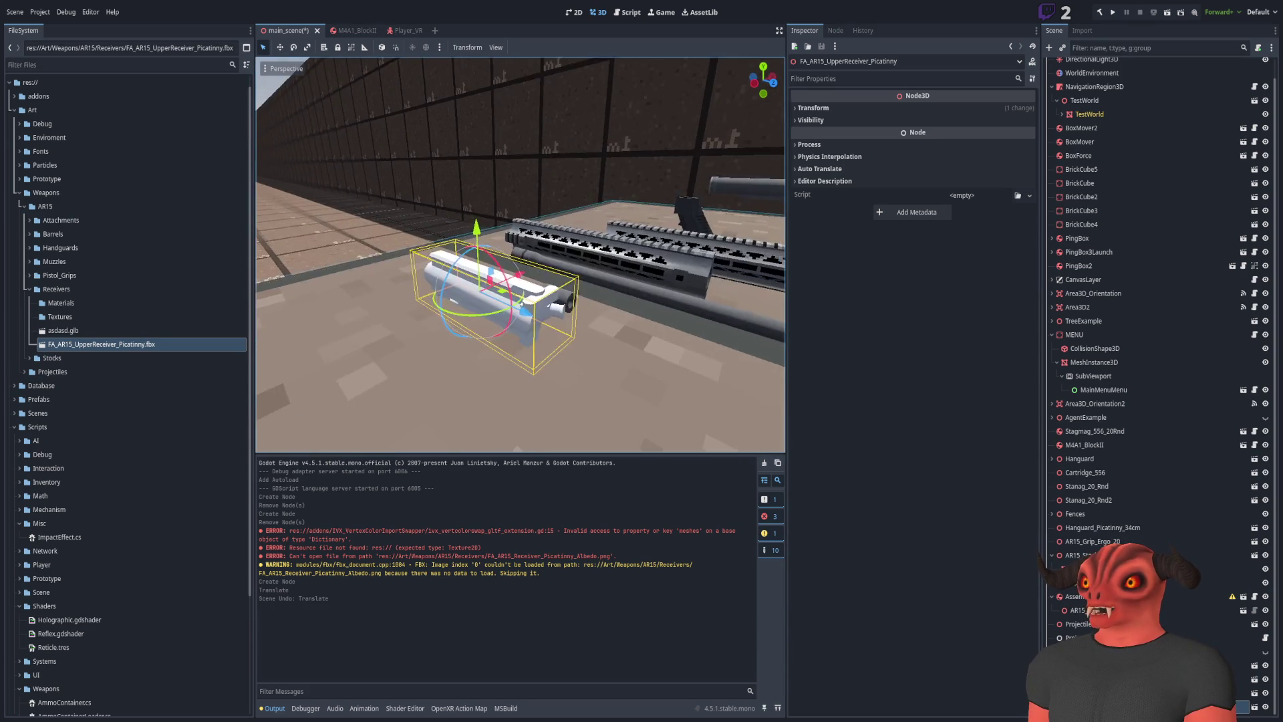
mouse_move(535, 321)
left_mouse_down()
mouse_move(663, 369)
mouse_move(601, 334)
left_mouse_up()
key("ctrl+z")
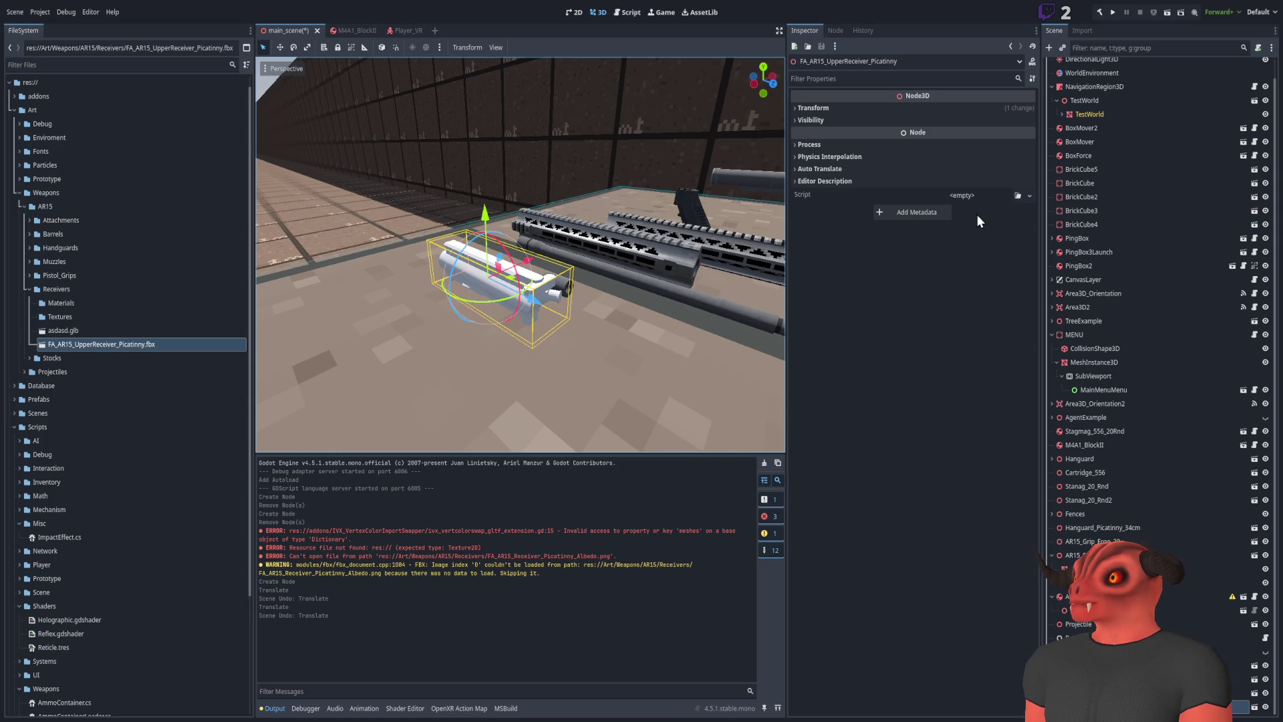
Slide the upper receiver along Z to 1.838, 0.934, -1.265 beside the handguards
left_click(819, 108)
mouse_move(530, 241)
left_mouse_down()
mouse_move(393, 266)
mouse_move(290, 199)
left_mouse_up()
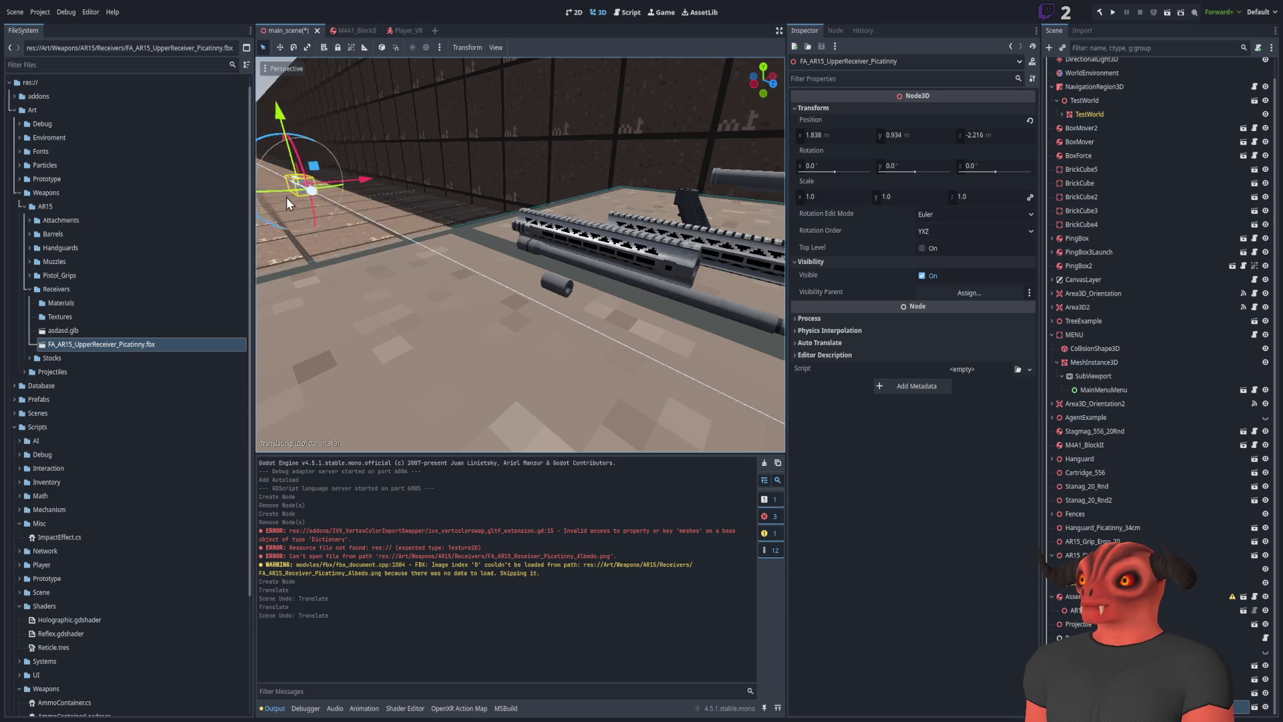
key("ctrl+z")
key("w")
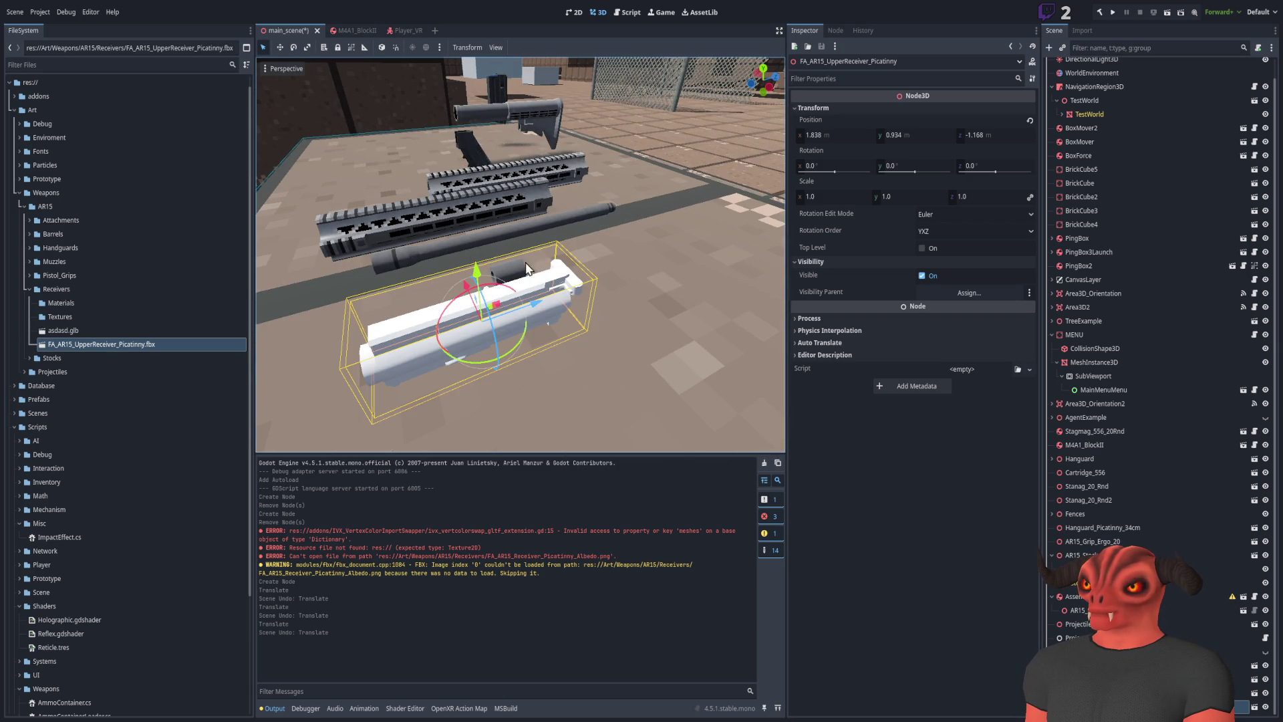
left_click_drag(533, 302, 676, 266)
key("ctrl+z")
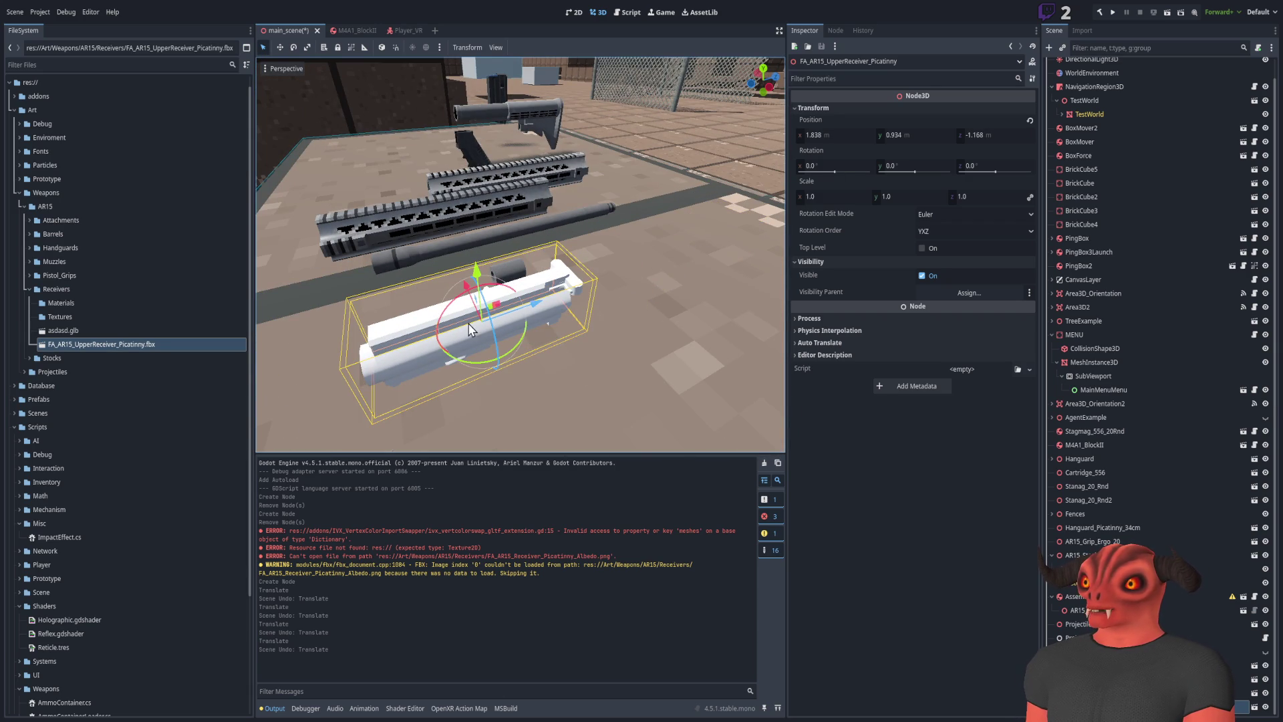
key("w")
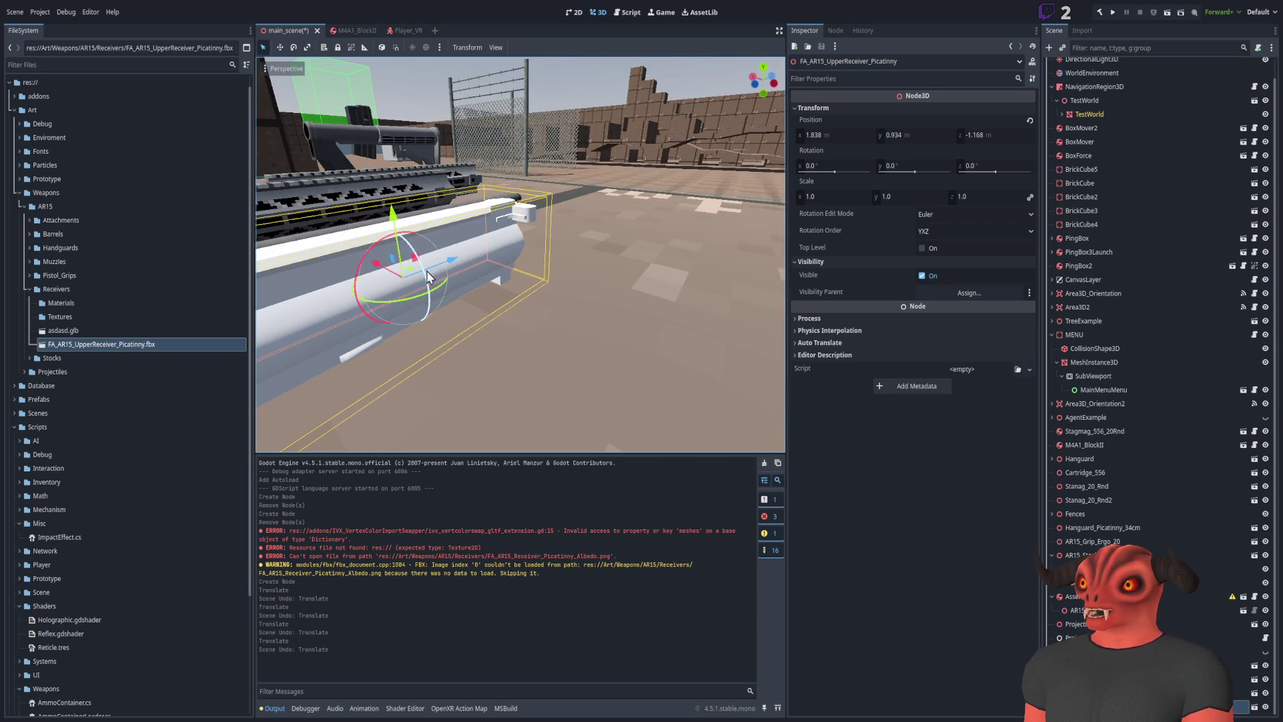
mouse_move(464, 264)
left_mouse_down()
mouse_move(237, 357)
mouse_move(440, 255)
left_mouse_up()
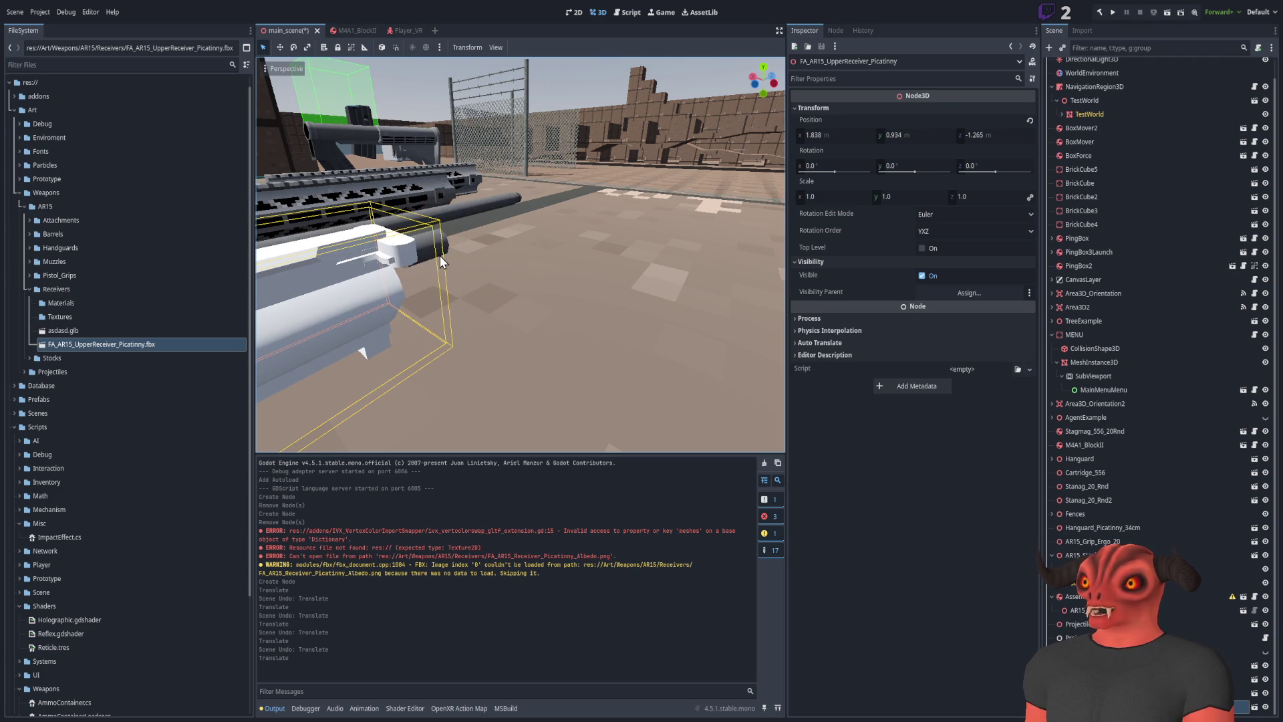
key("w")
key("w")
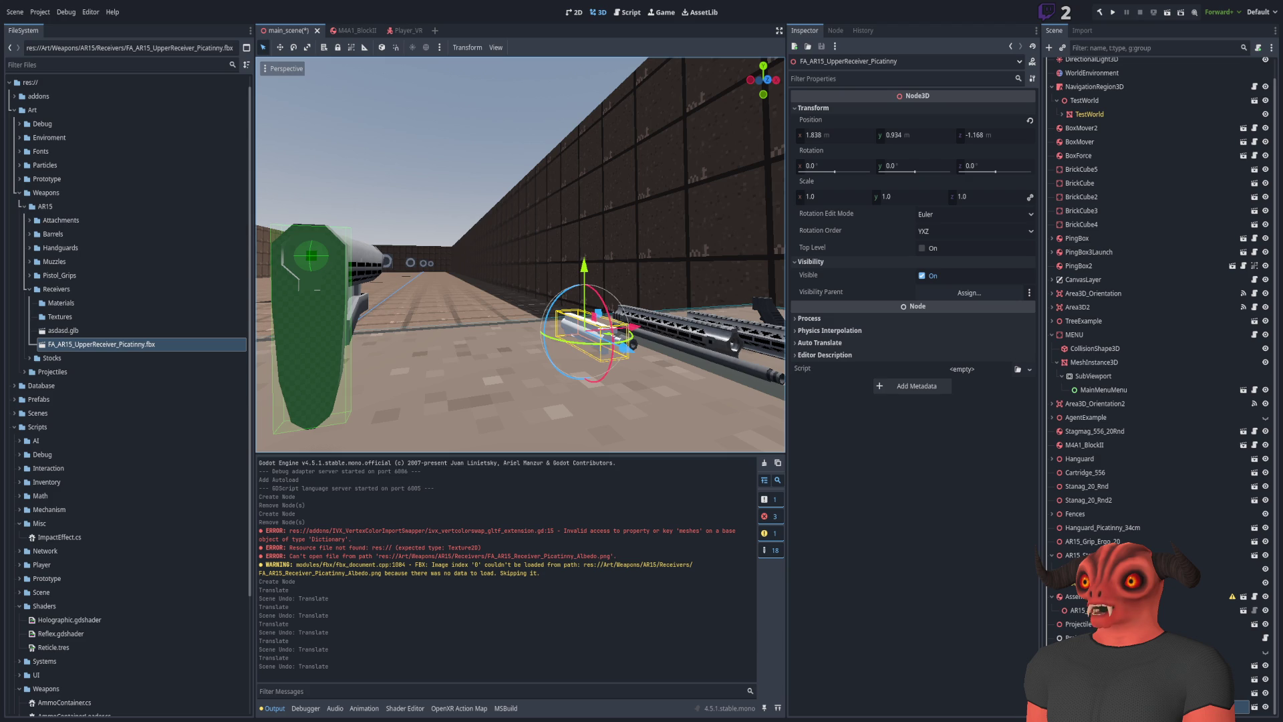
Expand Receivers > Materials in the FileSystem and select FA_AR15_Receiver_Picatinny.tres
key("w")
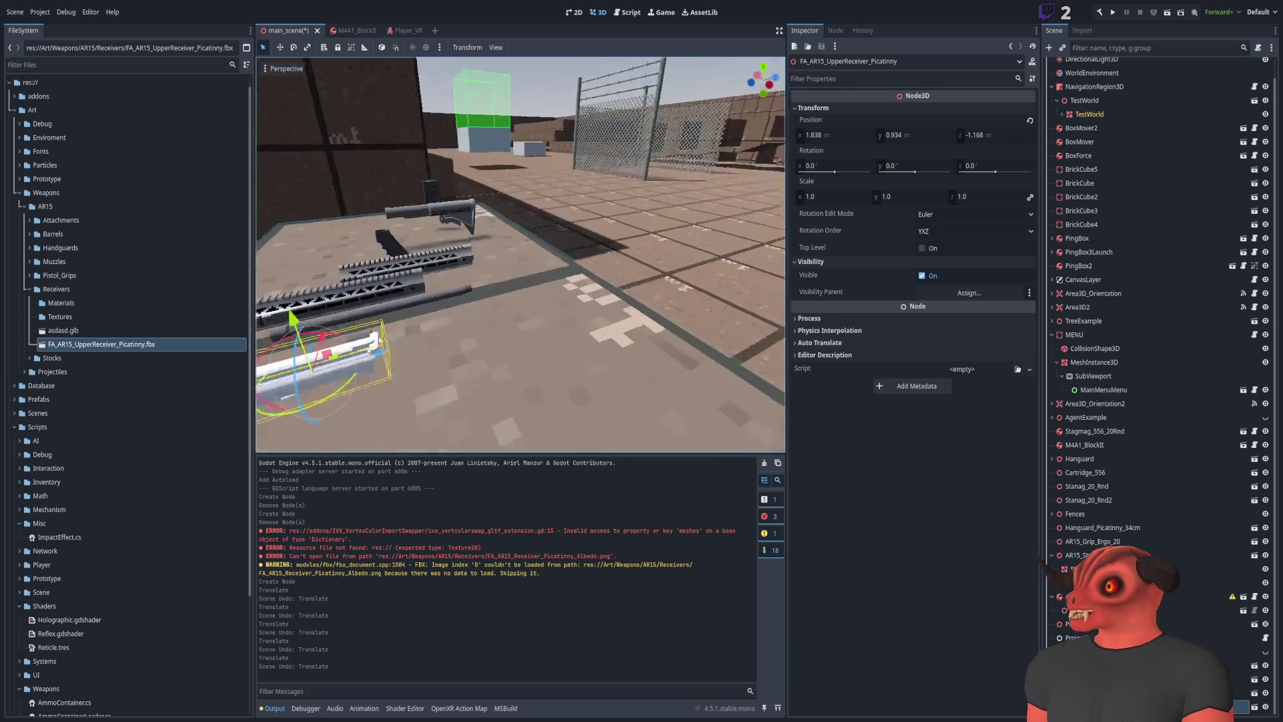
key("f")
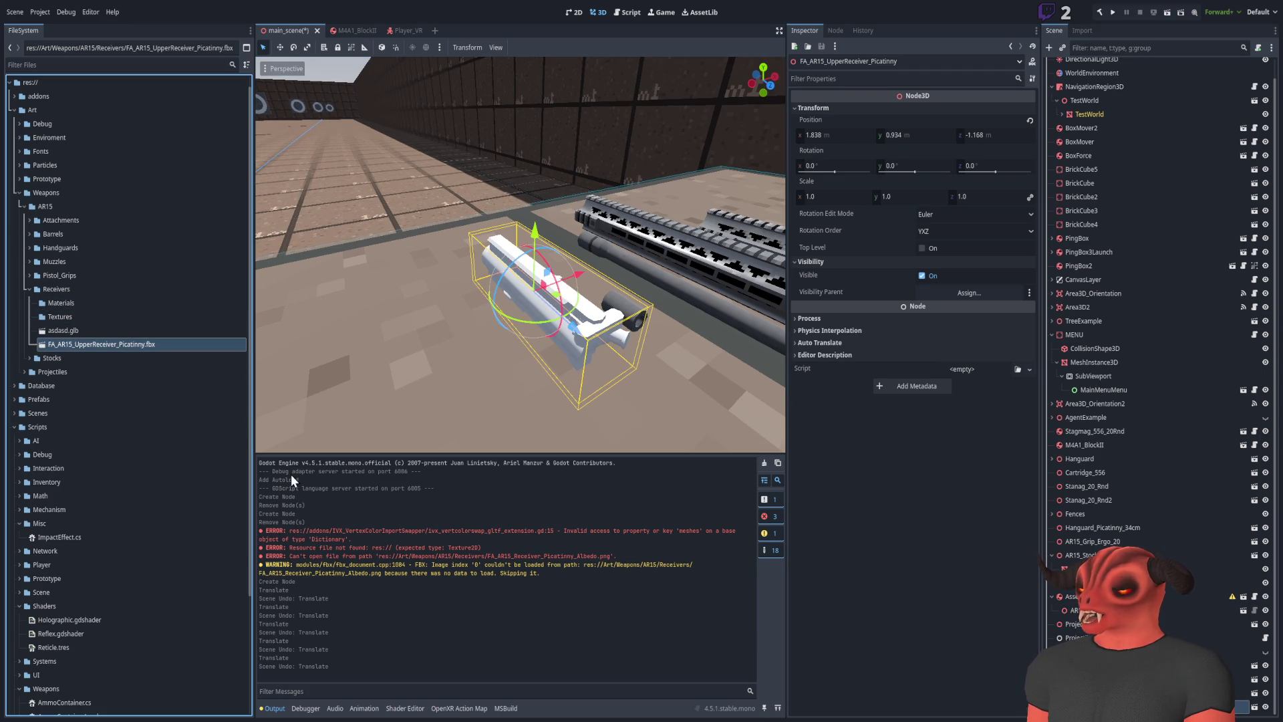
left_click(80, 345)
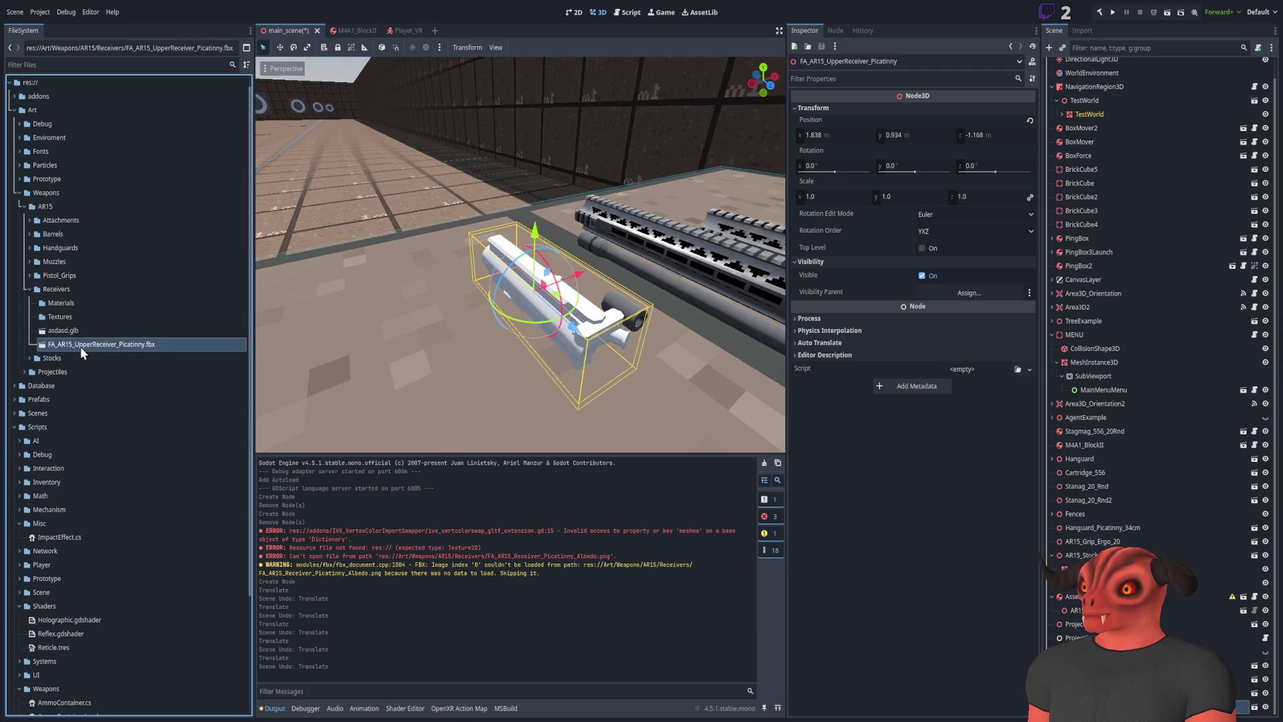
left_click(146, 331)
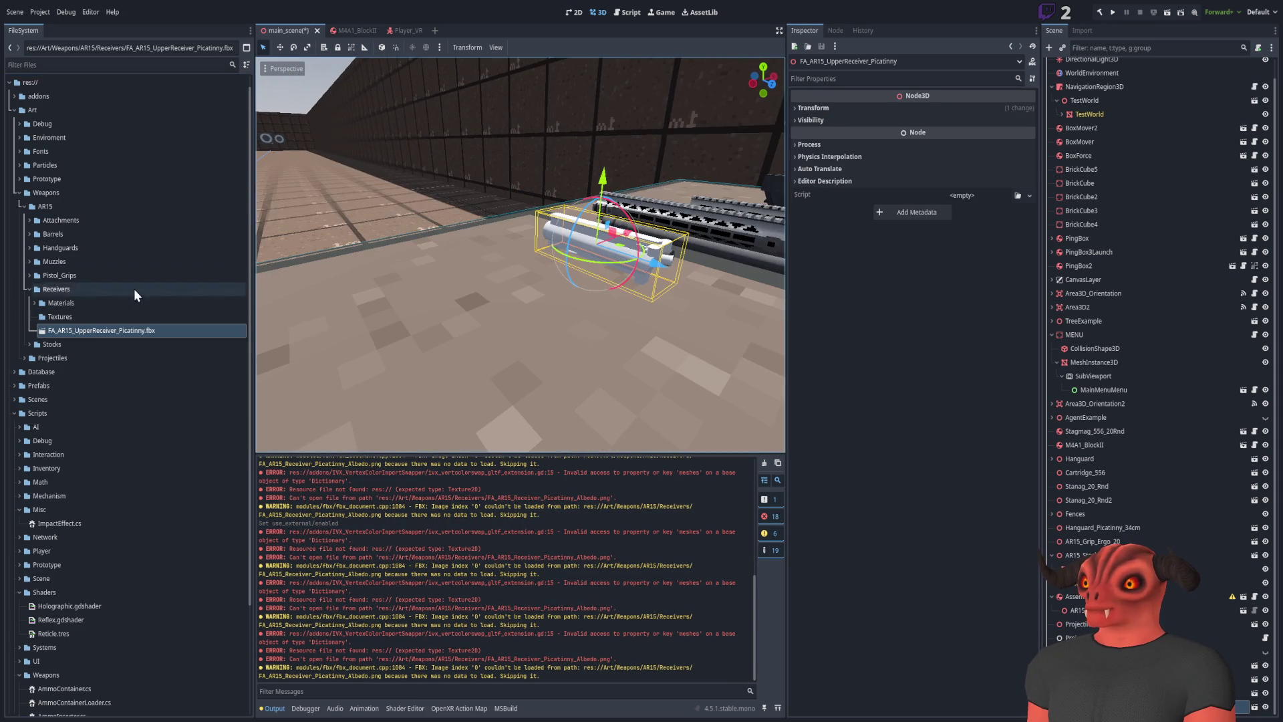
left_click(34, 303)
left_click(90, 317)
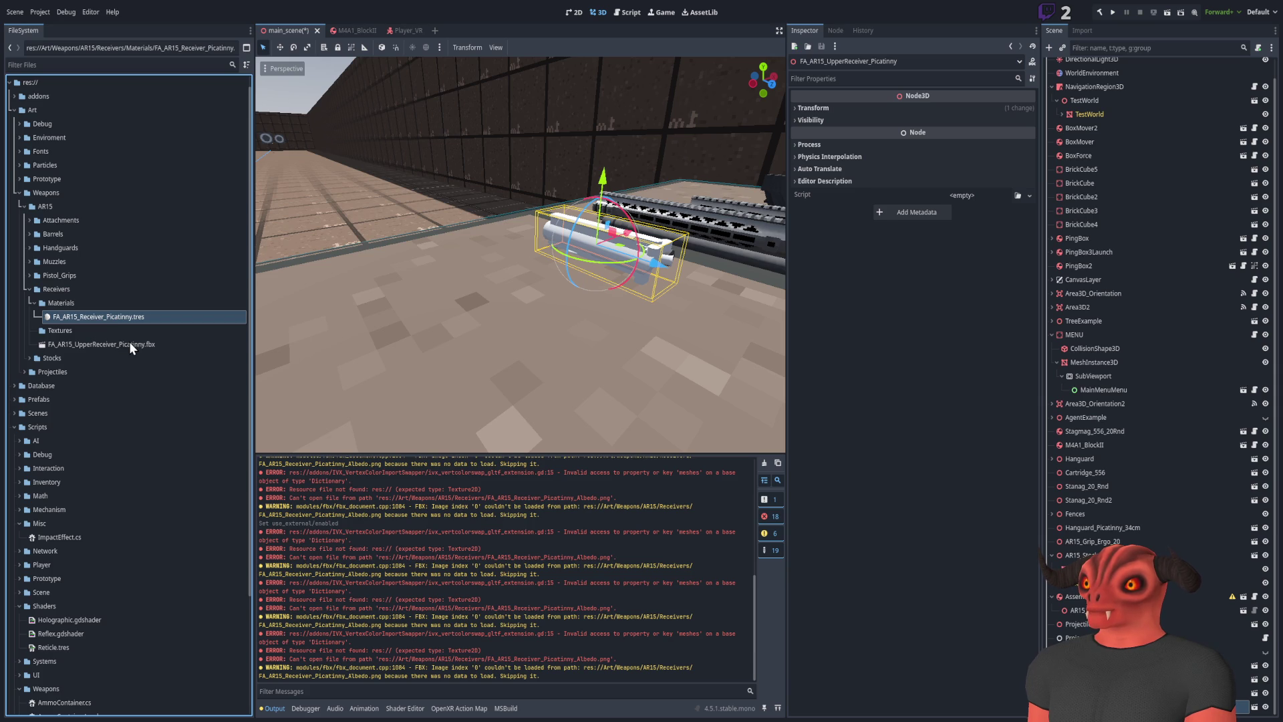
left_click(87, 302)
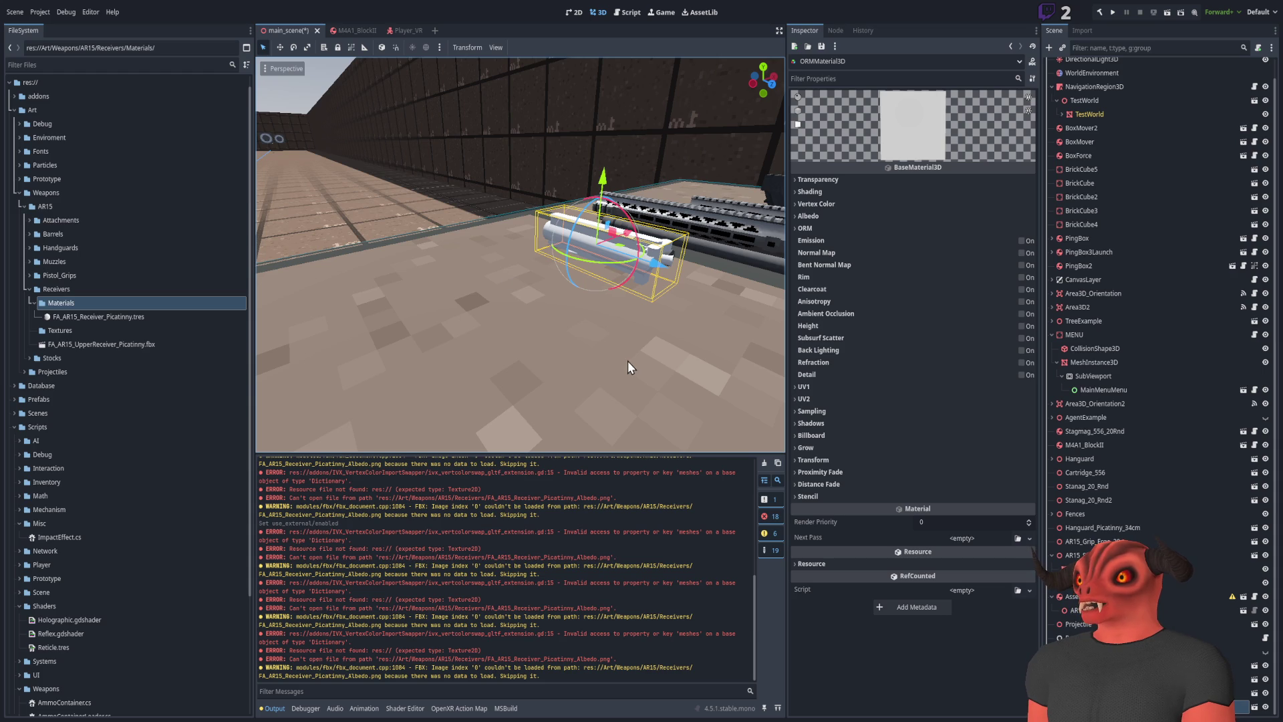
Load the receiver albedo image into FA_AR15_Receiver_Picatinny.tres's Albedo texture, comparing with undo and redo
left_click_drag(584, 387, 588, 395)
left_click(822, 216)
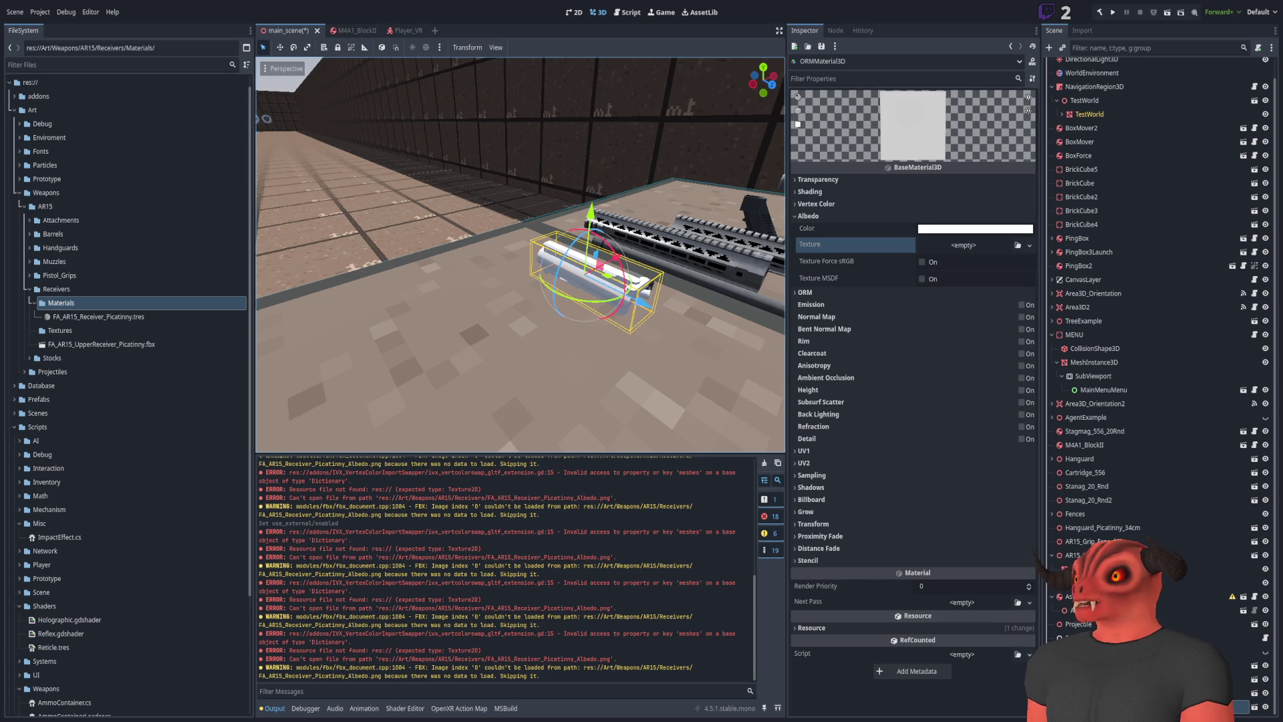
key("d")
left_click(129, 316)
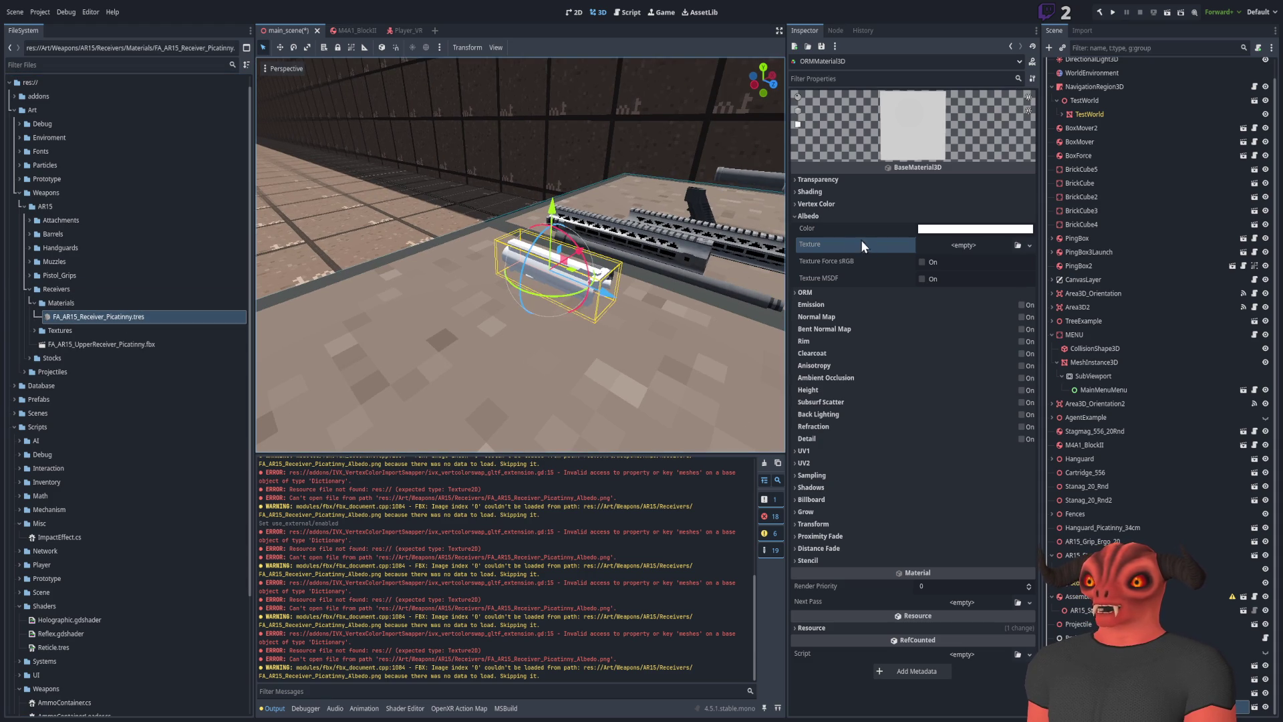
left_click(1018, 245)
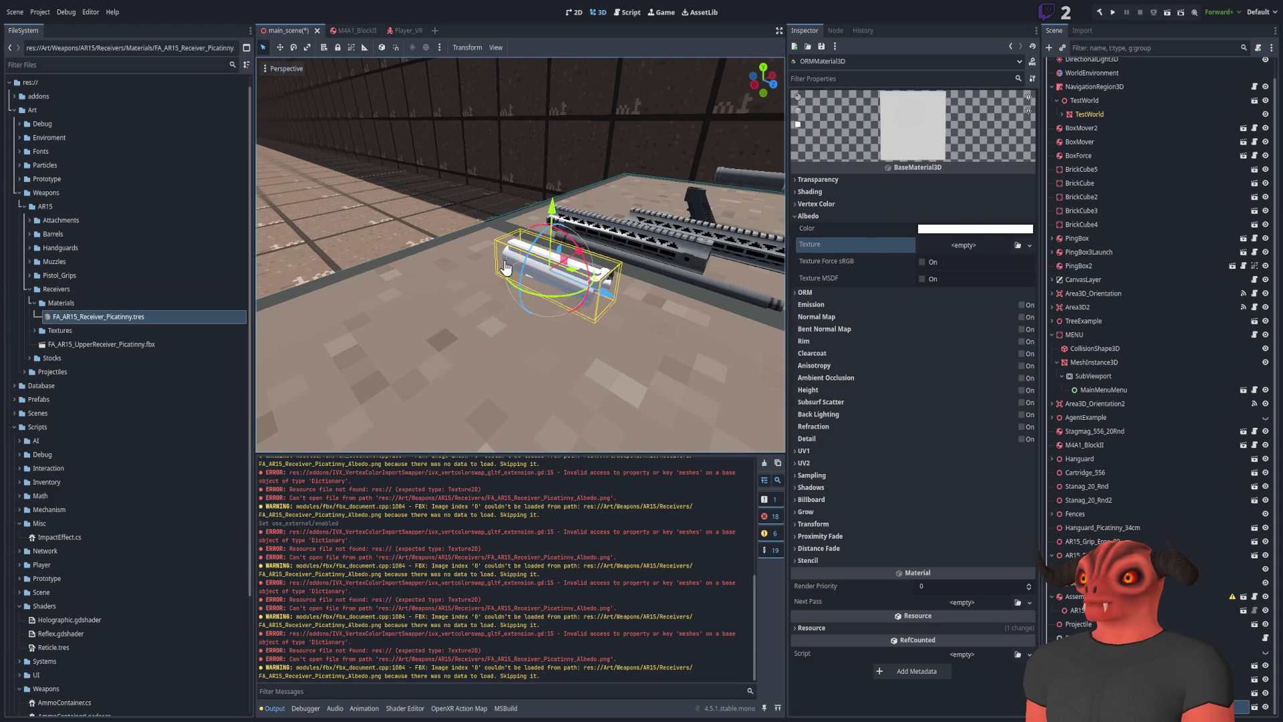
scroll(508, 268, "up", 5)
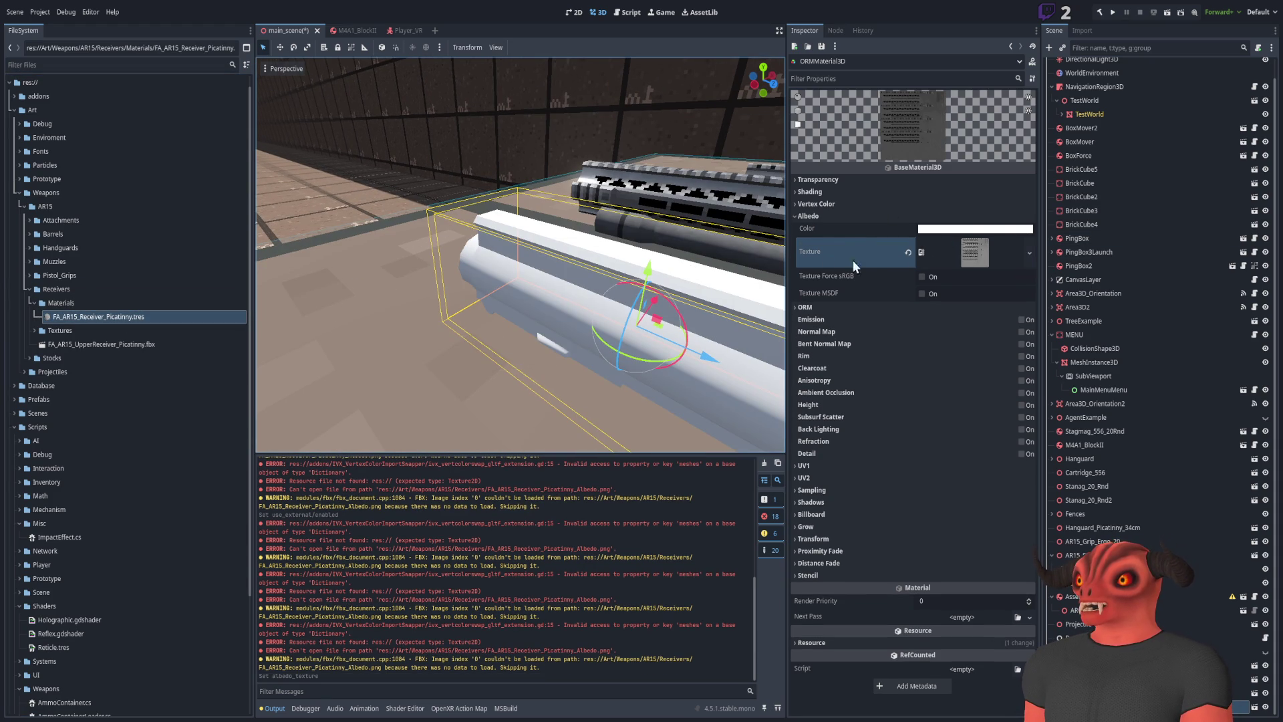
key("ctrl+z")
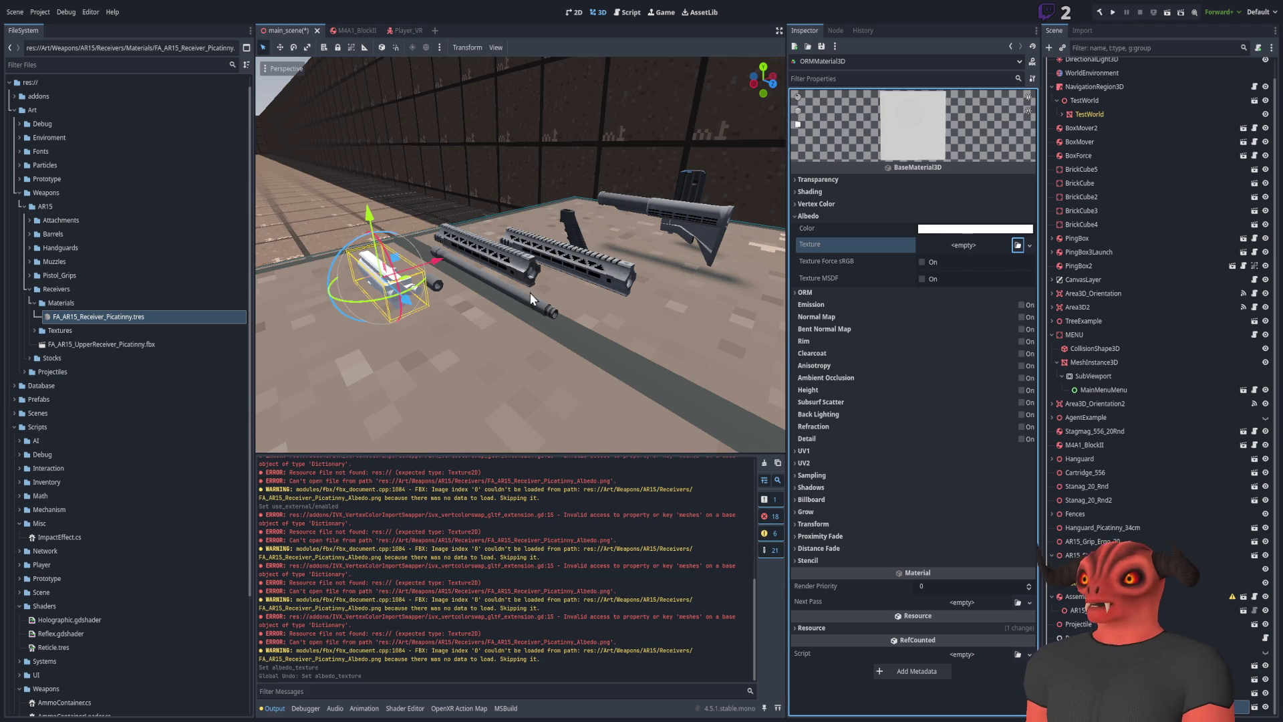
key("f")
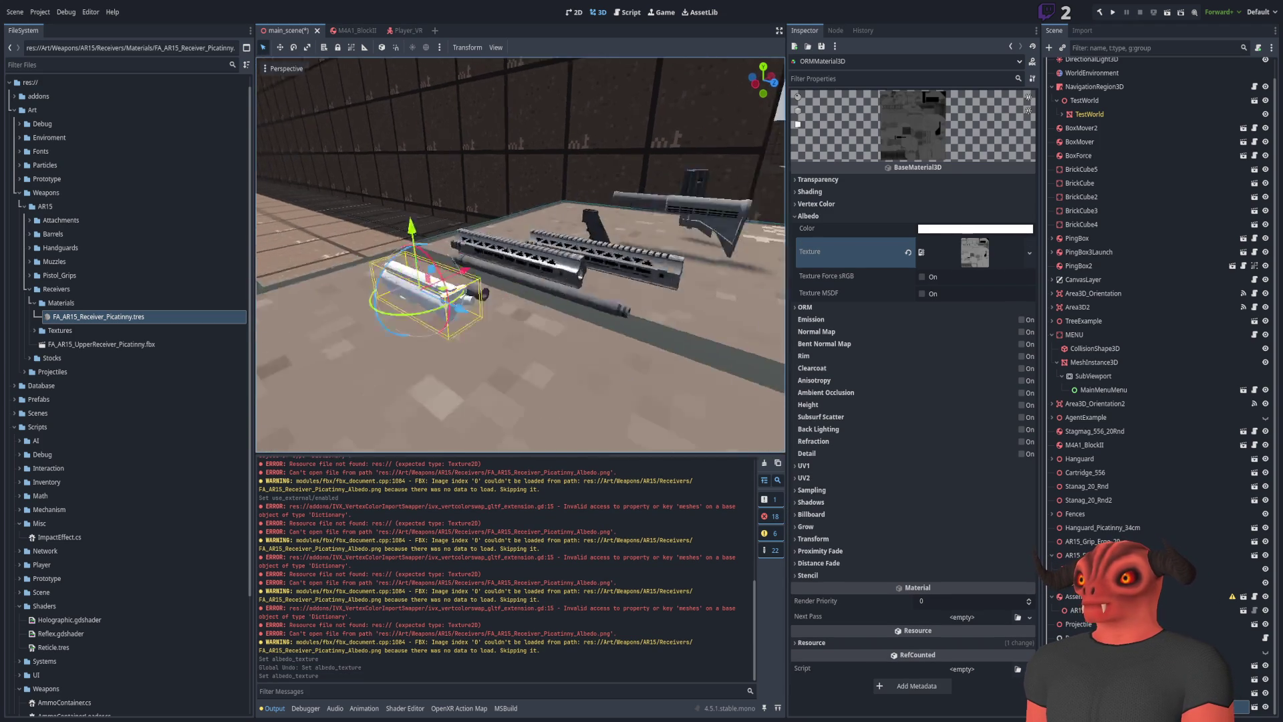
left_click(87, 344)
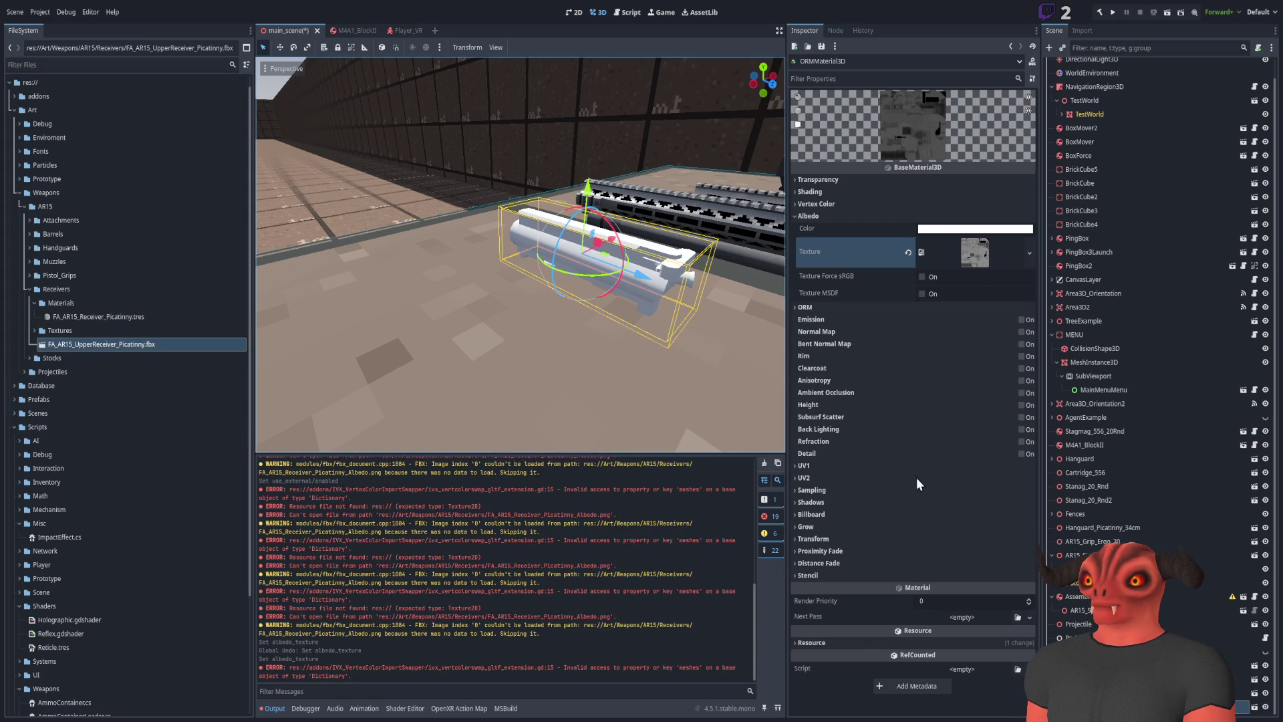
Delete the white upper receiver and place a fresh FA_AR15_UpperReceiver_Picatinny.fbx instance
left_click(1096, 693)
left_click(1096, 706)
key("Delete")
left_click_drag(100, 344, 518, 340)
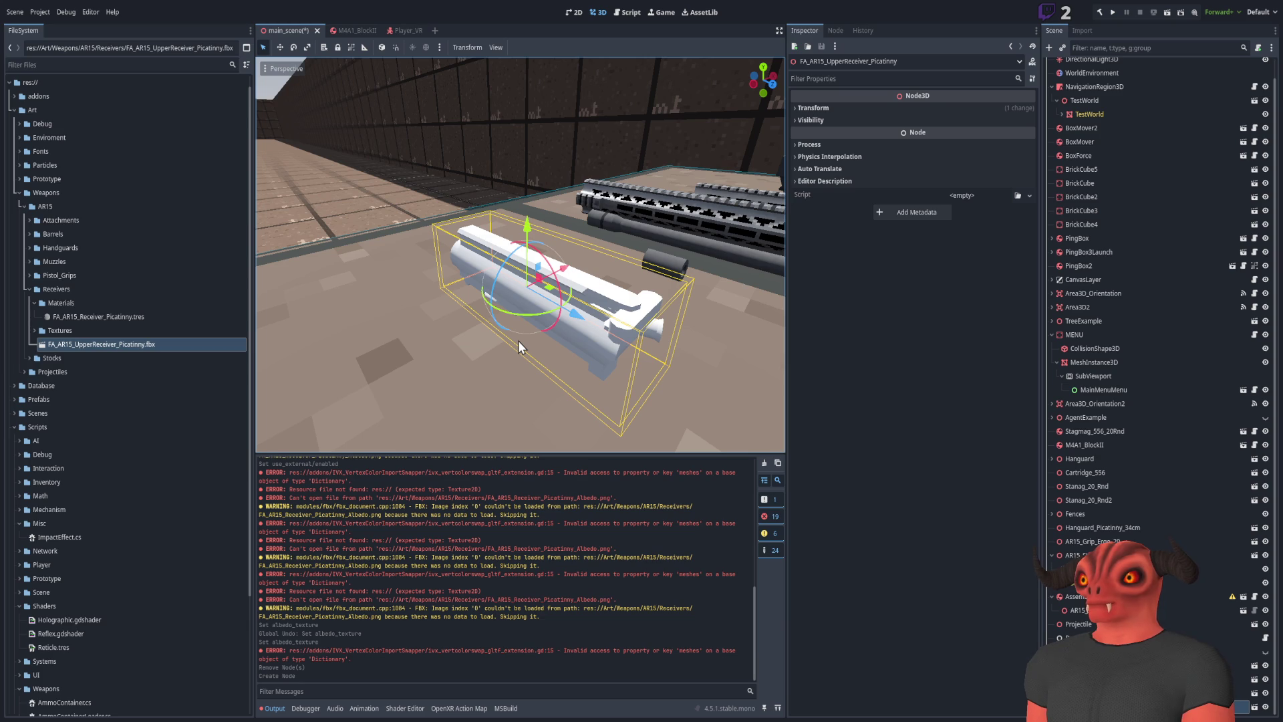
mouse_move(105, 315)
left_mouse_down()
mouse_move(572, 292)
mouse_move(366, 291)
mouse_move(150, 323)
left_mouse_up()
left_click(121, 343)
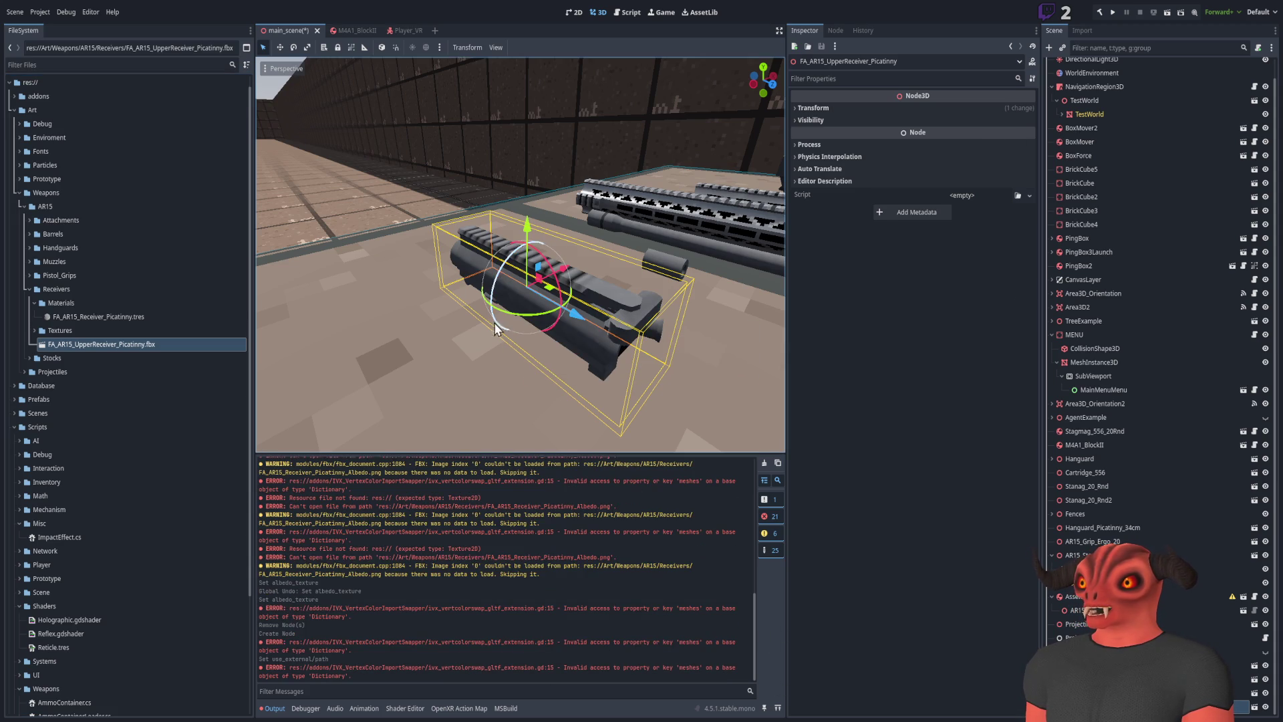
left_click(102, 317)
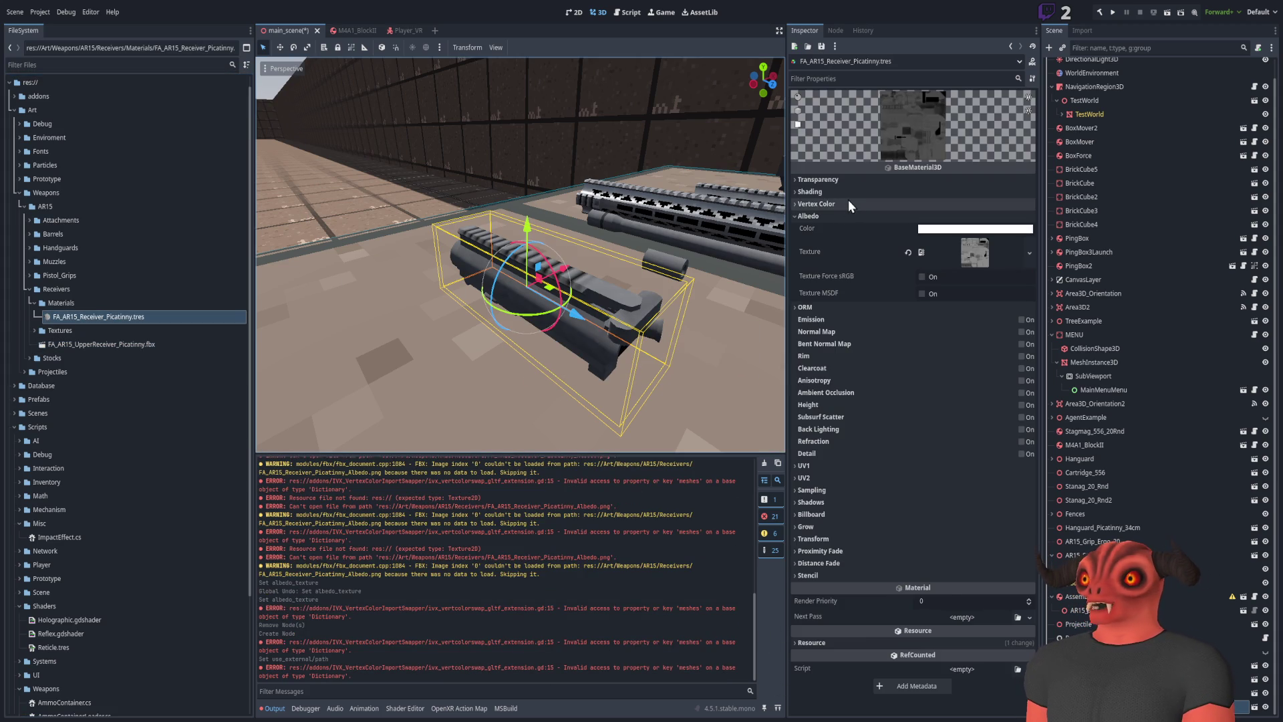
Set the receiver material's texture Filter to Nearest Mipmap Anisotropic and check the receiver
left_click(837, 217)
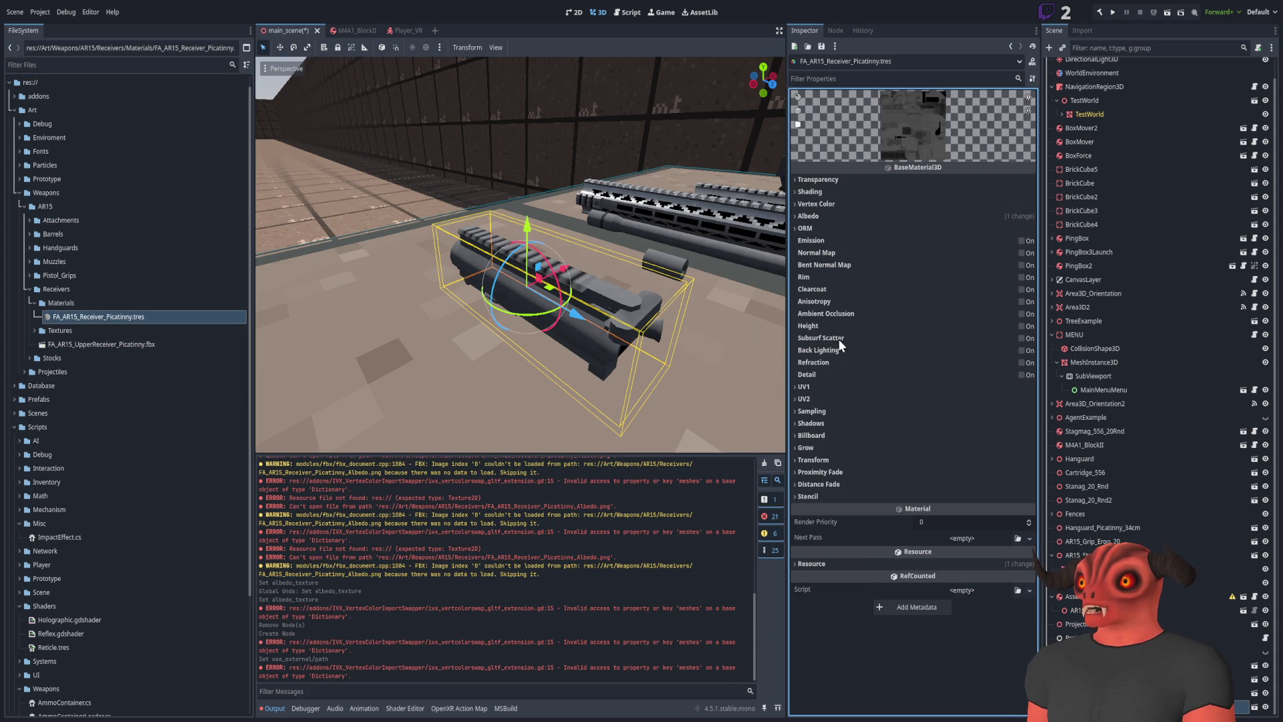
left_click(829, 412)
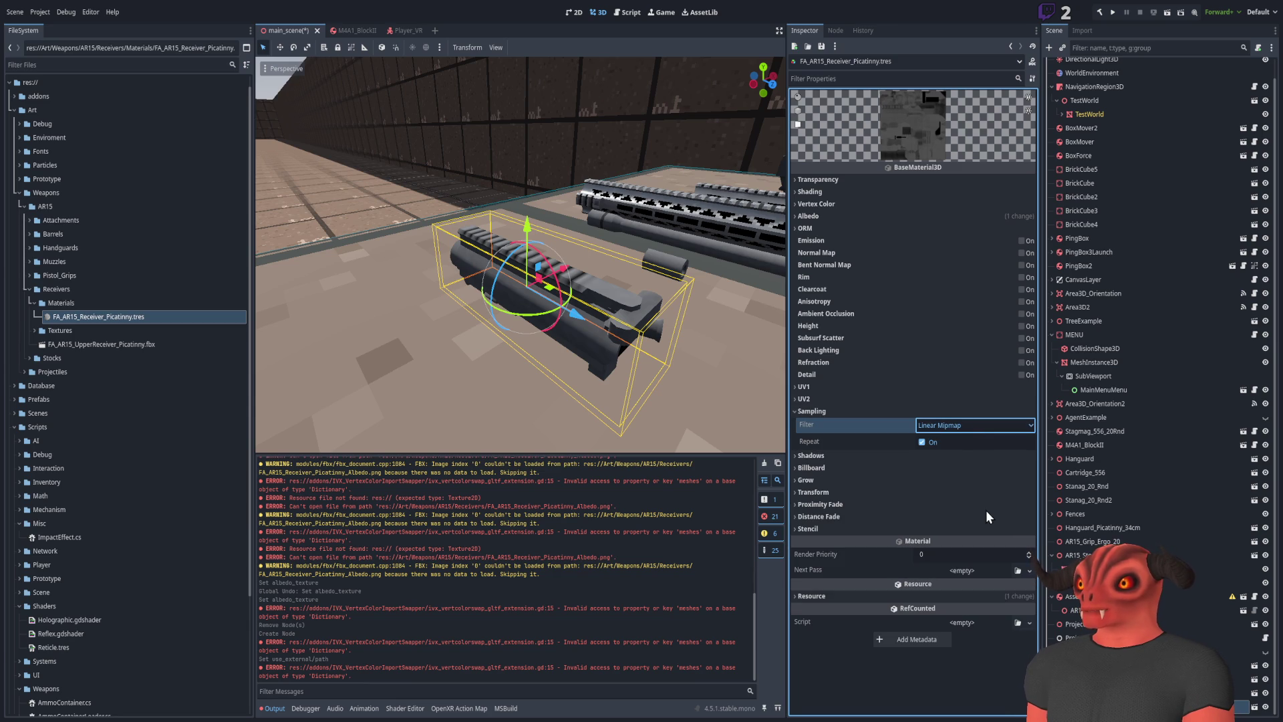
key("Down")
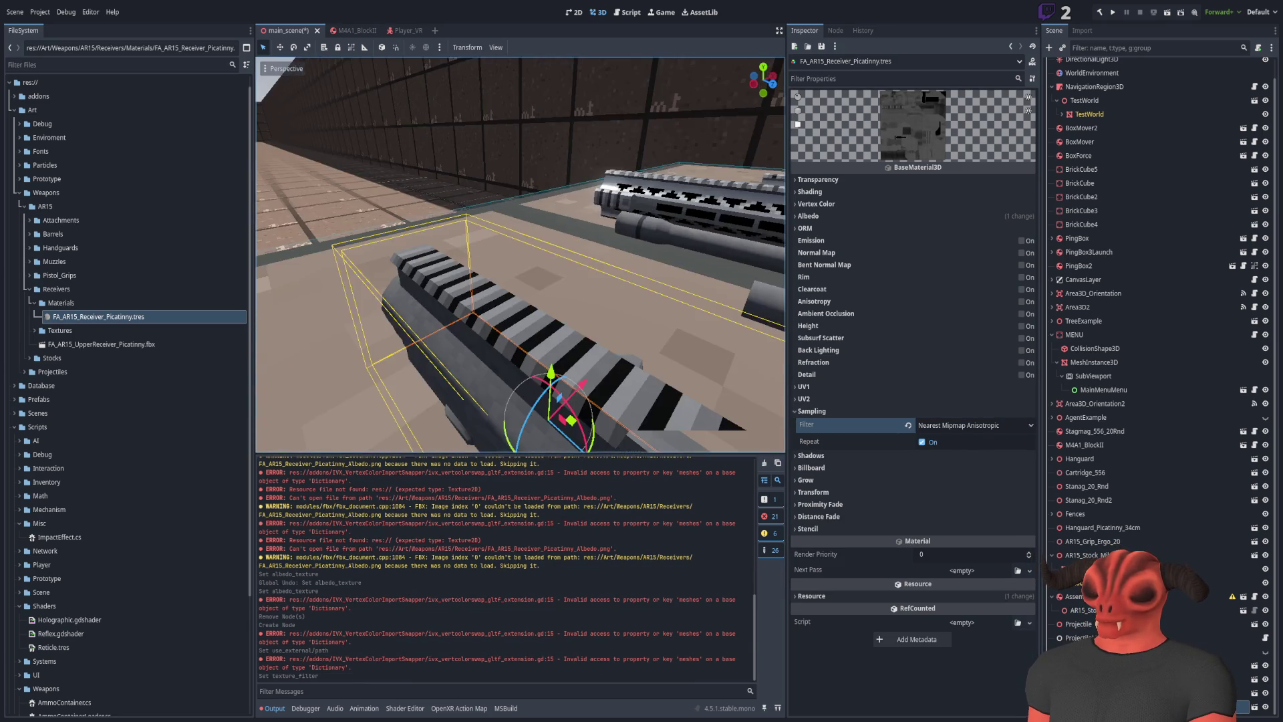
key("f")
left_click(287, 89)
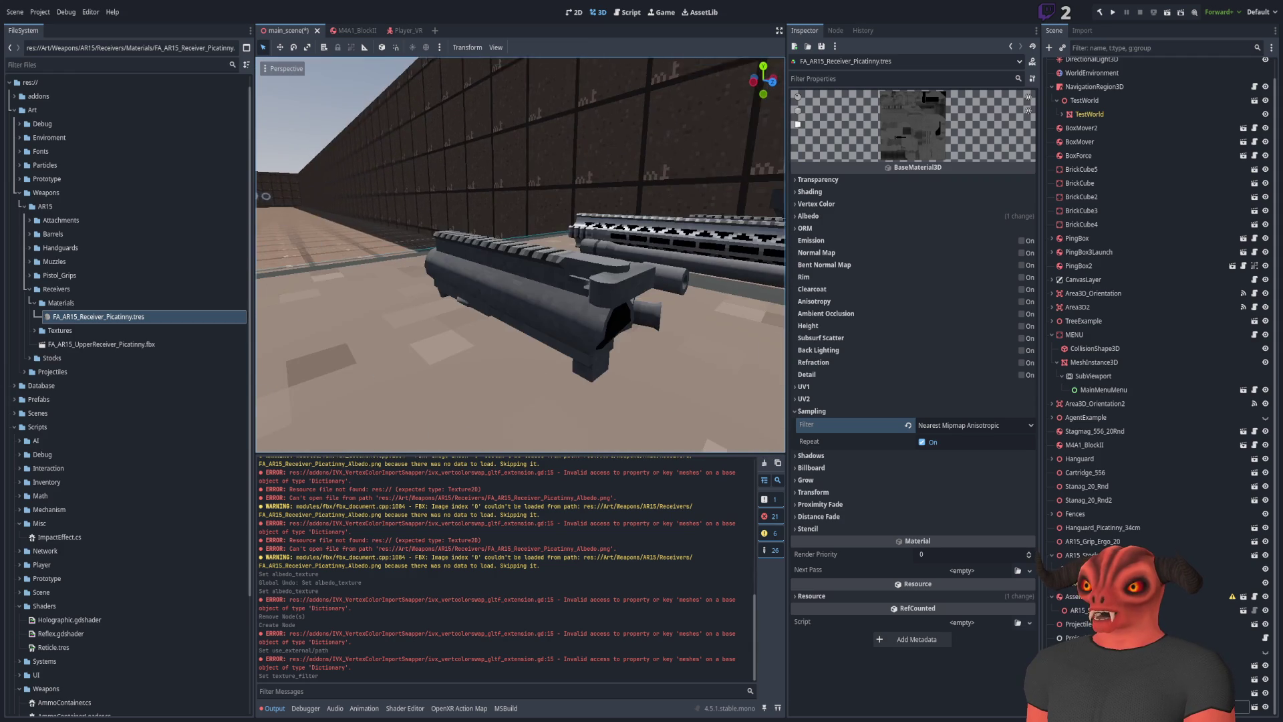
key("alt+Tab")
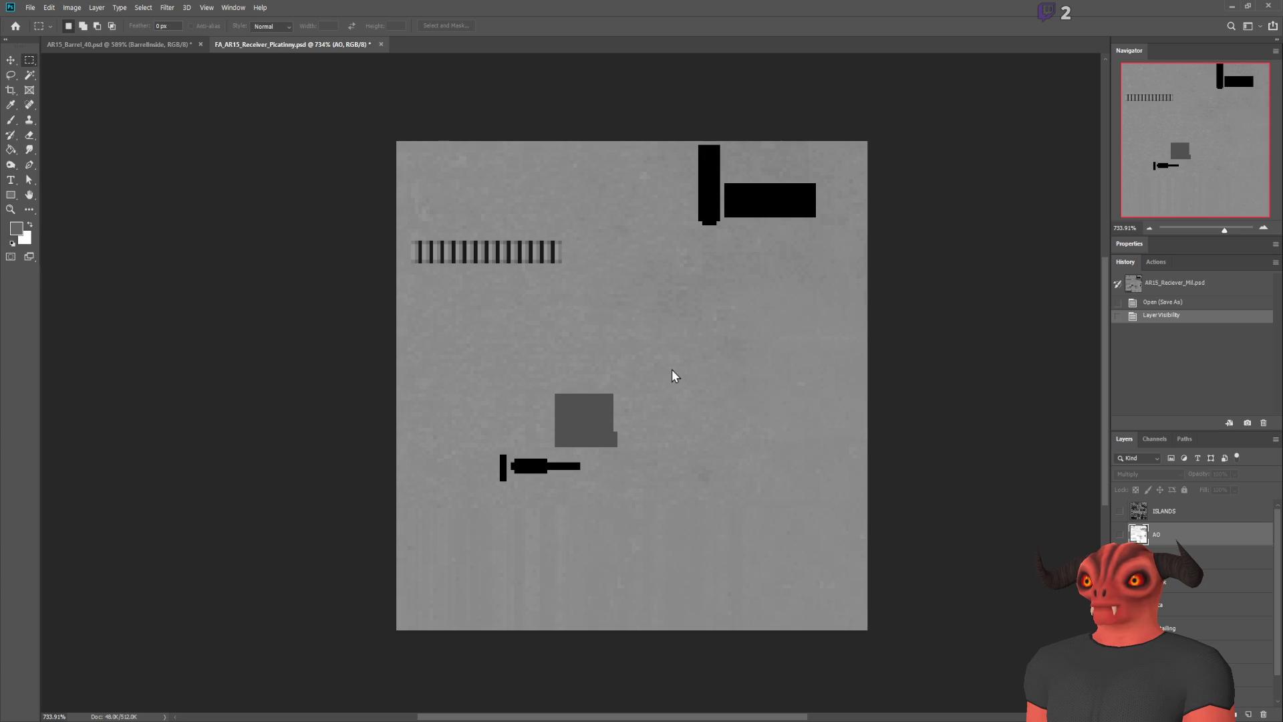
Make the AO layer of the receiver texture visible, save the file, then undo the visibility change
left_click(1118, 535)
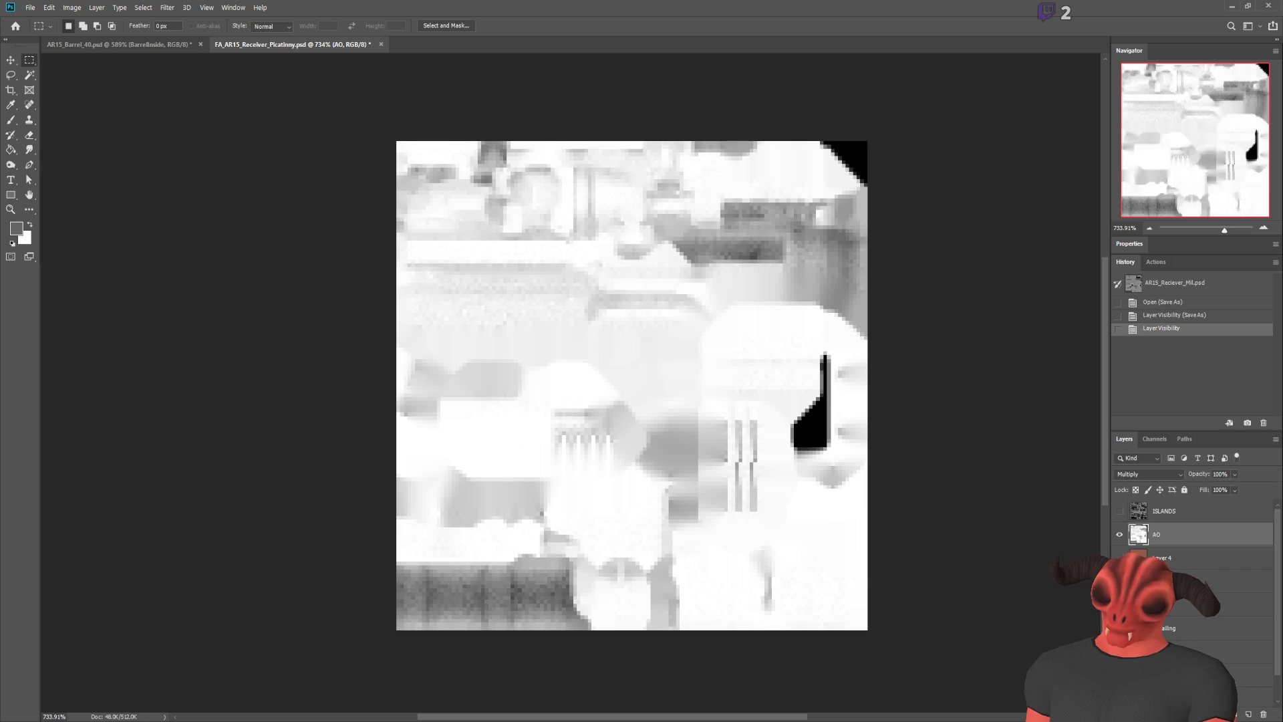
key("ctrl+s")
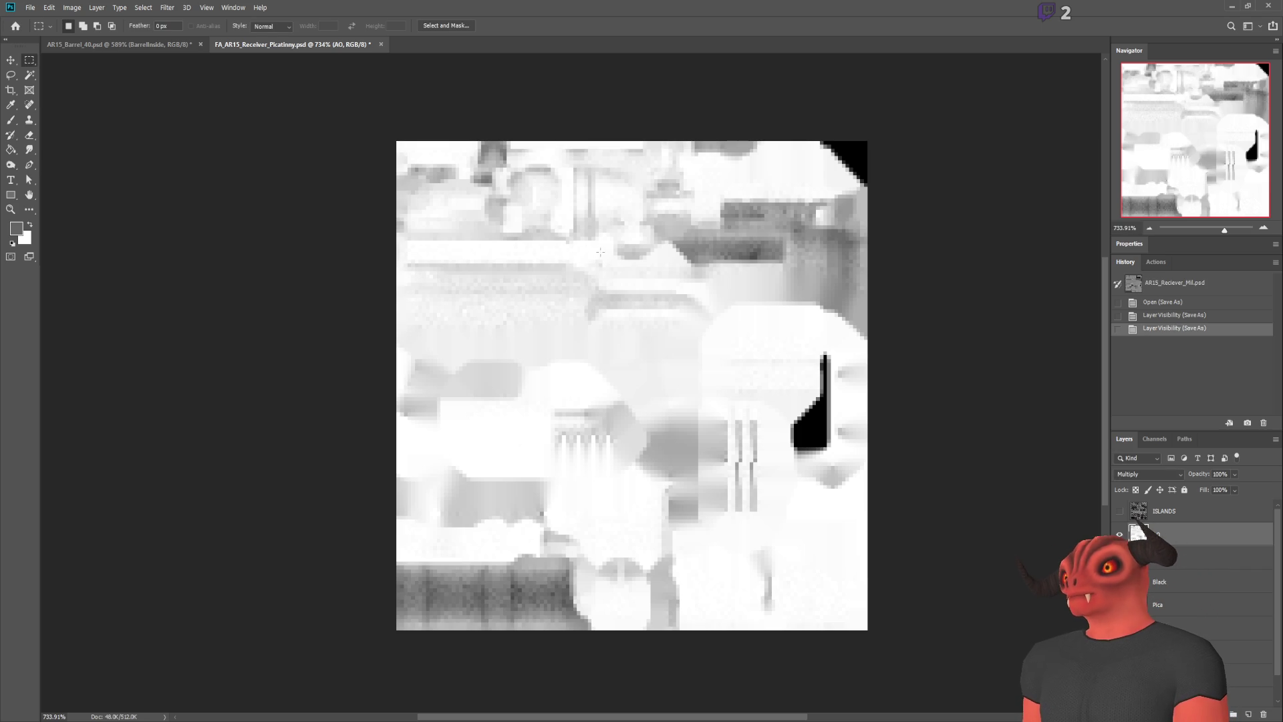
key("ctrl+z")
key("ctrl+z")
key("alt+Tab")
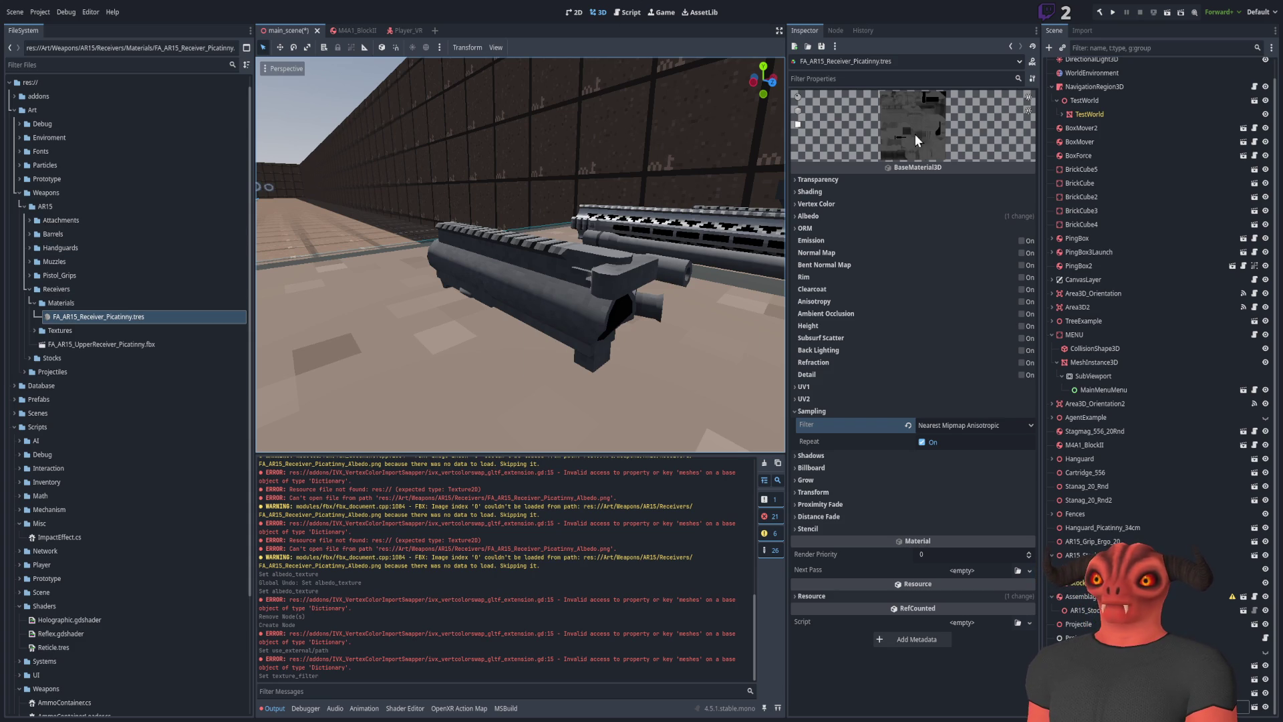
Assign an ORM texture to FA_AR15_Receiver_Picatinny.tres and enable Ambient Occlusion with Light Affect 1.0
left_click(108, 303)
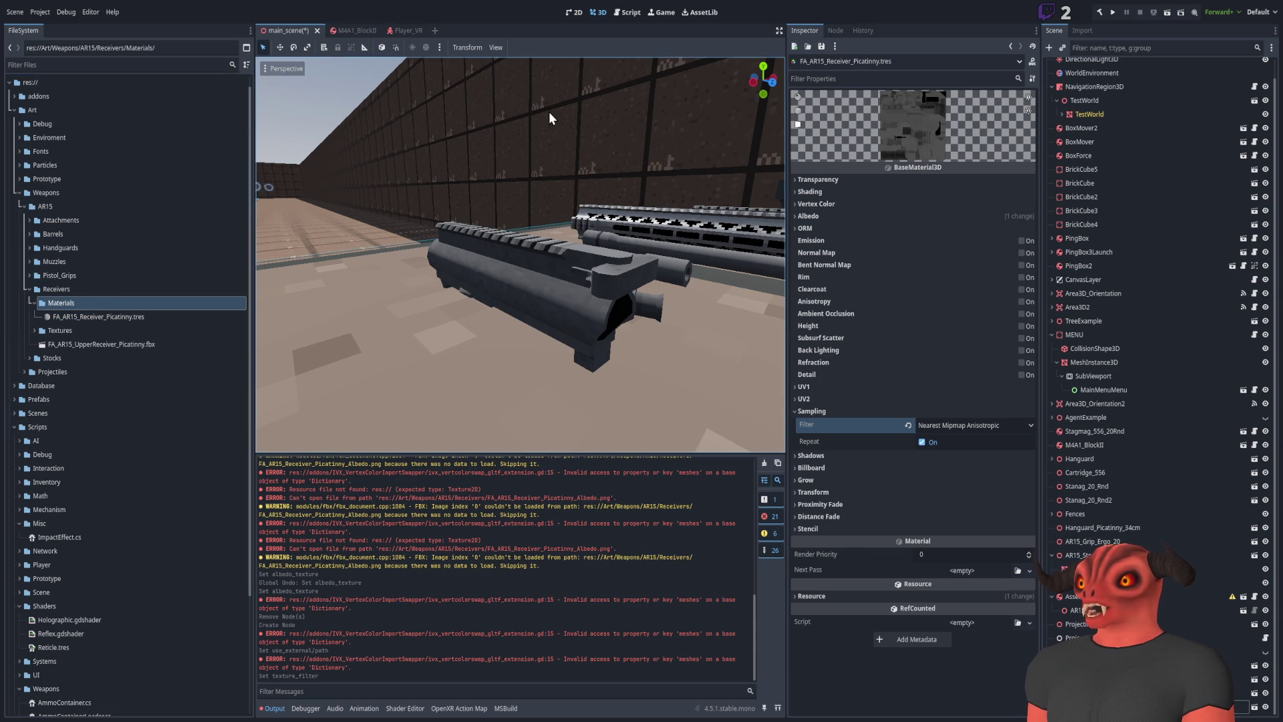
left_click(835, 228)
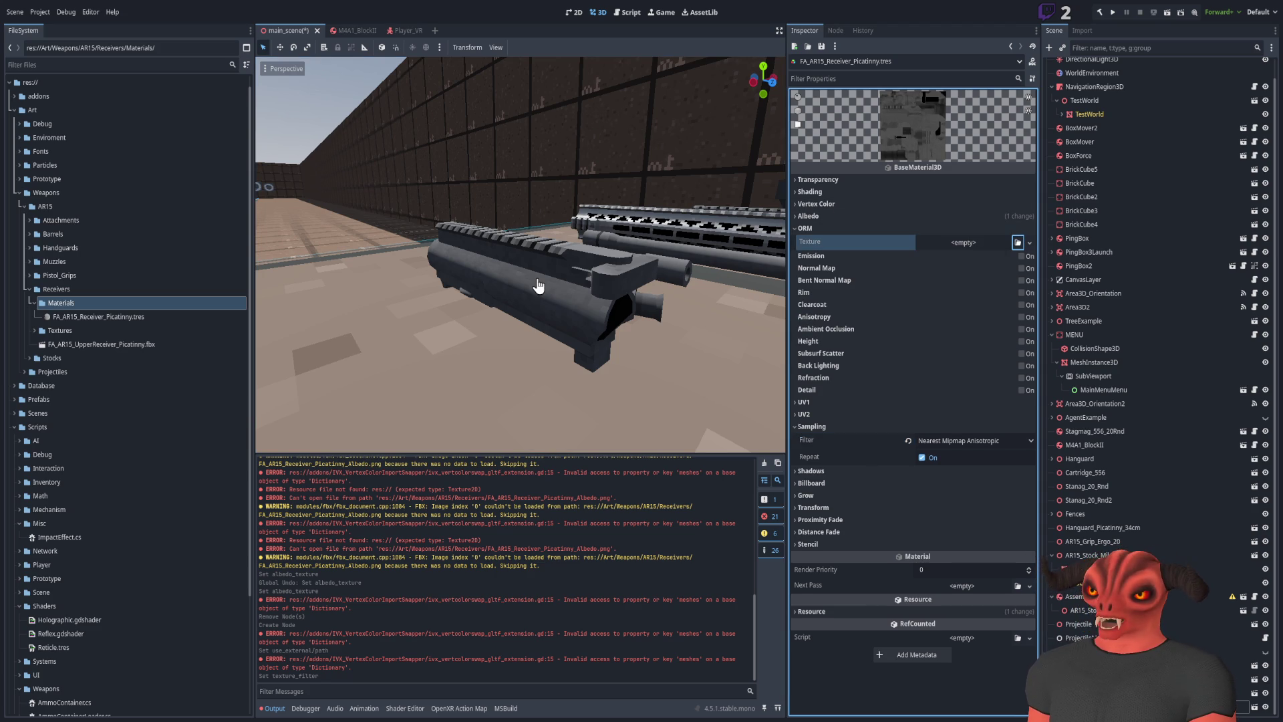
left_click(695, 368)
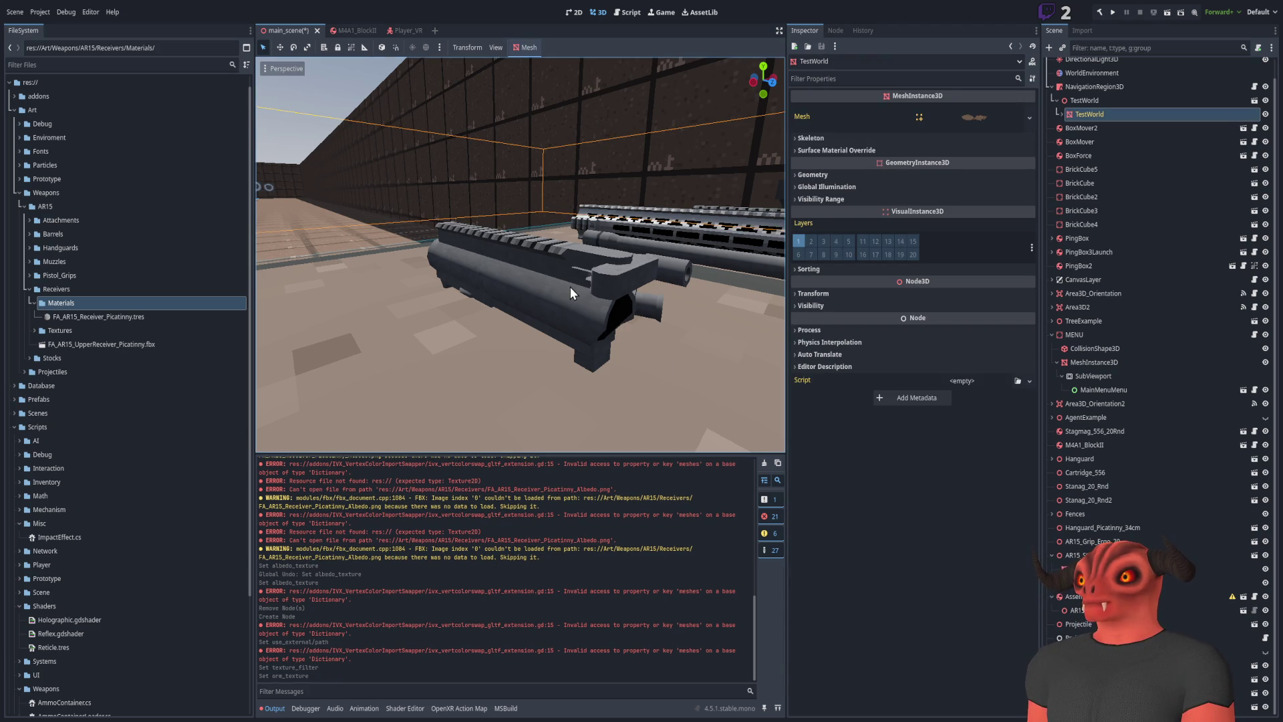
left_click(160, 318)
double_click(160, 318)
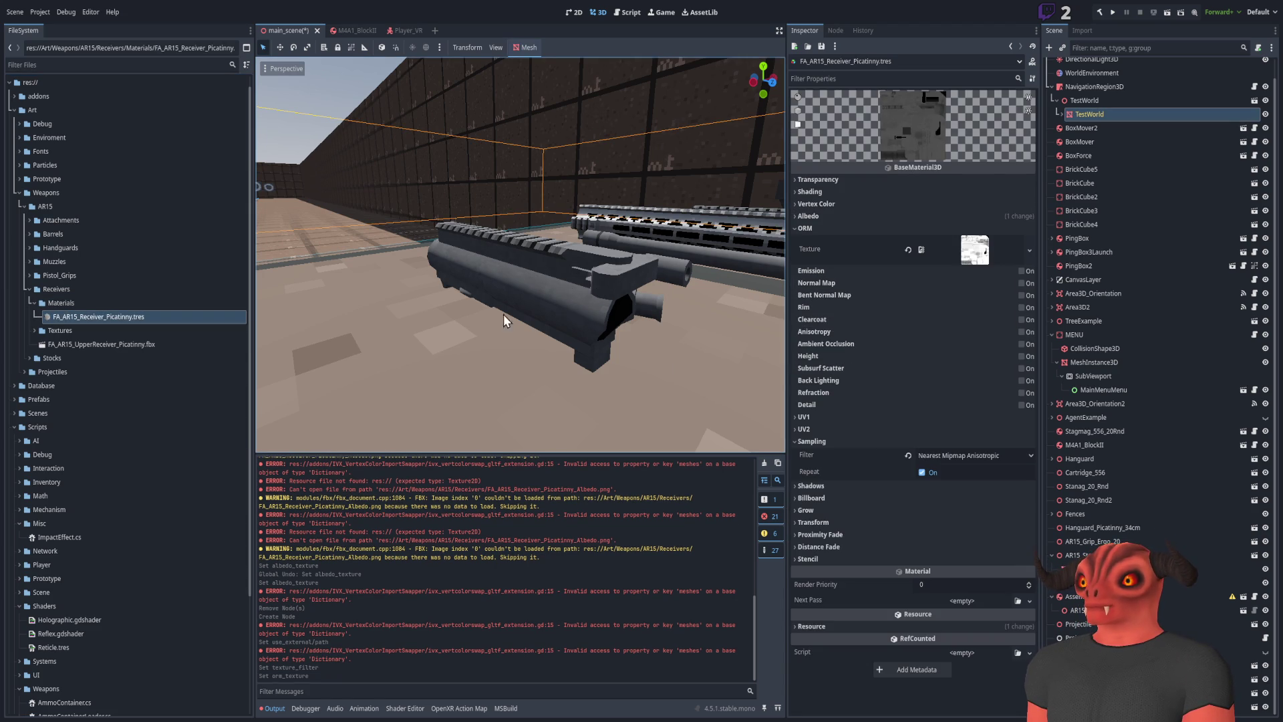
left_click(1023, 343)
left_click_drag(936, 358, 1032, 359)
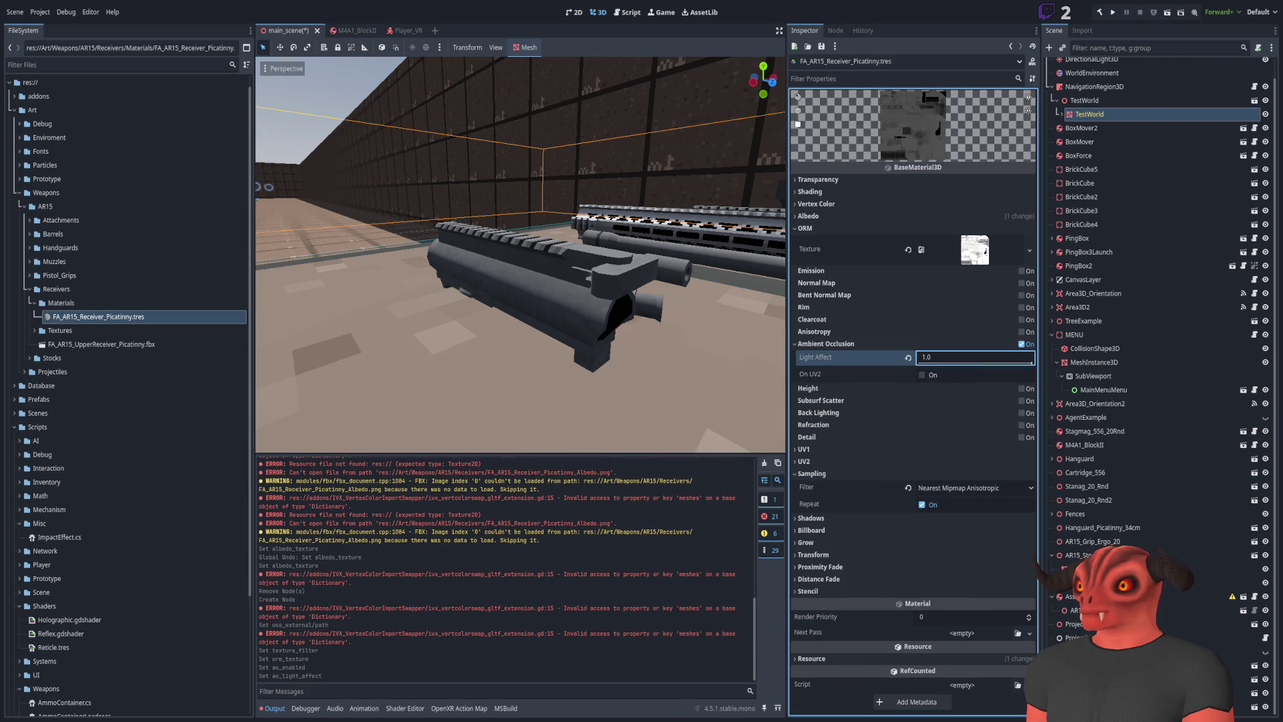
key("w")
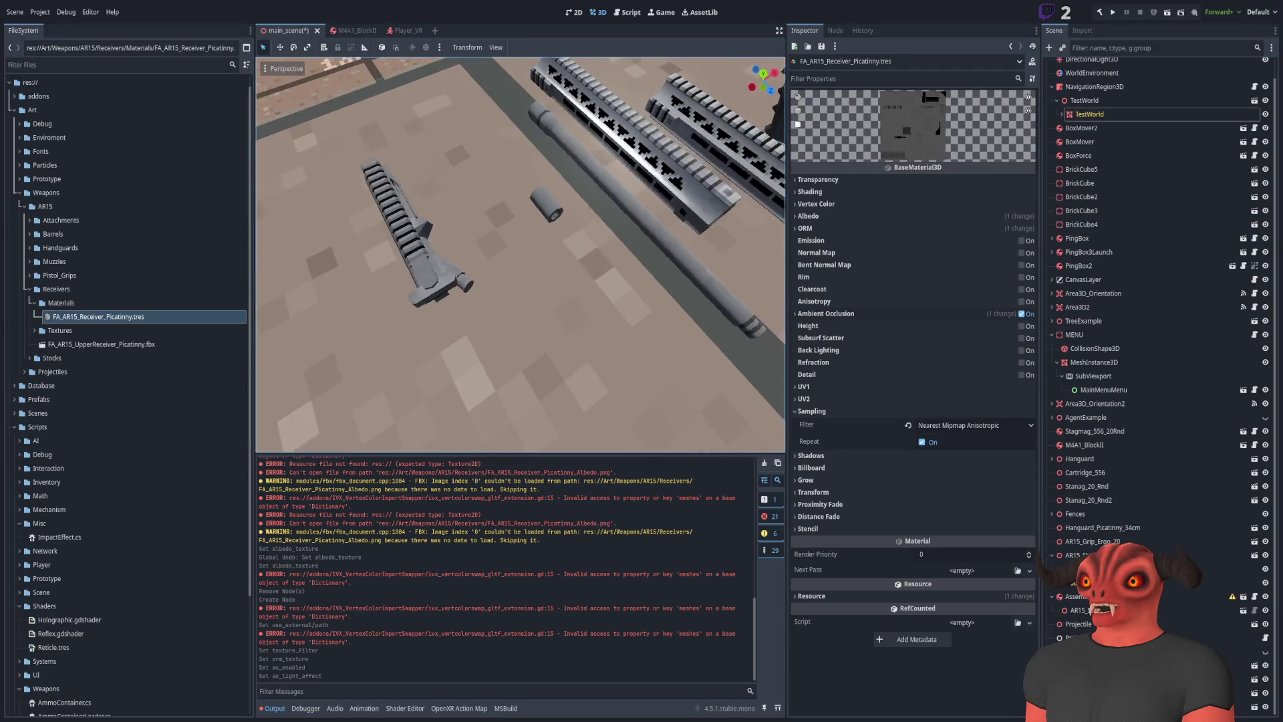
Move the upper receiver over beside the handguards
left_click(433, 258)
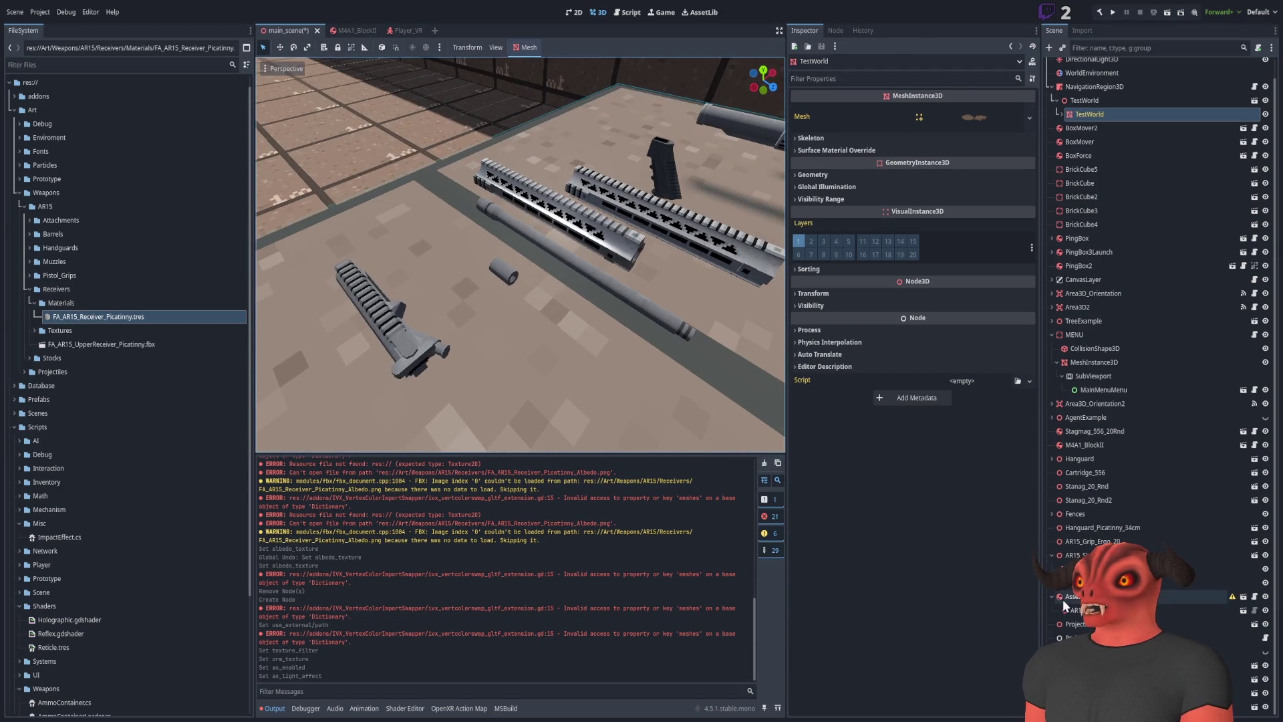
left_click(387, 314)
left_click_drag(393, 308, 723, 298)
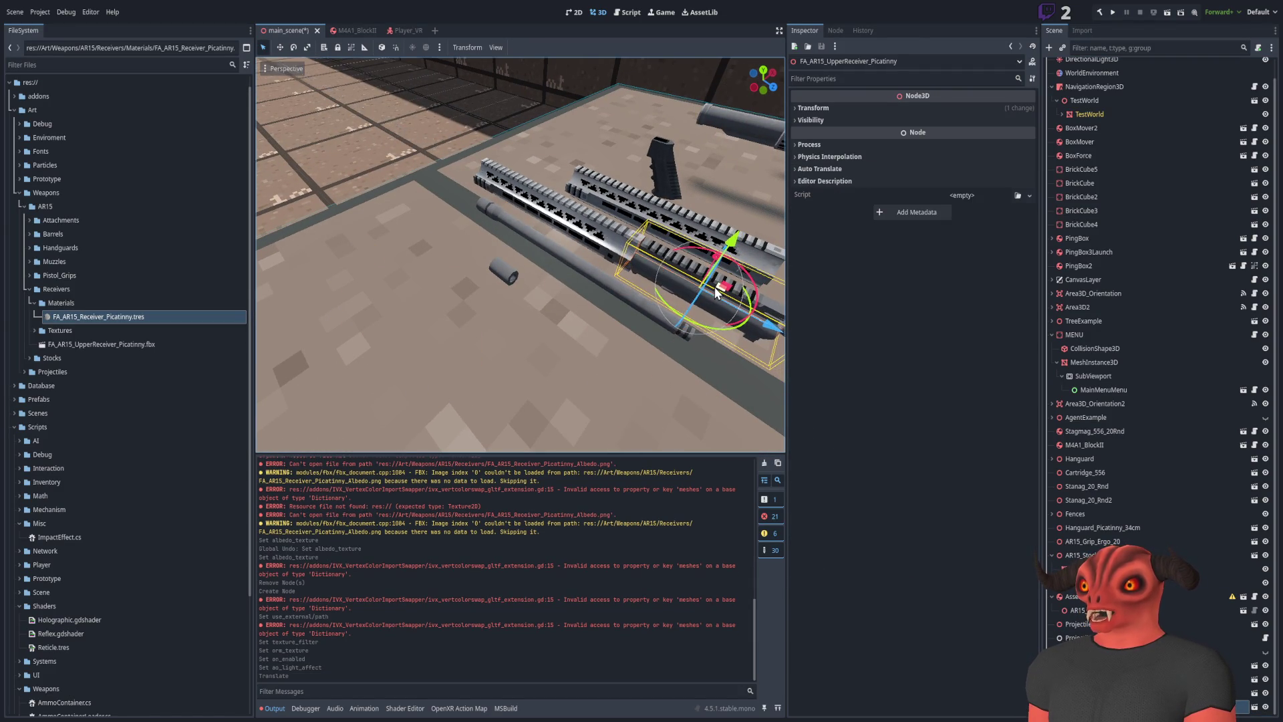
left_click(371, 118)
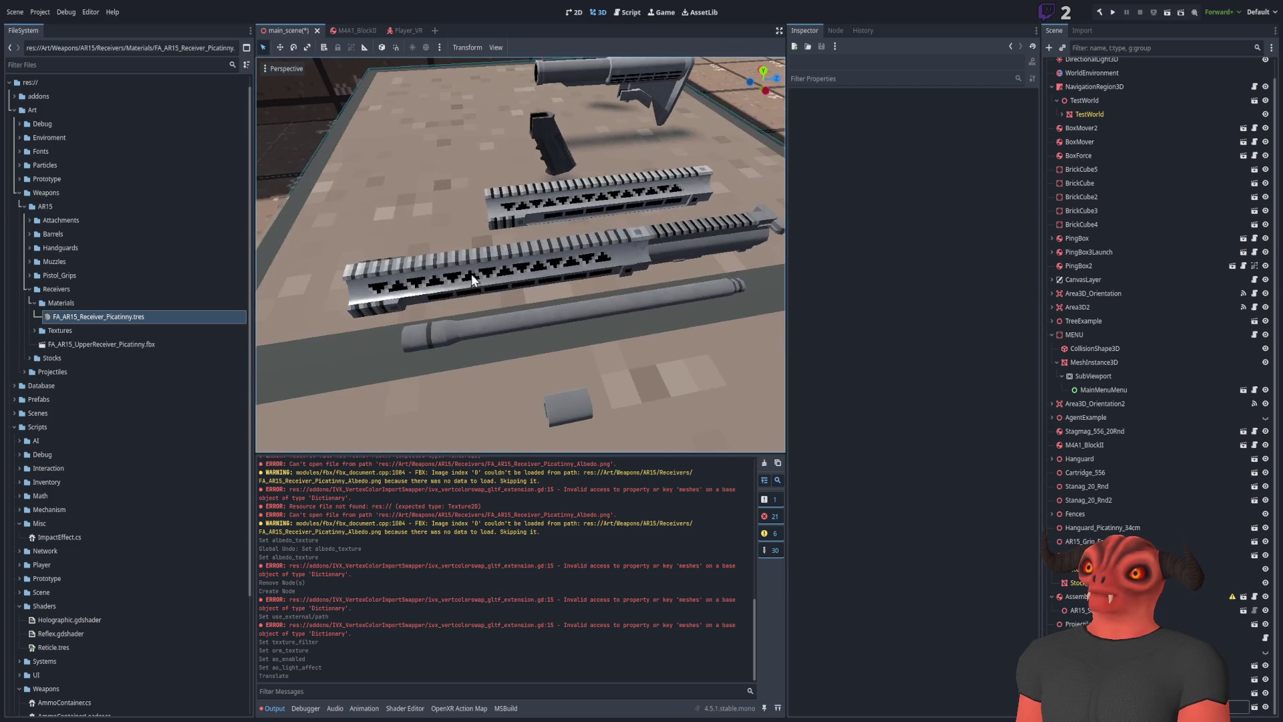
Select the barrel, check its transform values, then deselect it
left_click(470, 329)
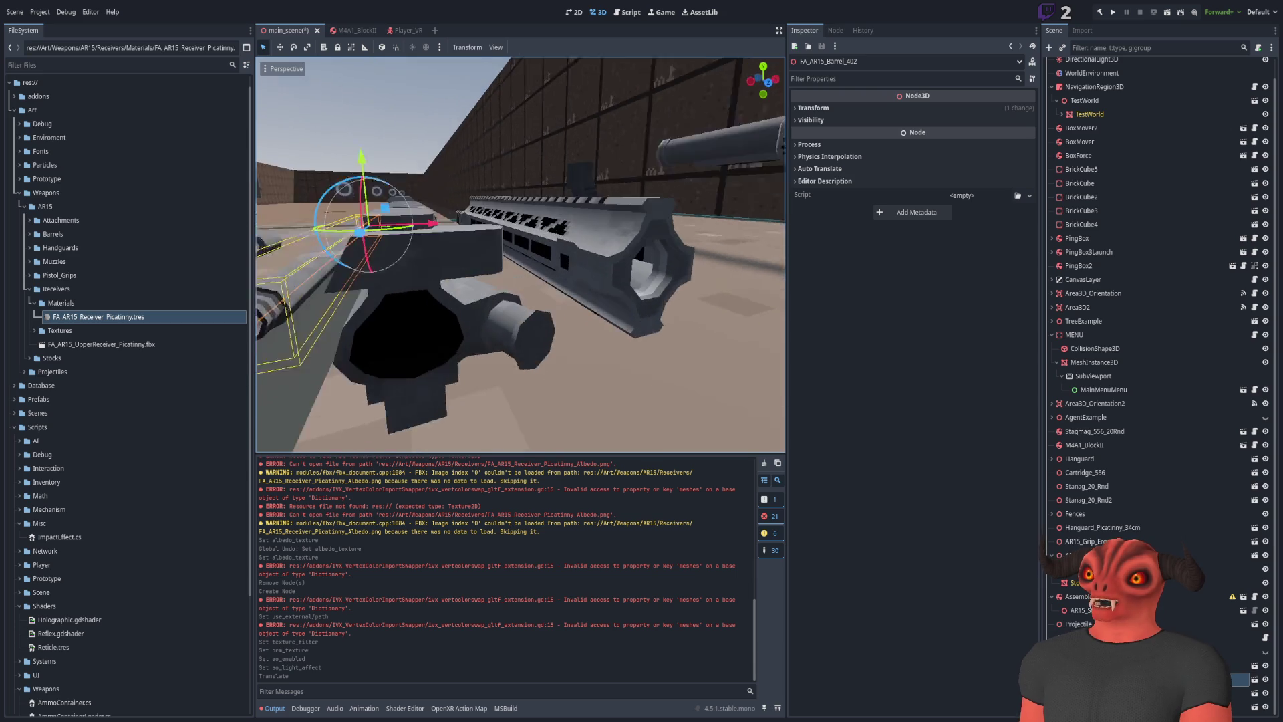
scroll(519, 254, "down", 5)
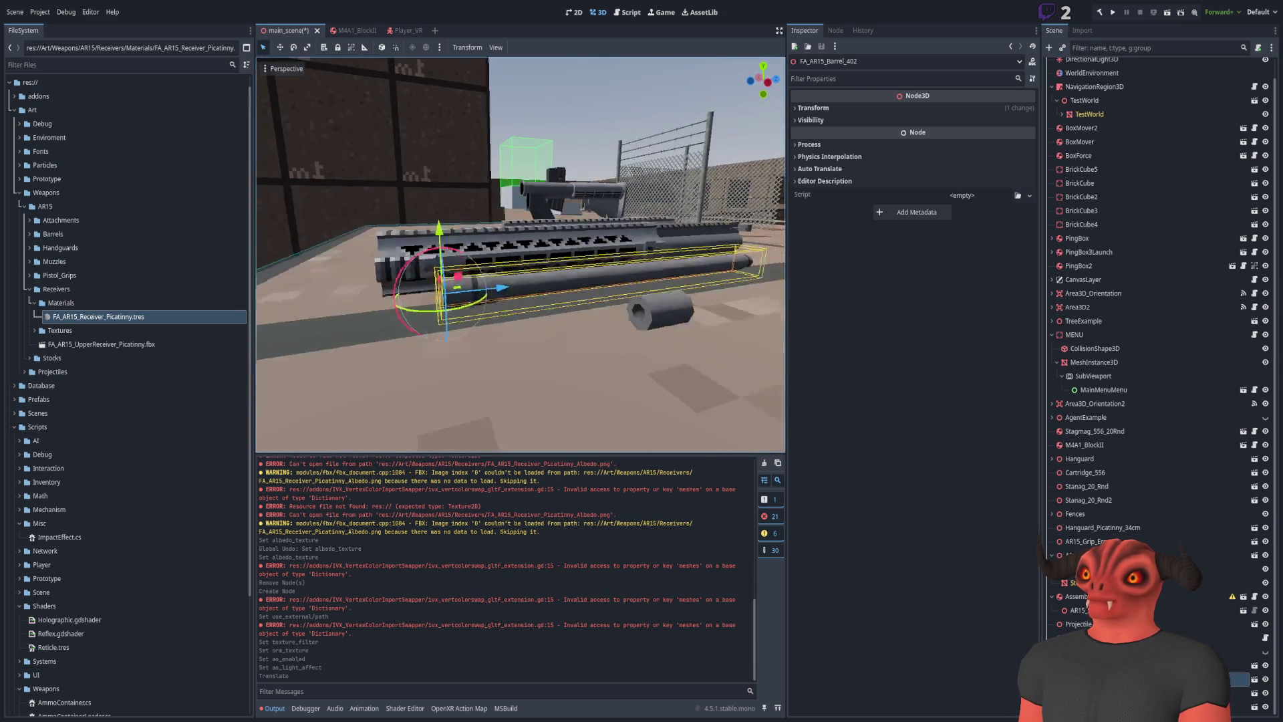
scroll(519, 253, "up", 5)
scroll(520, 254, "down", 2)
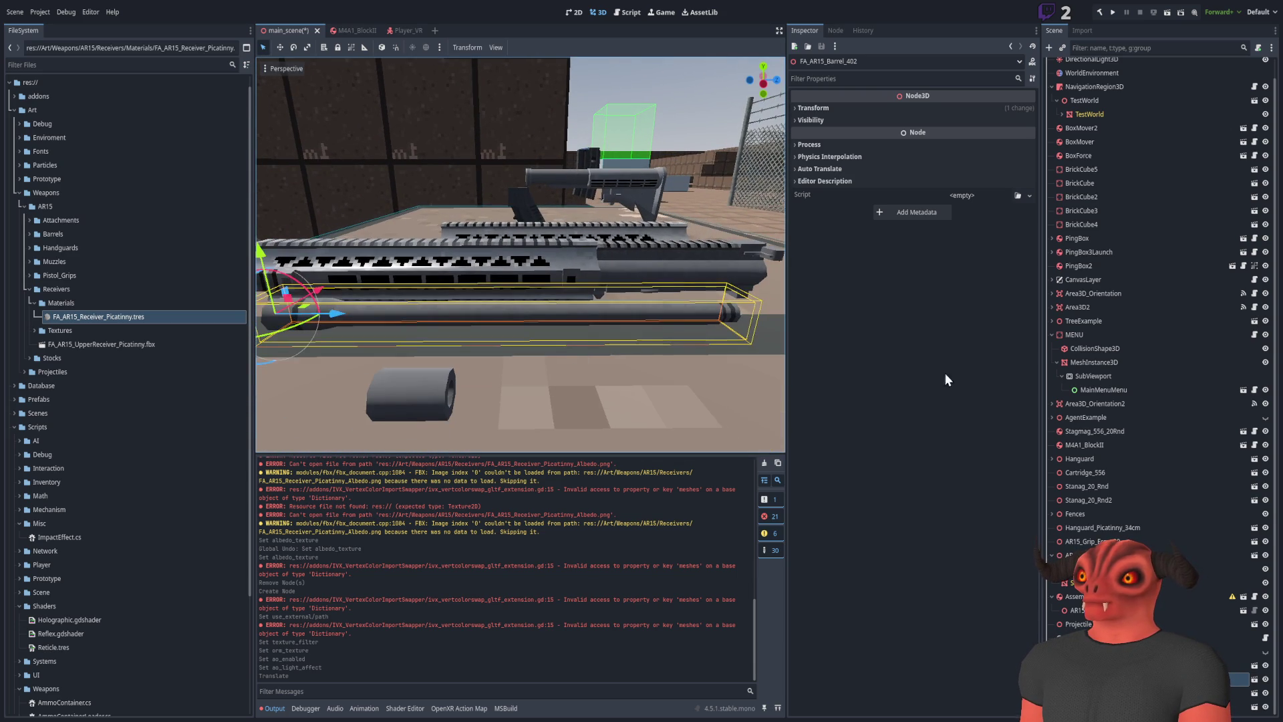
left_click(828, 109)
left_click(828, 110)
mouse_move(655, 200)
left_mouse_down()
mouse_move(524, 250)
mouse_move(495, 287)
mouse_move(528, 261)
mouse_move(501, 268)
mouse_move(508, 258)
mouse_move(522, 251)
mouse_move(427, 374)
mouse_move(327, 628)
left_mouse_up()
left_click(524, 251)
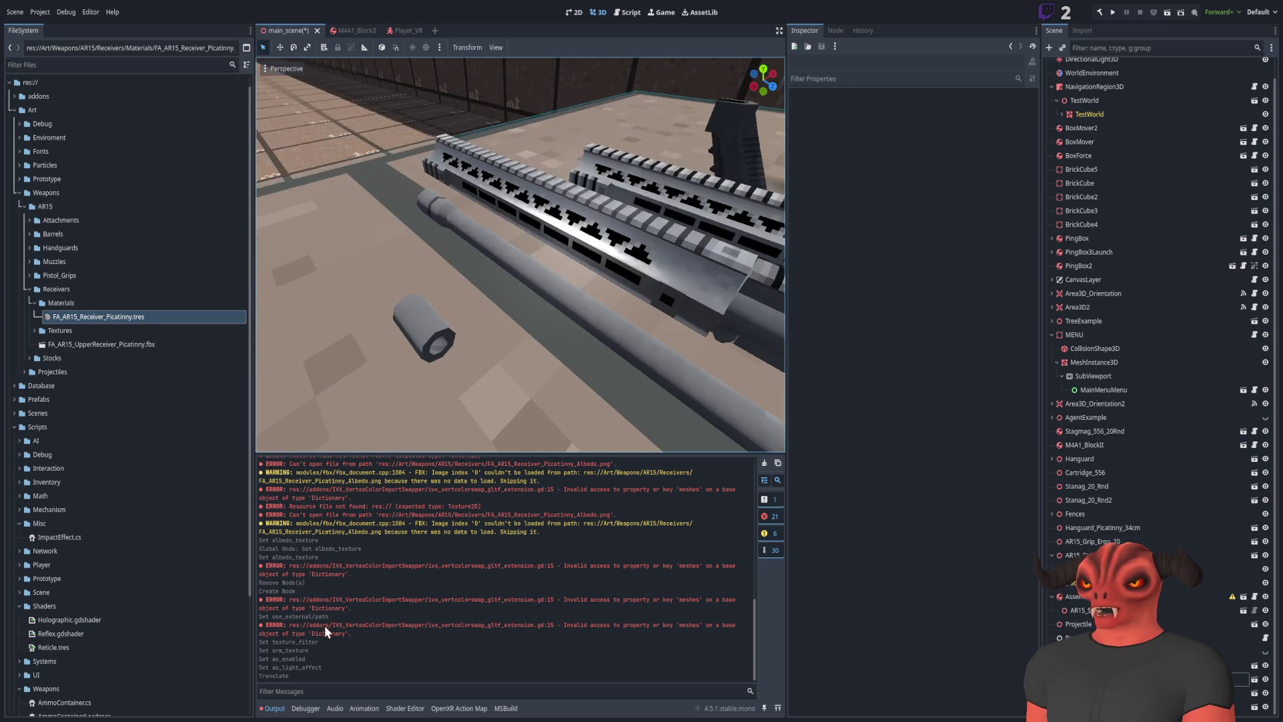
Drop a FA_AR15_Barrel_40.glb instance into the scene and delete it again
left_click(25, 288)
left_click(29, 234)
left_click(88, 291)
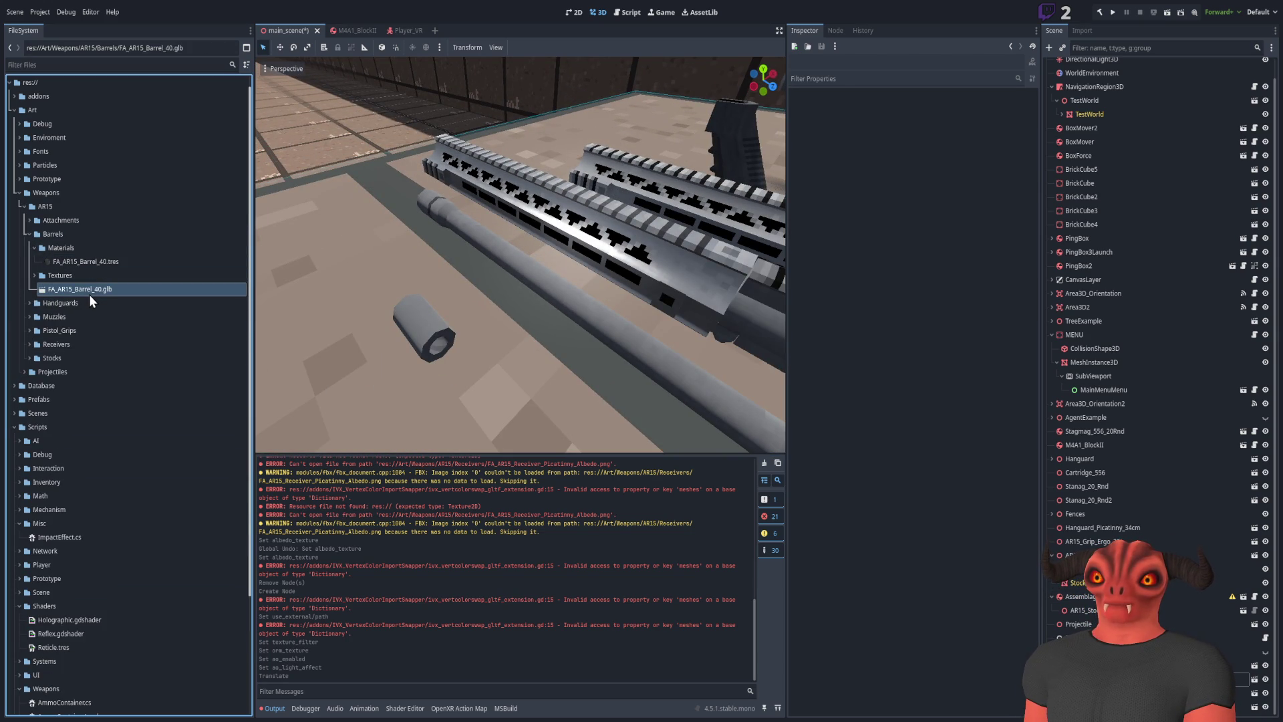
mouse_move(89, 294)
left_mouse_down()
mouse_move(451, 277)
mouse_move(400, 263)
left_mouse_up()
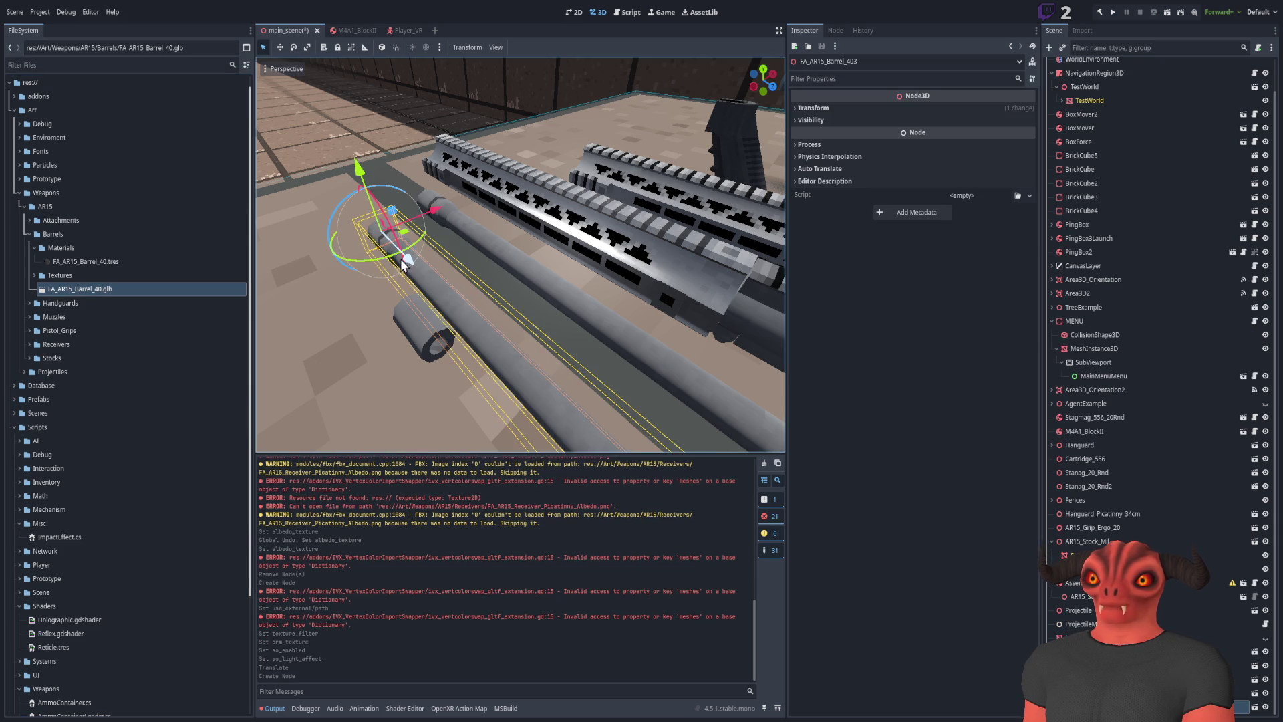
key("Delete")
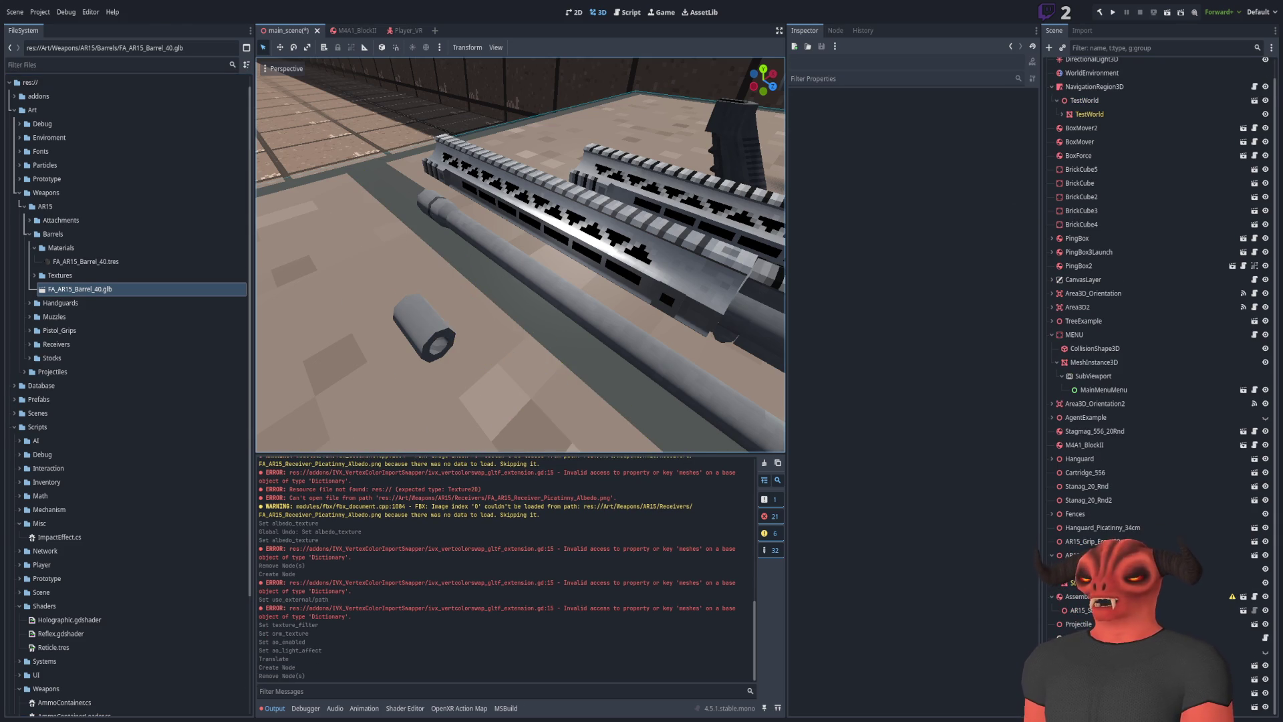
key("alt+Tab")
key("ctrl+s")
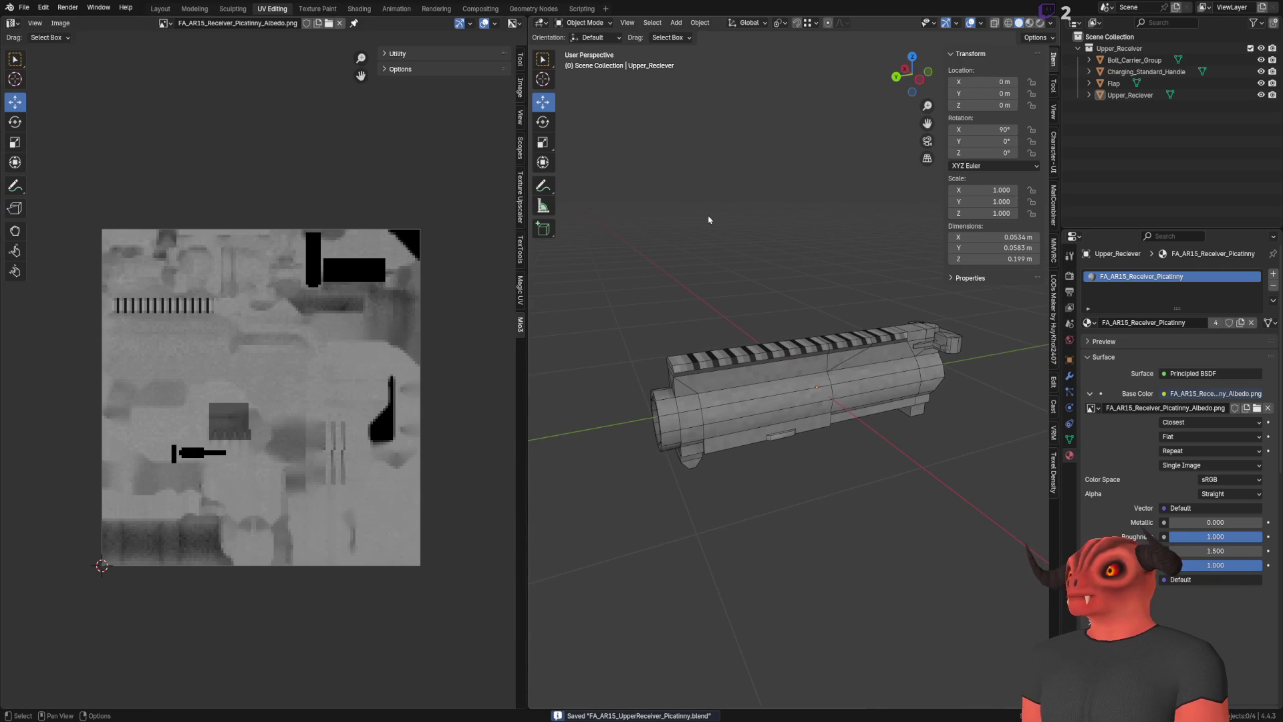
Load the LowerReceiver .blend file from Blender's recent files
left_click(24, 6)
mouse_move(78, 44)
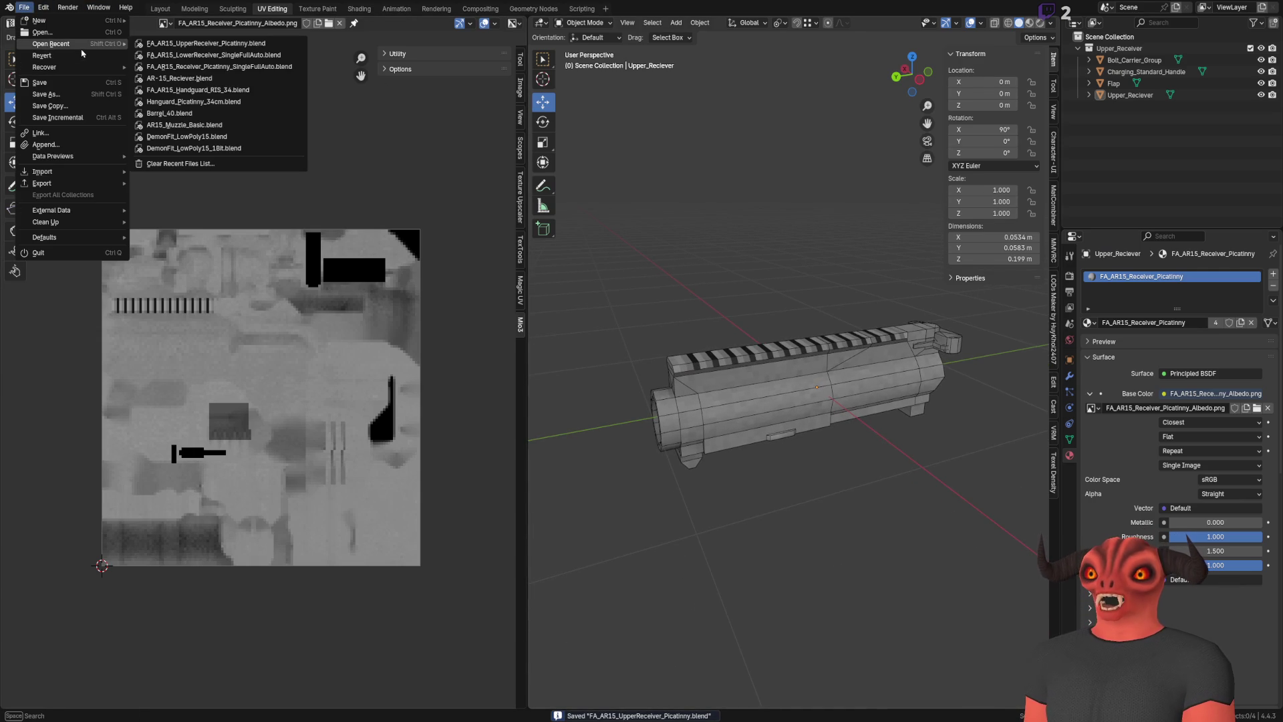
left_click(226, 55)
Export the lower receiver as an FBX (.fbx) model, then return to Godot
left_click(29, 11)
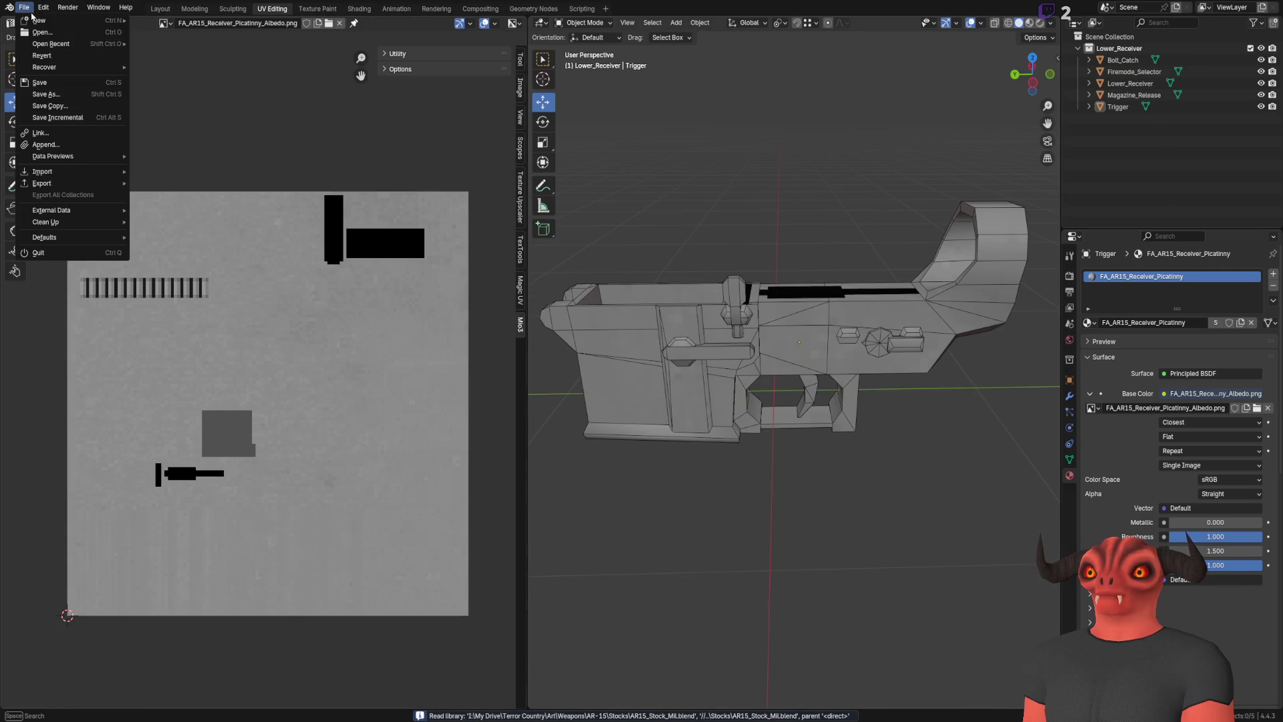
mouse_move(74, 183)
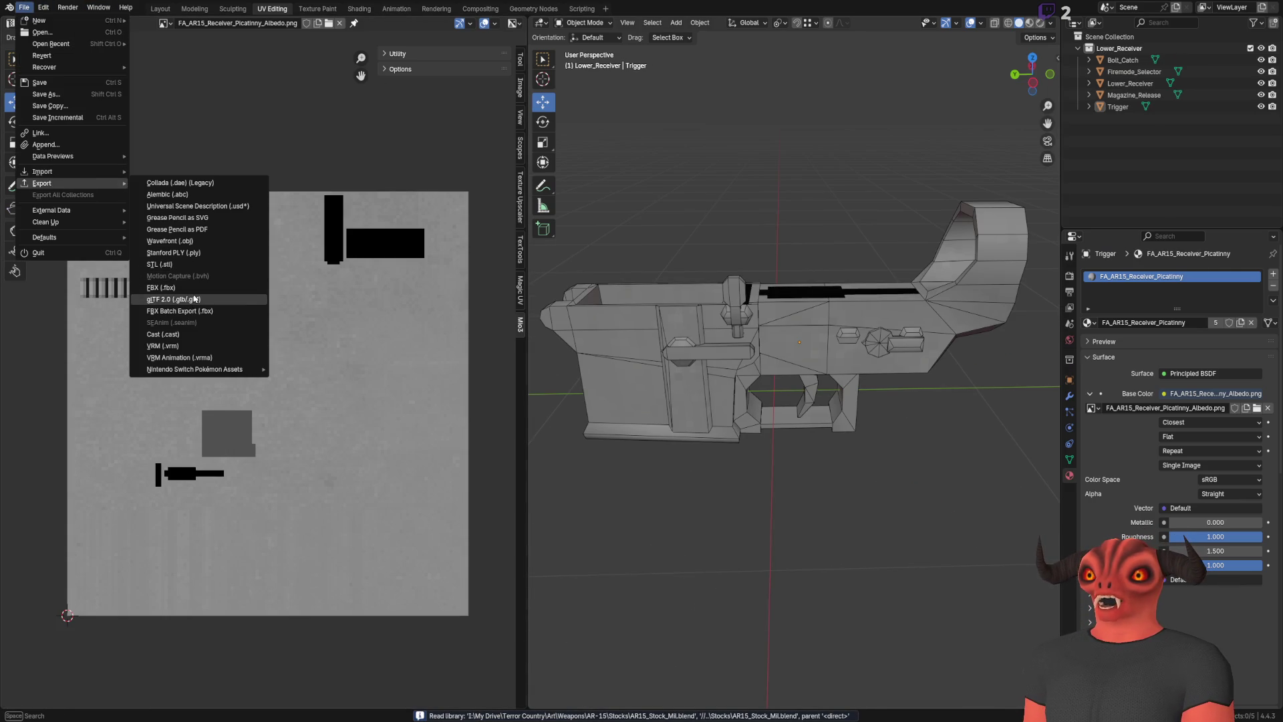
left_click(195, 289)
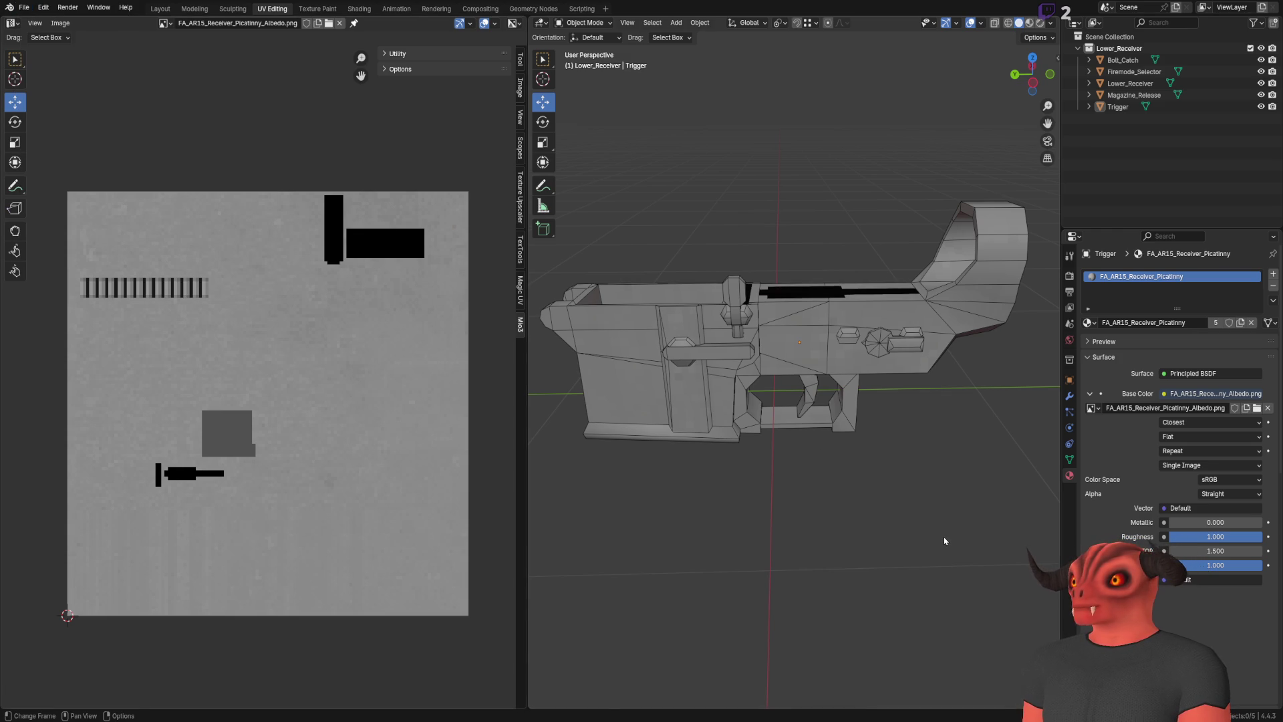
key("alt+Tab")
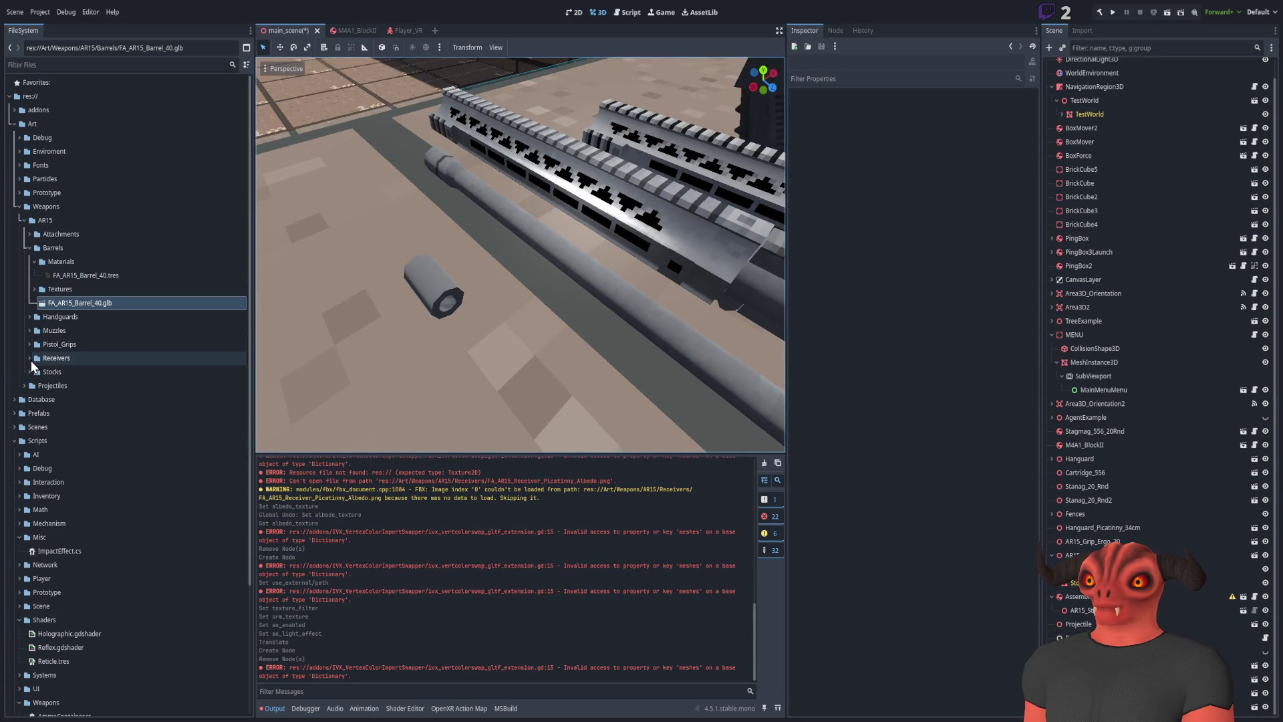
Drag FA_AR15_LowerReceiver_SingleFullAuto.fbx from the Receivers folder into the 3D scene beside the barrel
left_click(31, 359)
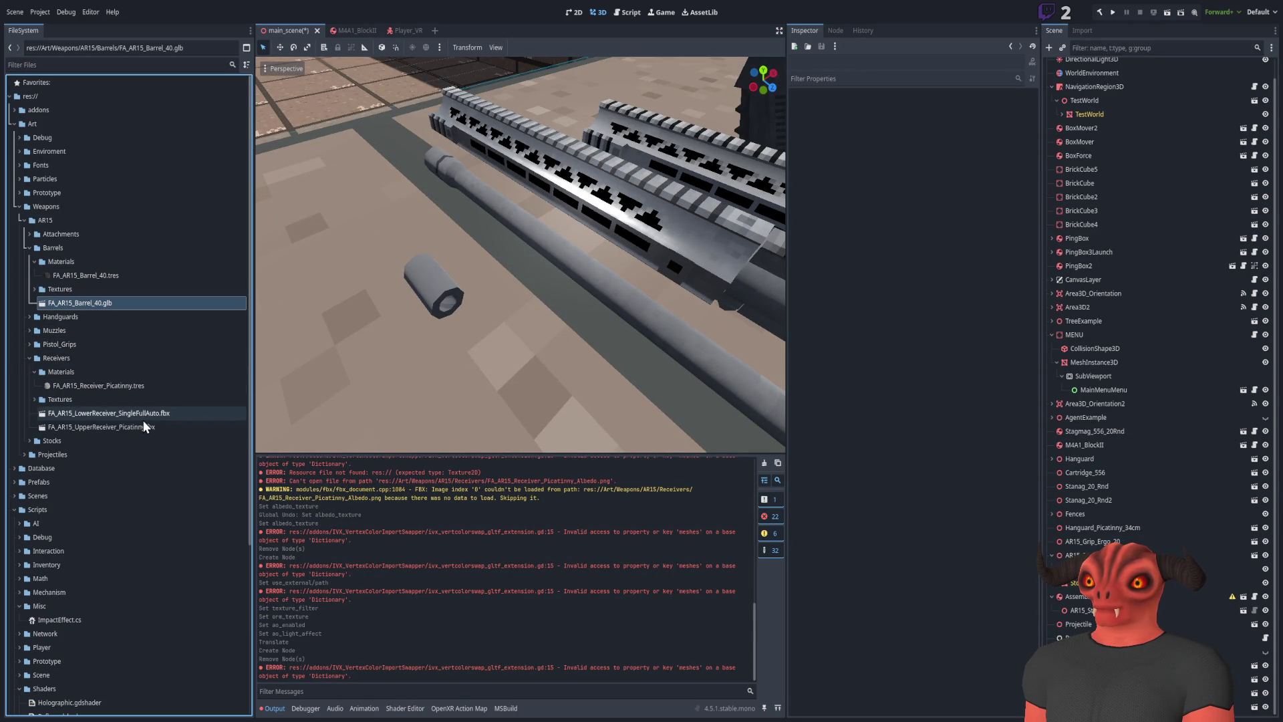
left_click(151, 414)
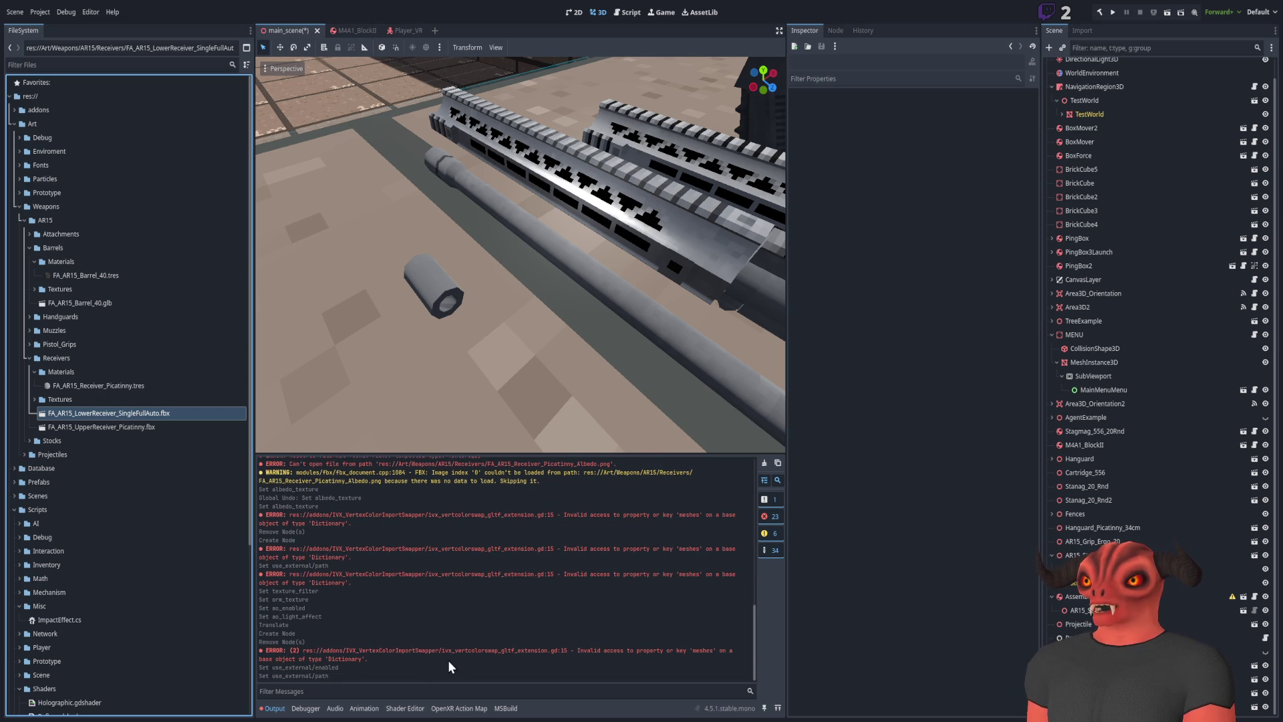
left_click_drag(508, 291, 518, 300)
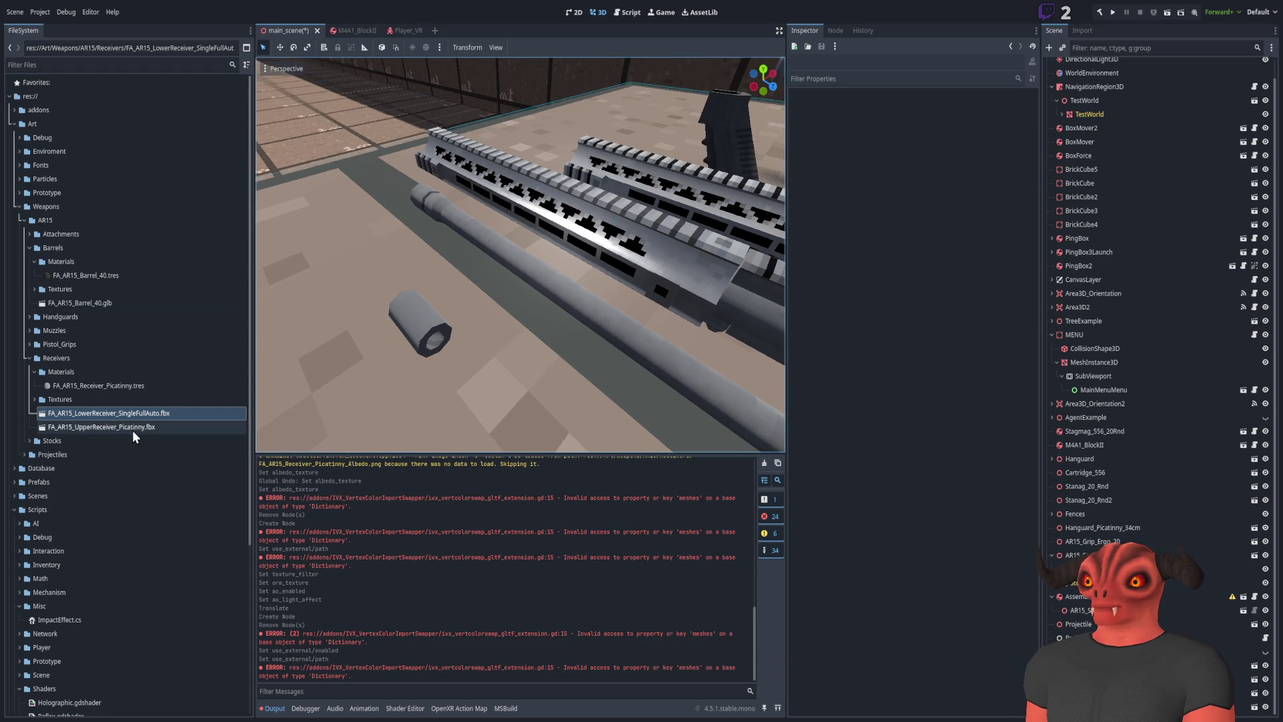
mouse_move(130, 416)
left_mouse_down()
mouse_move(390, 321)
mouse_move(441, 282)
left_mouse_up()
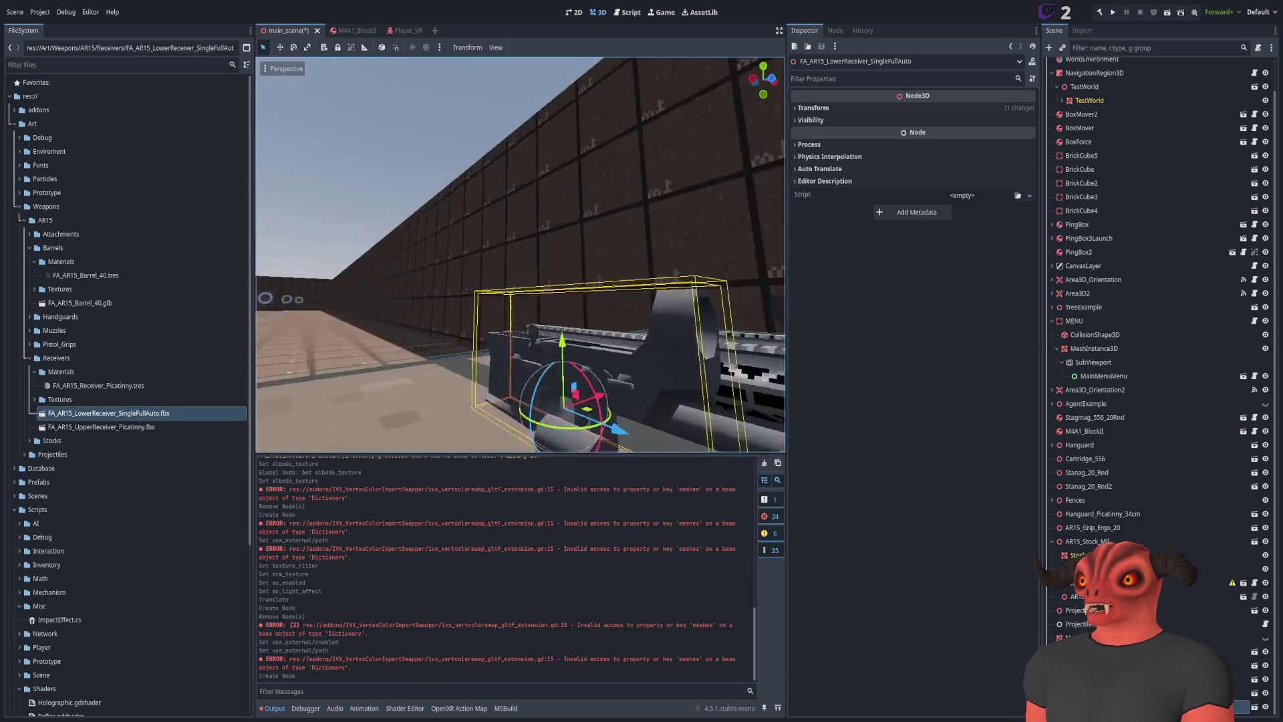
Select the lower receiver, then raise and nudge it into alignment with the gizmo arrows
left_click(431, 167)
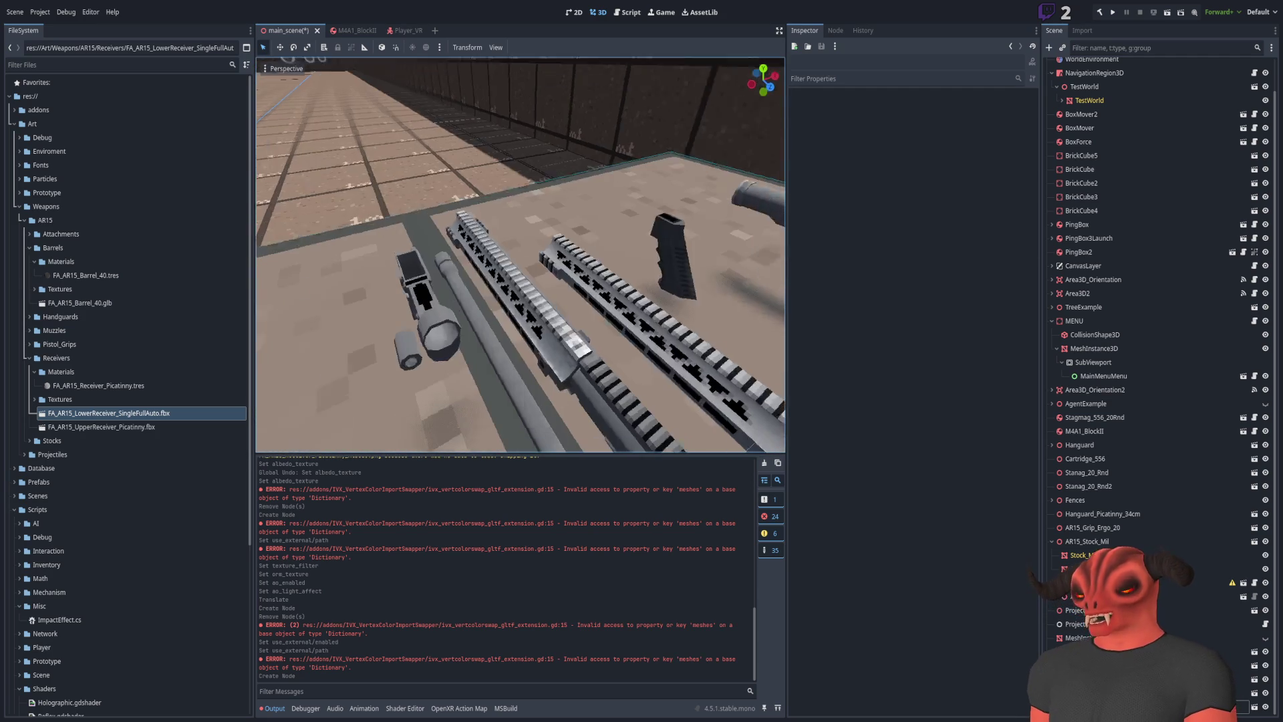
left_click(459, 292)
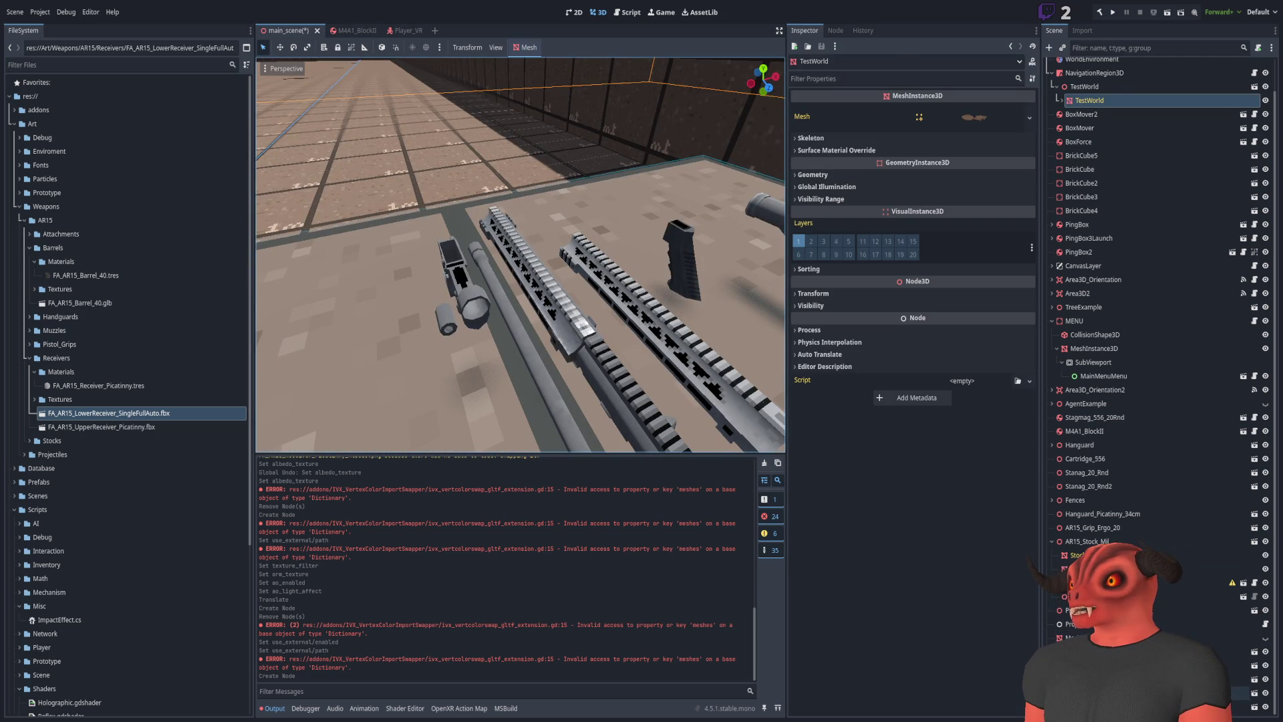
left_click(461, 288)
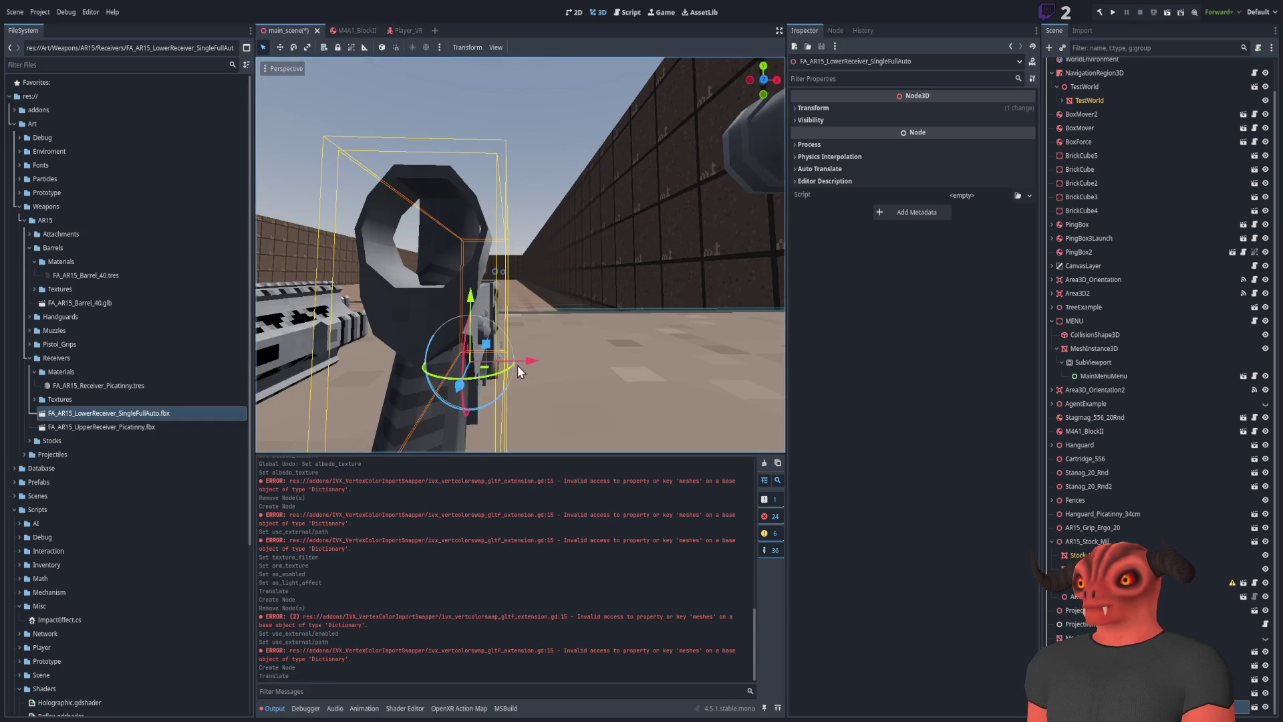
left_click_drag(488, 347, 487, 268)
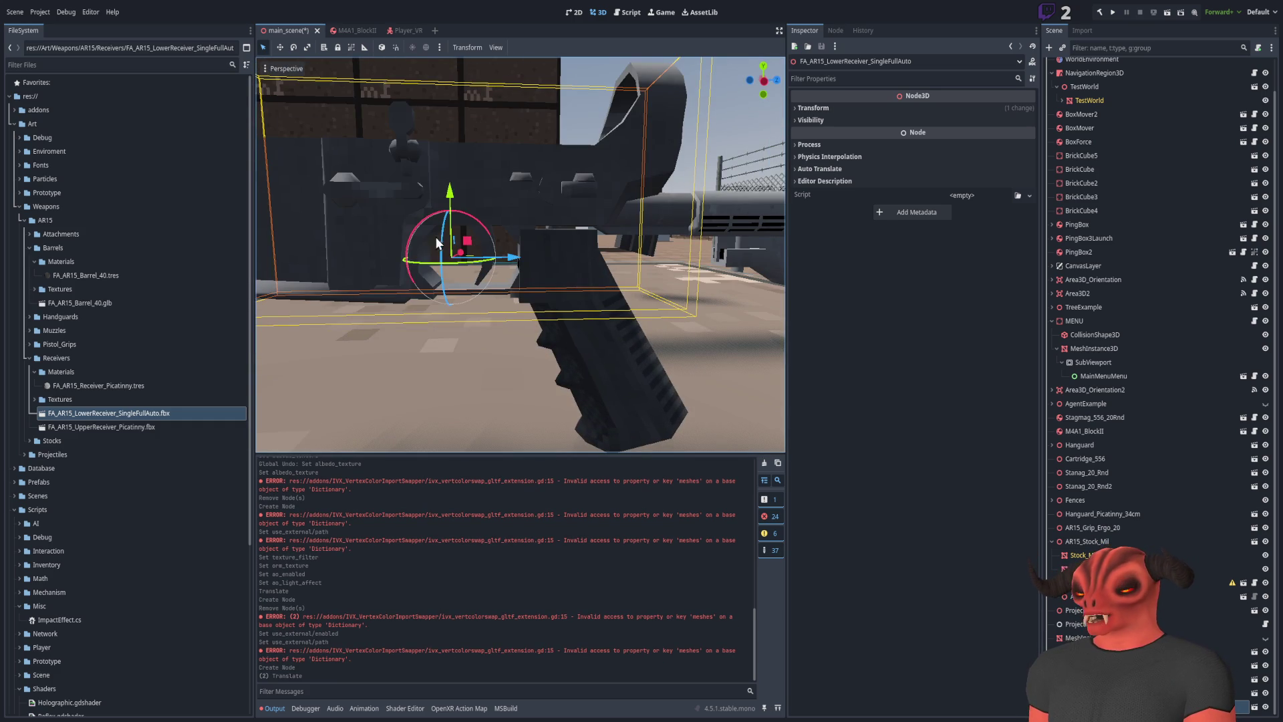
left_click_drag(463, 250, 450, 243)
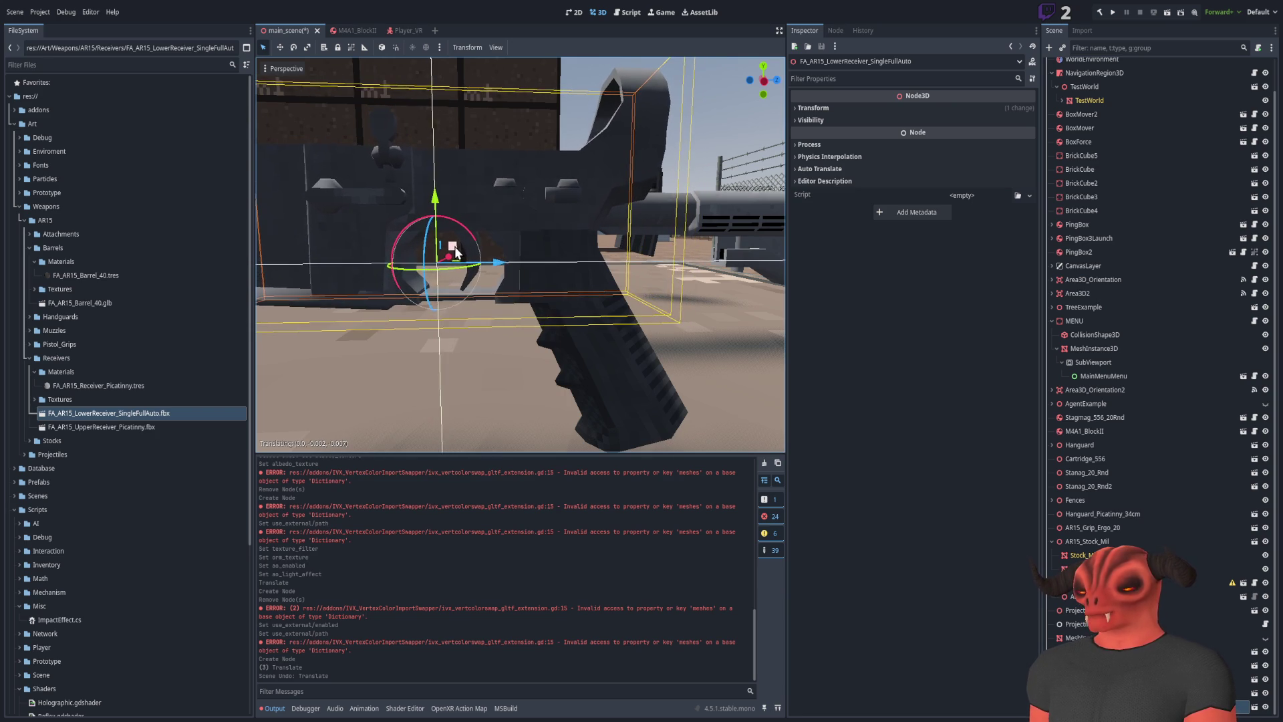
left_click(695, 160)
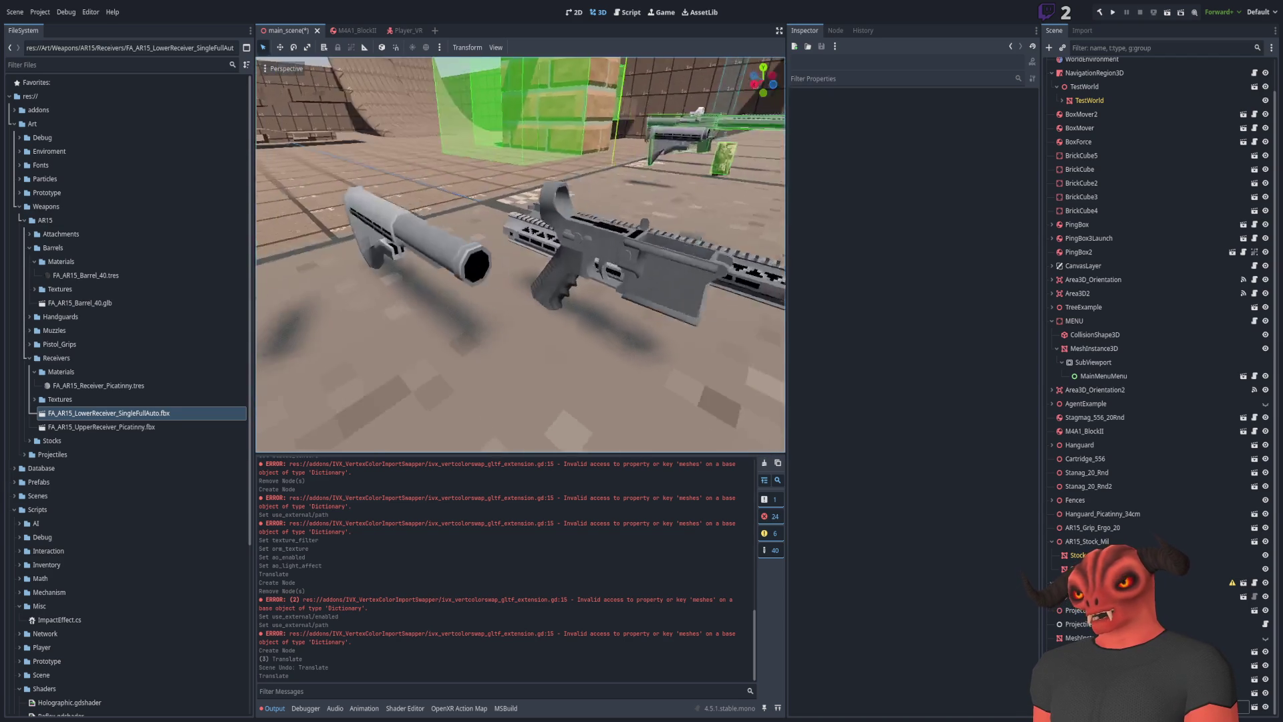
Rotate the Stock_MillBuffer tube into line, undoing an accidental move
left_click(502, 252)
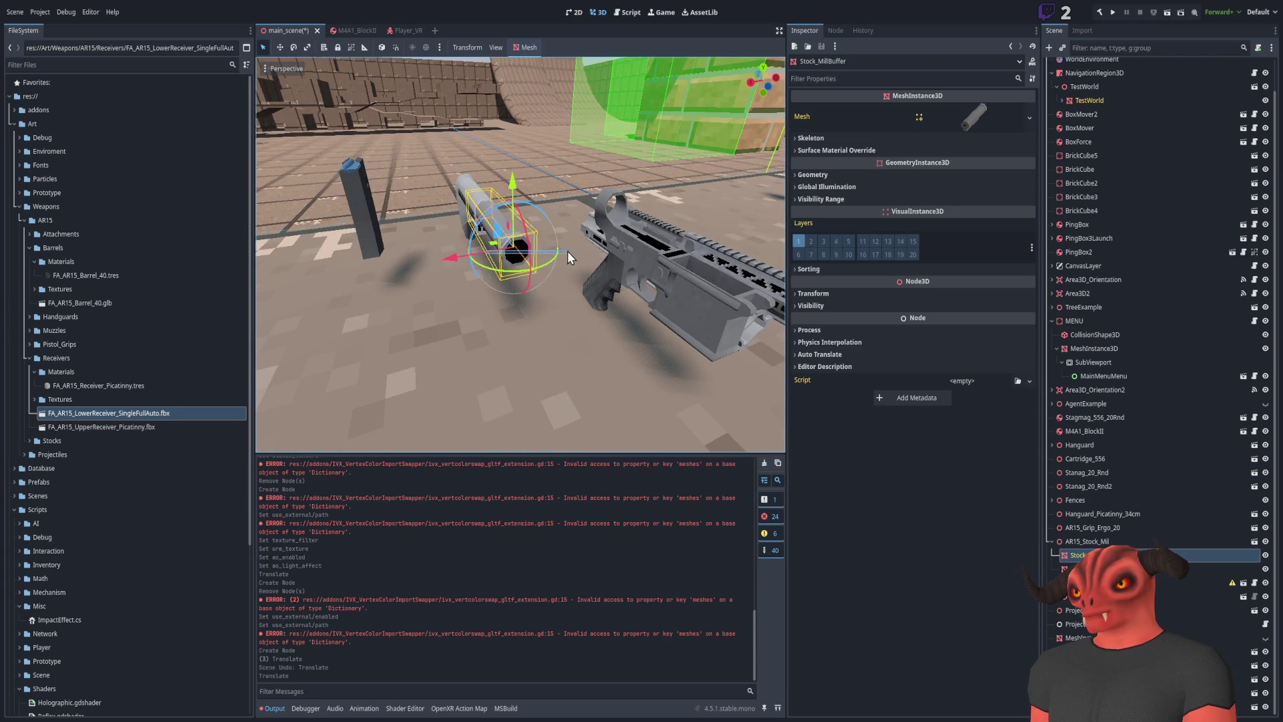
left_click(463, 249)
left_click(524, 244)
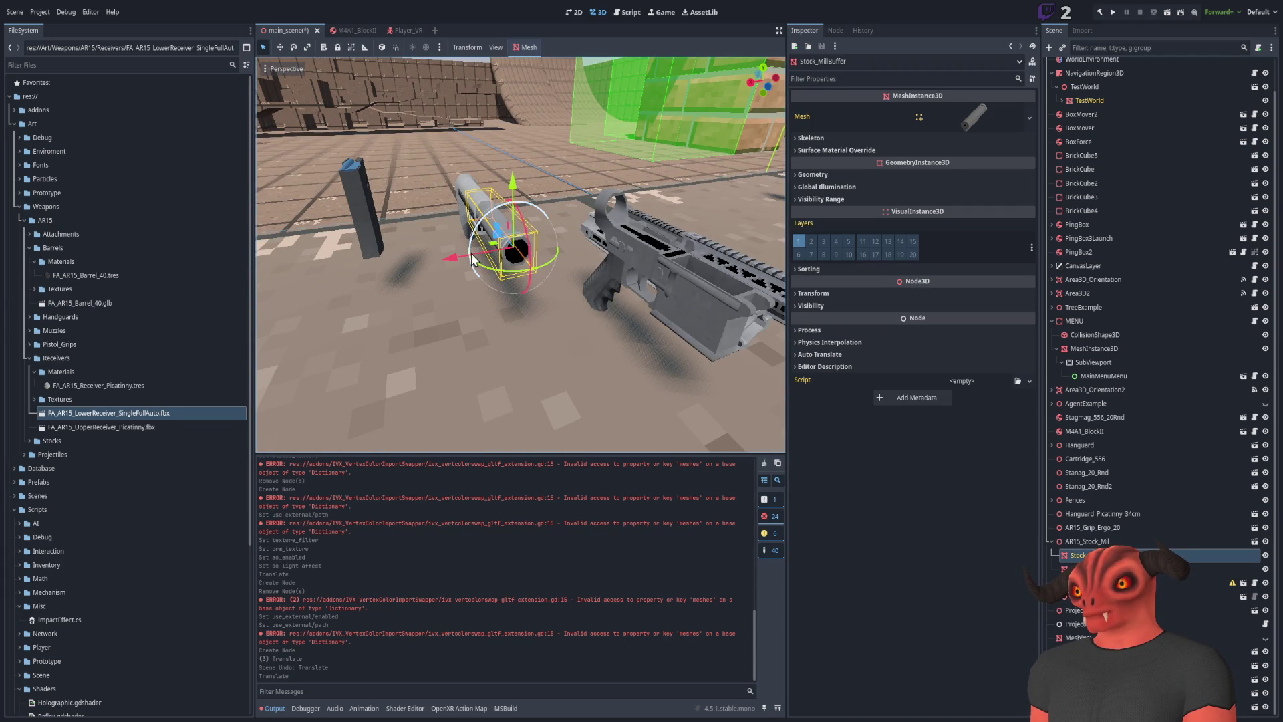
mouse_move(575, 246)
left_mouse_down()
mouse_move(466, 269)
mouse_move(563, 243)
left_mouse_up()
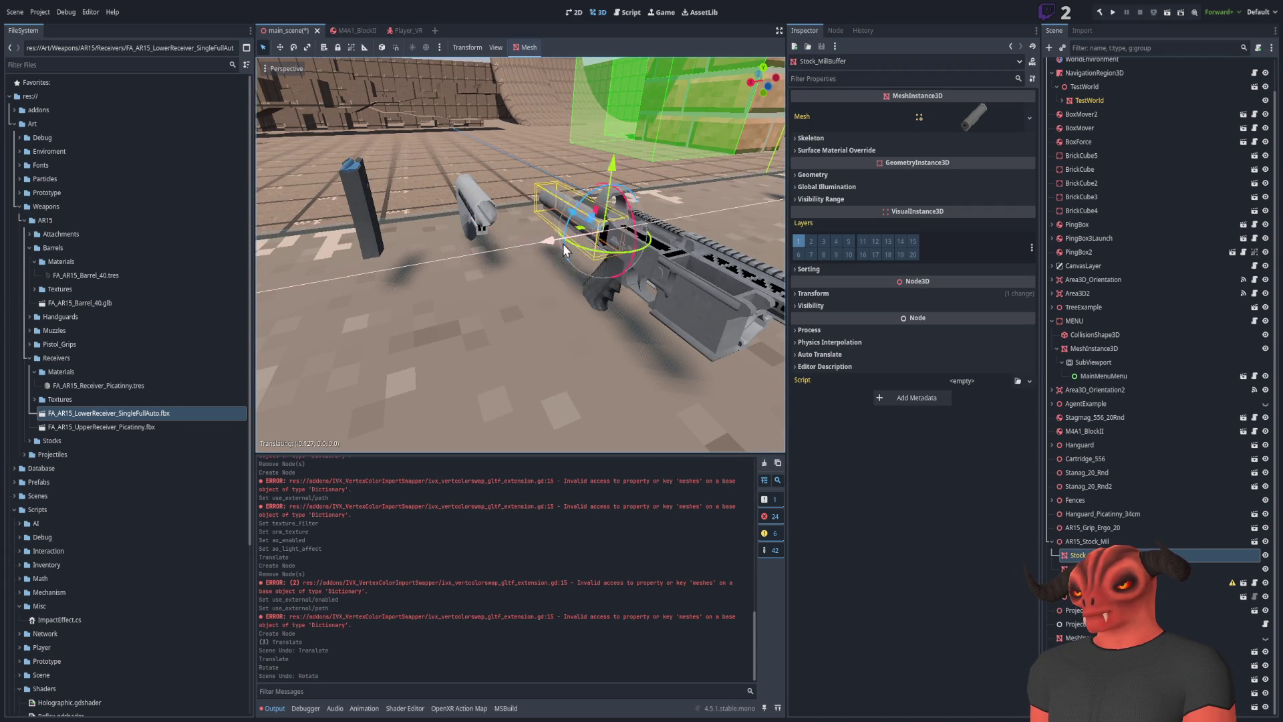
key("ctrl+z")
Slide and raise AR15_Stock_Mil so it sits against the rear of the lower receiver
left_click(1069, 541)
left_click_drag(462, 256, 573, 234)
mouse_move(461, 314)
left_mouse_down()
mouse_move(471, 323)
mouse_move(453, 375)
left_mouse_up()
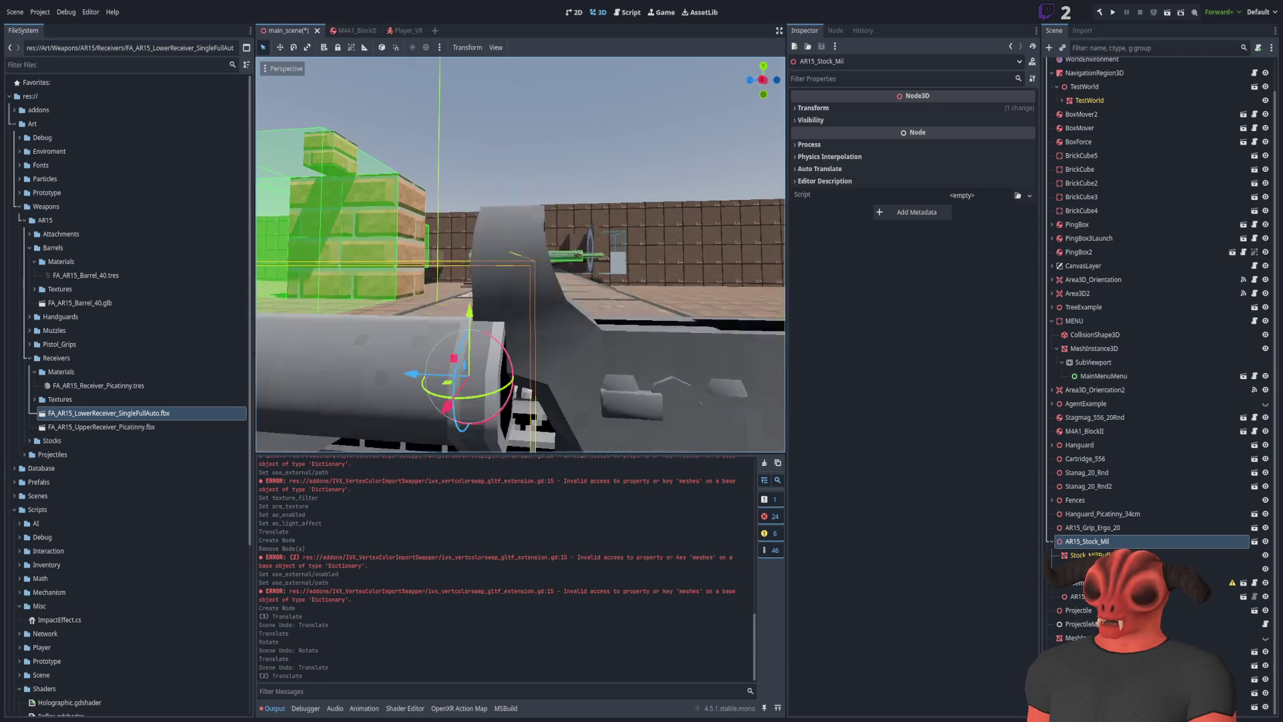
mouse_move(458, 291)
left_mouse_down()
mouse_move(422, 194)
mouse_move(431, 182)
mouse_move(429, 194)
left_mouse_up()
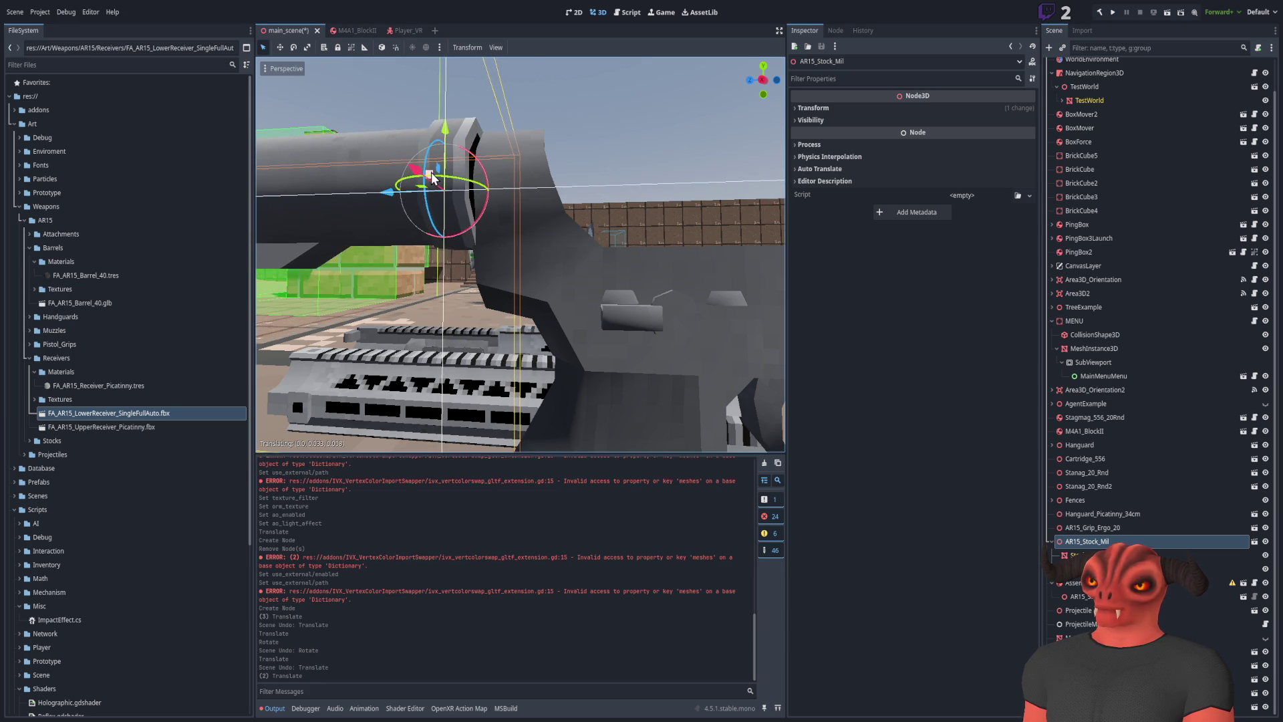
right_click(682, 441)
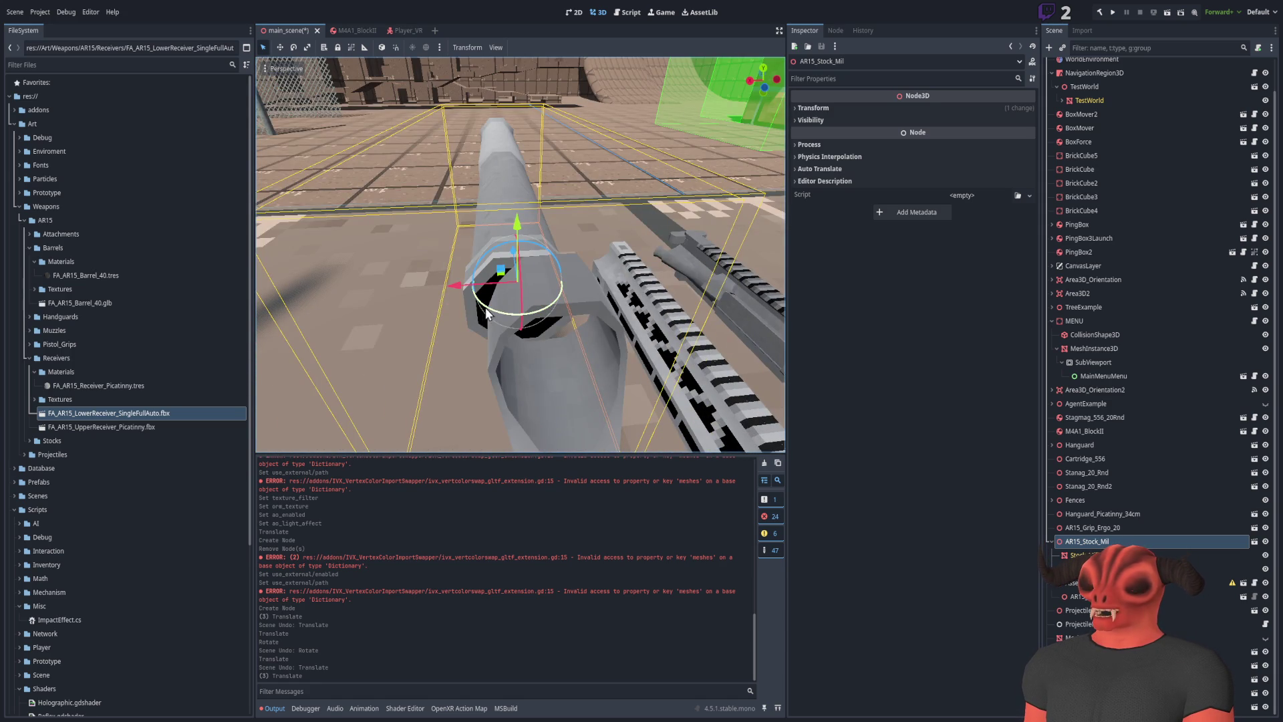
left_click_drag(491, 290, 492, 290)
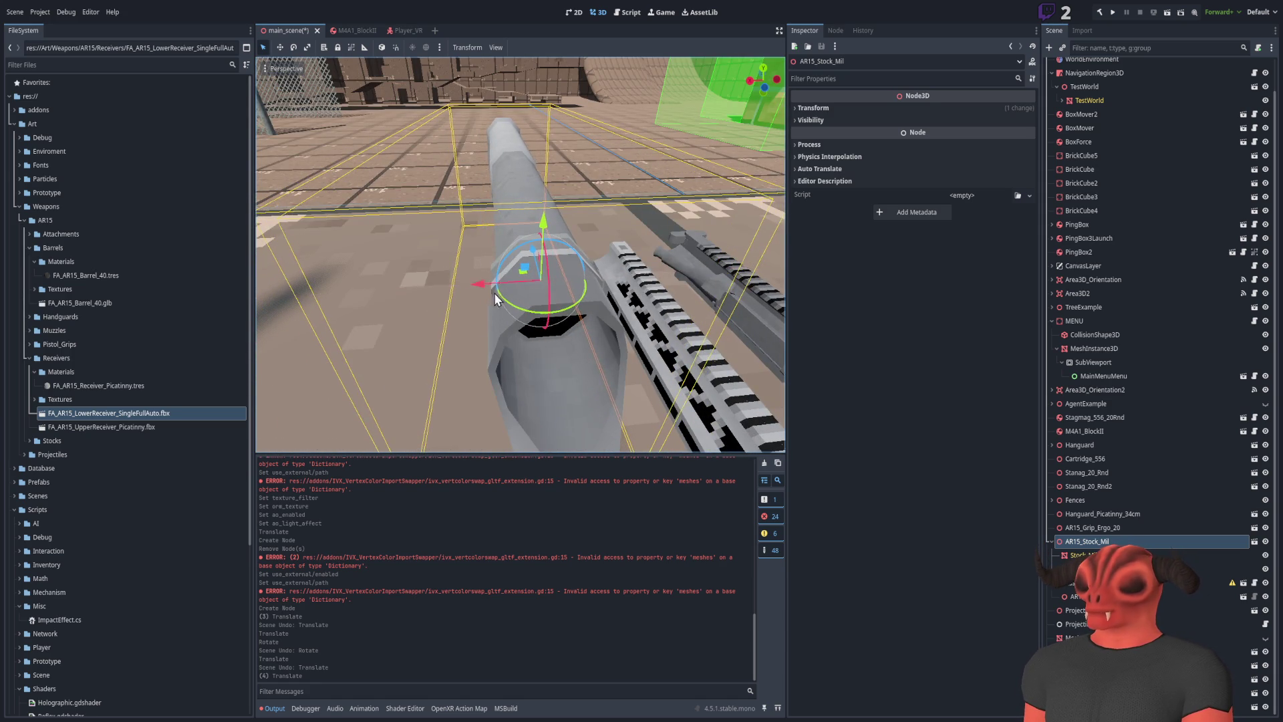
right_click(490, 290)
right_click(489, 236)
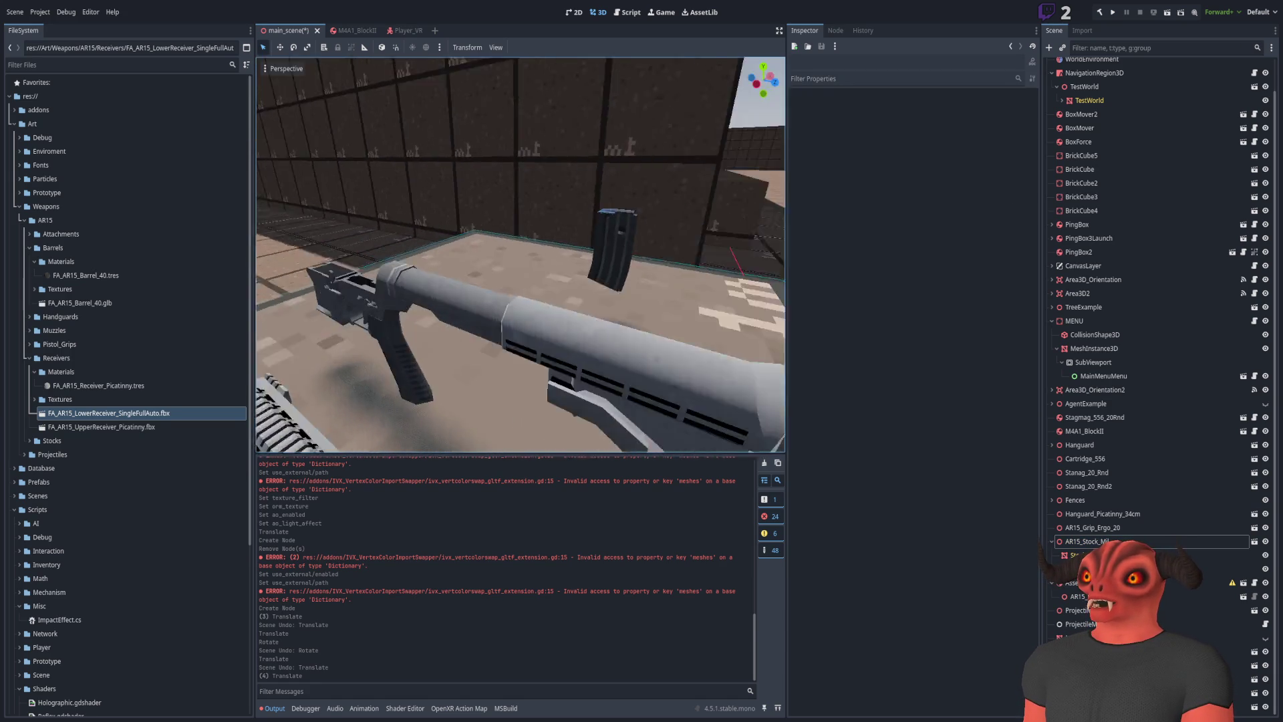
key("s")
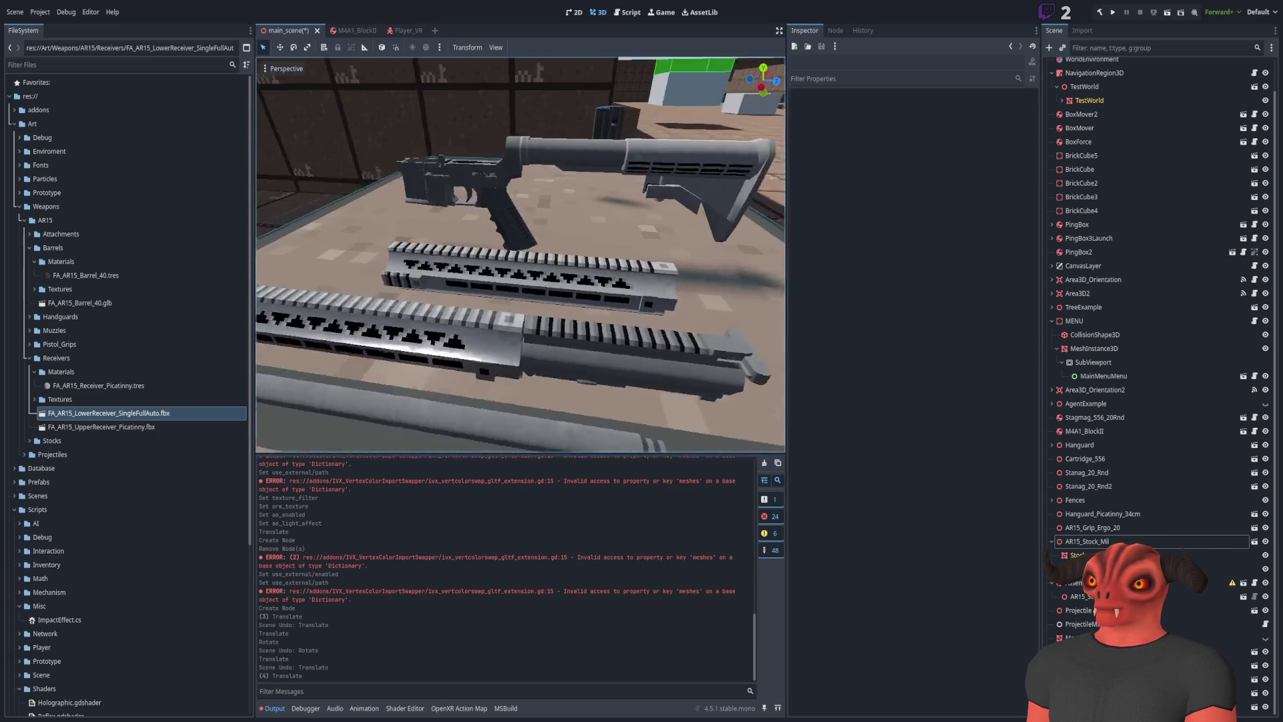
Move FA_AR15_UpperReceiver_Picatinny up and onto the lower receiver with the gizmo arrows
left_click(583, 307)
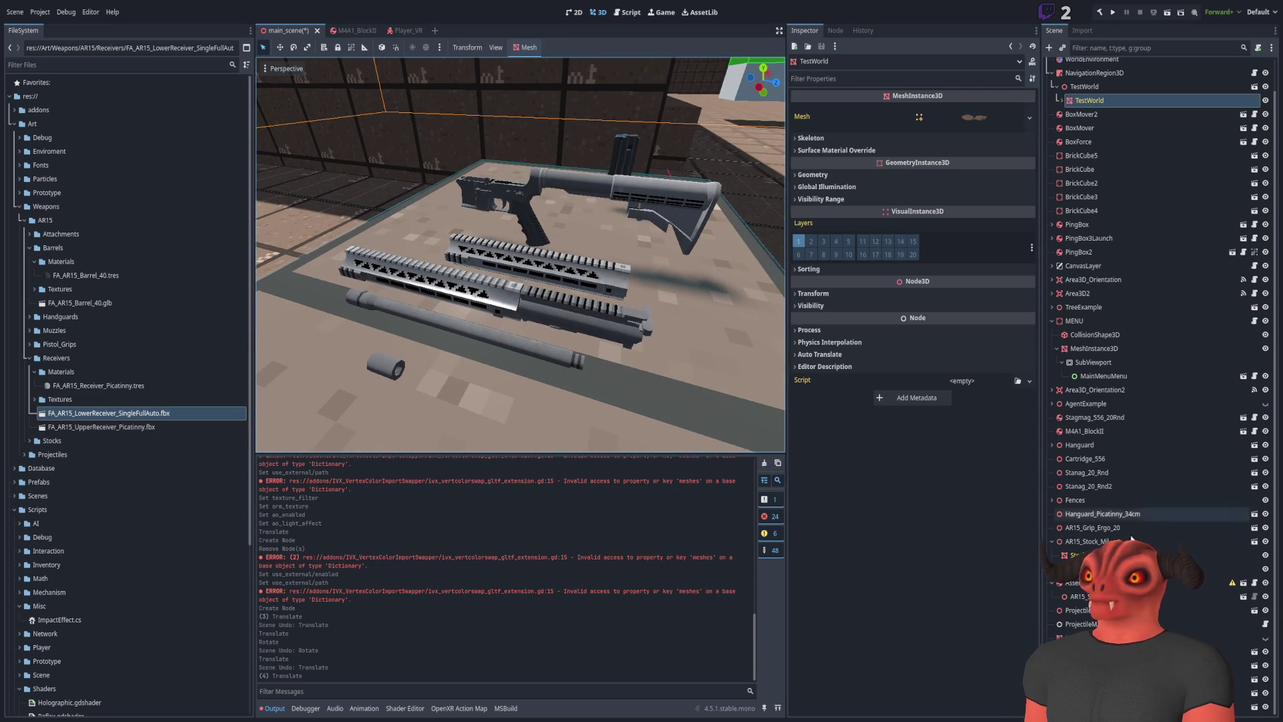
left_click(501, 197)
left_click(588, 311)
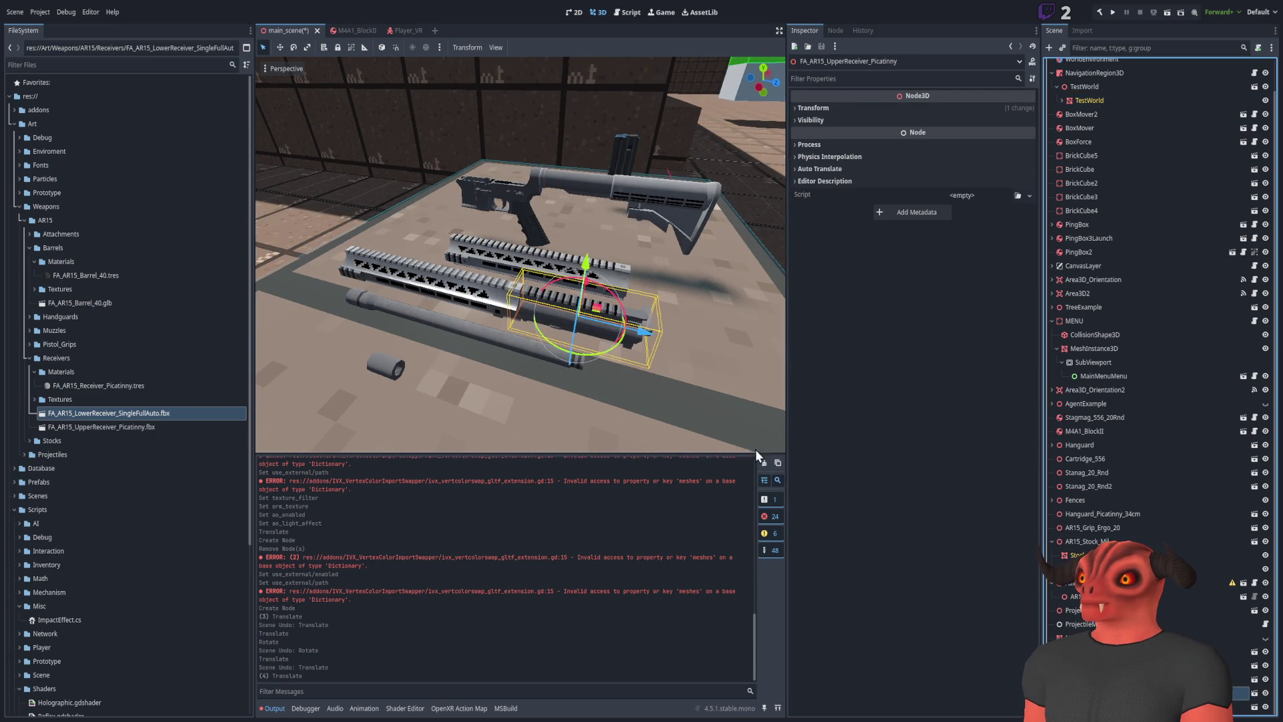
scroll(626, 385, "up", 5)
mouse_move(642, 415)
left_mouse_down()
mouse_move(560, 399)
mouse_move(487, 136)
left_mouse_up()
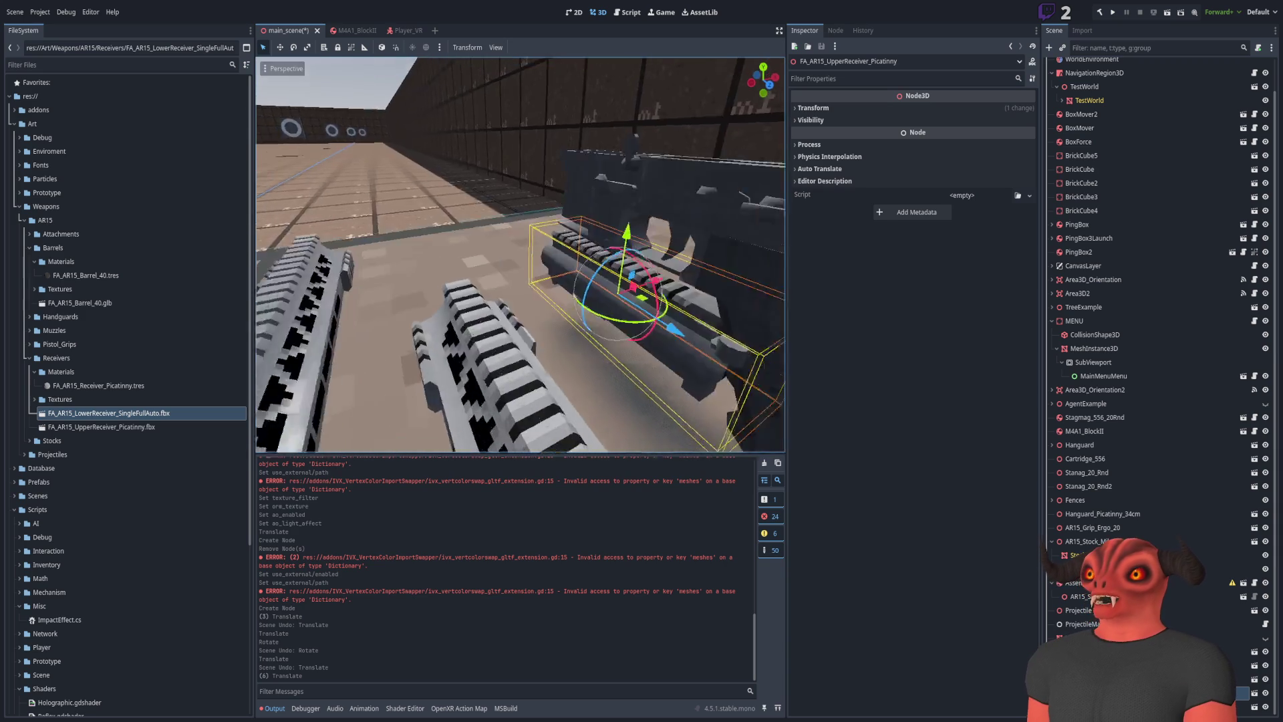
left_click_drag(500, 302, 520, 147)
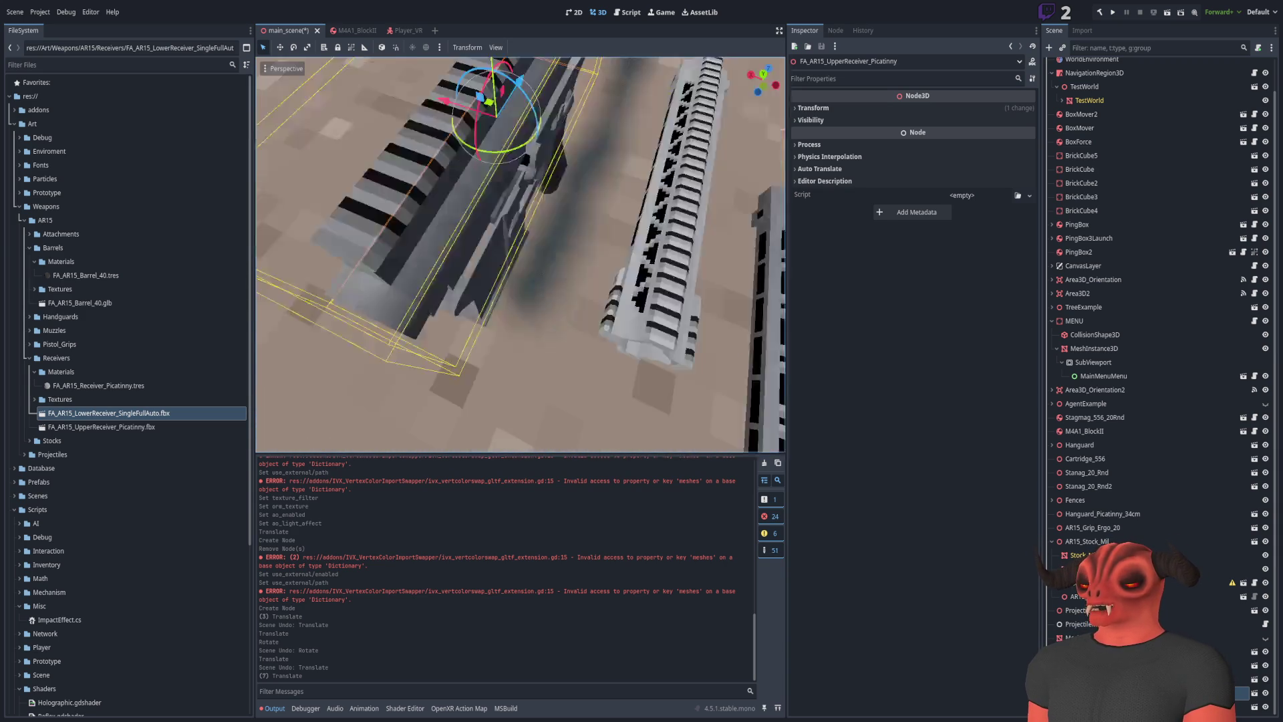
left_click_drag(531, 309, 543, 331)
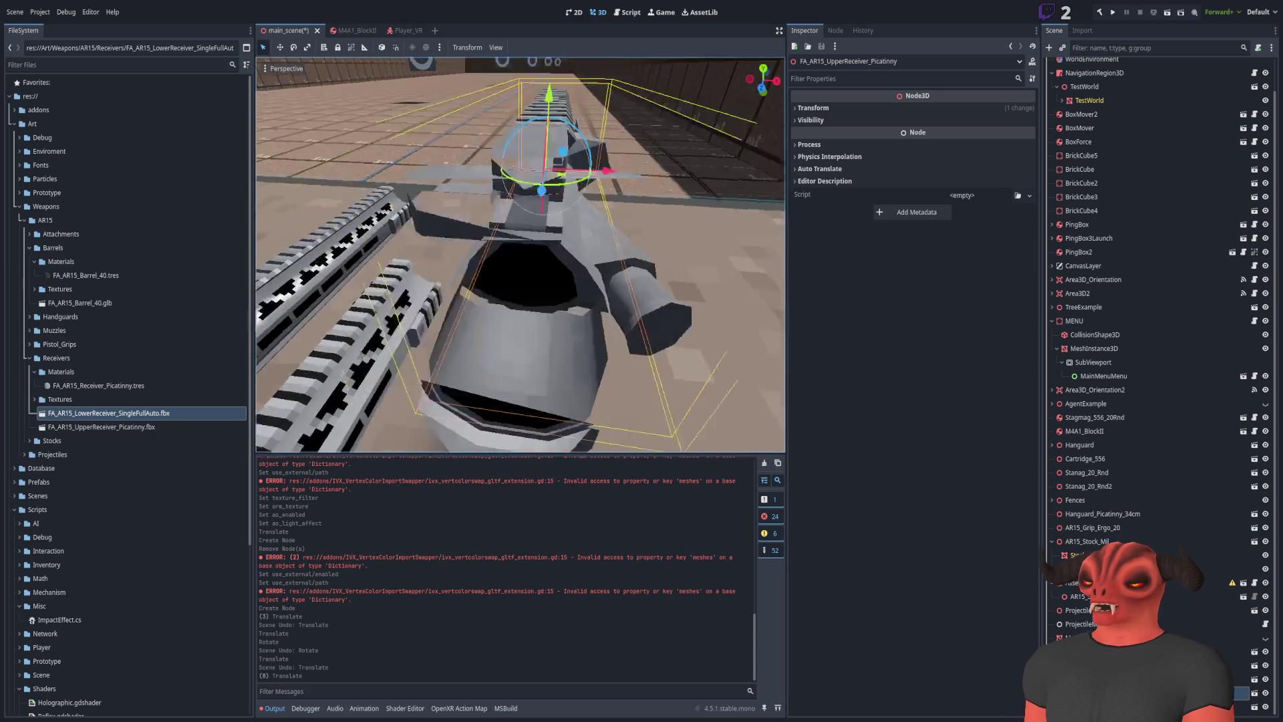
left_click_drag(532, 193, 534, 188)
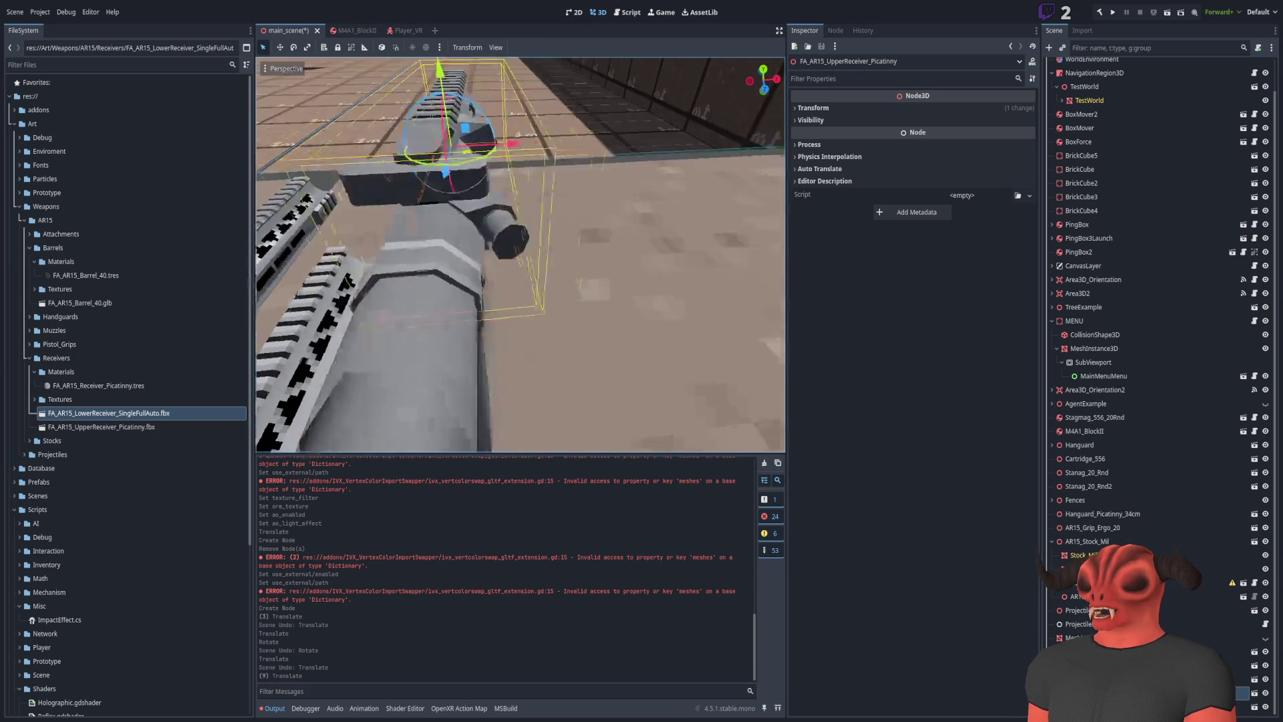
left_click_drag(618, 182, 619, 194)
left_click(518, 106)
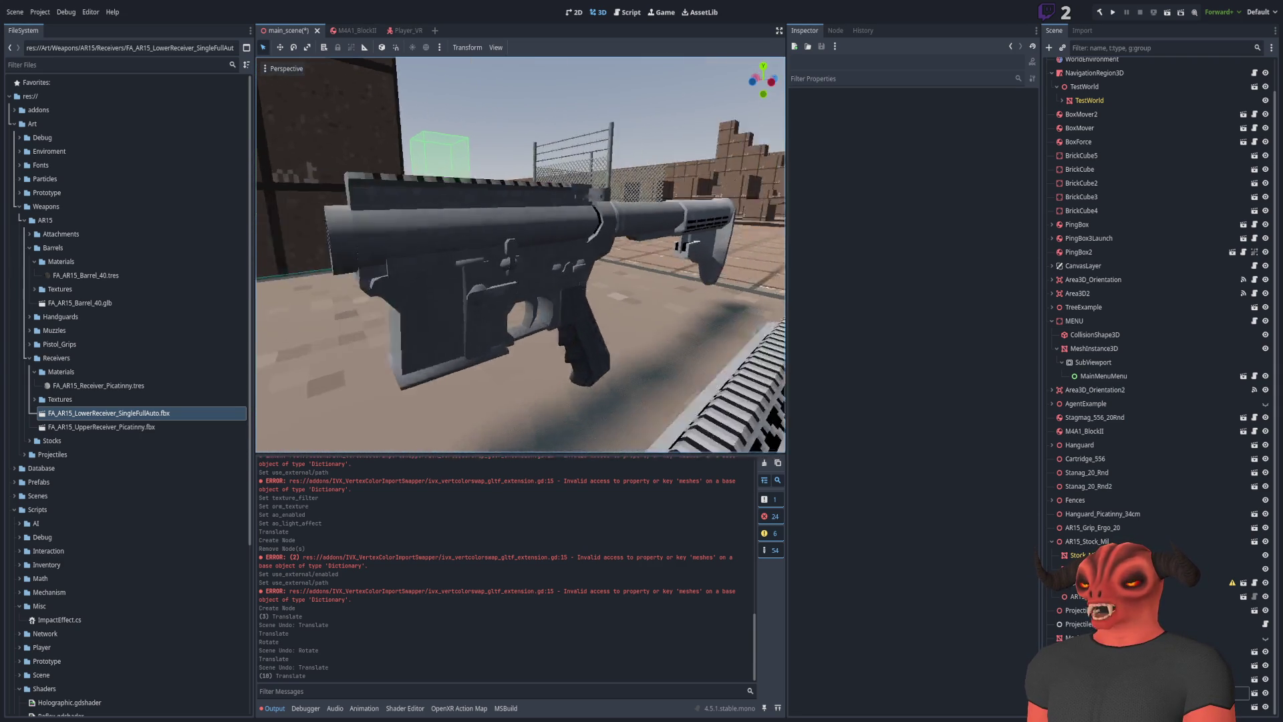
Slide the upper receiver forward and adjust its height to seat it on the lower receiver
left_click(514, 239)
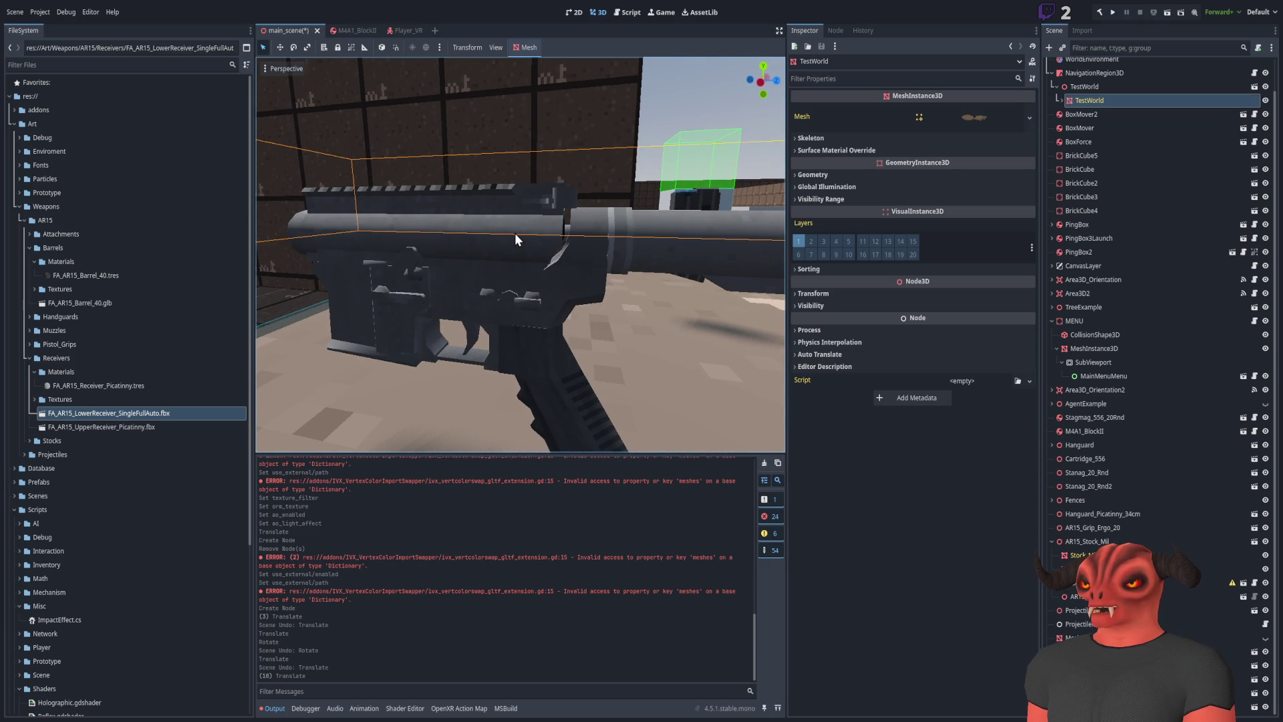
left_click(495, 314)
left_click_drag(497, 344, 493, 339)
key("ctrl+z")
left_click(483, 282)
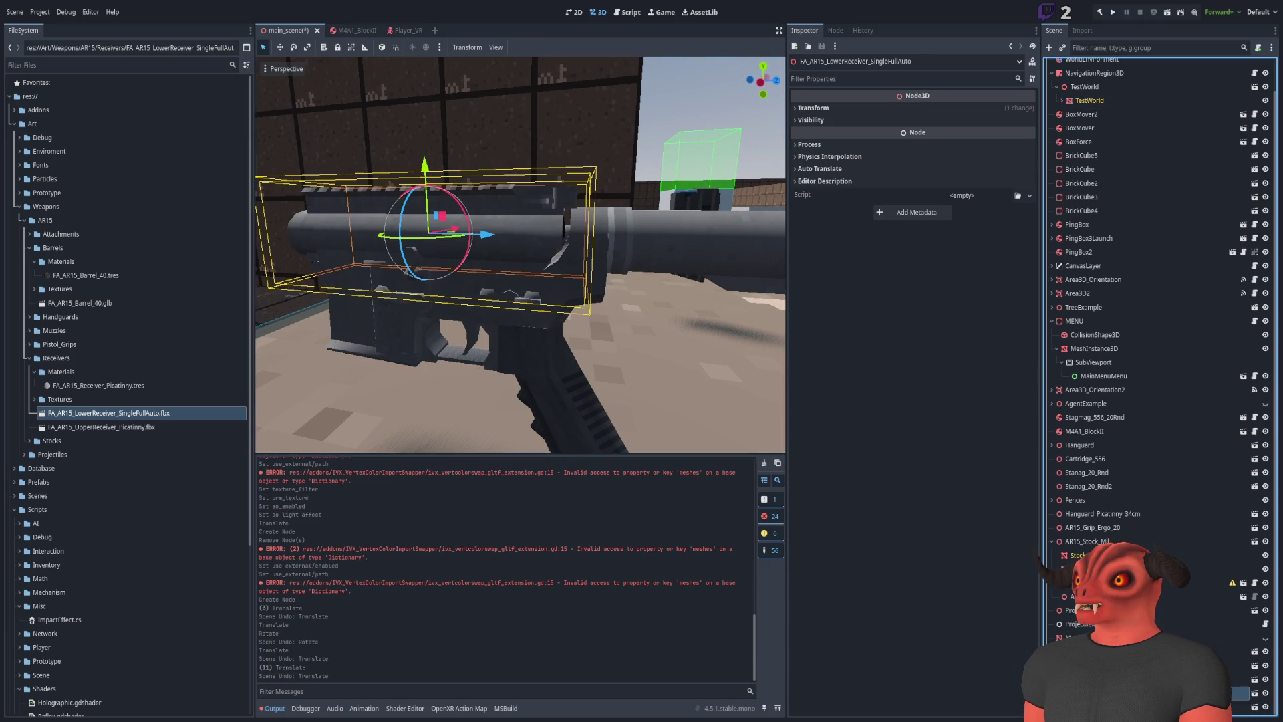
left_click_drag(491, 235, 499, 237)
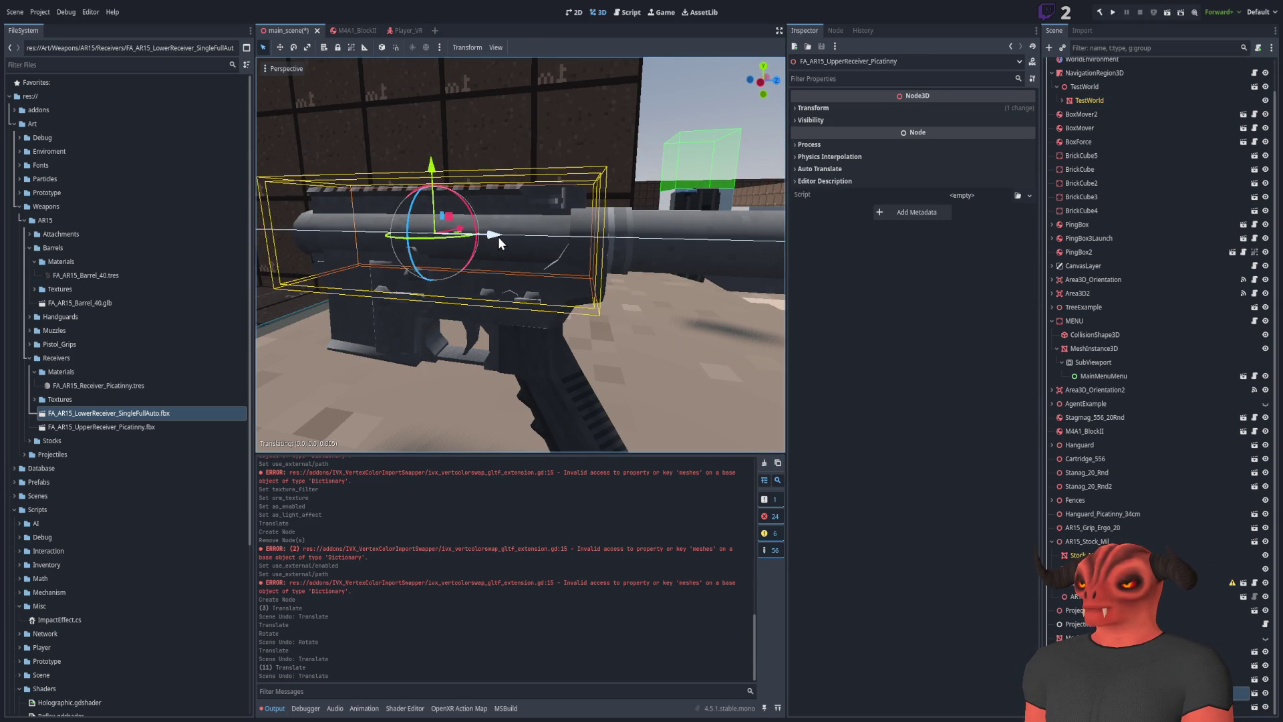
left_click_drag(433, 175, 536, 182)
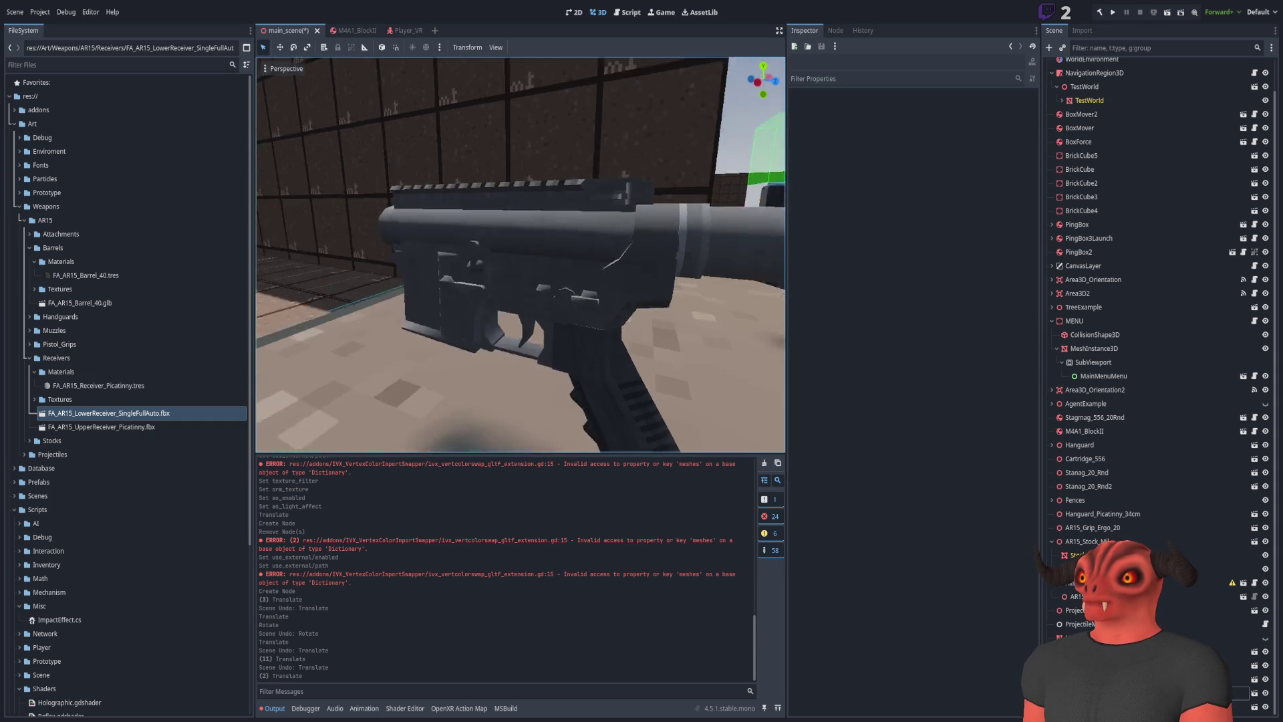
key("s")
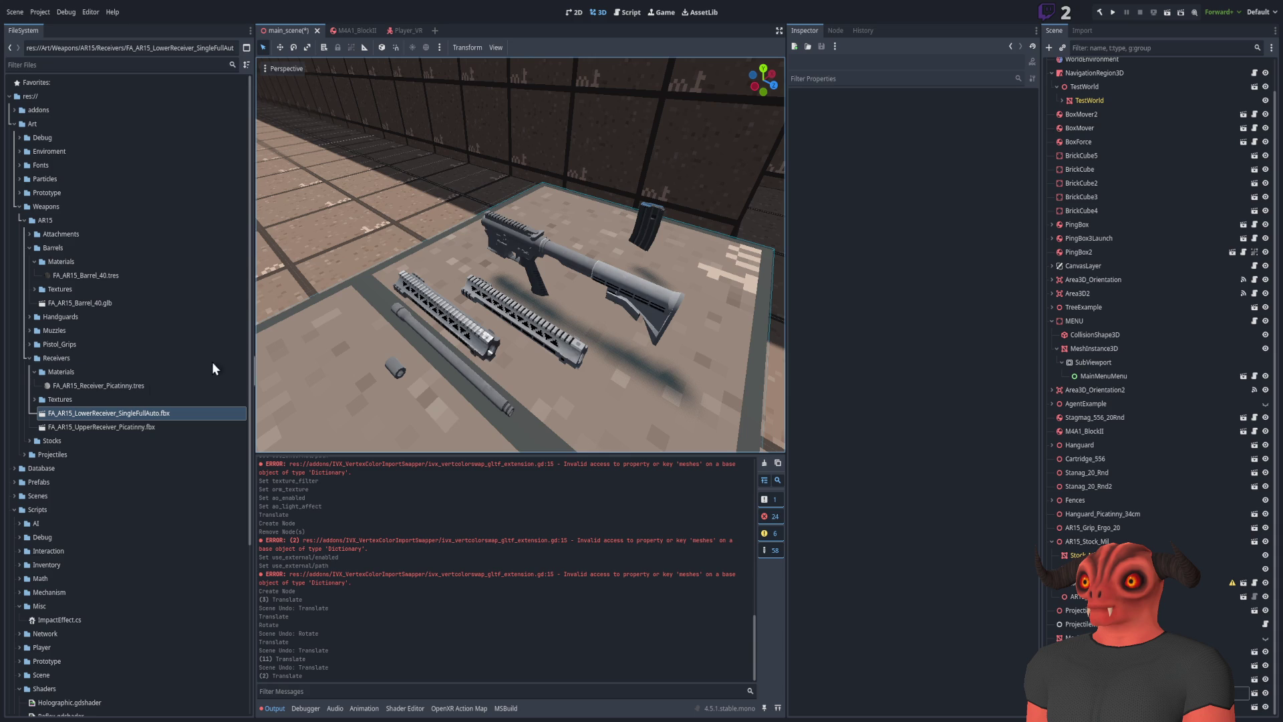
Collapse the Receivers folder and its subfolders in the FileSystem panel
left_click(33, 399)
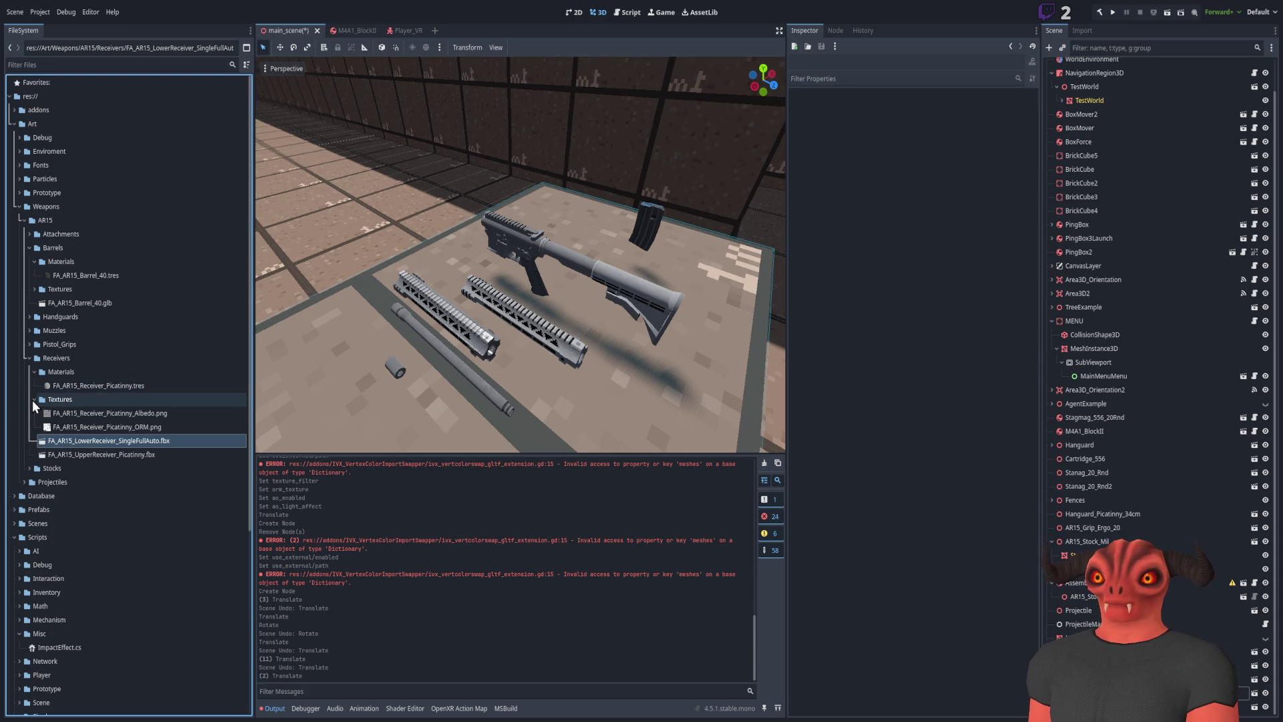
left_click(32, 399)
left_click(30, 370)
left_click(28, 358)
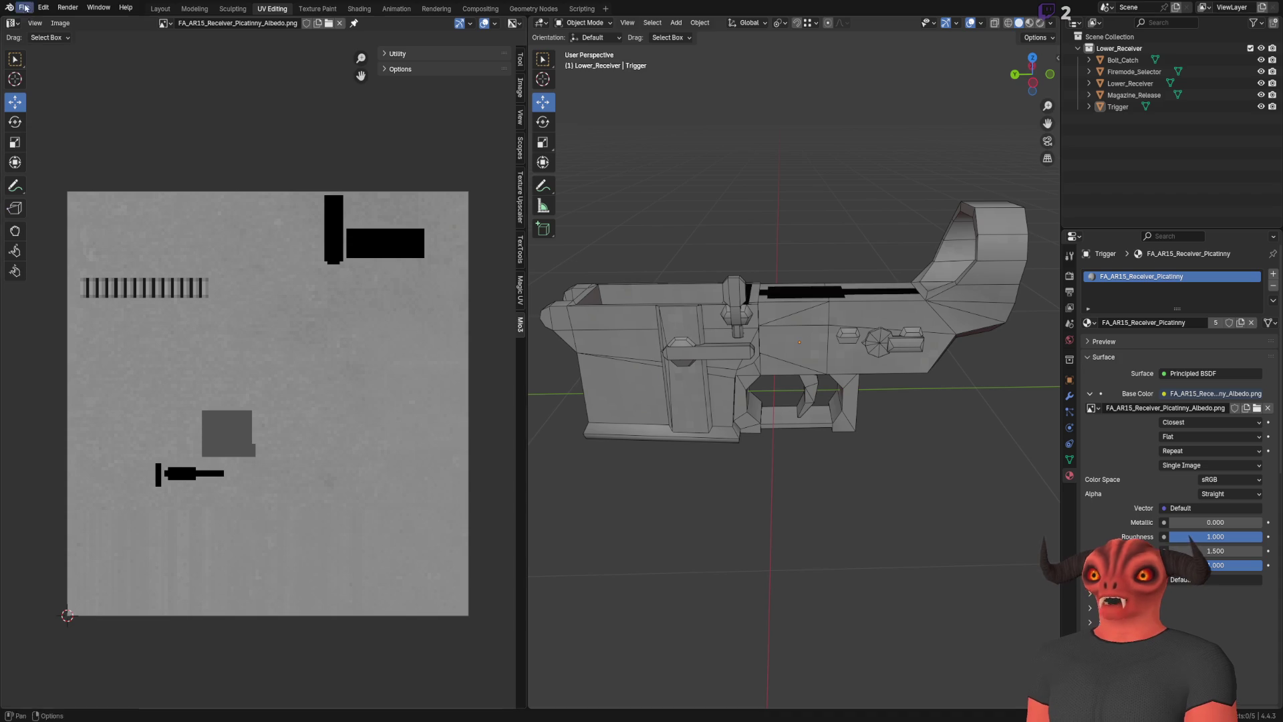
left_click(25, 8)
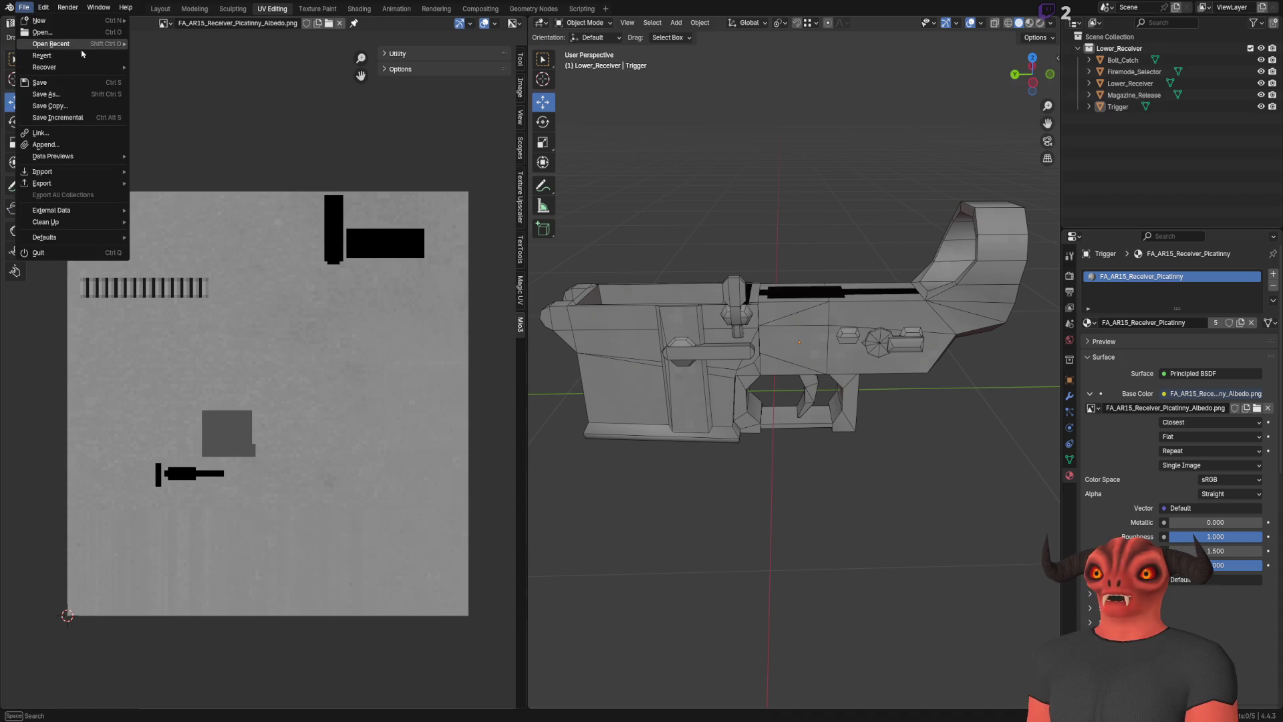
Load the AR15 barrel .blend from recent files and orbit to inspect the barrel
mouse_move(67, 43)
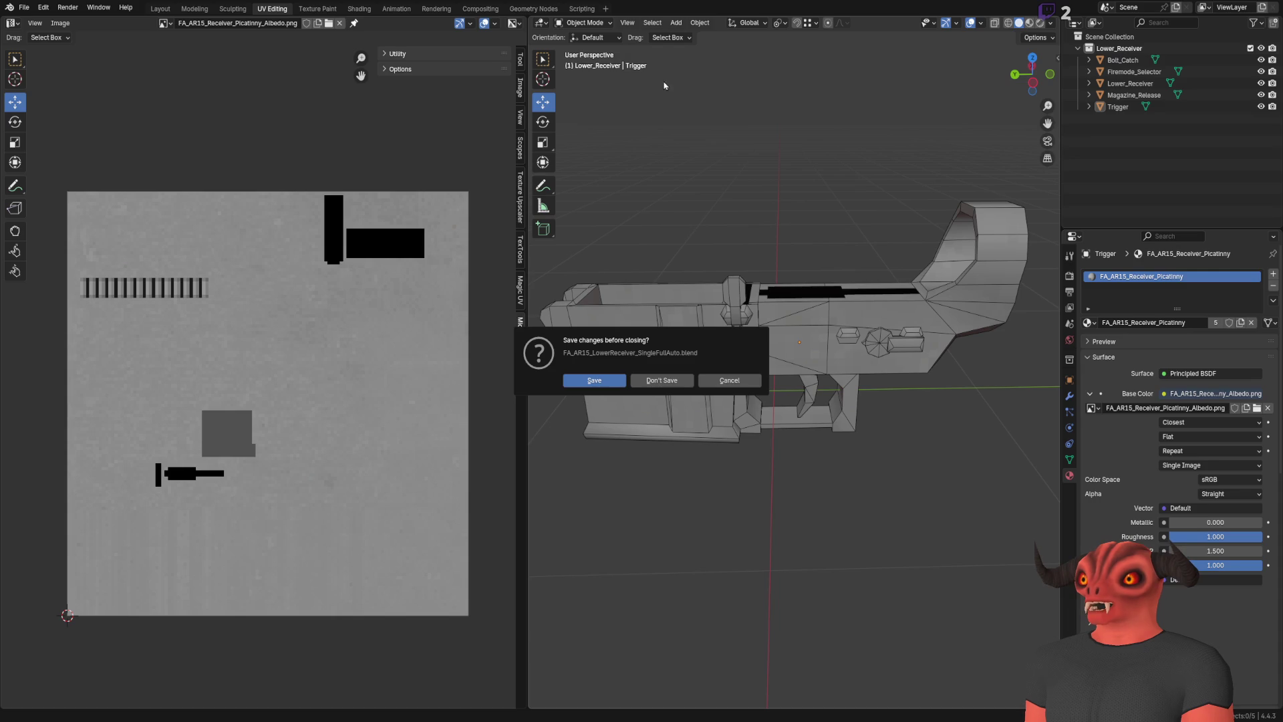
left_click(679, 380)
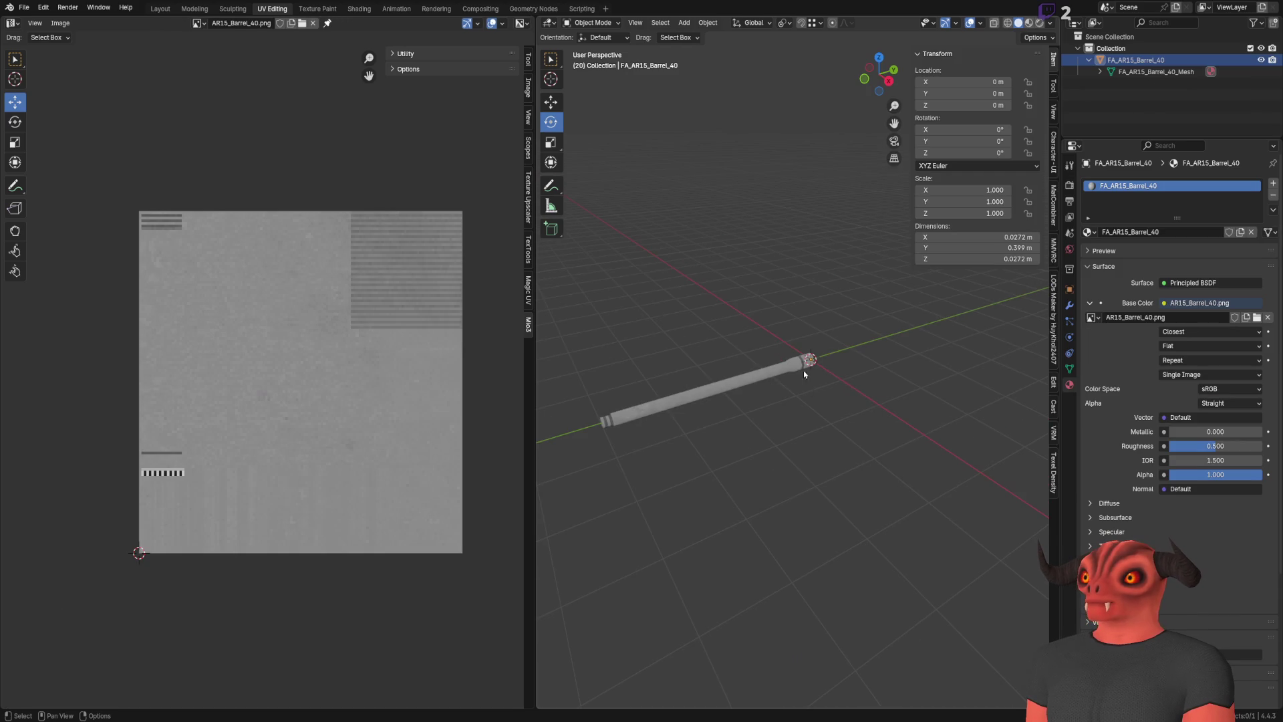
mouse_move(798, 377)
left_mouse_down()
mouse_move(681, 384)
mouse_move(735, 381)
mouse_move(710, 364)
mouse_move(796, 335)
mouse_move(772, 346)
mouse_move(846, 367)
mouse_move(680, 399)
left_mouse_up()
scroll(738, 385, "up", 3)
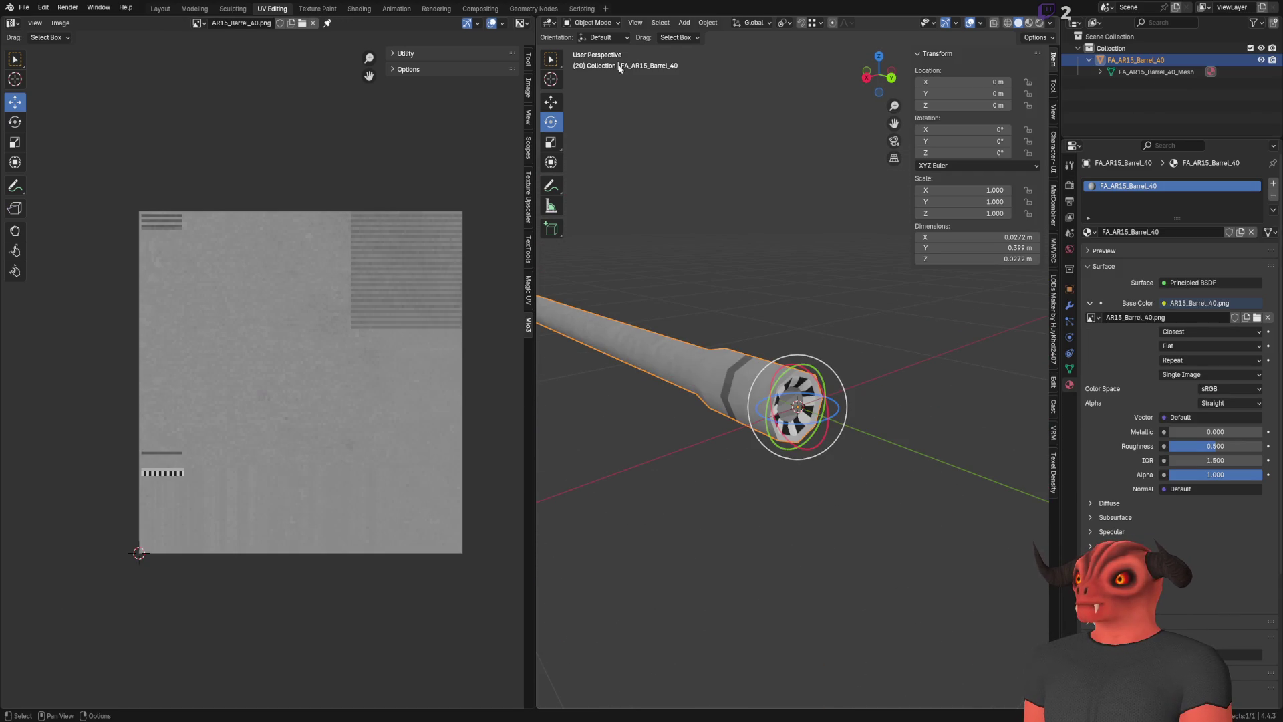
left_click_drag(573, 111, 805, 157)
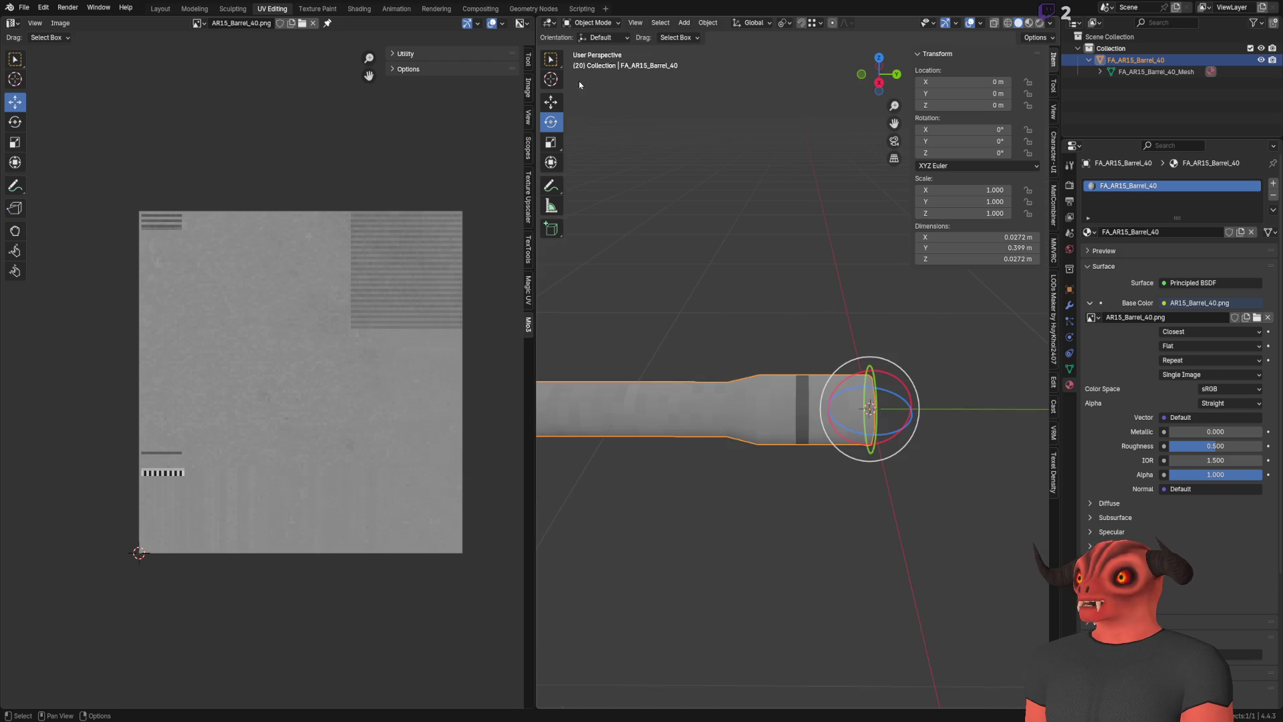
Turn off Affect Only Origins in Blender's transform options
left_click(1043, 39)
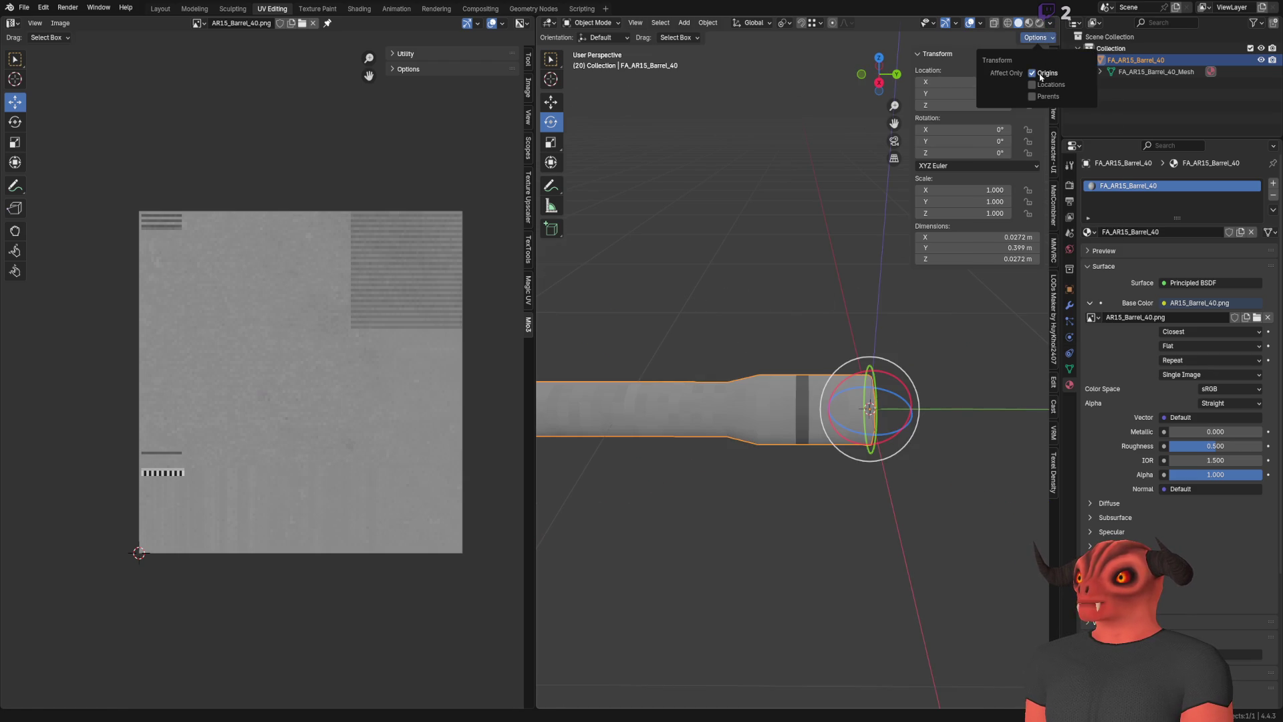
scroll(745, 258, "down", 3)
mouse_move(745, 258)
left_mouse_down()
mouse_move(664, 249)
mouse_move(805, 260)
left_mouse_up()
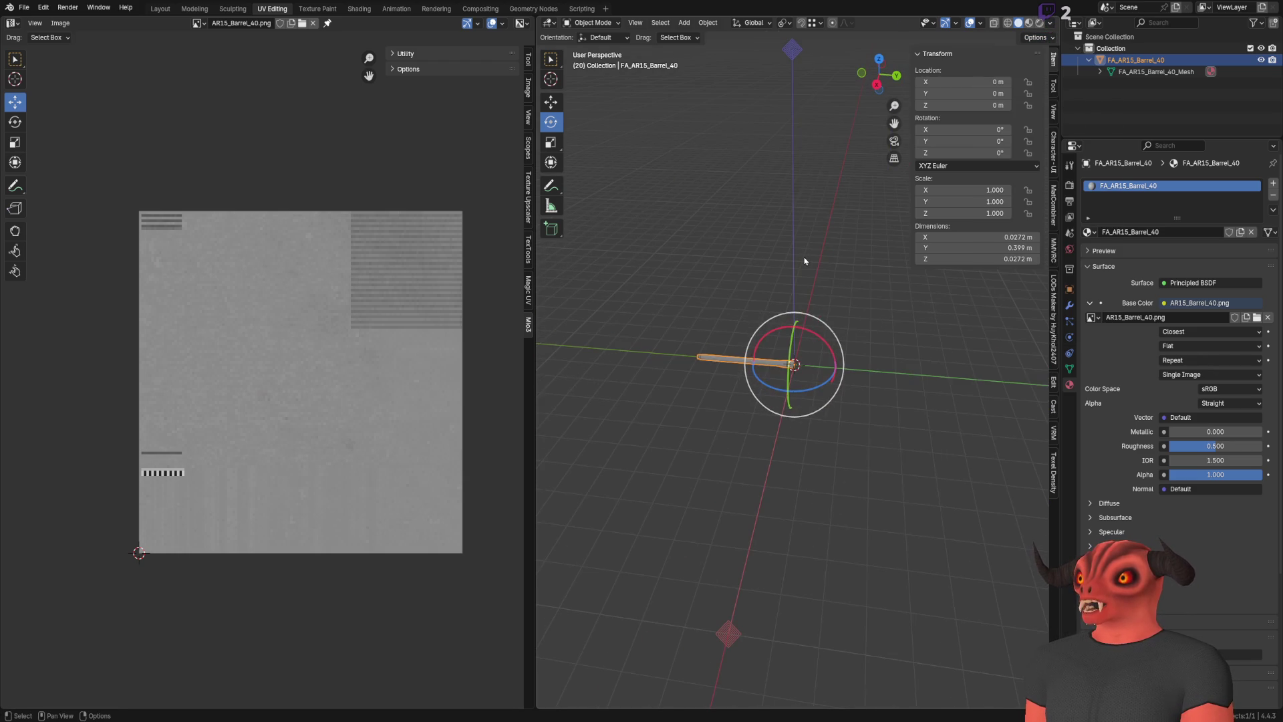
left_click(1035, 38)
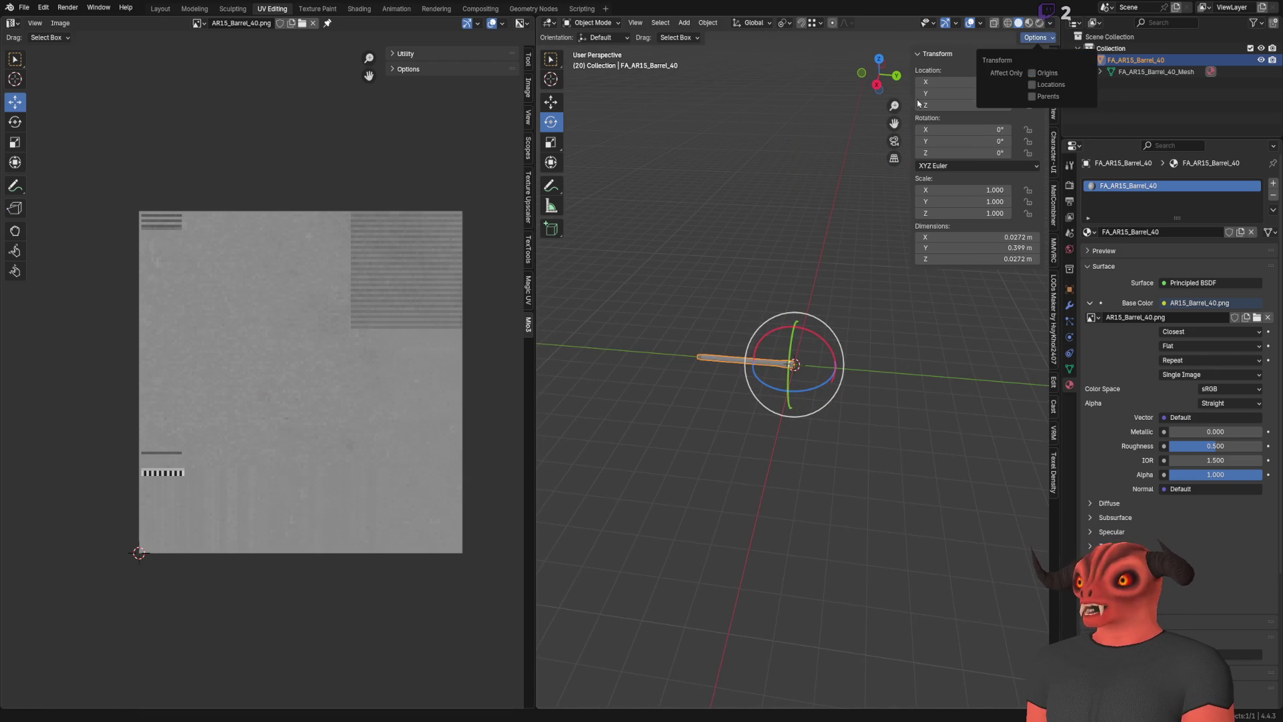
Browse the export formats without exporting, then return to the Godot editor
left_click(24, 7)
mouse_move(47, 183)
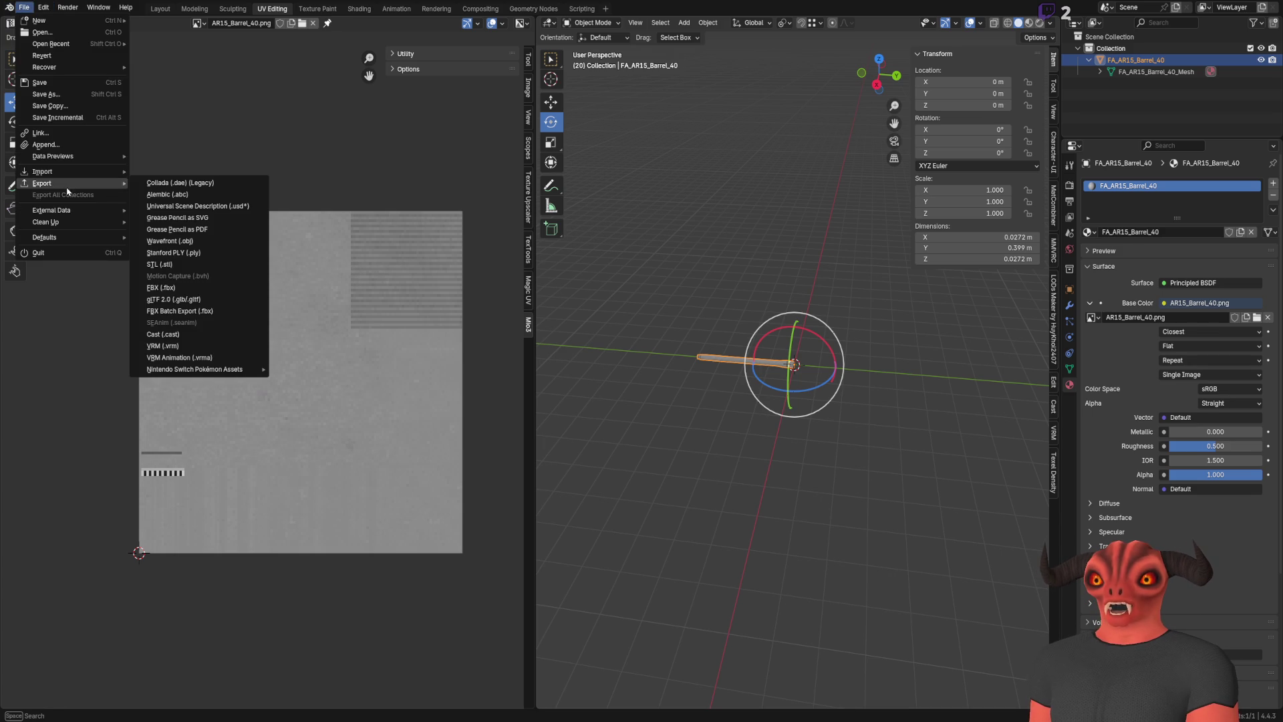
left_click(214, 294)
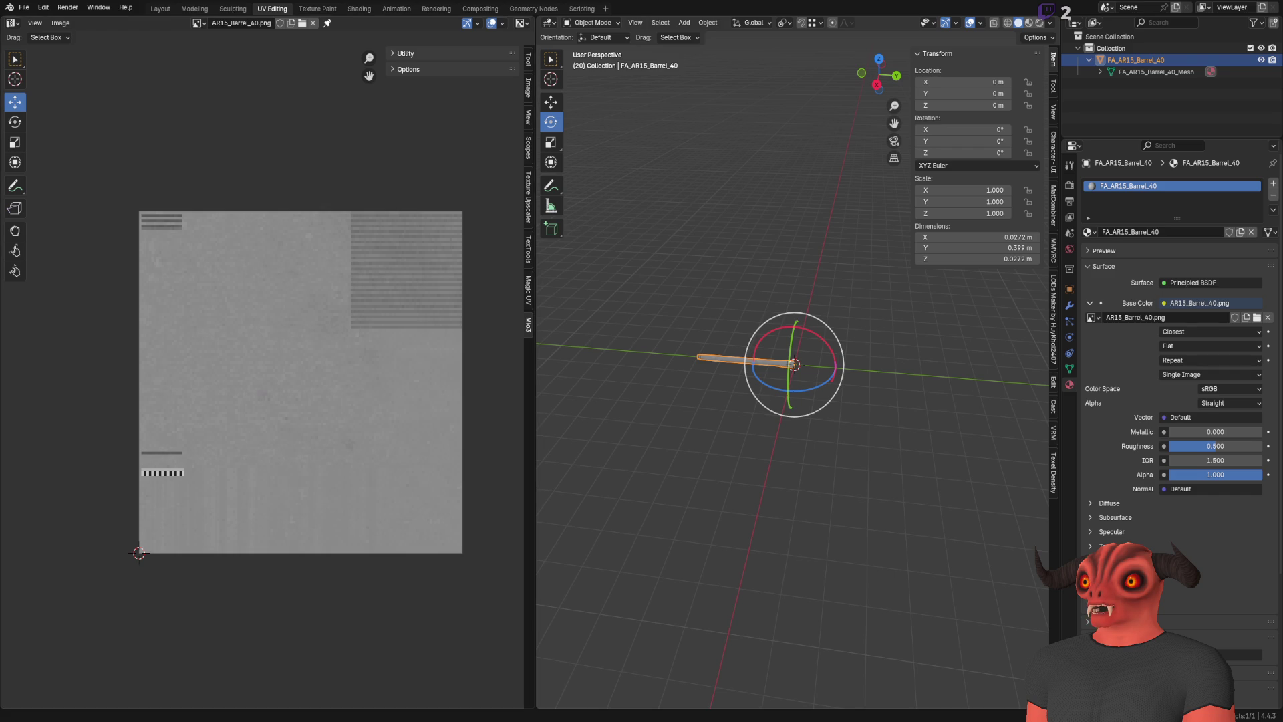
key("alt+Tab")
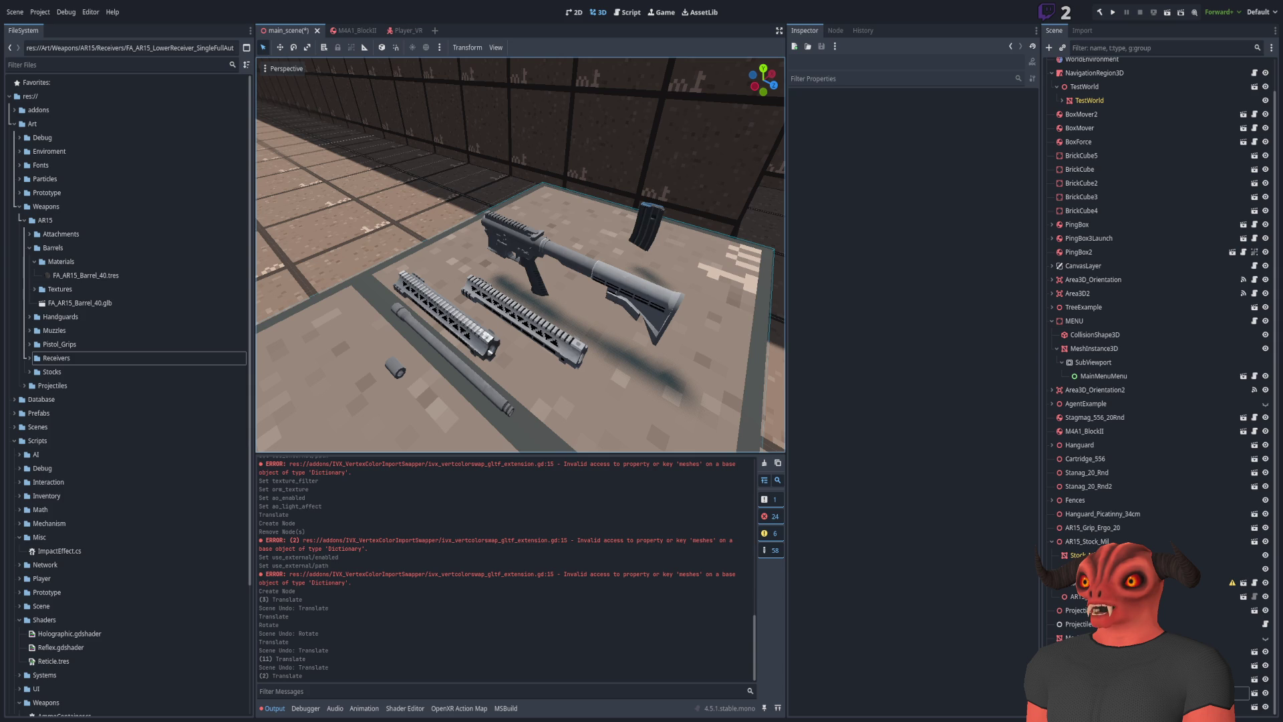
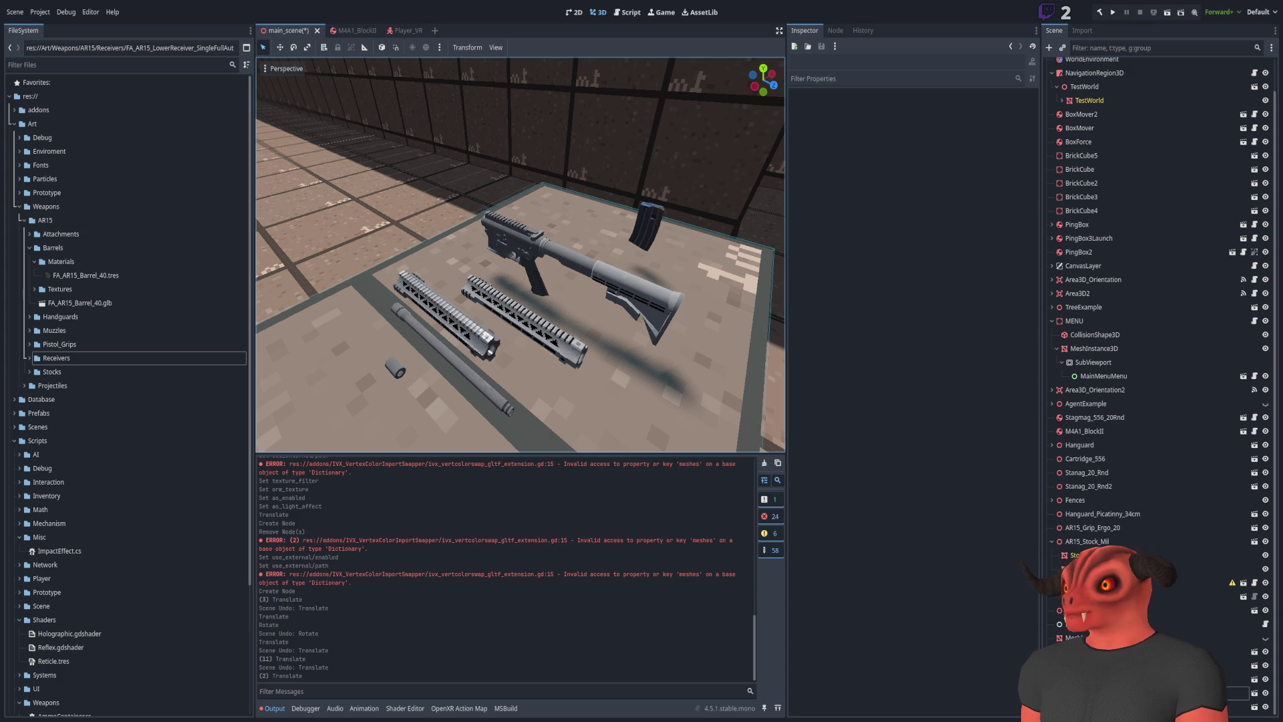
Remove both FA_AR15_Barrel_40 barrel copies from the weapon scene
key("alt+Tab")
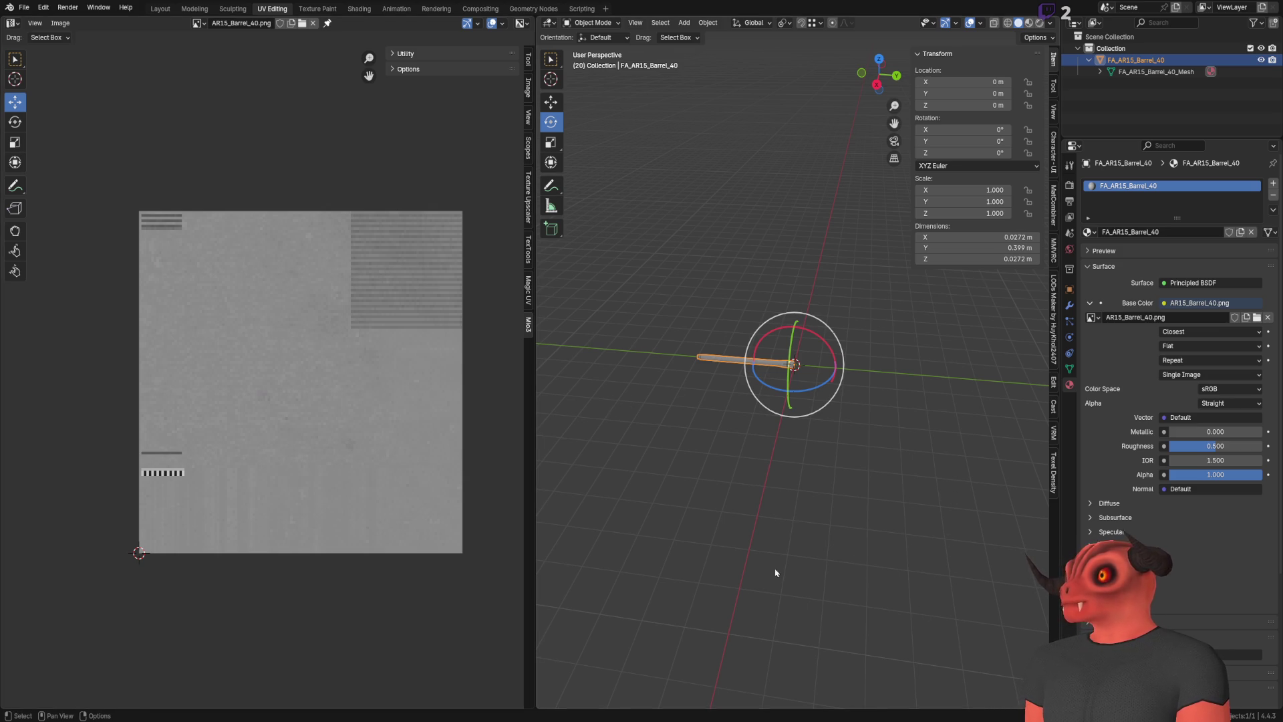
key("alt+Tab")
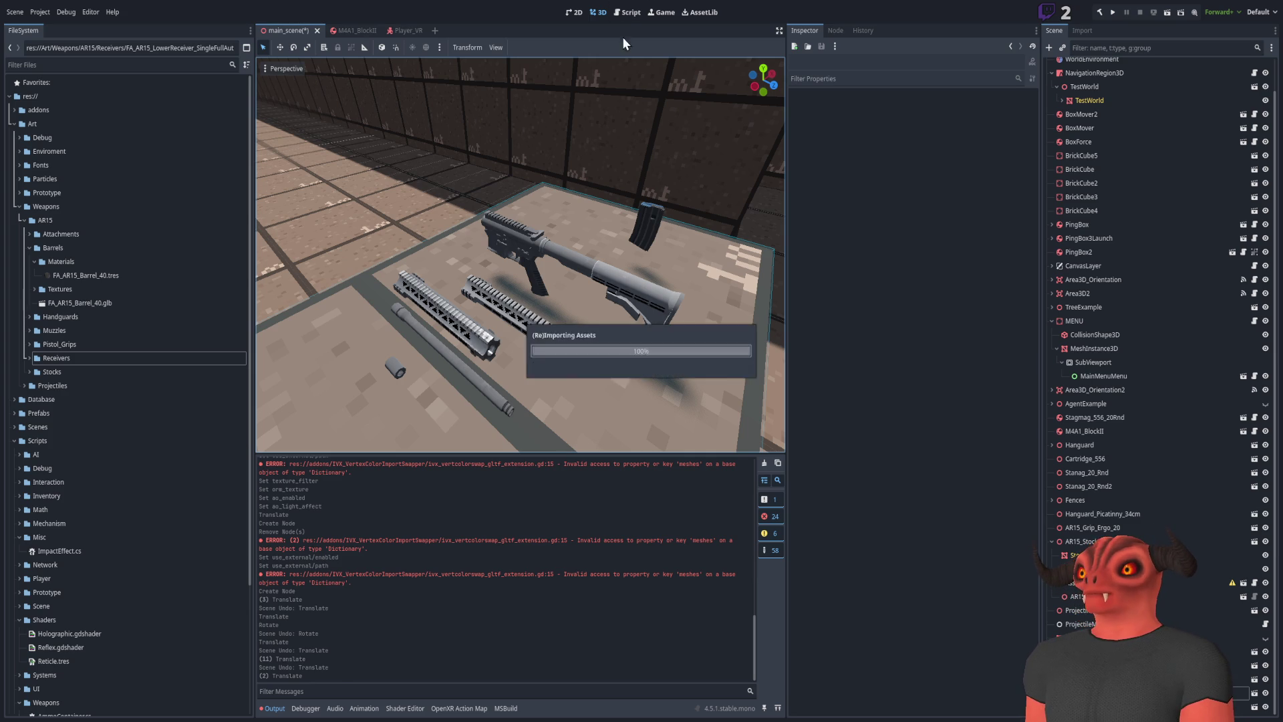
left_click(45, 250)
mouse_move(73, 303)
left_mouse_down()
mouse_move(376, 364)
mouse_move(394, 334)
mouse_move(386, 309)
mouse_move(372, 322)
left_mouse_up()
scroll(656, 300, "down", 5)
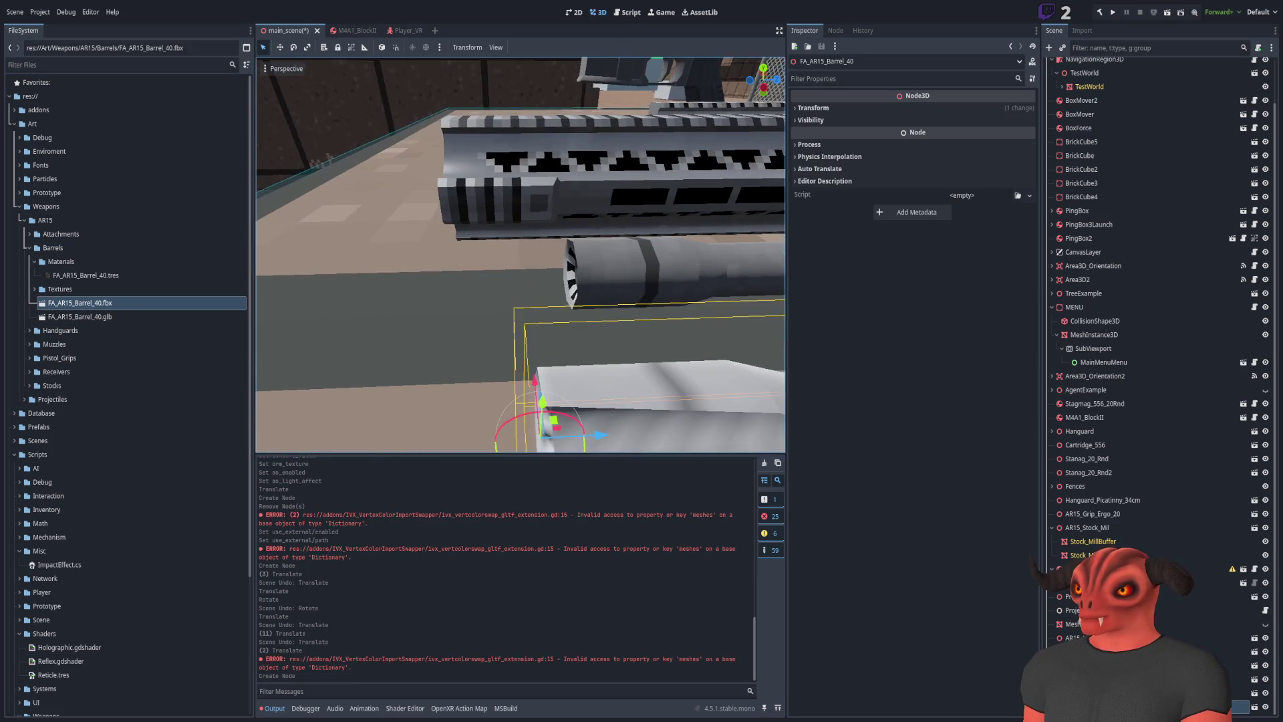
left_click(620, 335, "shift")
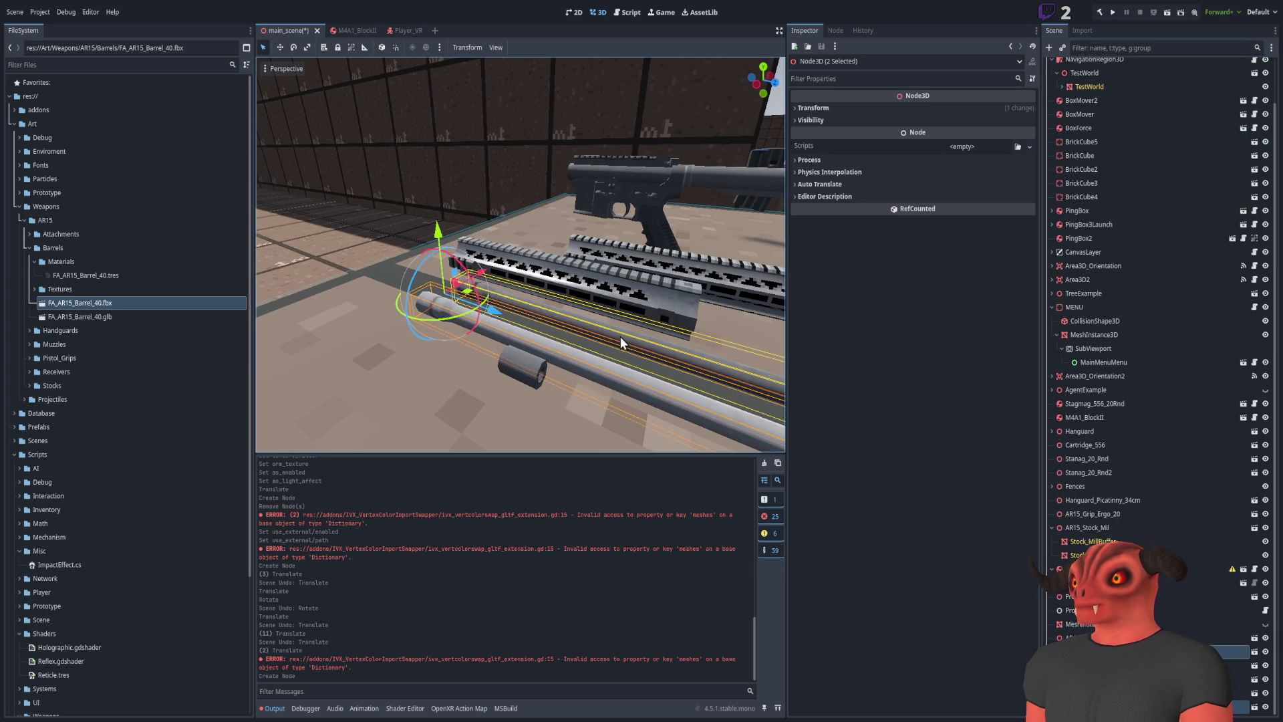
key("Delete")
Delete FA_AR15_Barrel_40.glb and FA_AR15_Barrel_40.fbx from the Barrels folder
left_click(146, 315)
left_click(145, 305, "shift")
key("Delete")
key("Return")
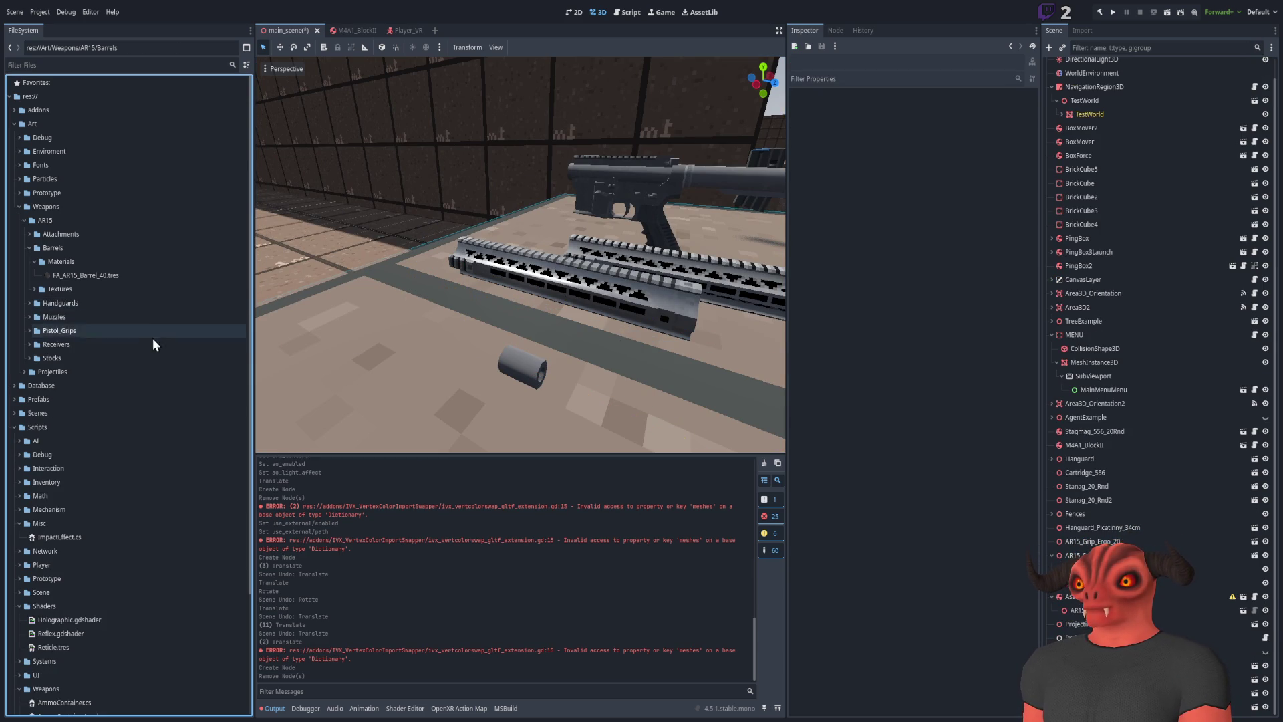
key("alt+Tab")
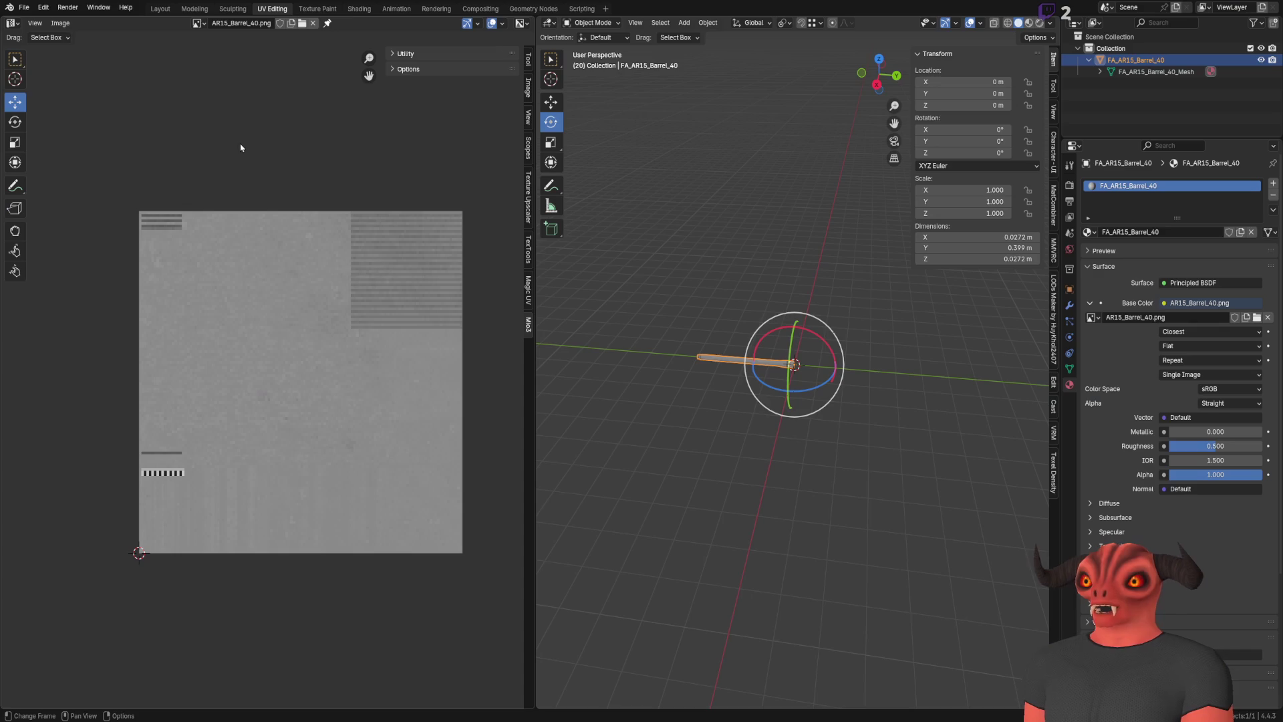
Set the barrel's Z rotation to 180°
key("KP_Decimal")
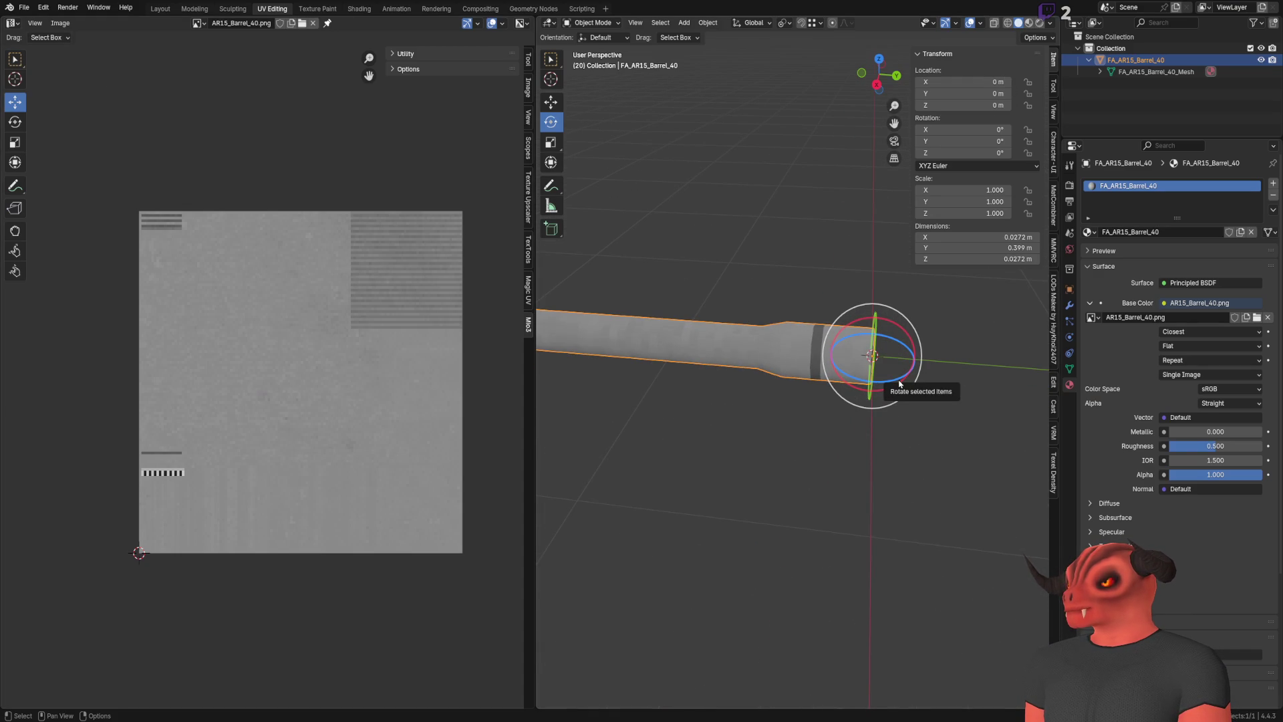
mouse_move(900, 384)
left_mouse_down()
mouse_move(693, 338)
mouse_move(696, 252)
mouse_move(763, 242)
left_mouse_up()
key("ctrl+z")
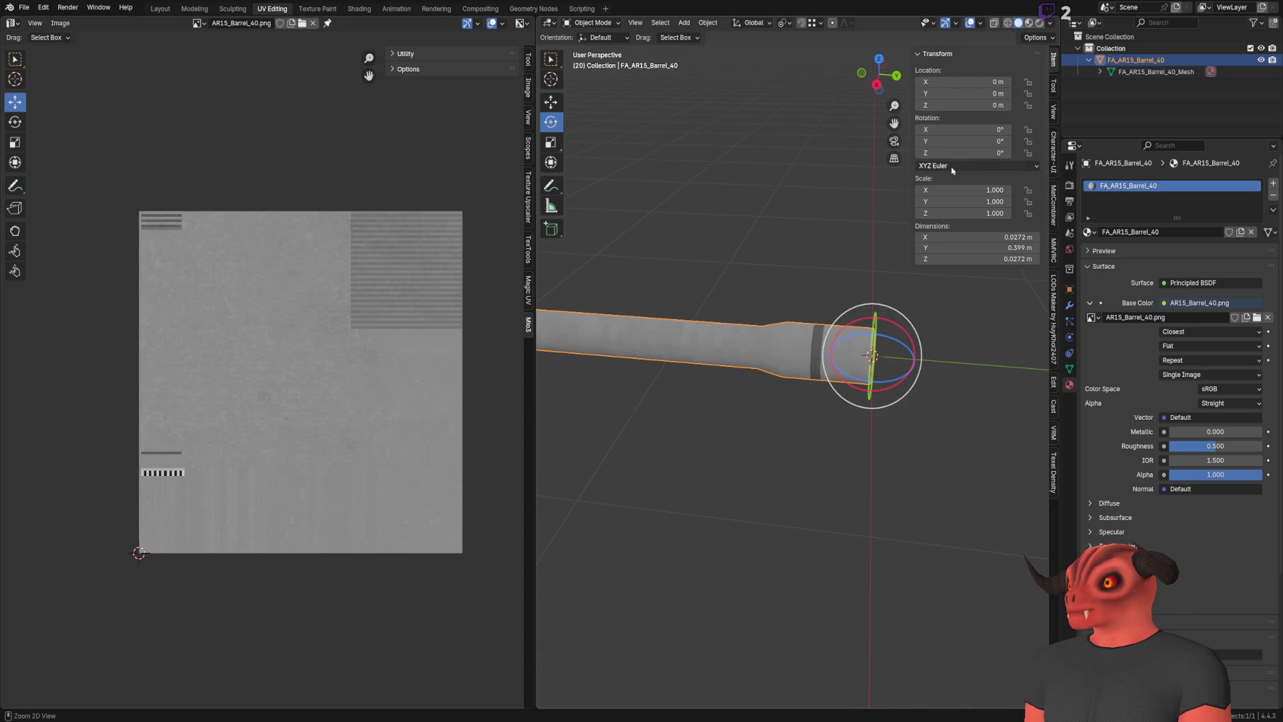
left_click(965, 153)
type("180")
key("Return")
scroll(765, 261, "down", 5)
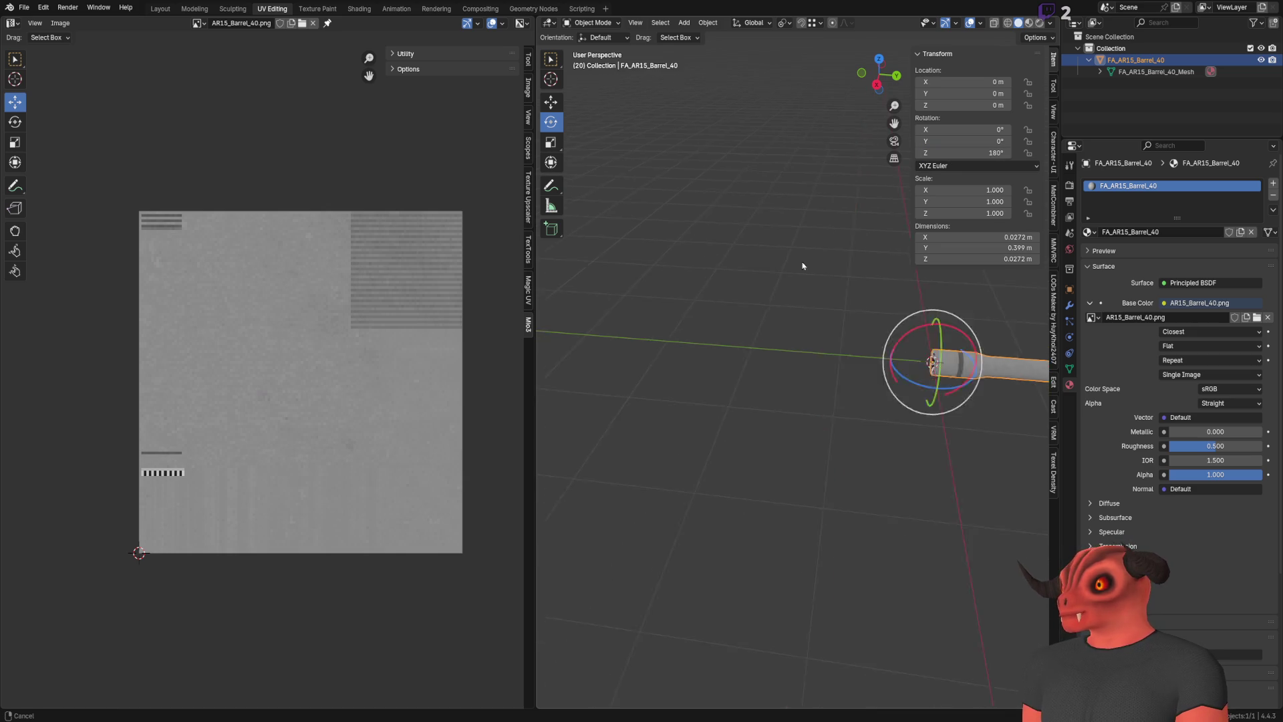
scroll(728, 342, "up", 6)
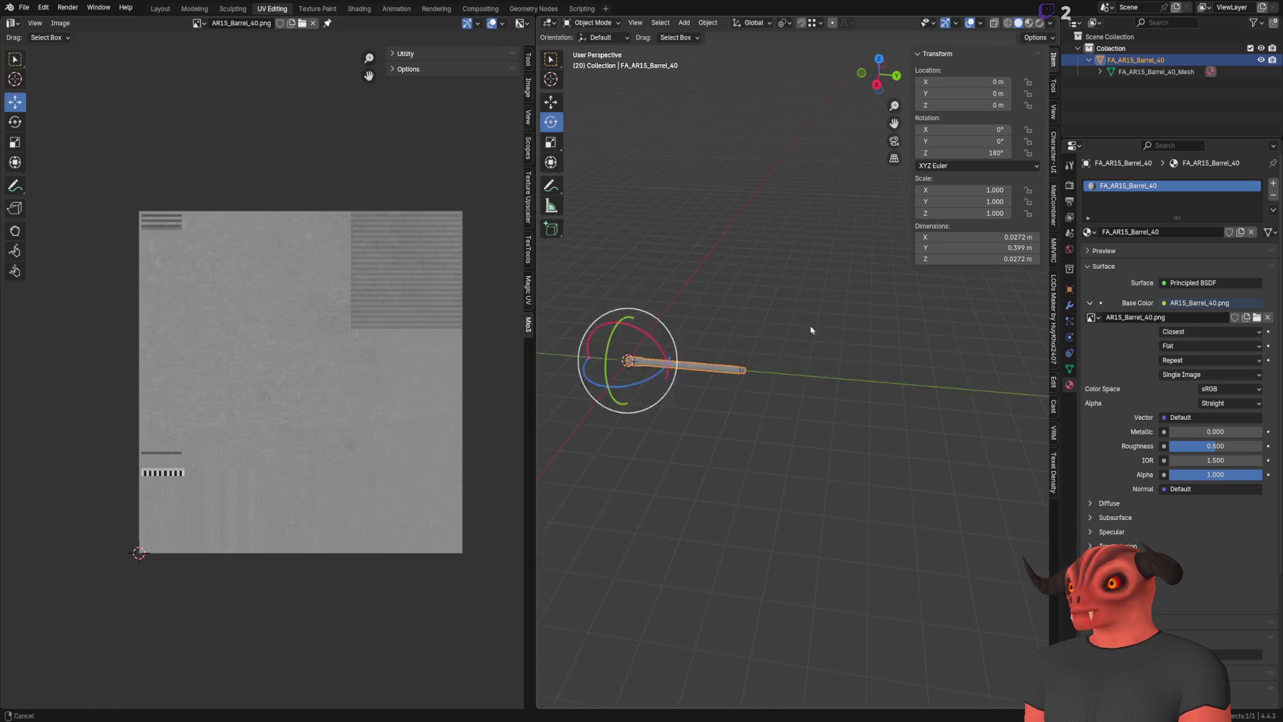
Apply the rotation to the barrel object
mouse_move(728, 341)
left_mouse_down()
mouse_move(802, 334)
mouse_move(853, 388)
mouse_move(829, 394)
left_mouse_up()
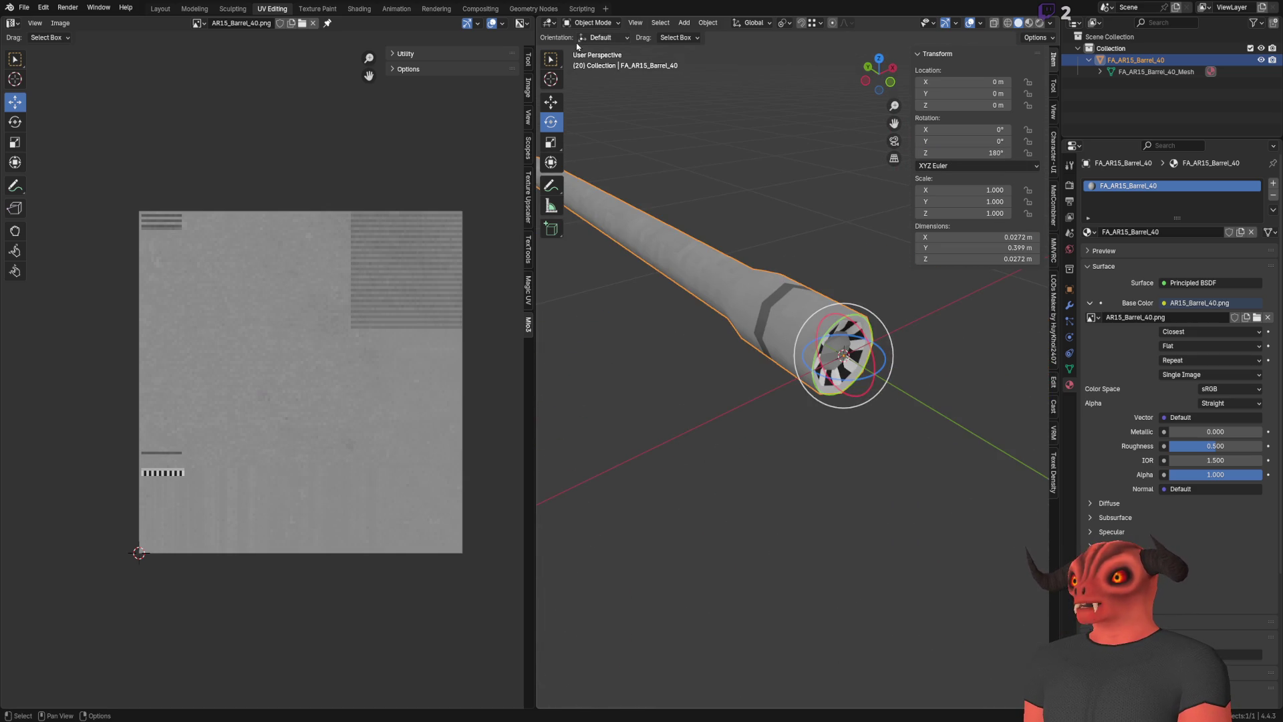
left_click(708, 22)
mouse_move(739, 83)
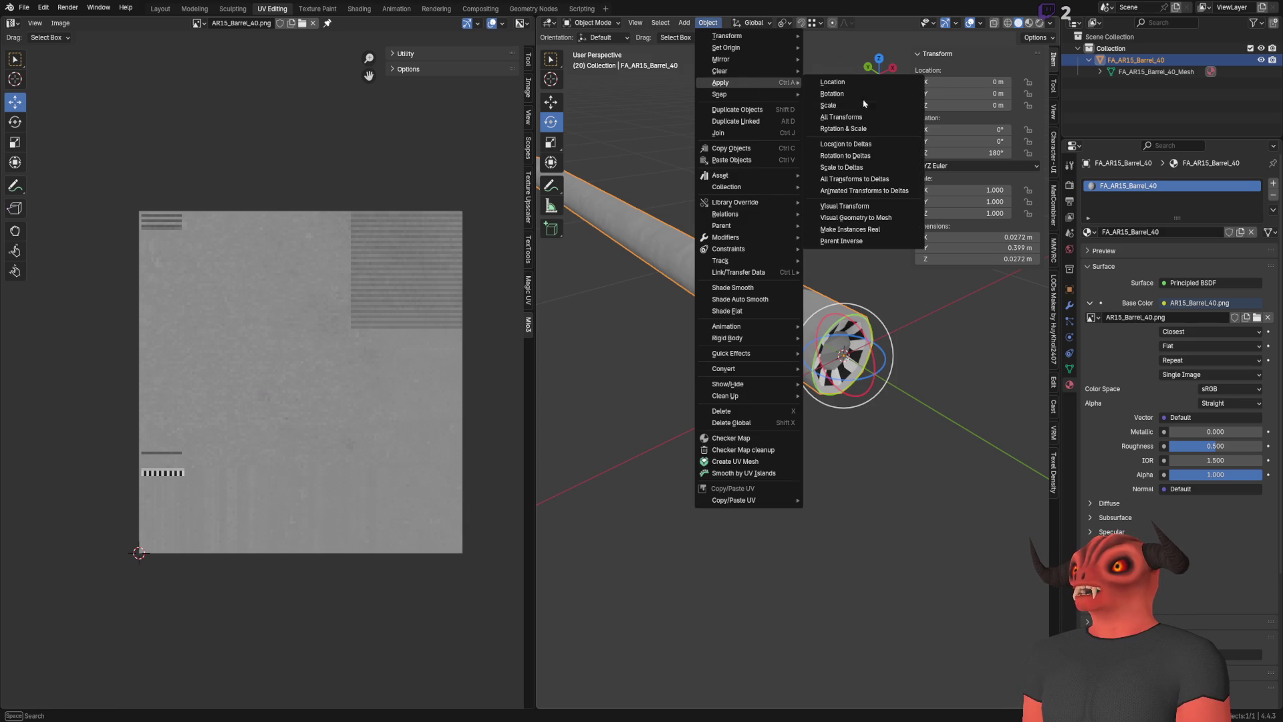
left_click(835, 105)
Export the barrel as FA_AR15_Barrel_40.fbx
left_click(32, 12)
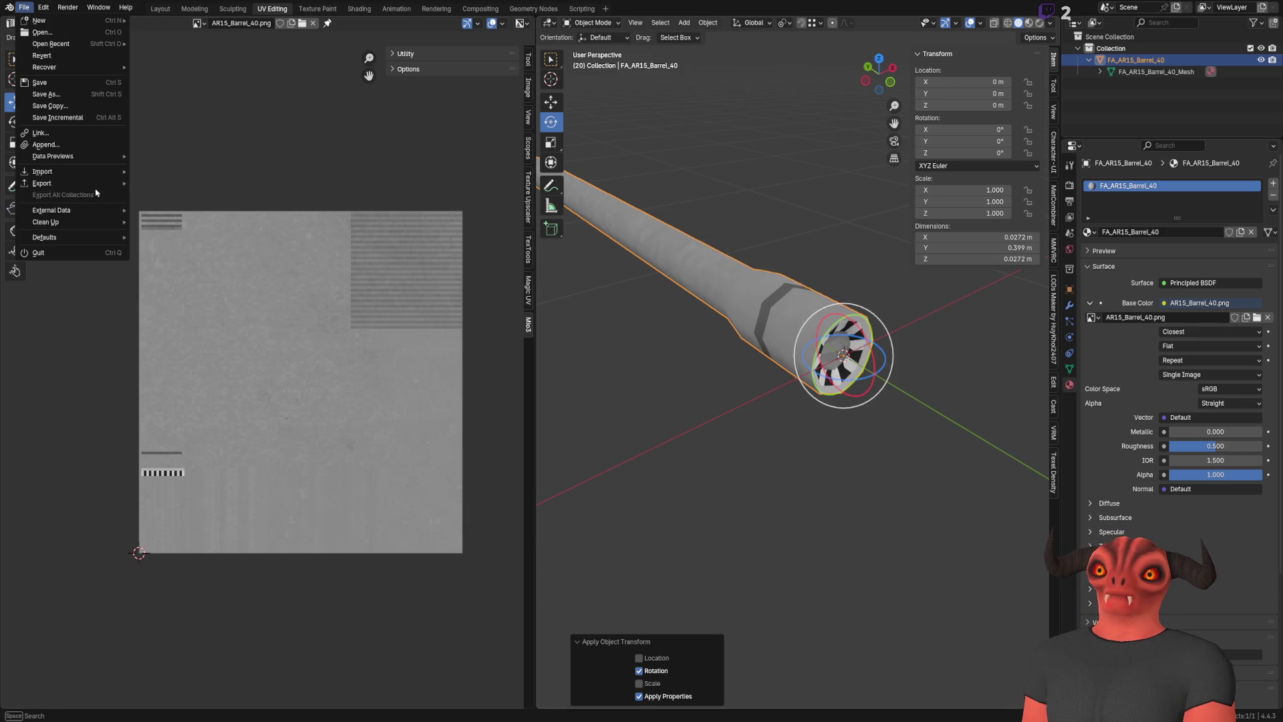
mouse_move(100, 183)
left_click(197, 294)
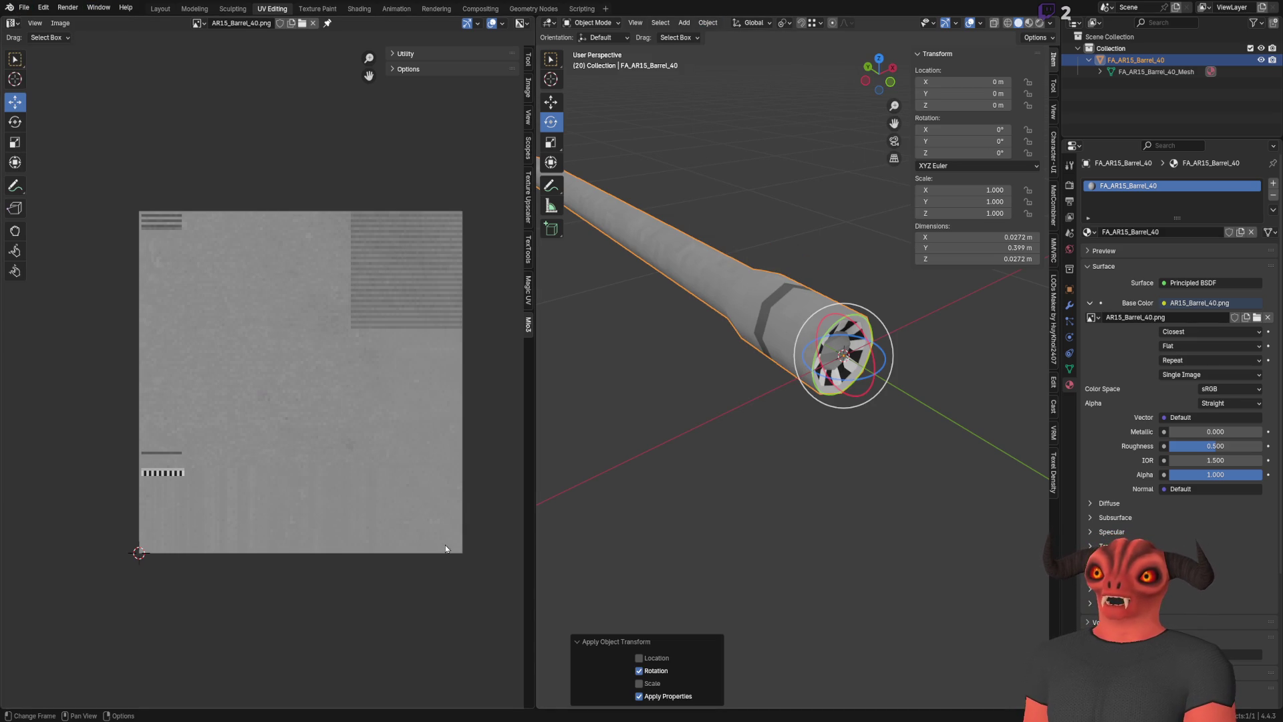
key("alt+Tab")
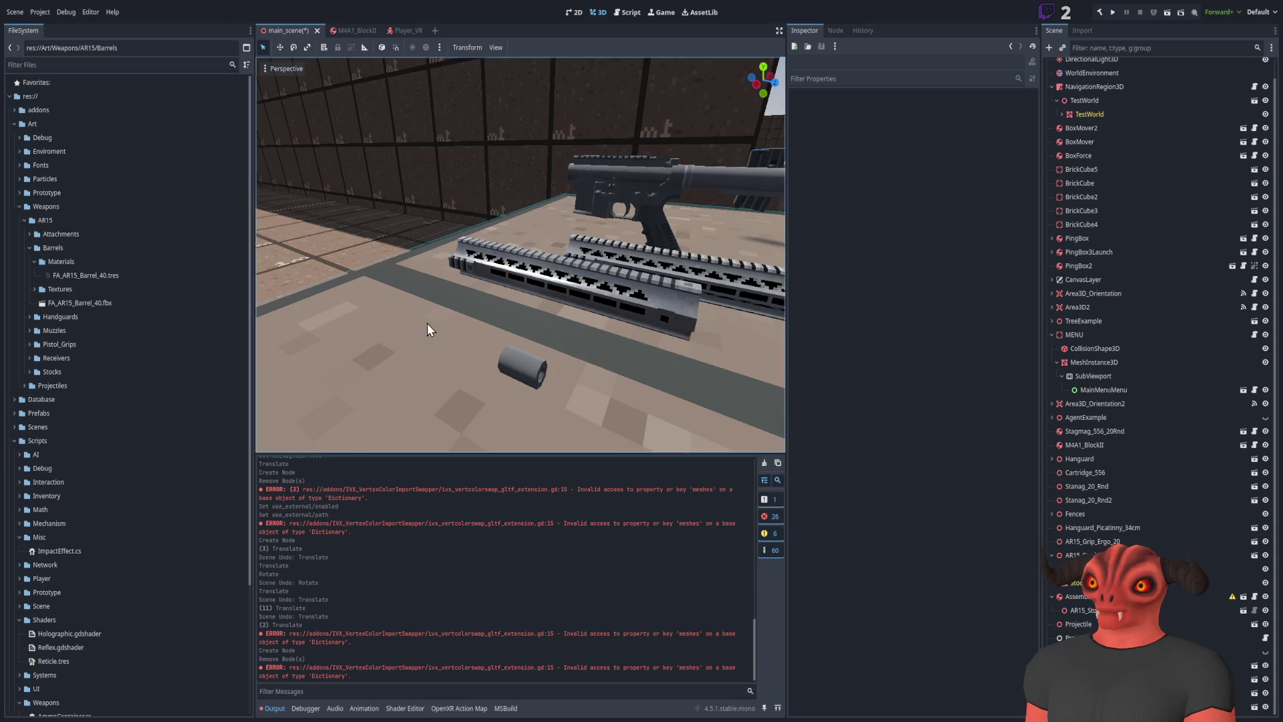
Place FA_AR15_Barrel_40.fbx in the scene and slide it into the front of the receiver
left_click(92, 302)
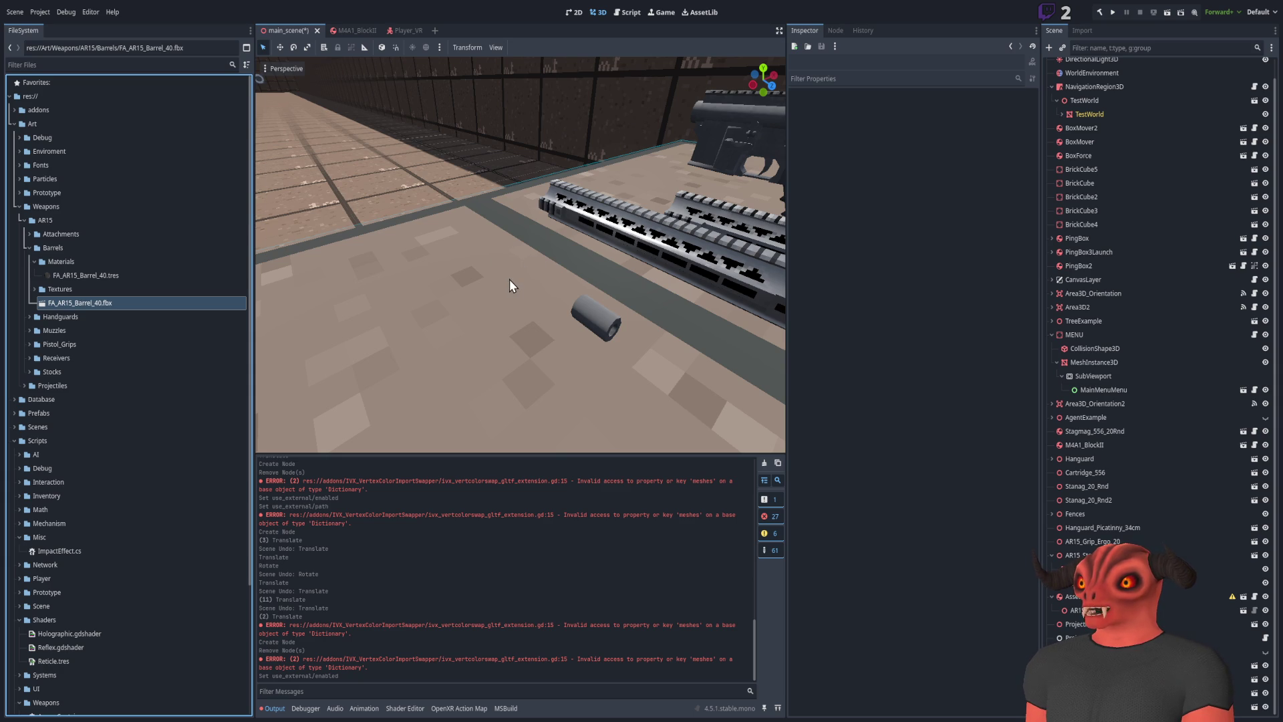
left_click_drag(521, 300, 468, 260)
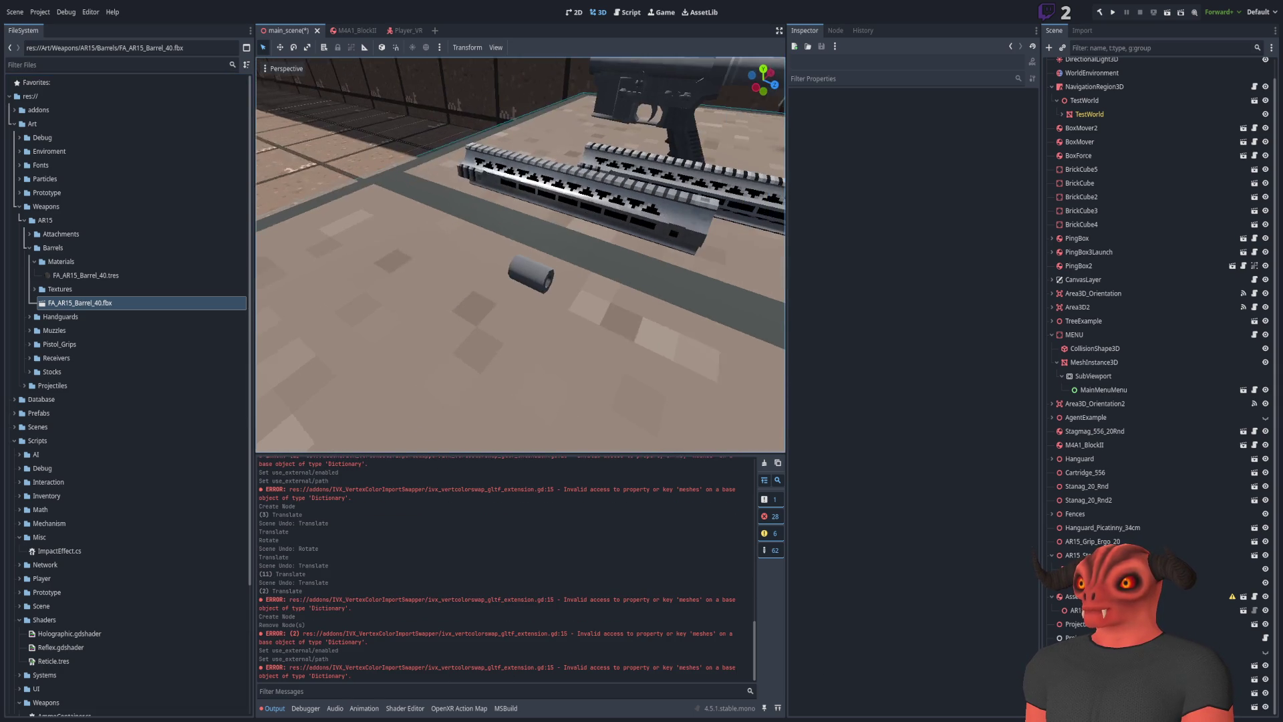
left_click_drag(120, 303, 611, 263)
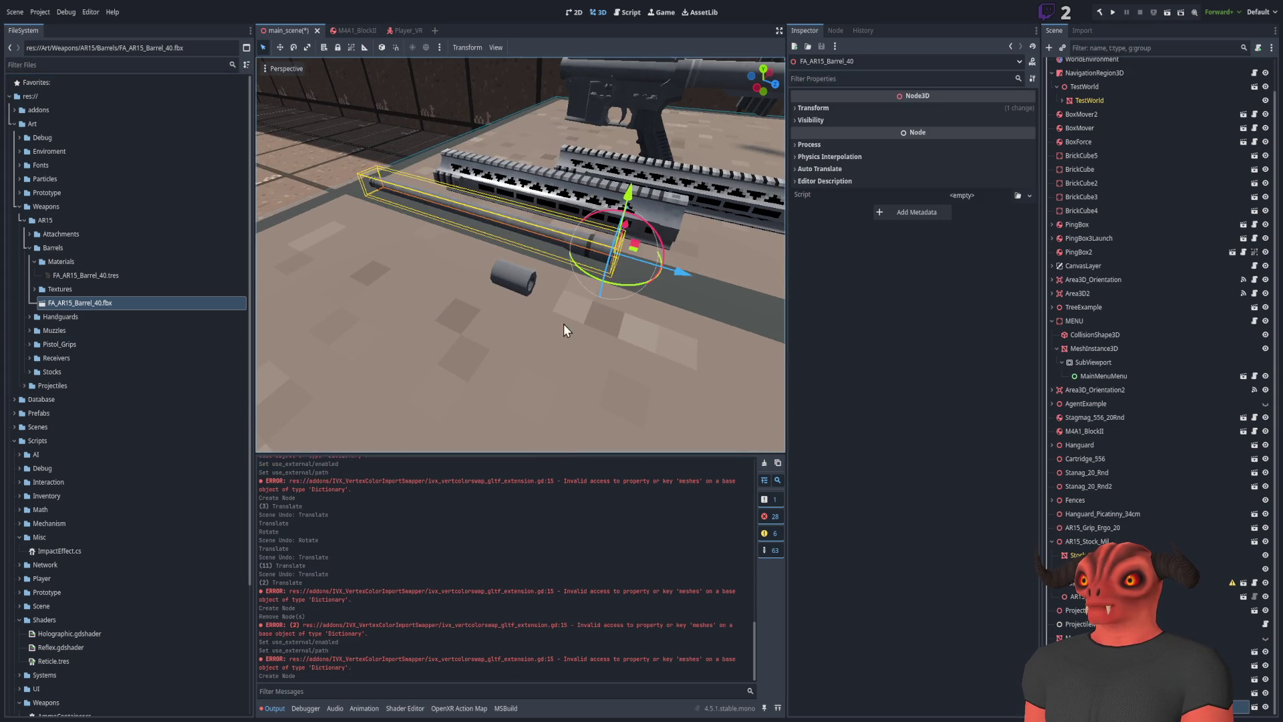
key("ctrl+z")
mouse_move(92, 303)
left_mouse_down()
mouse_move(381, 237)
mouse_move(449, 380)
left_mouse_up()
mouse_move(424, 315)
left_mouse_down()
mouse_move(428, 177)
mouse_move(426, 254)
mouse_move(438, 245)
left_mouse_up()
left_click_drag(442, 200, 444, 227)
mouse_move(540, 155)
left_mouse_down()
mouse_move(481, 221)
mouse_move(517, 197)
mouse_move(502, 180)
mouse_move(491, 191)
mouse_move(516, 175)
left_mouse_up()
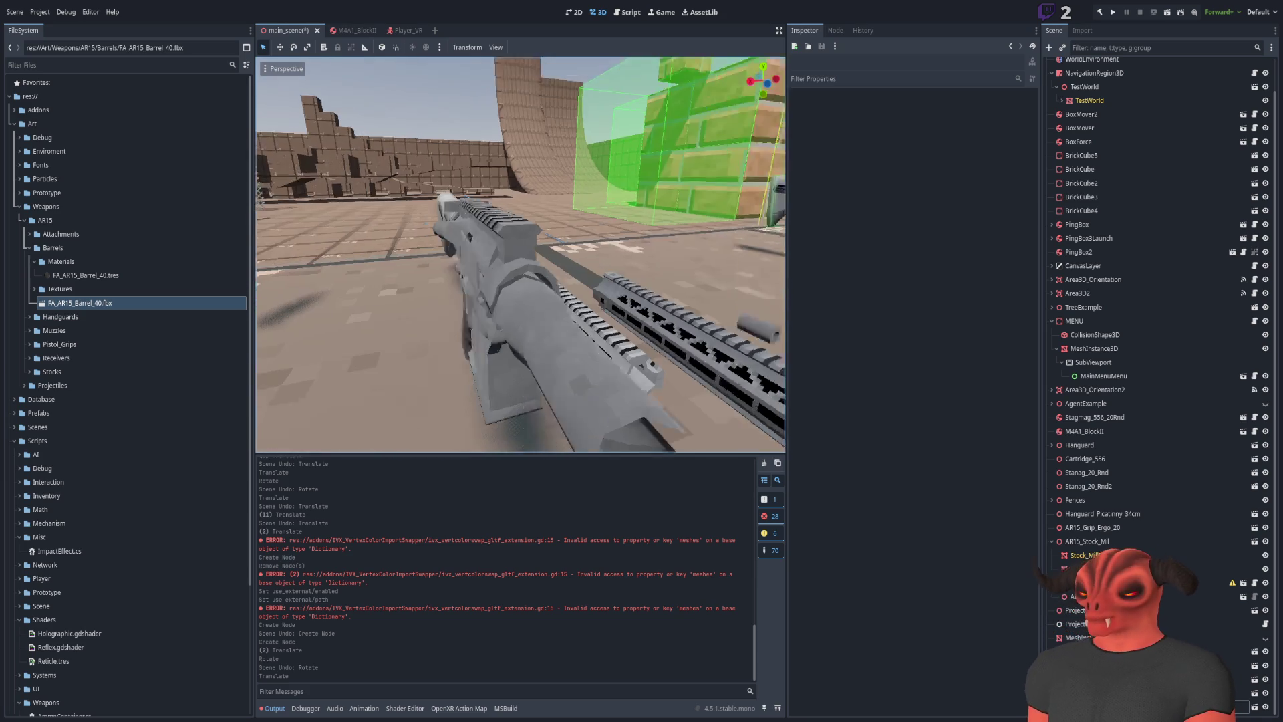
left_click(548, 287)
left_click_drag(548, 286, 651, 278)
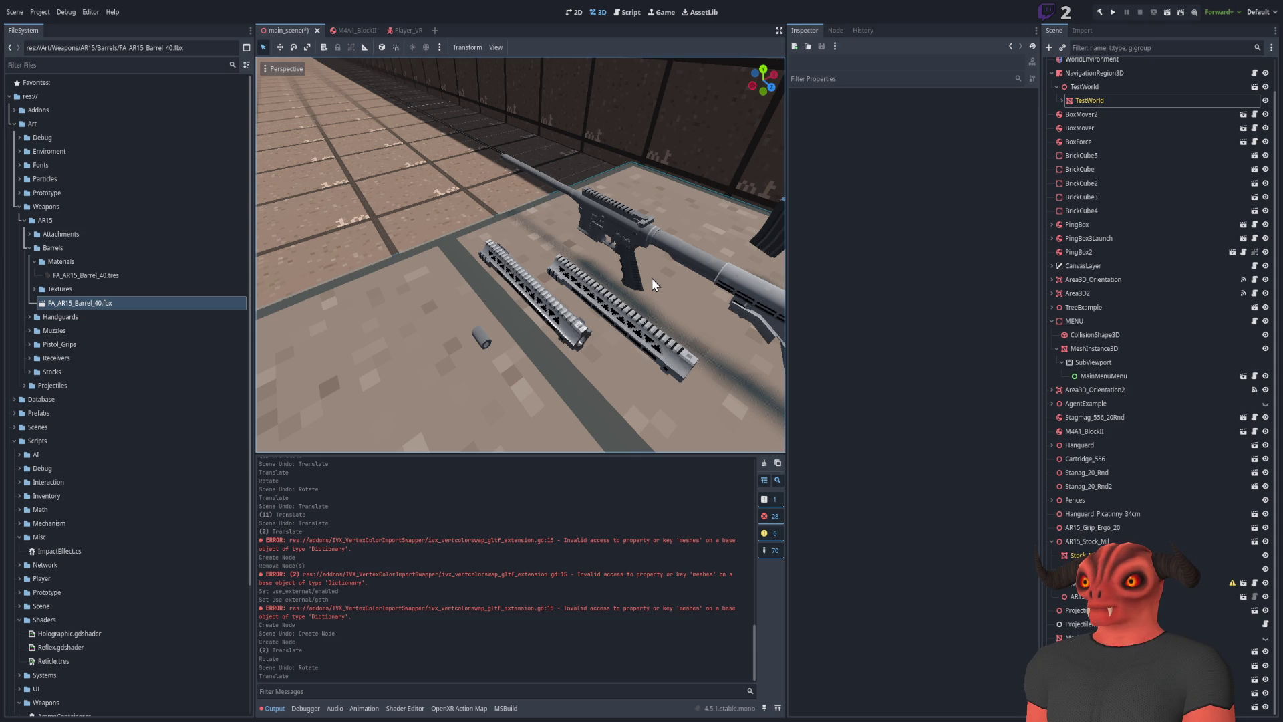
left_click_drag(648, 274, 601, 314)
Expand the Muzzles folder and select AR15_Muzzle_Basic.glb
left_click(29, 248)
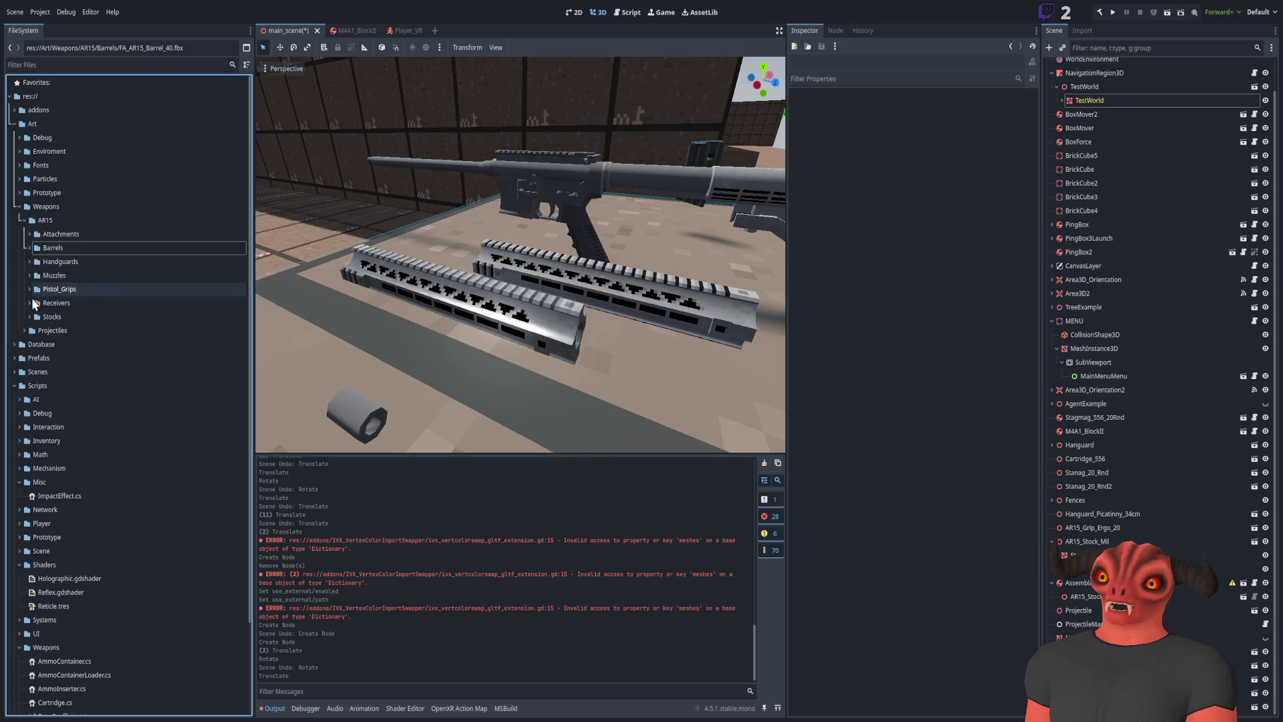
left_click(29, 276)
left_click(92, 318)
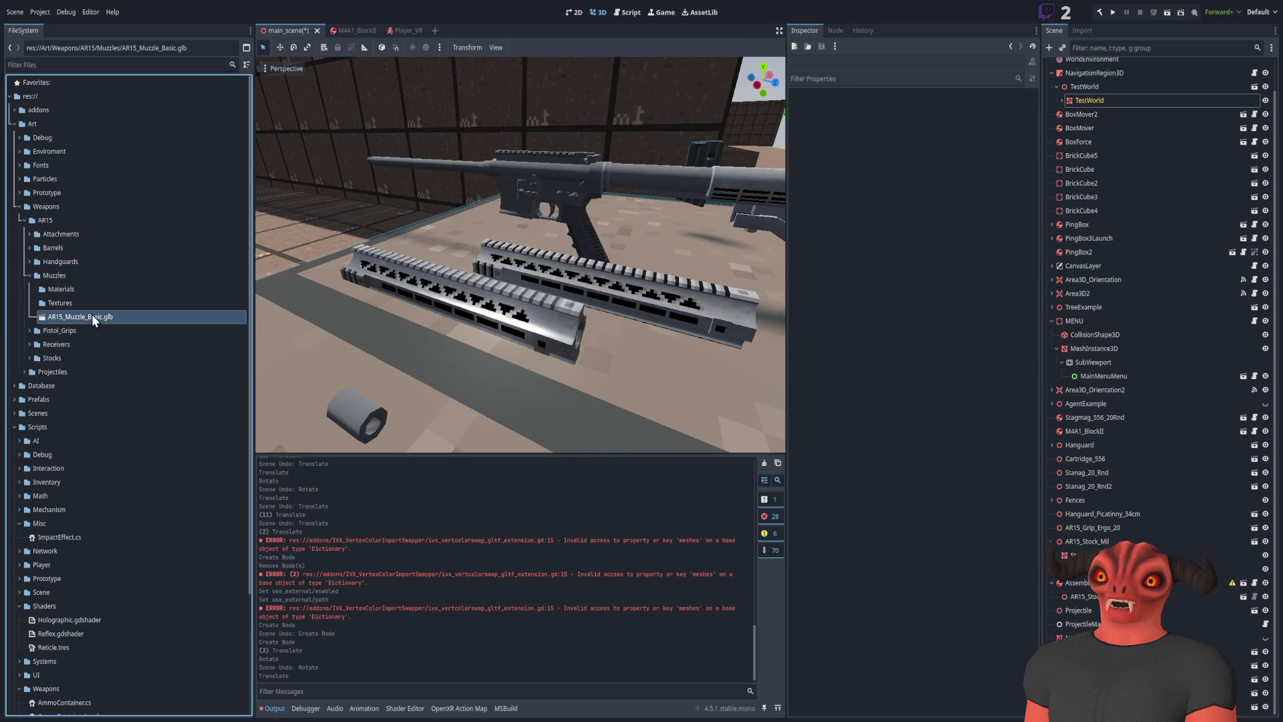
left_click(30, 254)
left_click(29, 254)
key("alt+Tab")
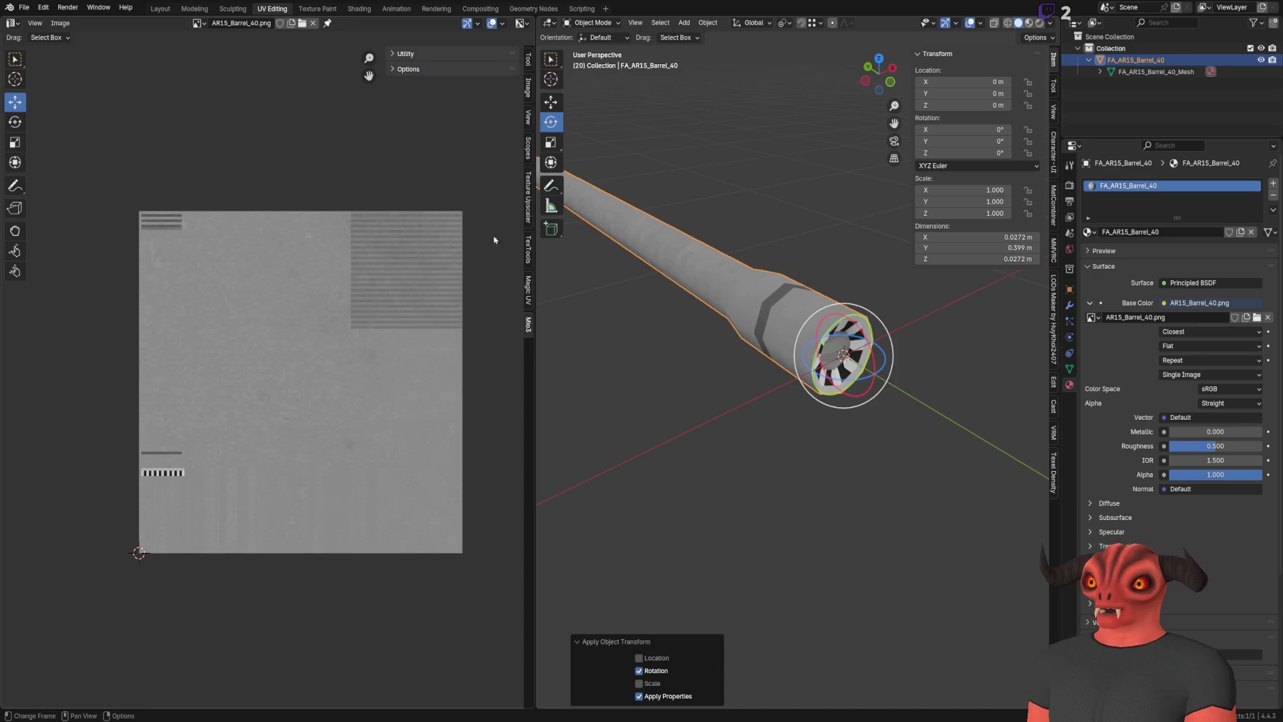
Save the rotated barrel file FA_AR15_Barrel_40.blend with Ctrl+S
scroll(756, 276, "down", 6)
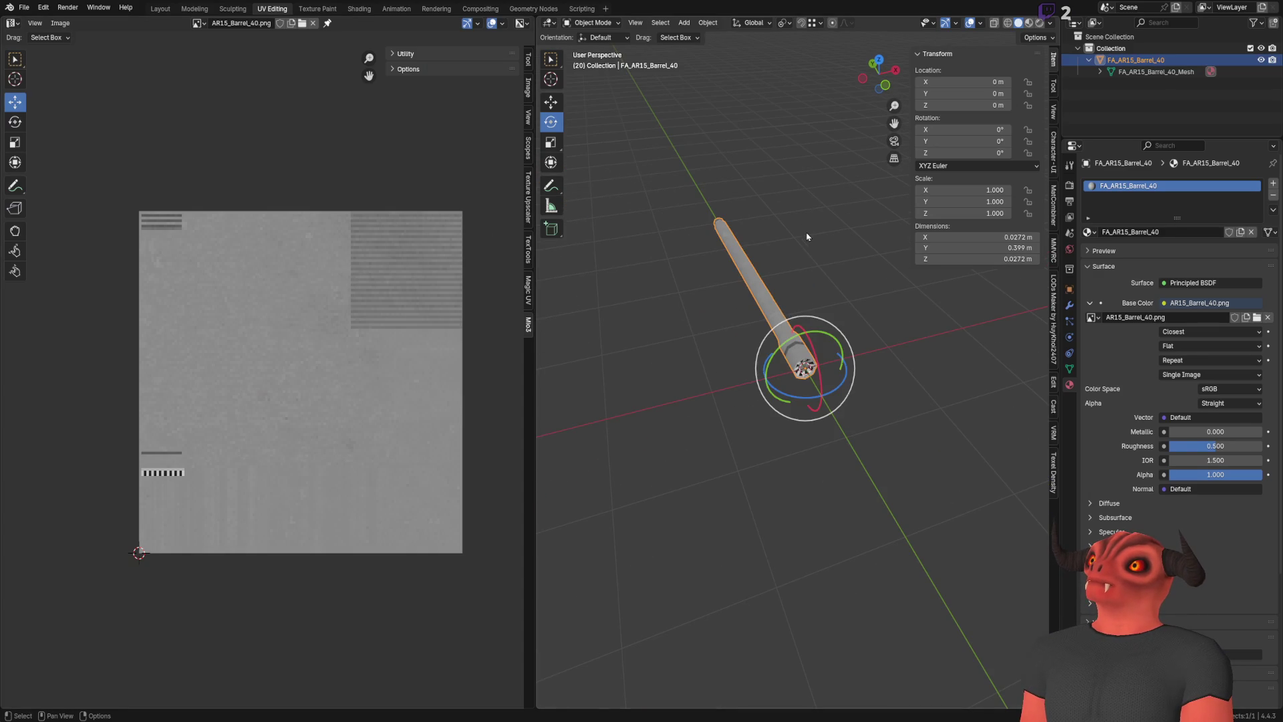
left_click(24, 6)
key("ctrl+s")
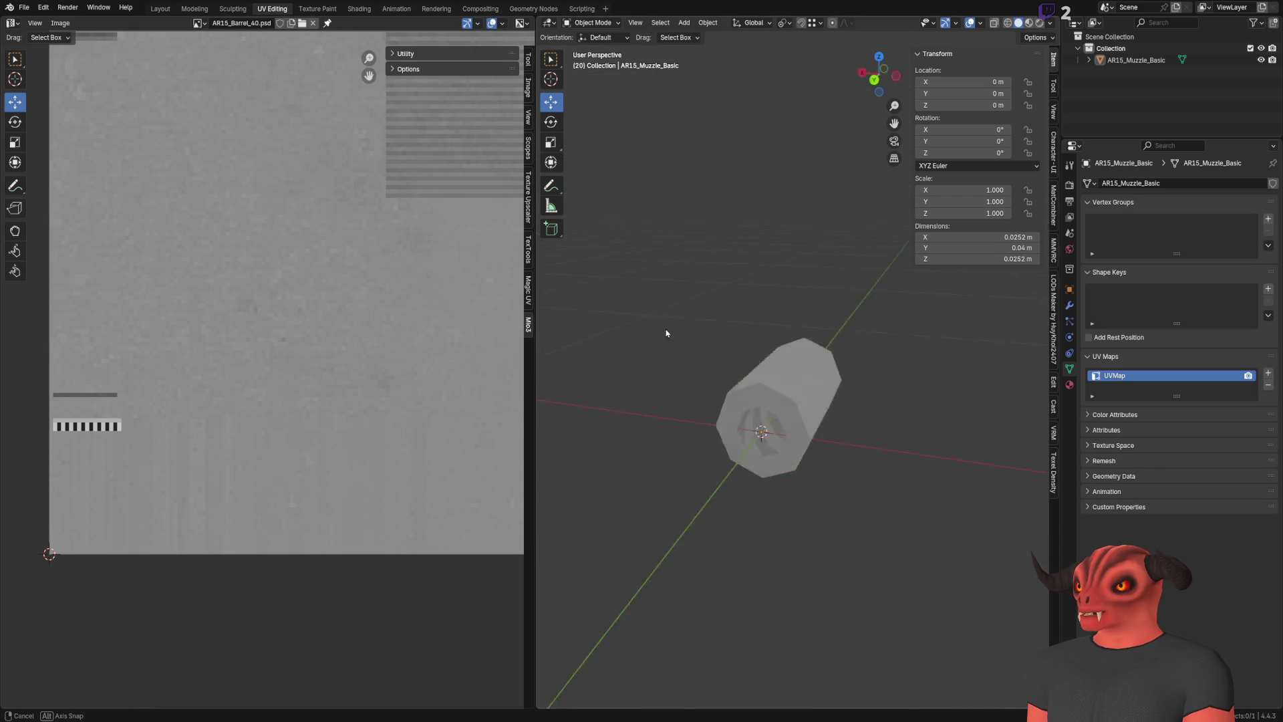
left_click(802, 407)
Inspect the muzzle end-on, including its UVs in Edit Mode
mouse_move(802, 406)
left_mouse_down()
mouse_move(796, 258)
mouse_move(656, 283)
mouse_move(643, 347)
mouse_move(729, 355)
mouse_move(622, 343)
mouse_move(655, 359)
mouse_move(729, 347)
left_mouse_up()
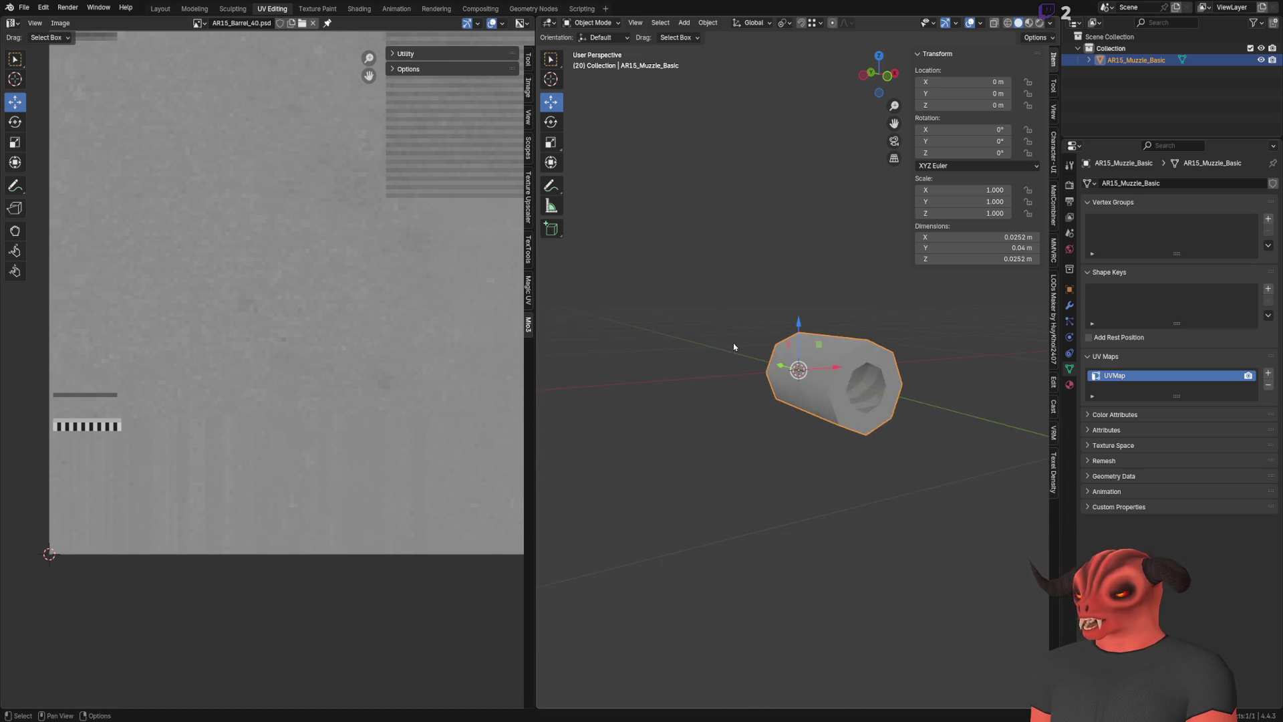
scroll(280, 350, "down", 4)
scroll(780, 355, "up", 5)
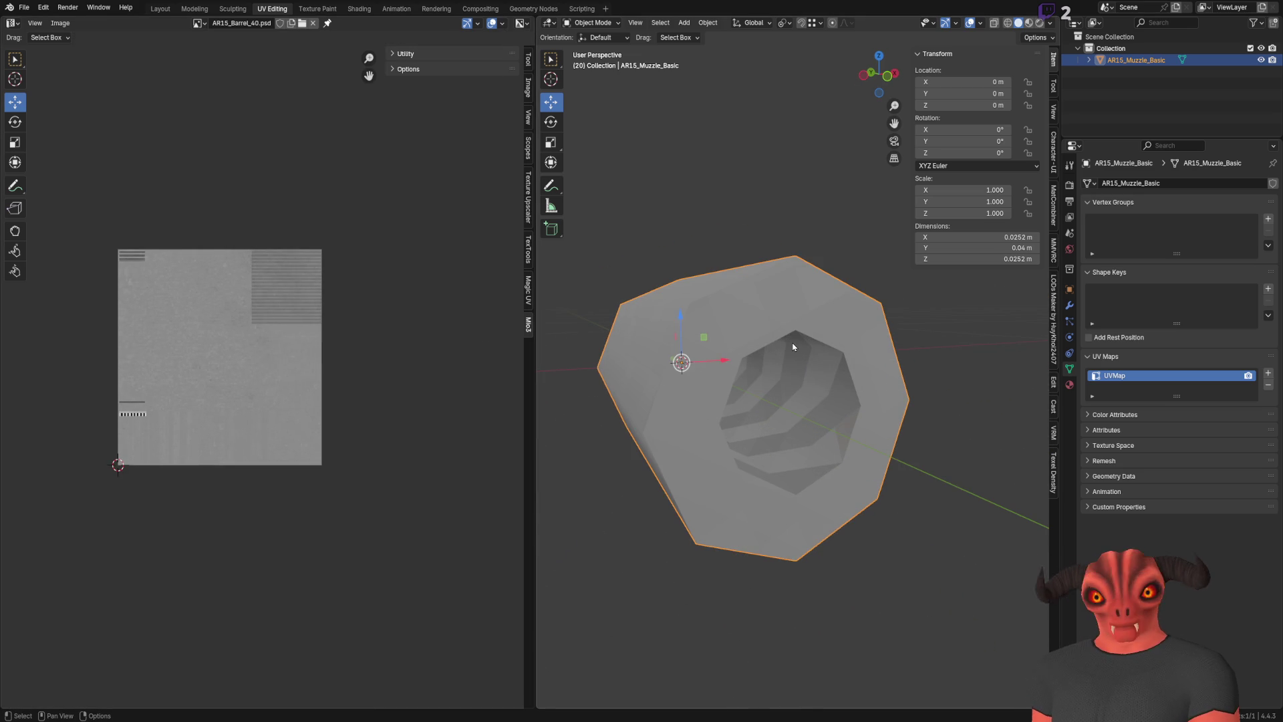
key("Tab")
left_click_drag(772, 340, 621, 367)
key("Tab")
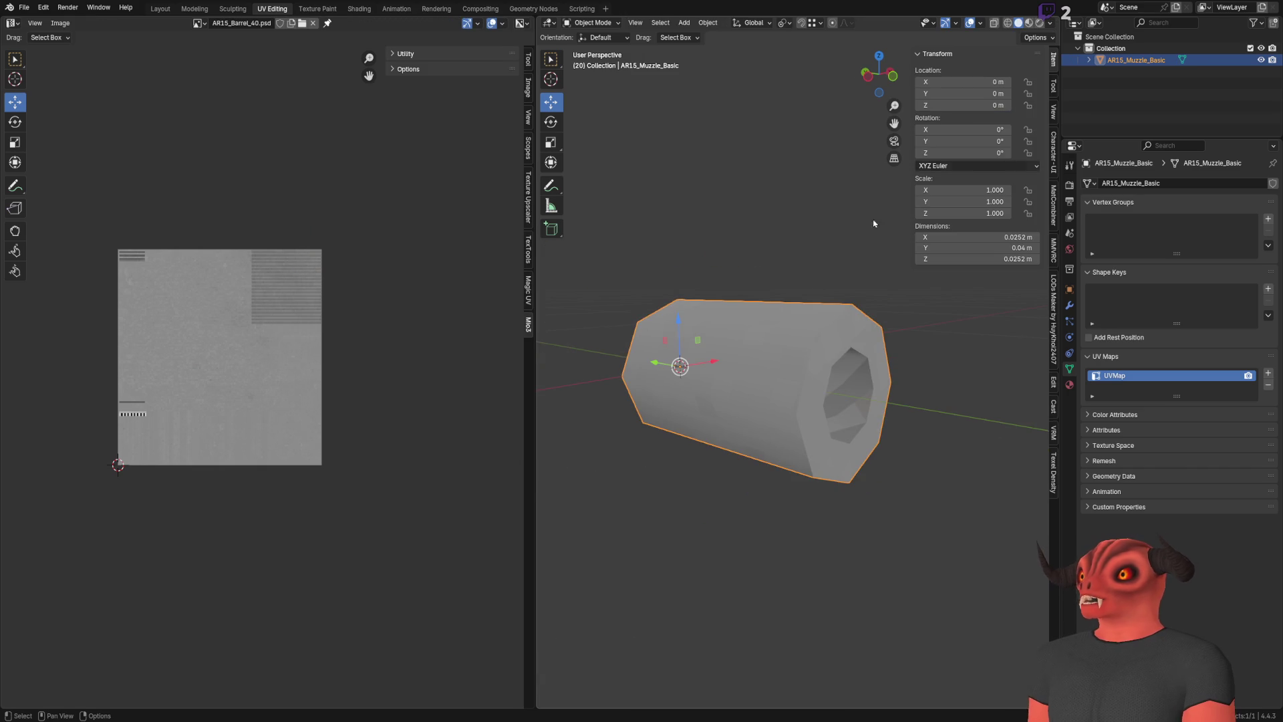
Rename the object to FA_AR15_Muzzle_Basic and its mesh to FA_AR15_Muzzle_Basic_Mesh
double_click(1125, 67)
key("Home")
type("FA_")
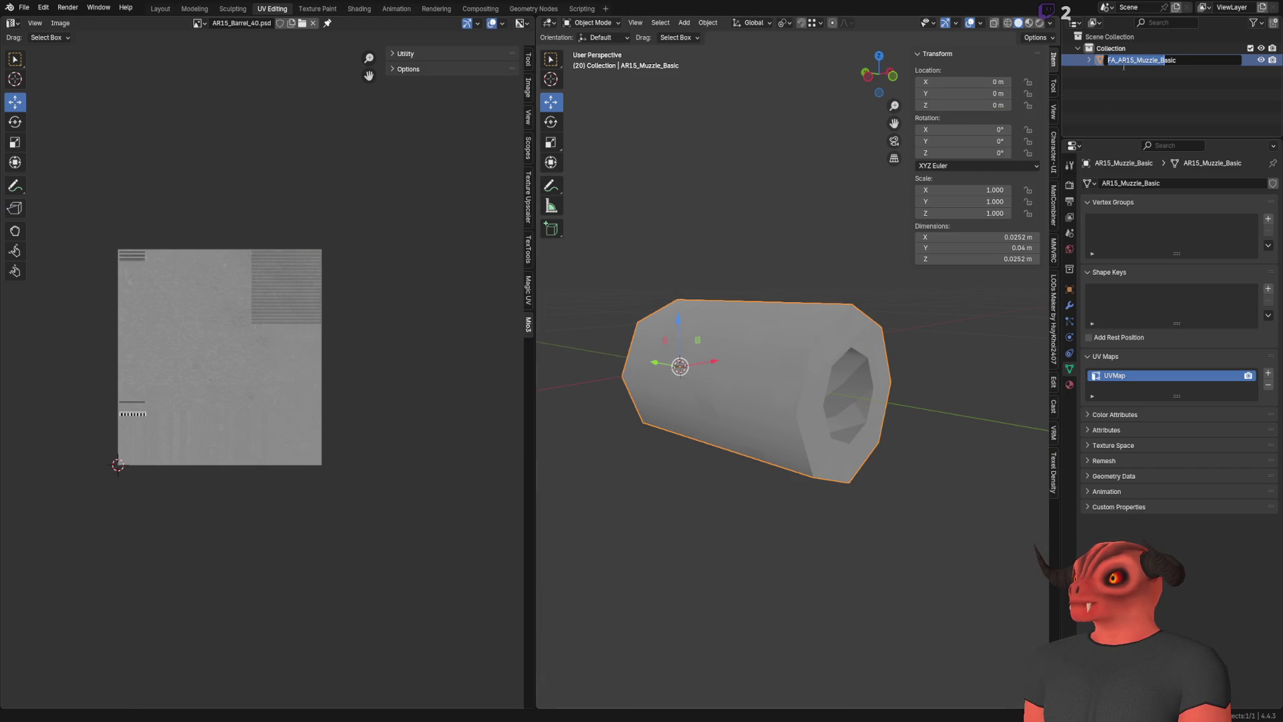
key("ctrl+c")
key("Return")
key("KP_Add")
double_click(1123, 71)
key("ctrl+v")
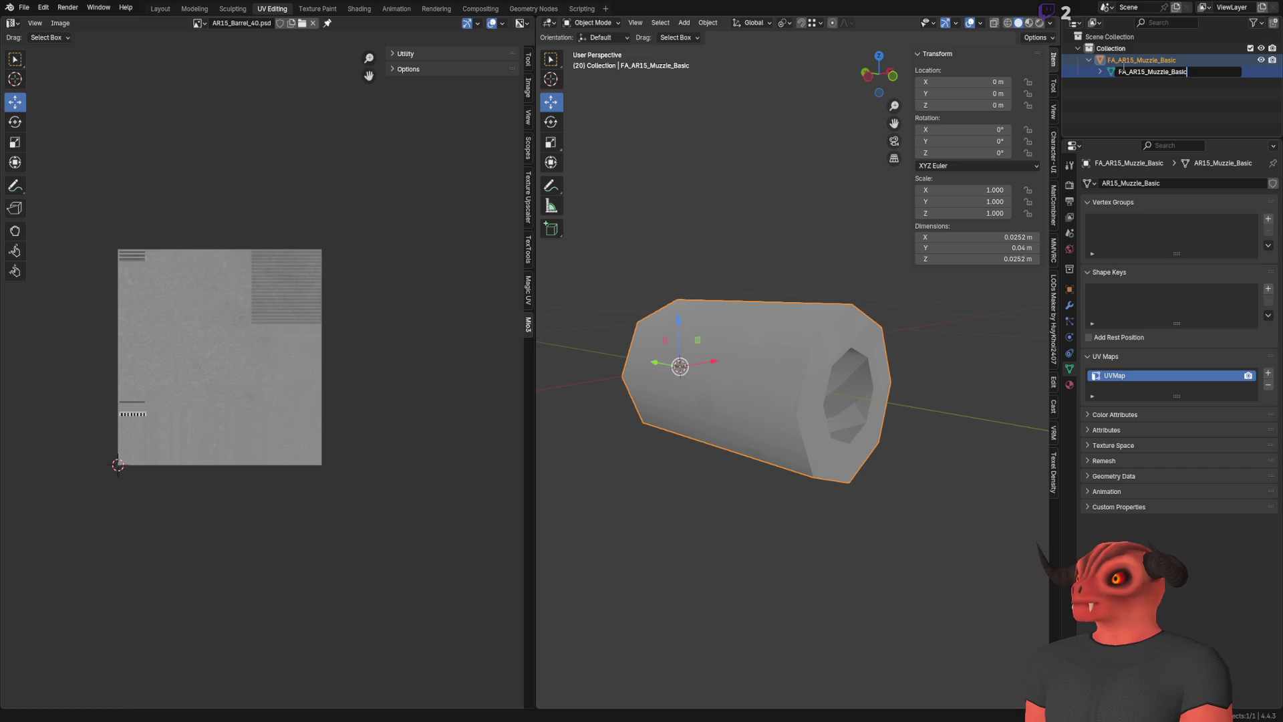
key("Return")
key("KP_Subtract")
Check the muzzle's AR15_Barrel_40 material, leaving its name unchanged
left_click(996, 286)
left_click(1069, 384)
left_click(747, 383)
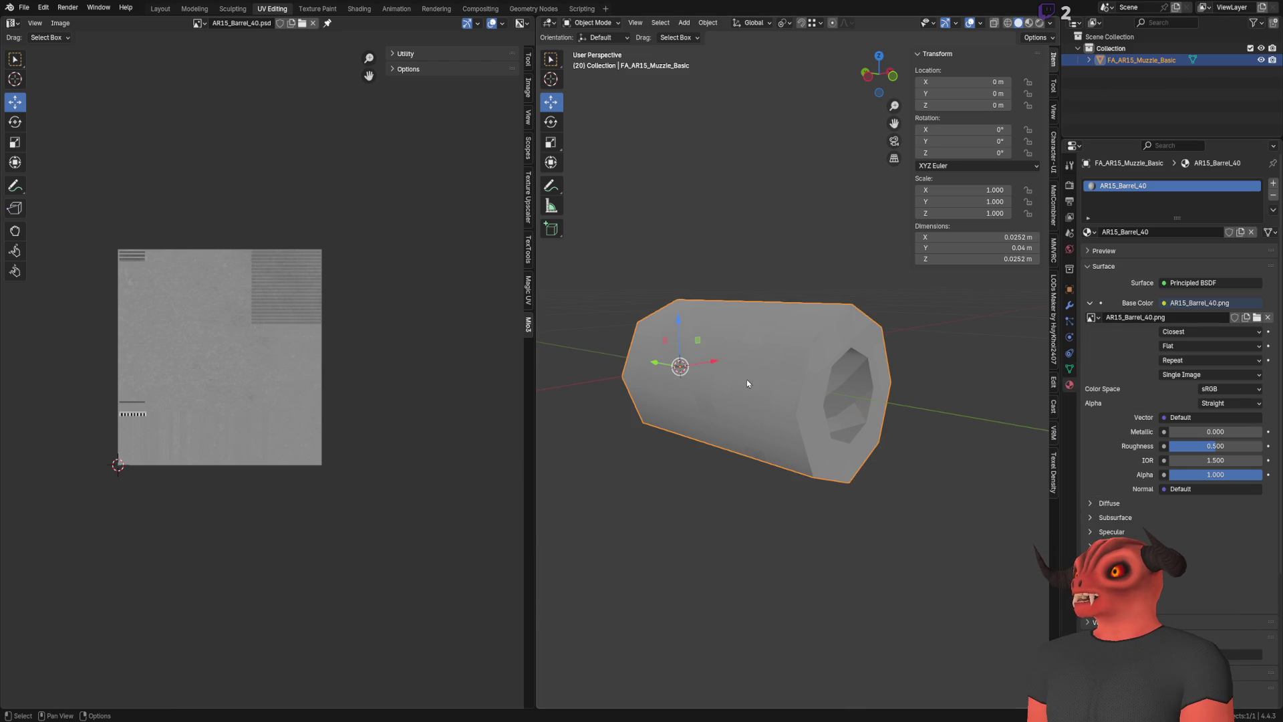
double_click(1186, 231)
left_click(1111, 227)
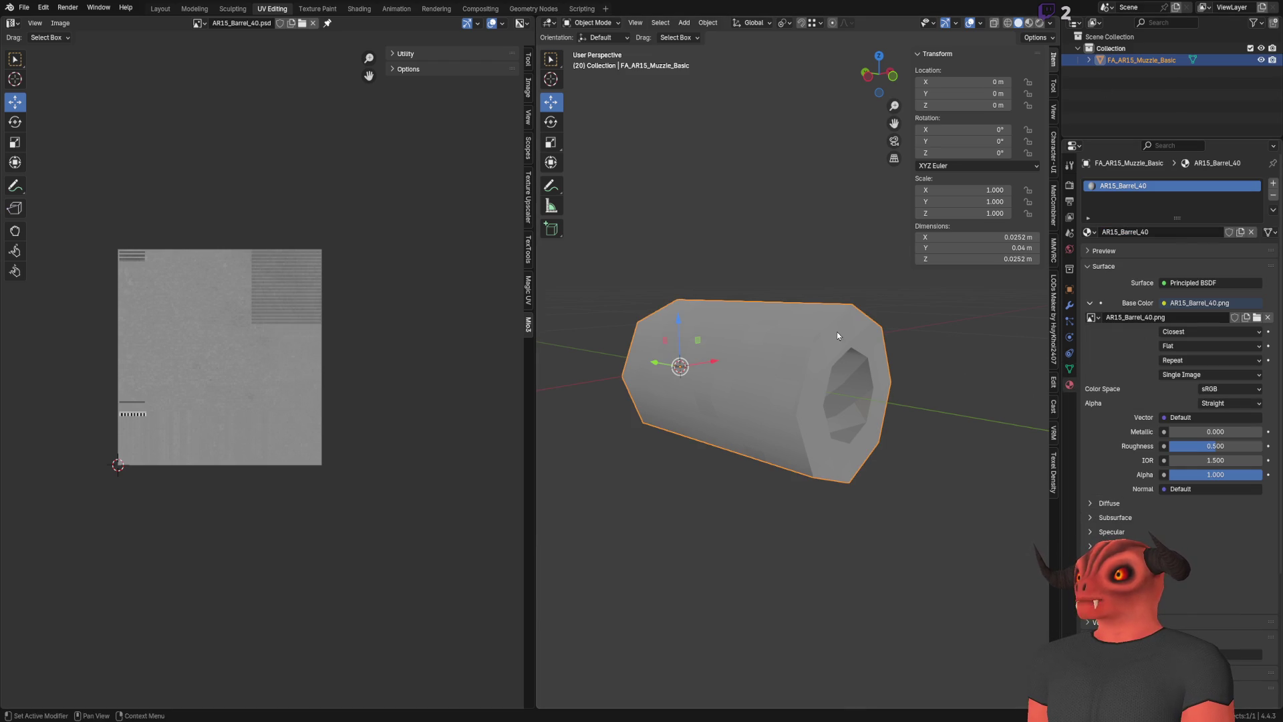
left_click(919, 372)
Reopen the barrel file from recent files and check its FA_AR15_Barrel_40 material name
left_click(676, 381)
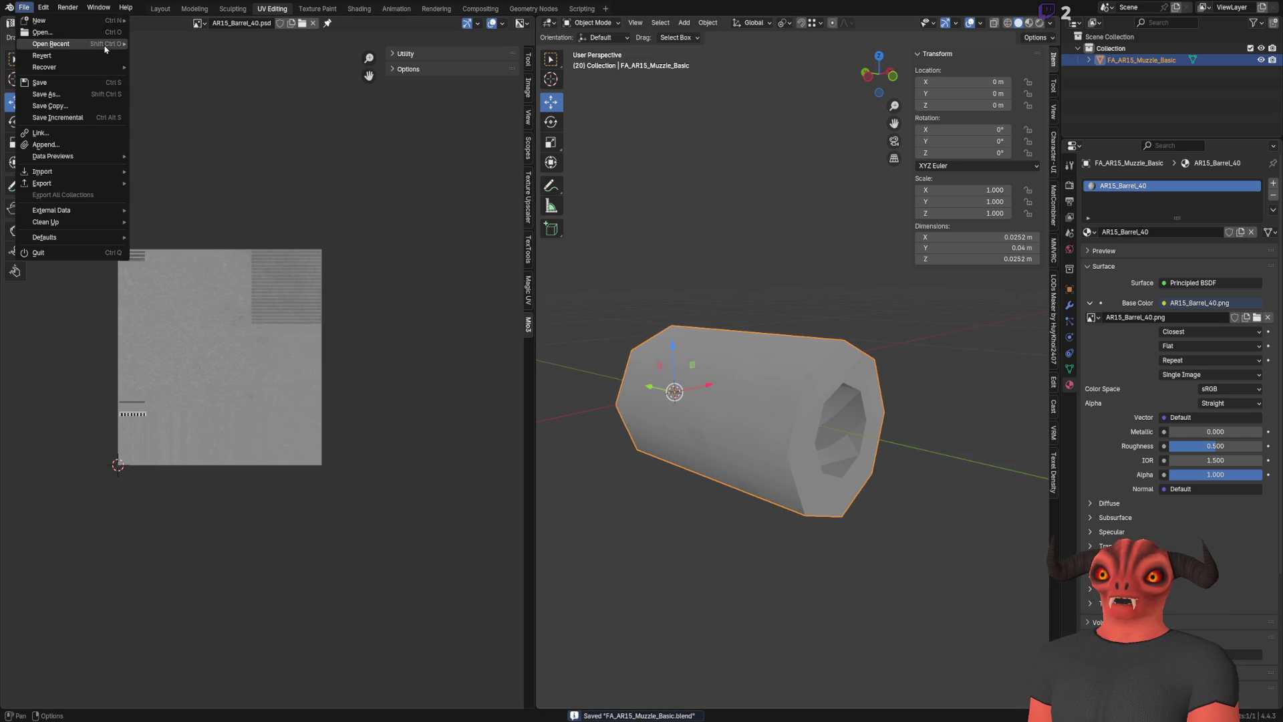
mouse_move(67, 44)
left_click(194, 59)
scroll(819, 280, "up", 5)
left_click(1108, 233)
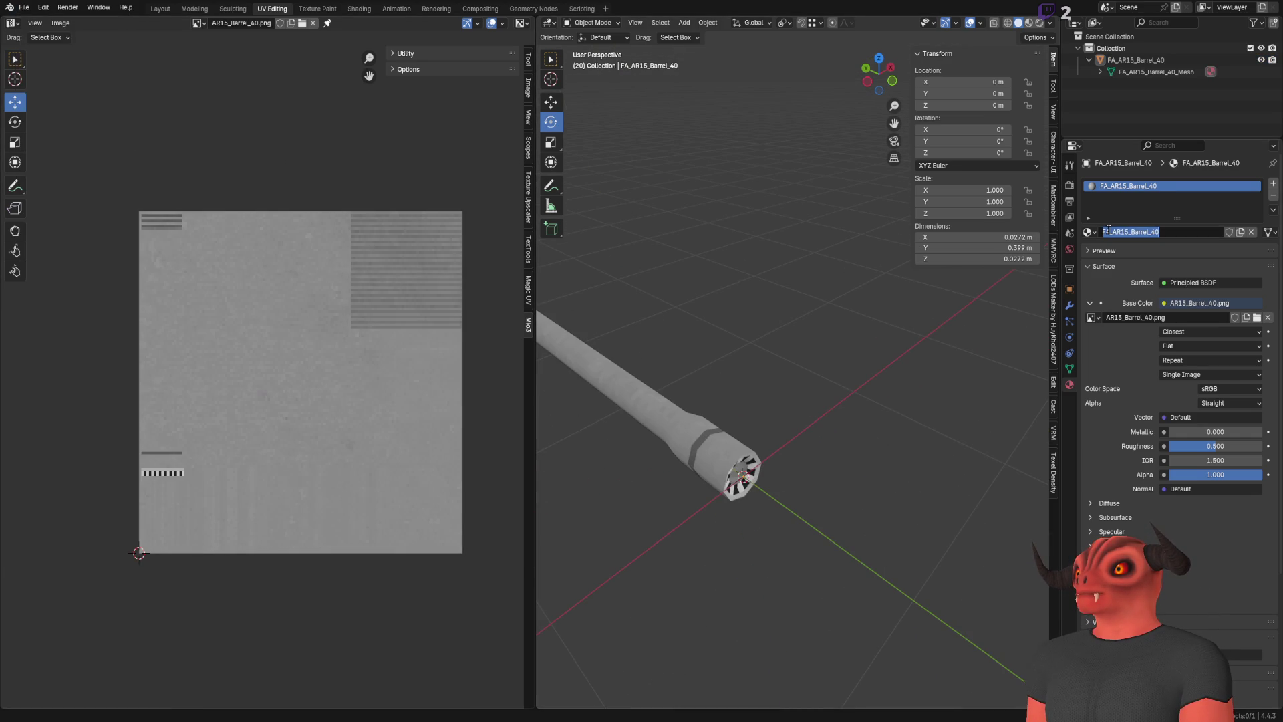
key("Escape")
Reopen the muzzle file, saving changes at the prompt
left_click(23, 7)
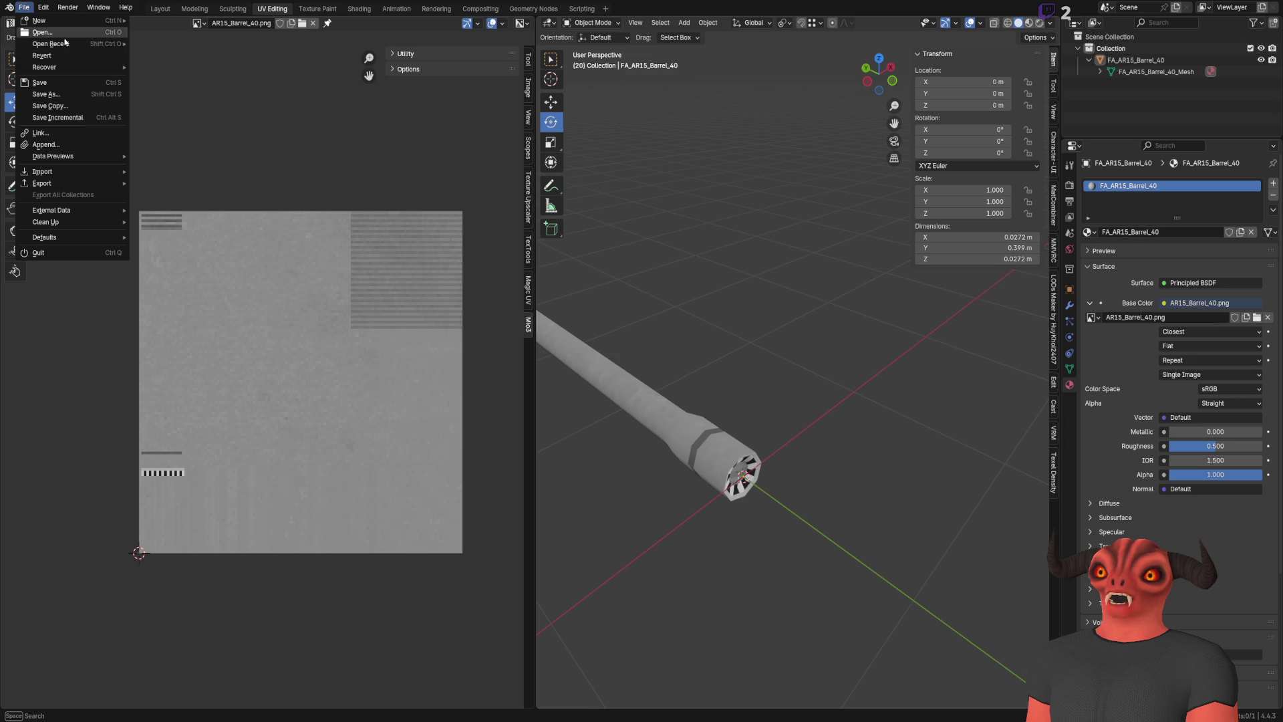
mouse_move(68, 44)
left_click(200, 54)
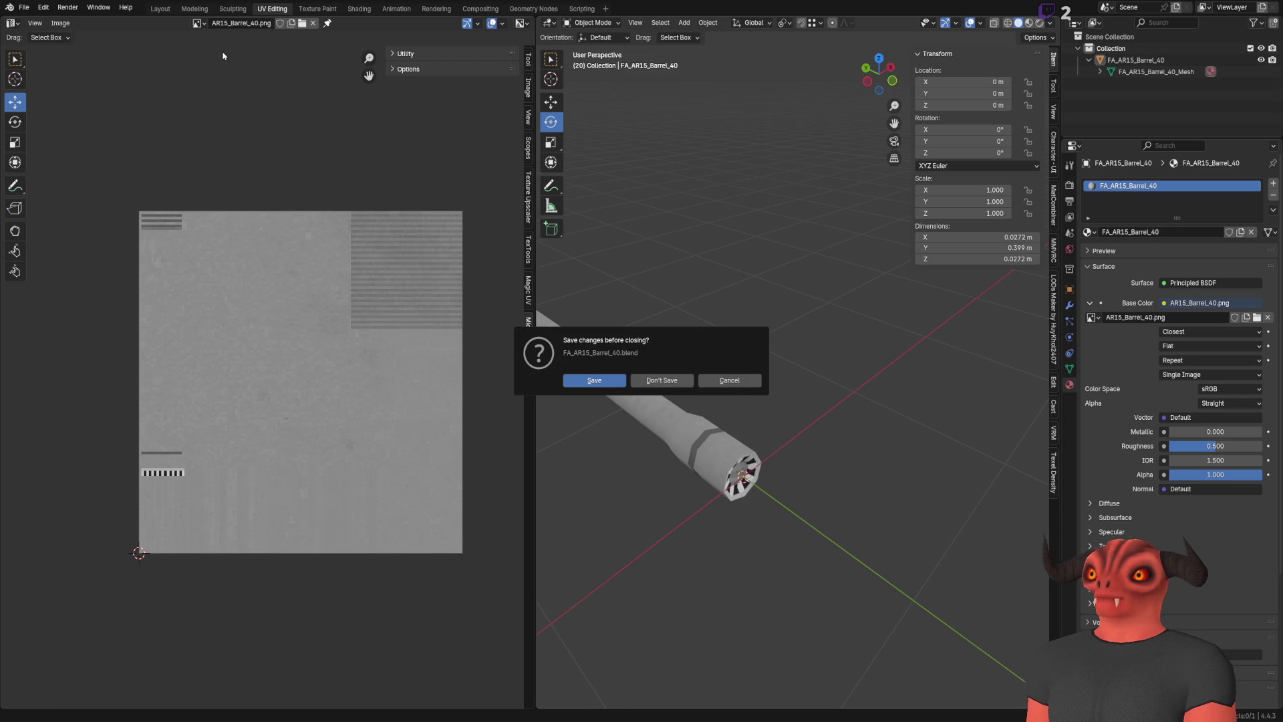
left_click(658, 381)
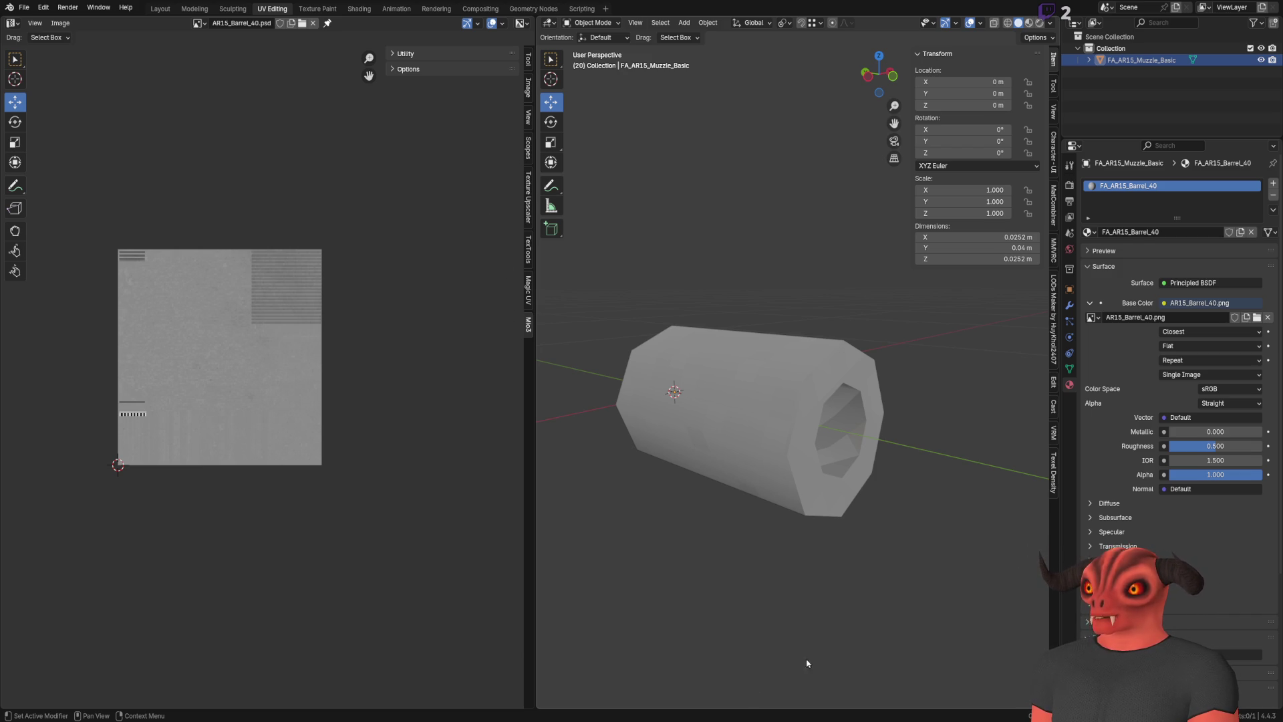
key("alt+Tab")
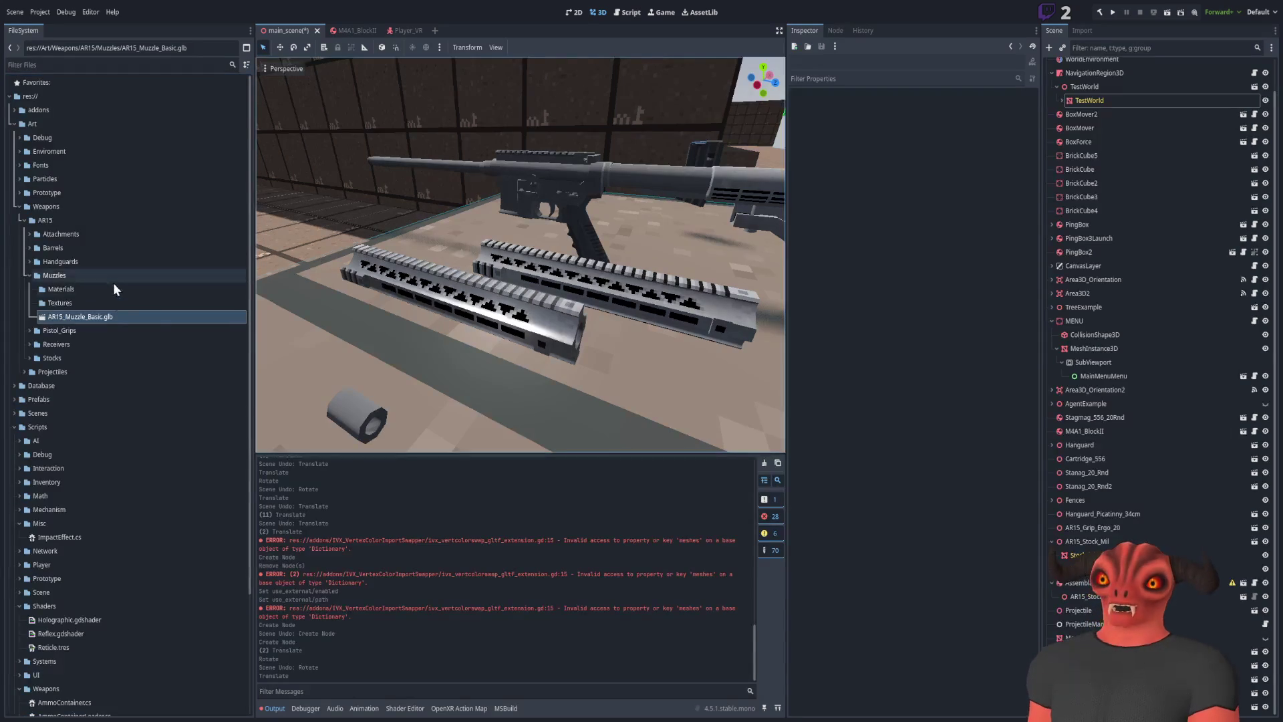
Rename AR15_Barrel_40.png in Barrels > Textures to AR15_Barrel_40_Albedo.png
left_click(84, 275)
double_click(104, 247)
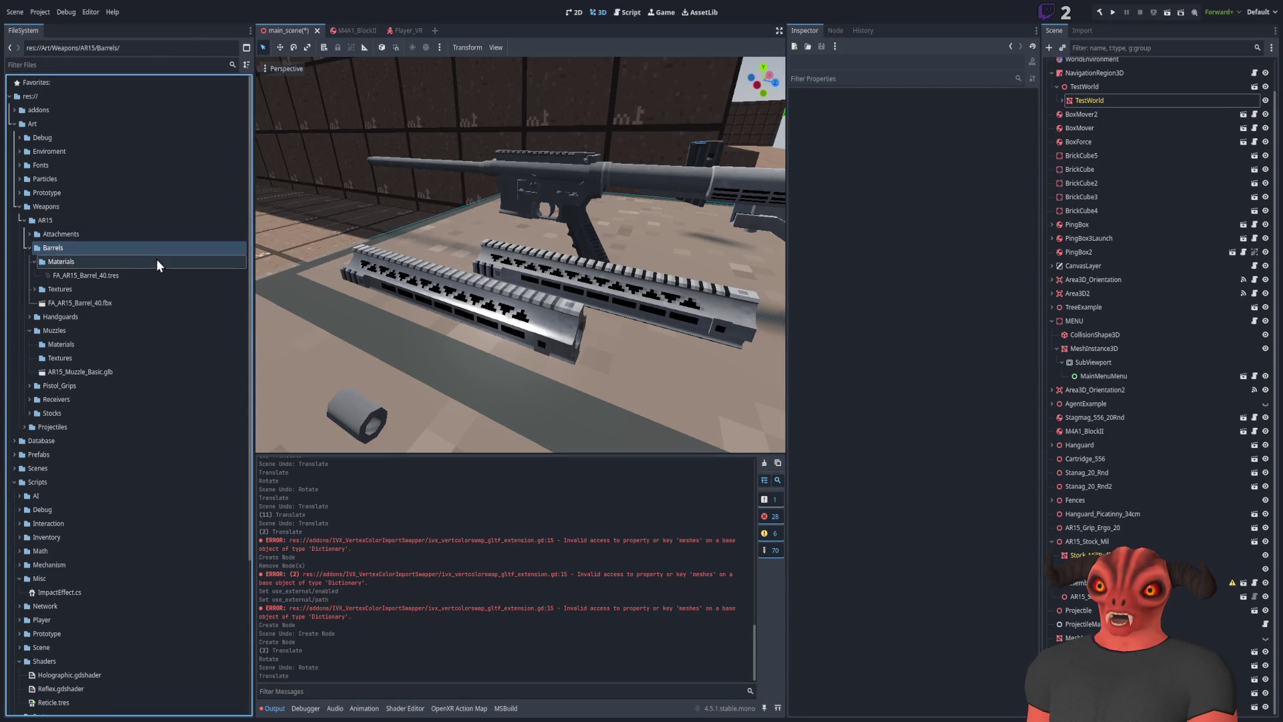
left_click(135, 302)
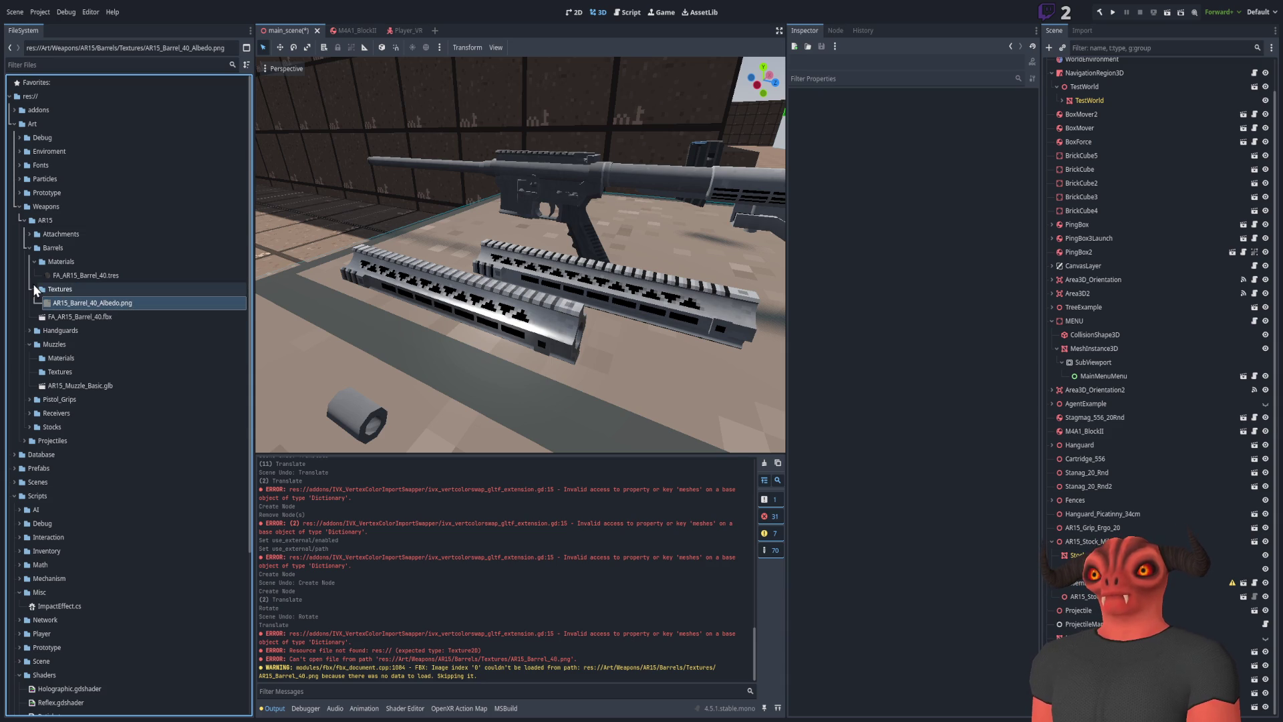
left_click(34, 287)
key("alt+Tab")
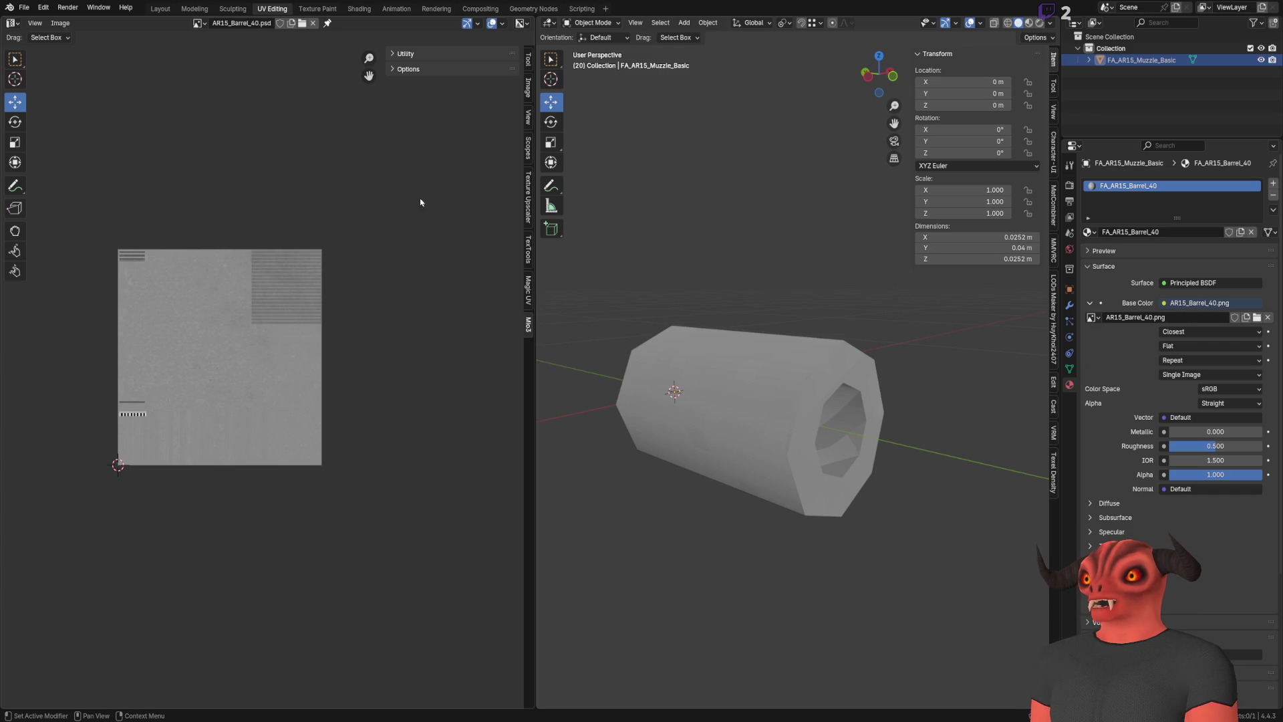
Save the muzzle using AR15_Barrel_40_Albedo.png as base colour and export FA_AR15_Muzzle_Basic.fbx
left_click(745, 354)
mouse_move(790, 321)
left_mouse_down()
mouse_move(602, 301)
mouse_move(622, 314)
left_mouse_up()
key("ctrl+s")
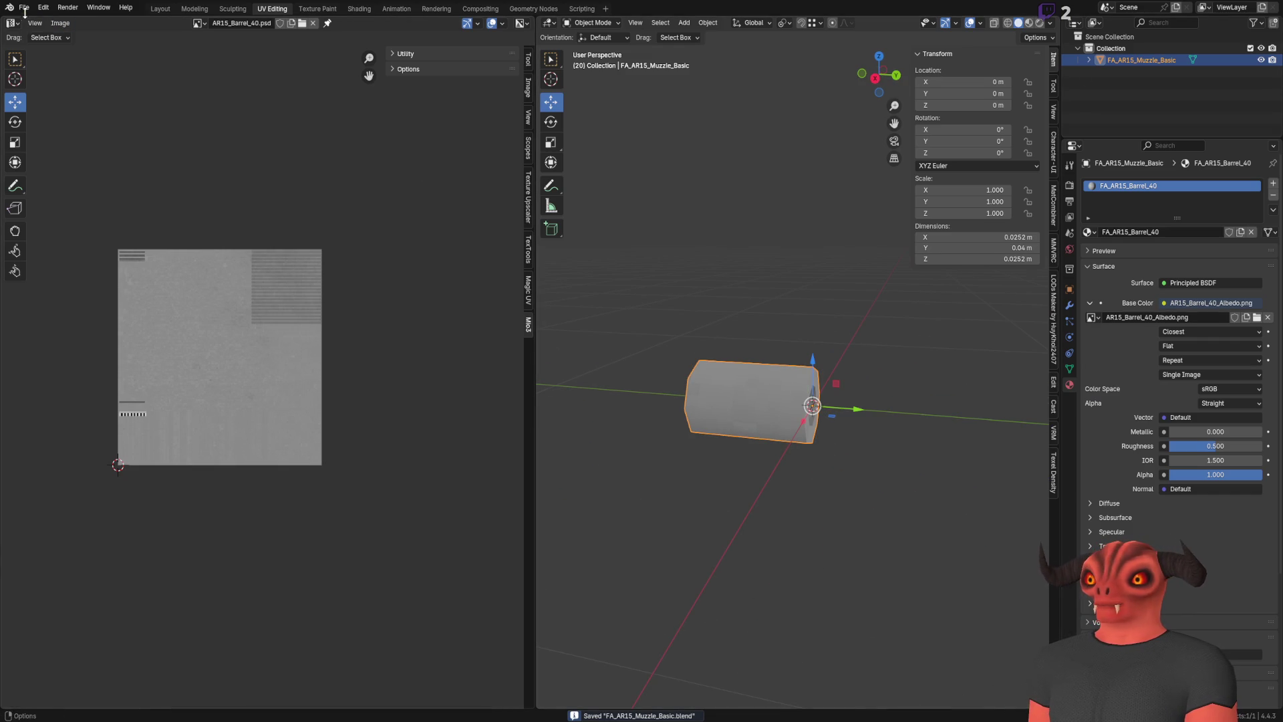
left_click(23, 7)
mouse_move(67, 195)
left_click(190, 291)
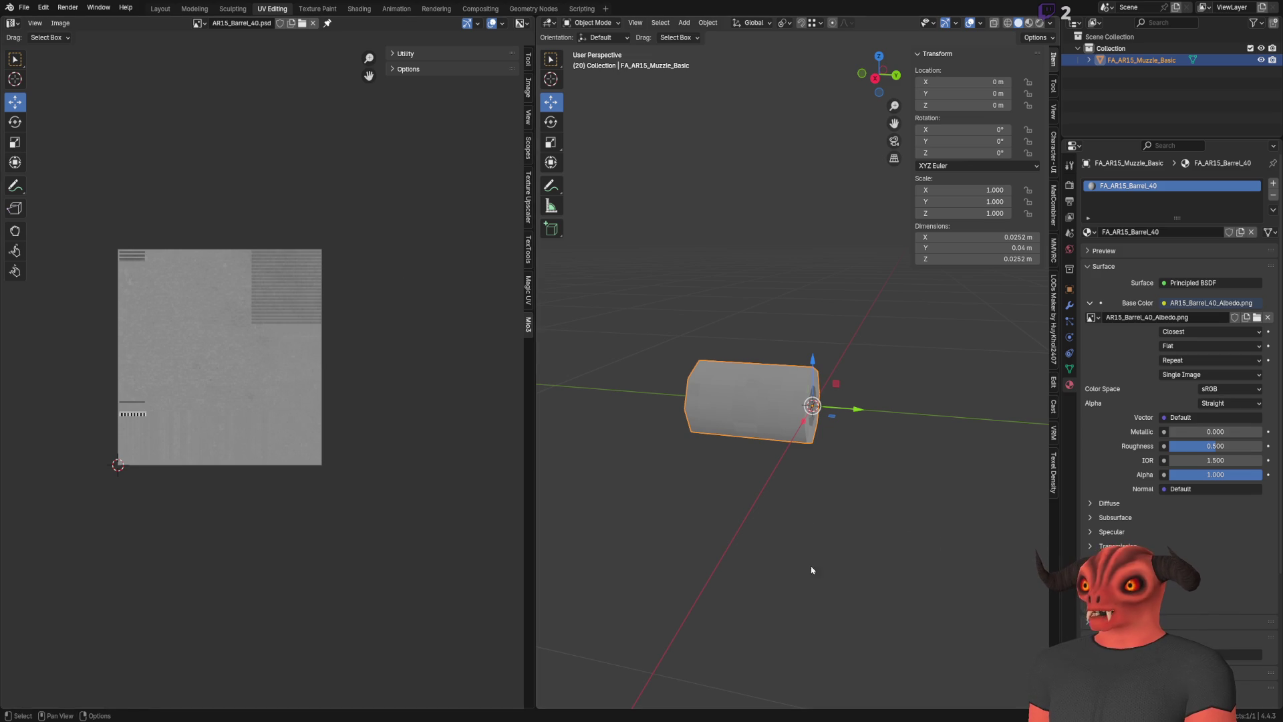
key("alt+Tab")
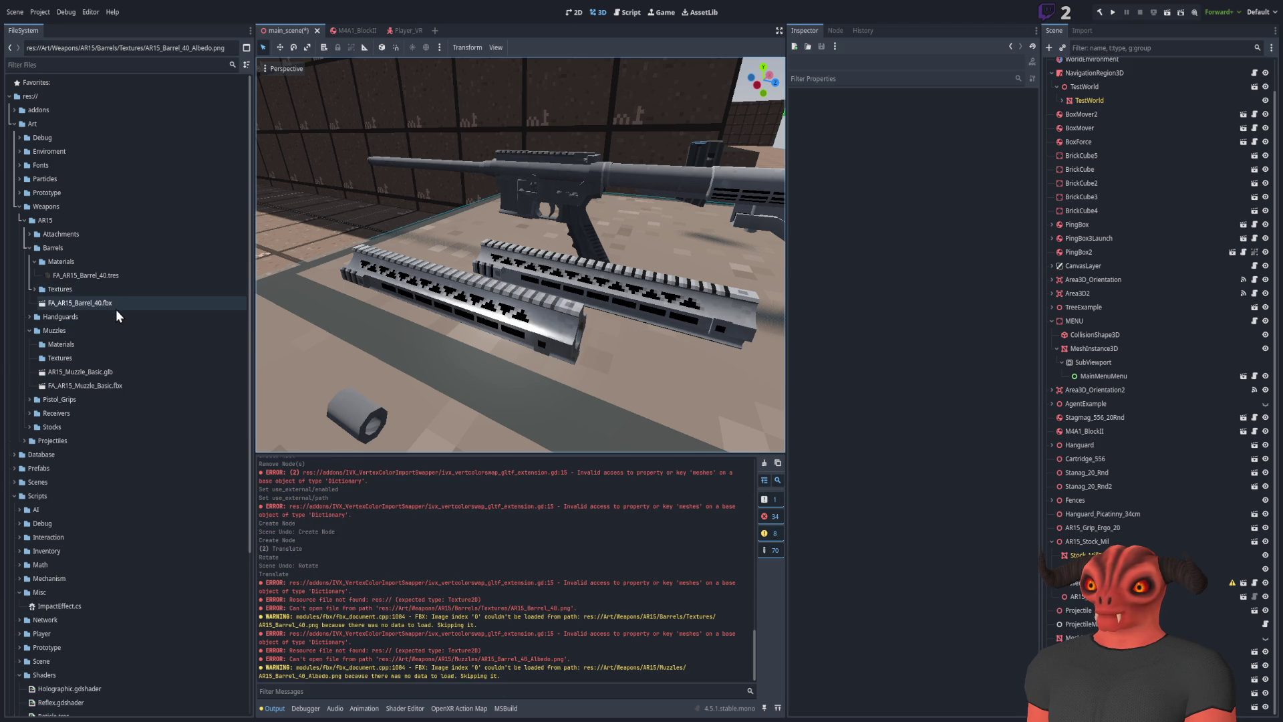
Remove AR15_Muzzle_Basic.glb from Muzzles and delete the old muzzle node from the scene
mouse_move(81, 378)
left_mouse_down()
mouse_move(111, 384)
mouse_move(164, 345)
left_mouse_up()
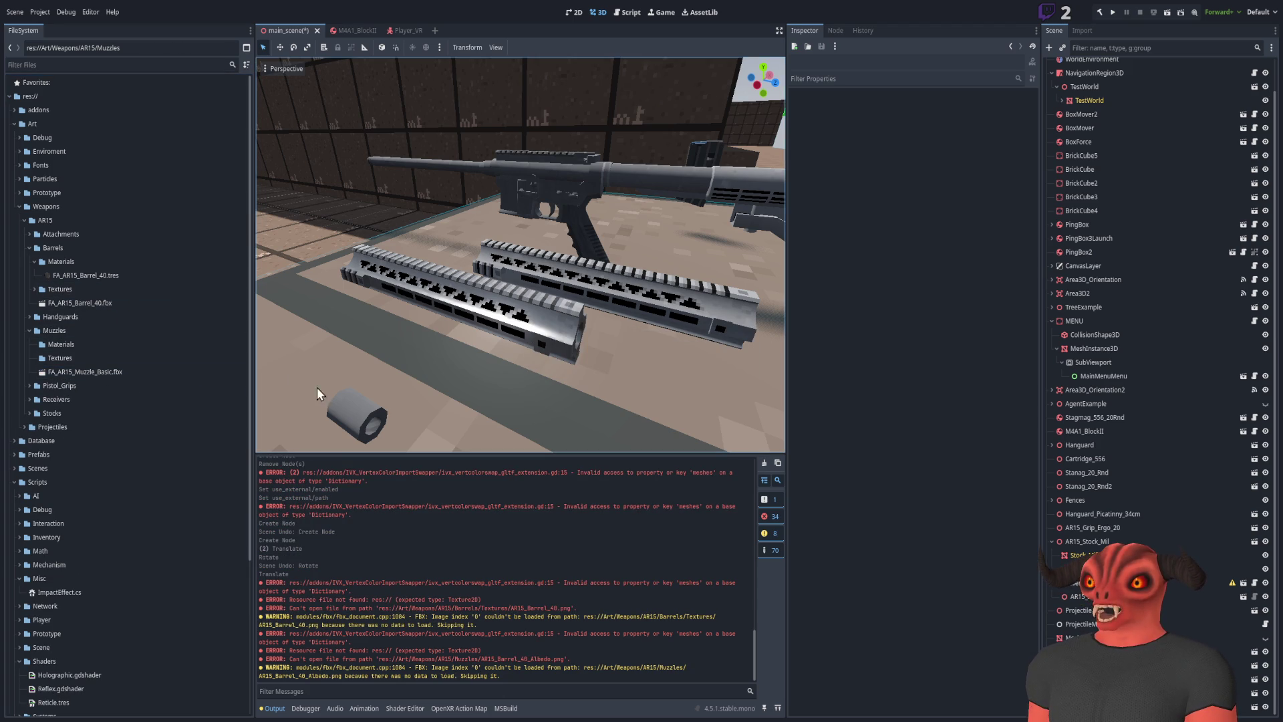
left_click(356, 412)
key("Delete")
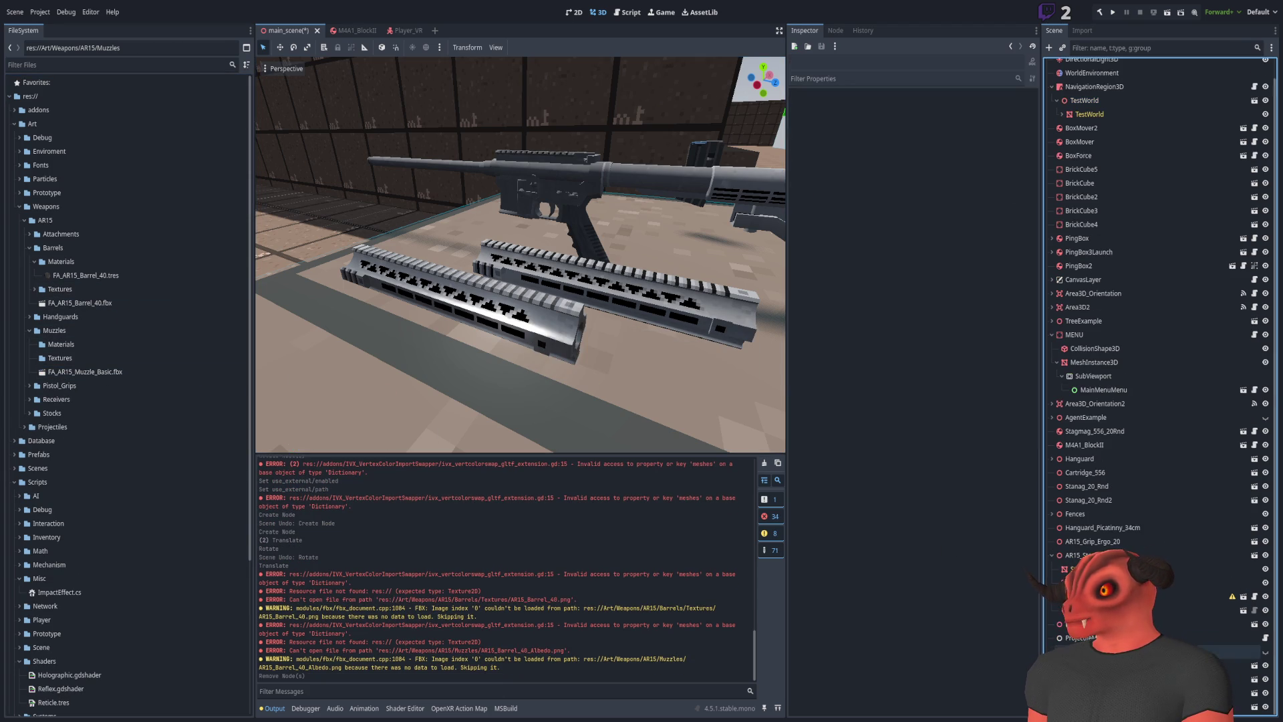
scroll(640, 362, "up", 2)
left_click_drag(107, 374, 466, 354)
key("Delete")
left_click_drag(114, 371, 314, 167)
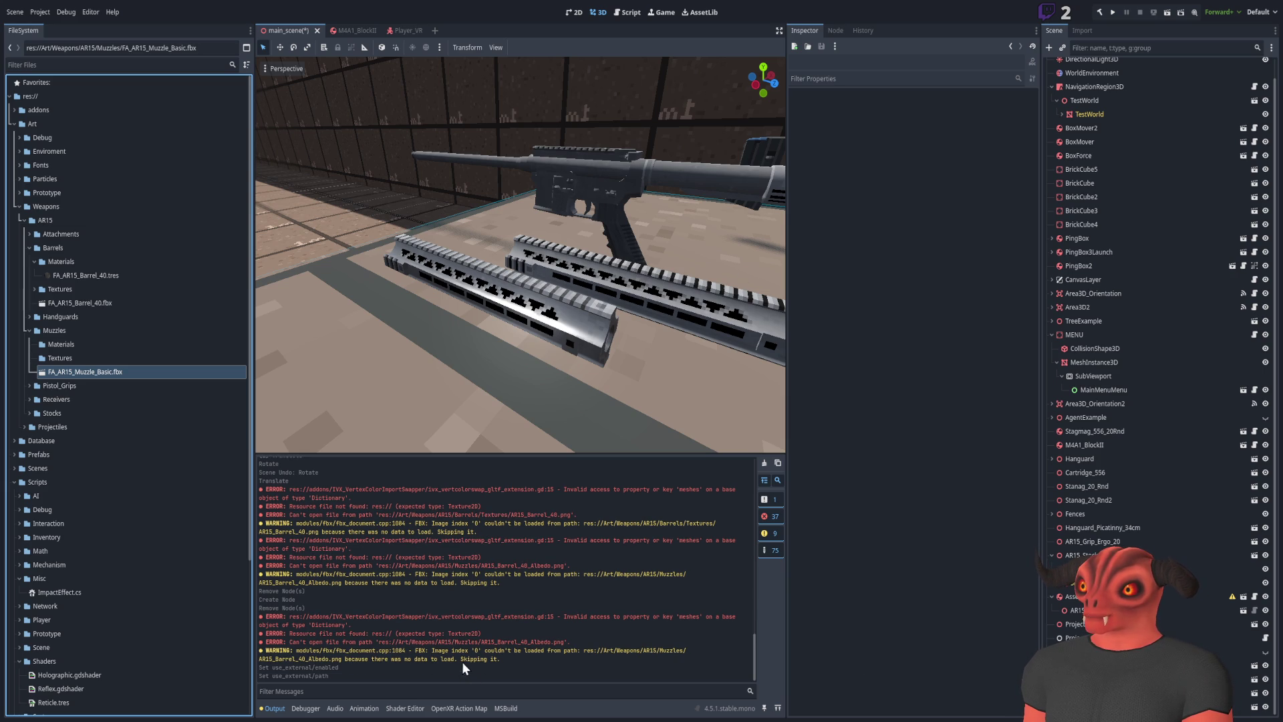
scroll(478, 304, "up", 4)
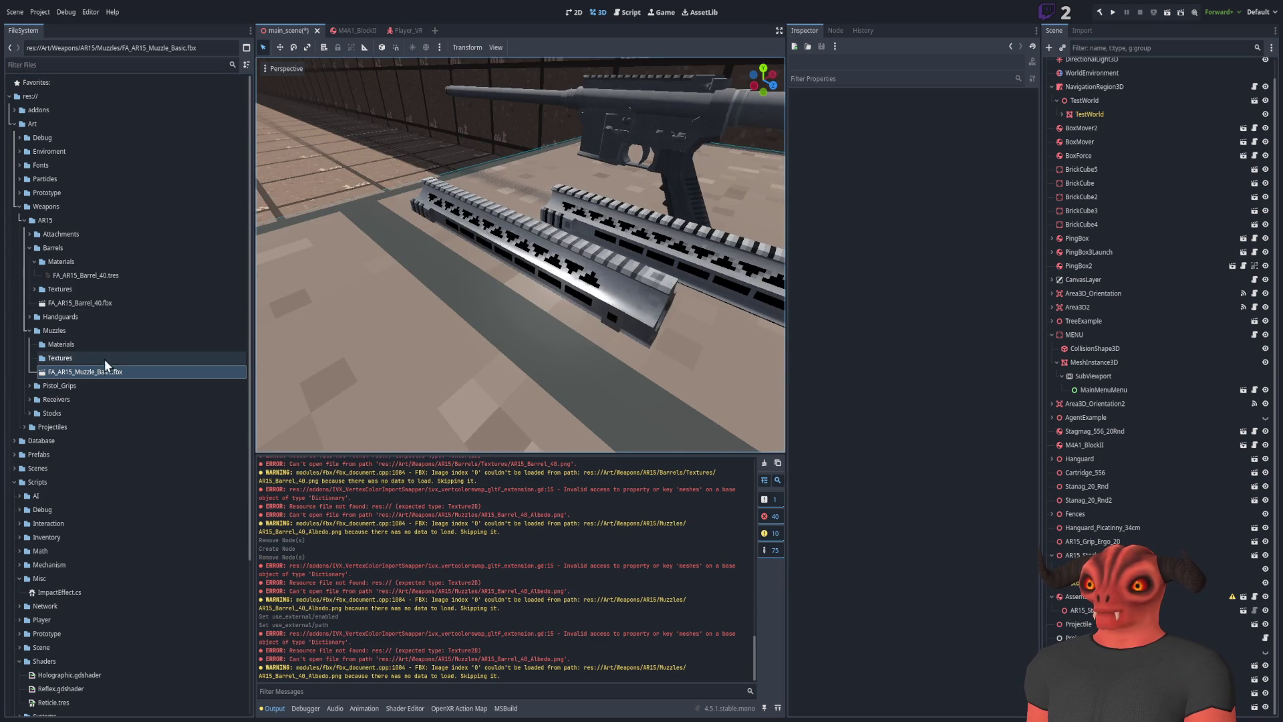
Place FA_AR15_Muzzle_Basic.fbx in the scene and move it to the barrel tip
left_click_drag(104, 358, 416, 309)
key("f")
scroll(520, 254, "down", 5)
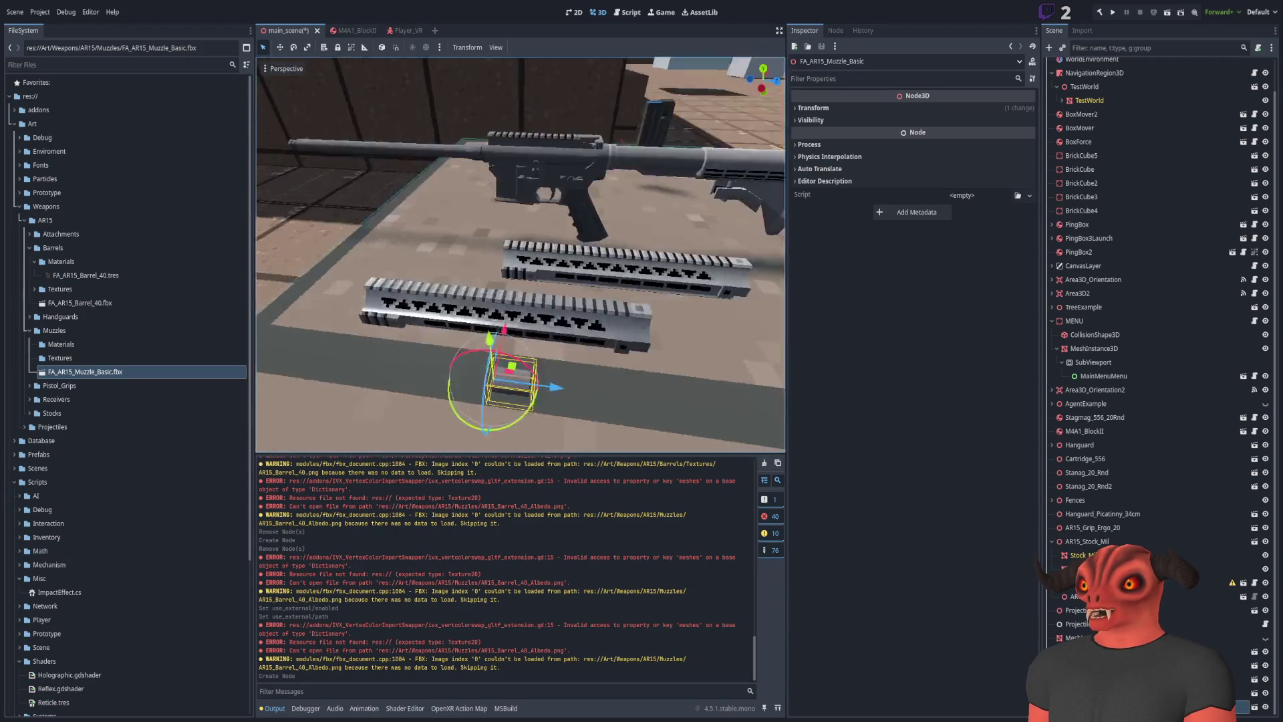
key("g")
left_click(520, 330)
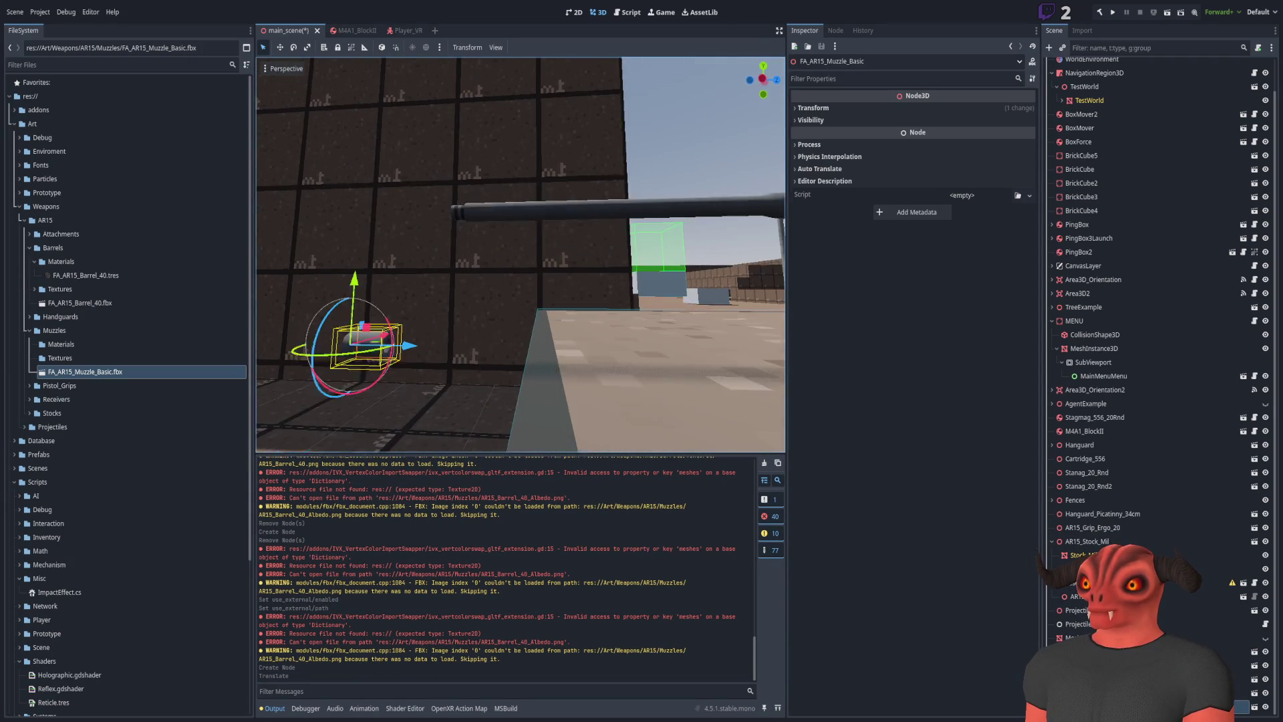
key("g")
left_click(452, 203)
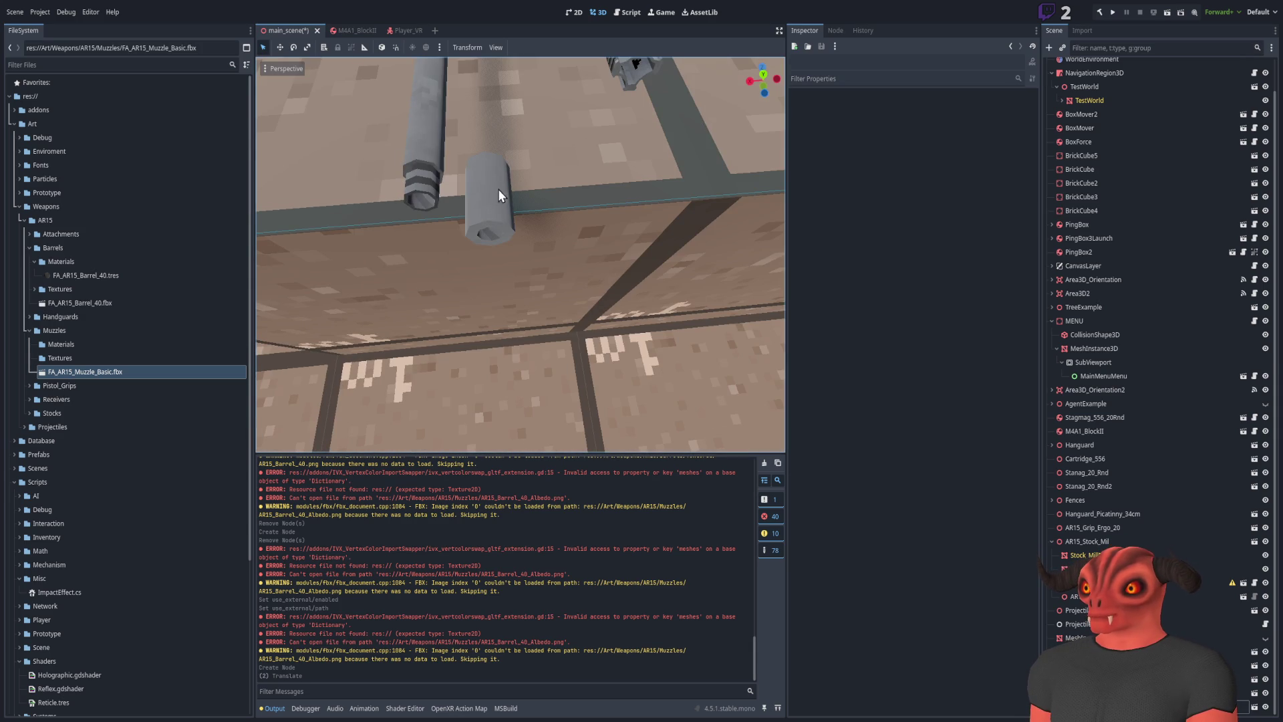
Fine-tune the muzzle's position so it sits on the end of the barrel
left_click(503, 192)
left_click(487, 200)
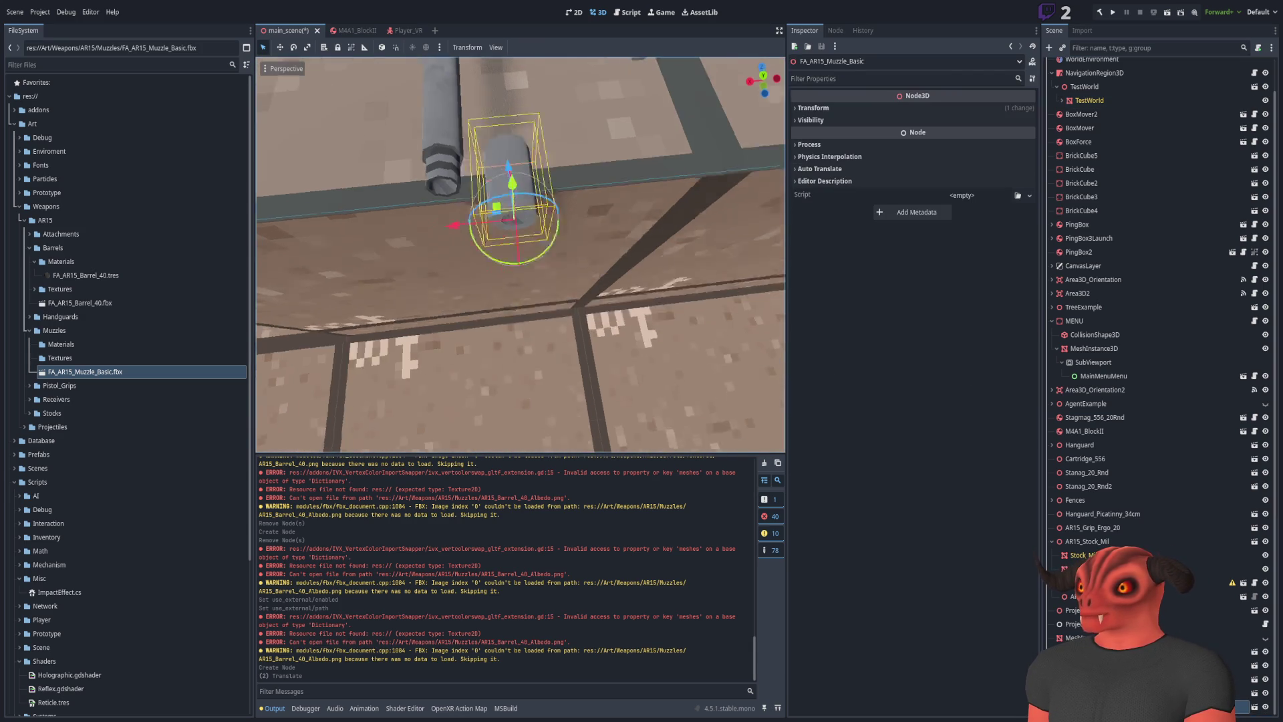
key("g")
left_click(551, 308)
mouse_move(552, 308)
left_mouse_down()
mouse_move(537, 134)
mouse_move(545, 167)
left_mouse_up()
left_click(653, 277)
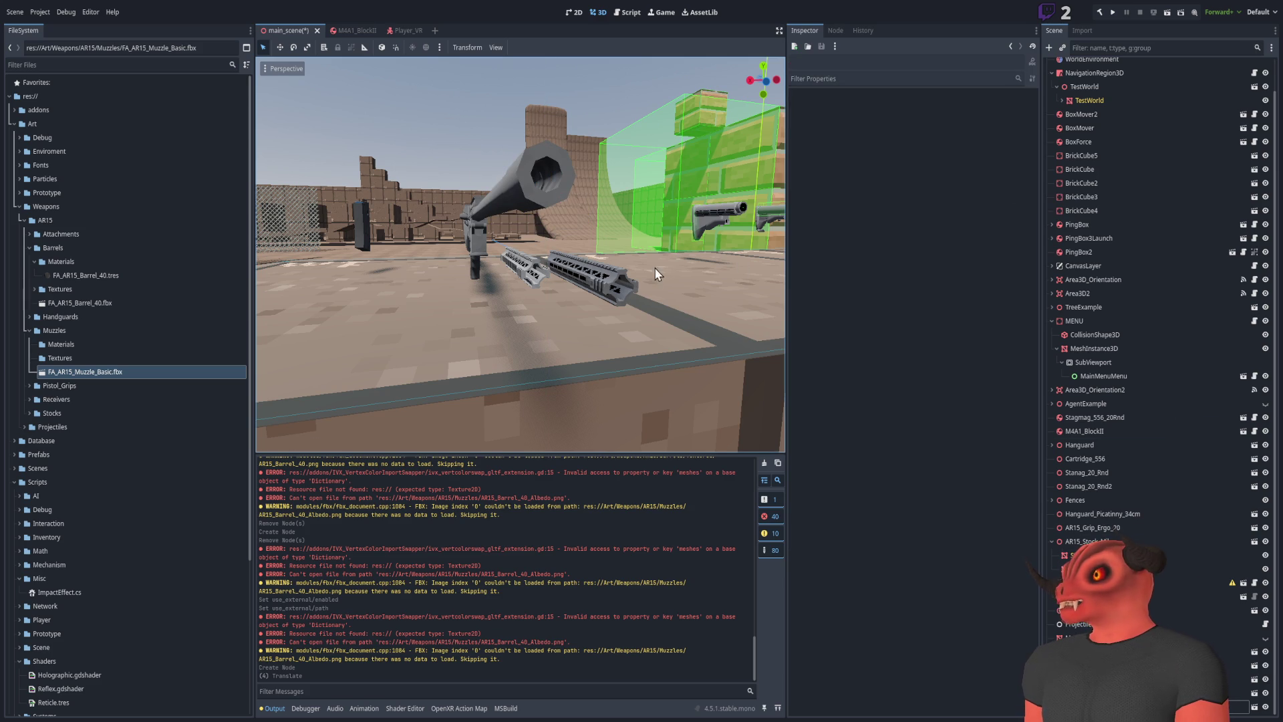
left_click(334, 323)
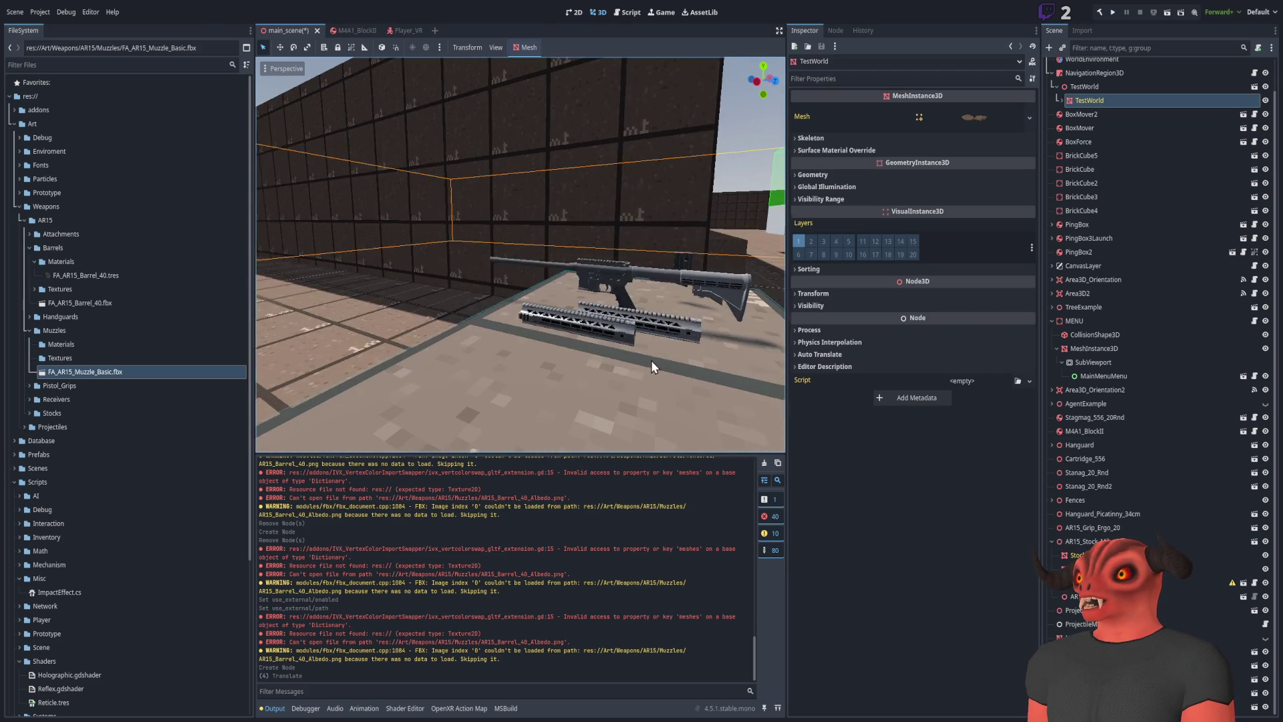
scroll(1199, 127, "up", 2)
left_click(1163, 121)
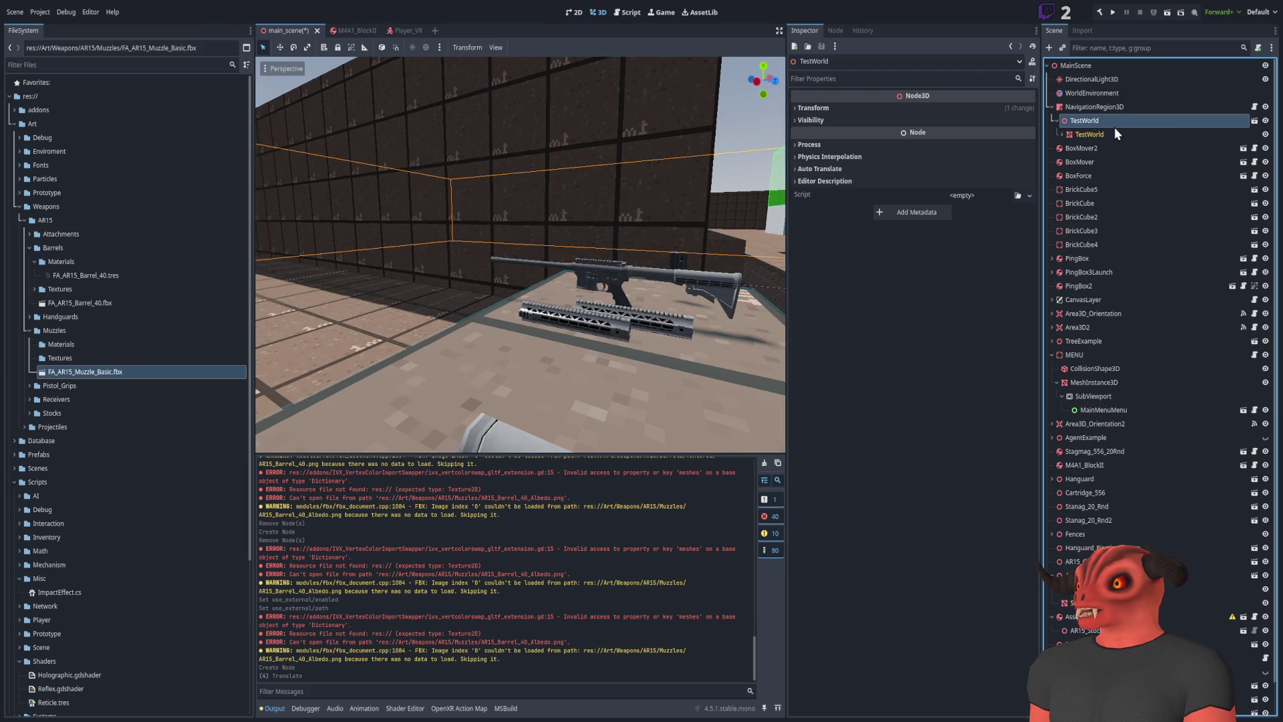
left_click(1070, 107)
left_click(1051, 107)
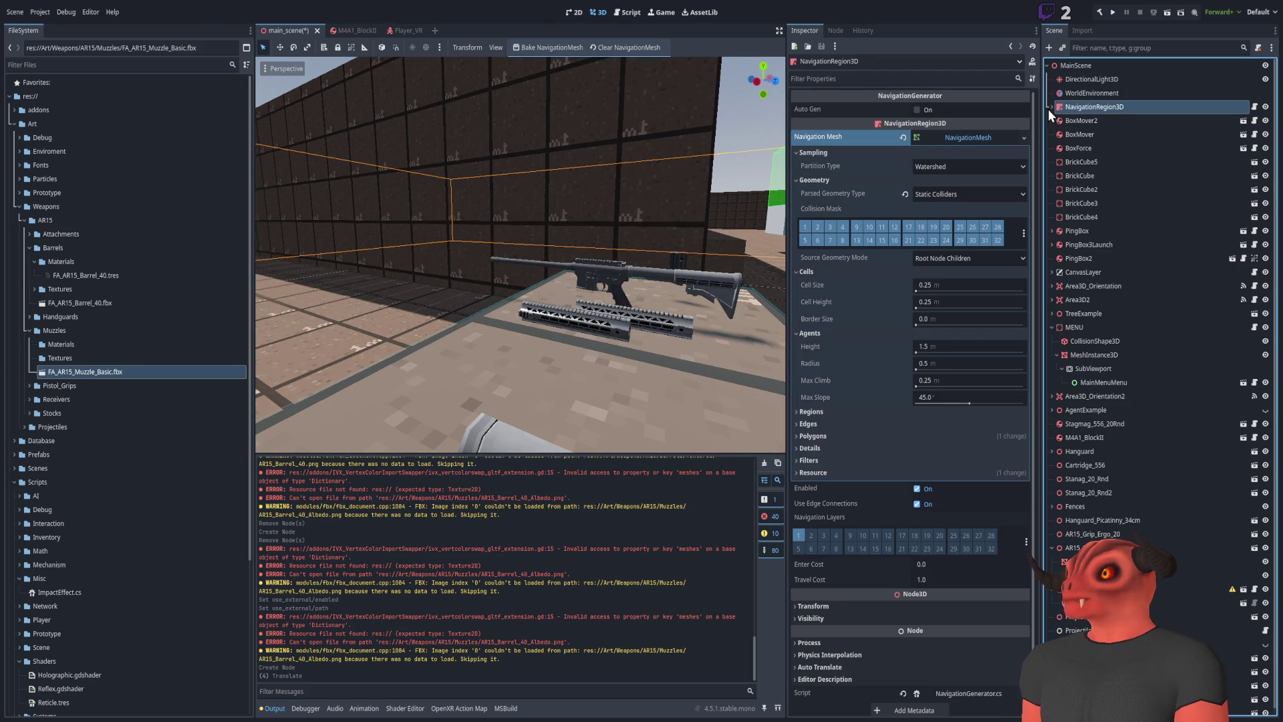
left_click(1068, 121)
left_click(1135, 106)
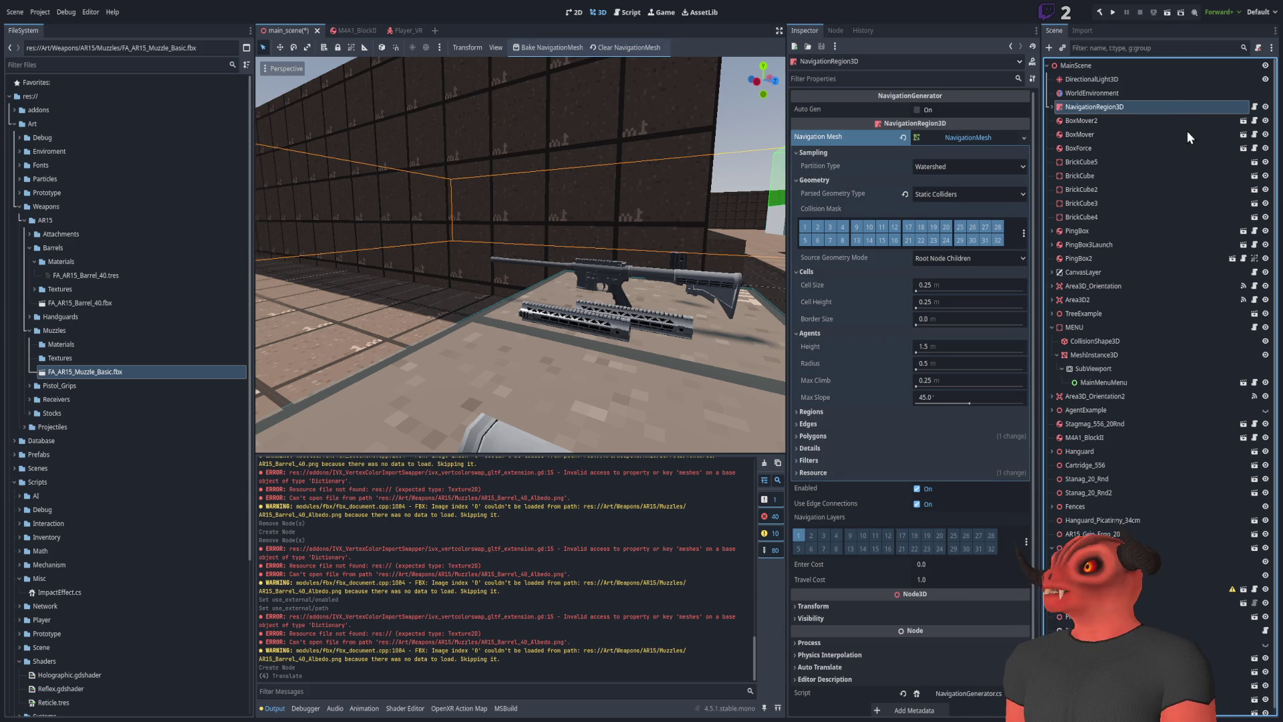
left_click(1265, 107)
left_click(1267, 109)
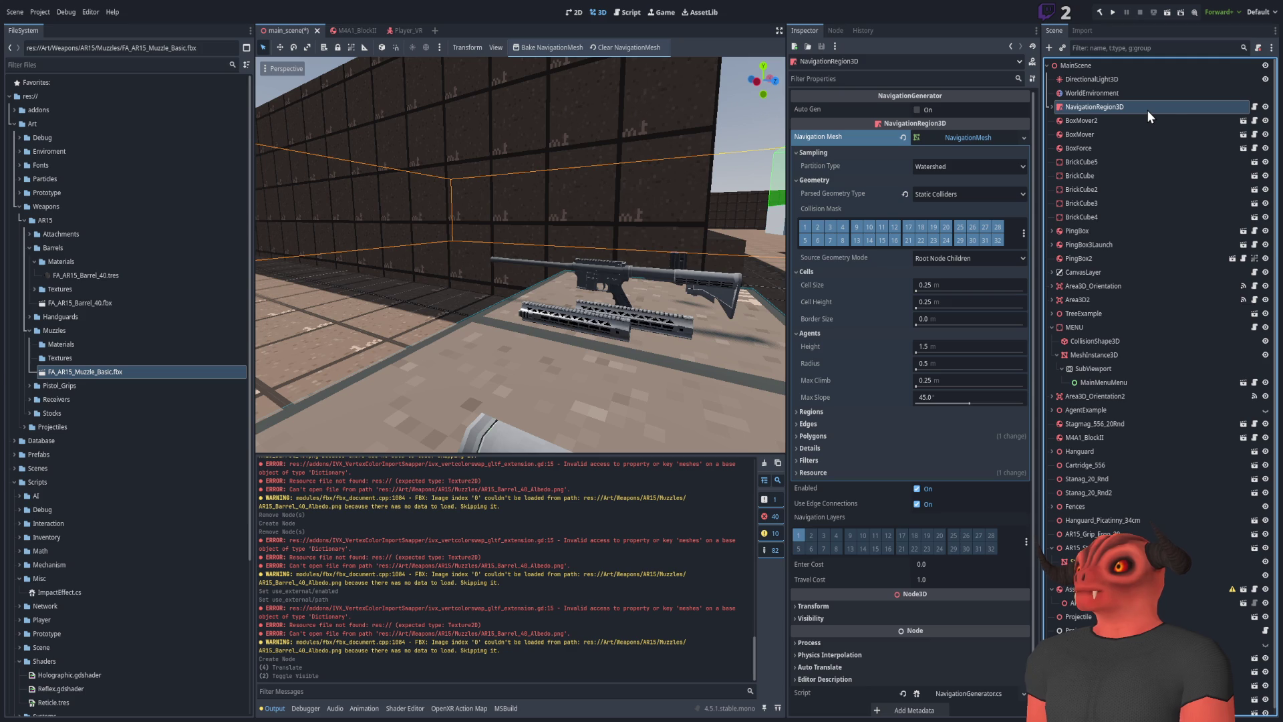
left_click(616, 135)
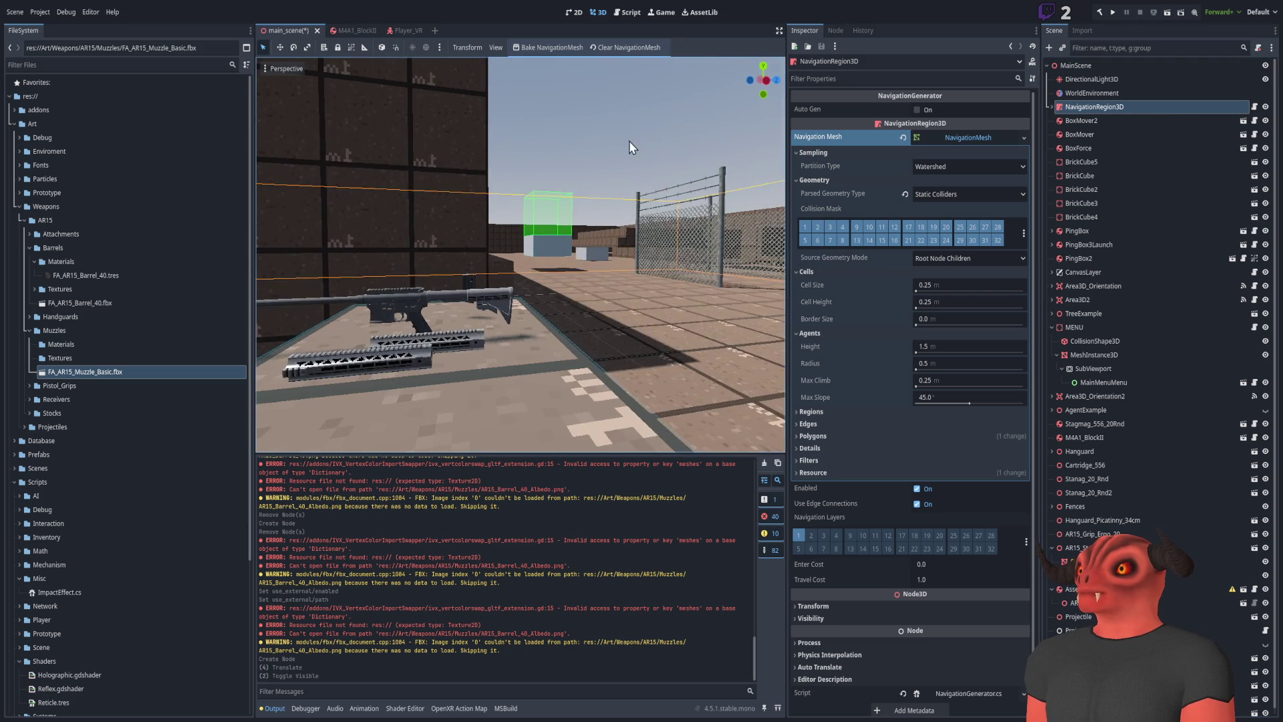
Fly around the rifle and collapse the Muzzles and Barrels folders
key("w")
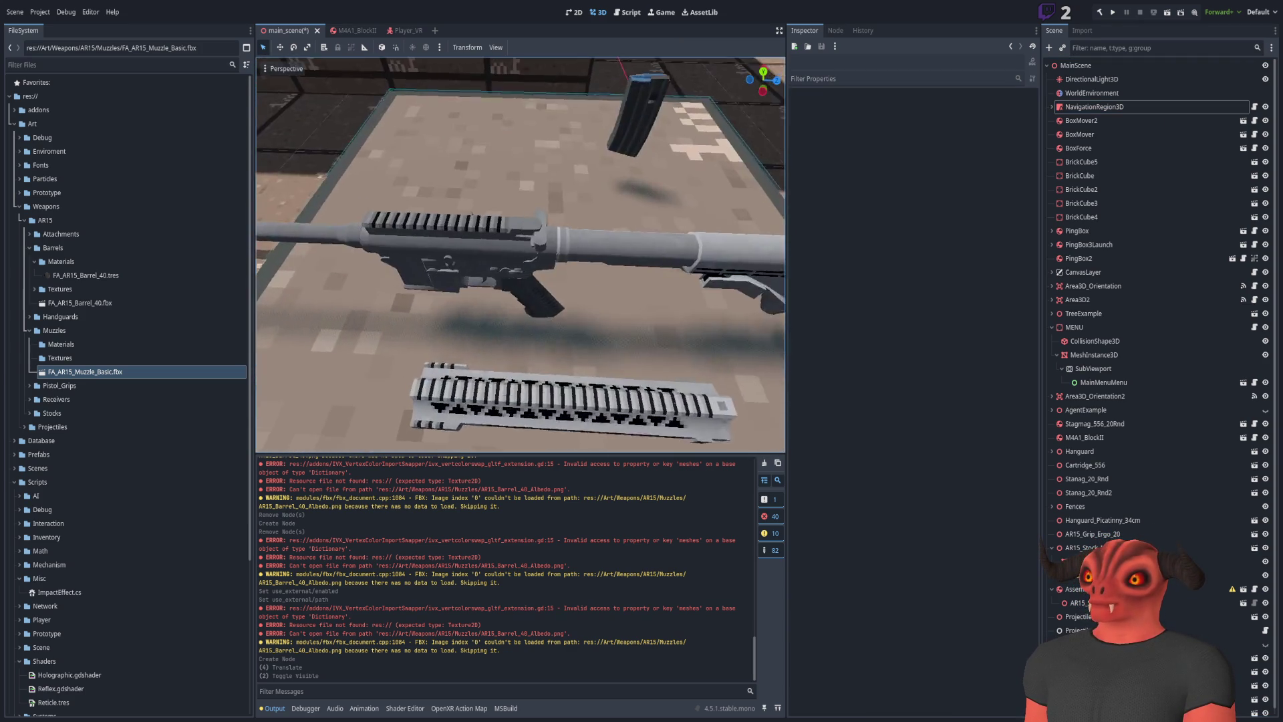
key("s")
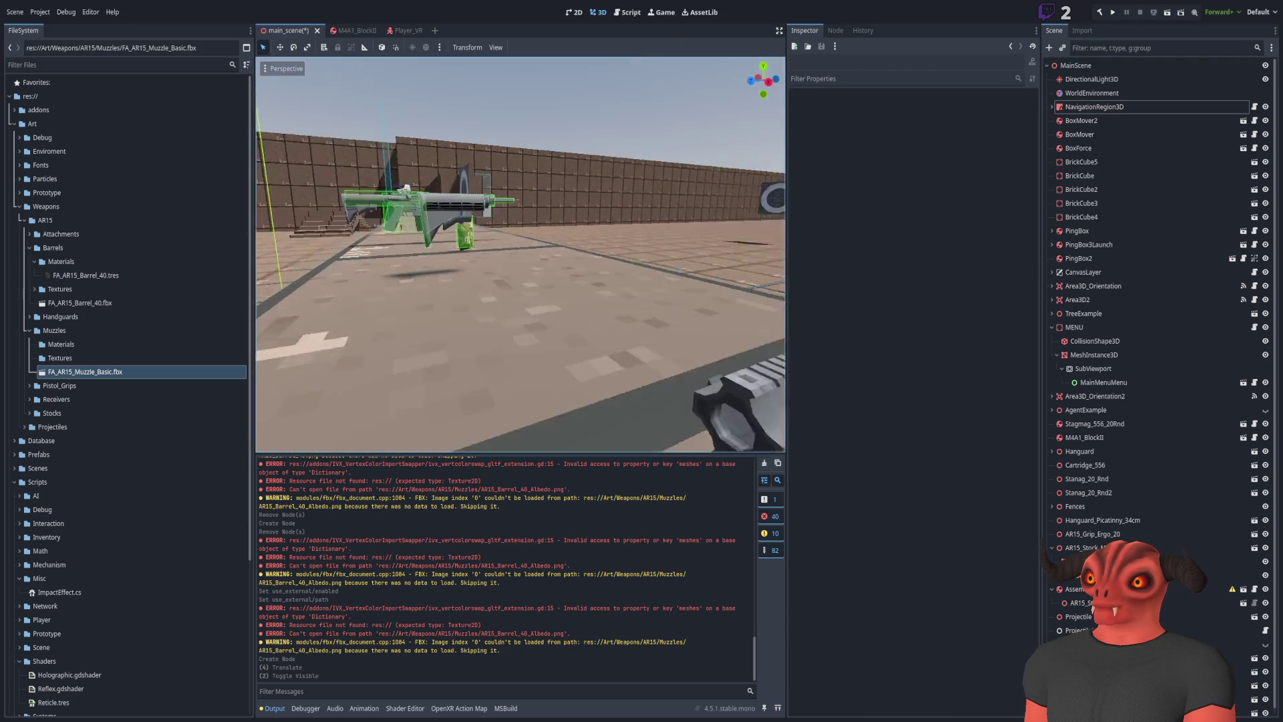
key("w")
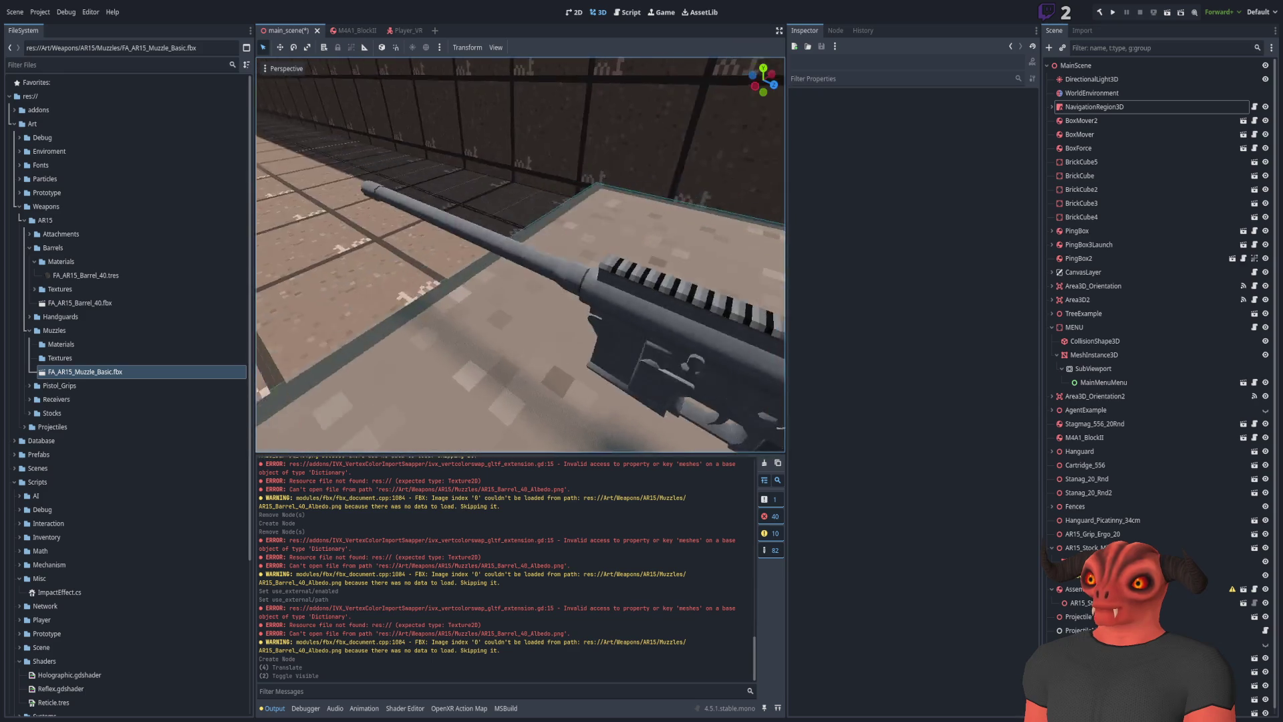
key("q")
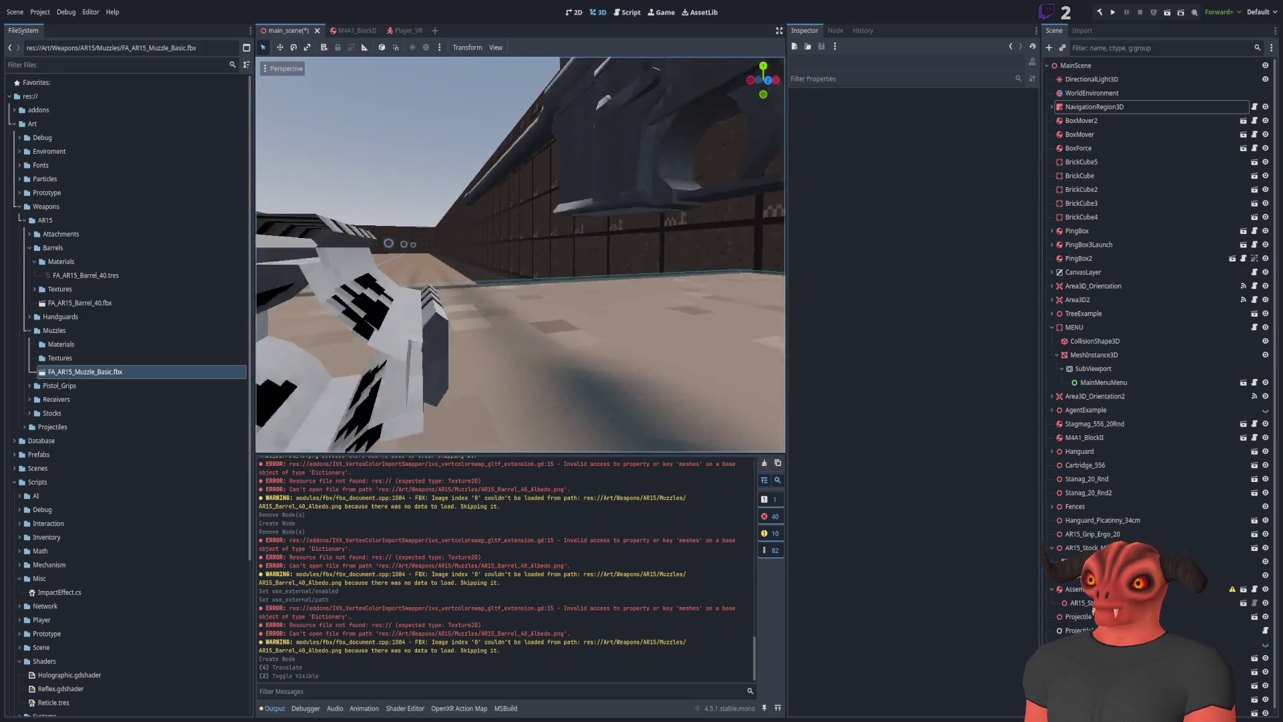
key("e")
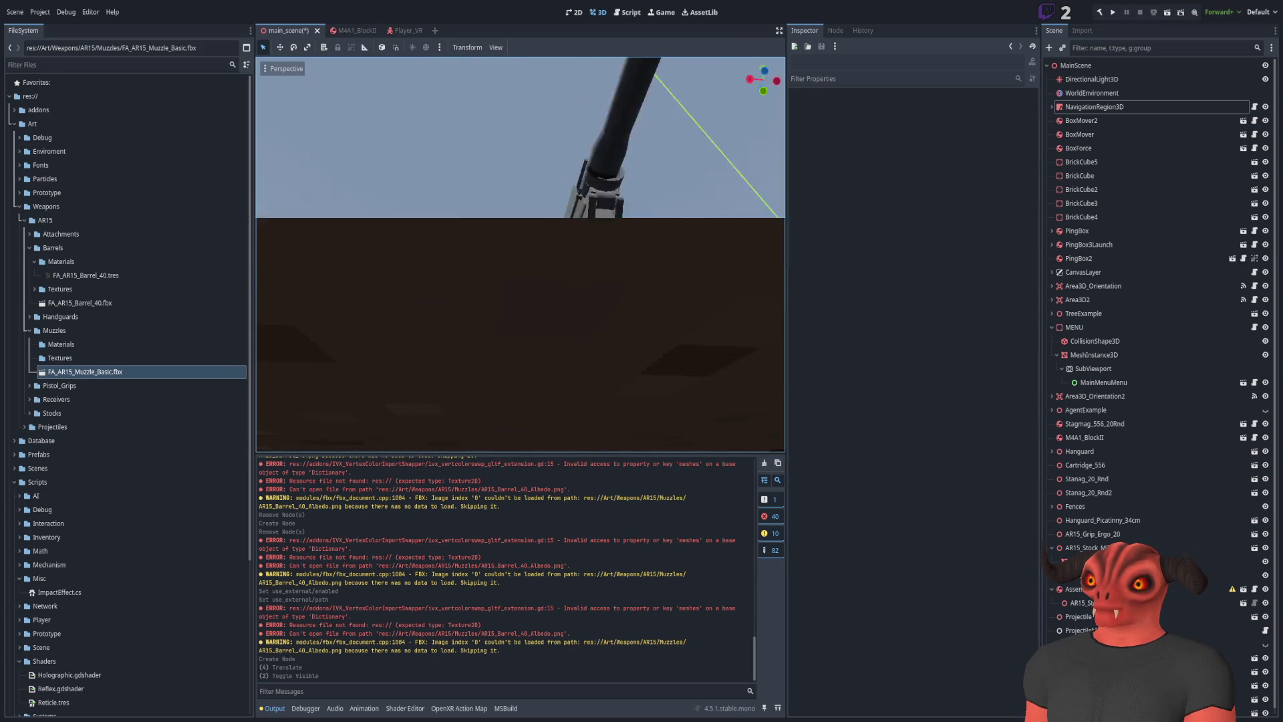
key("e")
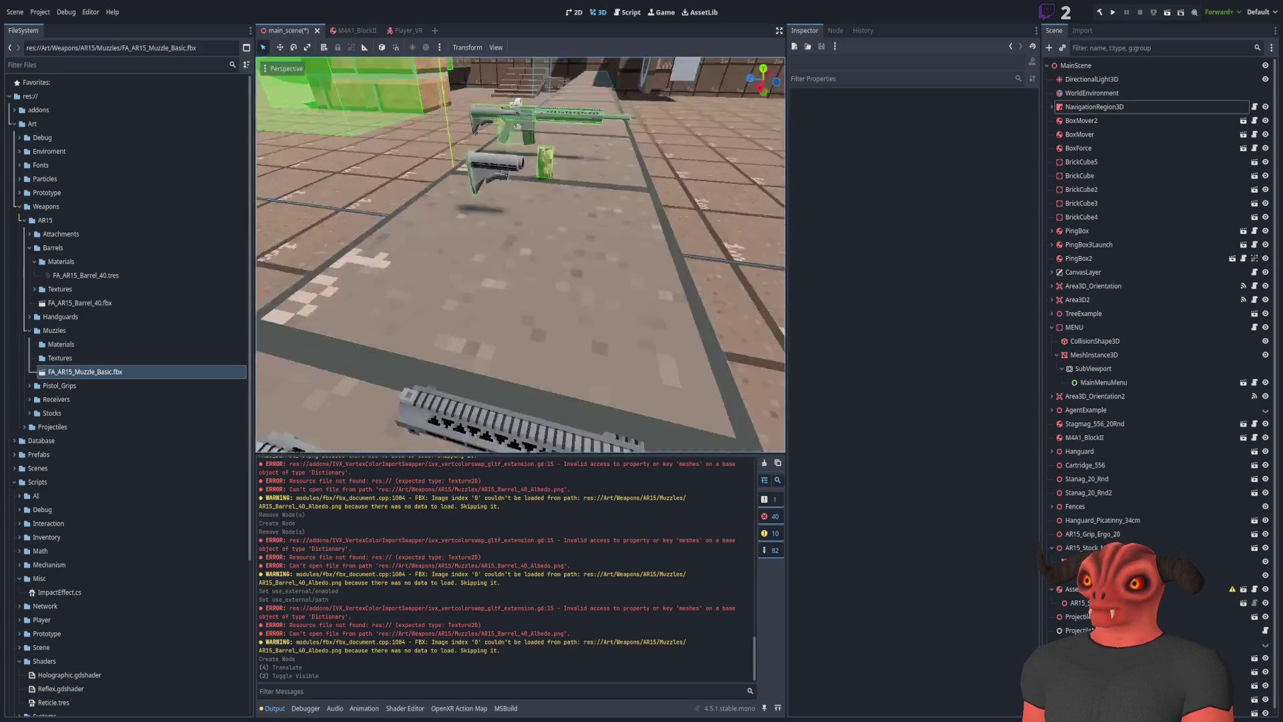
left_click(40, 330)
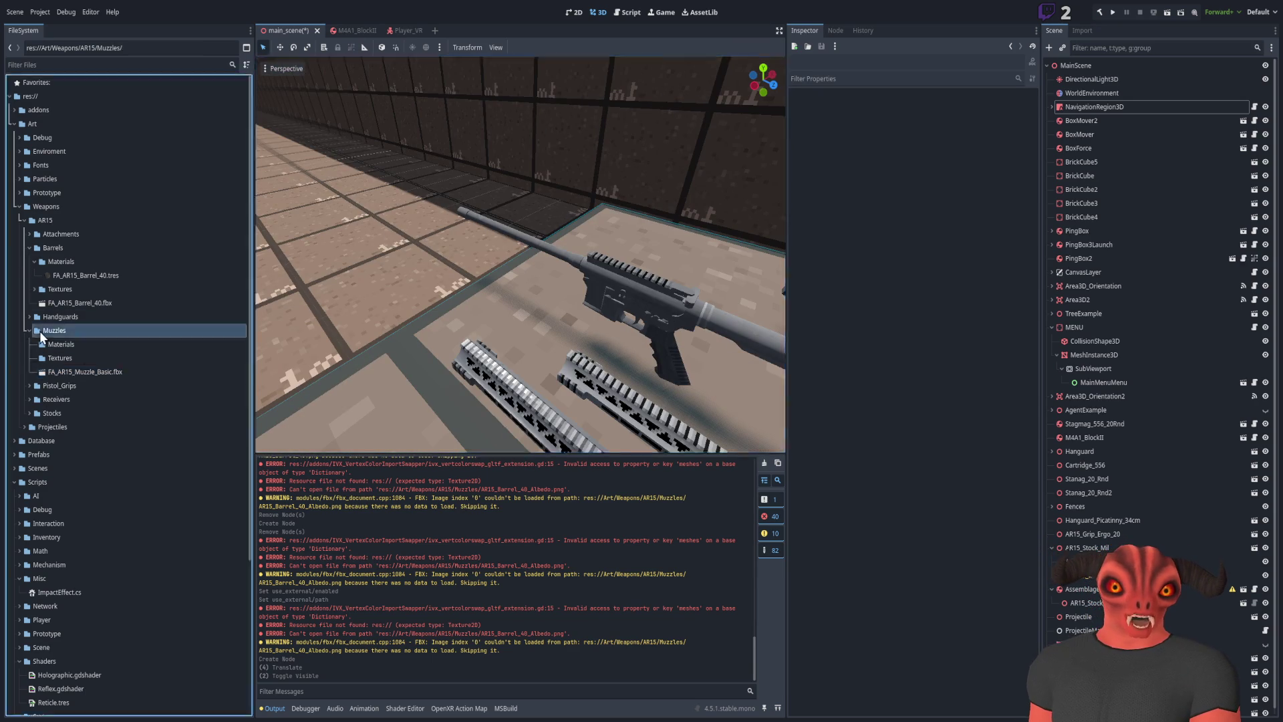
left_click(38, 329)
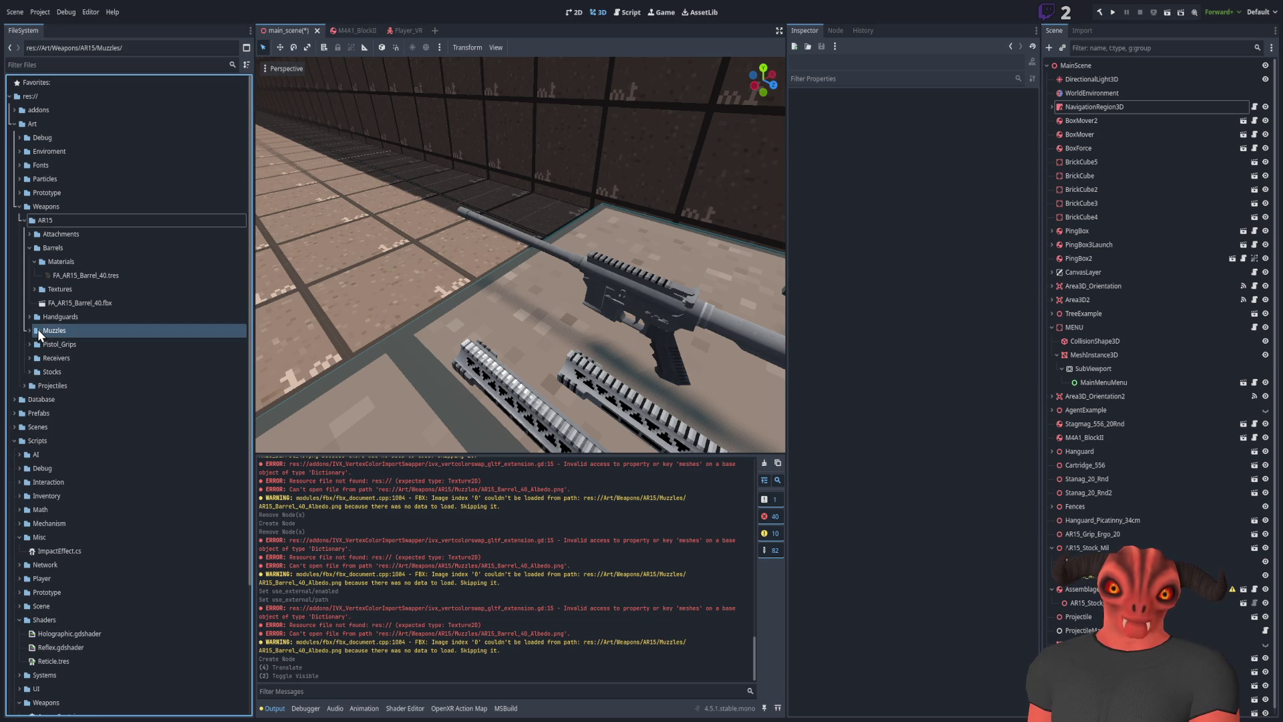
key("w")
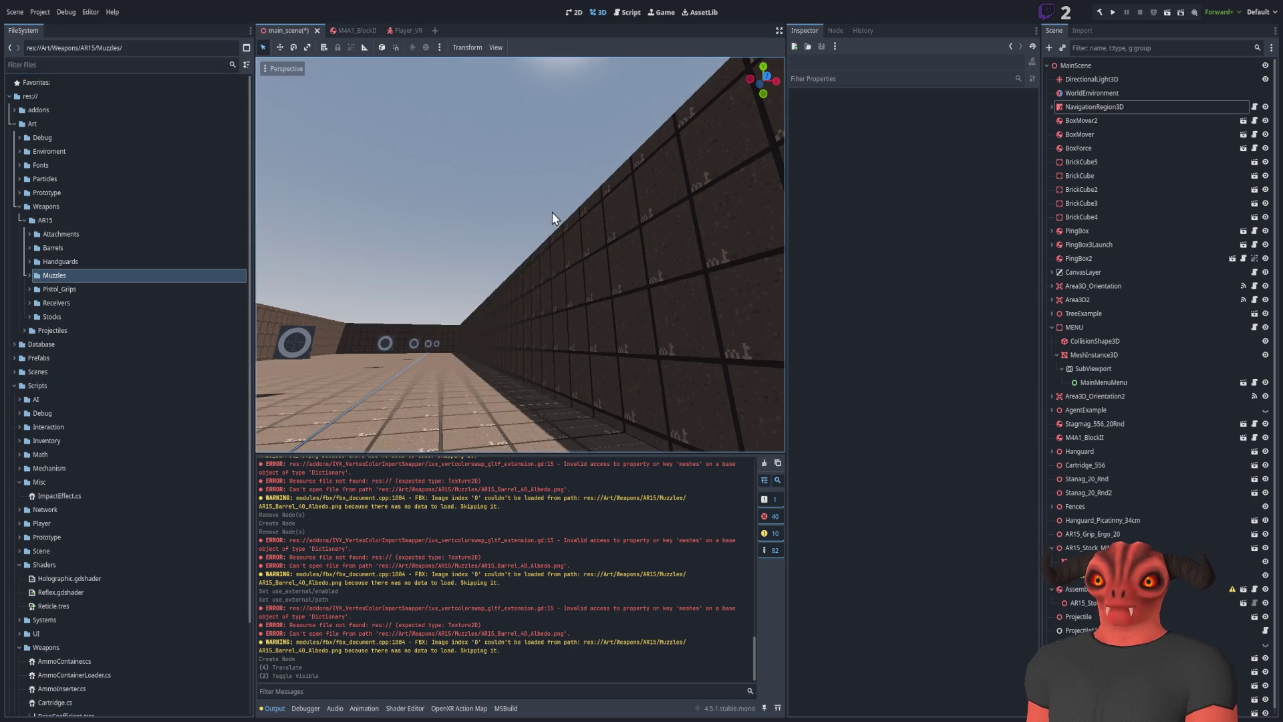
key("w")
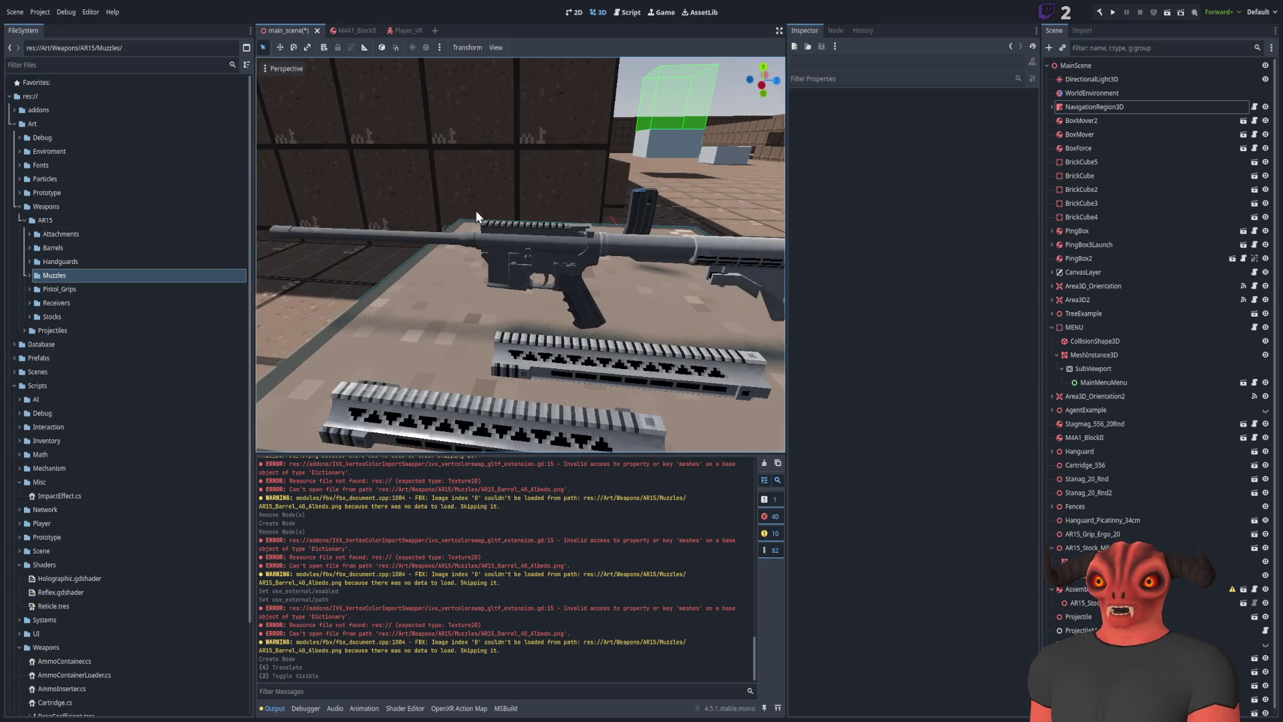
Delete the AR15_Stock_Mil stock from the rifle, then resave the muzzle file in Blender
left_click(127, 315)
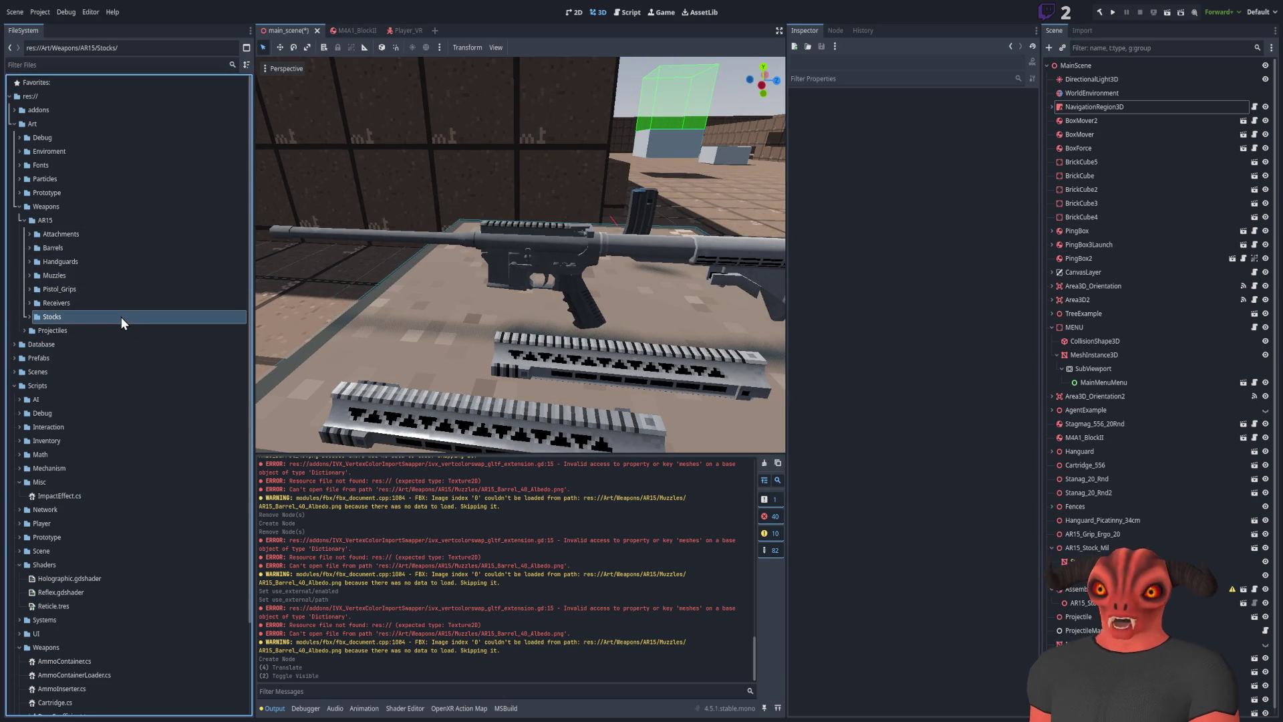
double_click(122, 317)
left_click(735, 251)
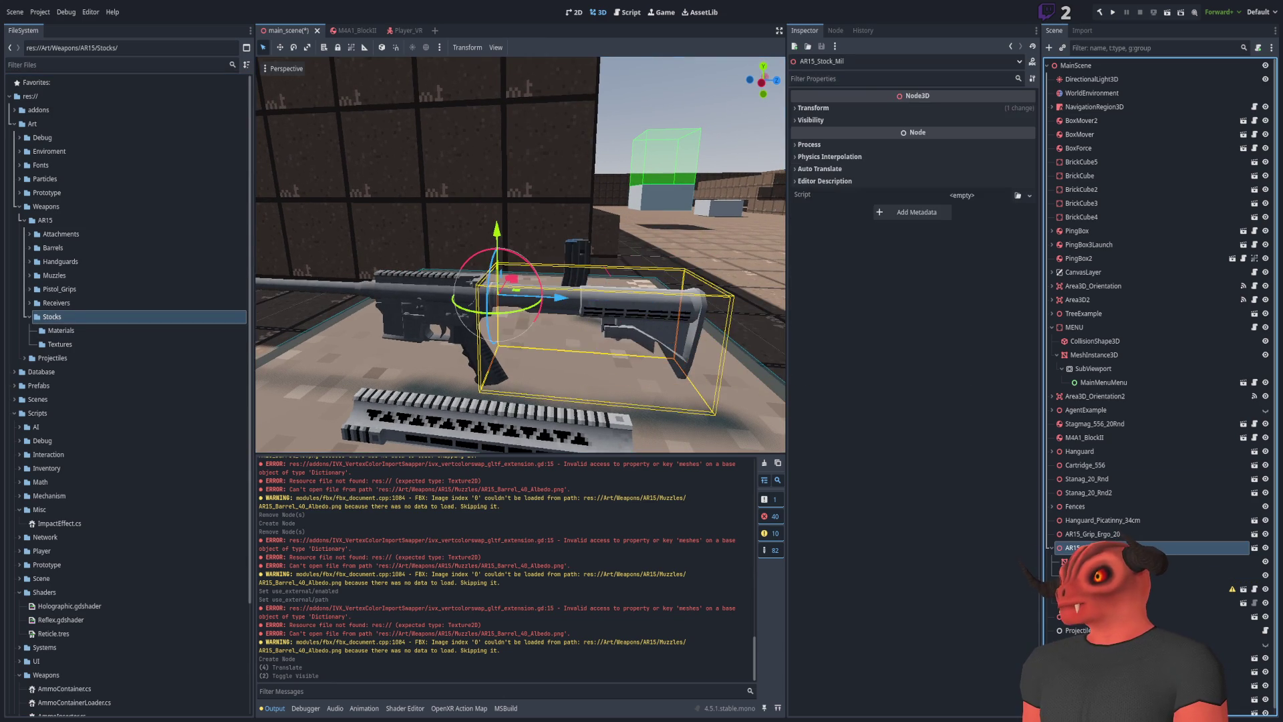
key("Delete")
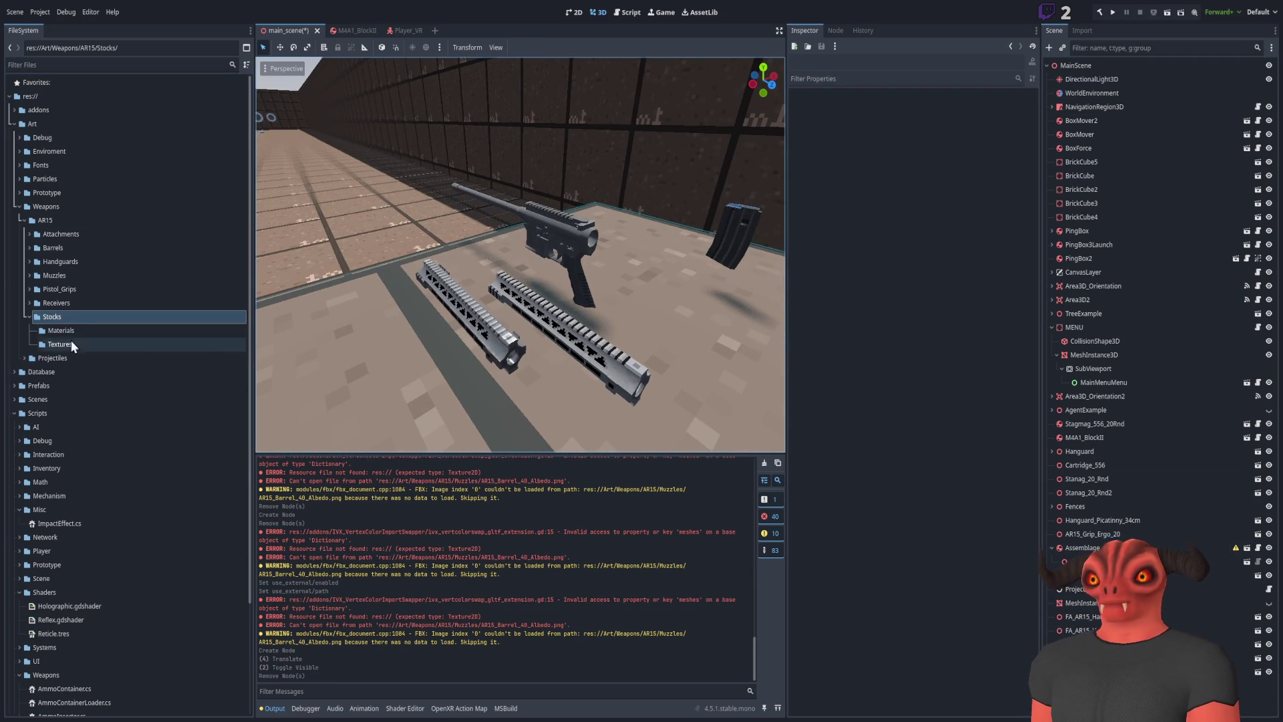
left_click(29, 318)
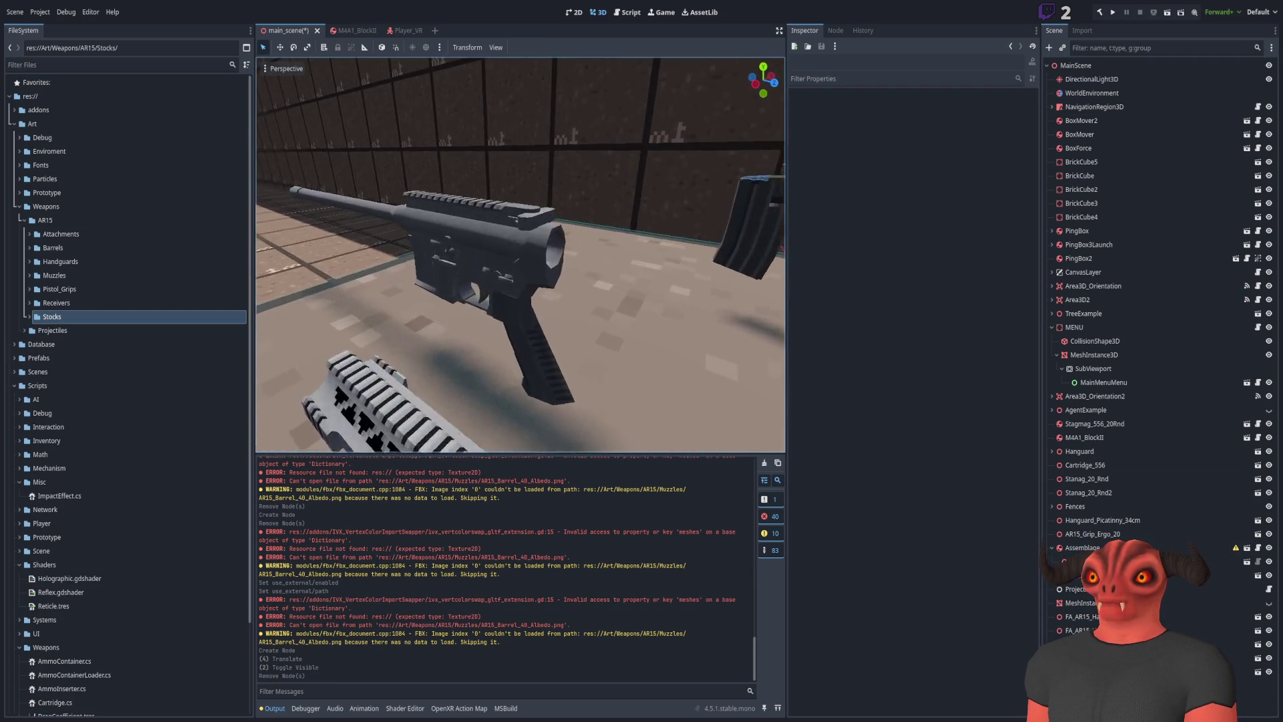
key("alt+Tab")
key("ctrl+s")
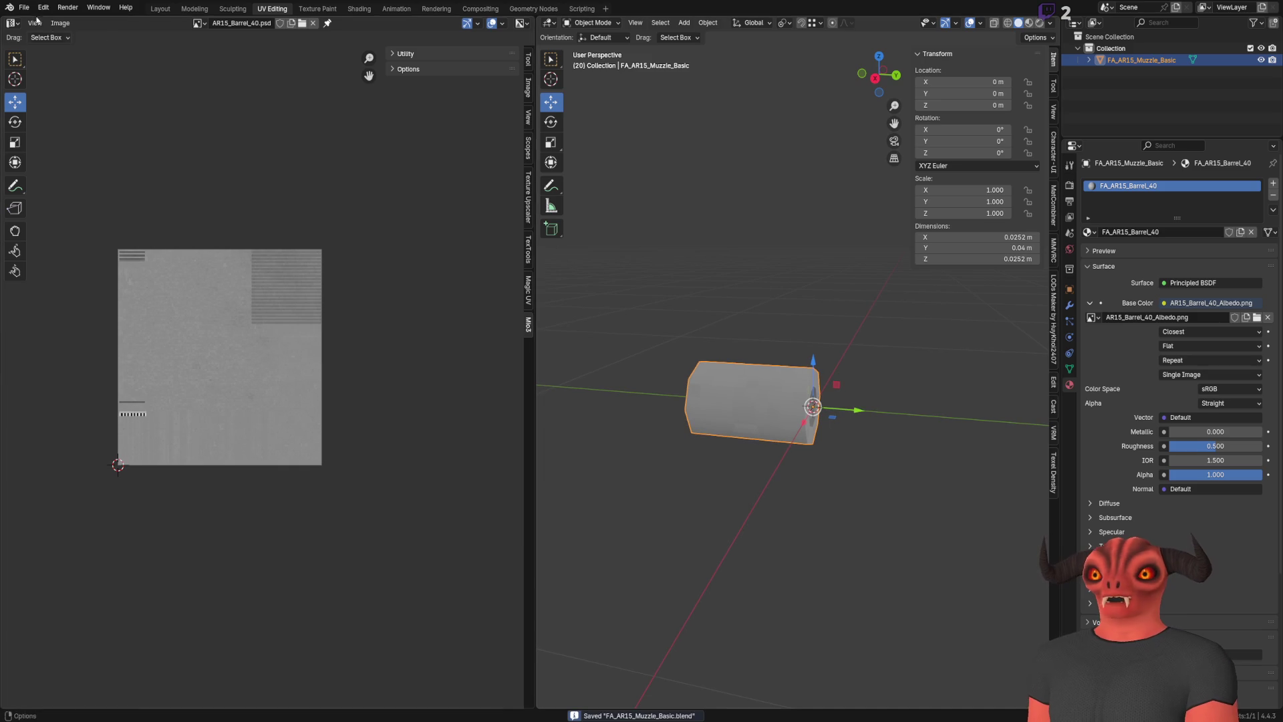
Switch Blender to the Layout workspace and orbit around the military stock model
left_click(24, 7)
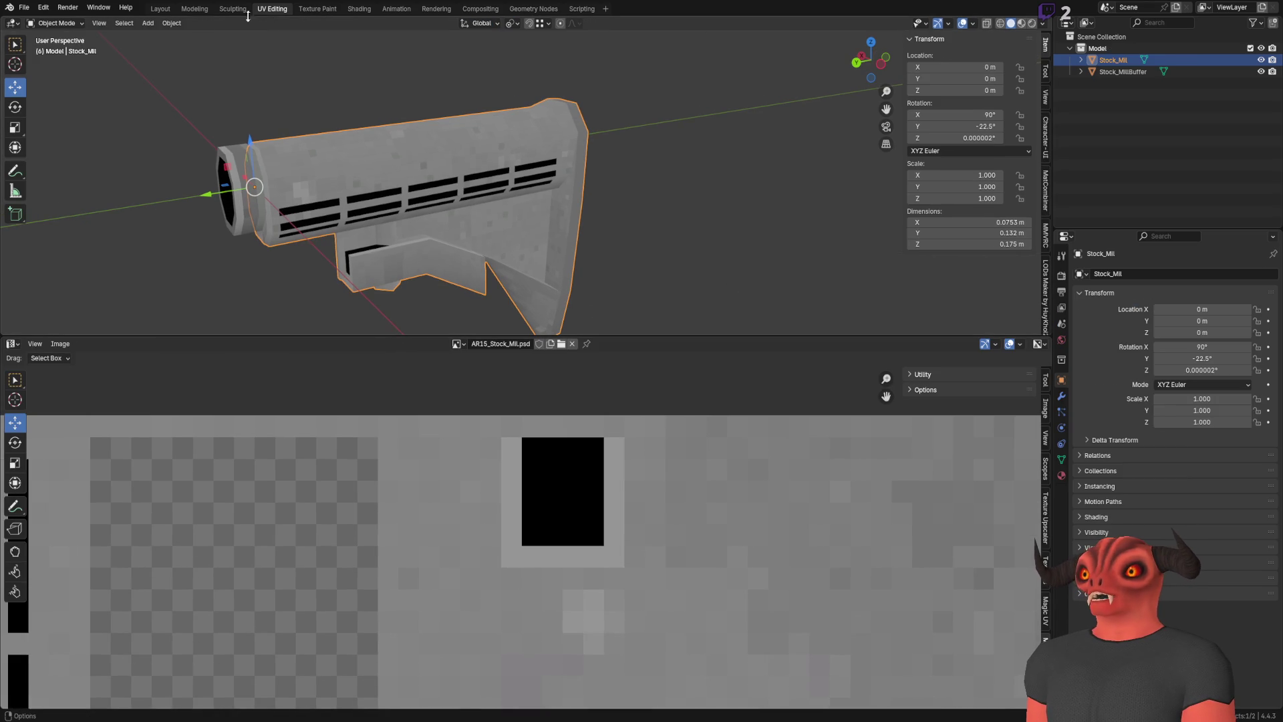
left_click(160, 9)
scroll(590, 192, "down", 5)
scroll(648, 259, "up", 8)
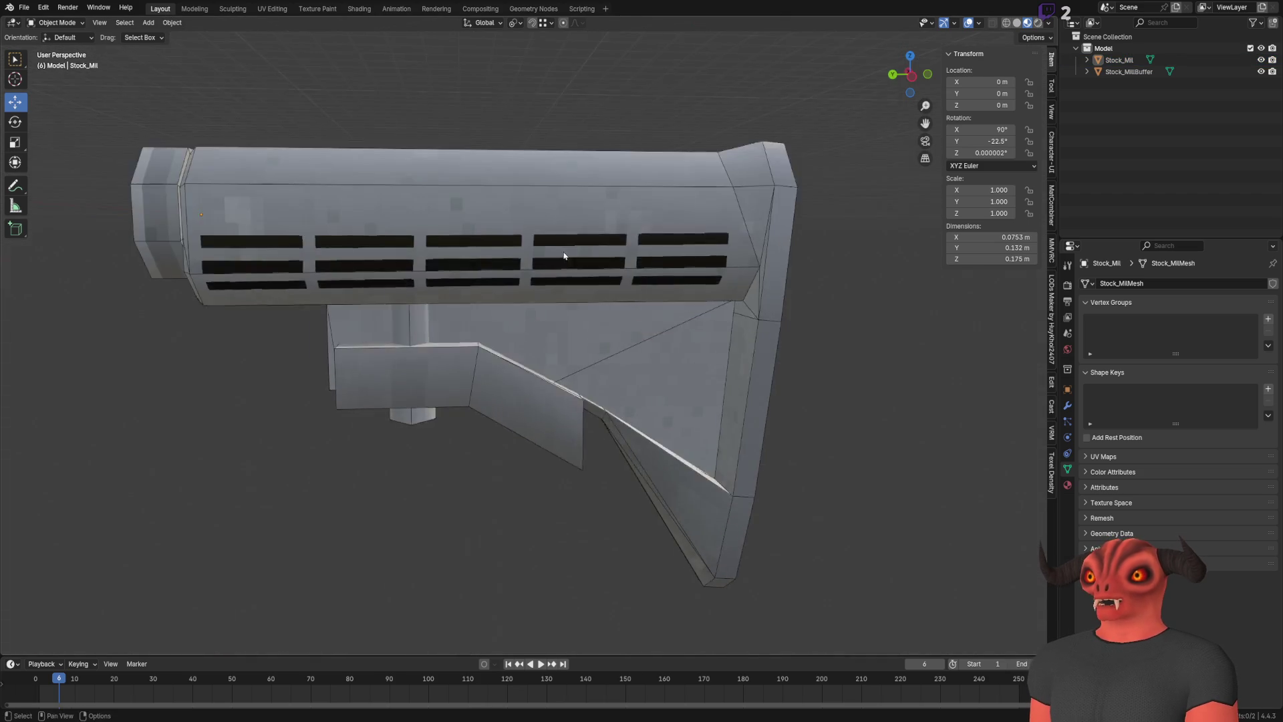
scroll(648, 259, "down", 5)
scroll(550, 286, "up", 5)
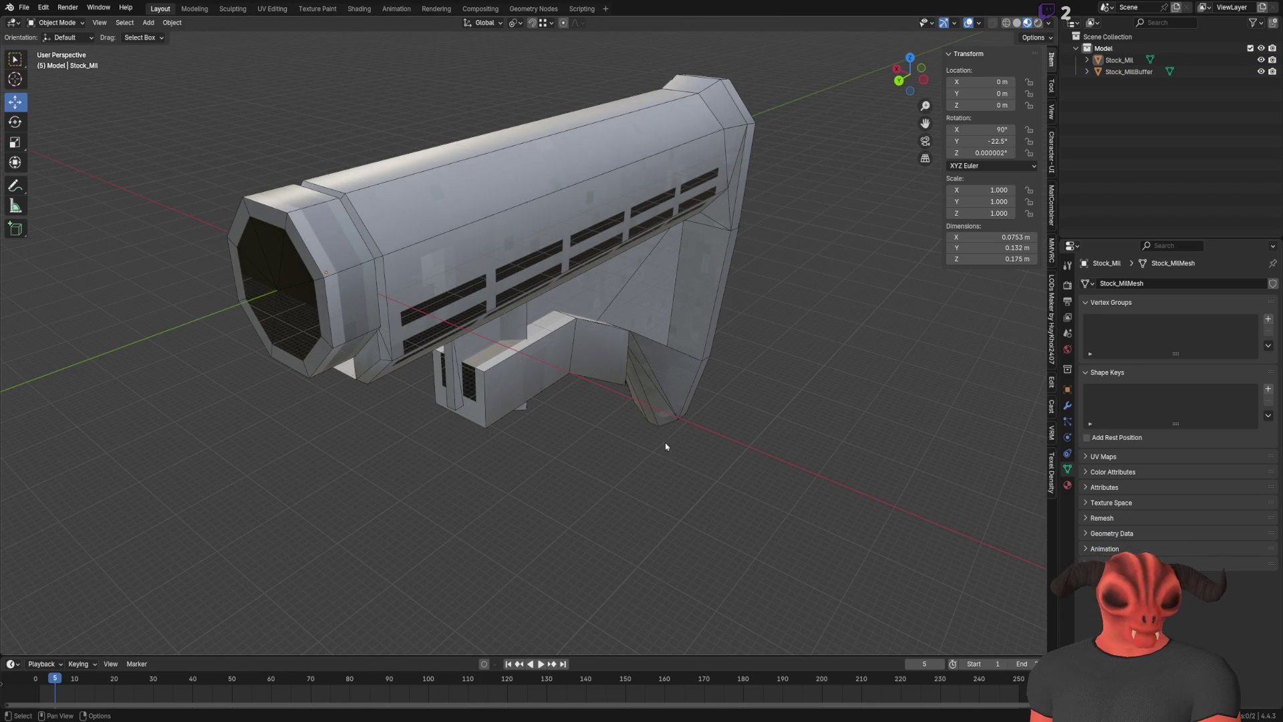
left_click(562, 339)
left_click_drag(681, 545, 760, 536)
left_click(760, 536)
mouse_move(834, 479)
left_mouse_down()
mouse_move(611, 409)
mouse_move(817, 402)
left_mouse_up()
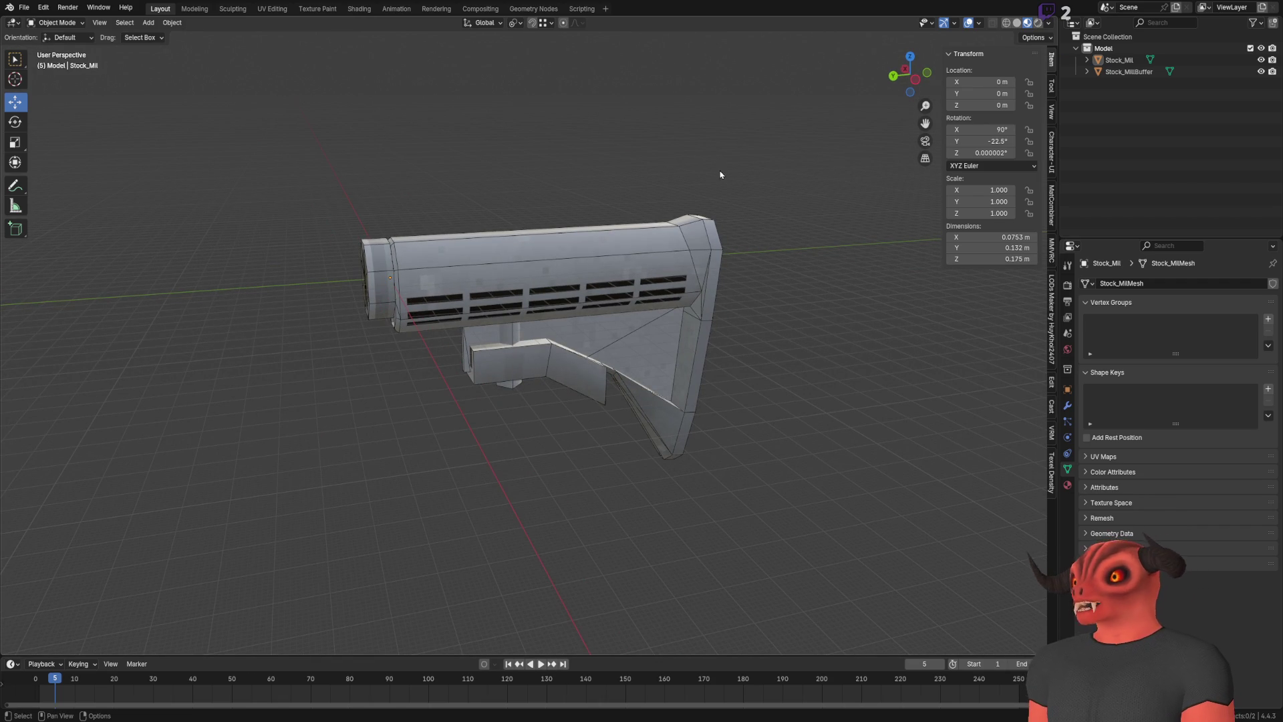
left_click(553, 244)
left_click_drag(530, 251, 588, 261)
Select Stock_MillBuffer, look over its AR15_Stock_Mil material, then return to Godot
left_click(1122, 71)
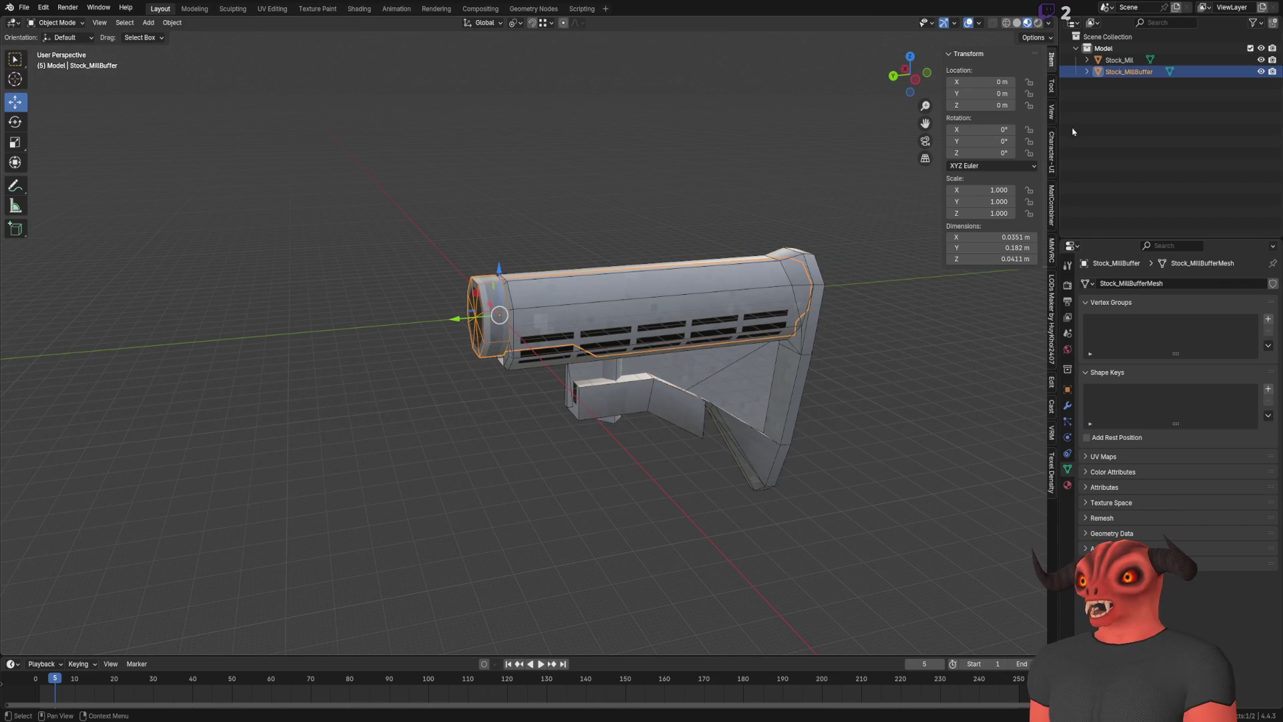
left_click(530, 207)
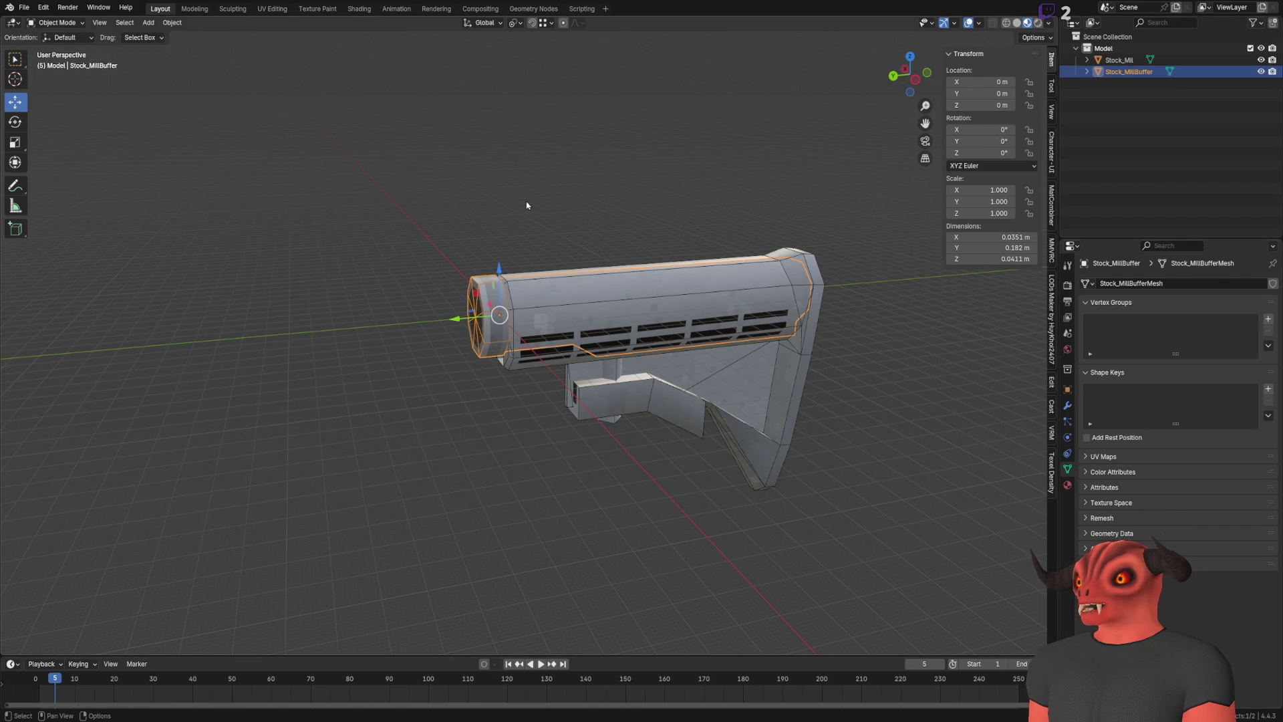
left_click(1068, 485)
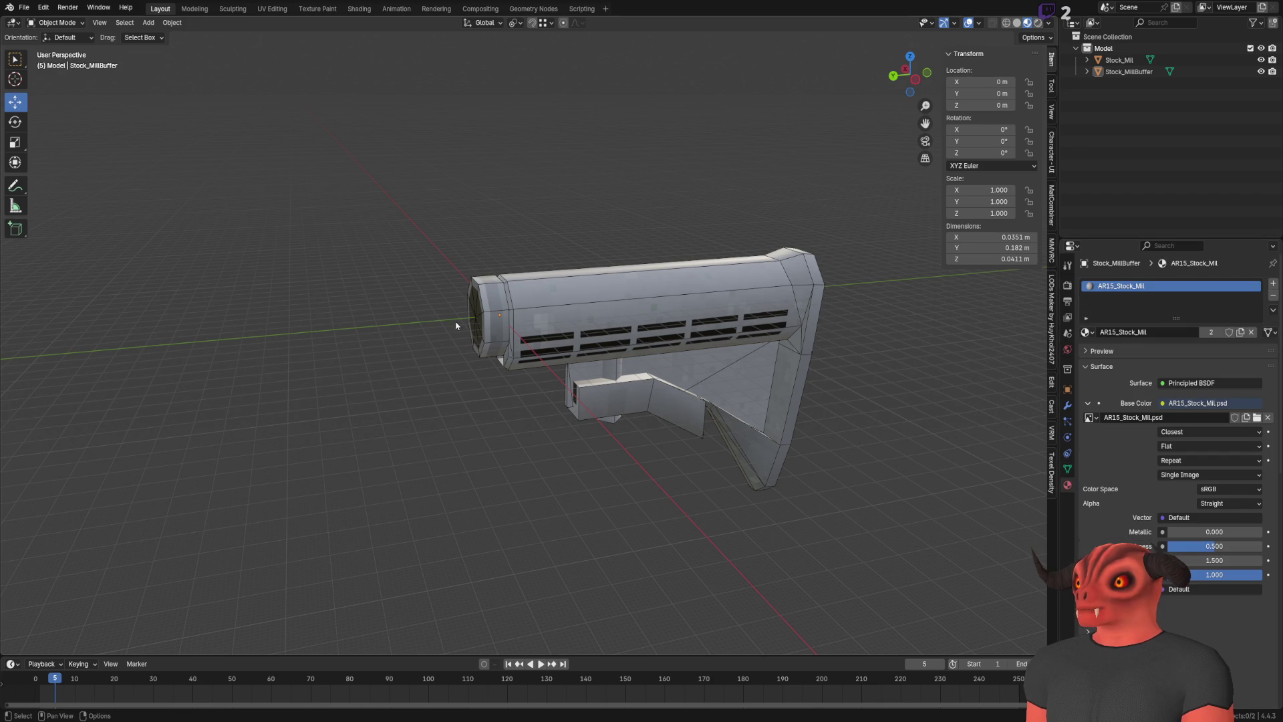
left_click(482, 298)
scroll(709, 446, "up", 2)
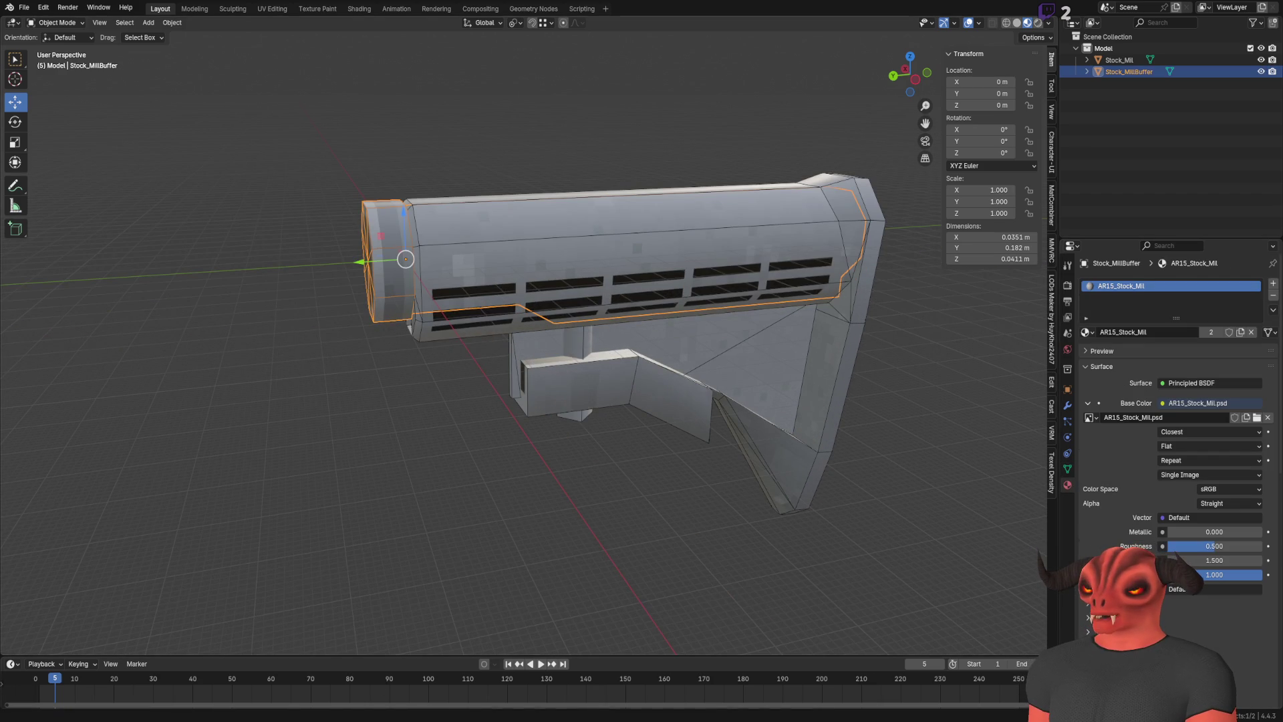
key("alt+Tab")
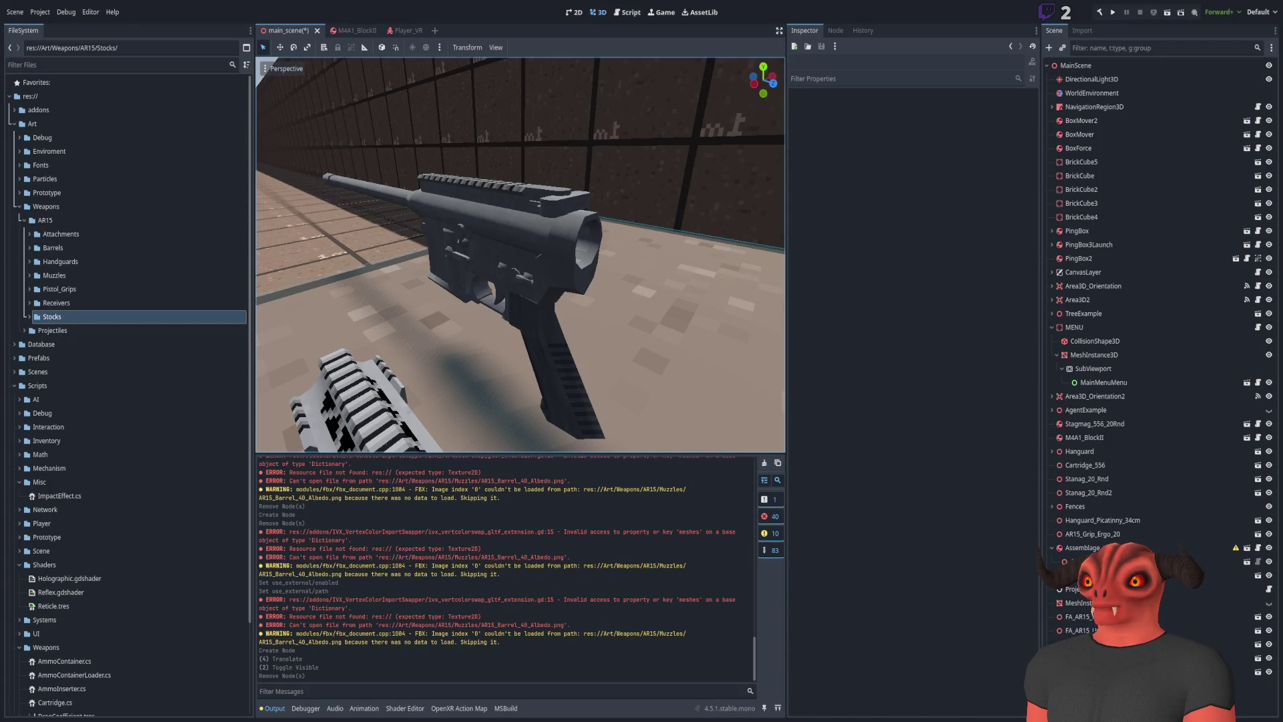
Bring Blender back to the front, showing the military stock and its AR15_Stock_Mil material
key("alt+Tab")
key("alt+Tab")
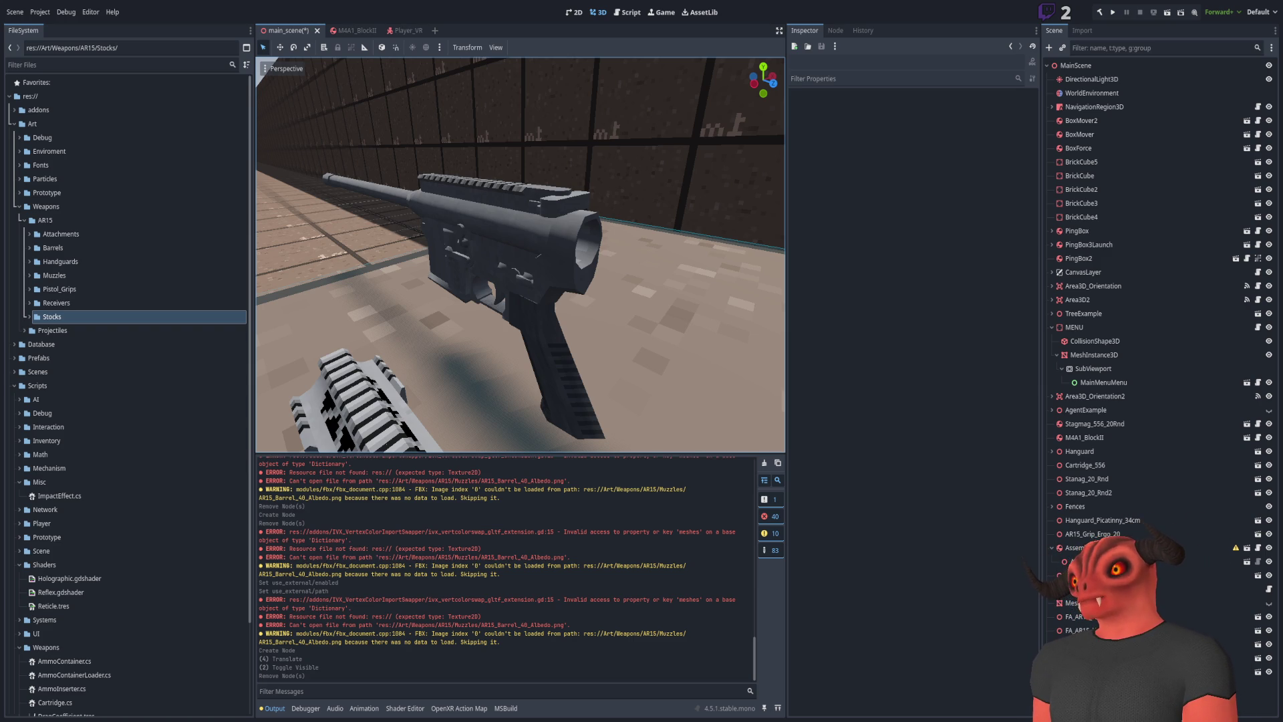
key("alt+Tab")
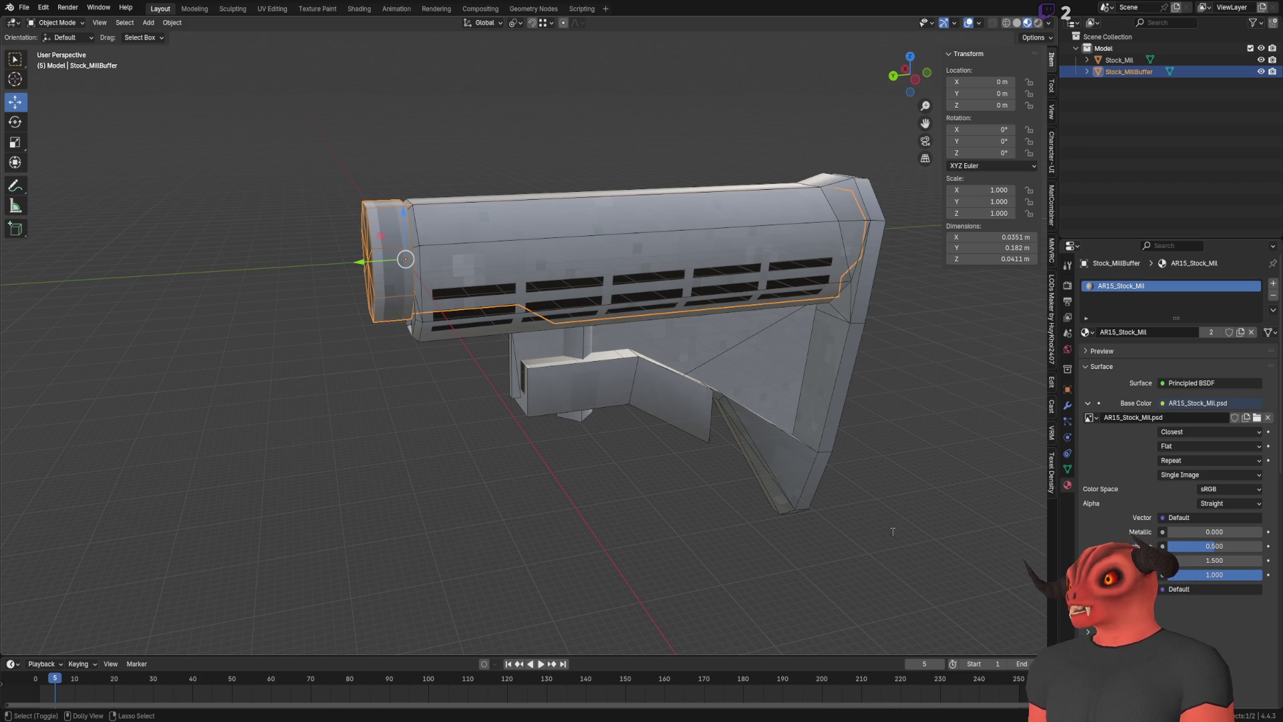
Save the file and rename the stock material to FA_AR15_Stock_Military_01
key("ctrl+s")
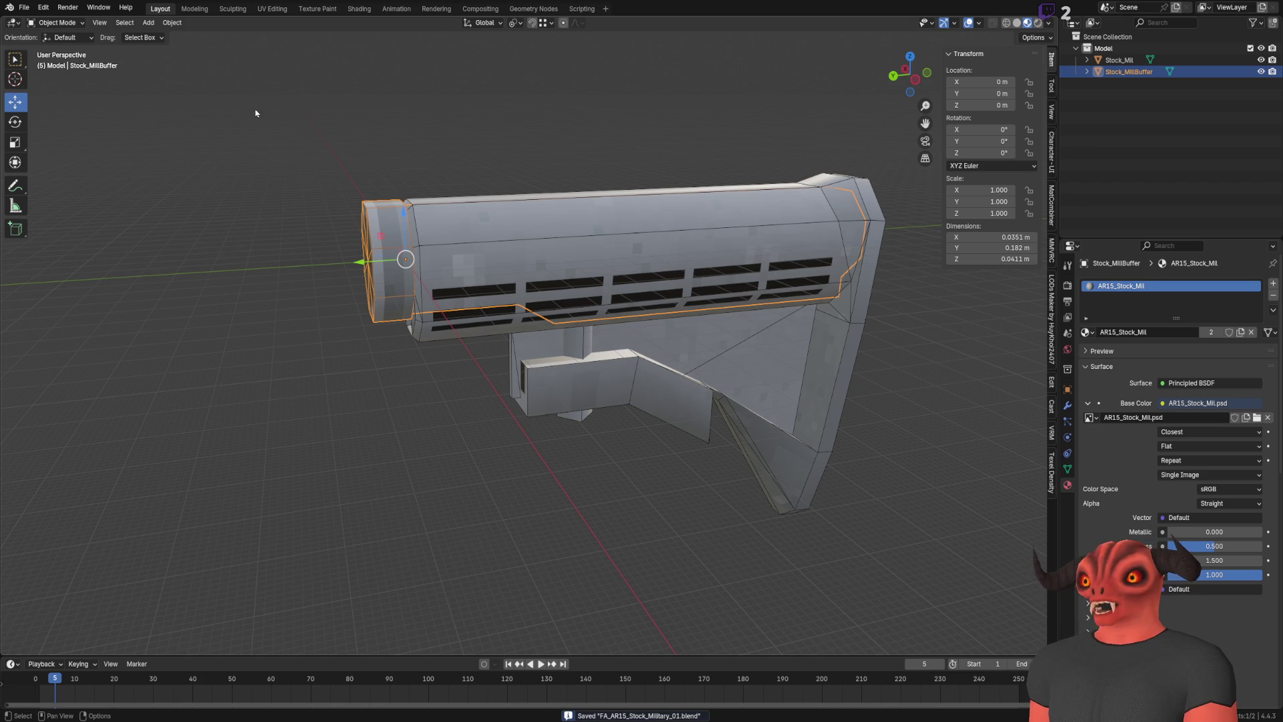
left_click(1159, 331)
key("Home")
type("FA_")
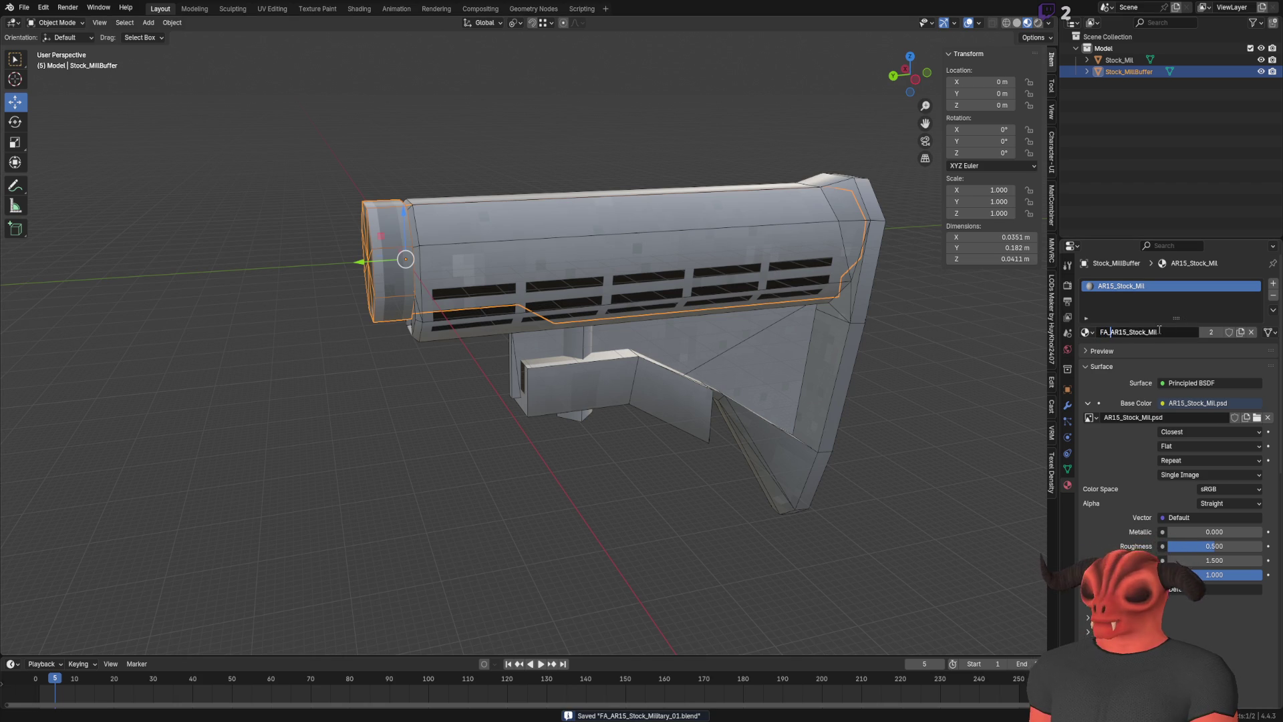
key("End")
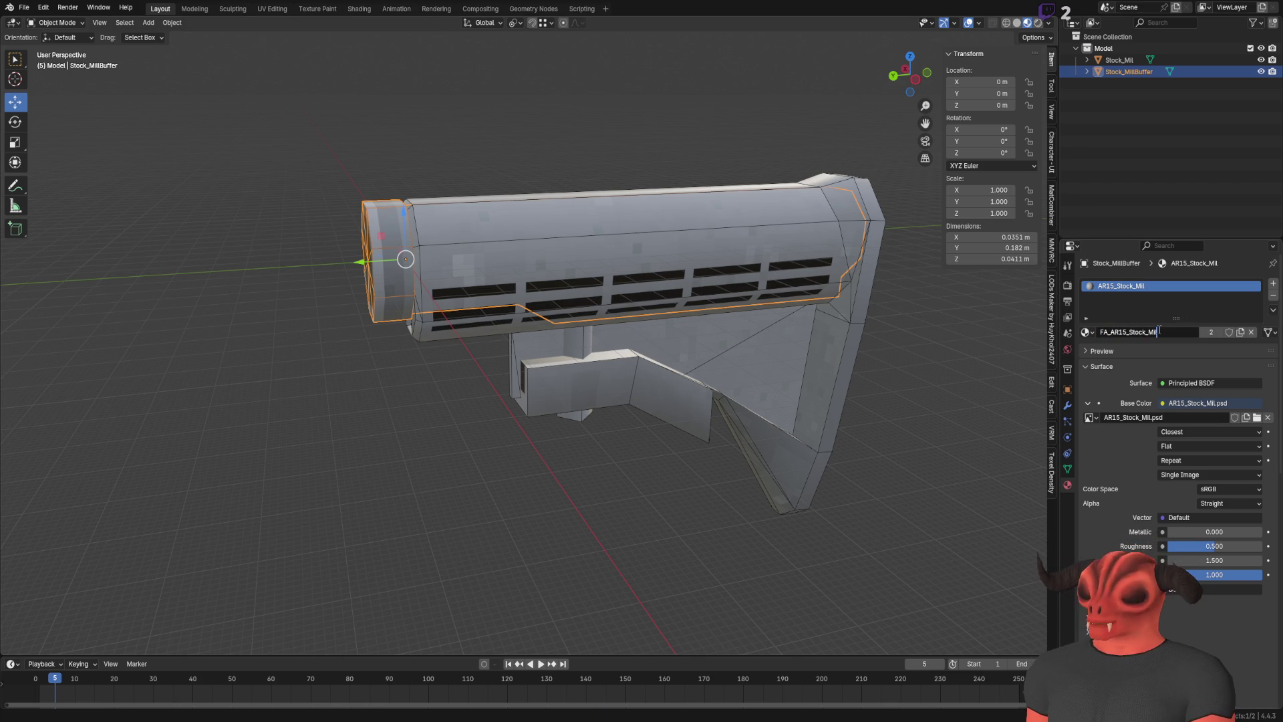
type("itary_01")
key("ctrl+a")
key("ctrl+c")
key("Return")
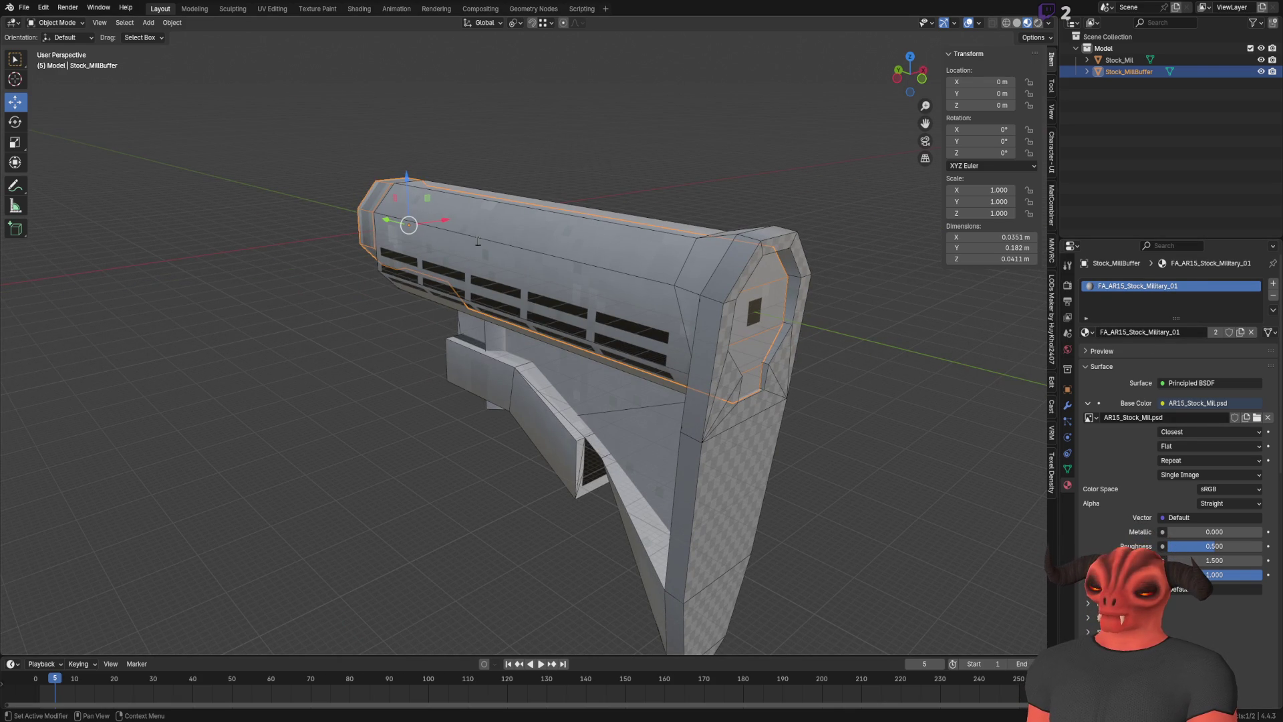
Purge the file's unused data-blocks
mouse_move(467, 222)
left_mouse_down()
mouse_move(587, 338)
mouse_move(618, 337)
left_mouse_up()
left_click(24, 7)
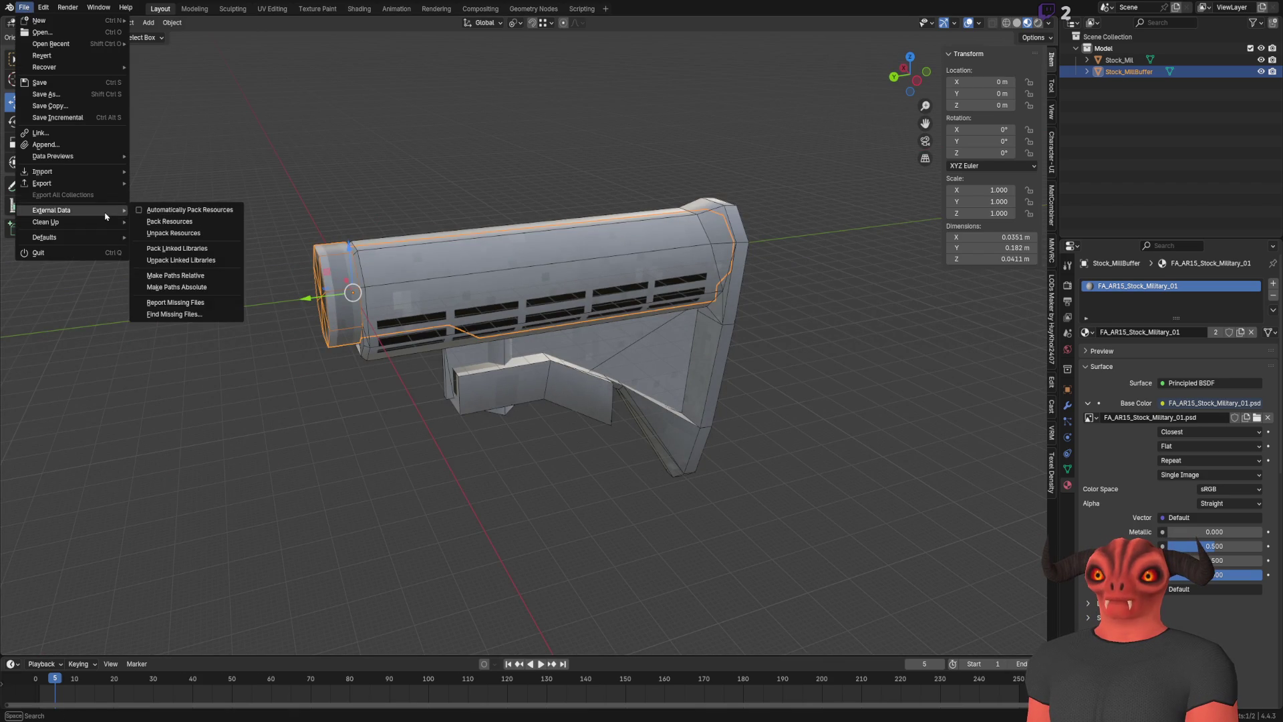
left_click(175, 221)
left_click(142, 289)
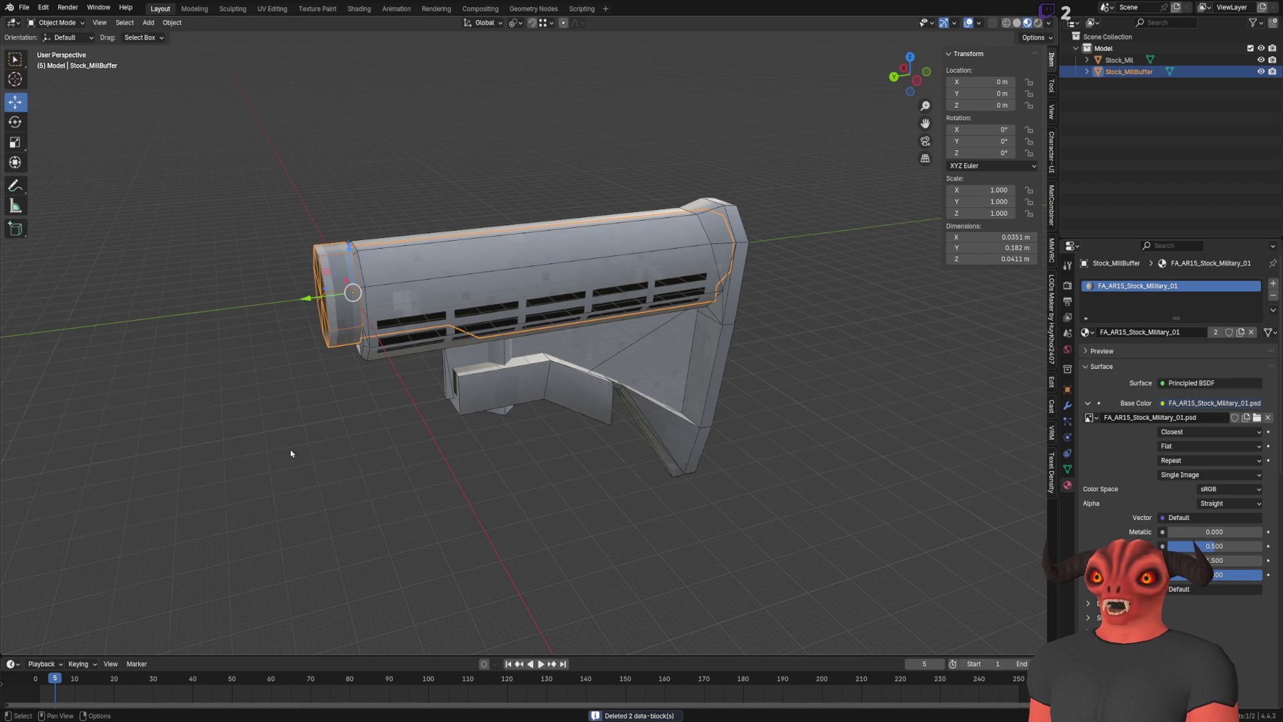
Rename the main stock object to Stock and the buffer object to Buffer
left_click(318, 309)
left_click(318, 309, "shift")
left_click(421, 272)
double_click(1120, 60)
key("ctrl+v")
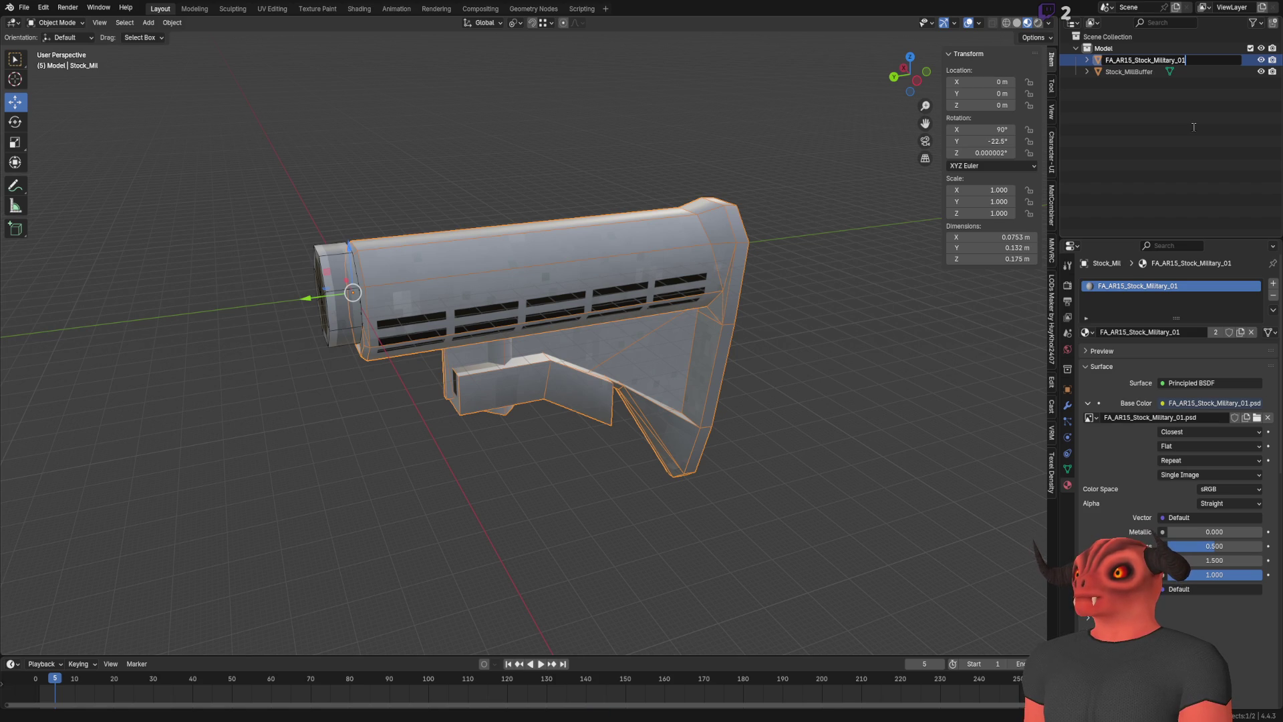
key("ctrl+z")
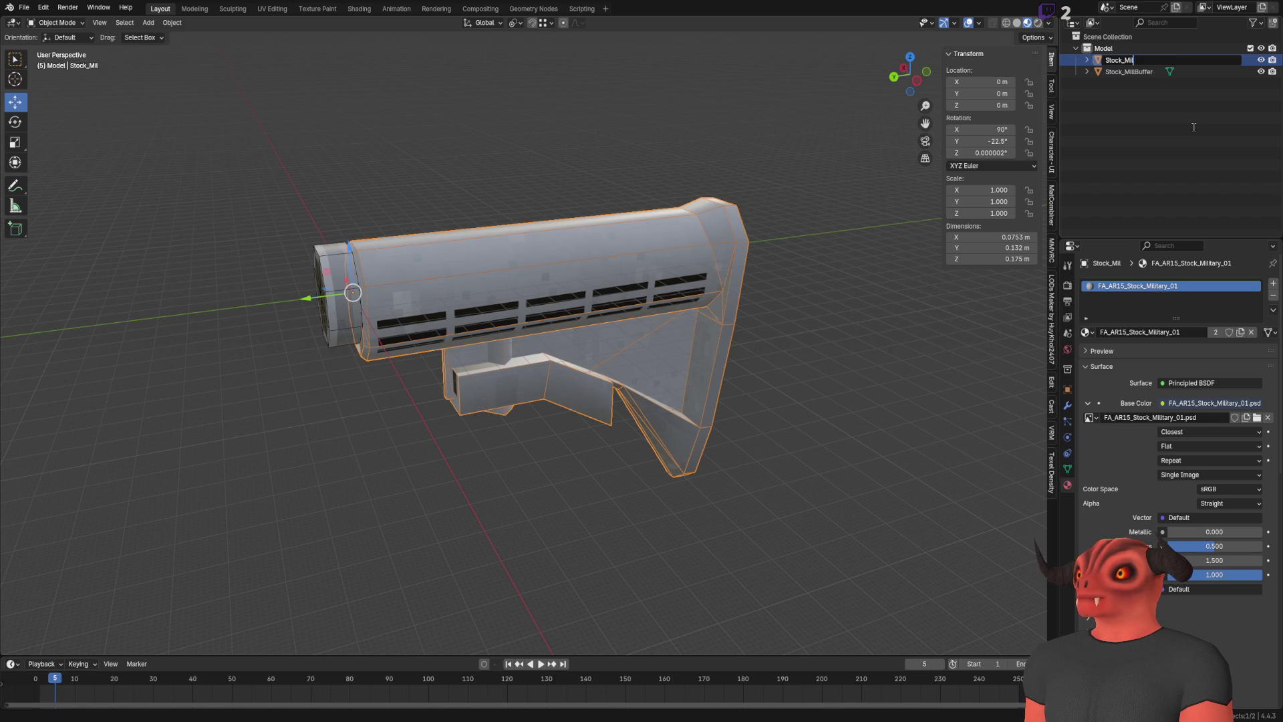
key("BackSpace")
key("BackSpace")
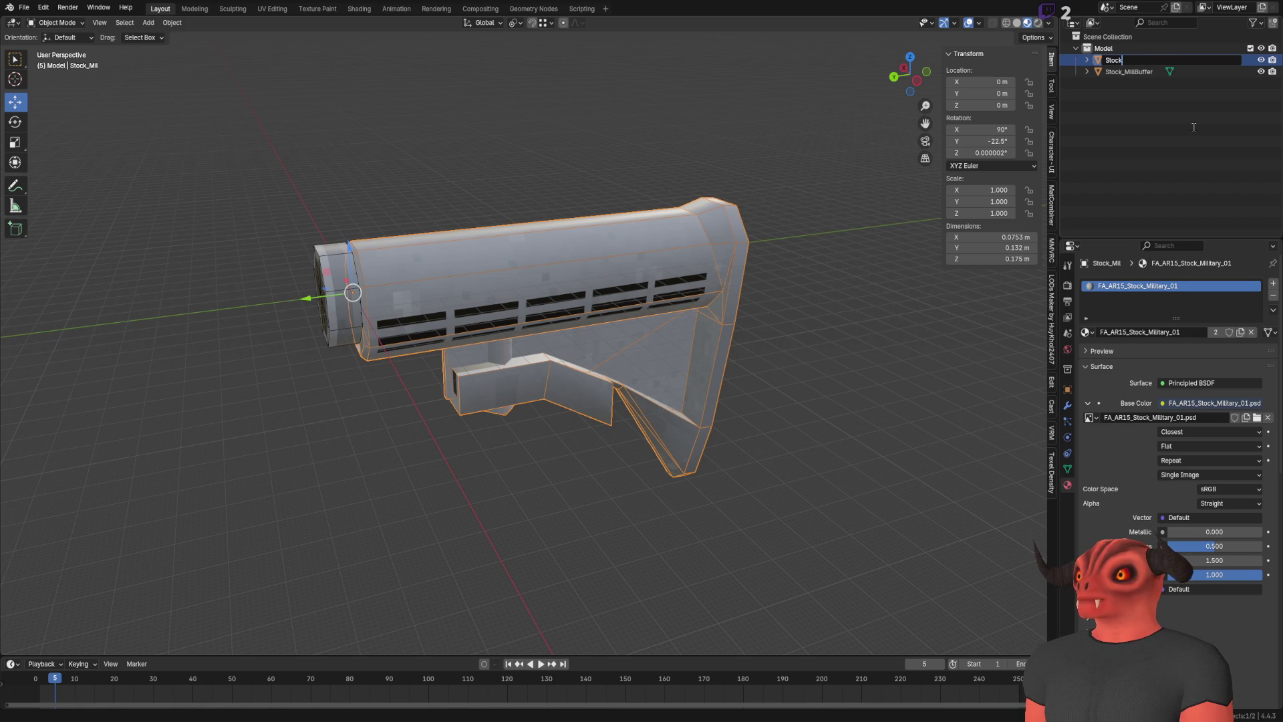
key("Tab")
type("Buffer")
key("Tab")
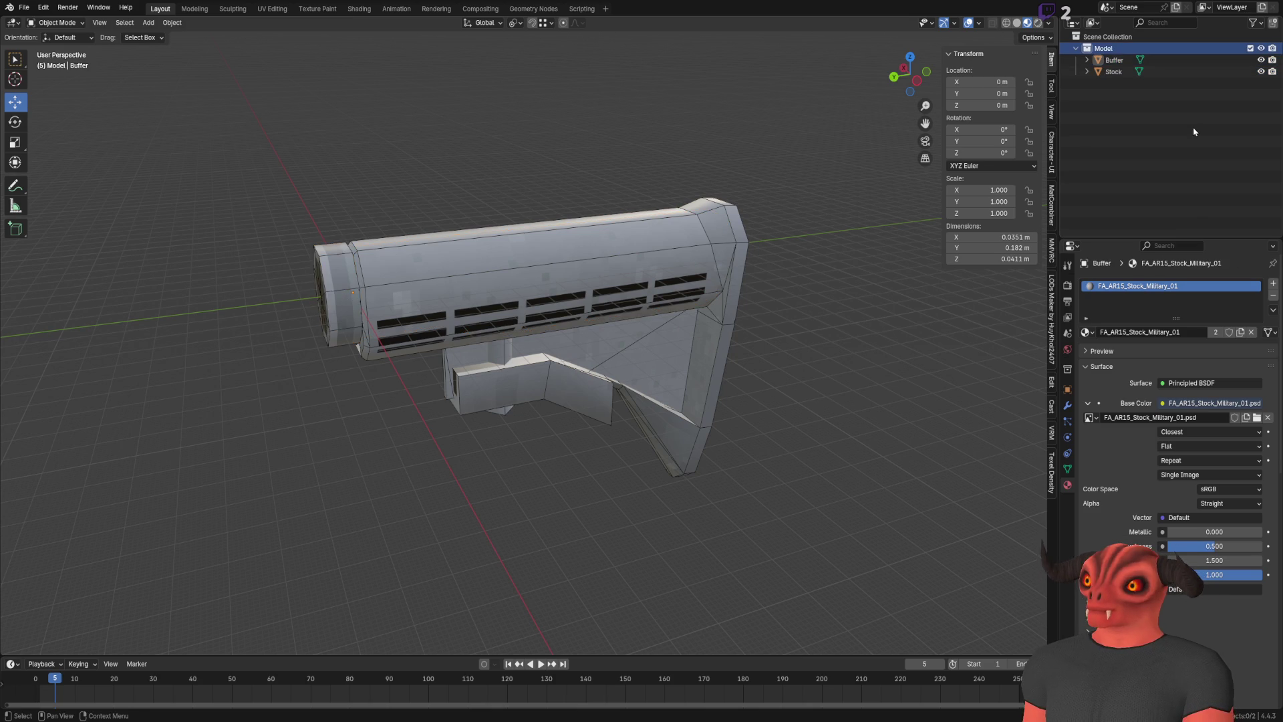
key("Return")
Rename the buffer's mesh to Stock_Buffer_Mesh and the buffer object to Stock_Buffer
key("F2")
key("BackSpace")
type("Buffe")
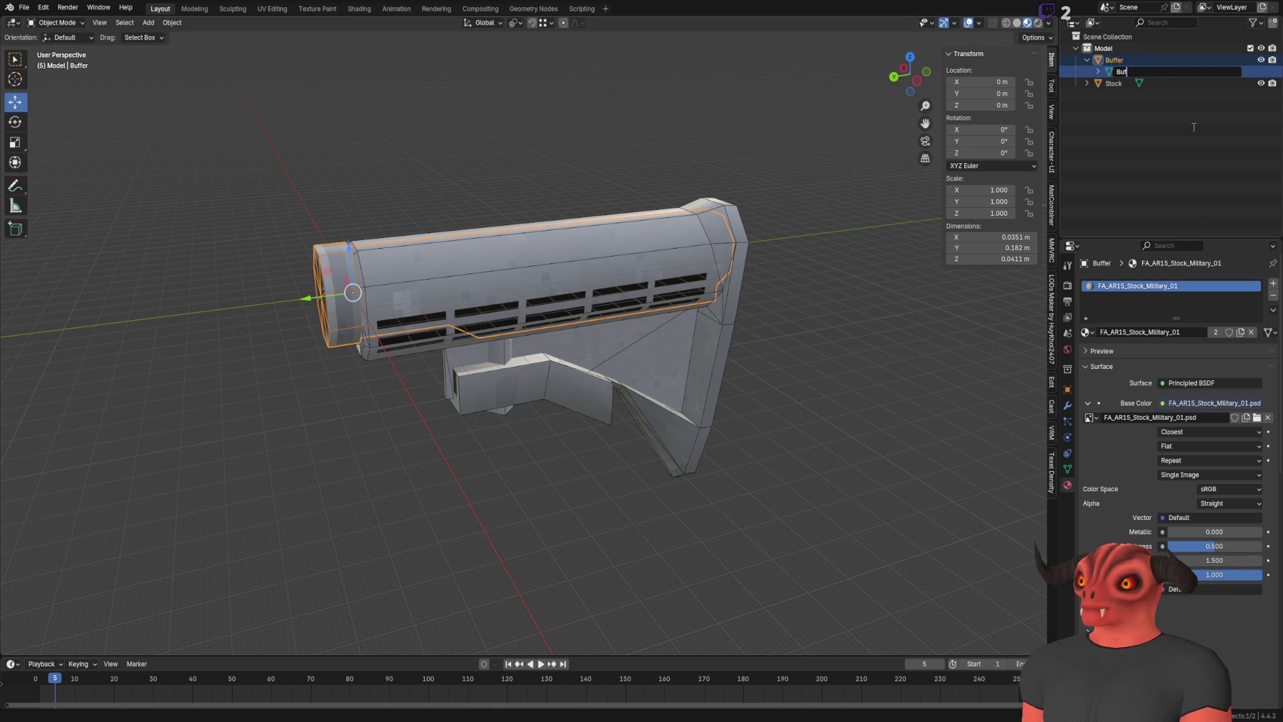
key("BackSpace")
key("BackSpace")
key("BackSpace")
type("Stoc")
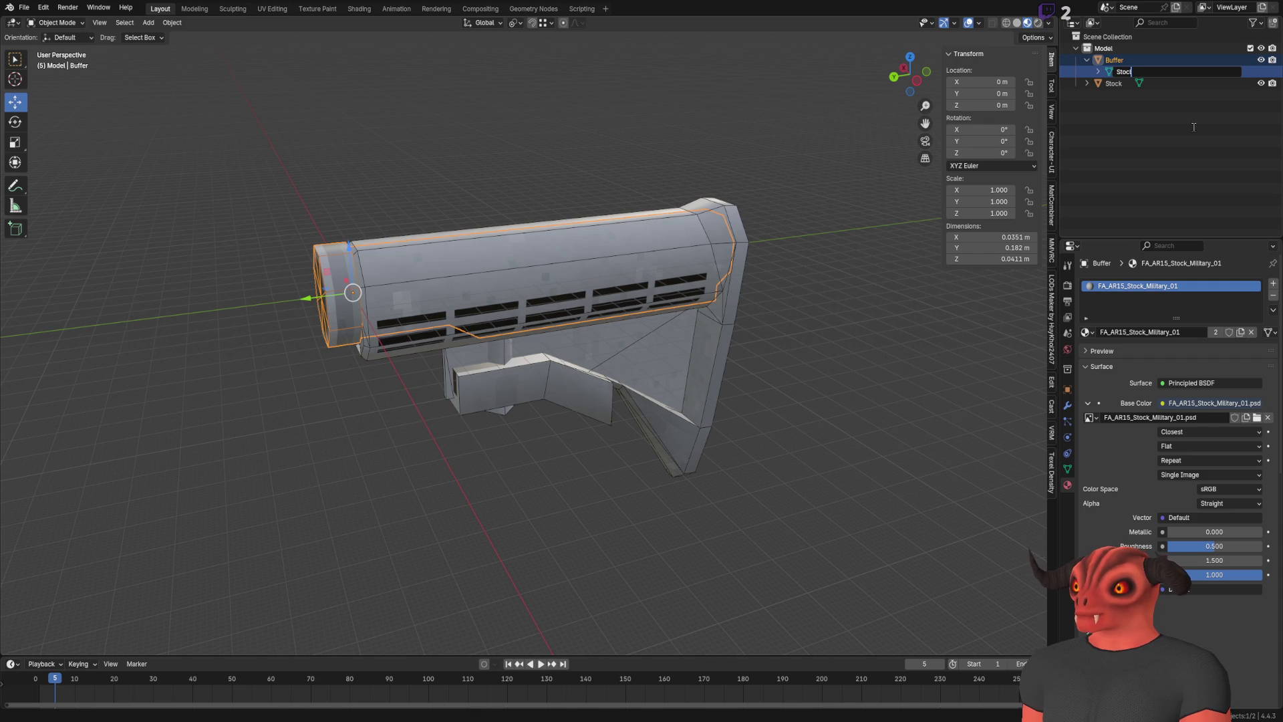
type("k_Buffer_")
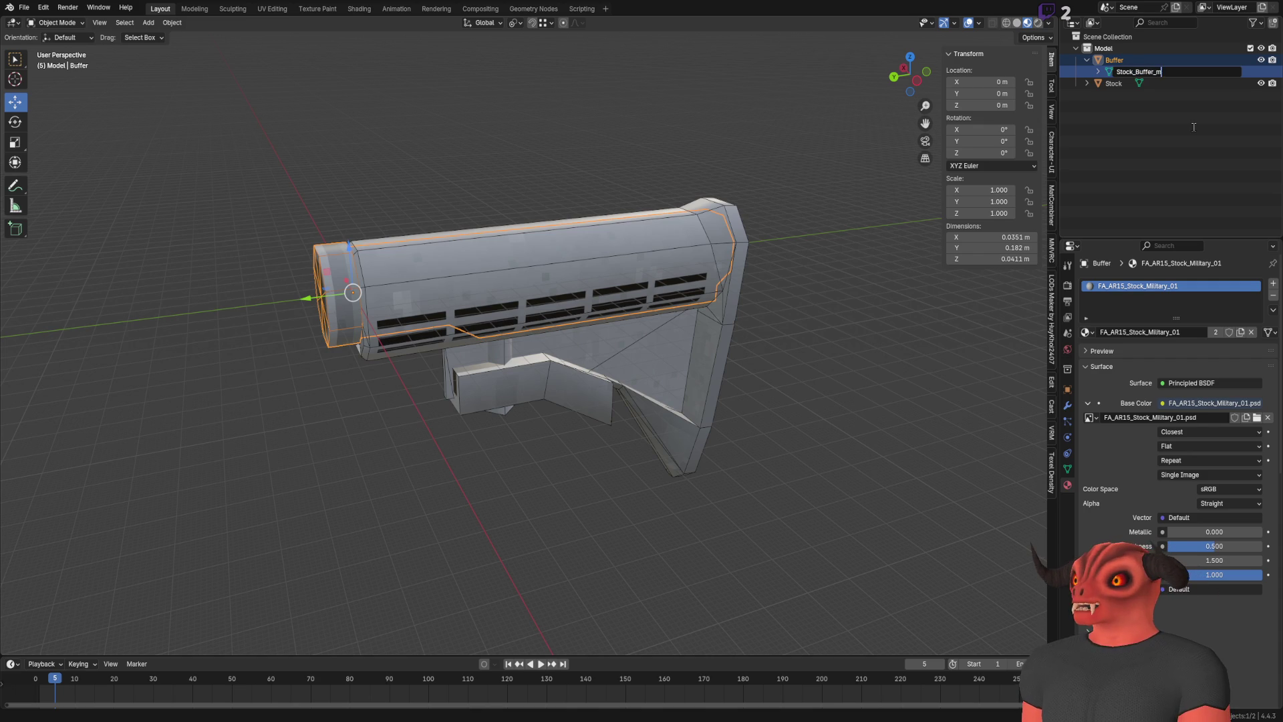
type("Mesh")
key("Return")
key("F2")
type("Stock_Buffer")
key("Return")
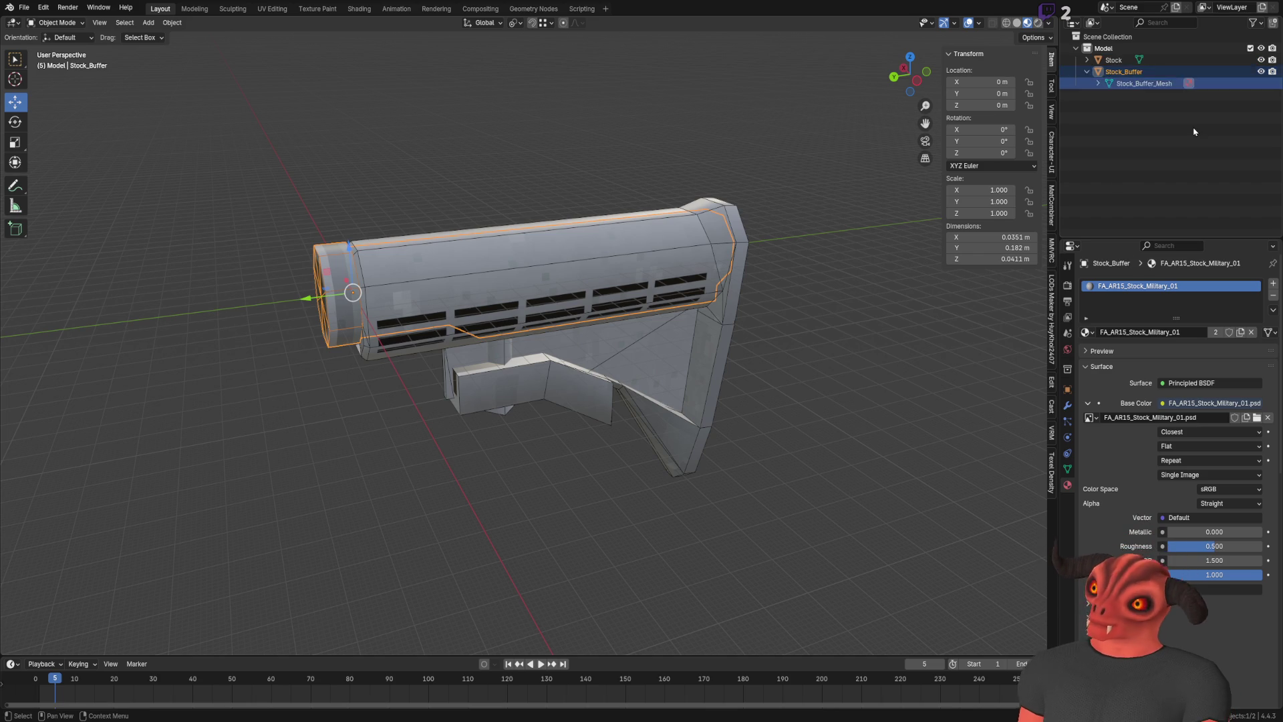
Rename the Stock object's mesh to Stock_Mesh and collapse the Outliner entries
key("Up")
key("Right")
key("Down")
key("F2")
type("Stock")
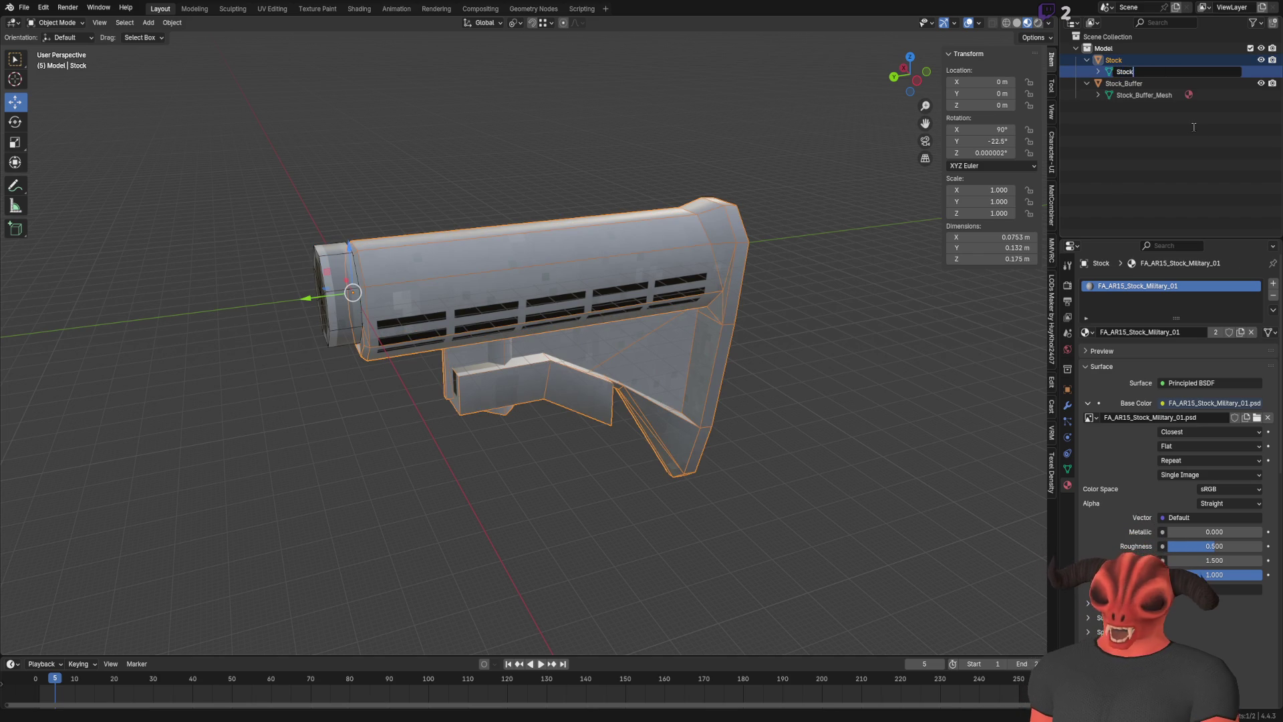
type("_Buffer_Mesh")
key("Return")
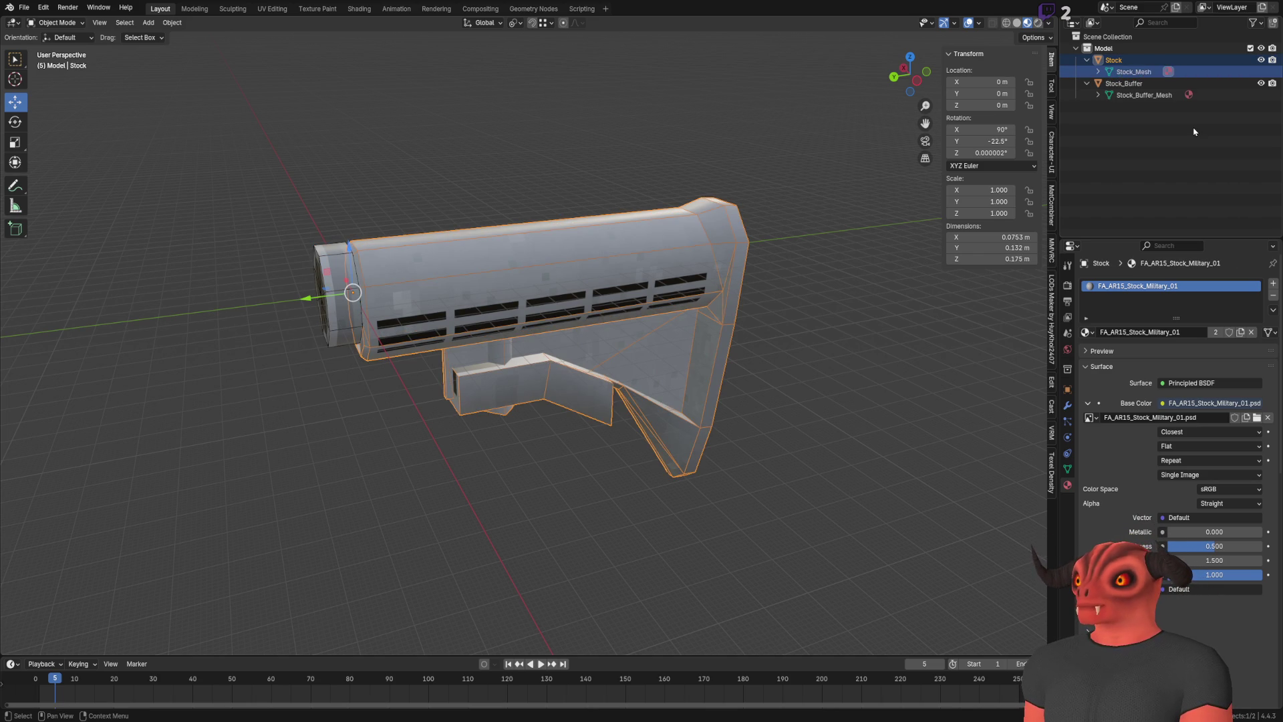
key("Left")
key("Down")
key("Left")
Rename the Model collection to Stock and save FA_AR15_Stock_Military_01.blend
left_click(1119, 38)
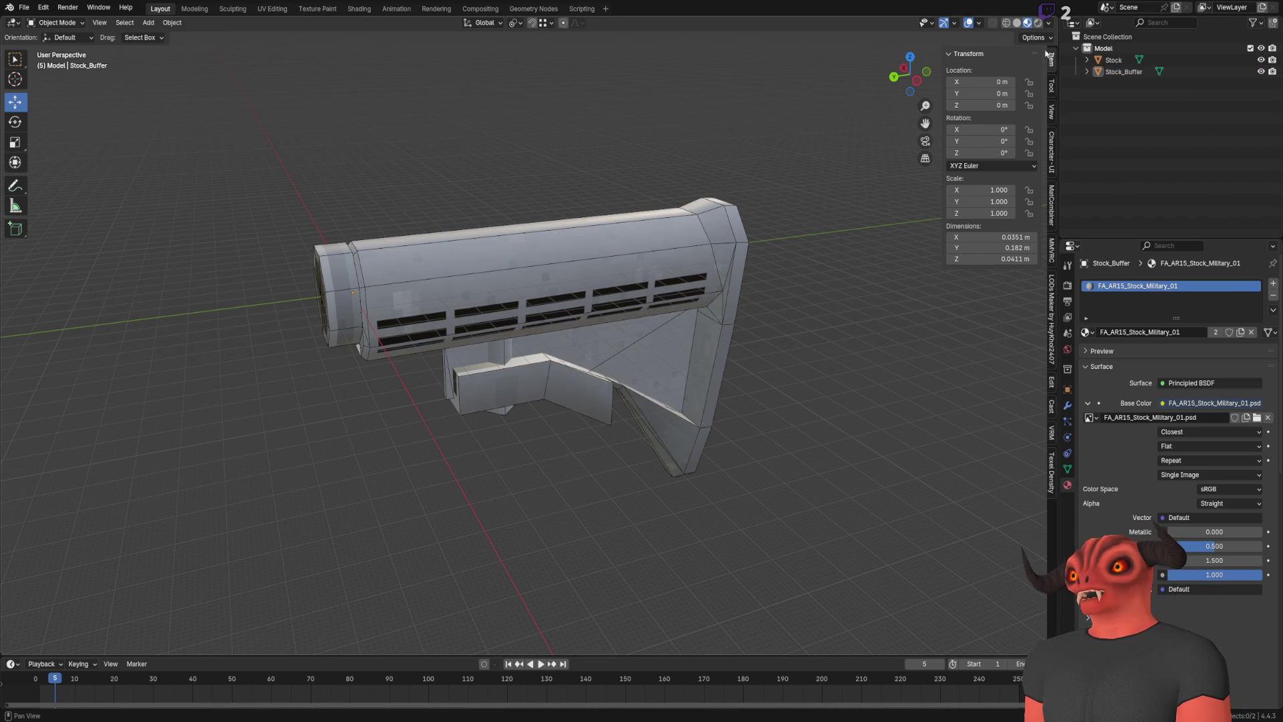
double_click(1109, 48)
type("Stock")
key("Return")
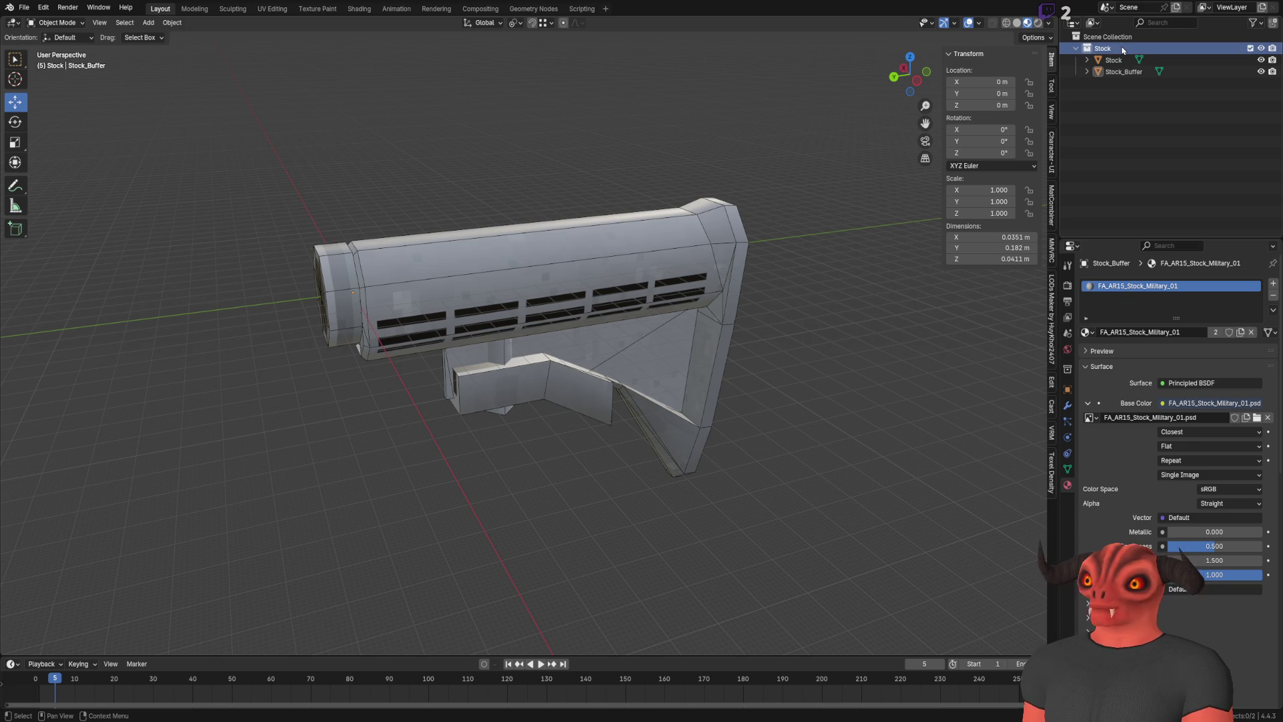
left_click_drag(614, 86, 338, 149)
key("ctrl+s")
left_click(23, 7)
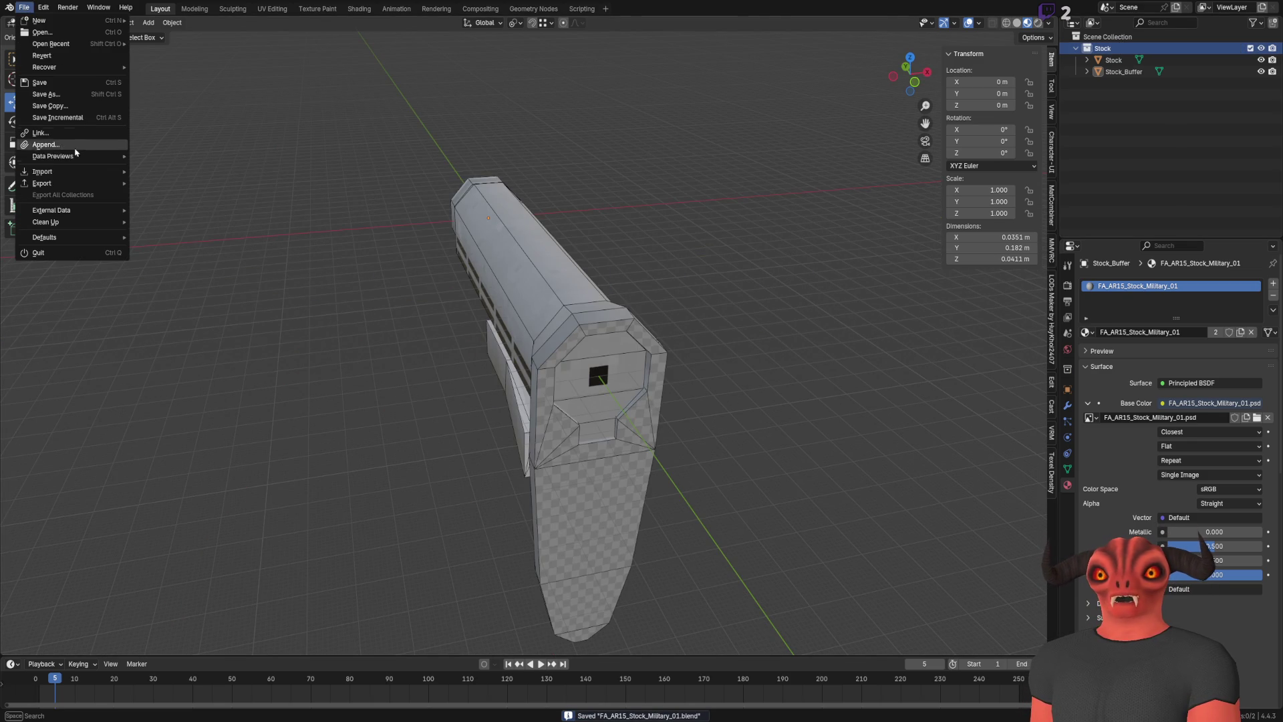
mouse_move(98, 190)
left_click(280, 318)
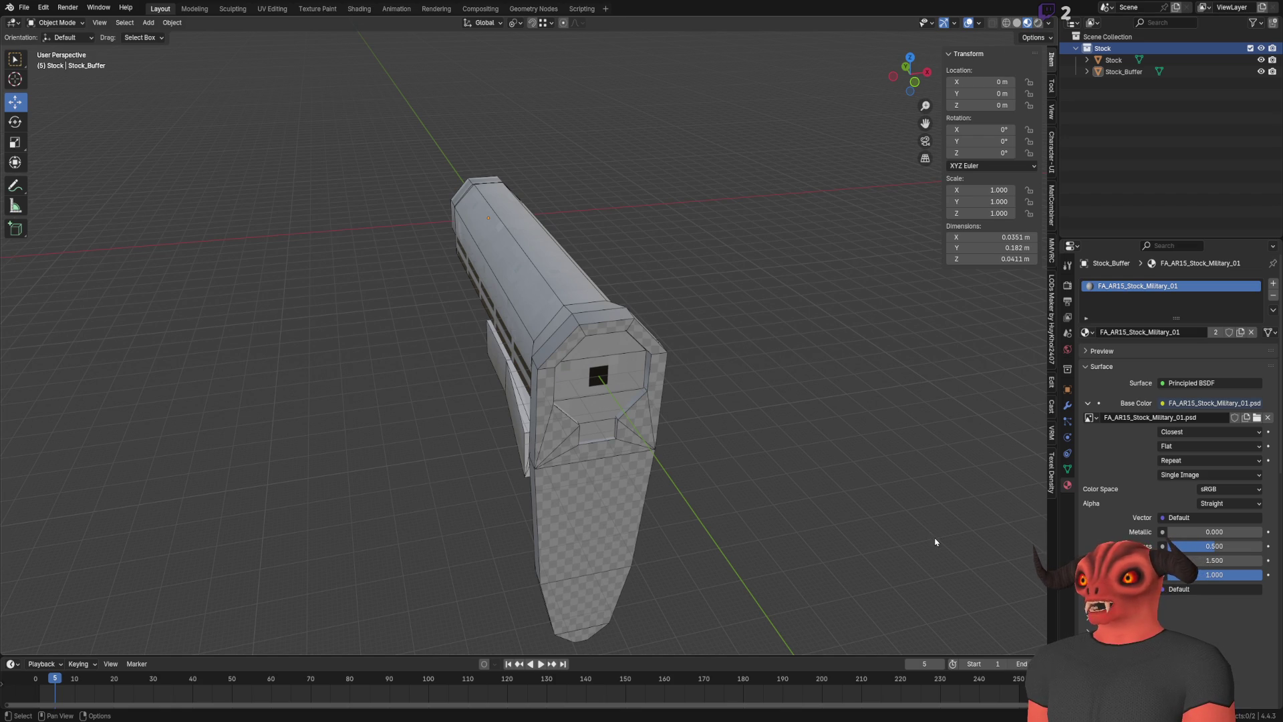
Save FA_AR15_Stock_Military_01.psd in Photoshop and close the stock, receiver and barrel documents
key("alt+Tab")
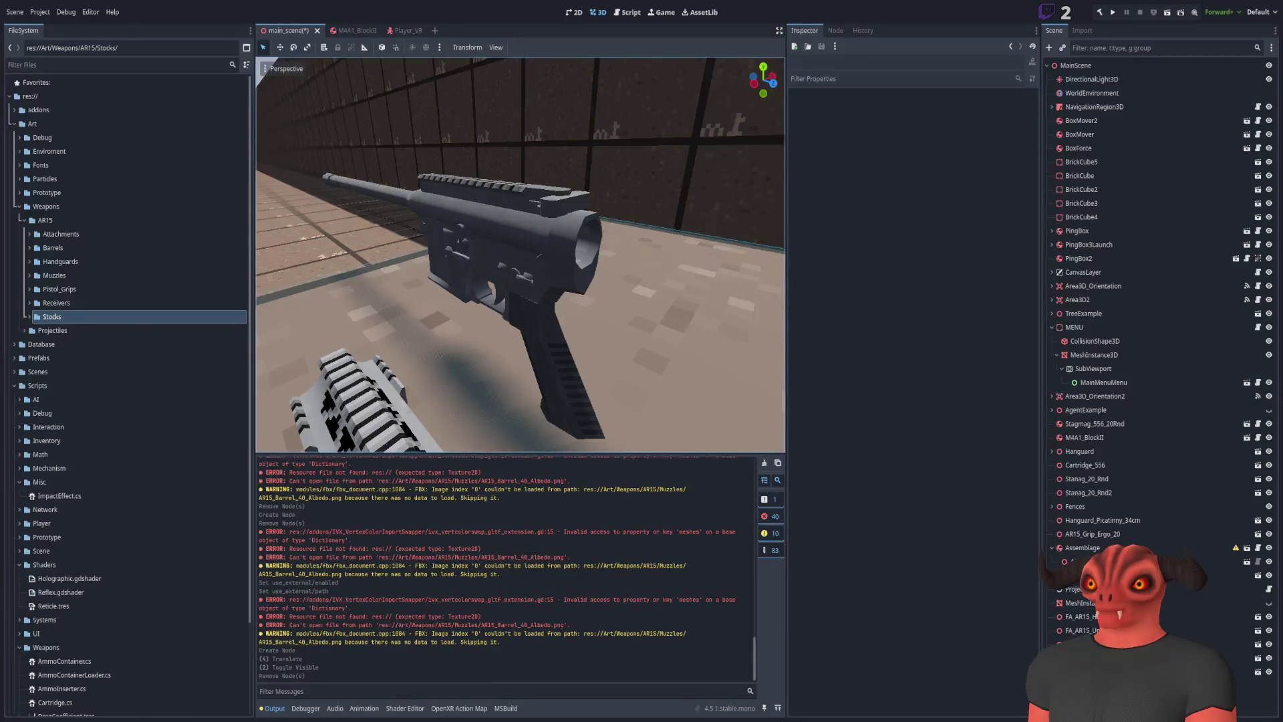
key("alt+Tab")
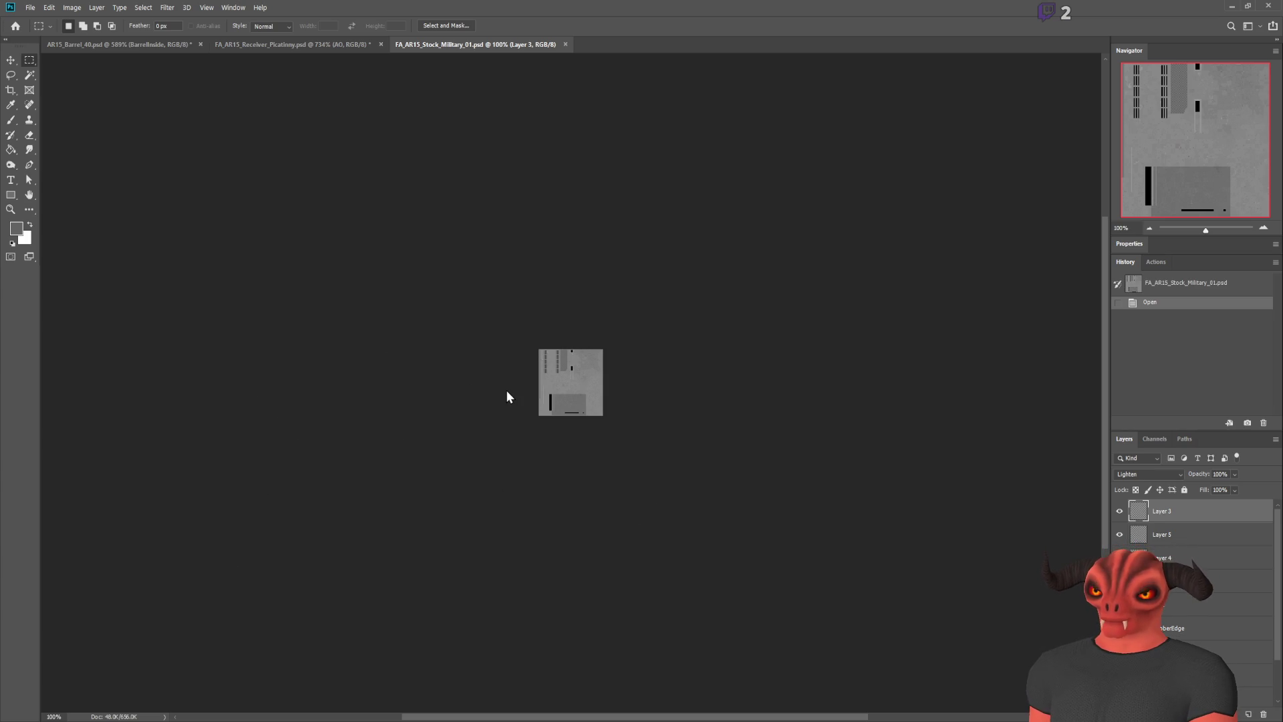
key("ctrl+s")
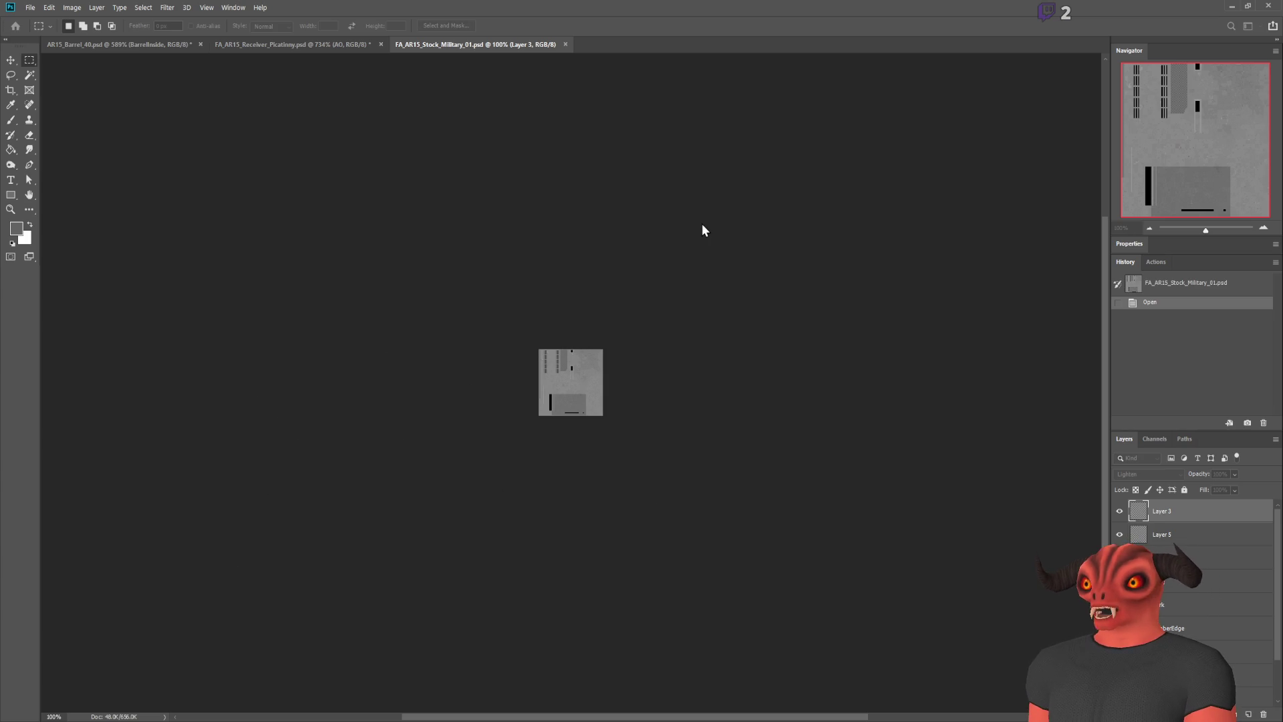
left_click(566, 44)
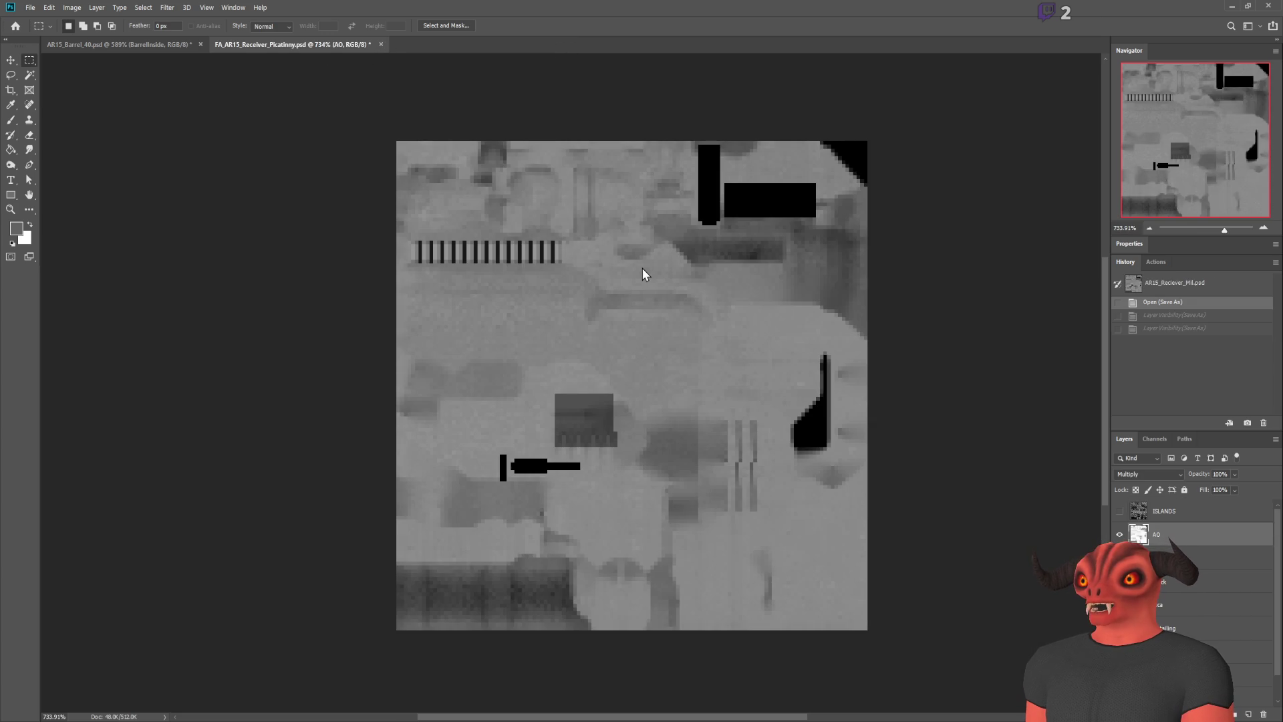
key("ctrl+w")
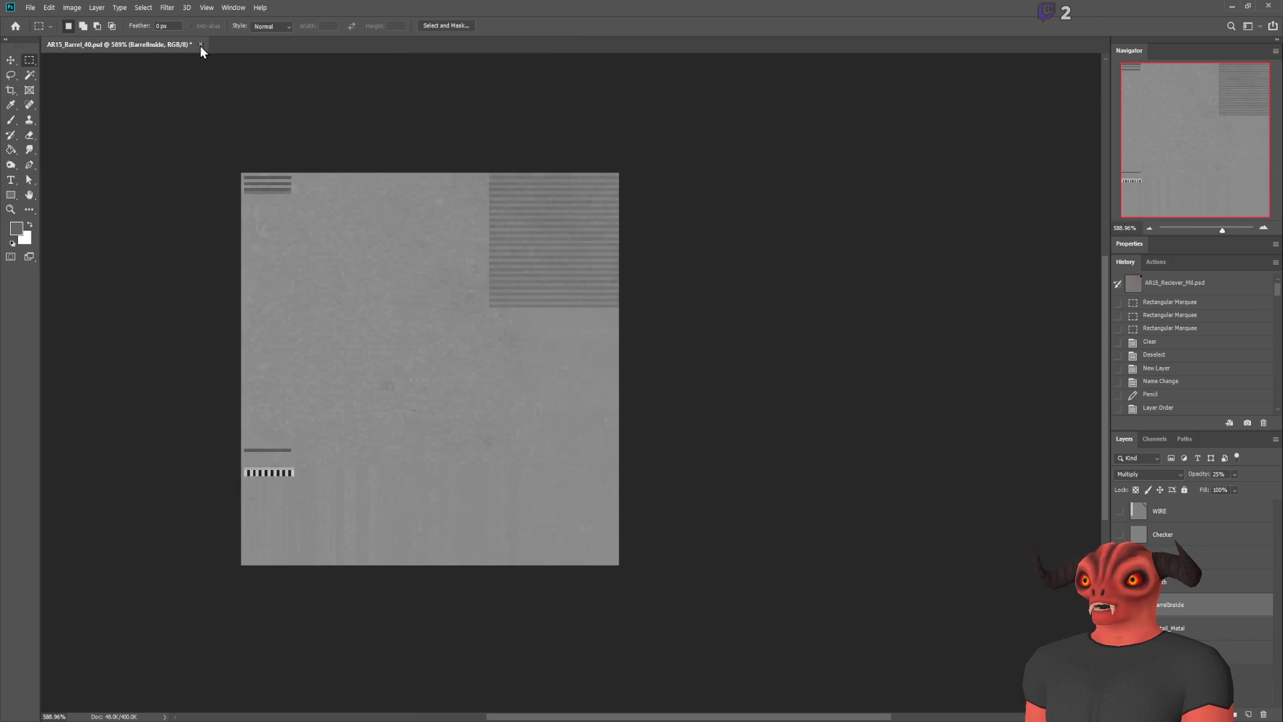
key("ctrl+w")
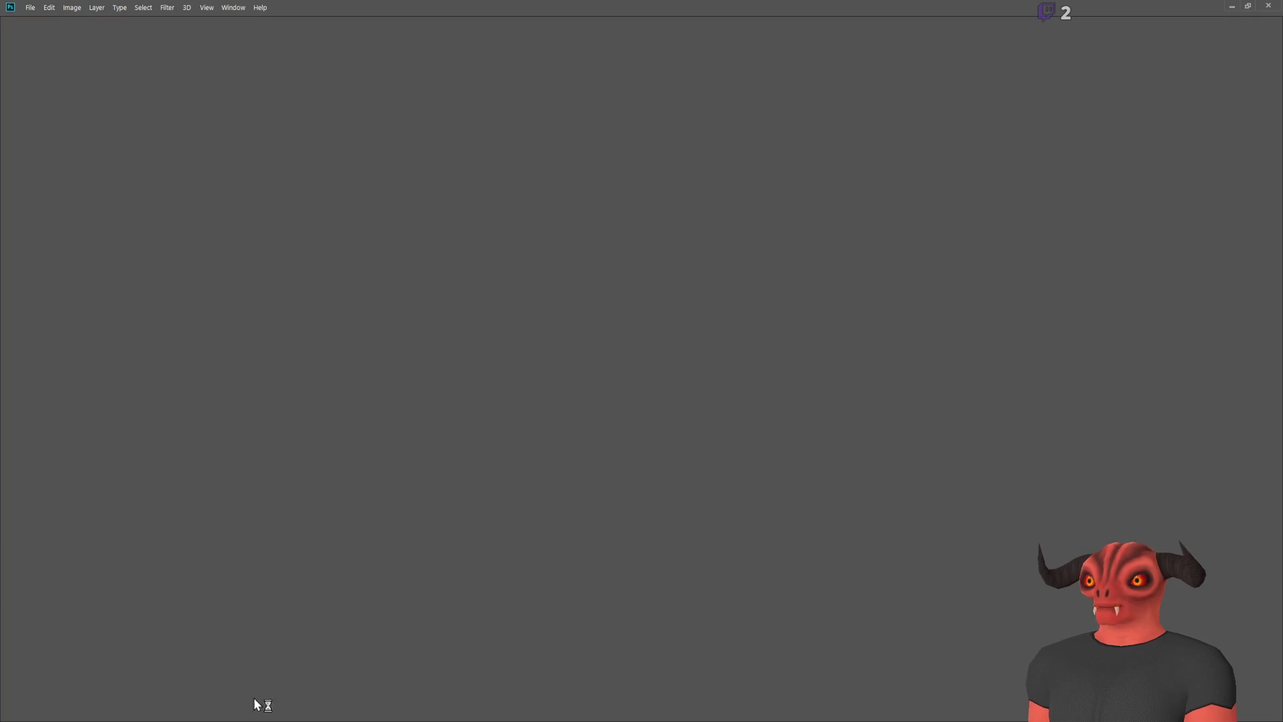
key("alt+Tab")
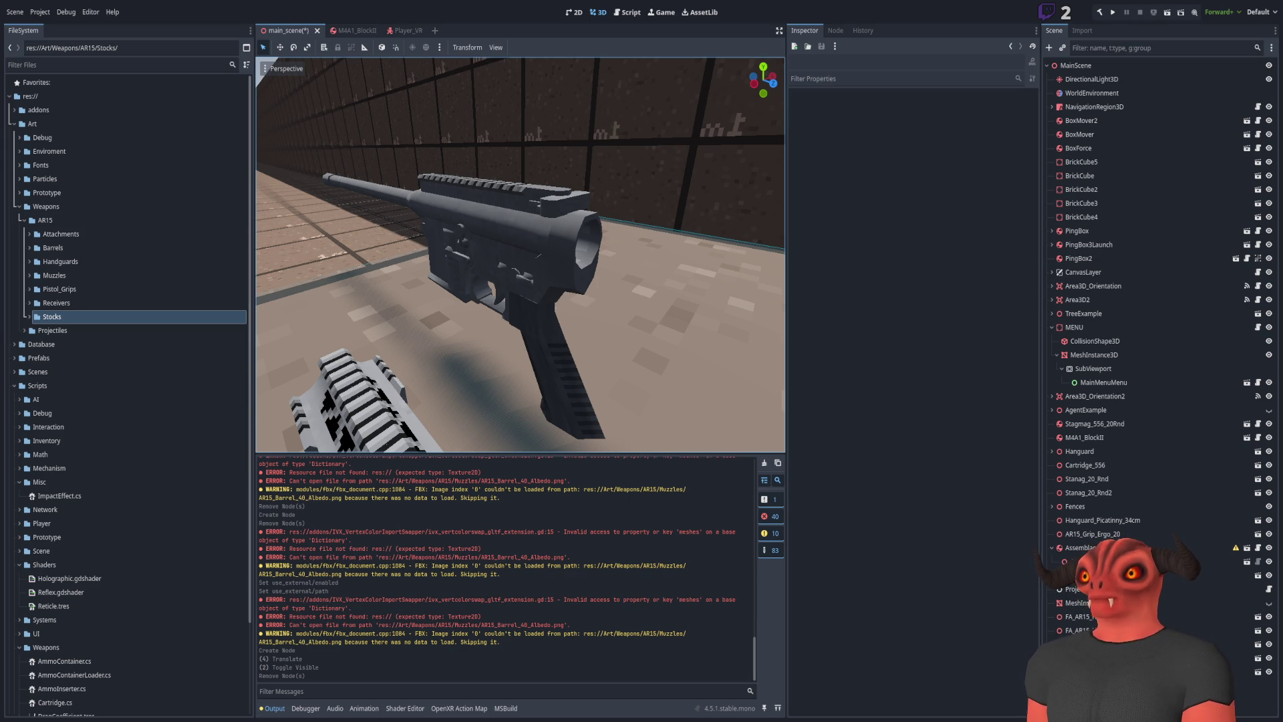
In Blender, confirm the base colour uses FA_AR15_Stock_Military_01_Albedo.png and start the FBX export
key("alt+Tab")
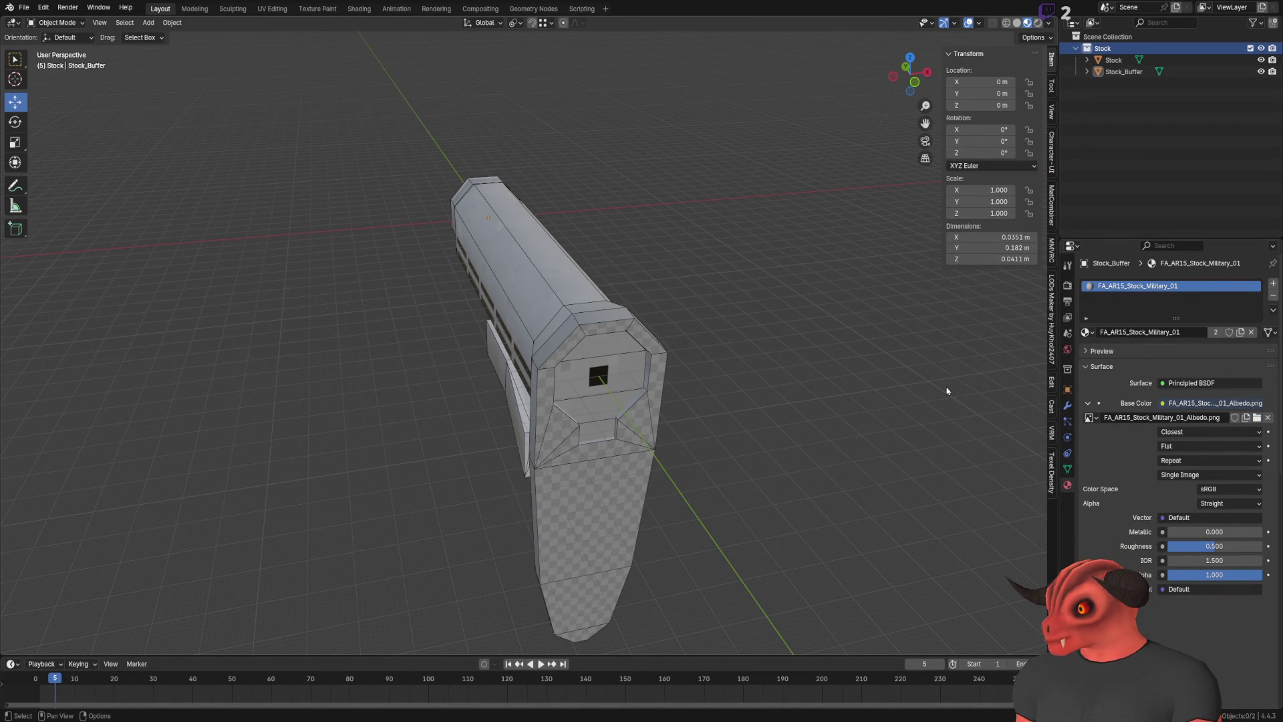
left_click(24, 7)
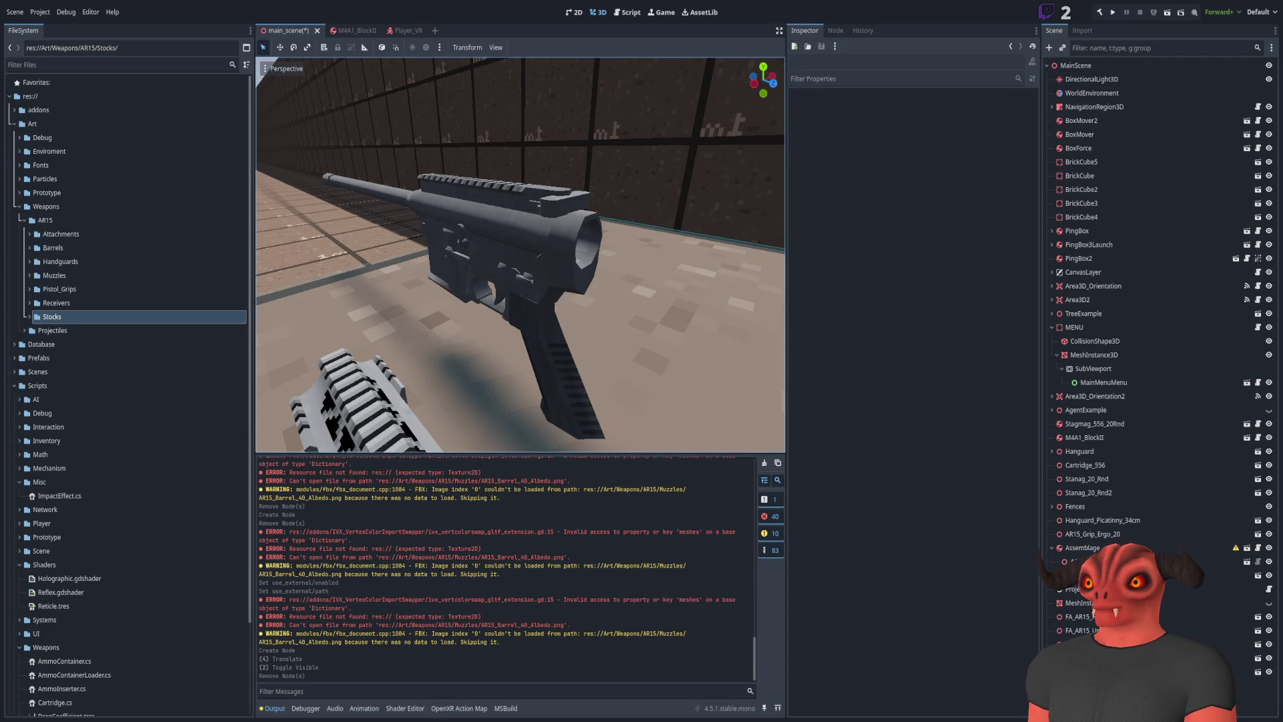
scroll(370, 327, "up", 3)
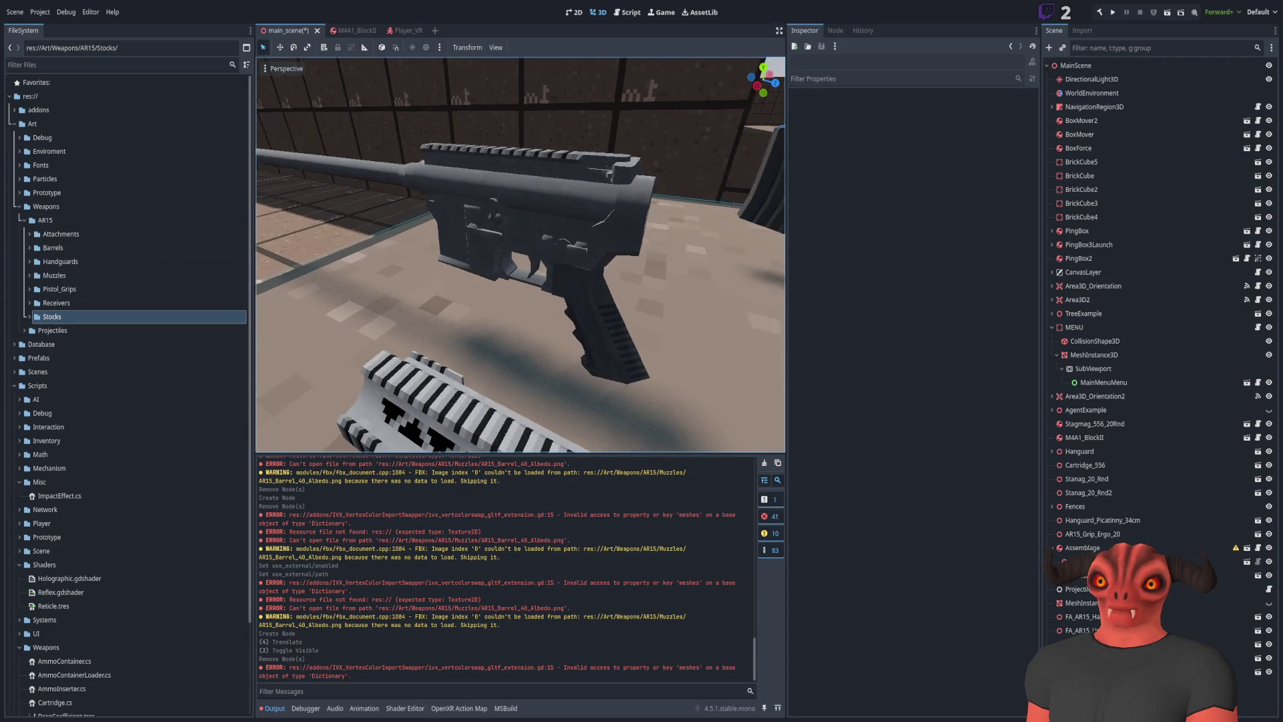
Place FA_AR15_Stock_Military_01.fbx from the Stocks folder into the scene behind the receiver
left_click(28, 316)
left_click(90, 359)
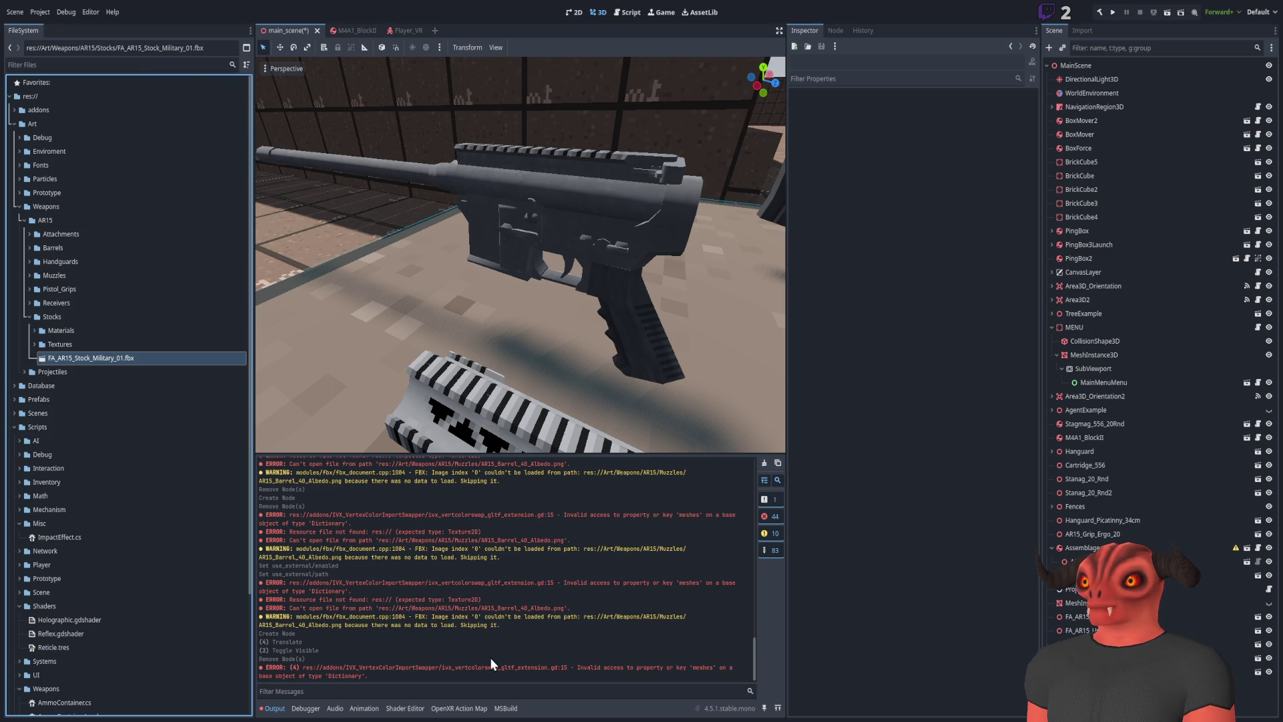
left_click_drag(360, 318, 259, 435)
mouse_move(149, 360)
left_mouse_down()
mouse_move(587, 315)
mouse_move(590, 290)
left_mouse_up()
Apply the FA_AR15_Stock_Military_01.tres material to the stock model, leaving it plain white
left_click(35, 330)
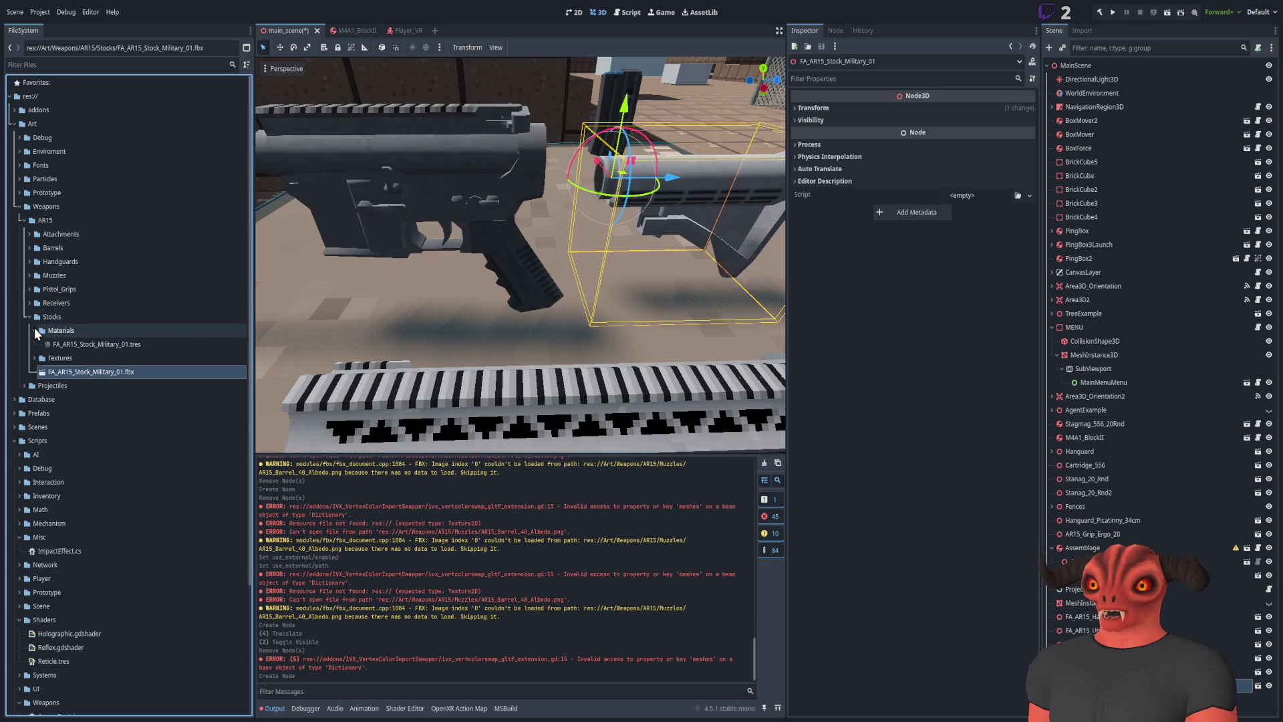
left_click(116, 331)
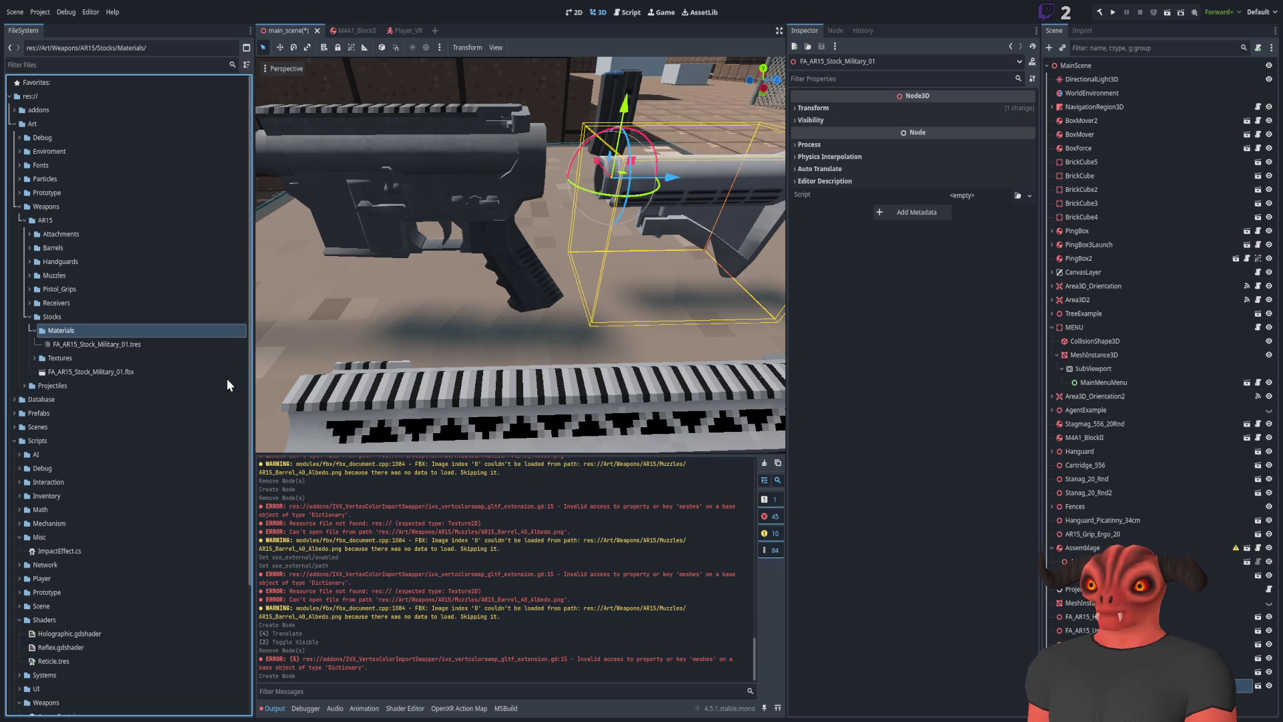
left_click(168, 350)
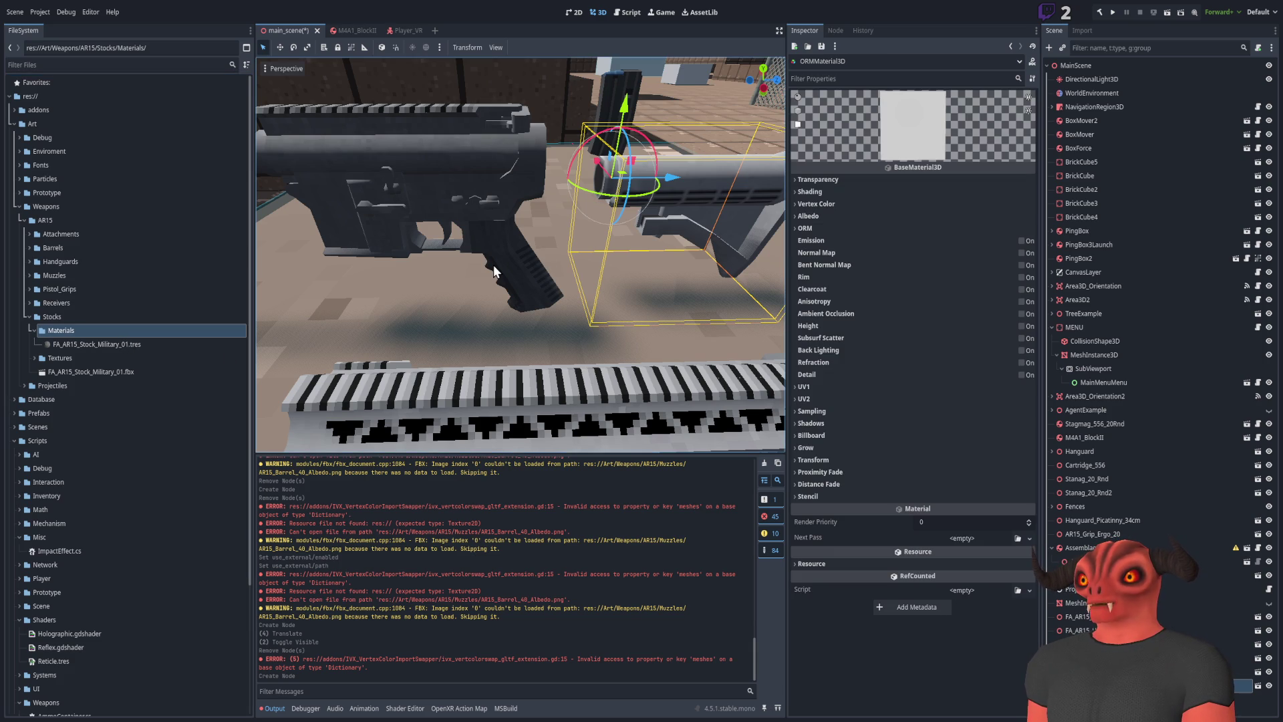
left_click(800, 216)
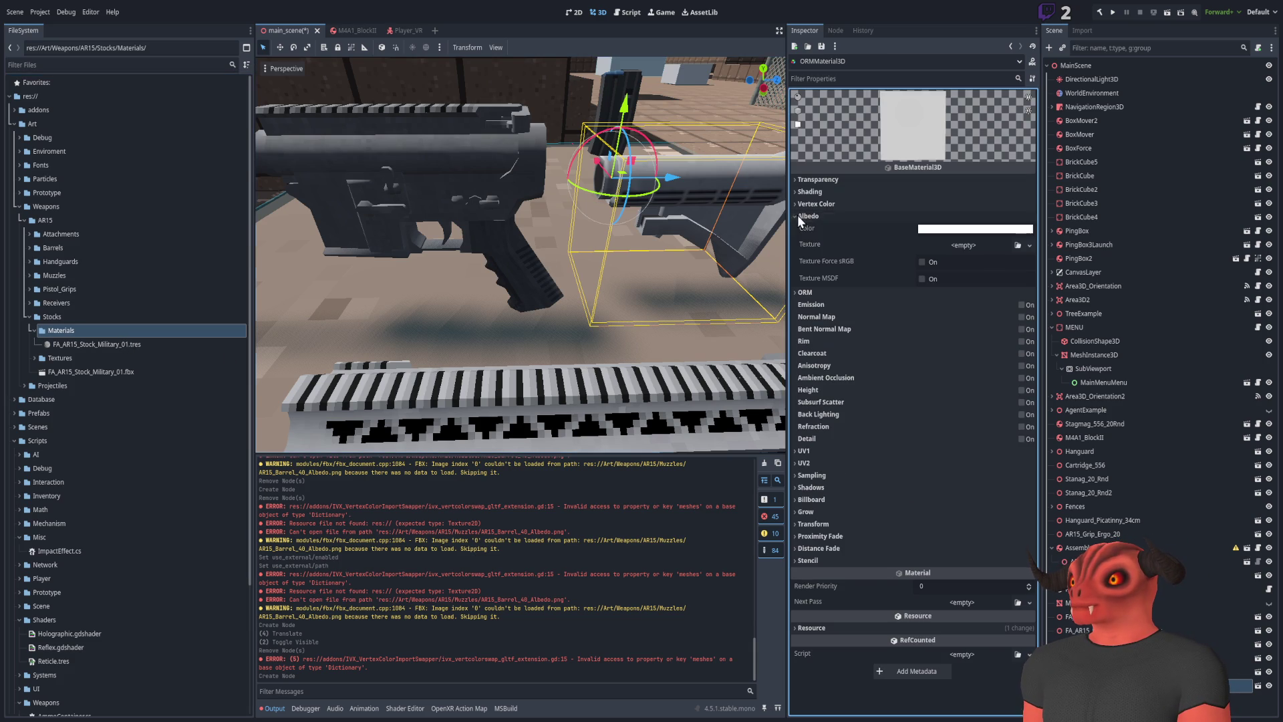
left_click(142, 372)
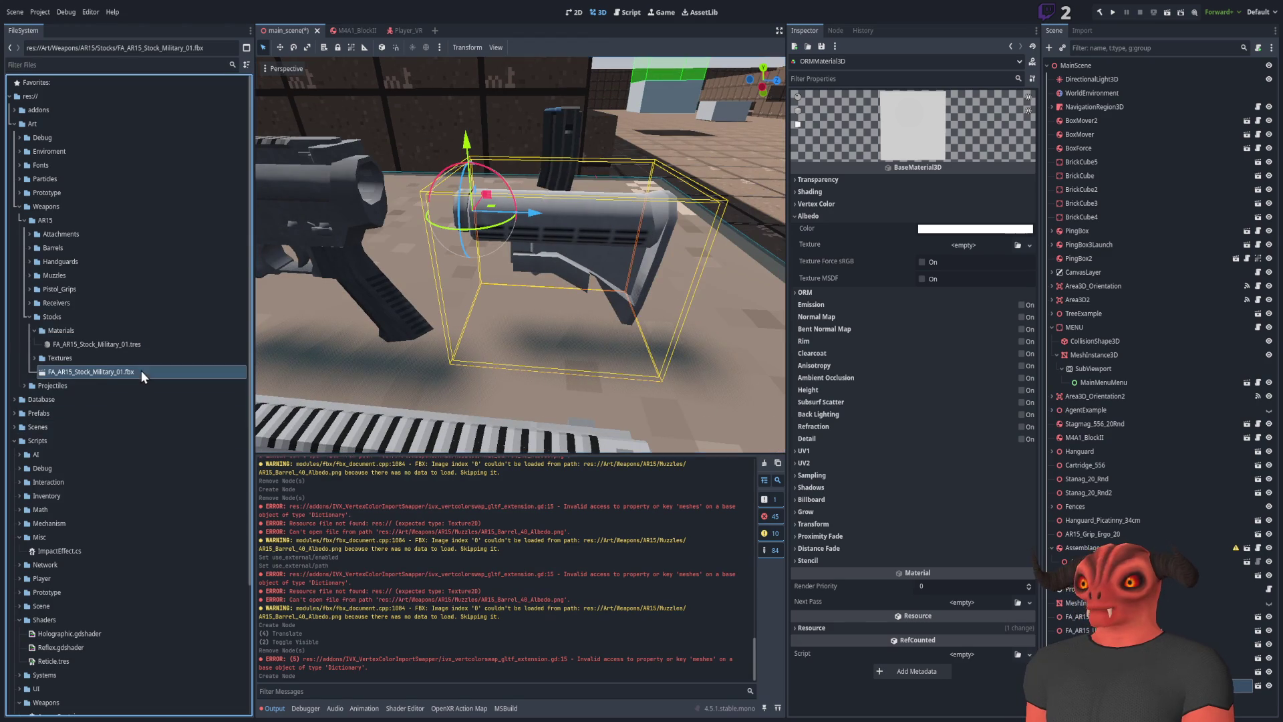
left_click_drag(142, 371, 535, 321)
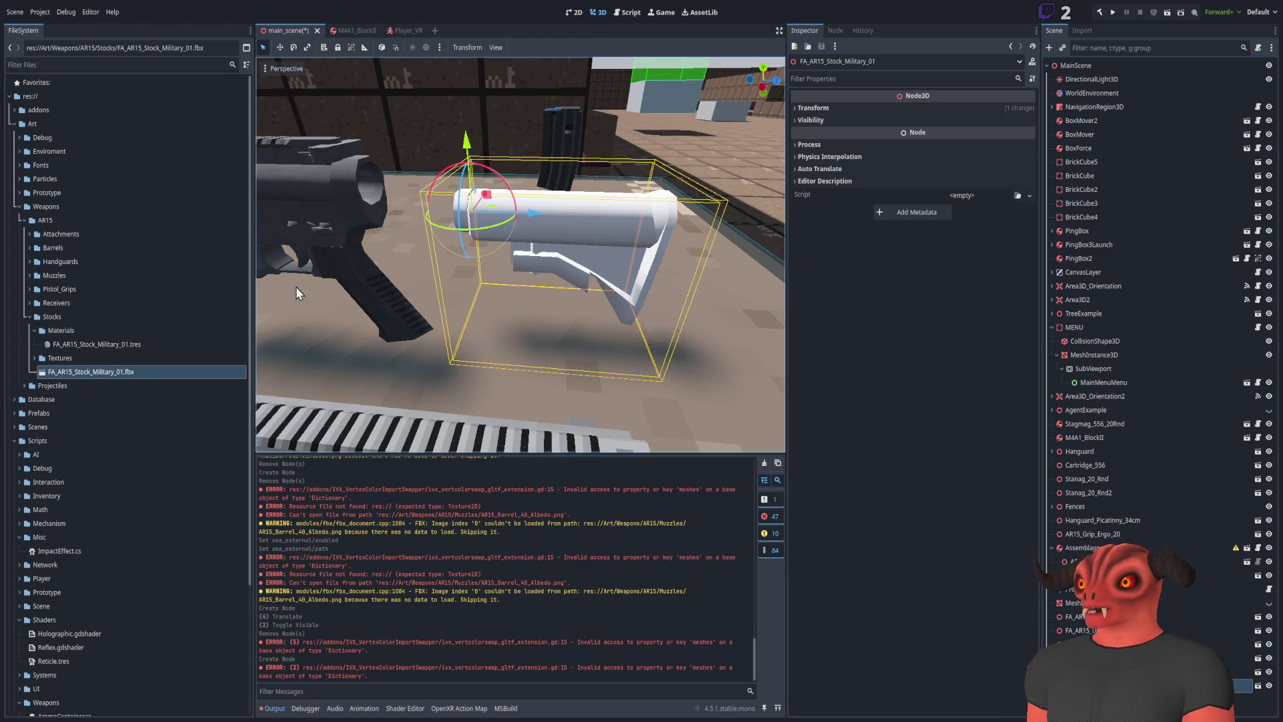
Load the stock's albedo texture into the material's Albedo slot
left_click(119, 343)
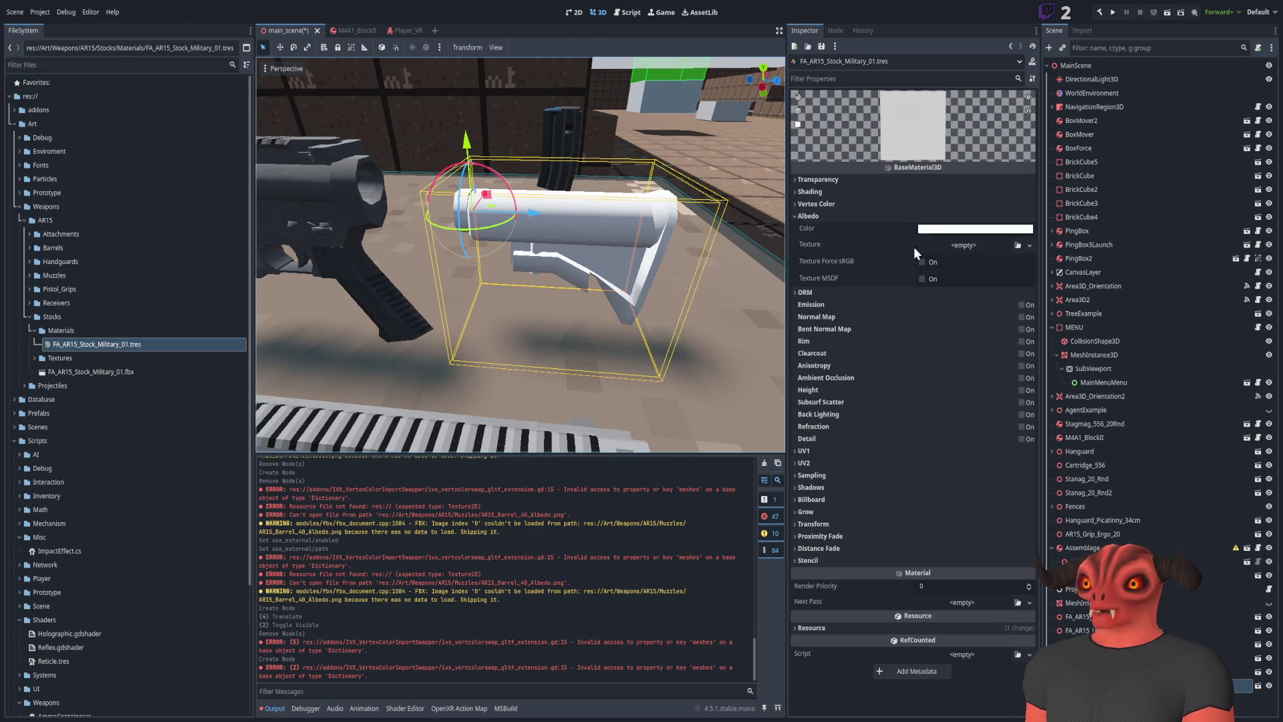
left_click(1018, 246)
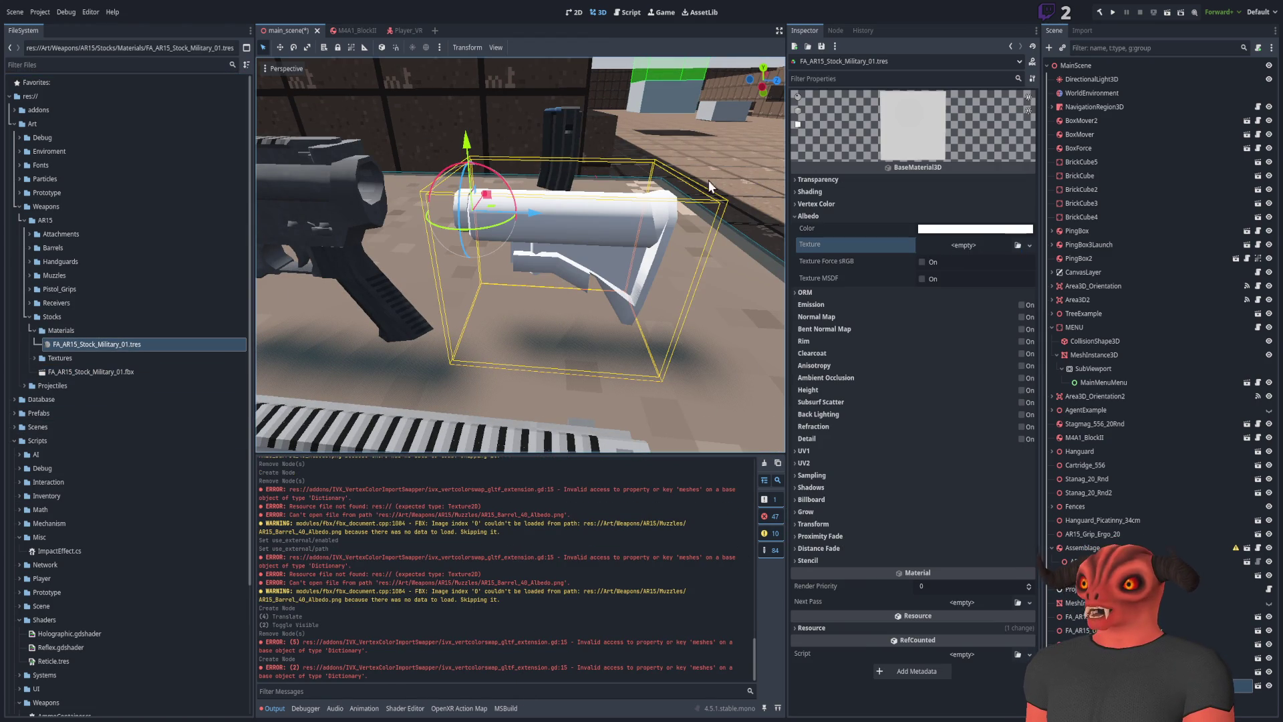
scroll(567, 268, "up", 6)
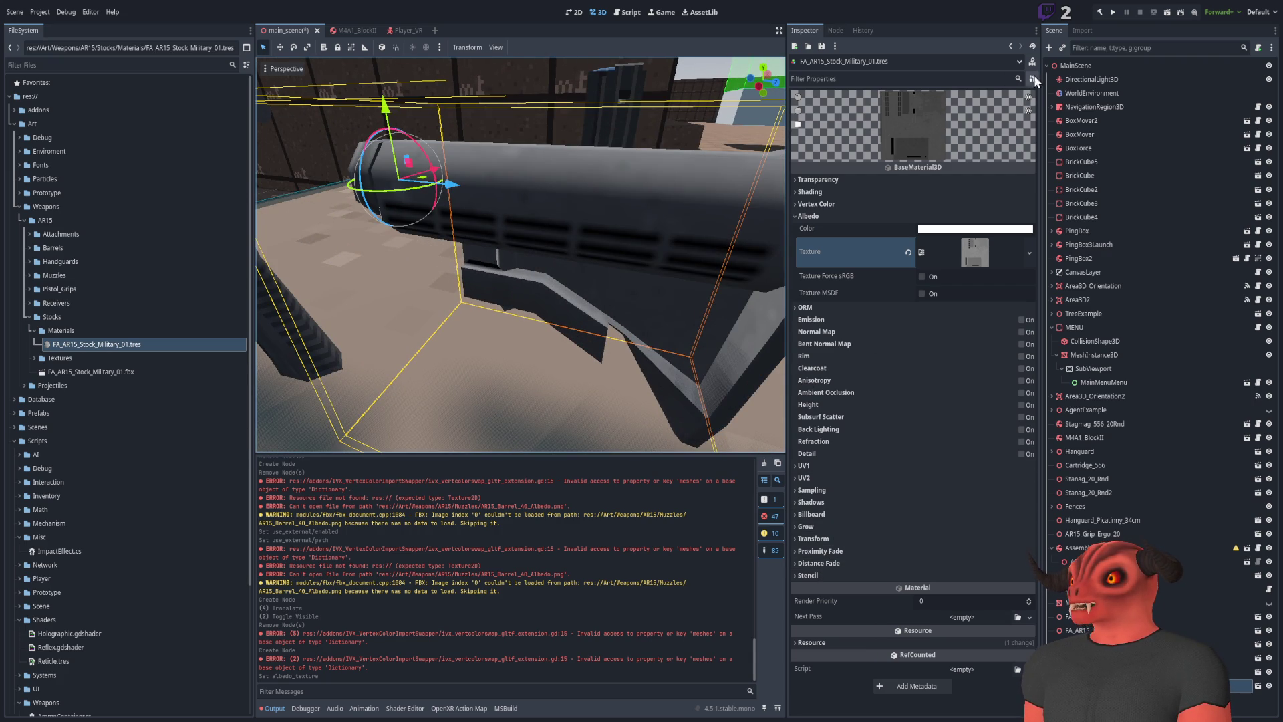
left_click(1012, 77)
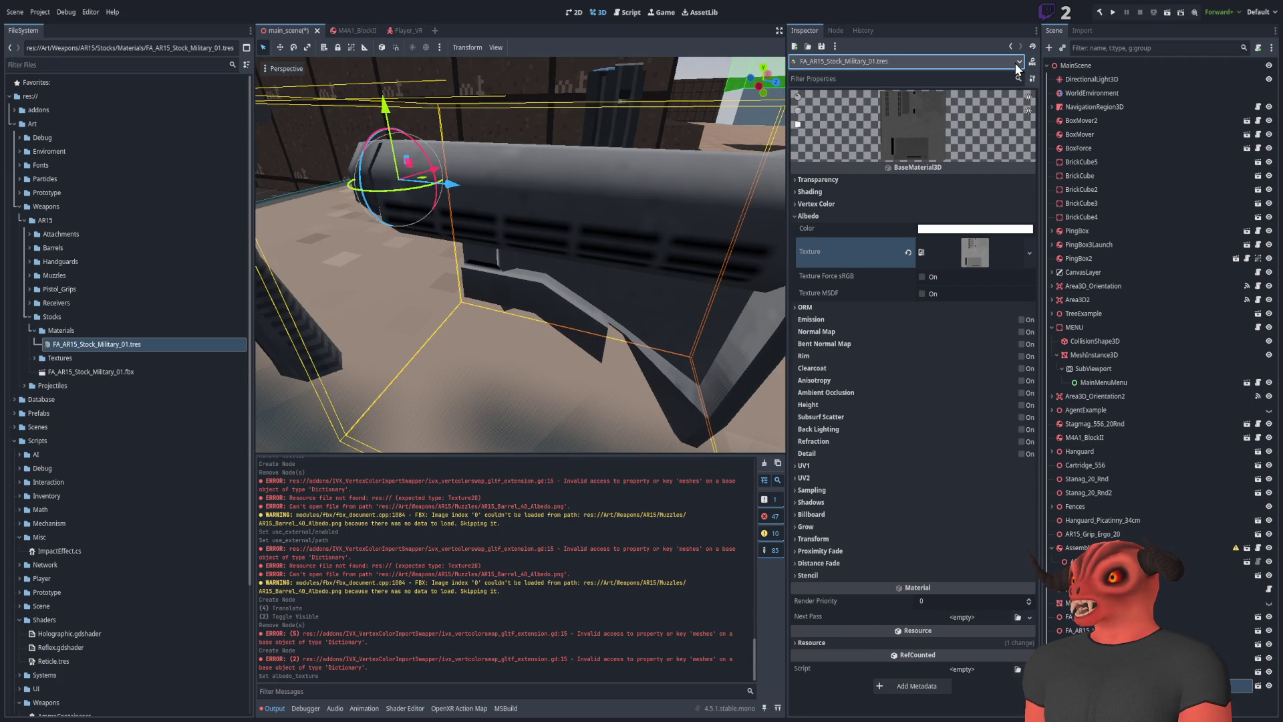
left_click(1017, 62)
left_click(936, 74)
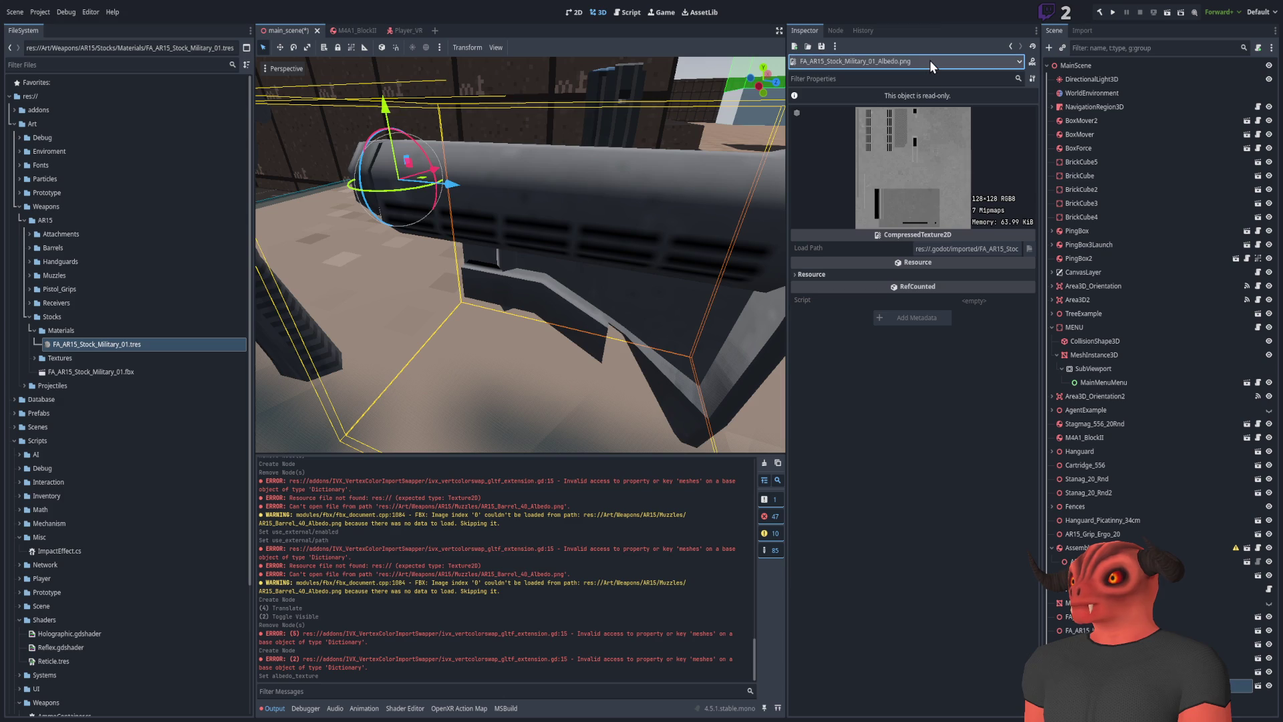
key("ctrl+z")
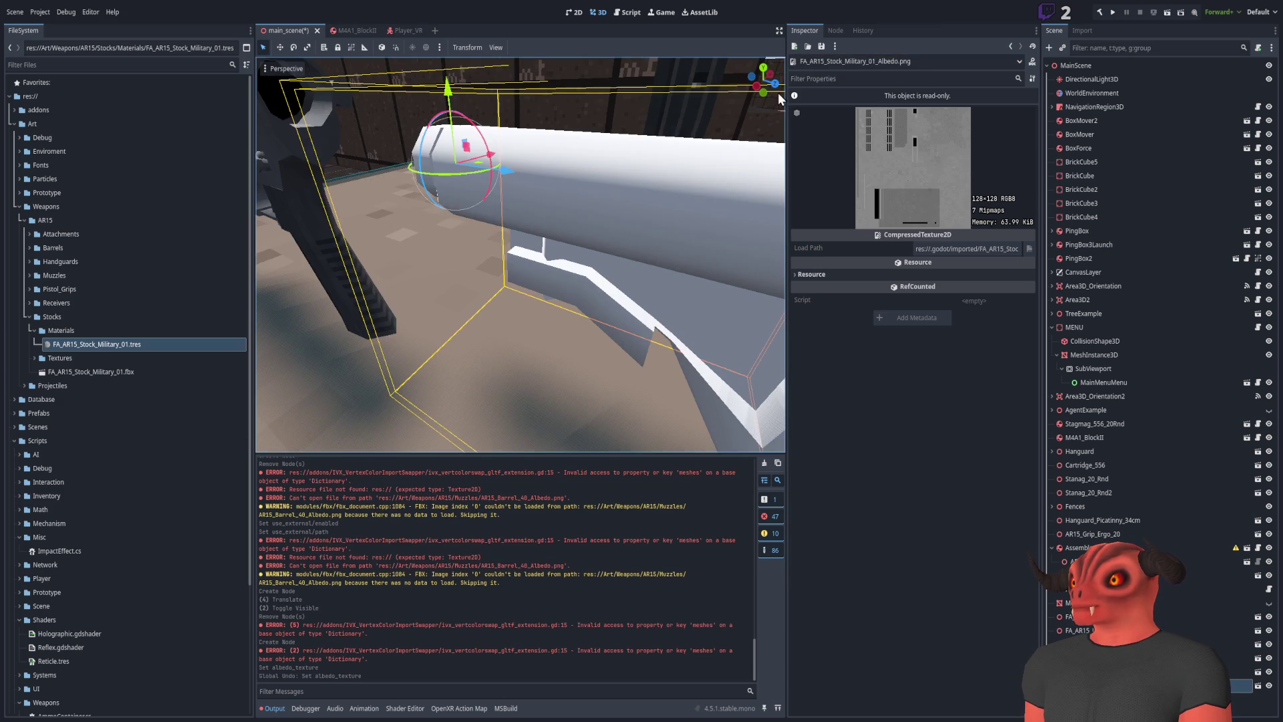
key("ctrl+shift+z")
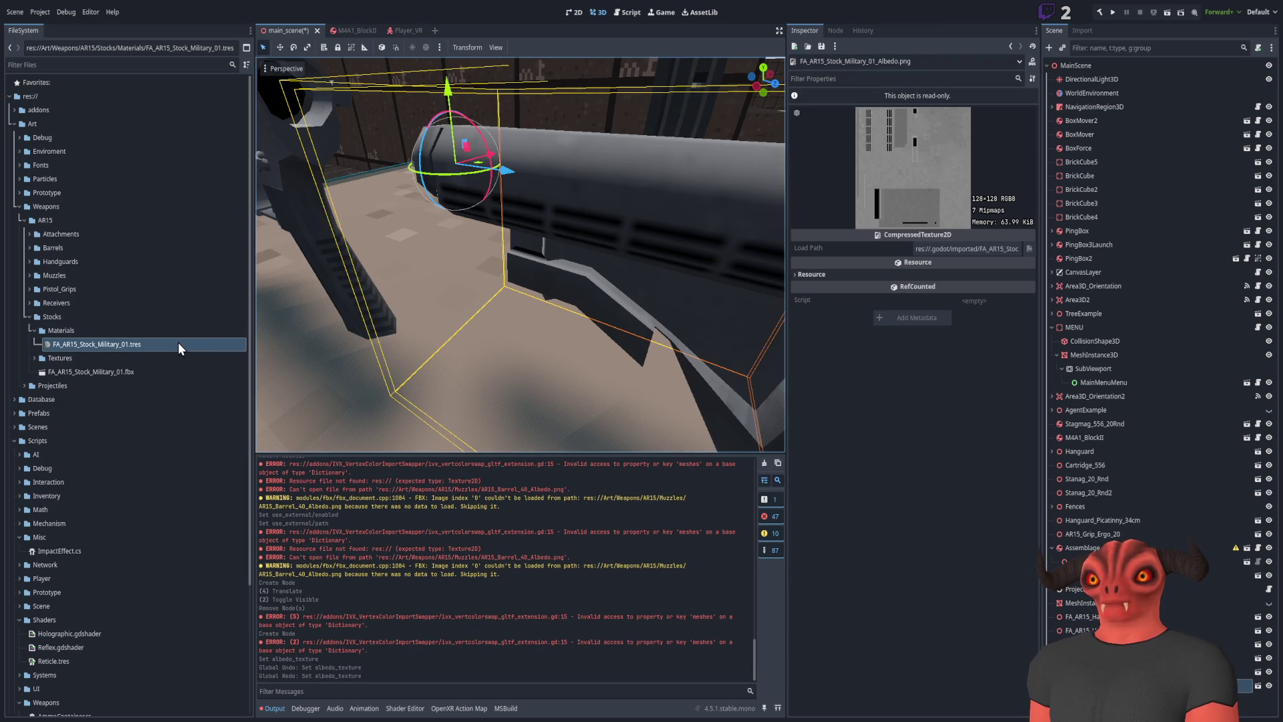
left_click(177, 344)
Set texture filtering to Nearest Mipmap Anisotropic and enable ambient occlusion on the material
left_click(822, 490)
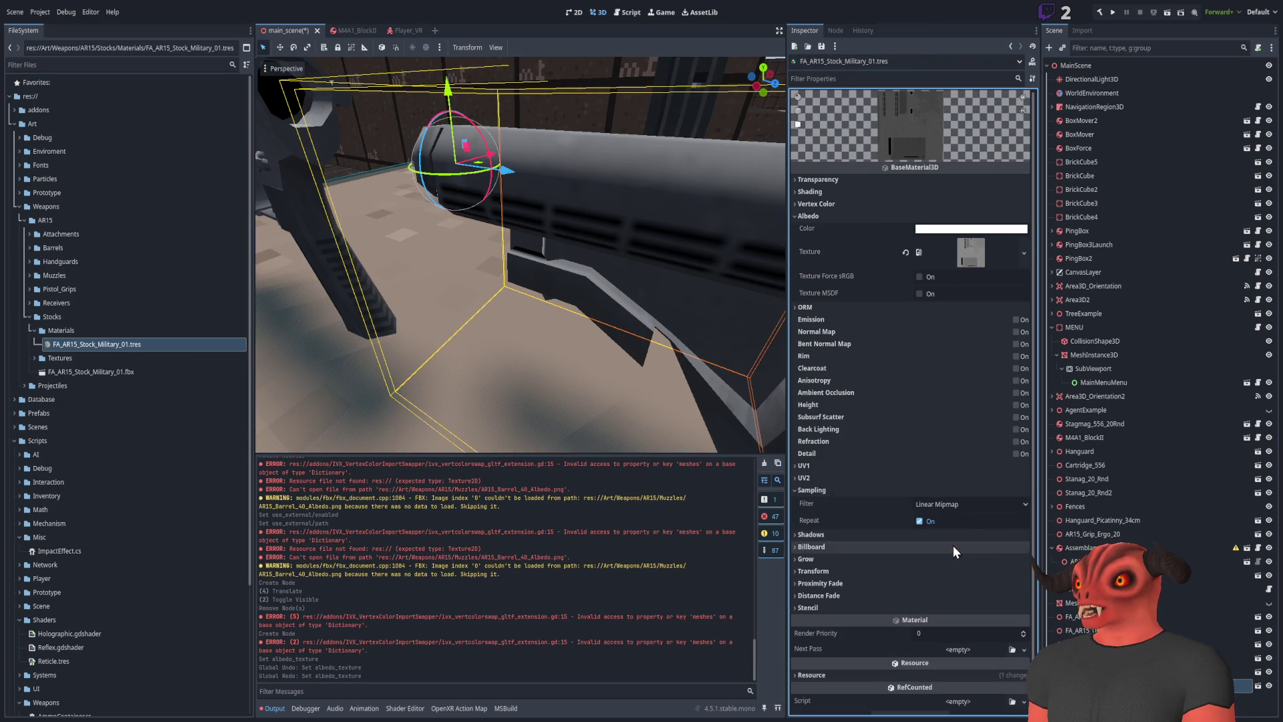
left_click(970, 504)
left_click(965, 576)
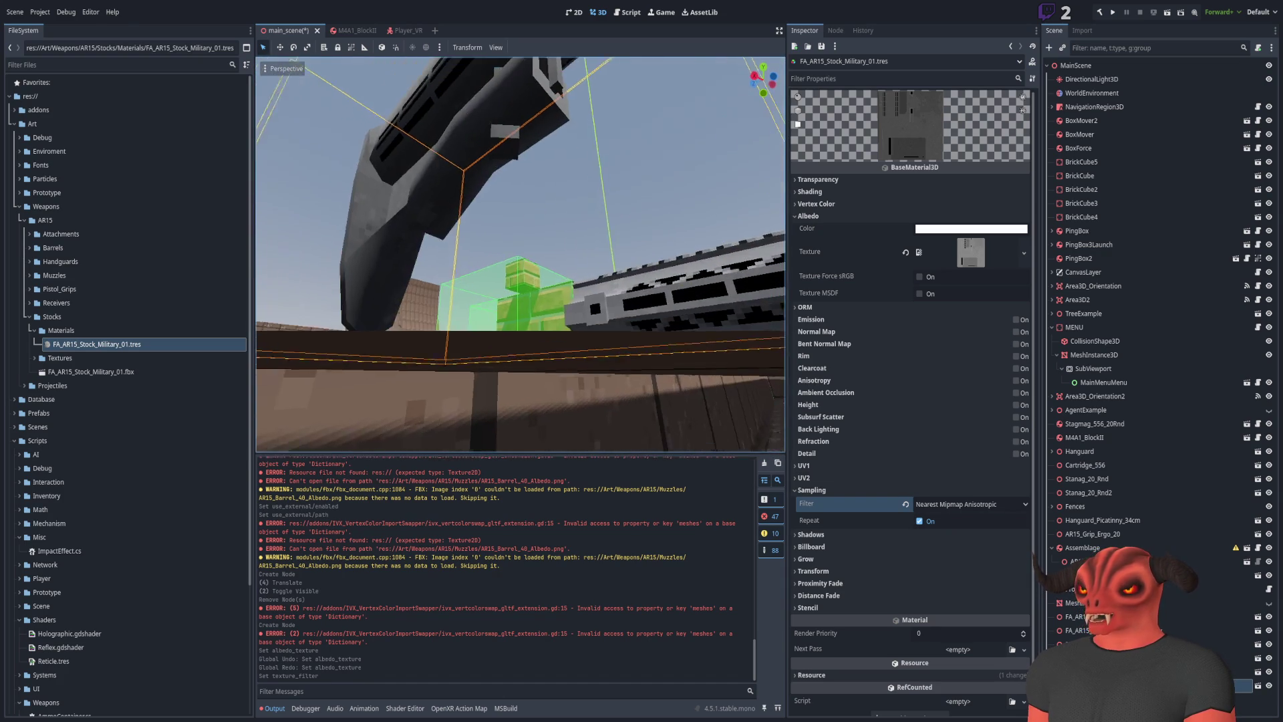
scroll(540, 274, "up", 3)
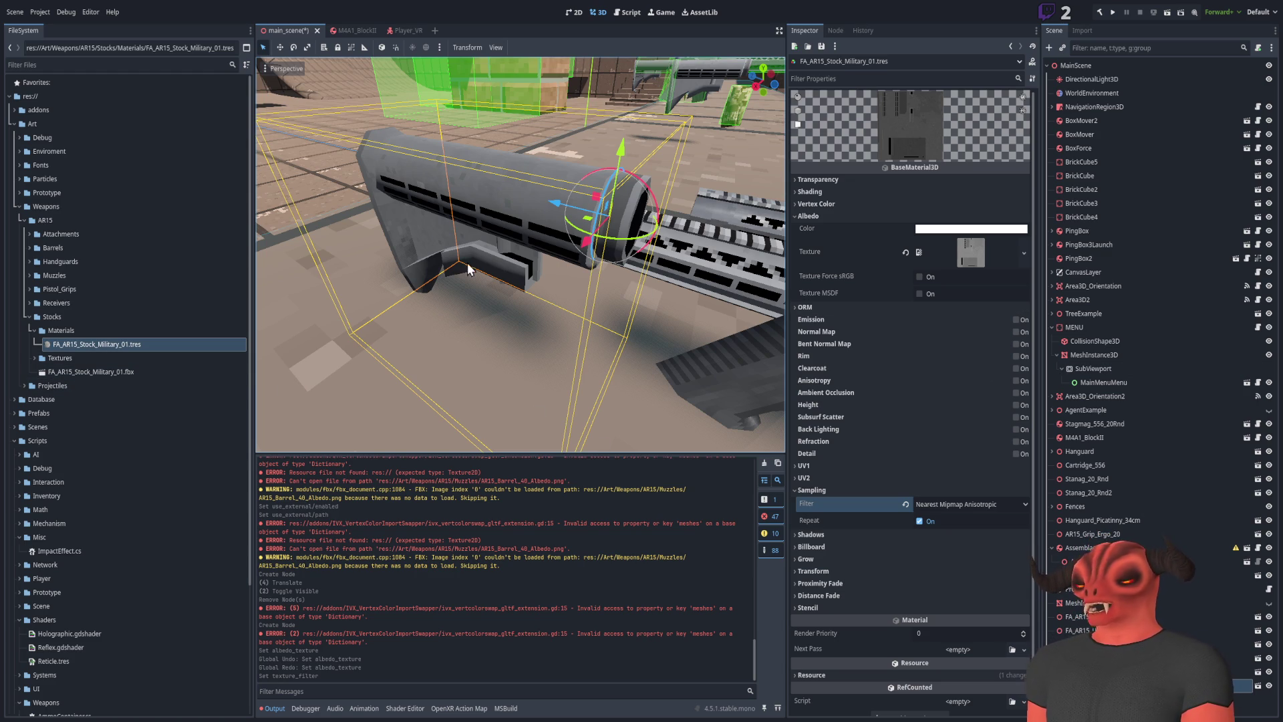
scroll(467, 263, "down", 5)
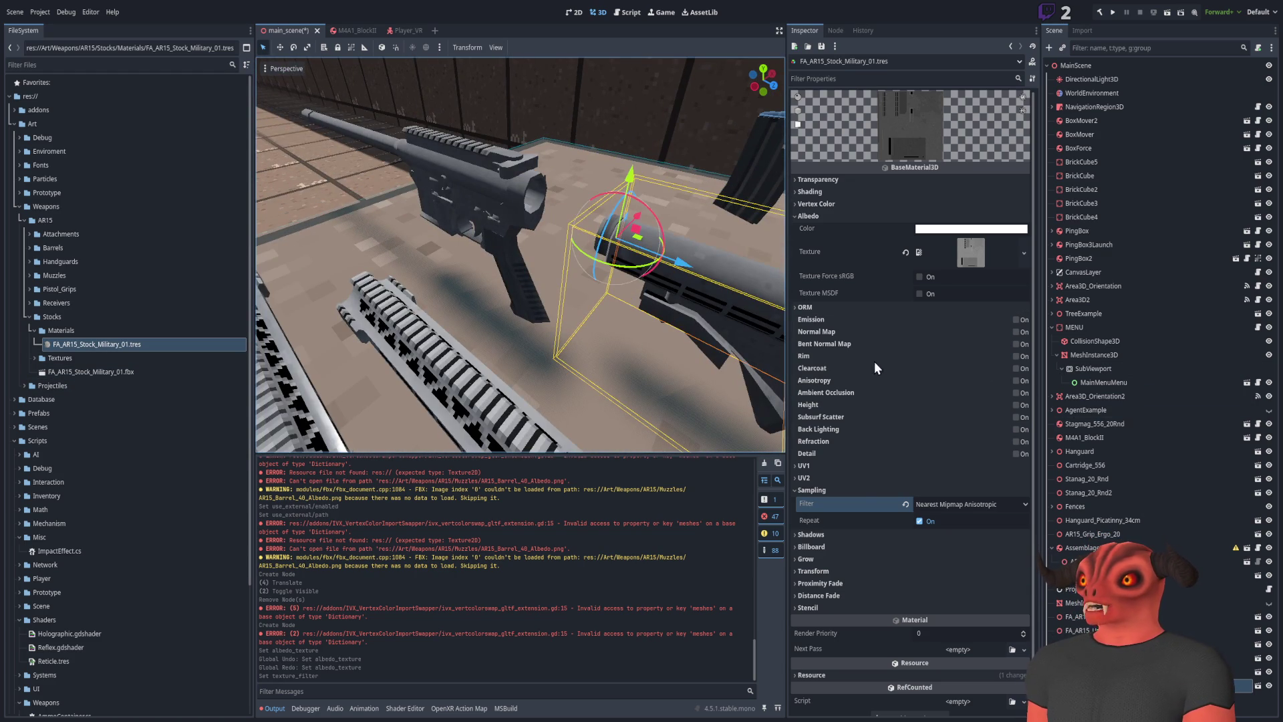
left_click(1007, 398)
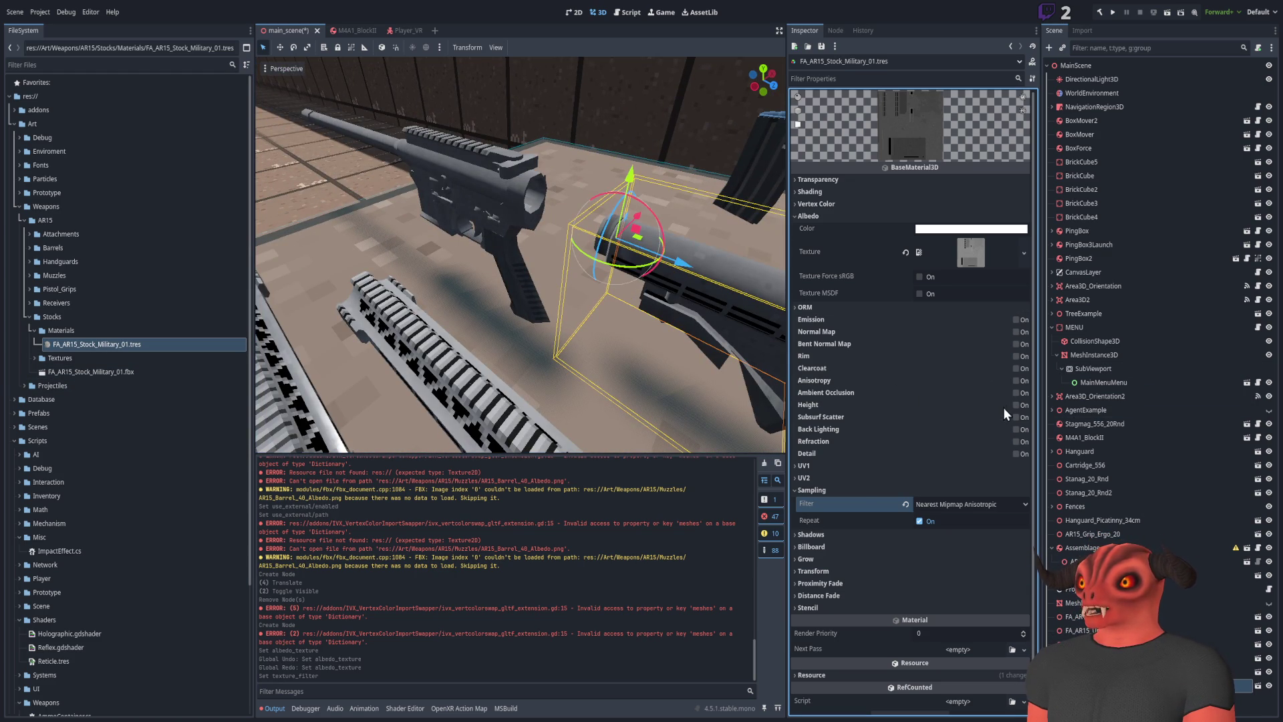
left_click(1017, 393)
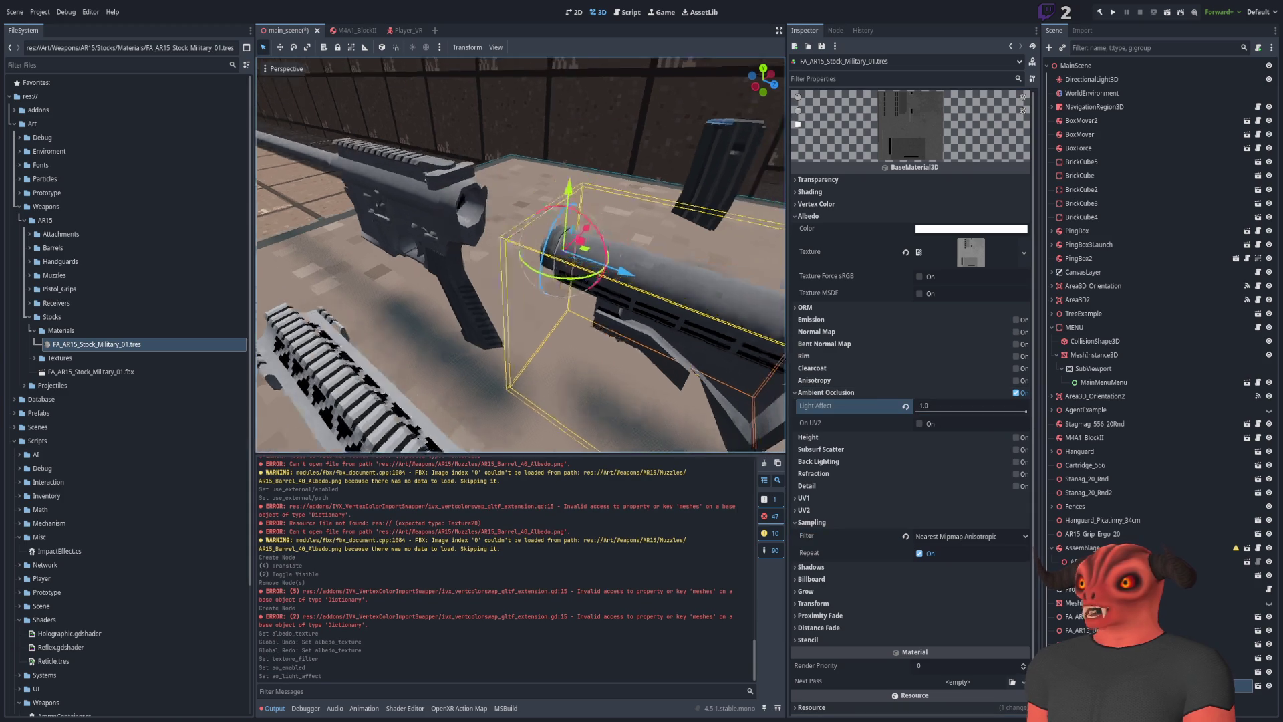
left_click(811, 393)
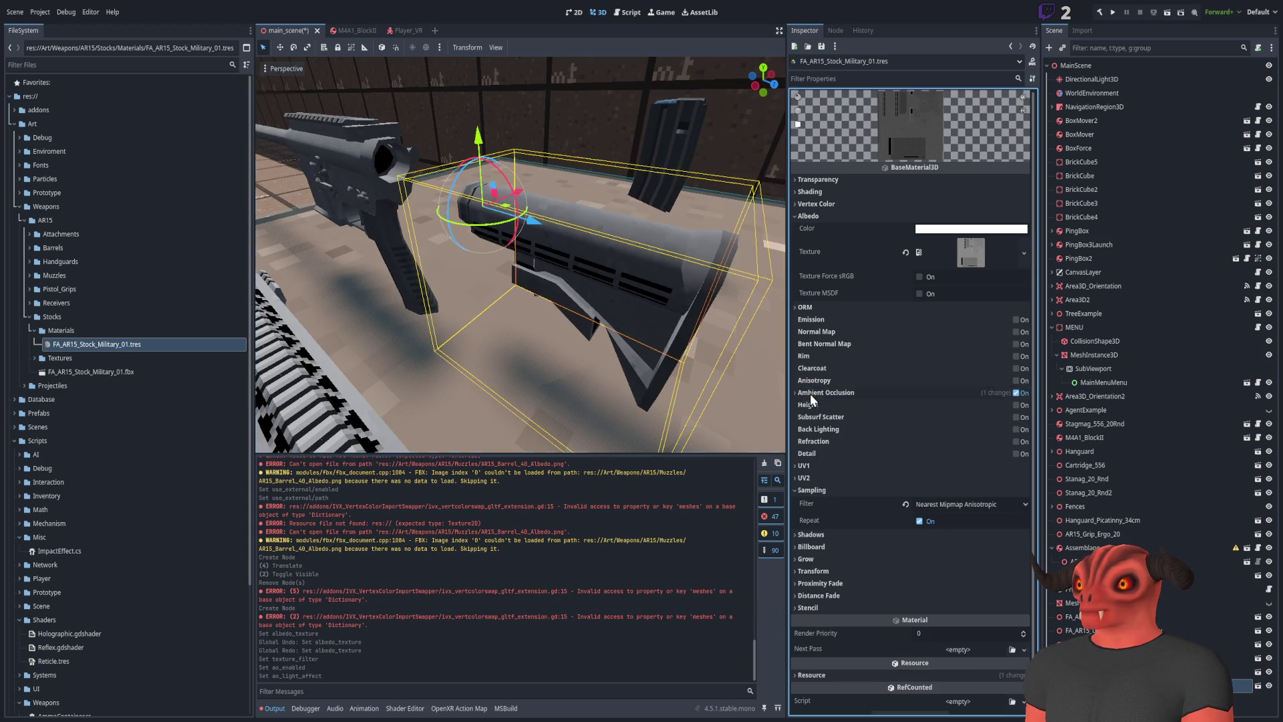
left_click(841, 310)
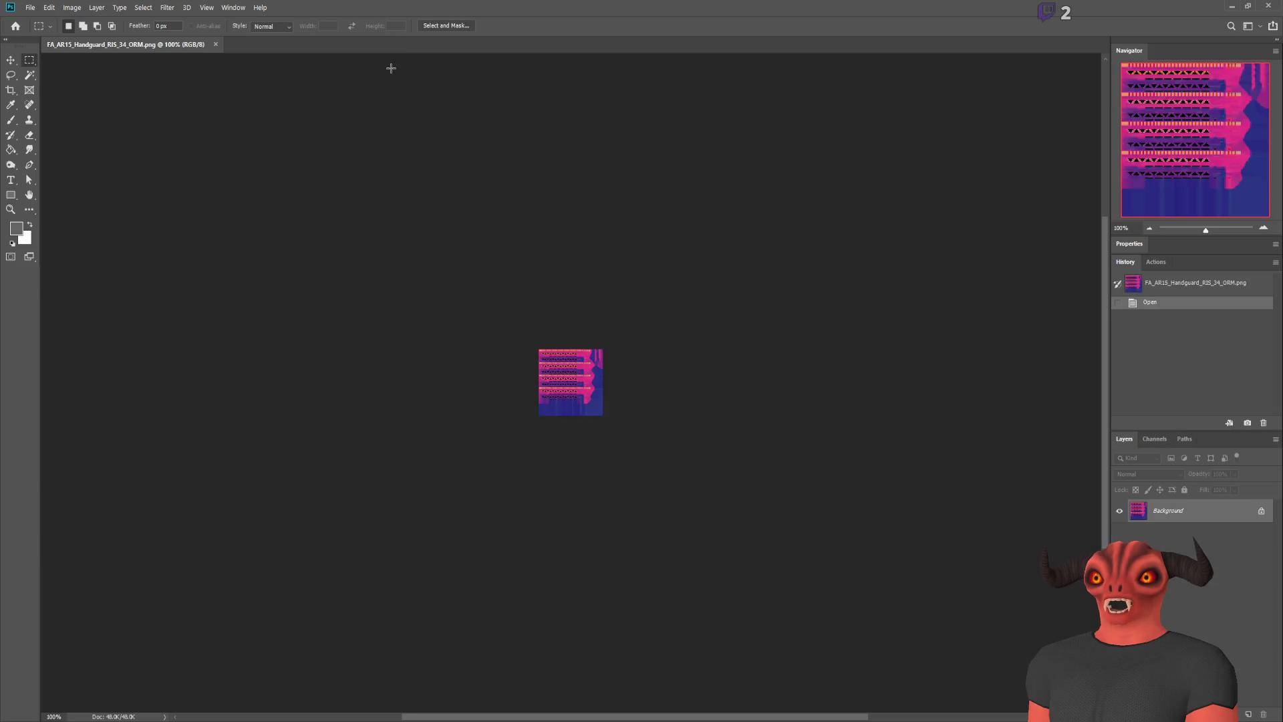
Zoom in on the handguard ORM texture and view only its Red channel
key("ctrl+plus")
key("ctrl+plus")
key("ctrl+plus")
scroll(1009, 133, "up", 1)
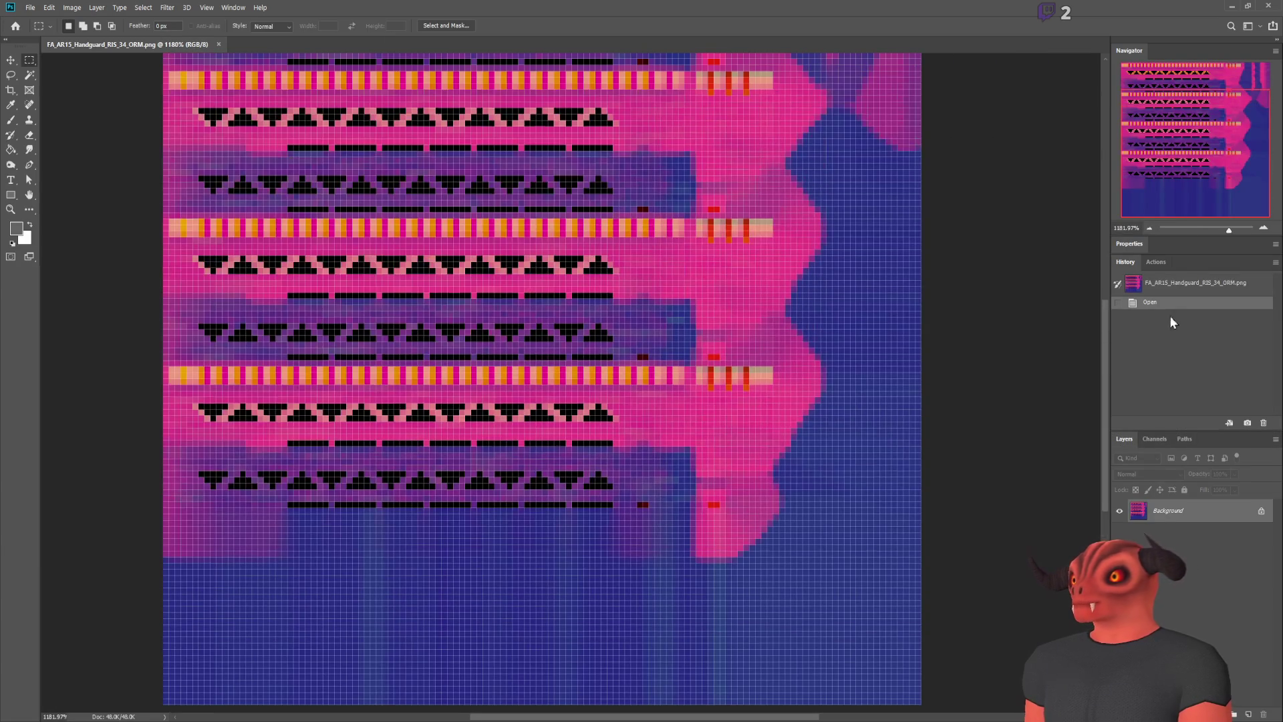
left_click(1164, 444)
left_click(1117, 481)
left_click(1123, 483)
scroll(781, 443, "down", 3)
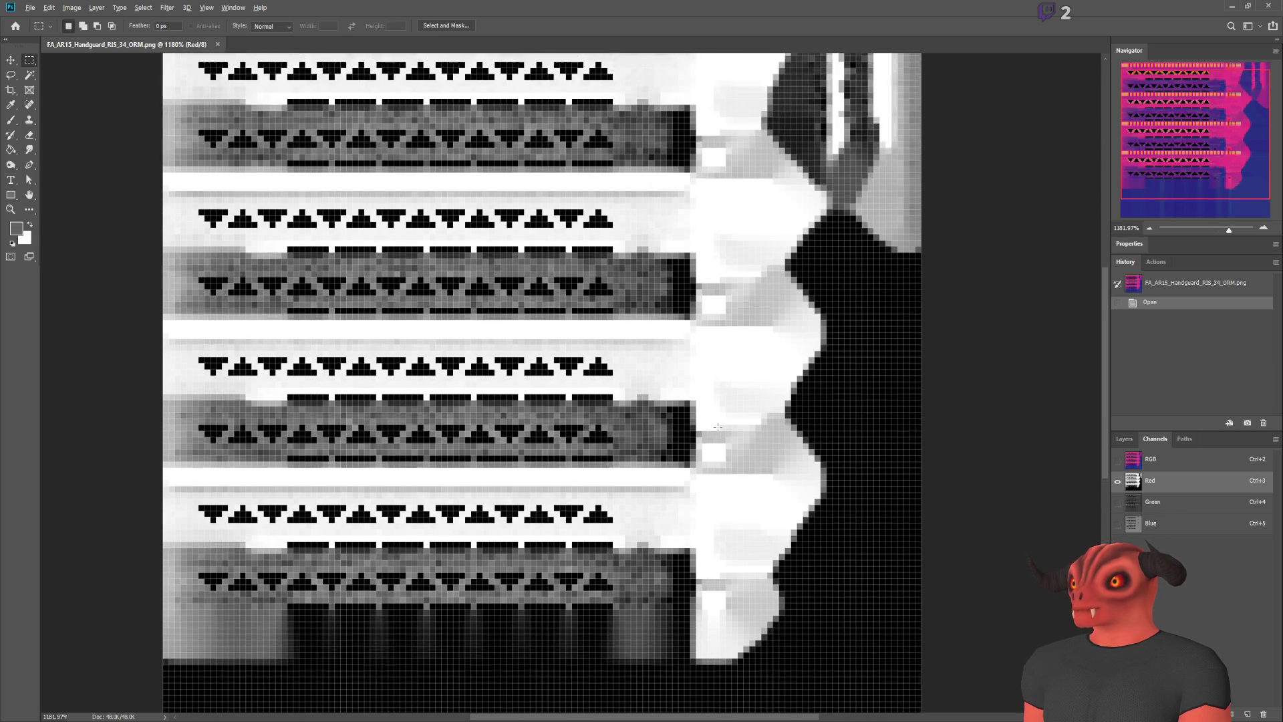
Try a white brush stroke on the texture, undo it, and select the whole canvas
left_click(10, 120)
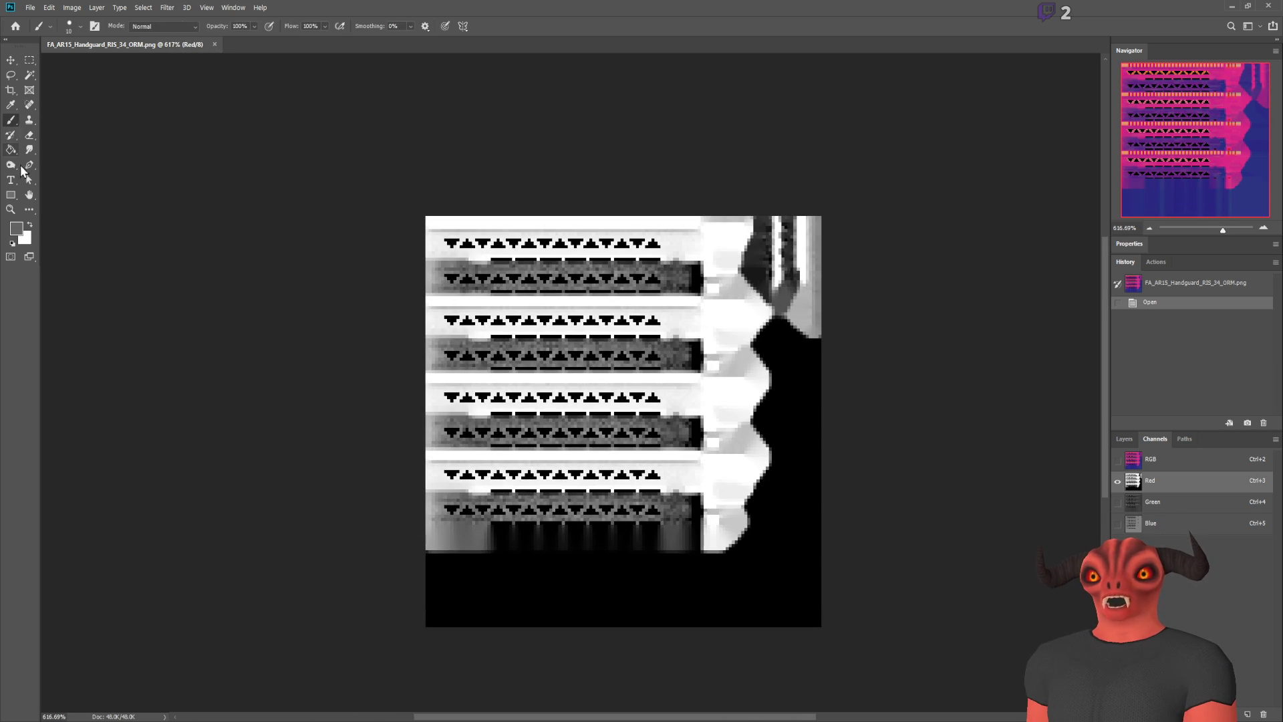
left_click(30, 226)
left_click_drag(481, 260, 507, 223)
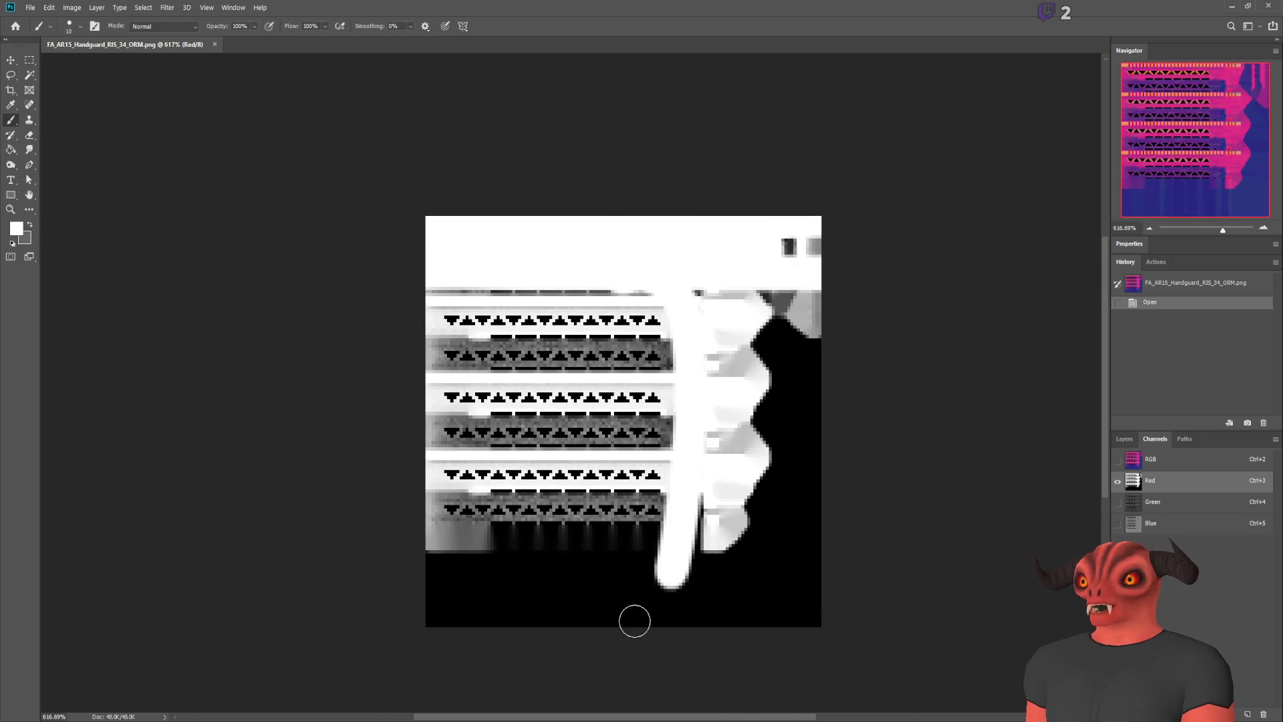
key("ctrl+z")
key("ctrl+a")
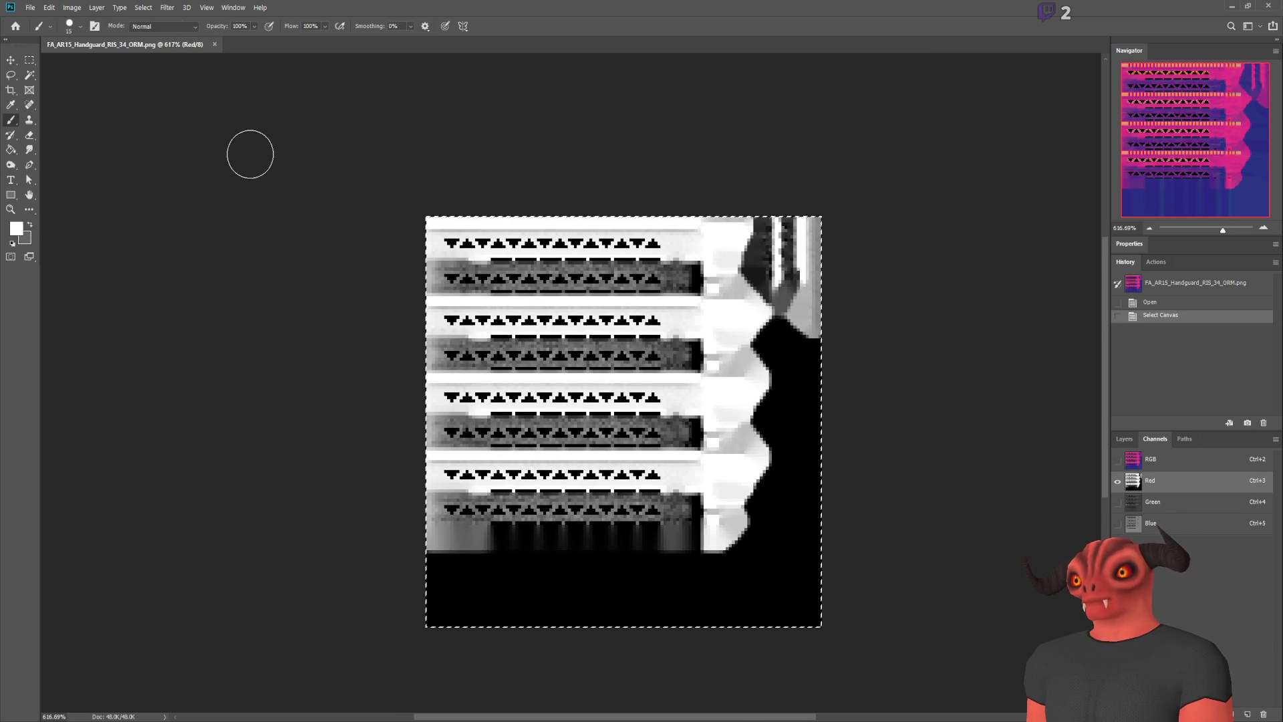
key("i")
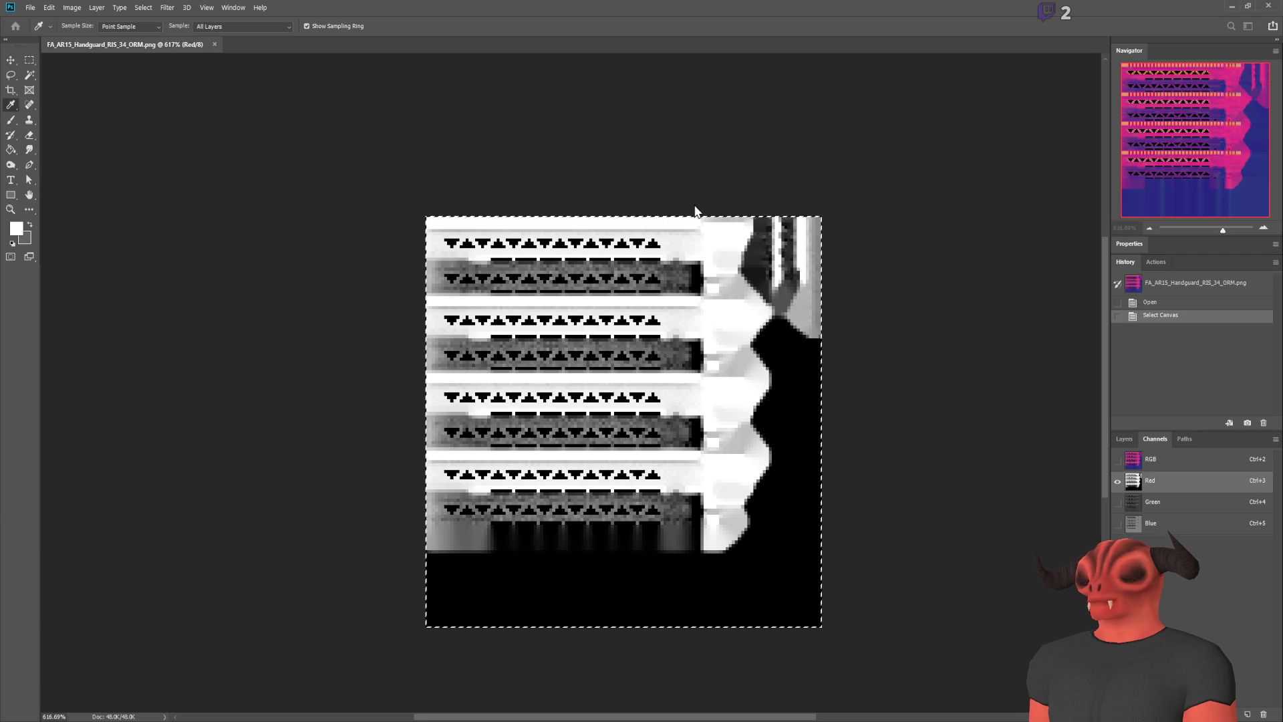
key("b")
Make the Background layer editable and fill the Red channel with solid white
left_click(1124, 438)
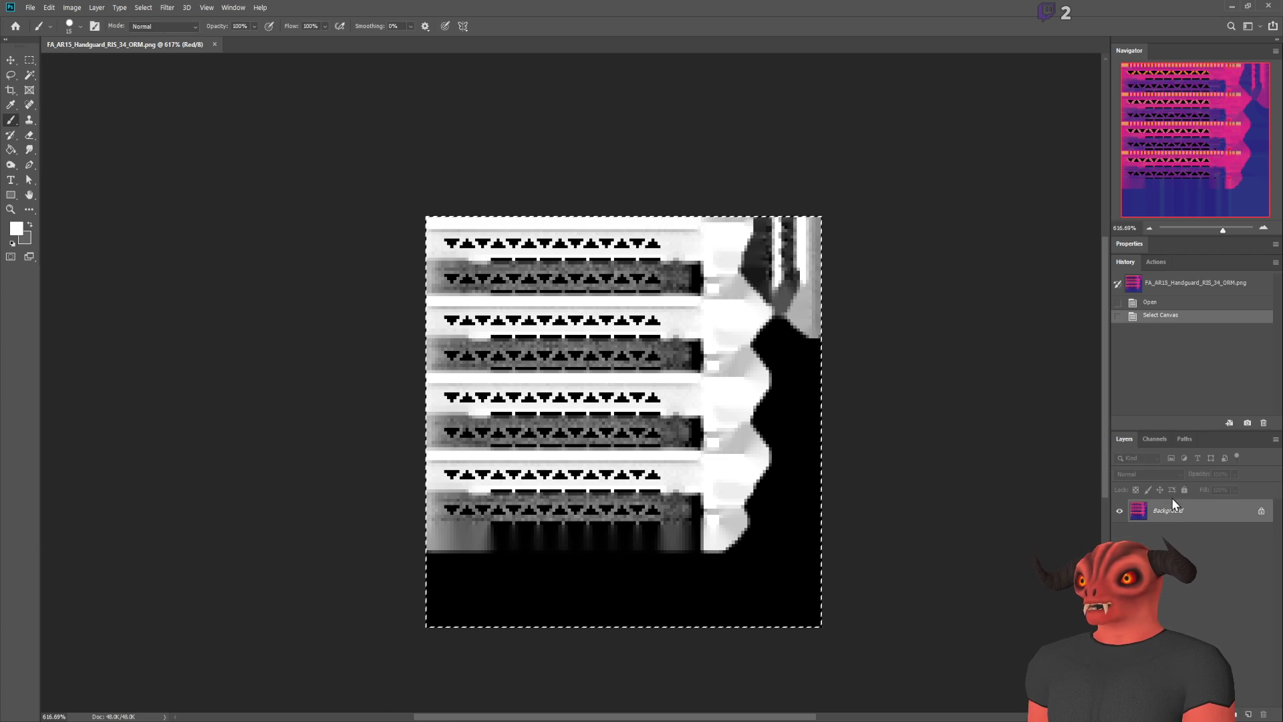
left_click(1174, 510)
double_click(1174, 509)
left_click(1155, 439)
left_click(1150, 480)
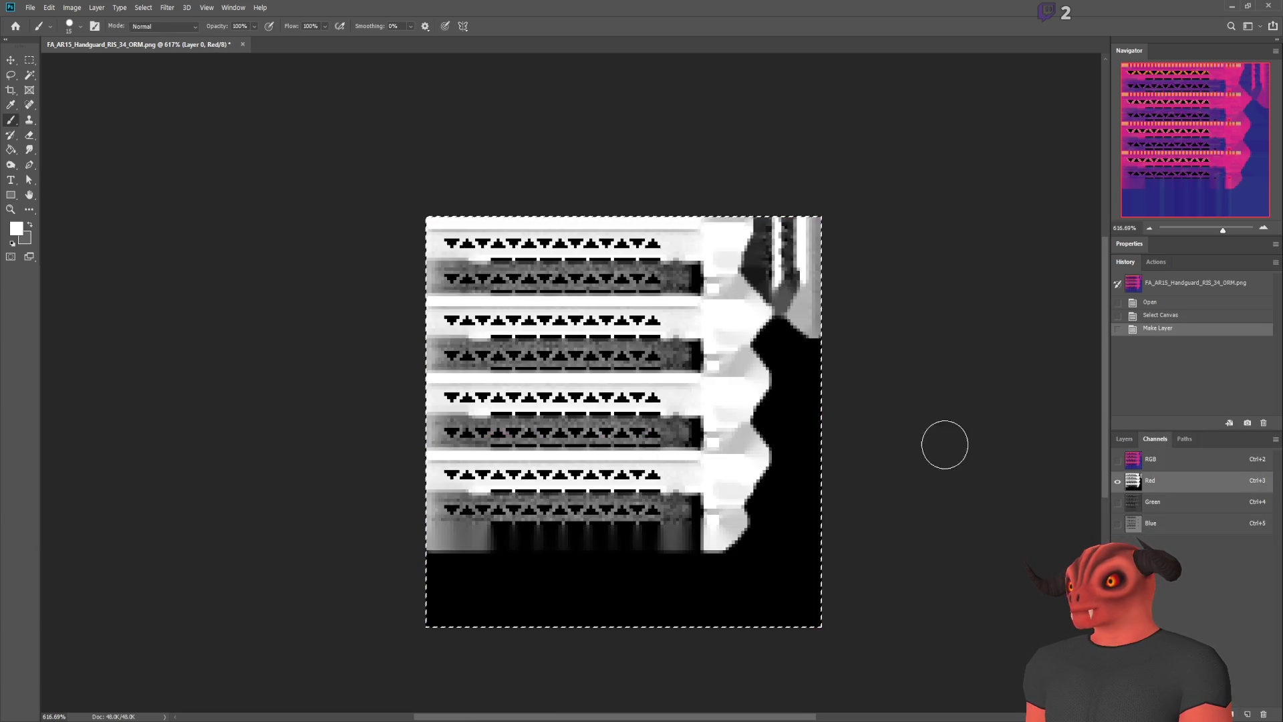
key("Delete")
left_click(11, 150)
left_click(736, 415)
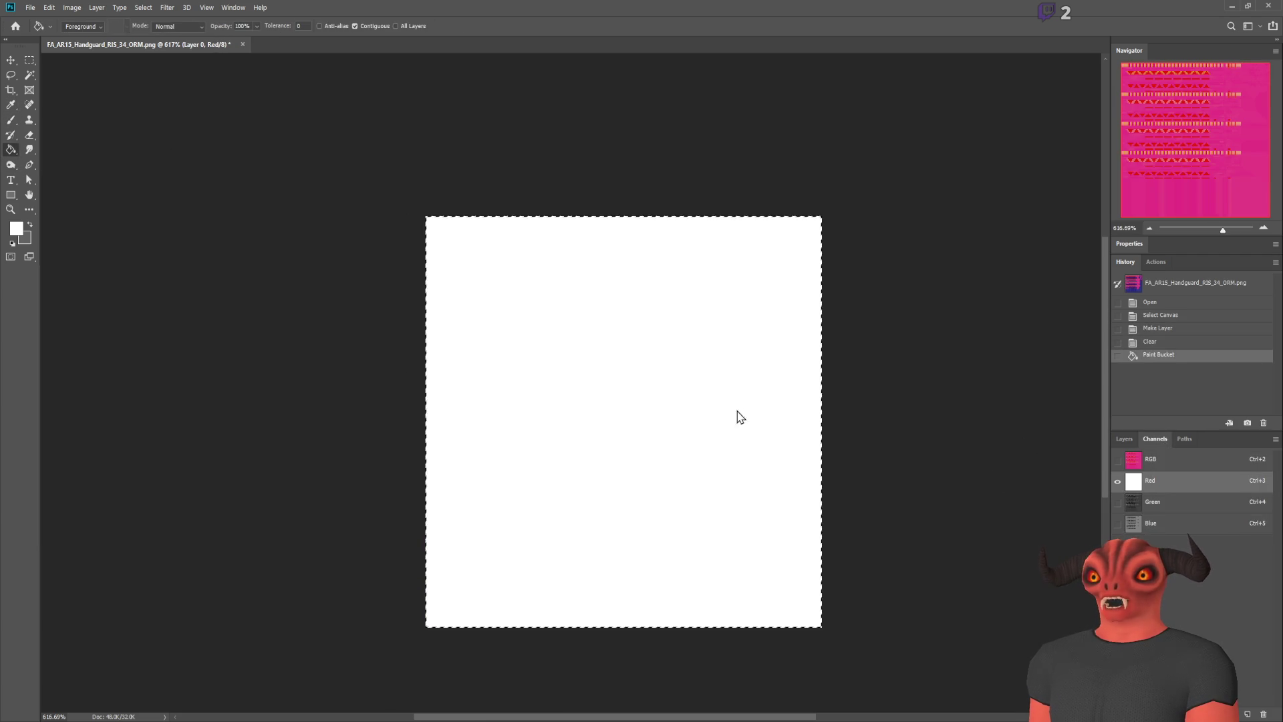
key("ctrl+d")
Flatten the Green channel to its average grey and paint the Blue channel flat grey
left_click(1152, 501)
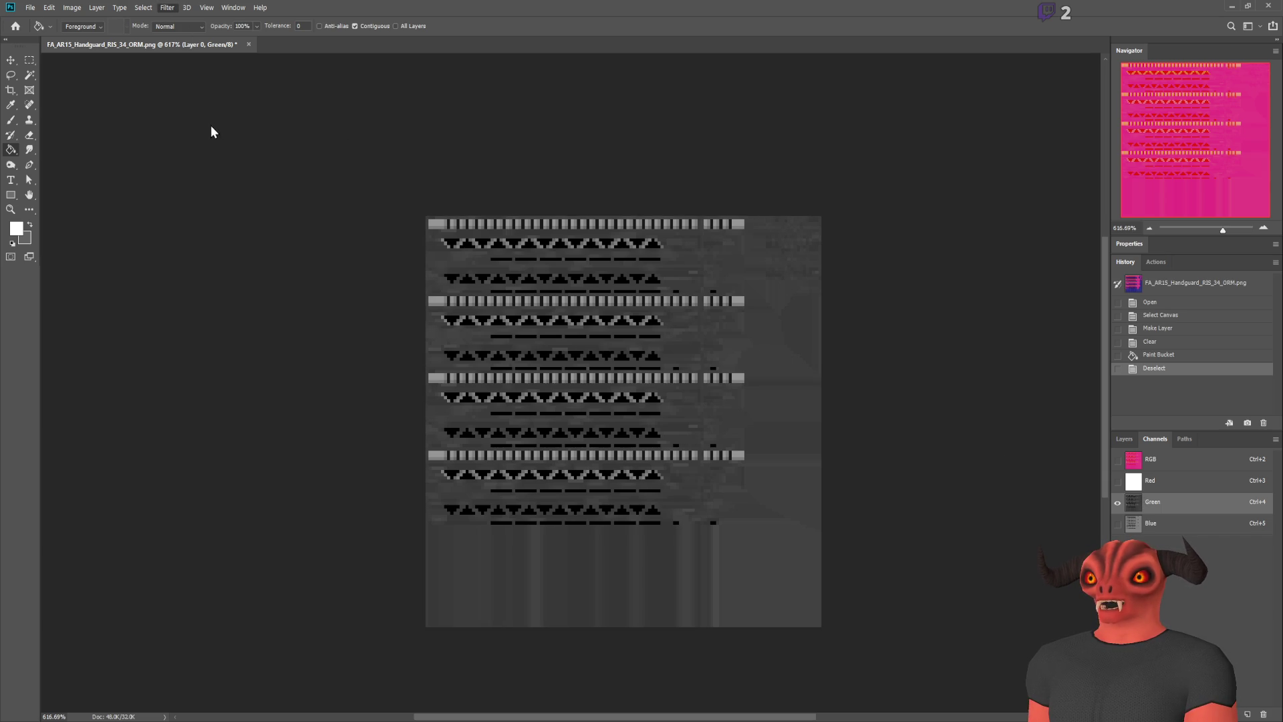
key("ctrl+f")
key("ctrl+5")
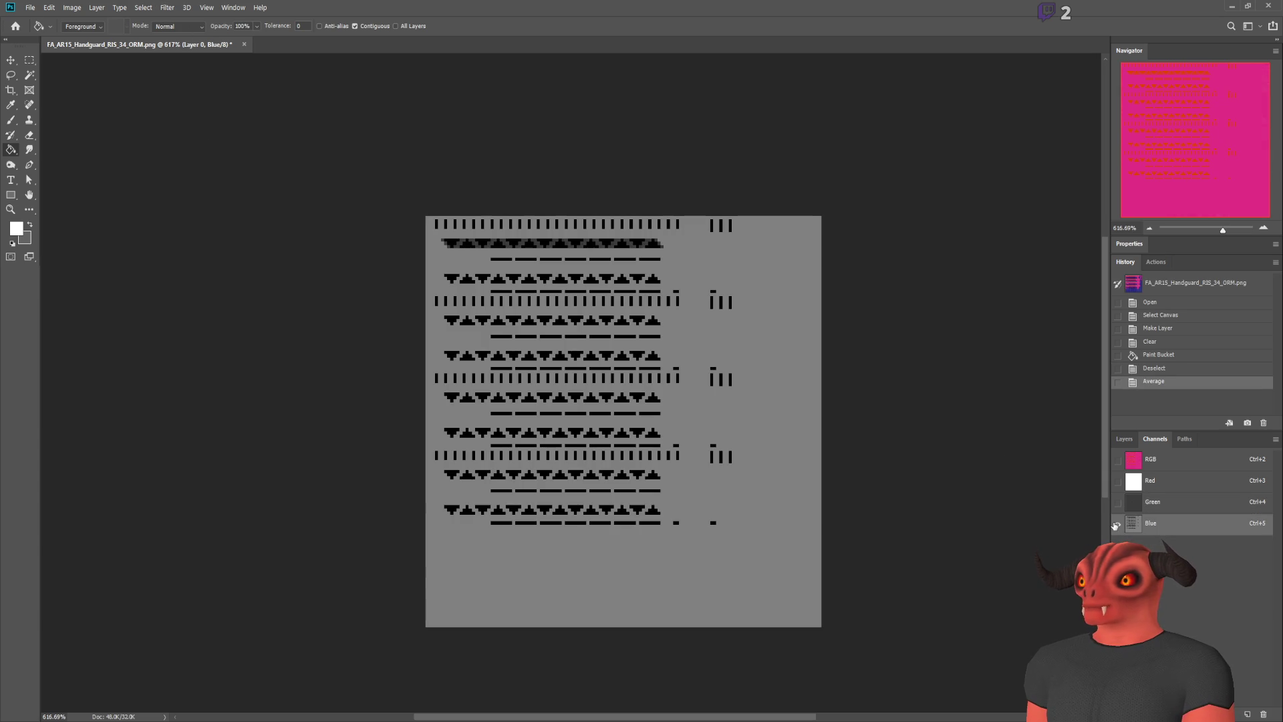
left_click(11, 120)
left_click(826, 372, "alt")
mouse_move(842, 198)
left_mouse_down()
mouse_move(653, 252)
mouse_move(508, 326)
left_mouse_up()
mouse_move(171, 336)
left_mouse_down()
mouse_move(801, 338)
mouse_move(160, 482)
mouse_move(593, 496)
left_mouse_up()
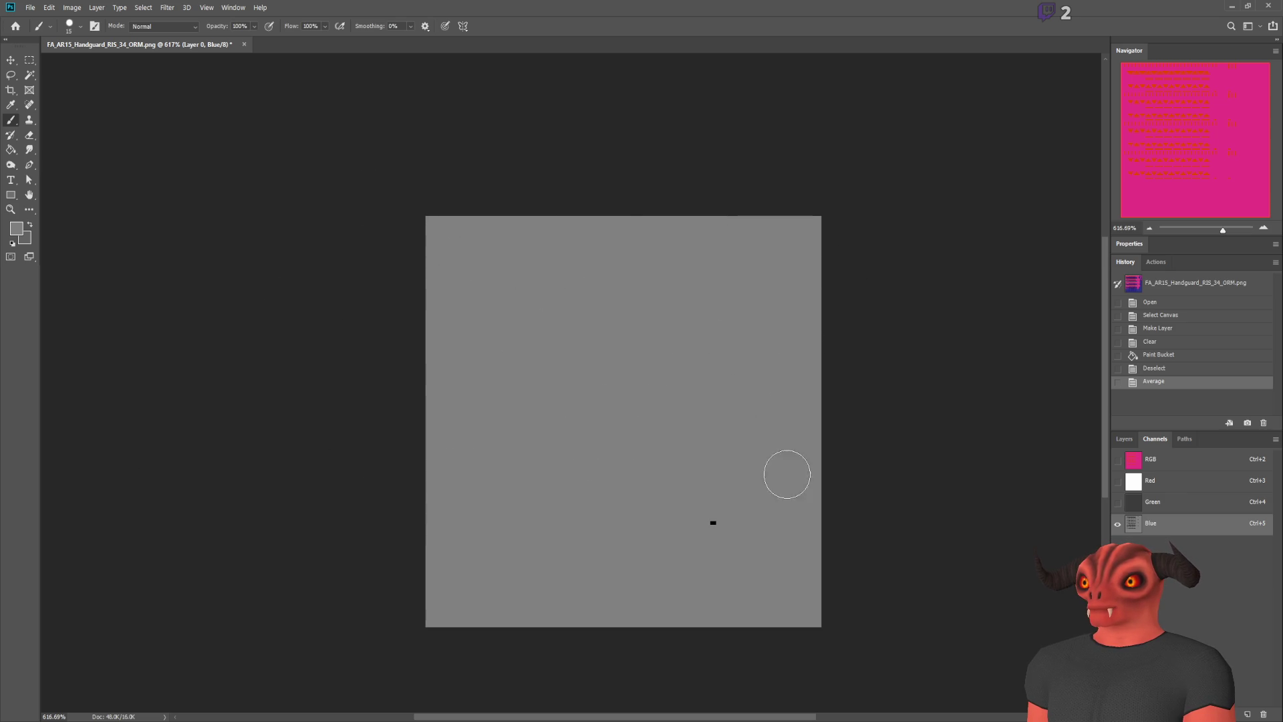
Save the flat pink texture as FA_AR15_Handguard_RIS_34_ORM.png and close the document
left_click(657, 520)
left_click(1118, 459)
left_click(1123, 439)
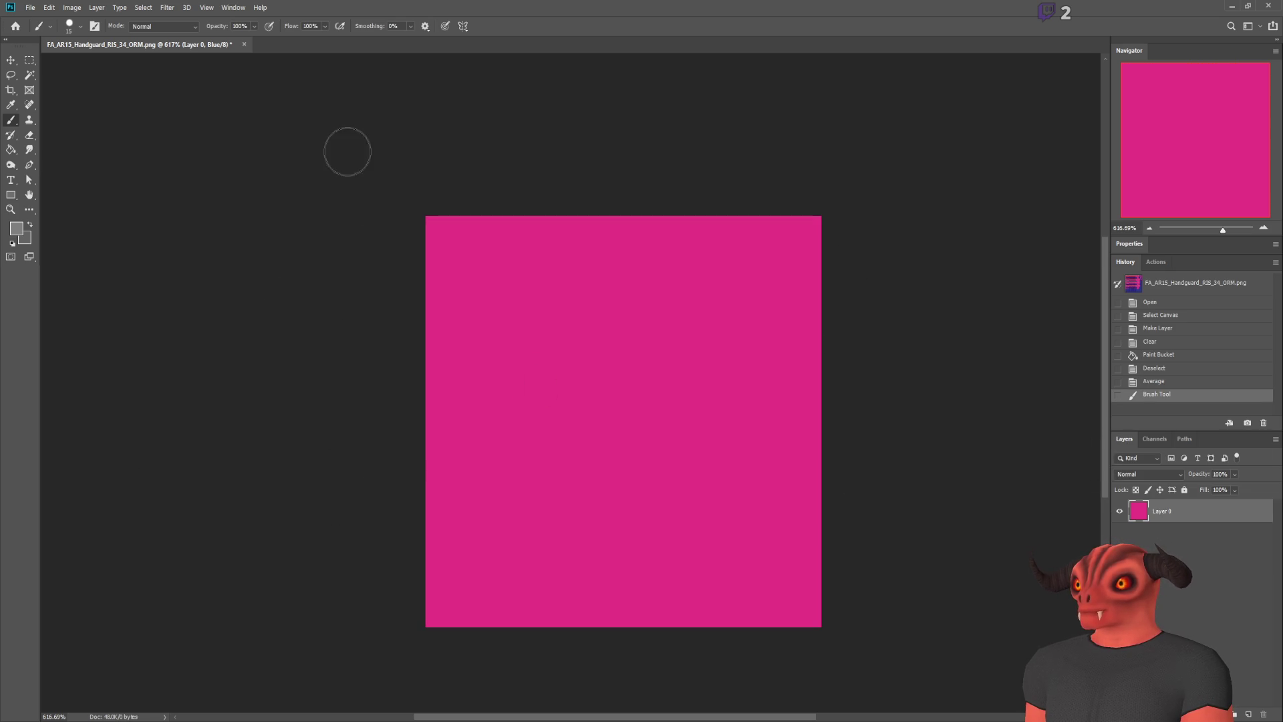
left_click(29, 60)
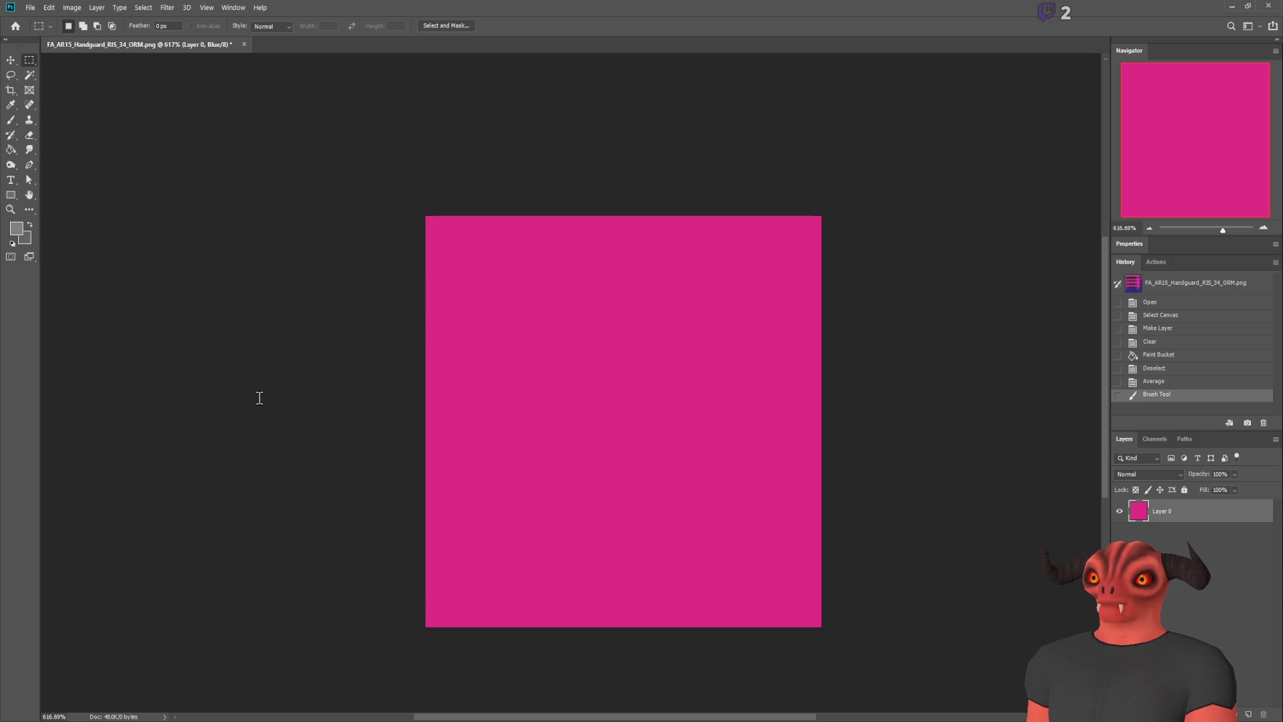
key("ctrl+alt+i")
key("Return")
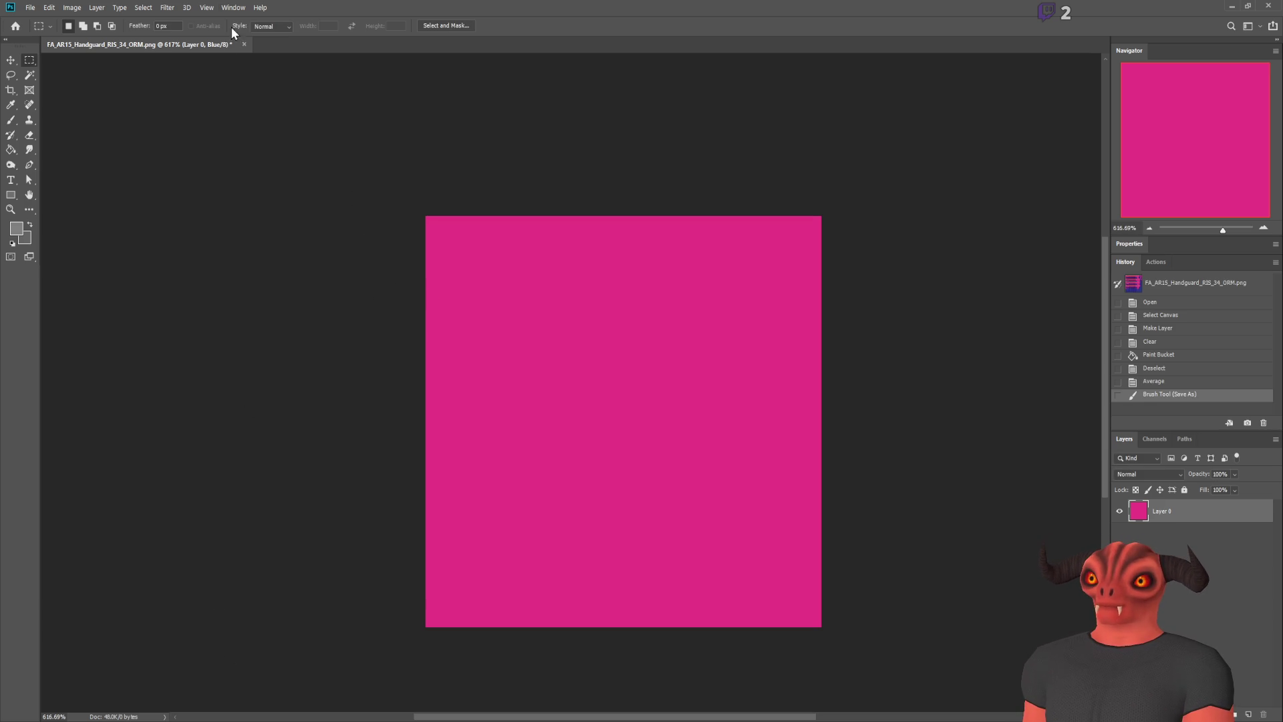
key("ctrl+w")
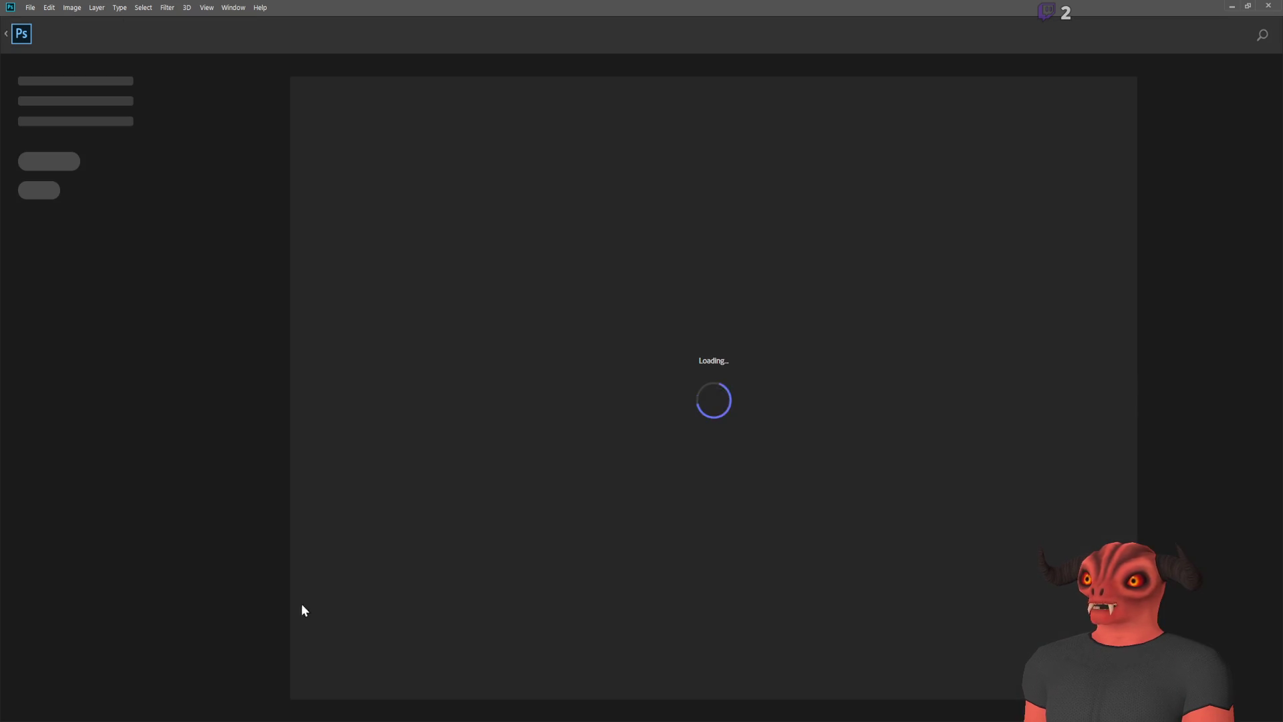
key("alt+Tab")
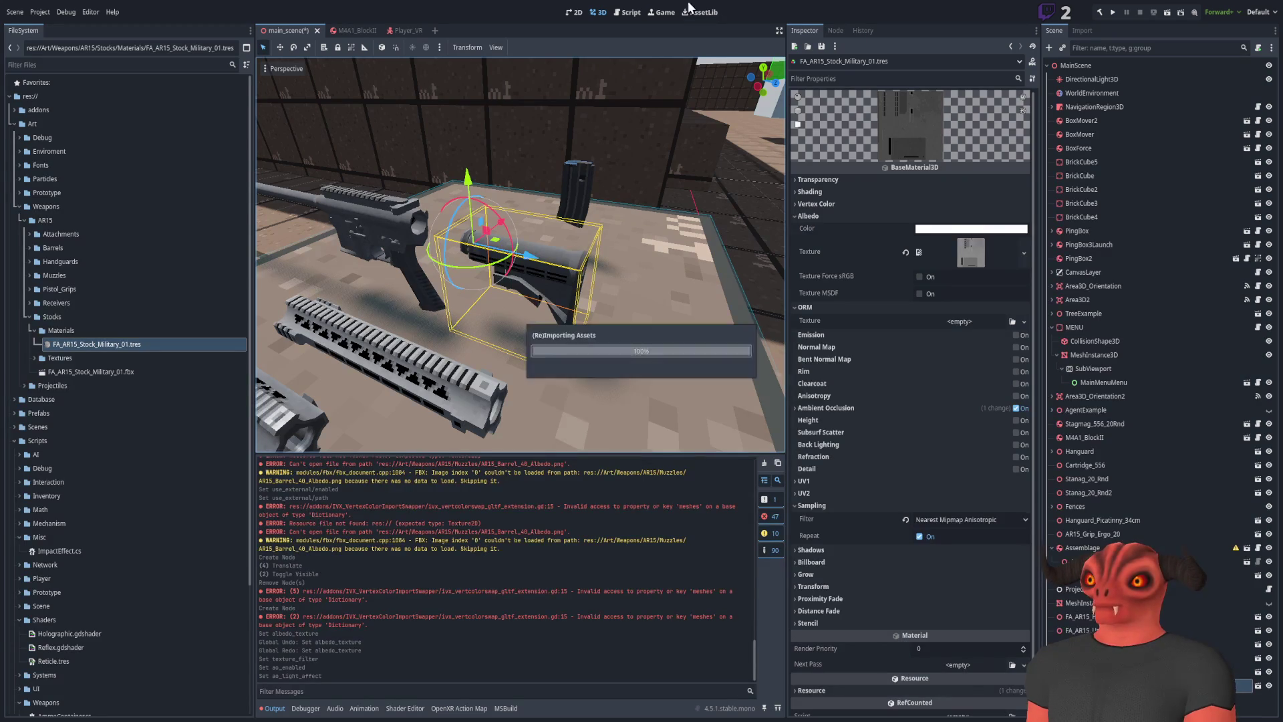
Assign ORM.png to the military stock material's ORM texture, checking the handguard material for comparison
left_click(822, 218)
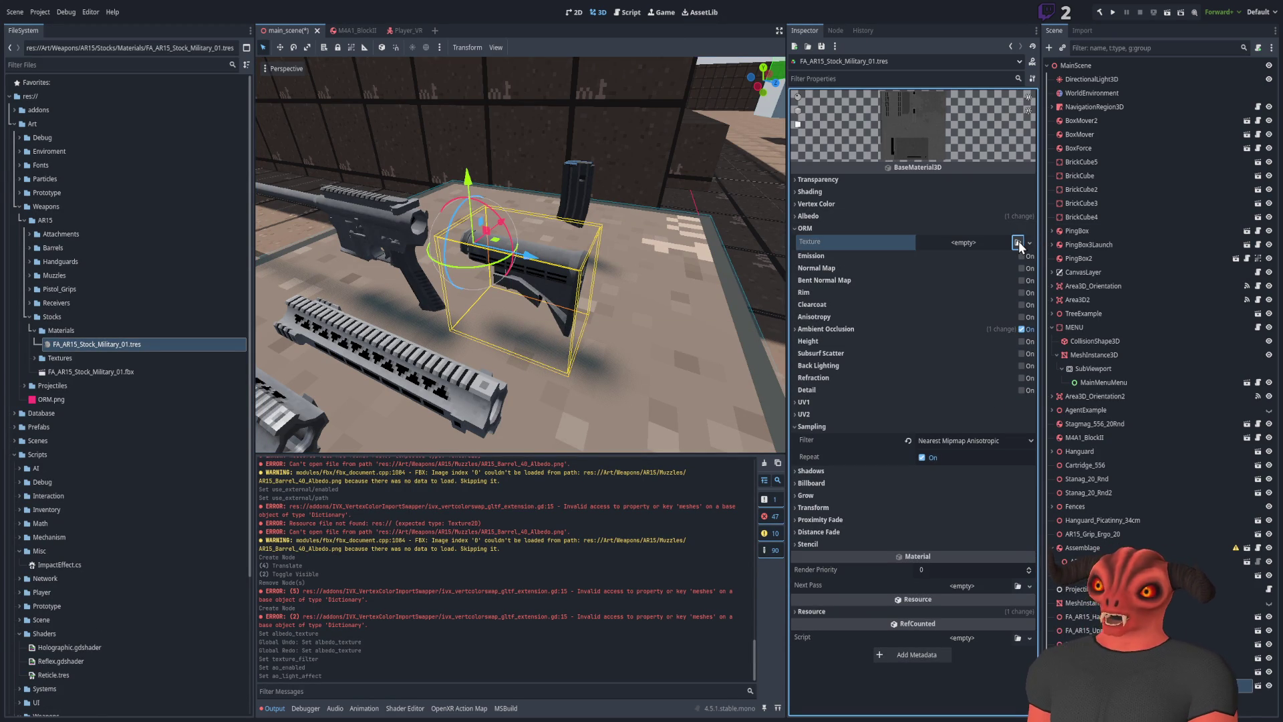
left_click_drag(574, 227, 963, 248)
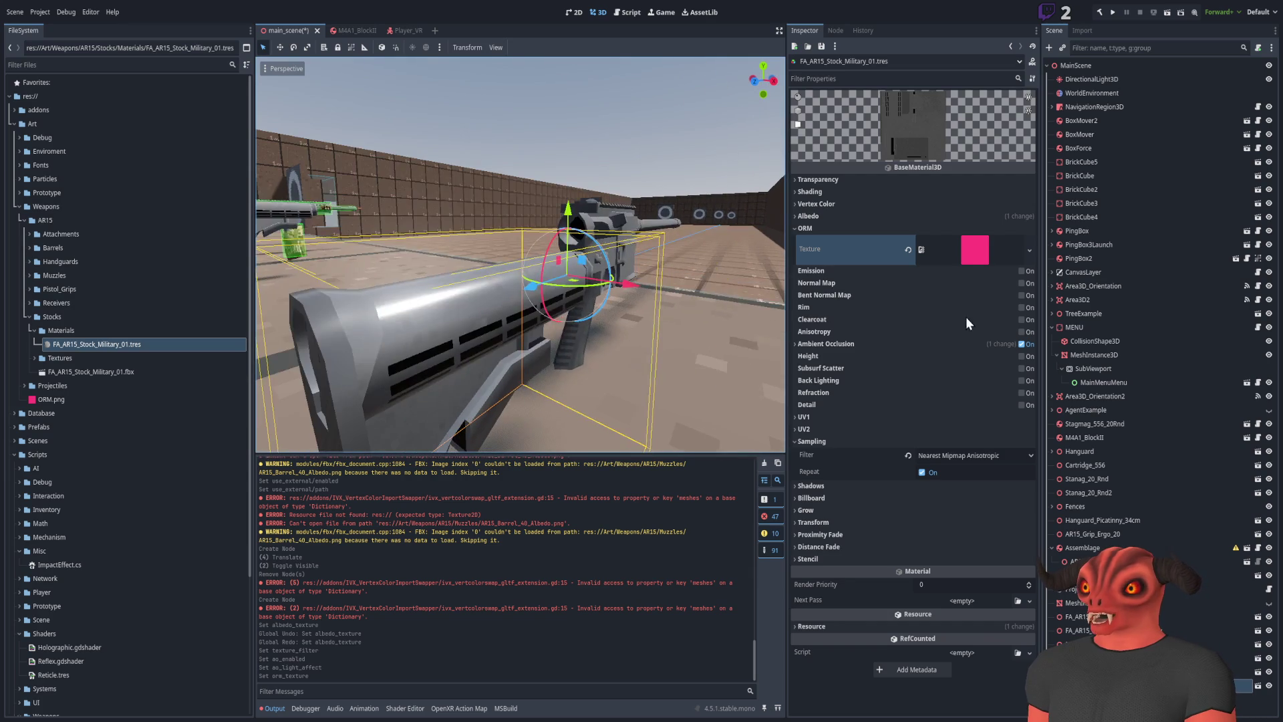
left_click(29, 261)
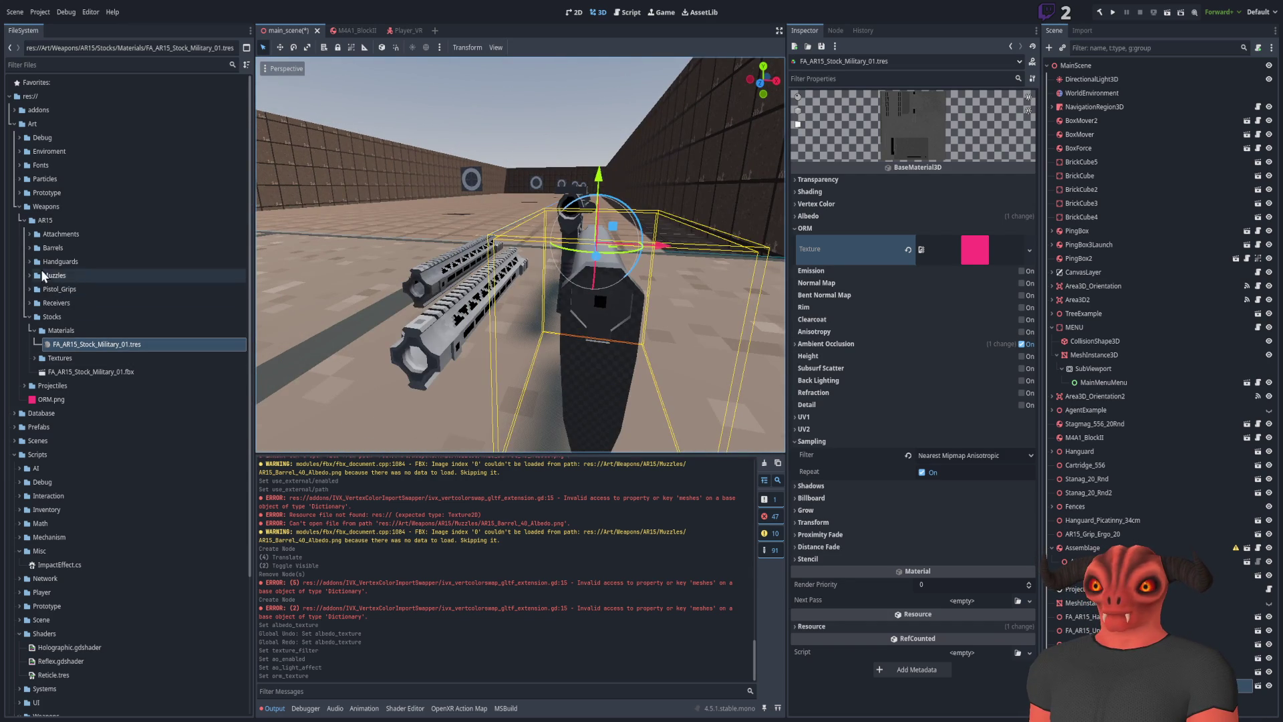
left_click(121, 290)
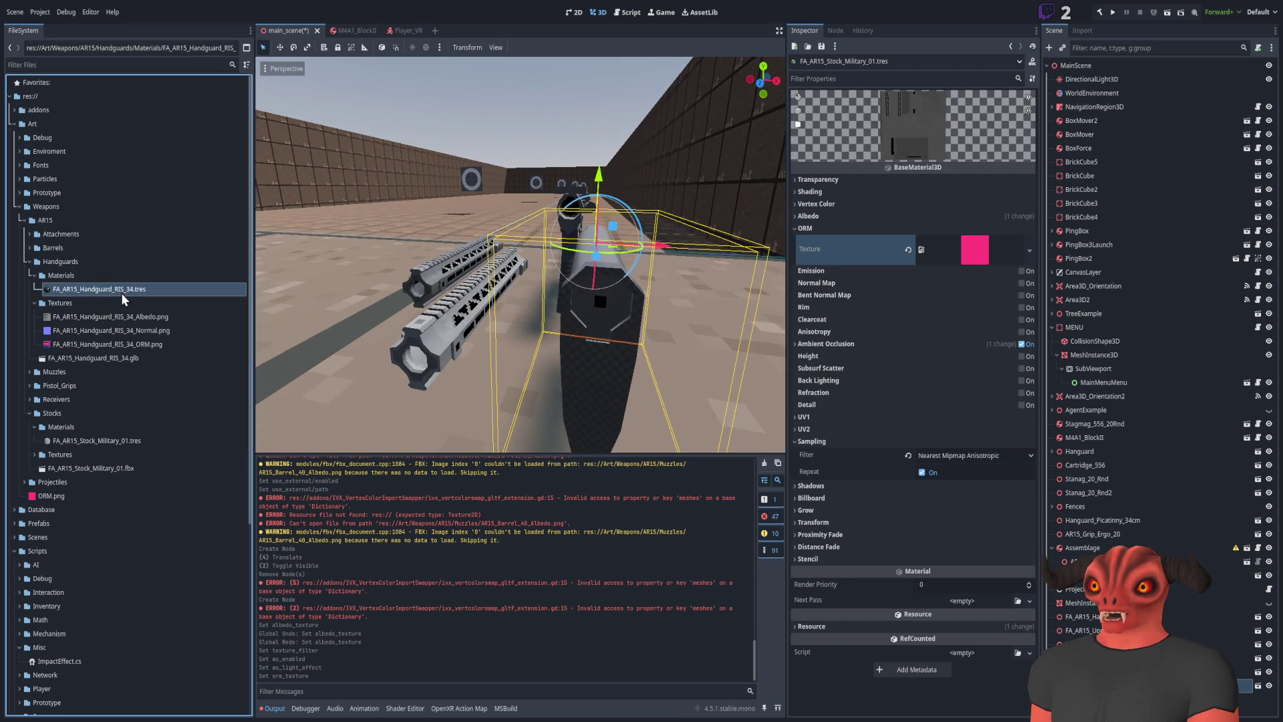
left_click(130, 440)
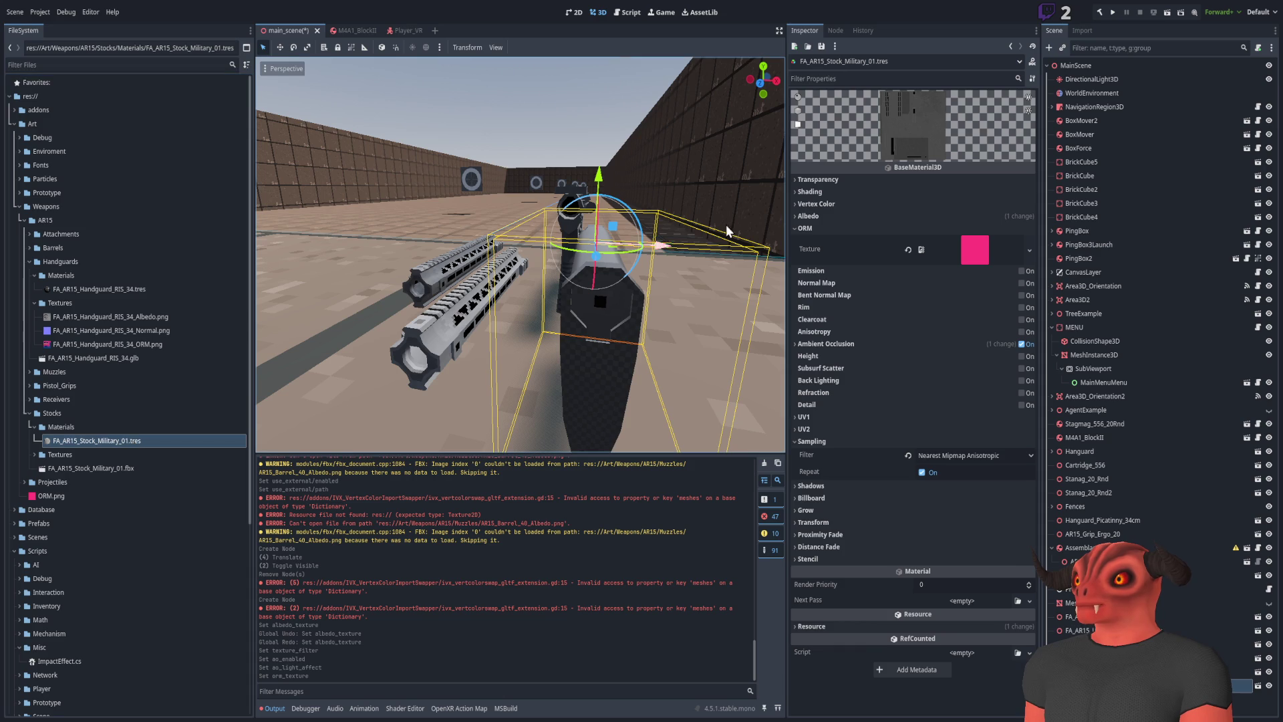
Enable Normal Map on the military stock material
left_click(864, 294)
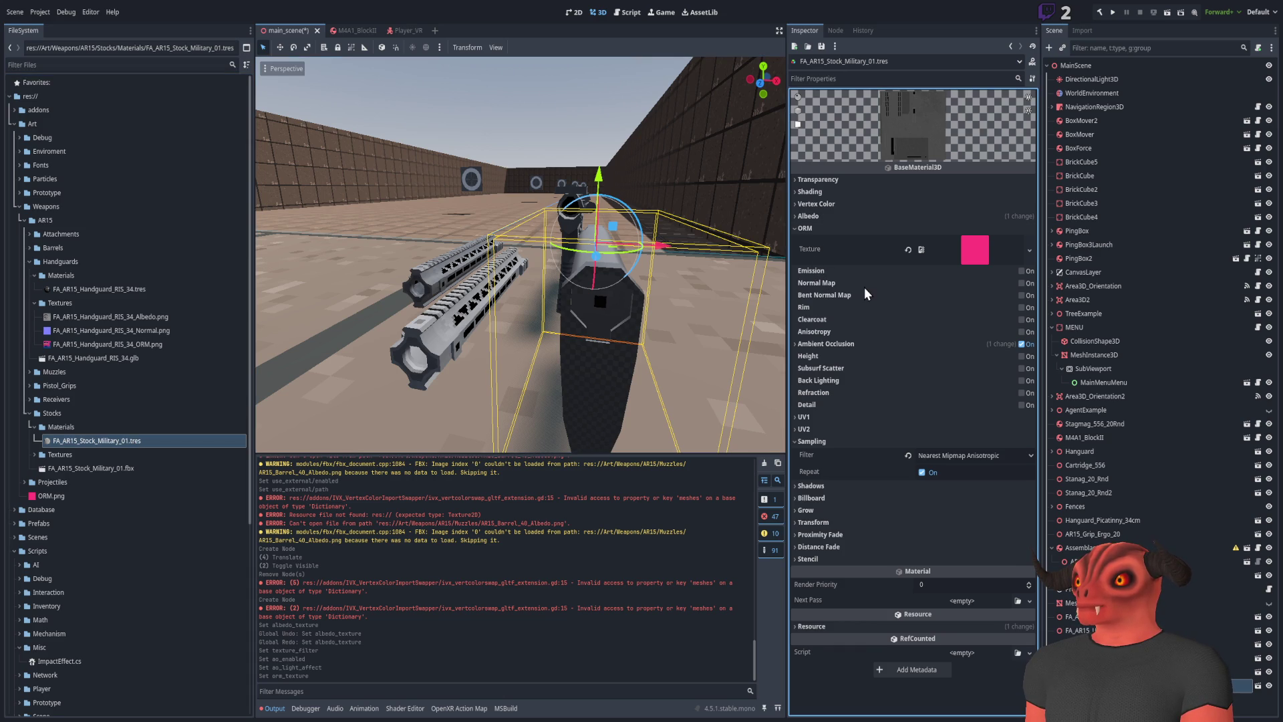
left_click(1023, 284)
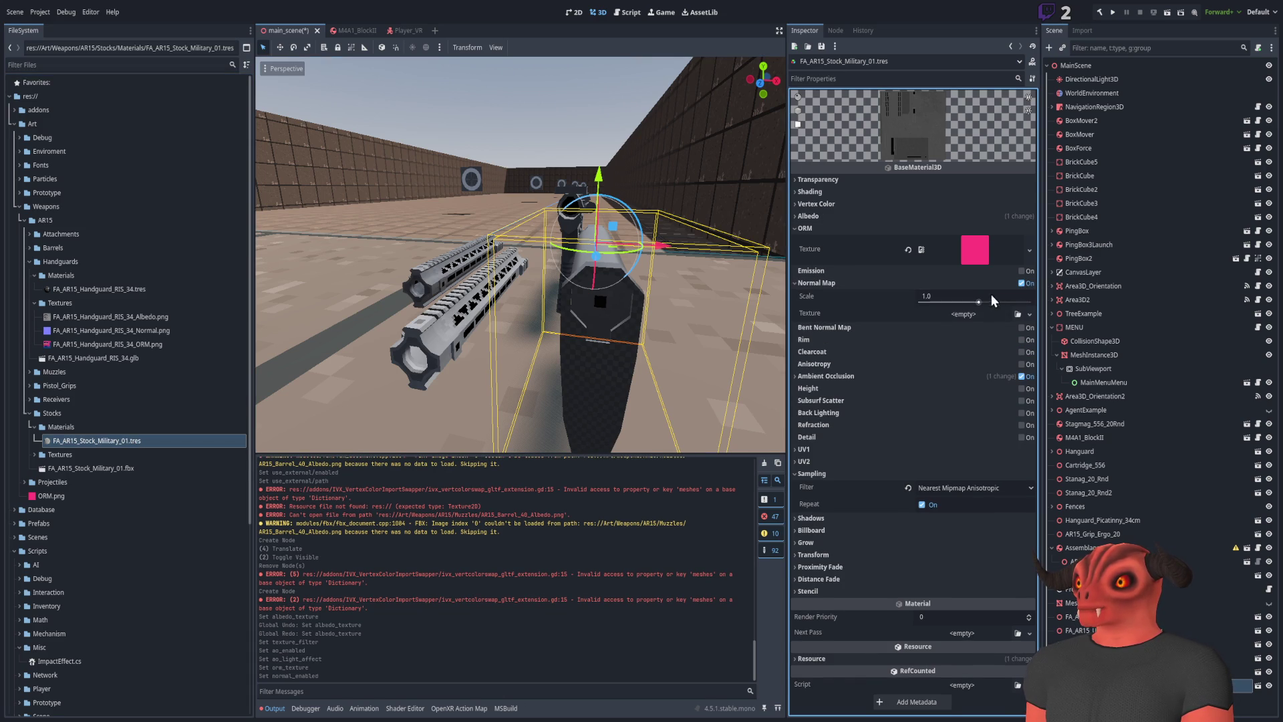
left_click(937, 312)
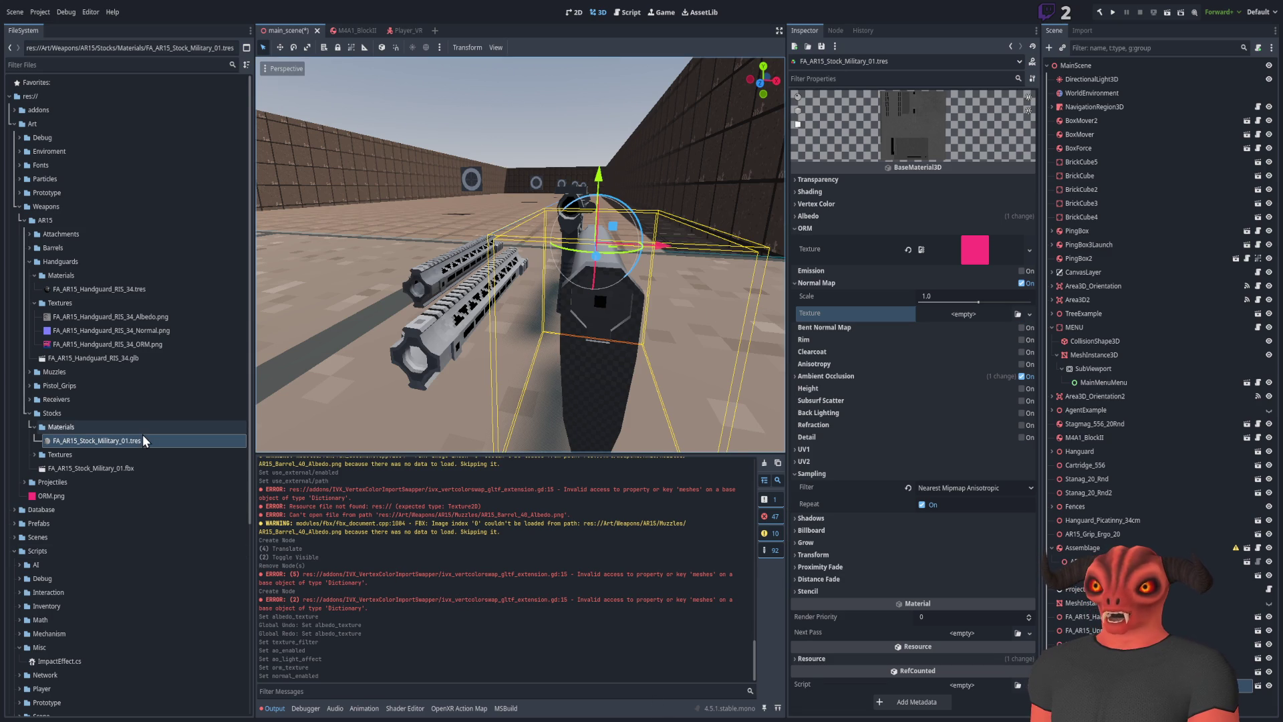
left_click(94, 65)
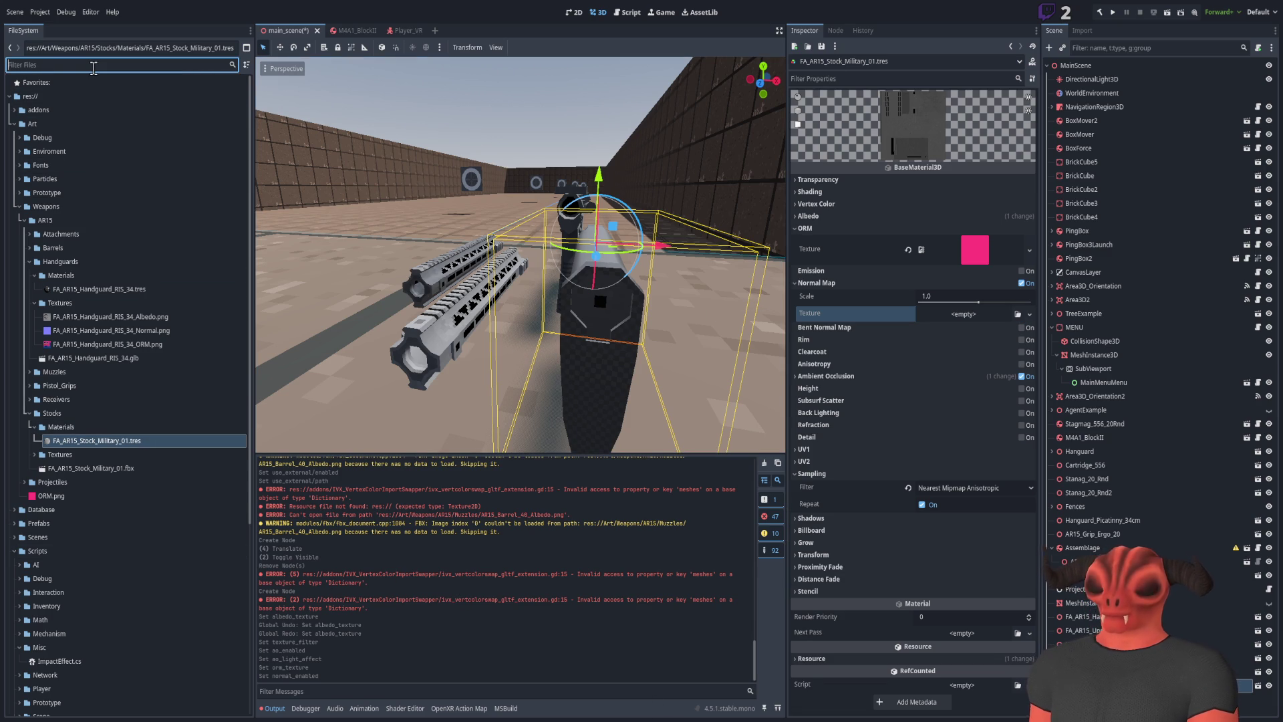
Filter the FileSystem for 'normal', inspect the Picatinny normal map files, then clear the filter
type("normal")
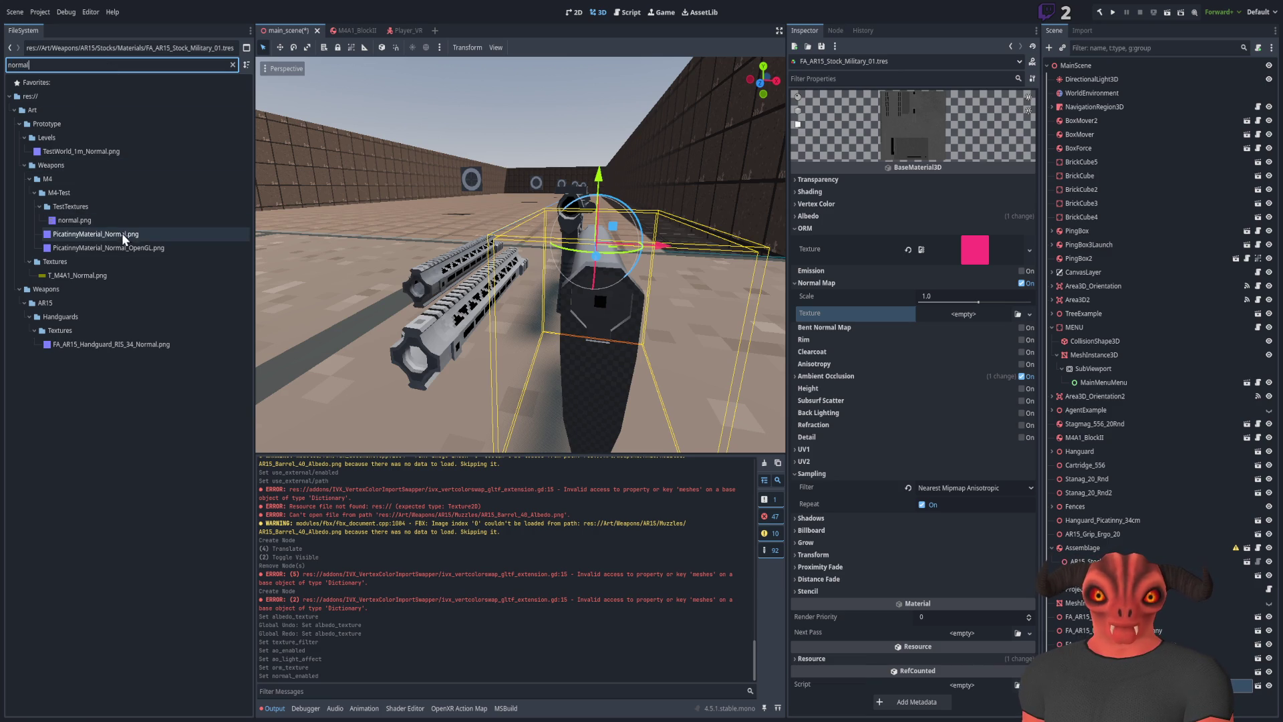
left_click(121, 237)
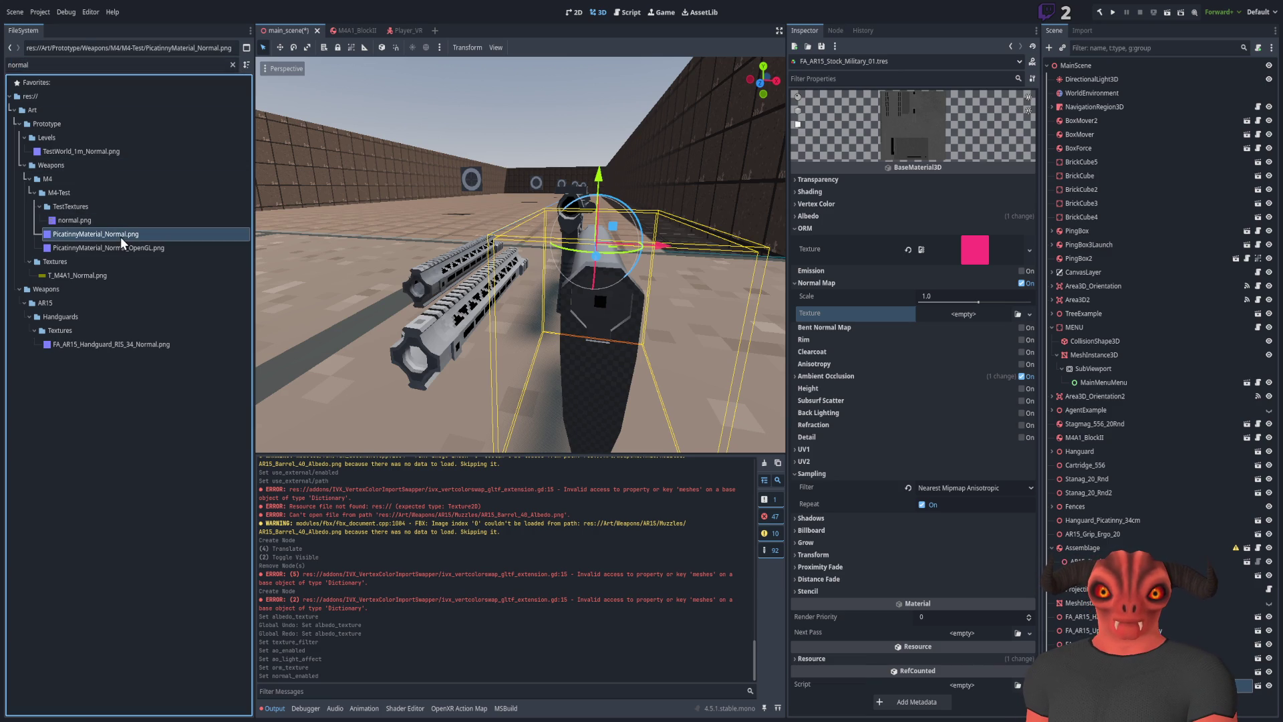
left_click(66, 249)
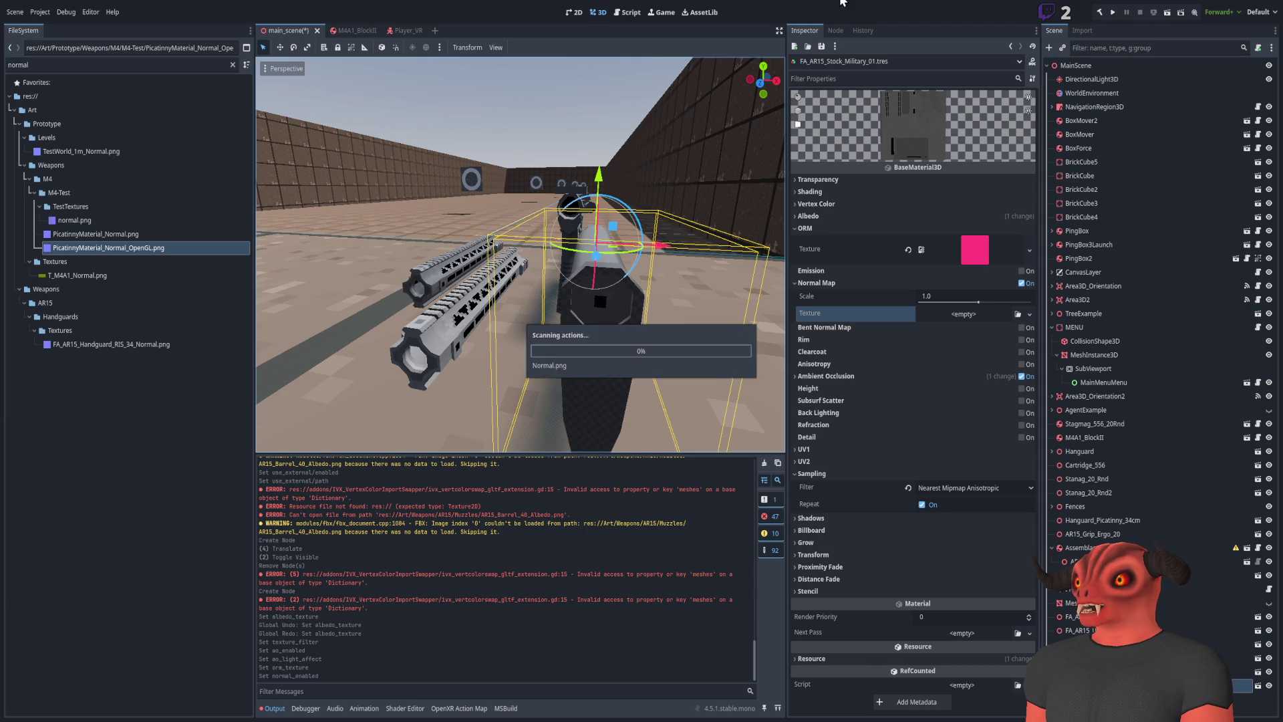
key("f")
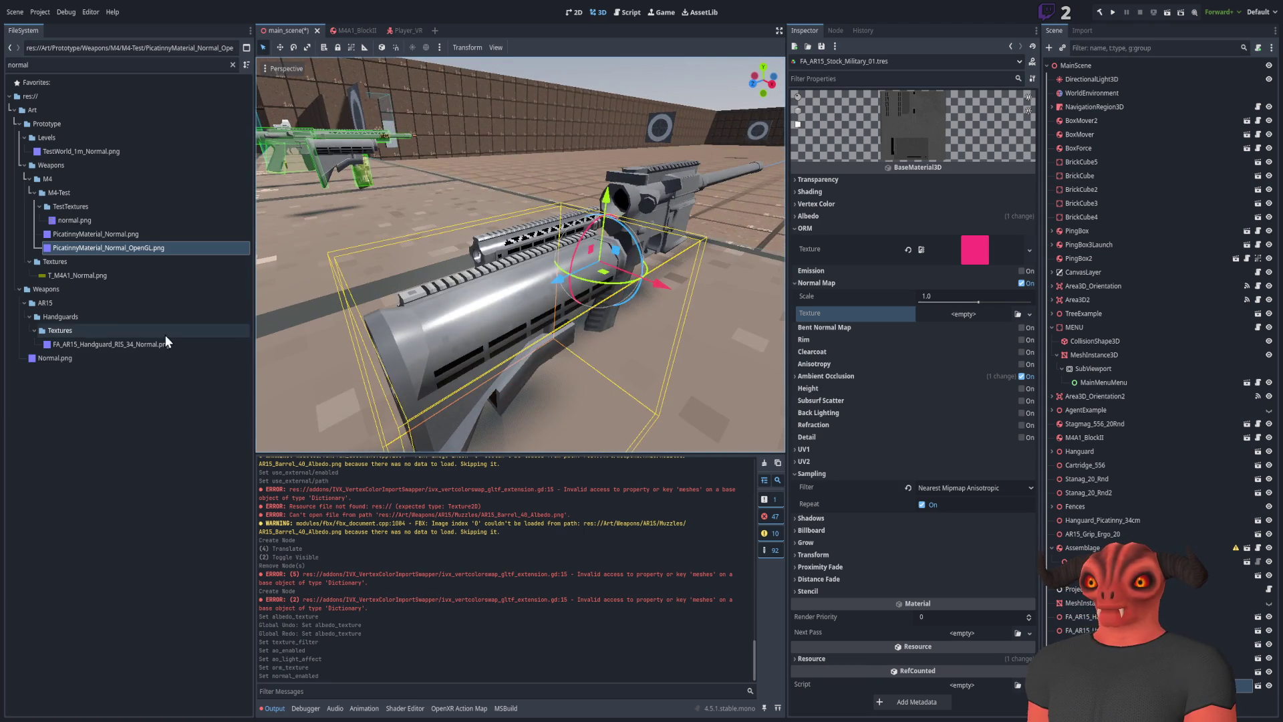
left_click(232, 65)
scroll(92, 449, "down", 3)
scroll(93, 449, "up", 5)
left_click(30, 254)
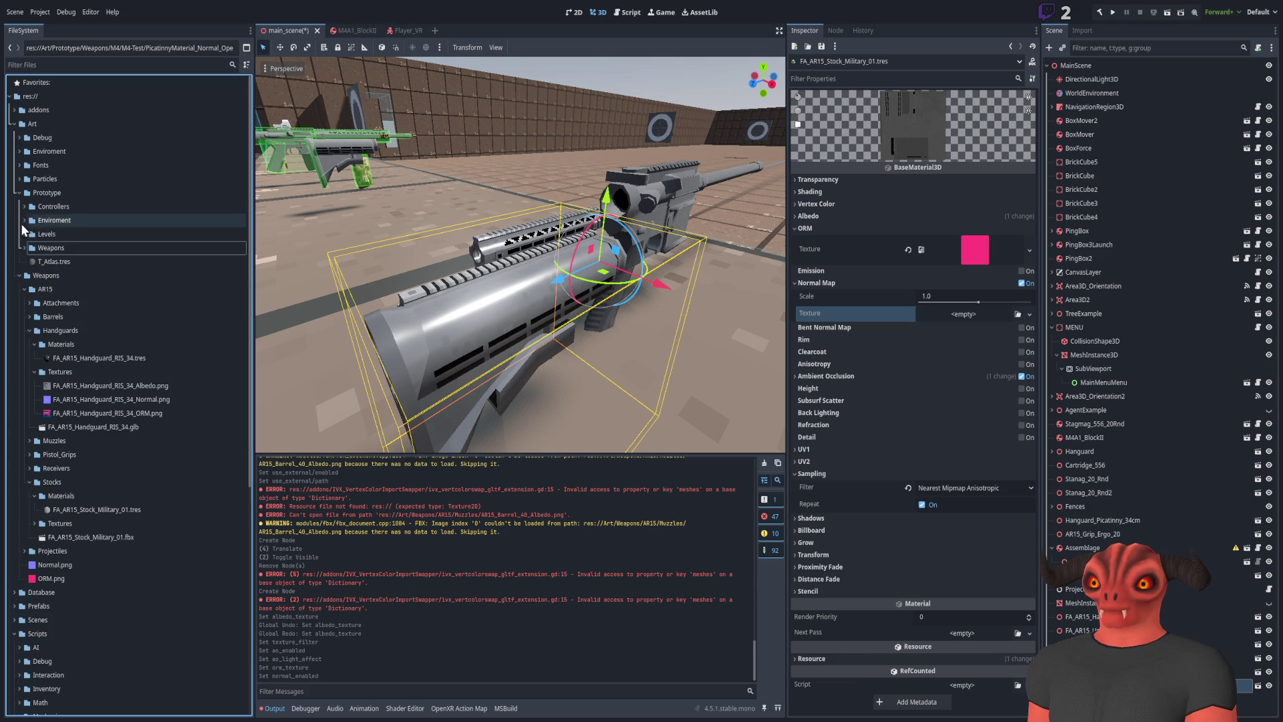
Load Normal.png into the military stock material's Normal Map texture slot
left_click(209, 445)
left_click(1017, 314)
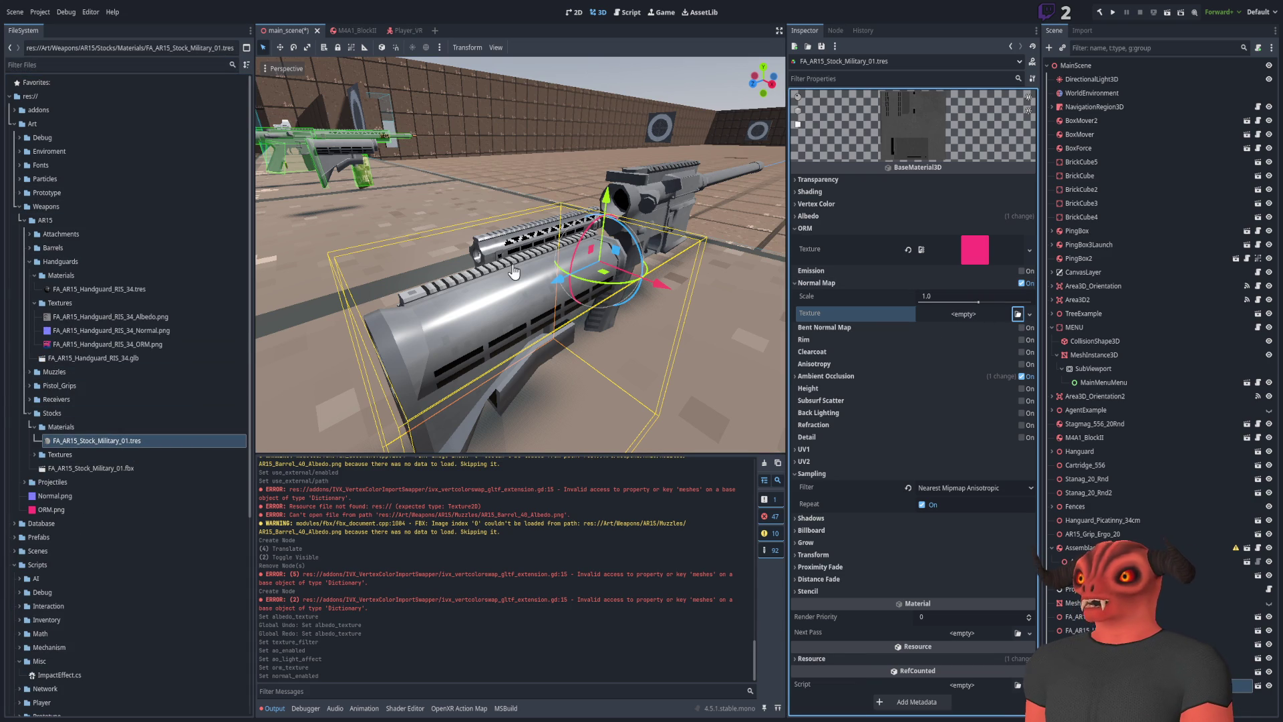
scroll(578, 320, "up", 4)
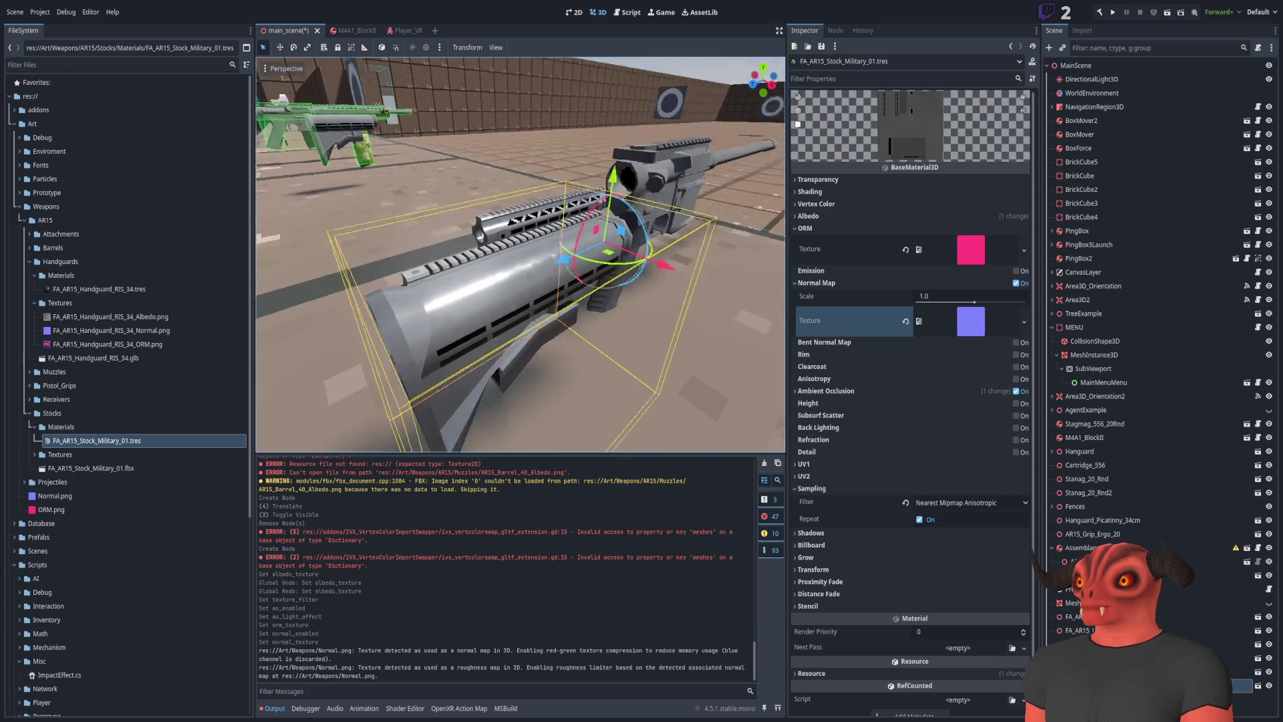
scroll(513, 314, "up", 4)
scroll(536, 309, "down", 4)
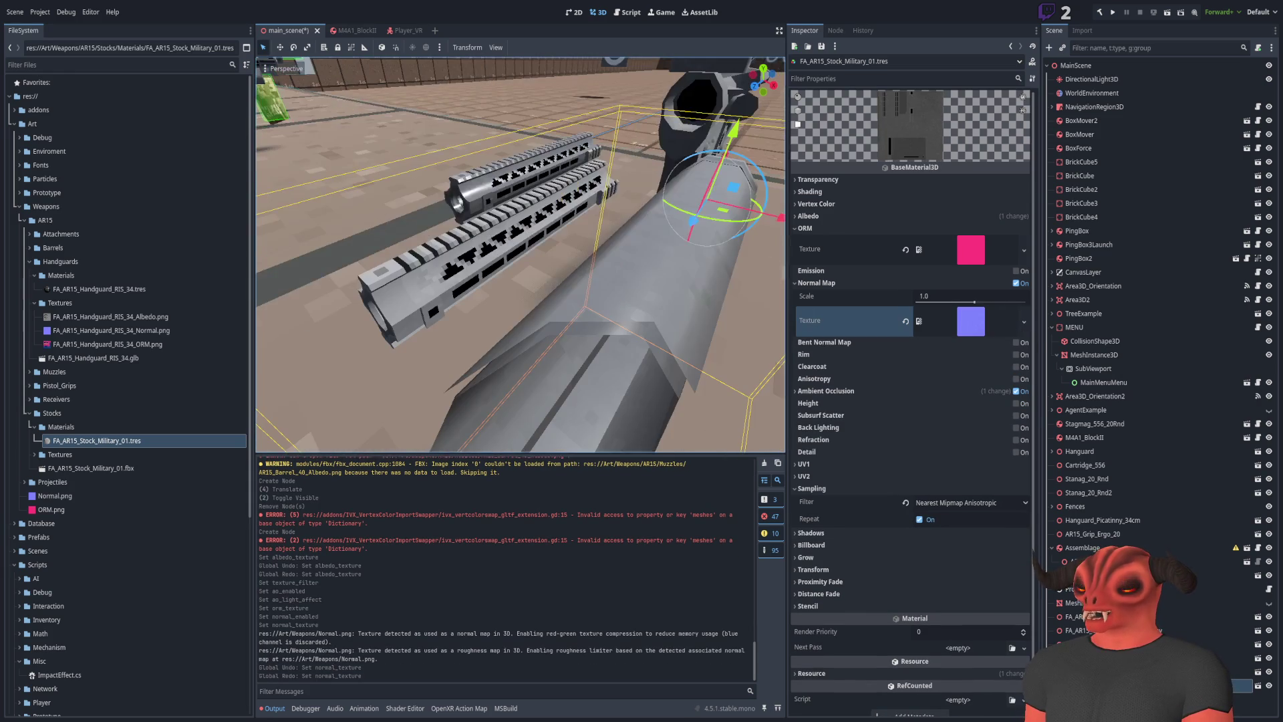
key("ctrl+z")
scroll(535, 310, "up", 4)
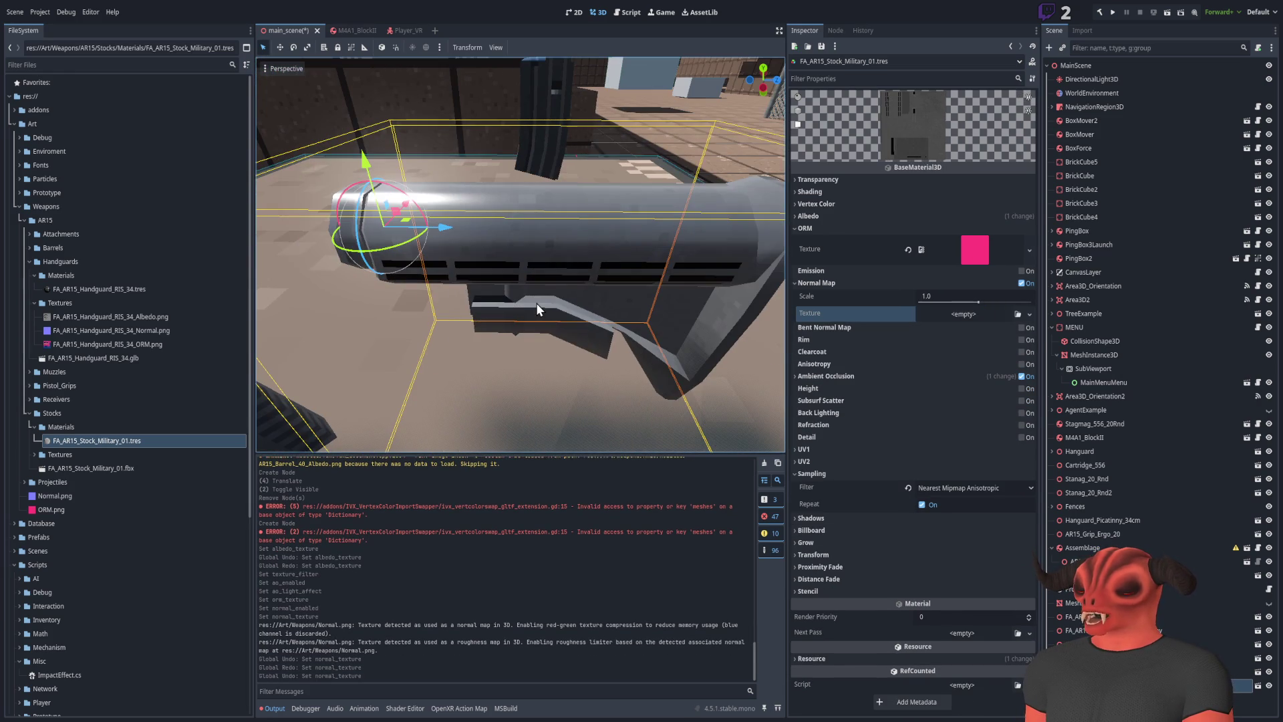
key("ctrl+shift+z")
key("ctrl+z")
key("ctrl+shift+z")
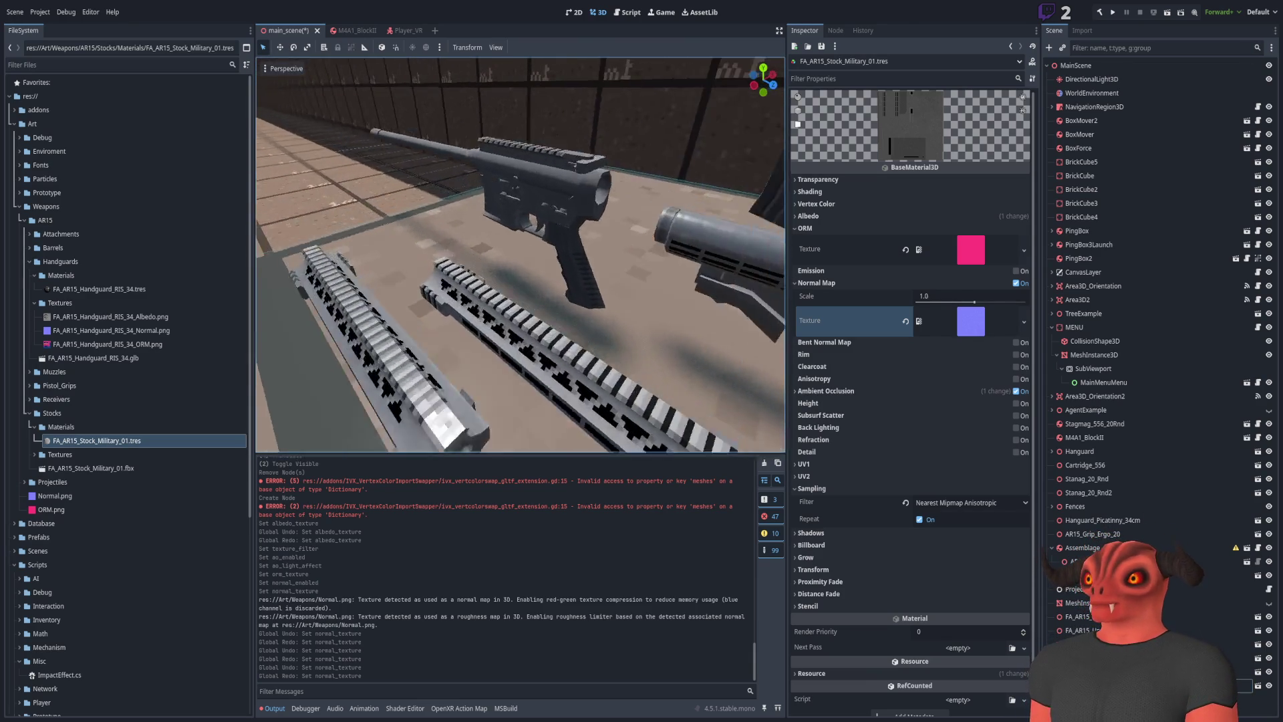
left_click(29, 261)
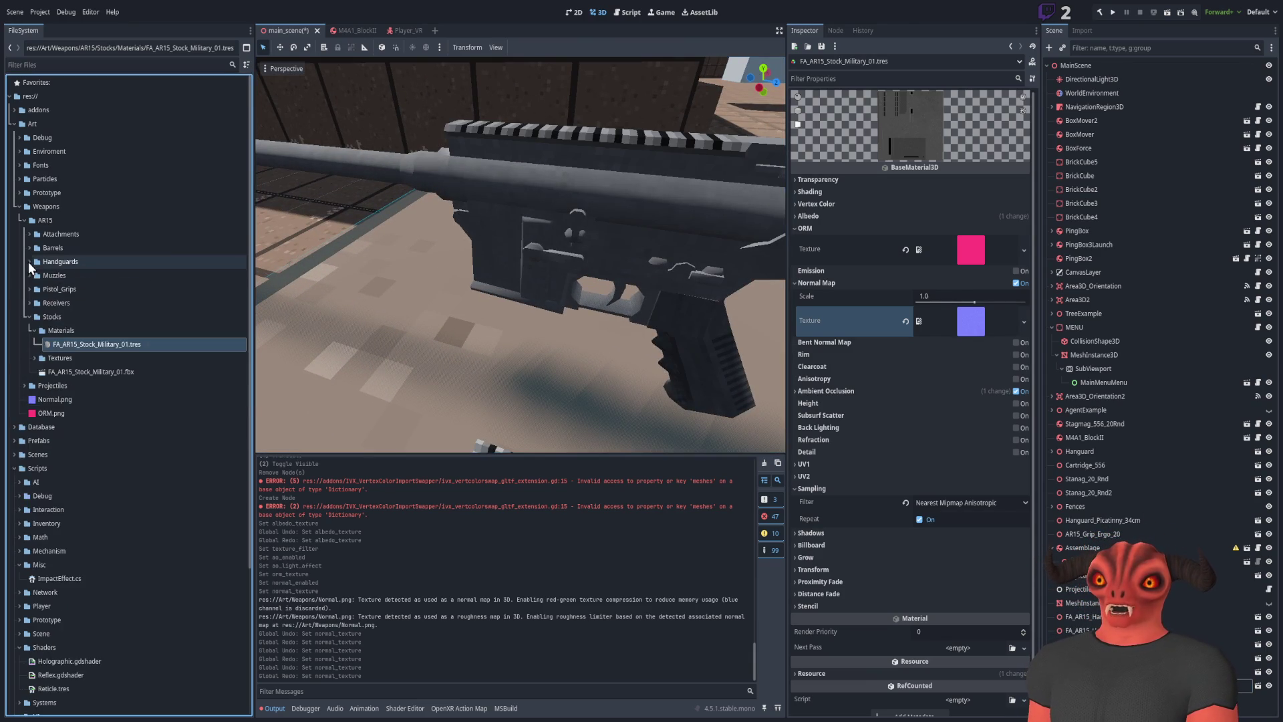
Assign the albedo texture to the FA_AR15_Barrel_40 material
left_click(30, 248)
left_click(71, 275)
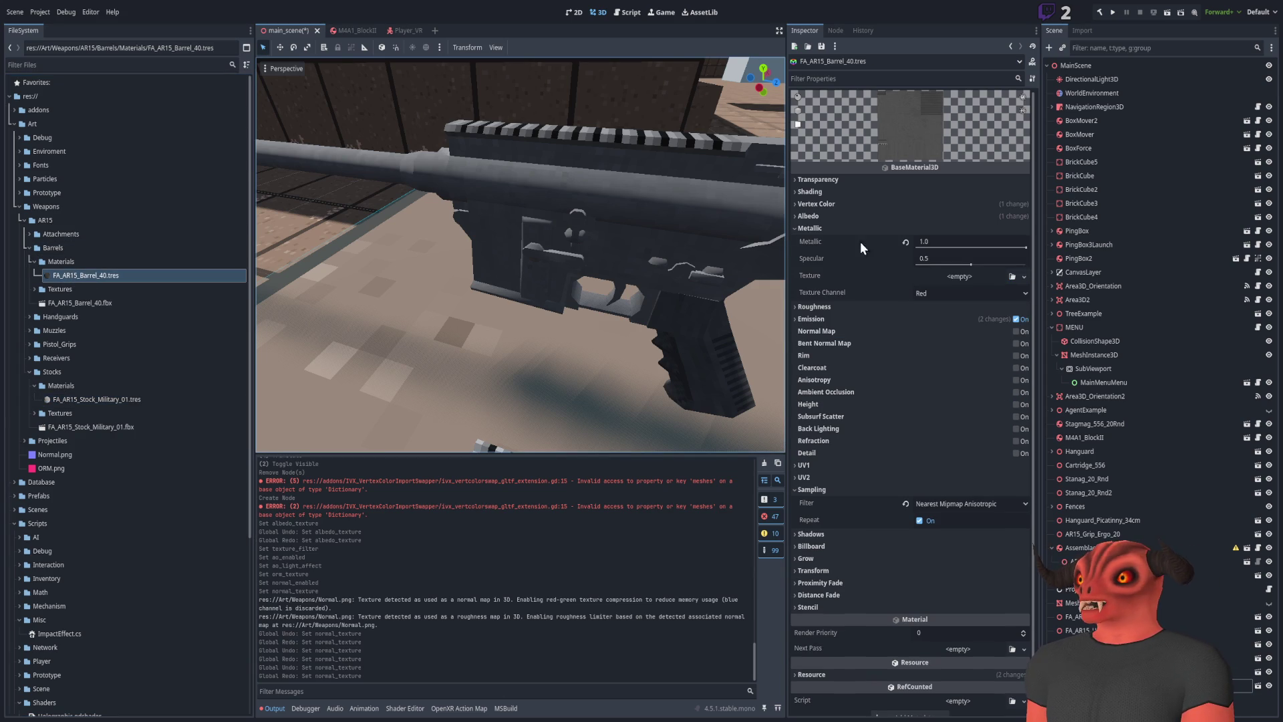
left_click(132, 264)
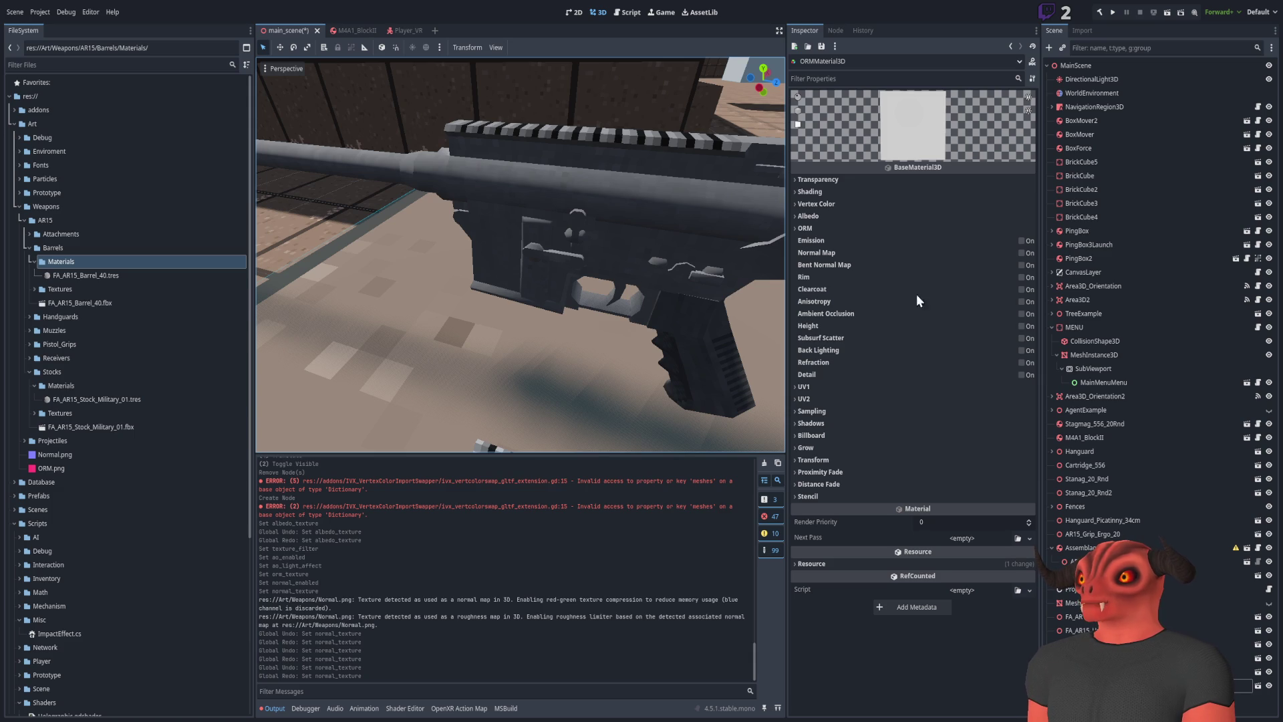
left_click(810, 216)
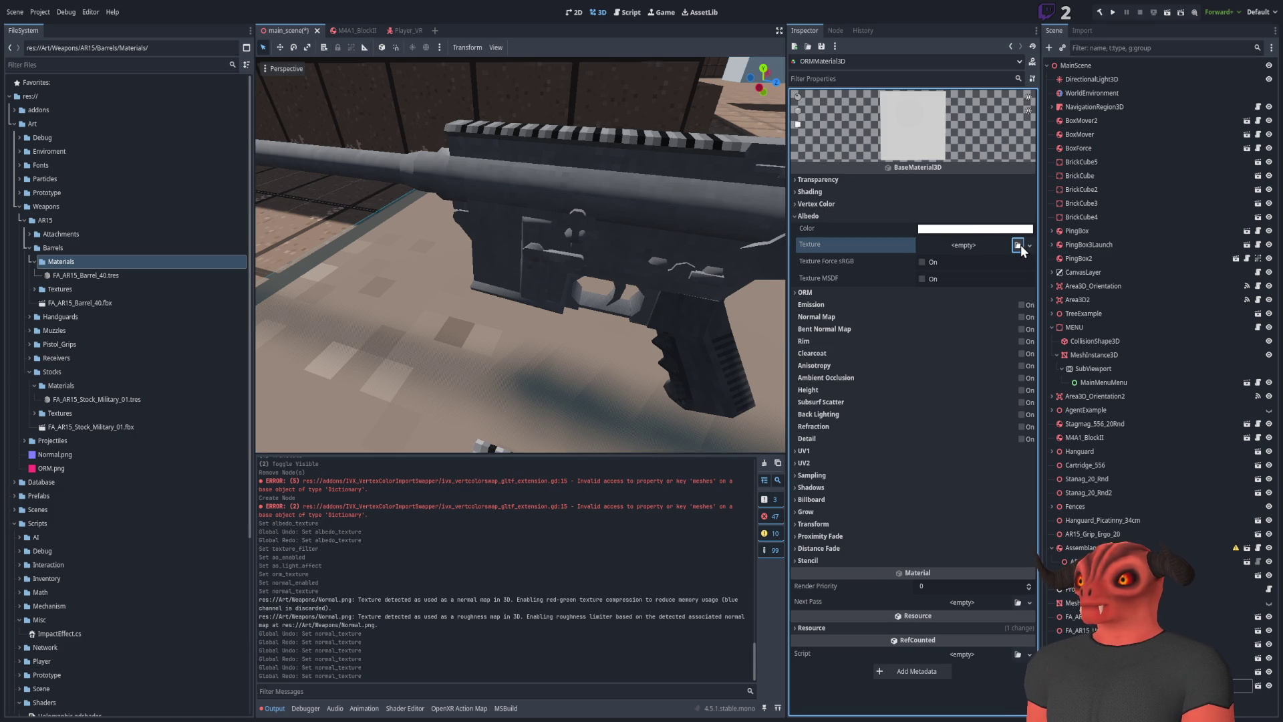
mouse_move(501, 272)
left_mouse_down()
mouse_move(501, 291)
mouse_move(515, 277)
left_mouse_up()
Assign ORM.png as the Barrel_40 material's ORM texture
left_click(867, 309)
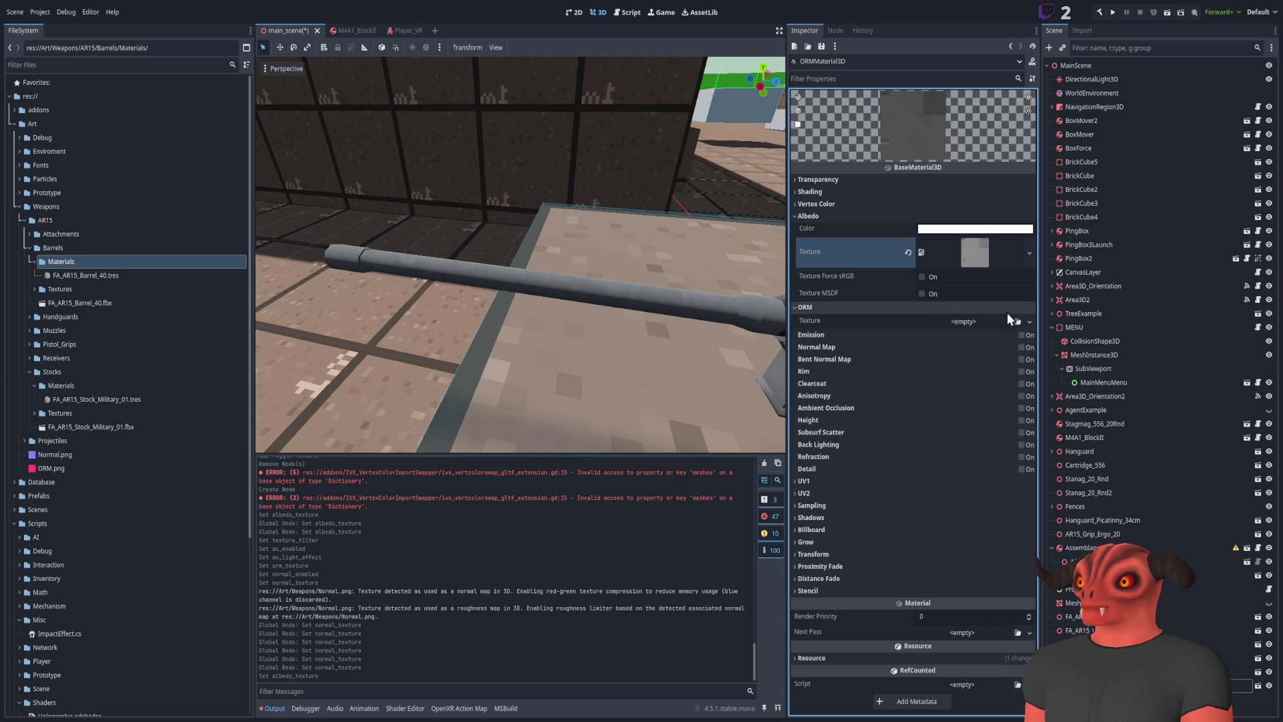
left_click(1017, 322)
left_click_drag(519, 266, 484, 275)
left_click(100, 302)
left_click(26, 247)
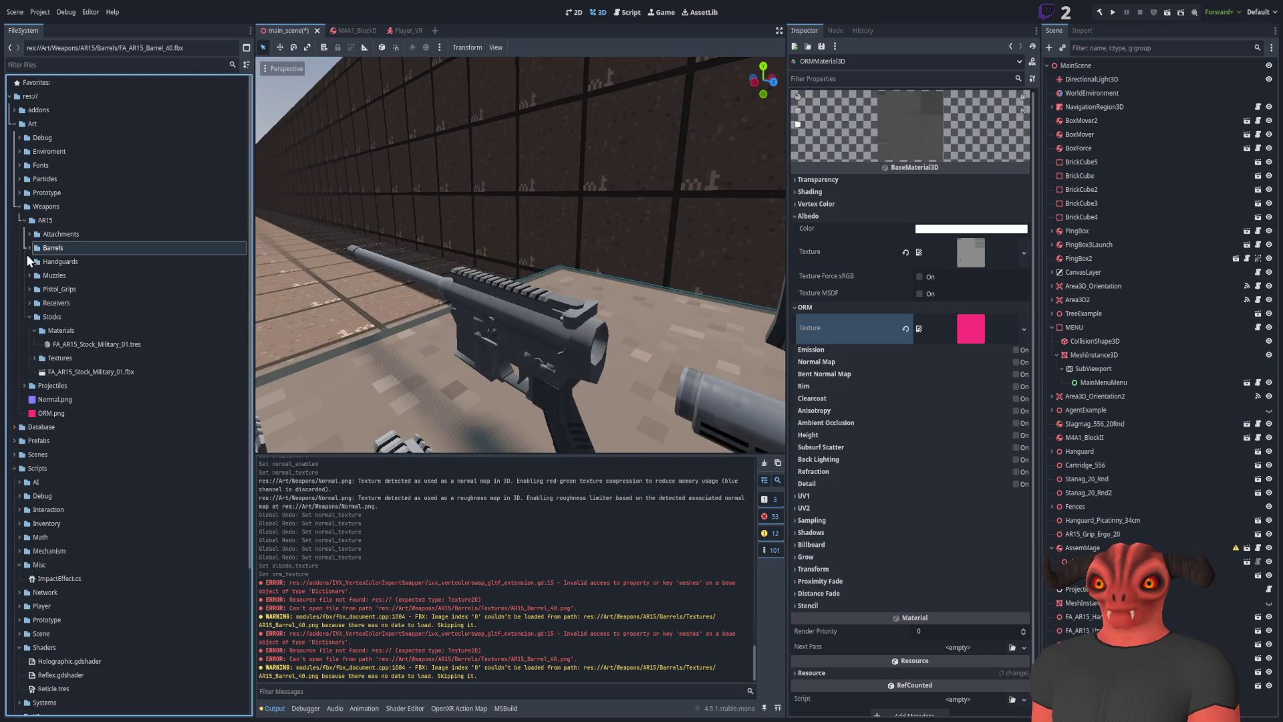
Open FA_AR15_Receiver_Picatinny.tres and fill its ORM texture slot
left_click(29, 302)
double_click(42, 315)
left_click(86, 330)
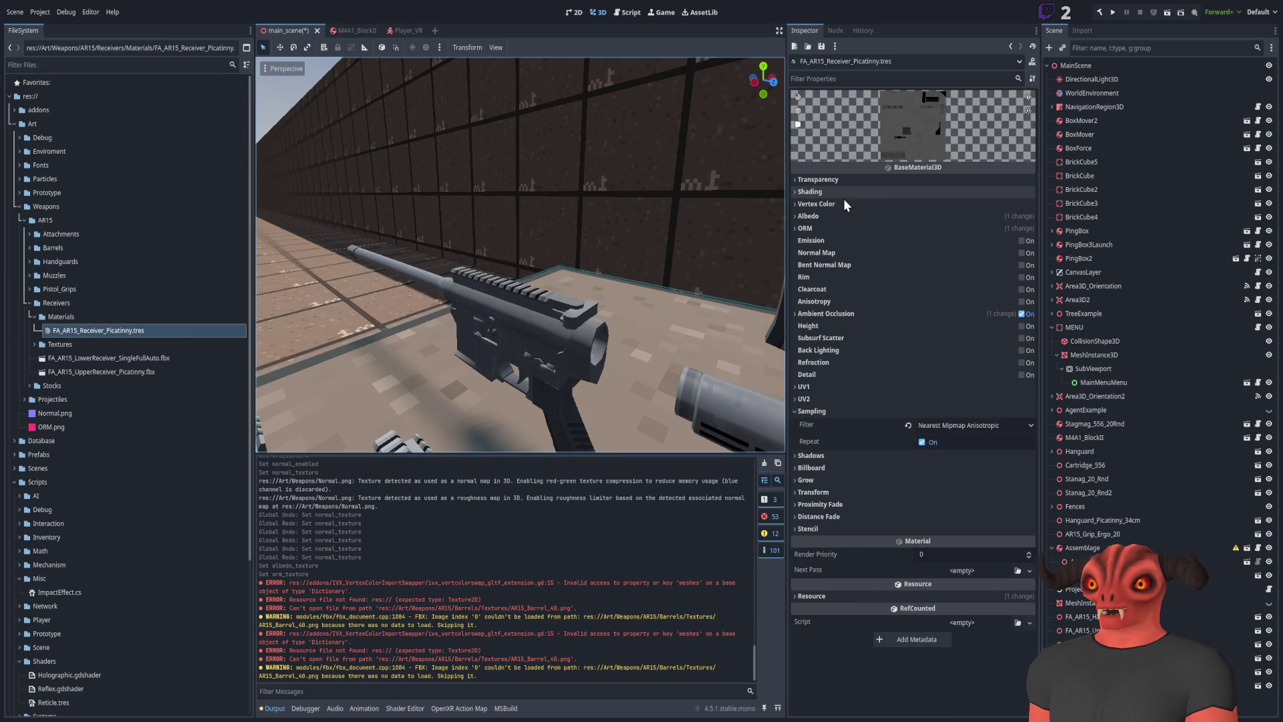
left_click(863, 228)
left_click(1029, 251)
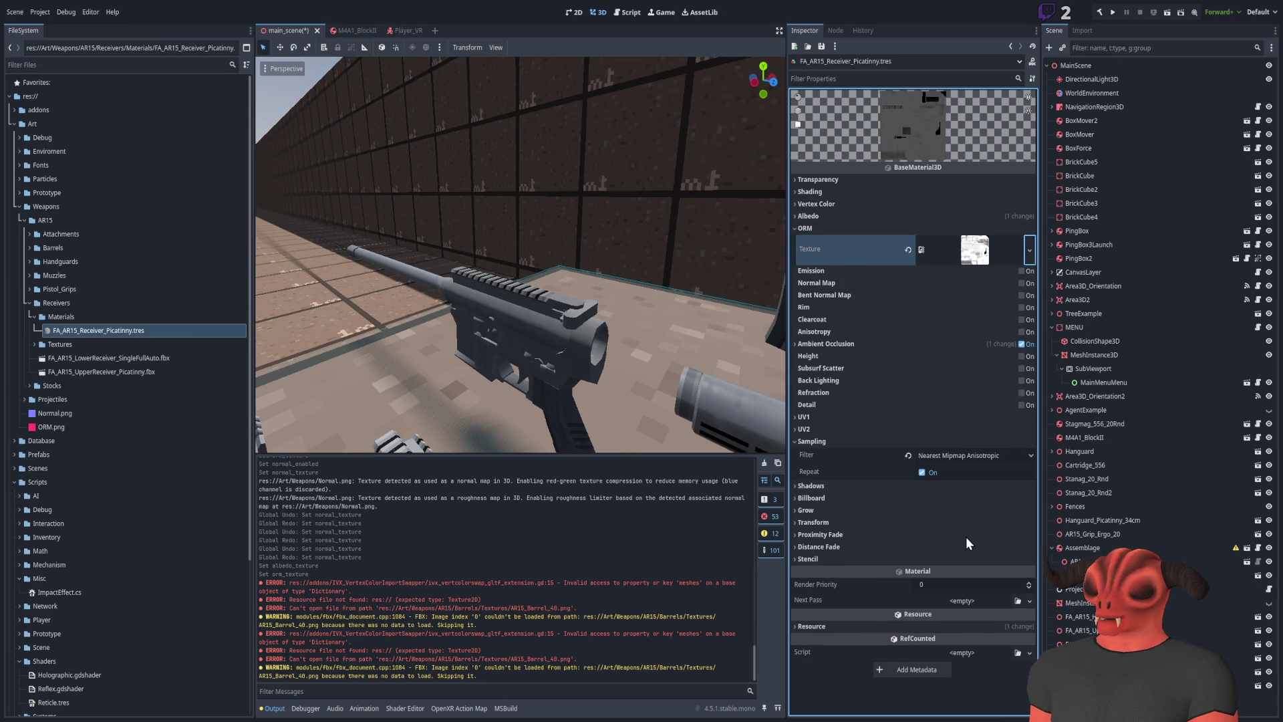
left_click_drag(498, 287, 456, 183)
left_click_drag(266, 369, 266, 369)
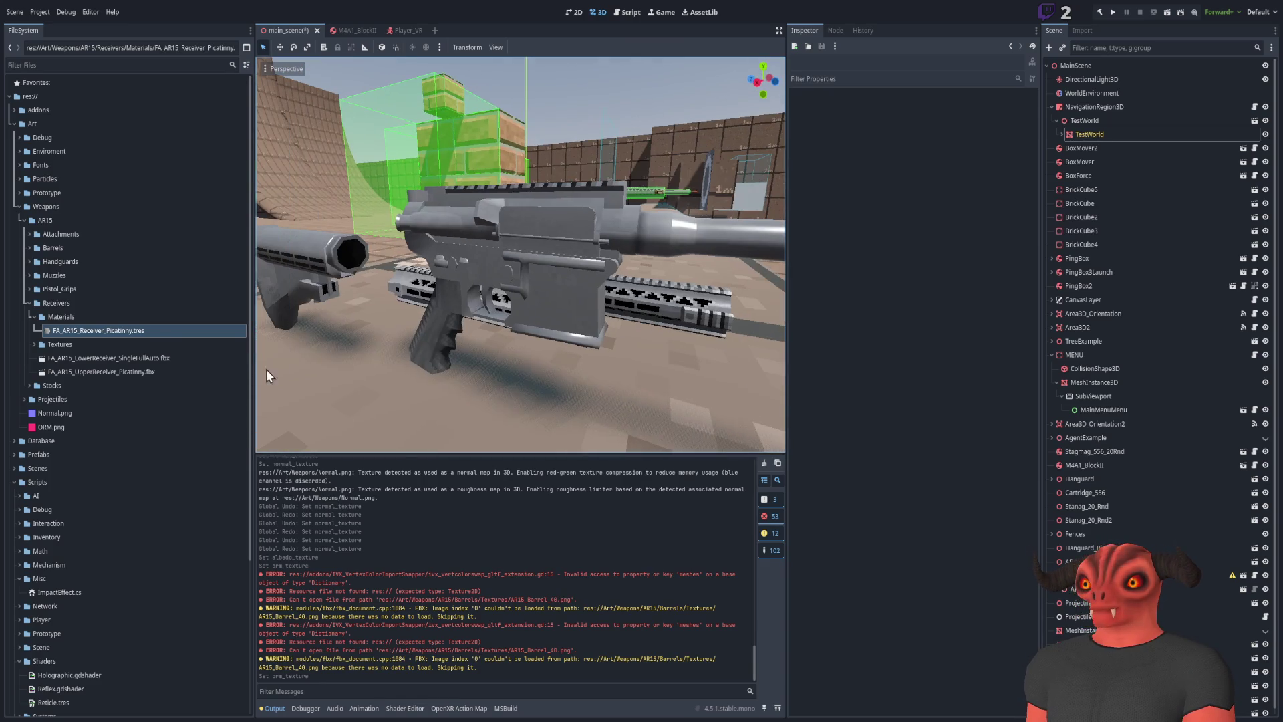
Enable Normal Map on the receiver material and choose its normal texture
left_click(171, 334)
left_click(948, 229)
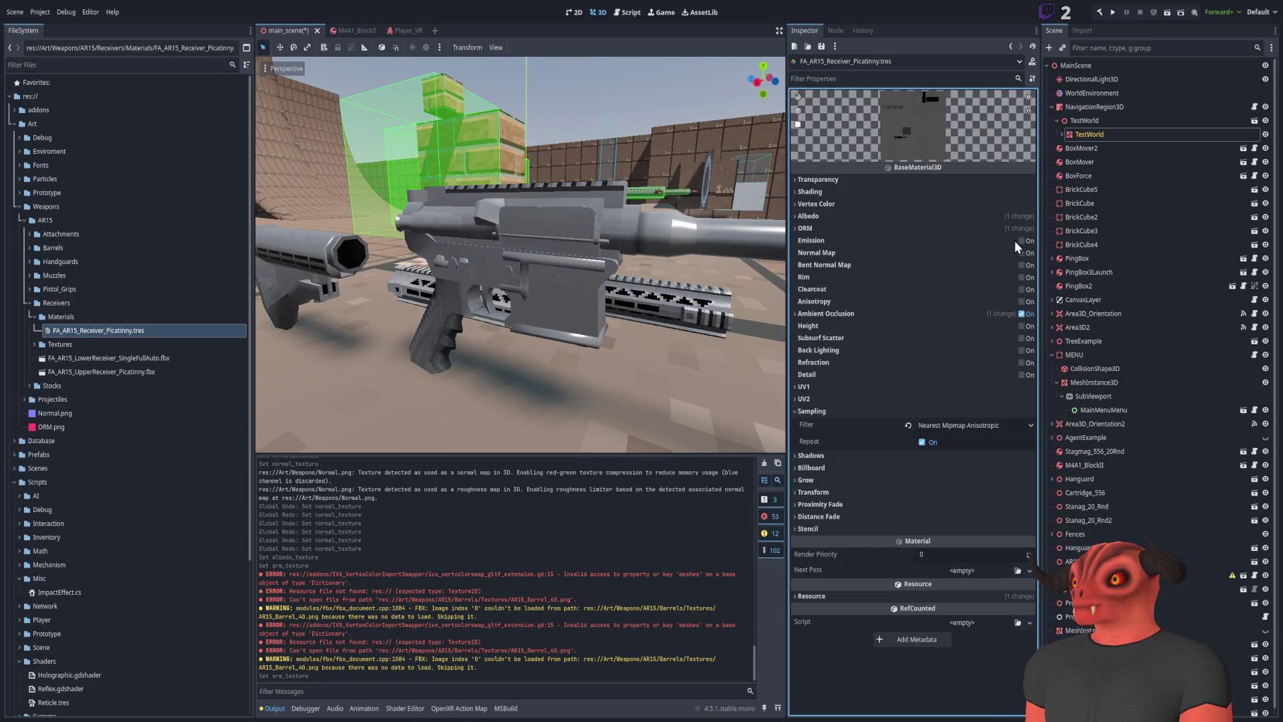
left_click(1027, 254)
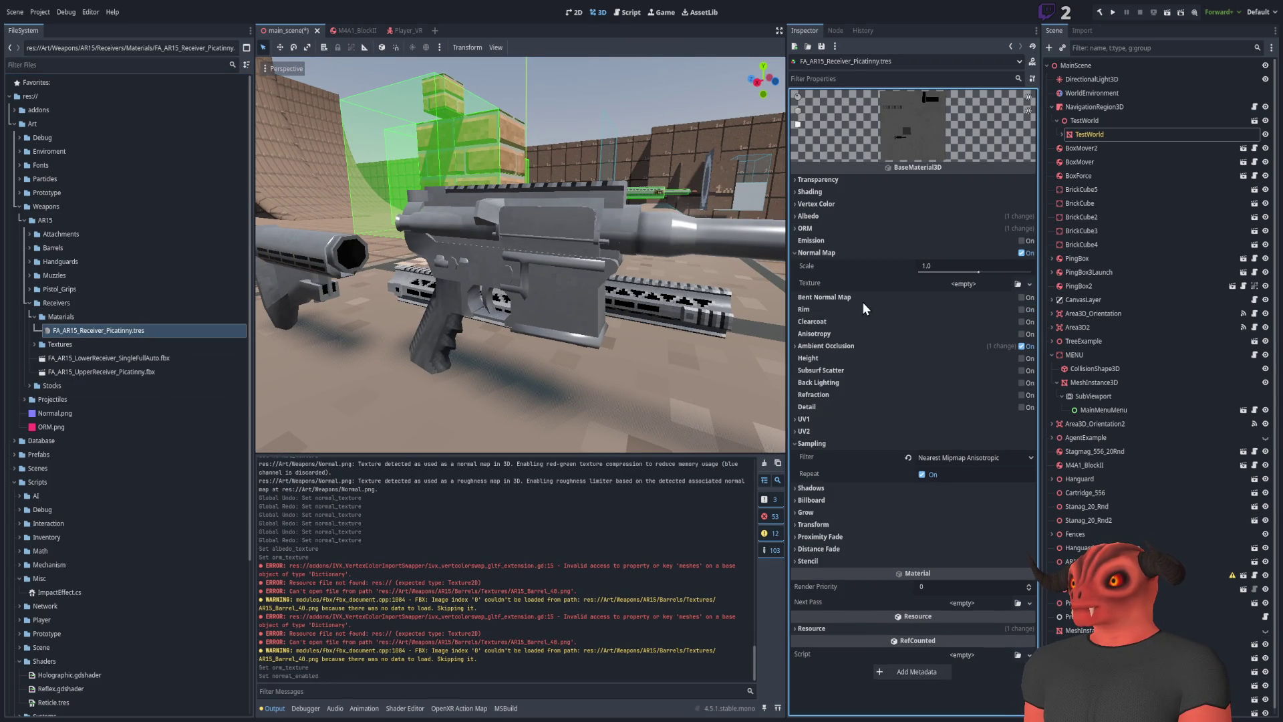
left_click(1015, 285)
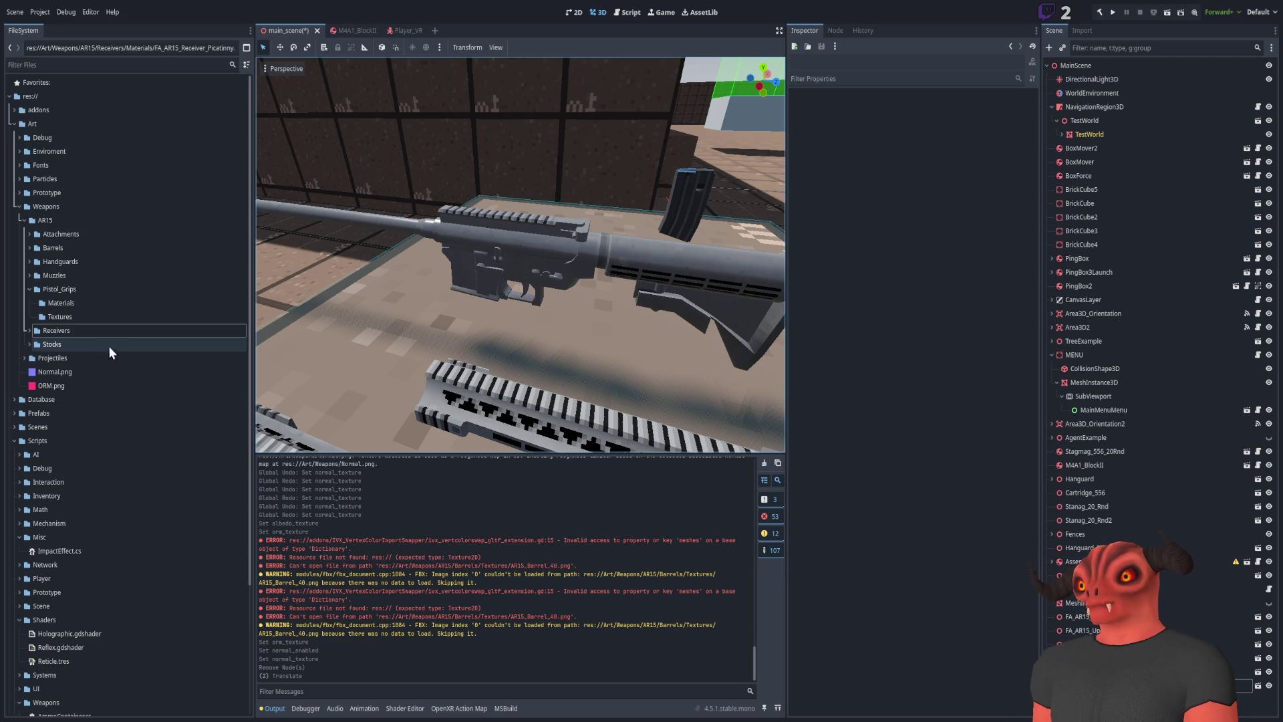
Open the FA_AR15_Muzzle_Basic.fbx model to look at the muzzle
left_click(29, 275)
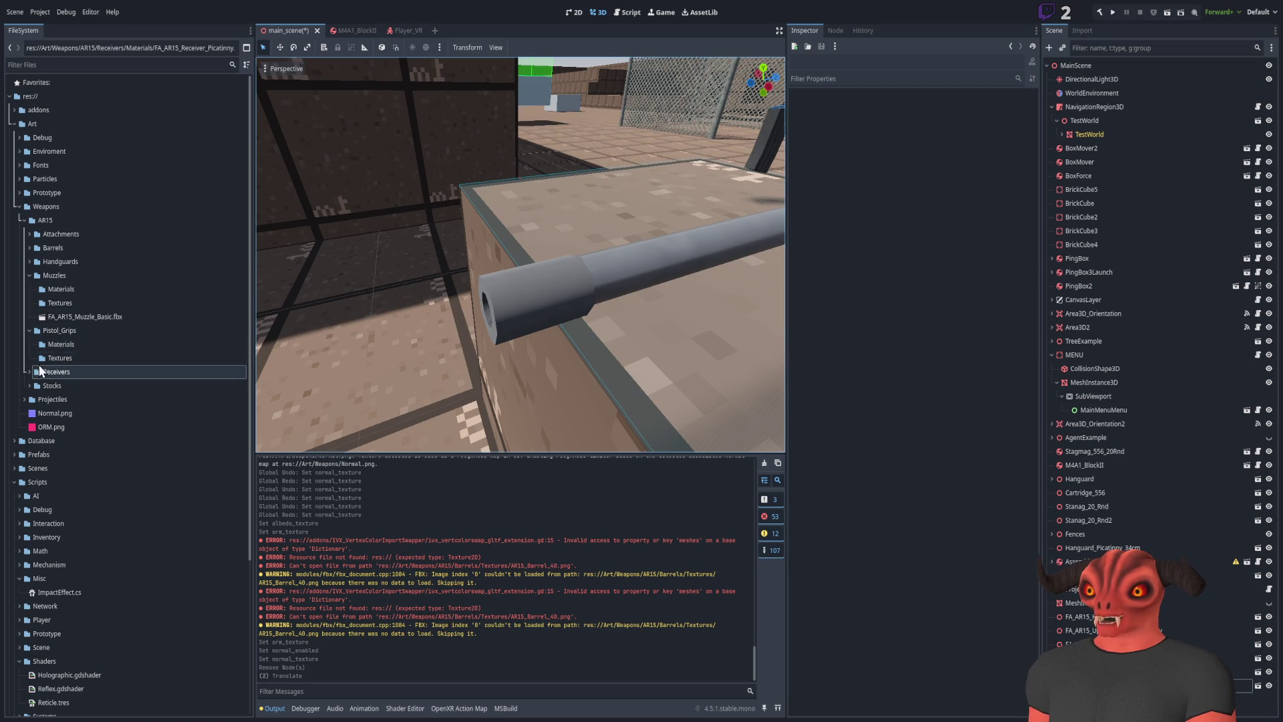
double_click(74, 316)
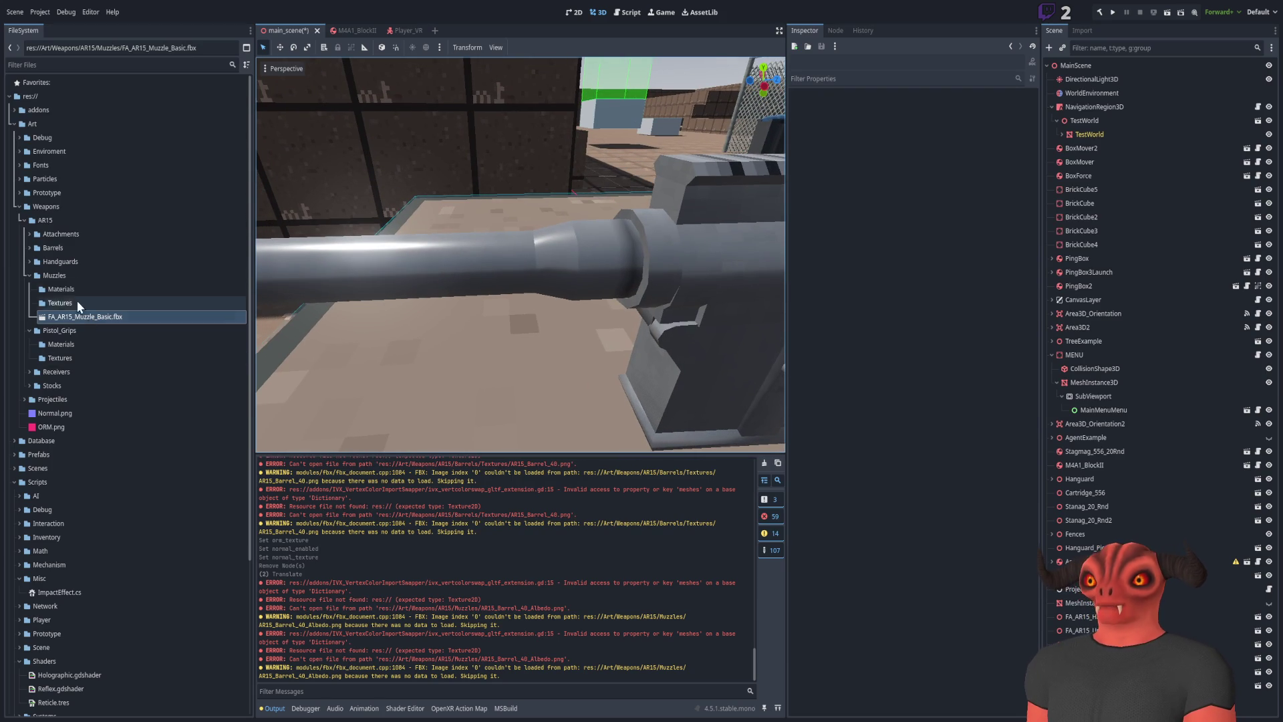
left_click(58, 290)
left_click(29, 274)
Set the Barrel_40 material's filter to Nearest Mipmap Anisotropic and fly around the barrel to check it
left_click(29, 247)
left_click(60, 275)
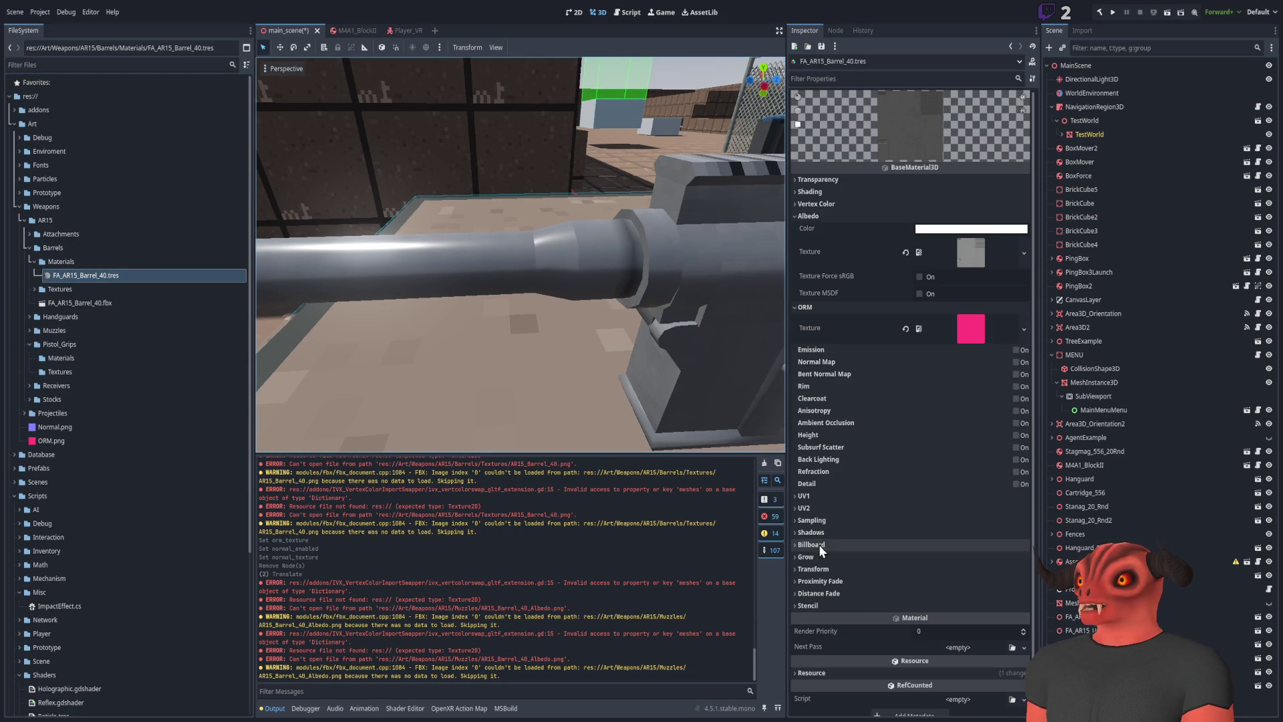
left_click(833, 521)
left_click(964, 540)
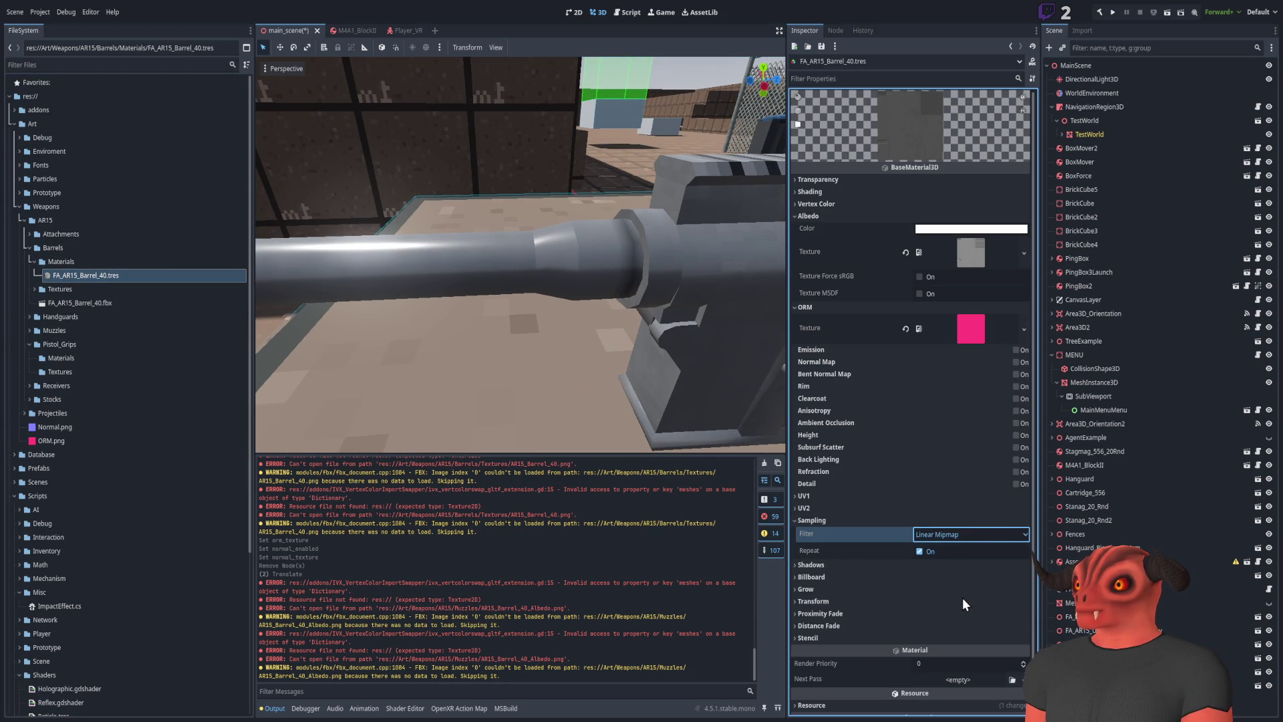
left_click(995, 640)
left_click(812, 519)
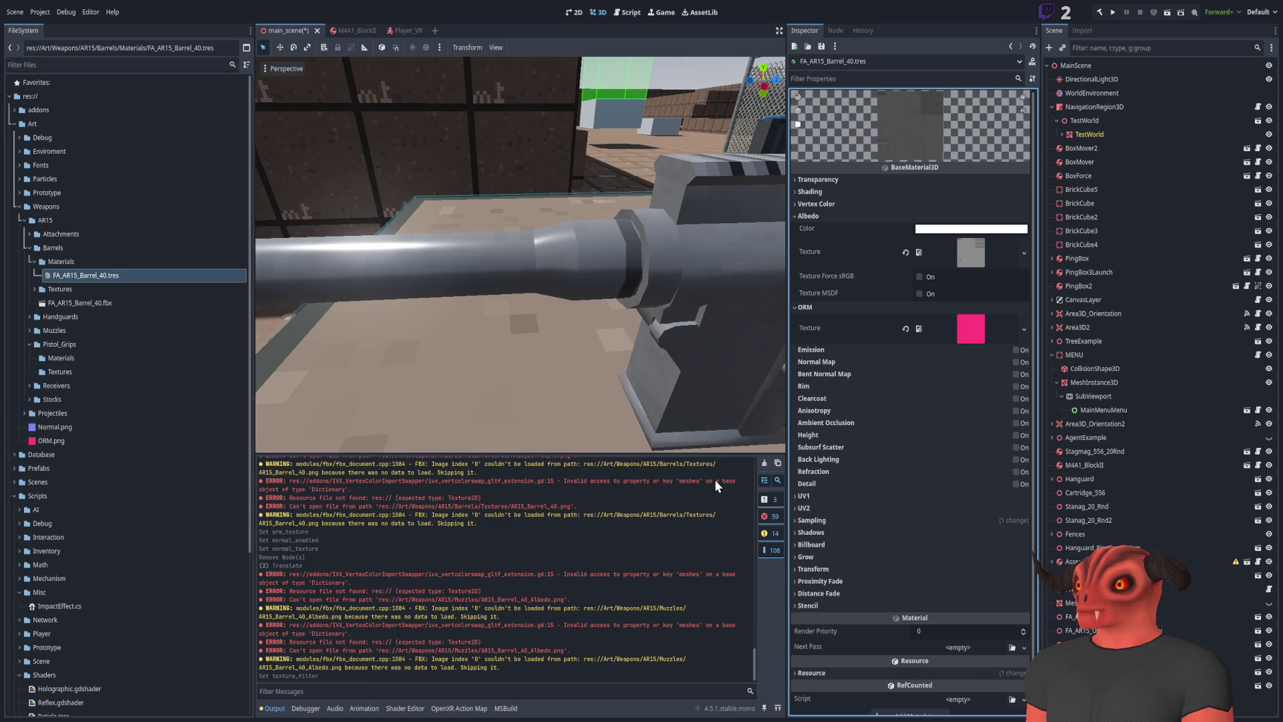
key("w")
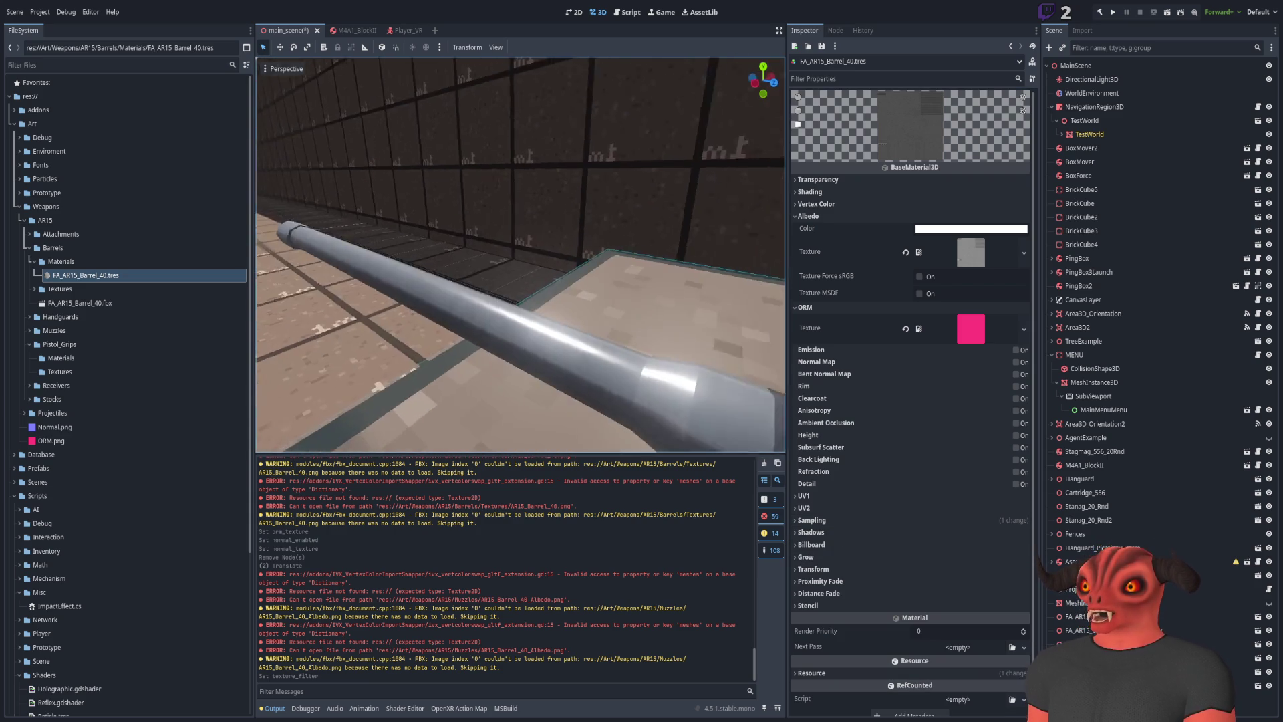
key("s")
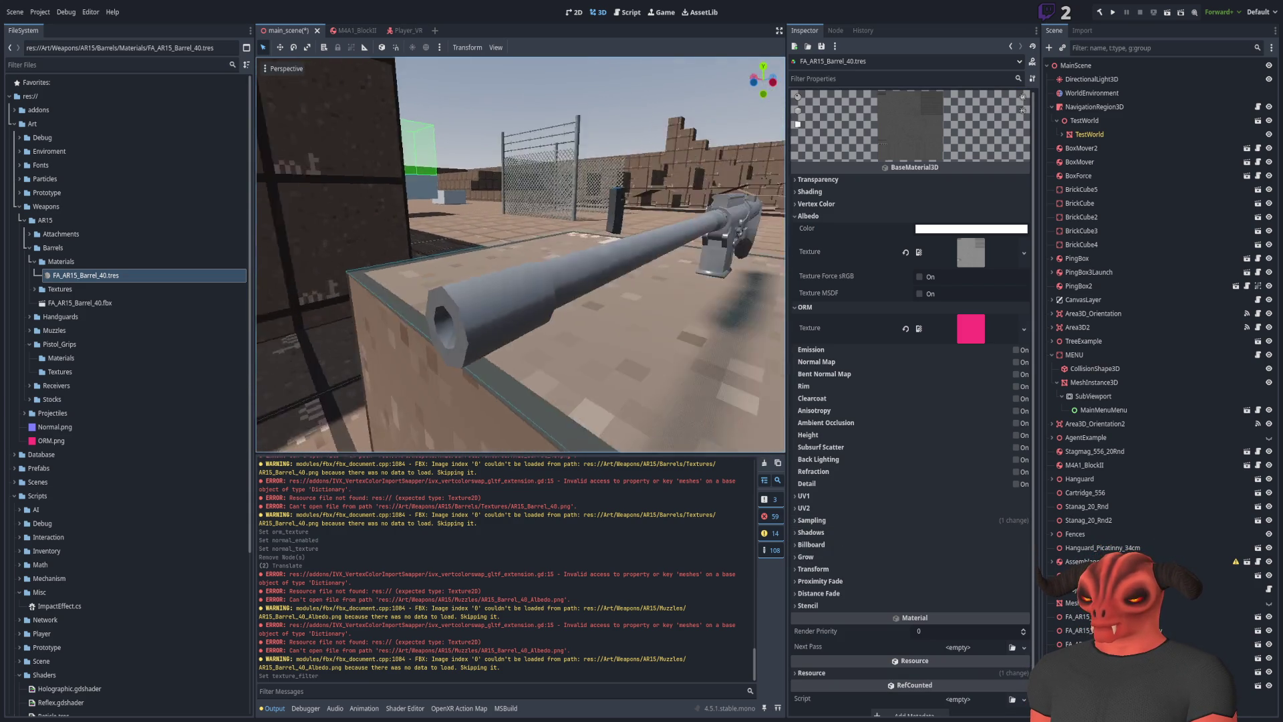
key("w")
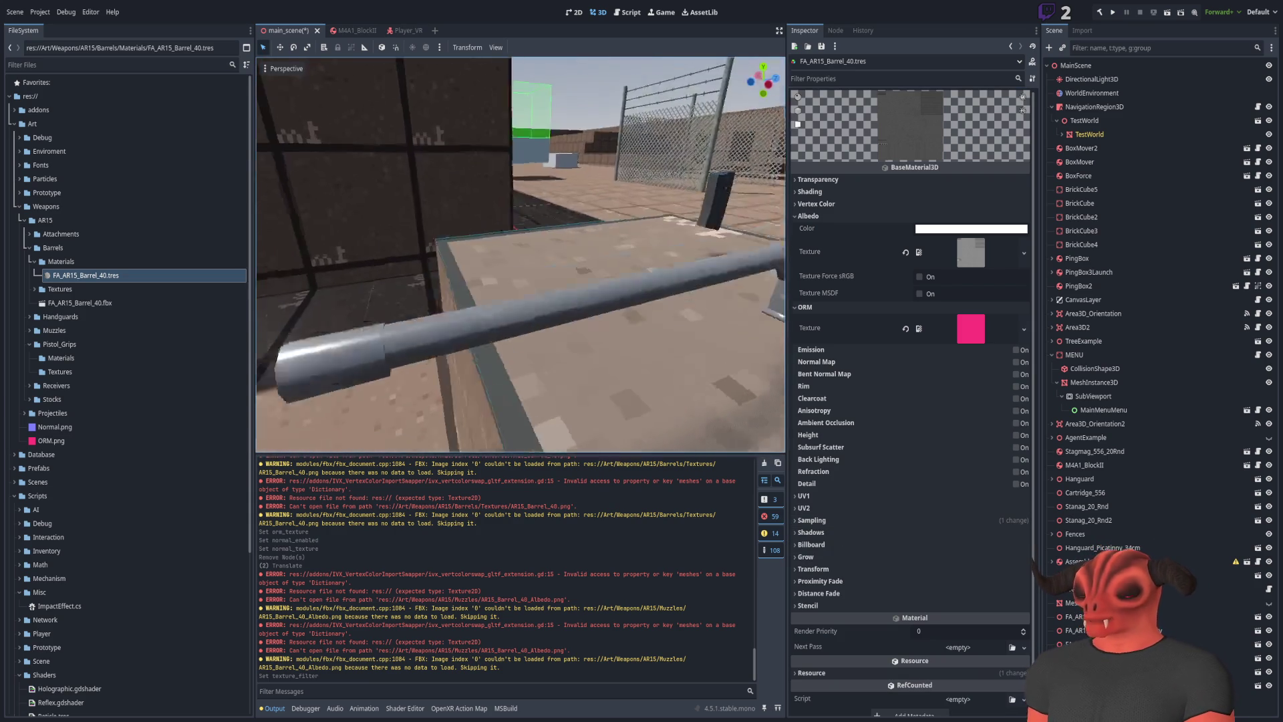
Collapse the Barrels and Pistol_Grips folders, save the stock model, and browse the recent files
left_click(29, 247)
left_click(30, 289)
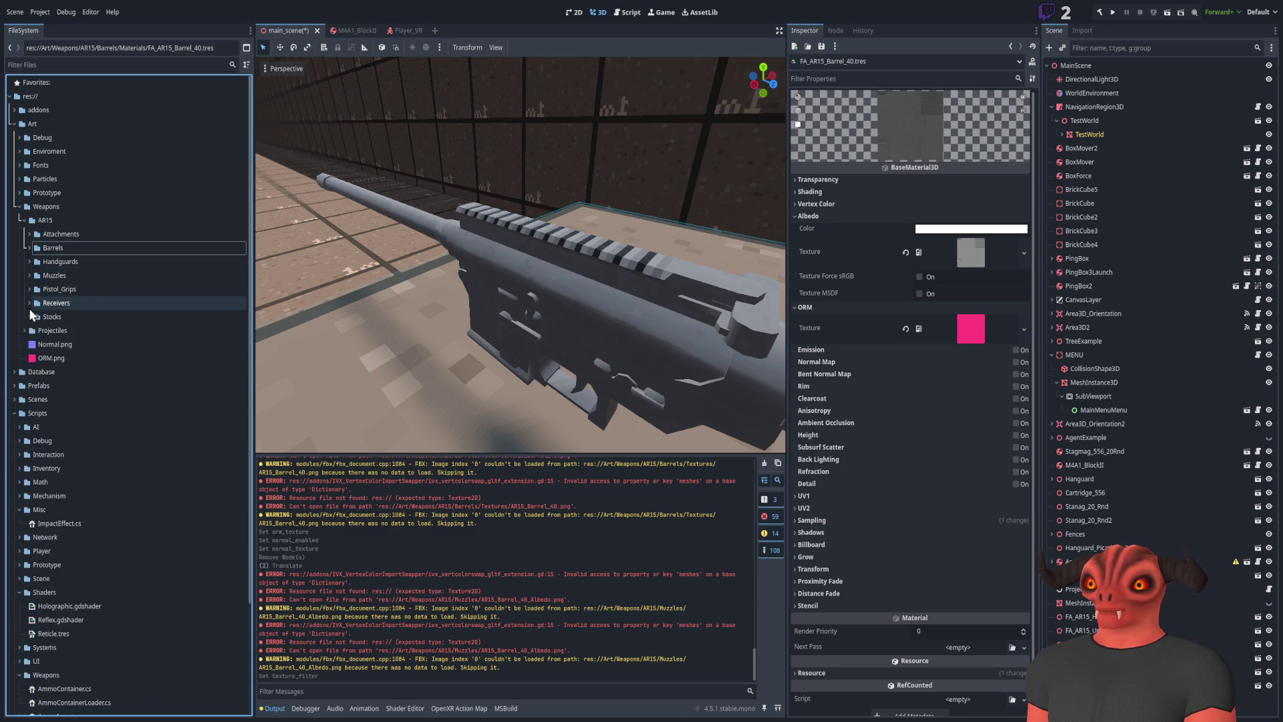
left_click(29, 302)
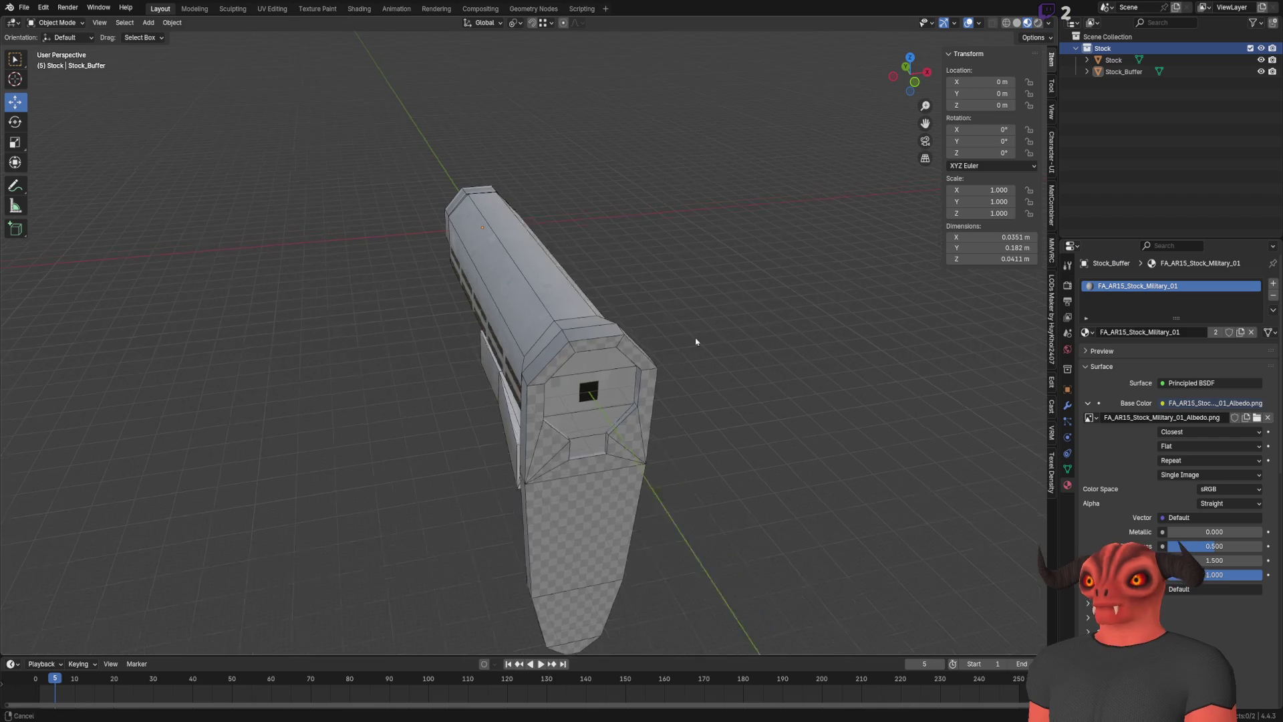
key("ctrl+s")
left_click(24, 8)
left_click(24, 9)
left_click(24, 9)
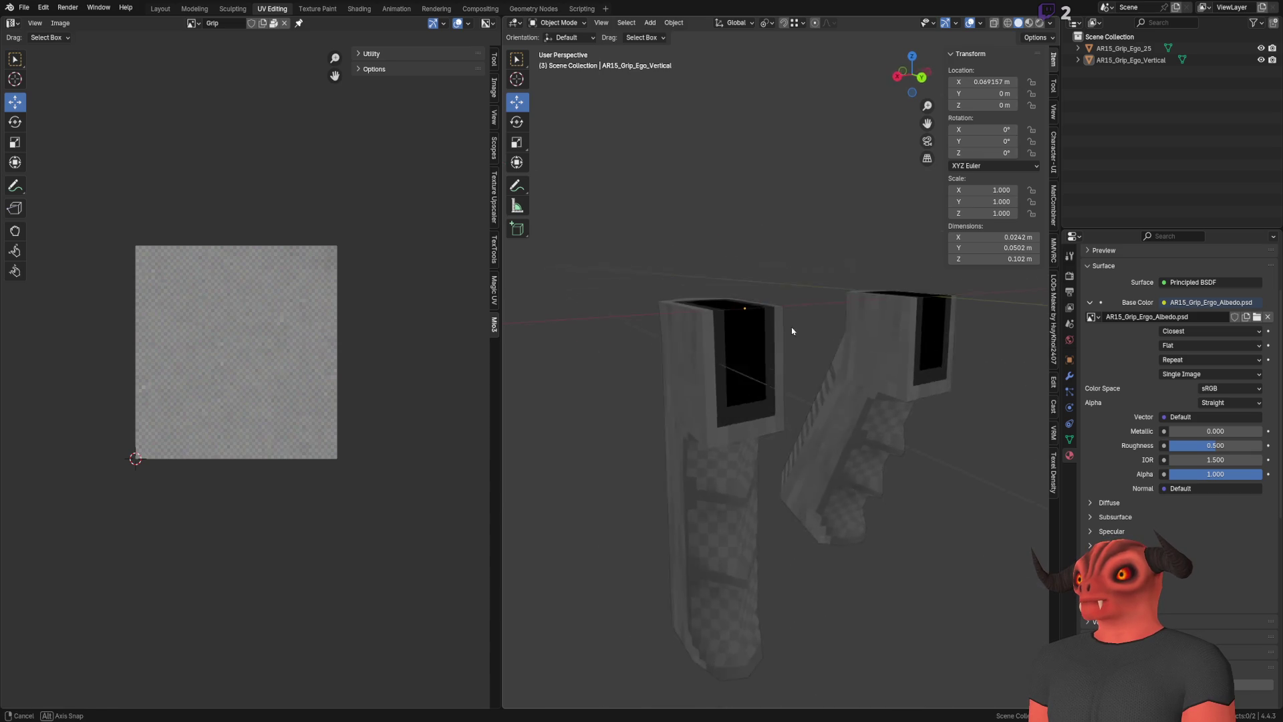
Open the recent grip .blend files and zoom in on AR15_Grip_Ego_25
scroll(633, 316, "down", 5)
mouse_move(725, 310)
left_mouse_down()
mouse_move(759, 332)
mouse_move(693, 340)
mouse_move(848, 328)
mouse_move(560, 334)
mouse_move(860, 336)
mouse_move(737, 366)
mouse_move(769, 348)
left_mouse_up()
left_click(24, 8)
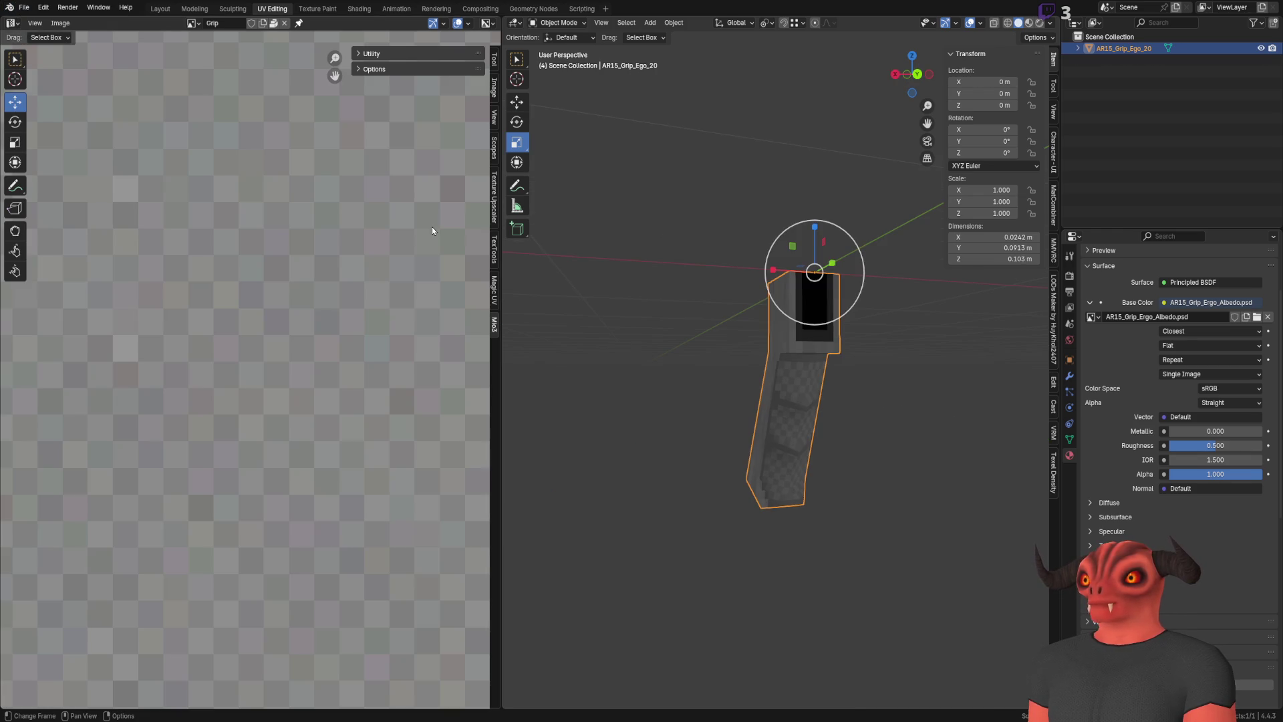
left_click_drag(602, 300, 630, 307)
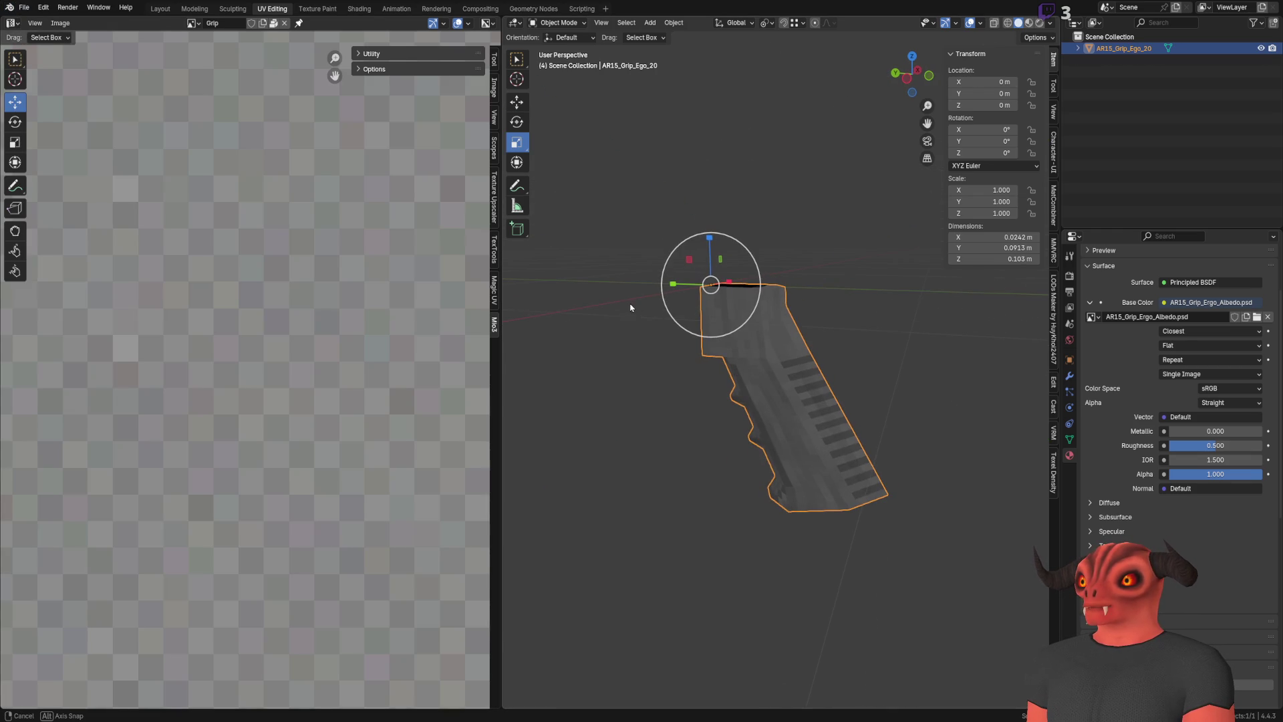
left_click(27, 10)
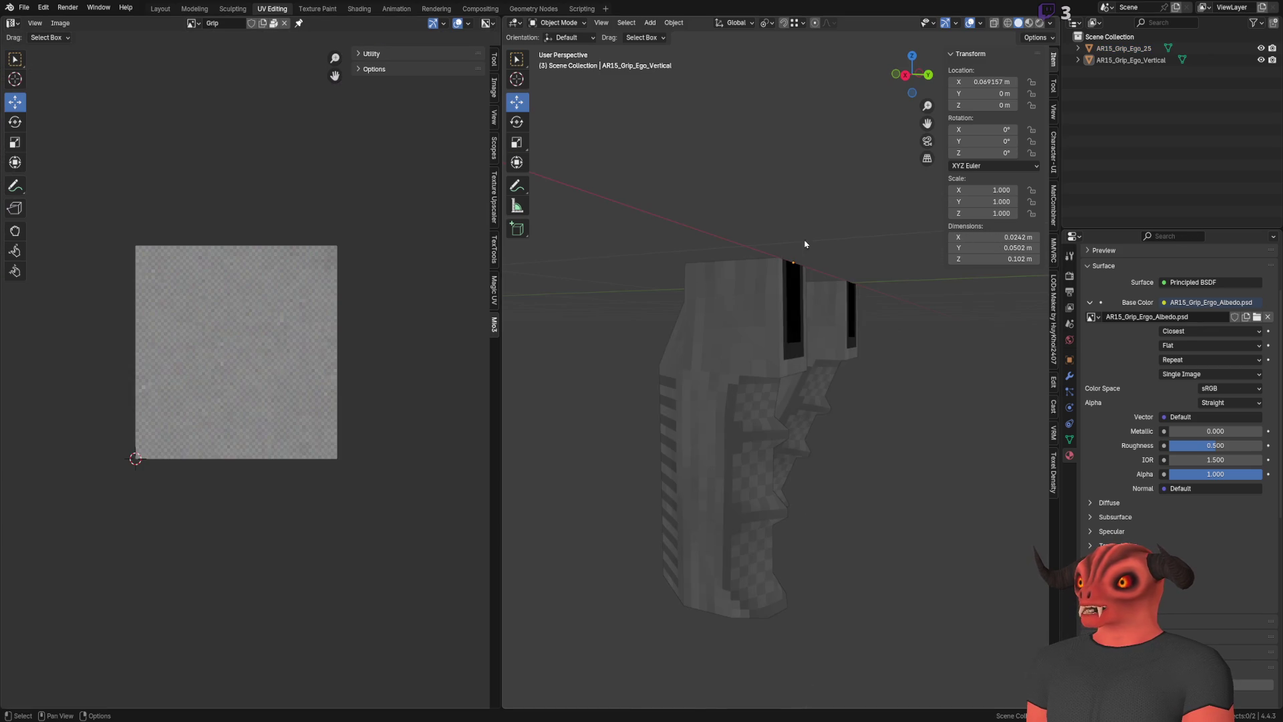
mouse_move(868, 267)
left_mouse_down()
mouse_move(824, 239)
mouse_move(687, 351)
mouse_move(816, 431)
left_mouse_up()
left_click(817, 431)
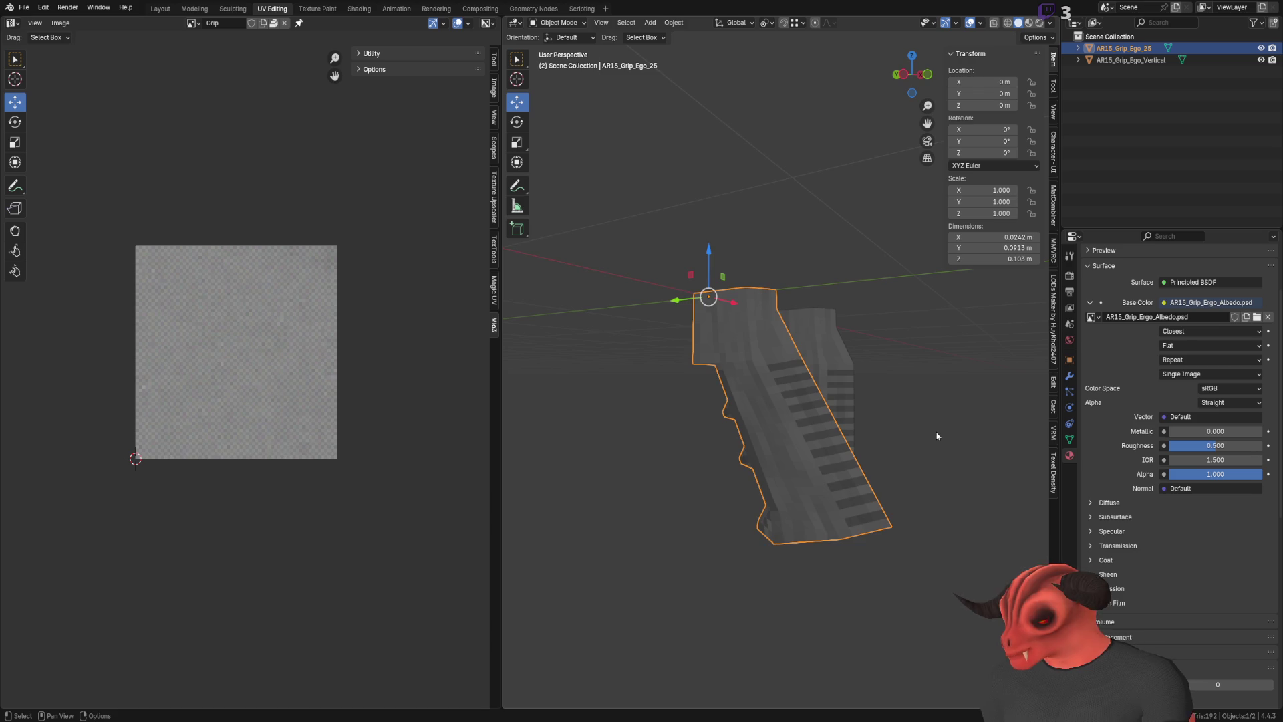
scroll(911, 373, "up", 2)
key("shift+b")
mouse_move(856, 345)
left_mouse_down()
mouse_move(704, 363)
mouse_move(745, 381)
mouse_move(691, 323)
mouse_move(744, 332)
mouse_move(722, 347)
mouse_move(753, 421)
mouse_move(860, 409)
mouse_move(891, 430)
mouse_move(692, 438)
mouse_move(524, 415)
mouse_move(1066, 394)
left_mouse_up()
scroll(891, 396, "down", 5)
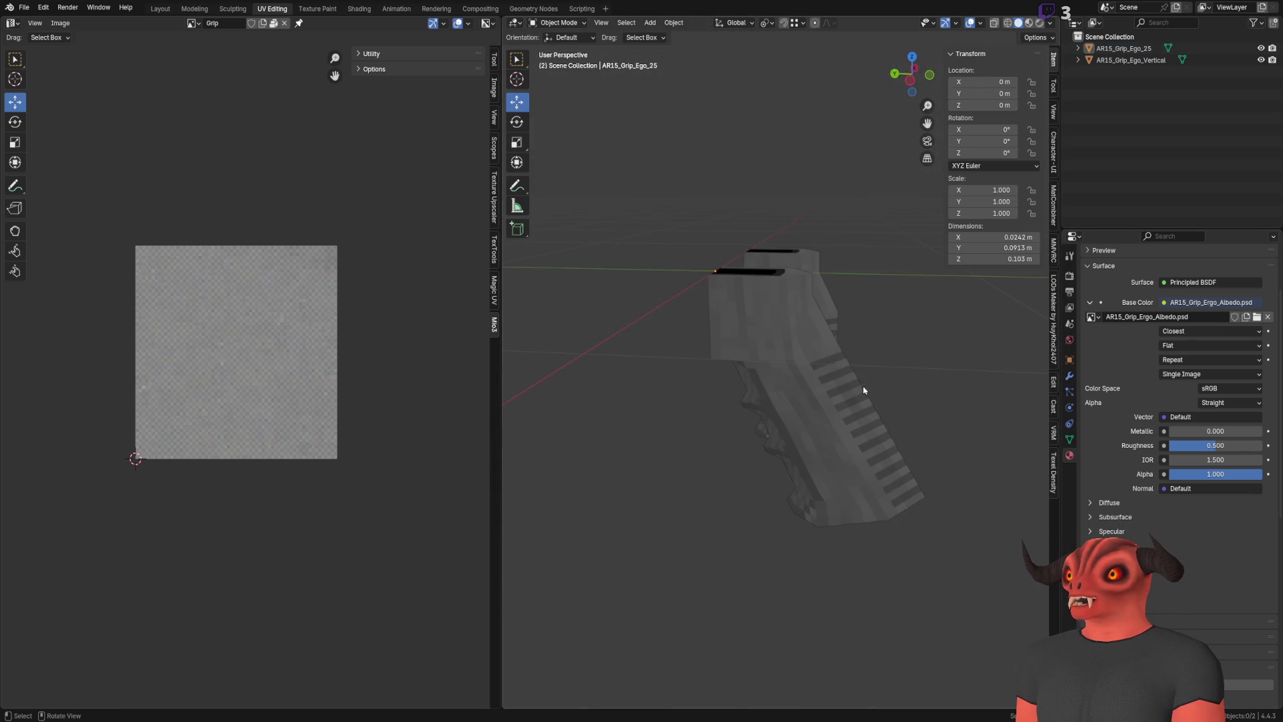
Clear AR15_Grip_Ego_Vertical's location so it sits at X 0 over the other grip
left_click(1129, 60)
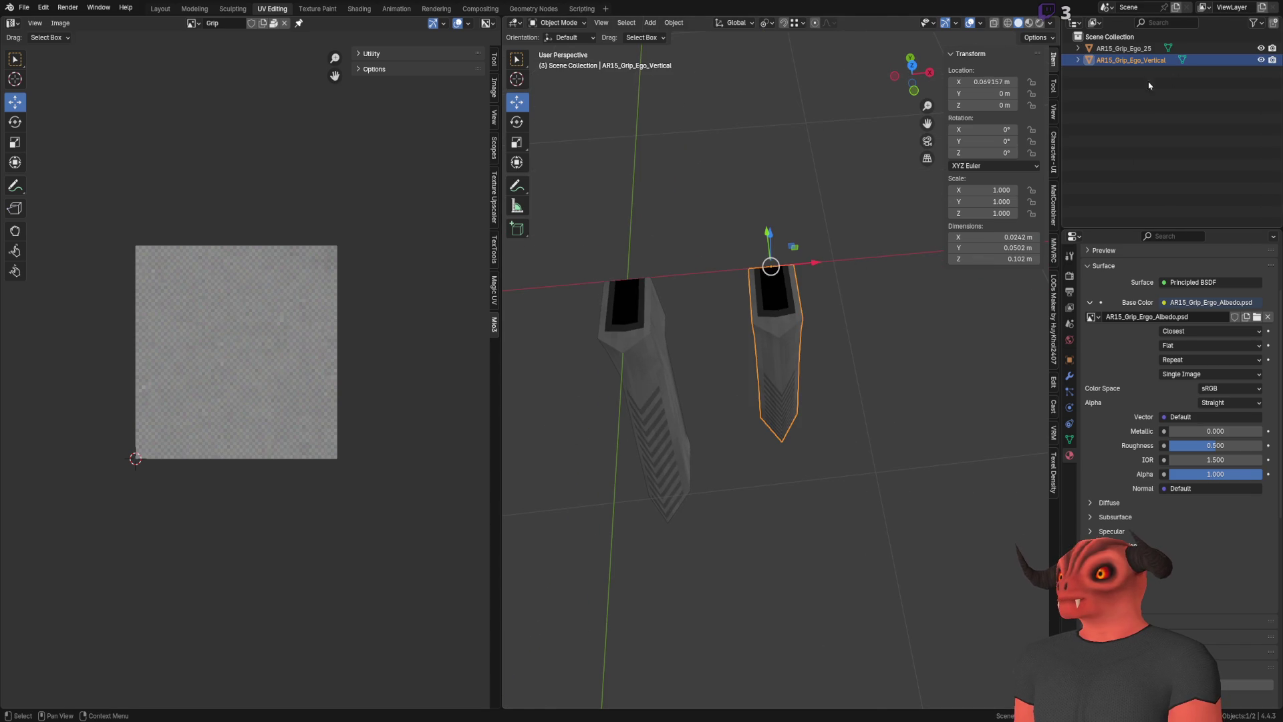
key("alt+g")
scroll(713, 218, "up", 4)
left_click(712, 217)
mouse_move(712, 218)
left_mouse_down()
mouse_move(748, 270)
mouse_move(763, 435)
mouse_move(711, 407)
mouse_move(773, 412)
mouse_move(729, 386)
left_mouse_up()
Select each grip in turn to compare the two overlapping grips
left_click(772, 417)
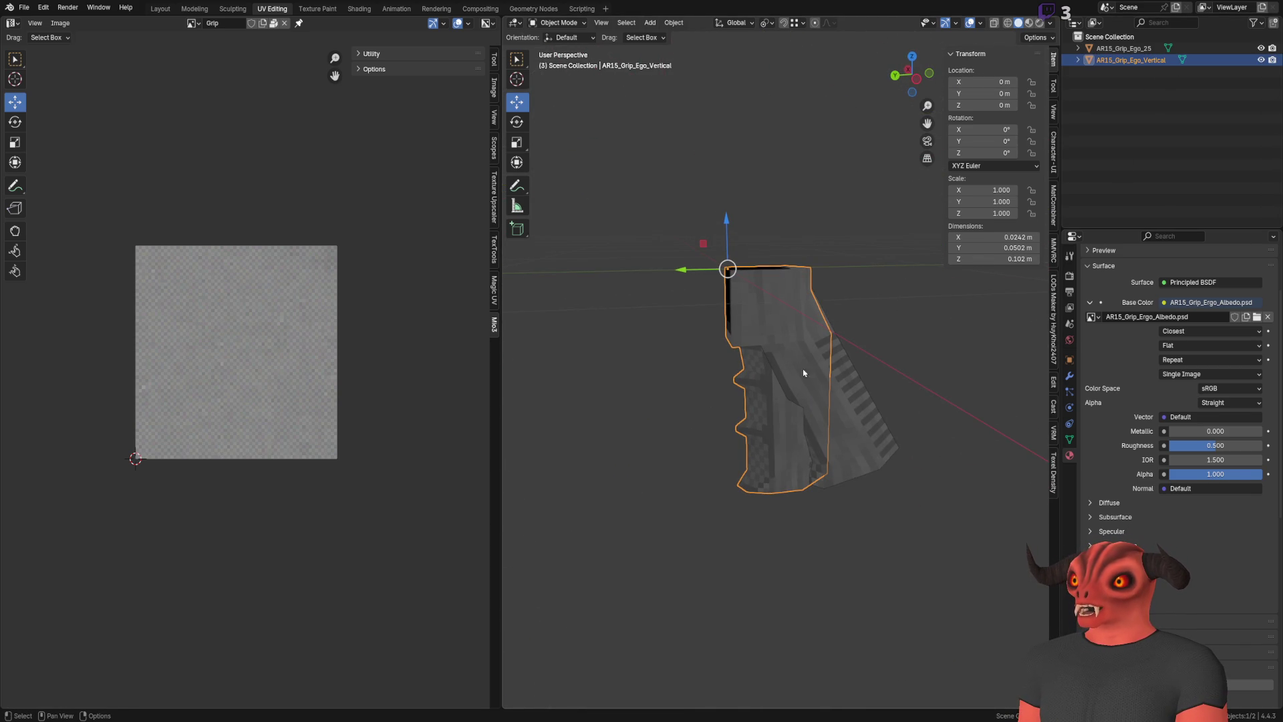
left_click(801, 203)
scroll(687, 361, "up", 4)
mouse_move(688, 360)
left_mouse_down()
mouse_move(836, 361)
mouse_move(713, 349)
mouse_move(702, 363)
mouse_move(787, 230)
mouse_move(727, 338)
mouse_move(737, 353)
mouse_move(678, 333)
mouse_move(679, 361)
left_mouse_up()
left_click(737, 353)
scroll(679, 360, "up", 3)
scroll(682, 378, "down", 3)
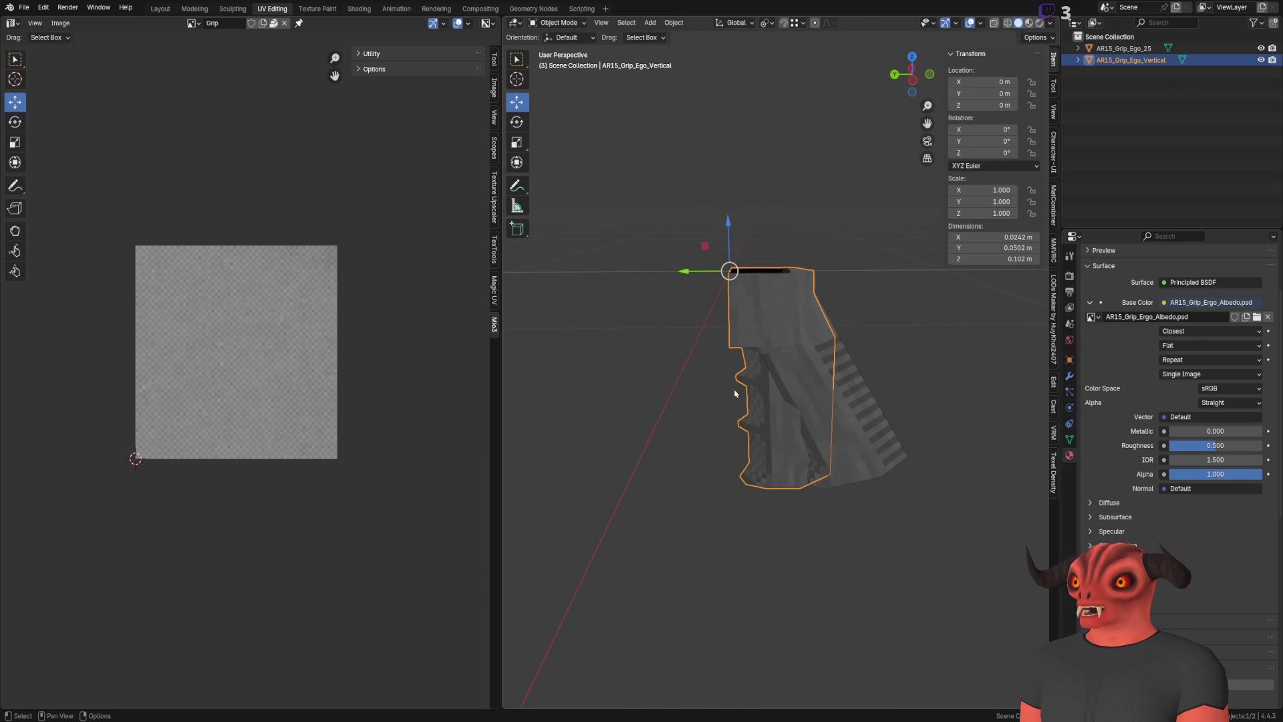
left_click(1136, 100)
left_click(1113, 51)
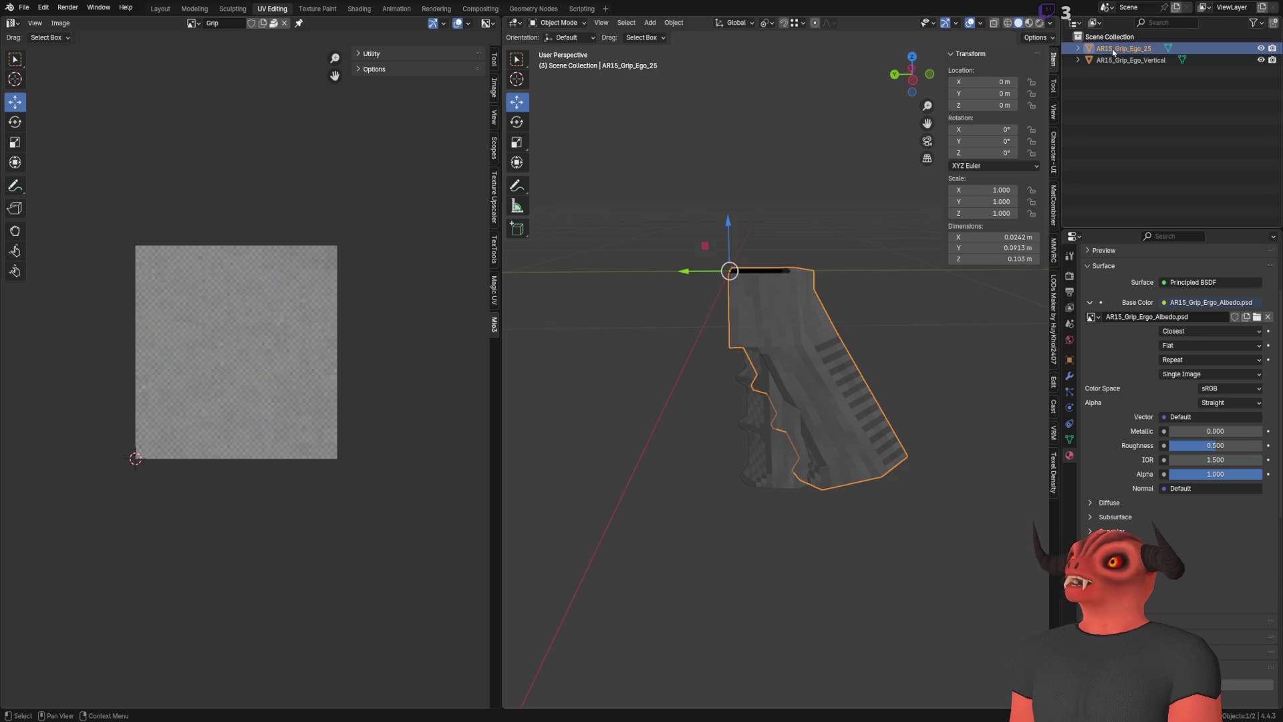
Add the FA_ prefix to both grip objects, AR15_Grip_Ego_25 and AR15_Grip_Ego_Vertical
left_click(1114, 51, "ctrl")
double_click(1113, 49)
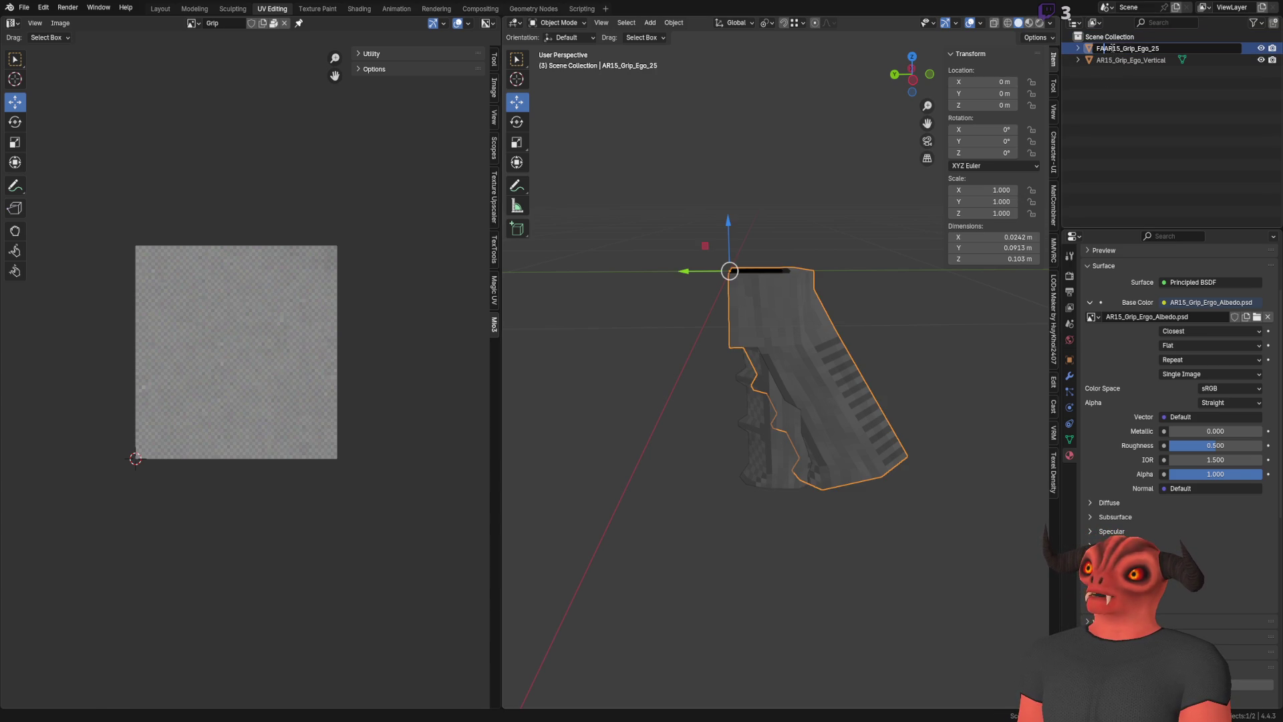
key("Return")
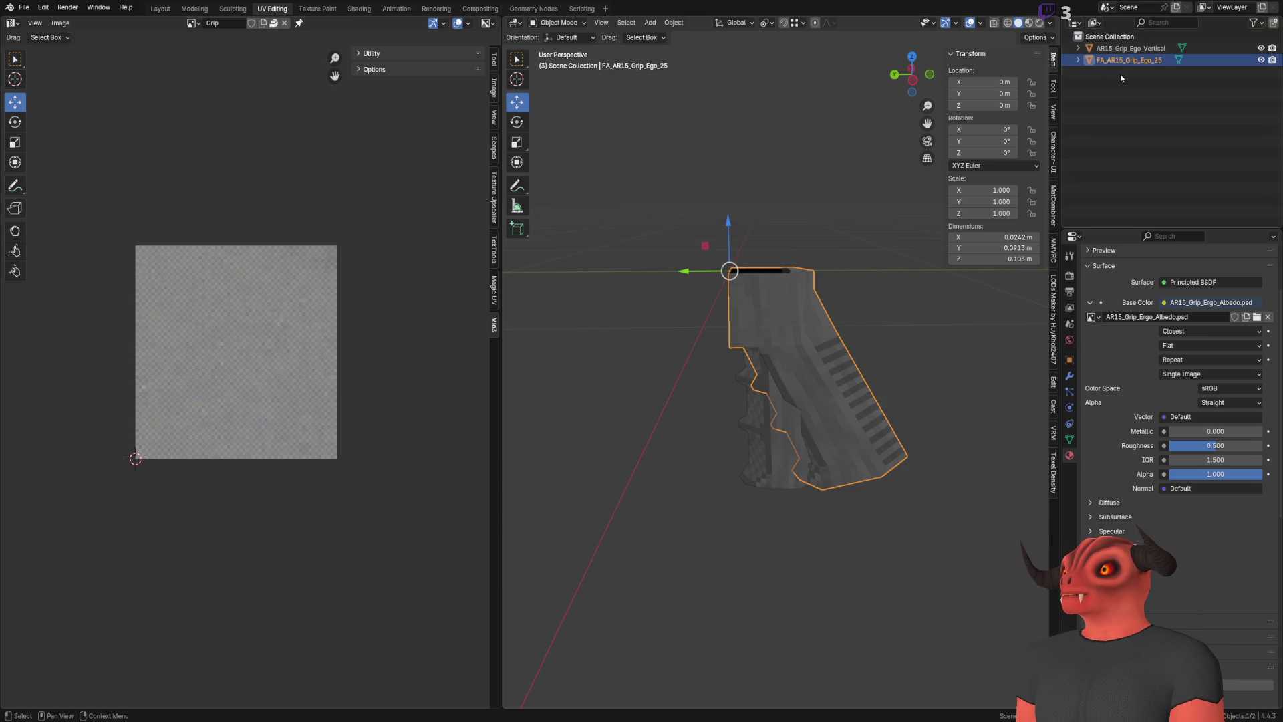
left_click(1126, 76)
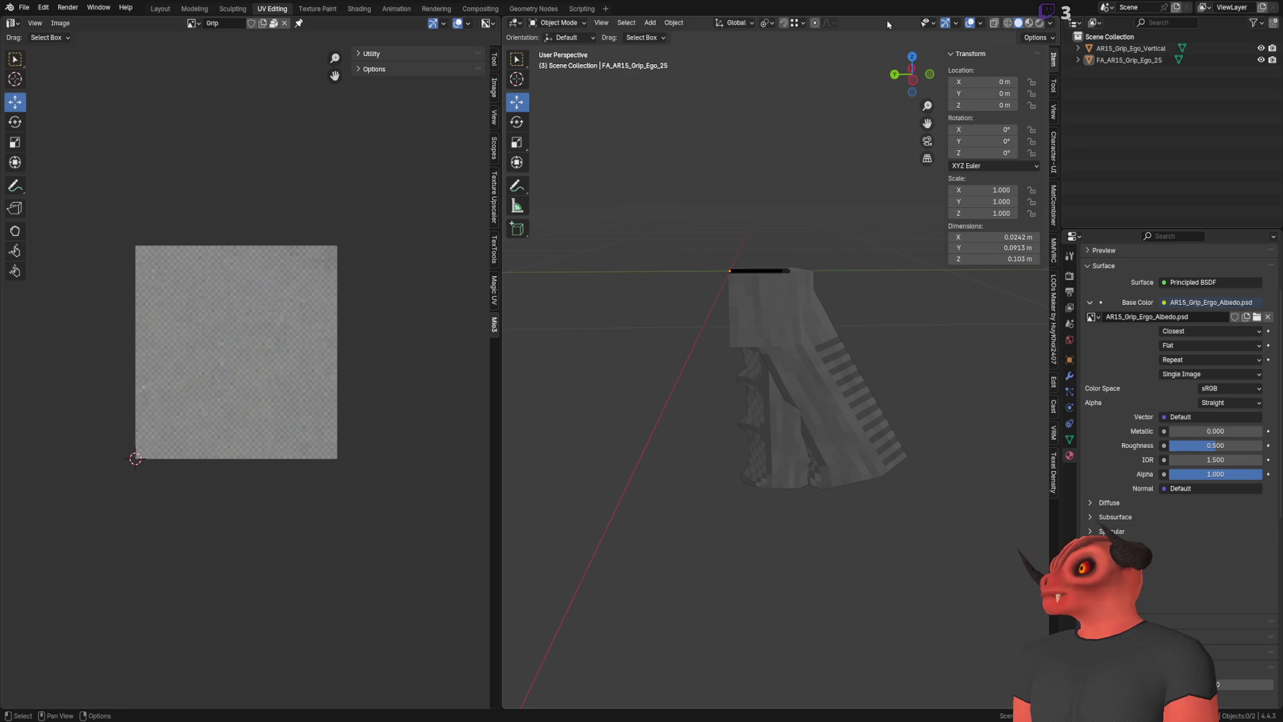
left_click(1150, 49)
double_click(1150, 49)
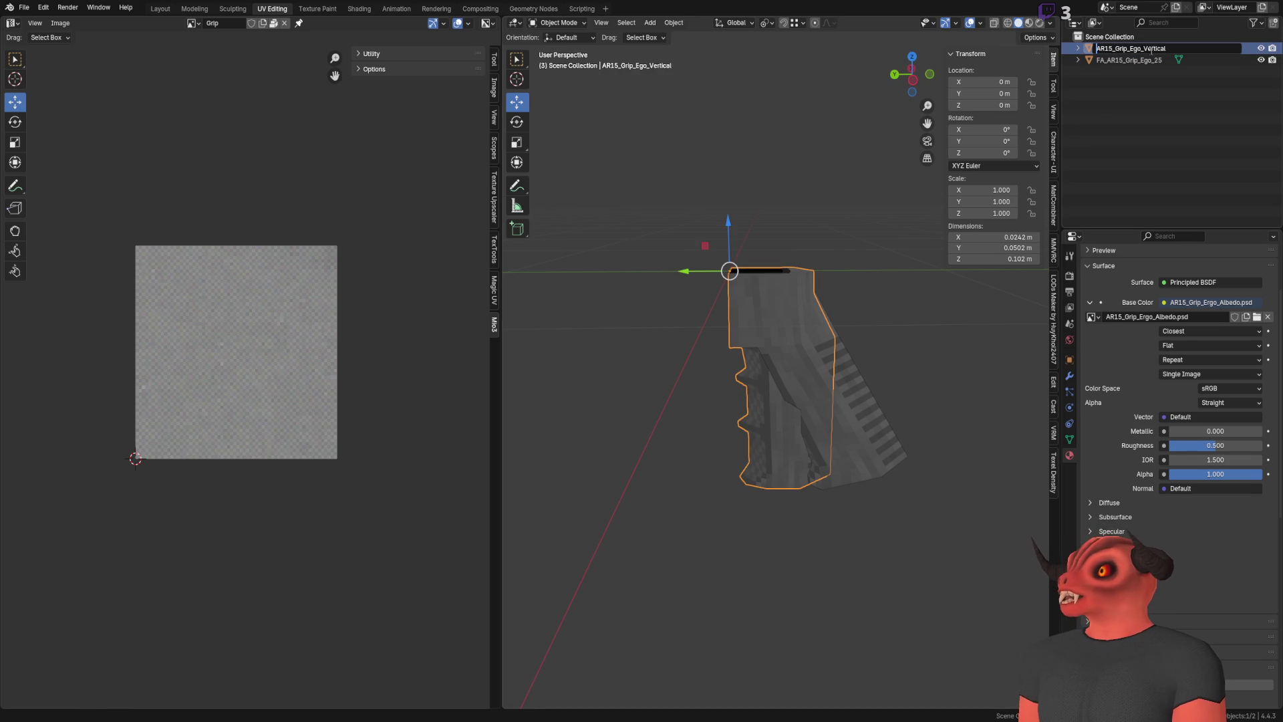
type("FA_")
key("Return")
key("F3")
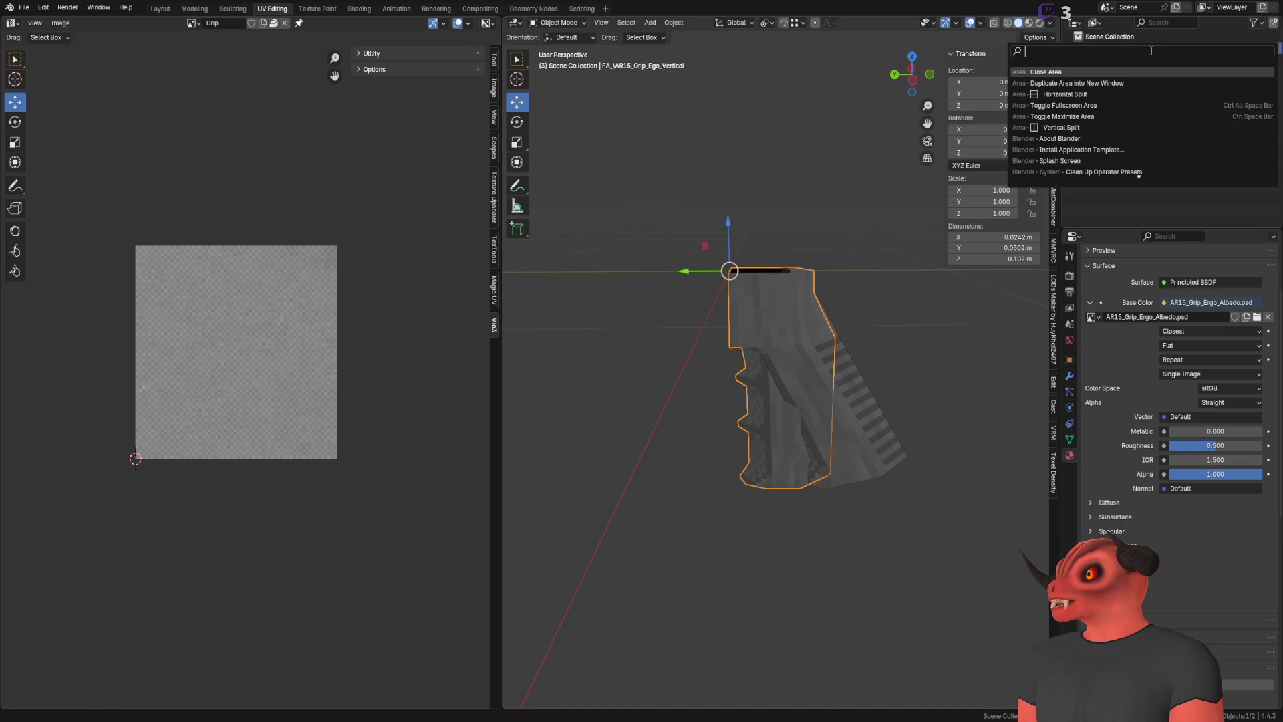
key("Escape")
Rename the grips to FA_AR15_PistolGrip_Ego_Vertical and FA_AR15_PistolGrip_Ego_25
double_click(1108, 48)
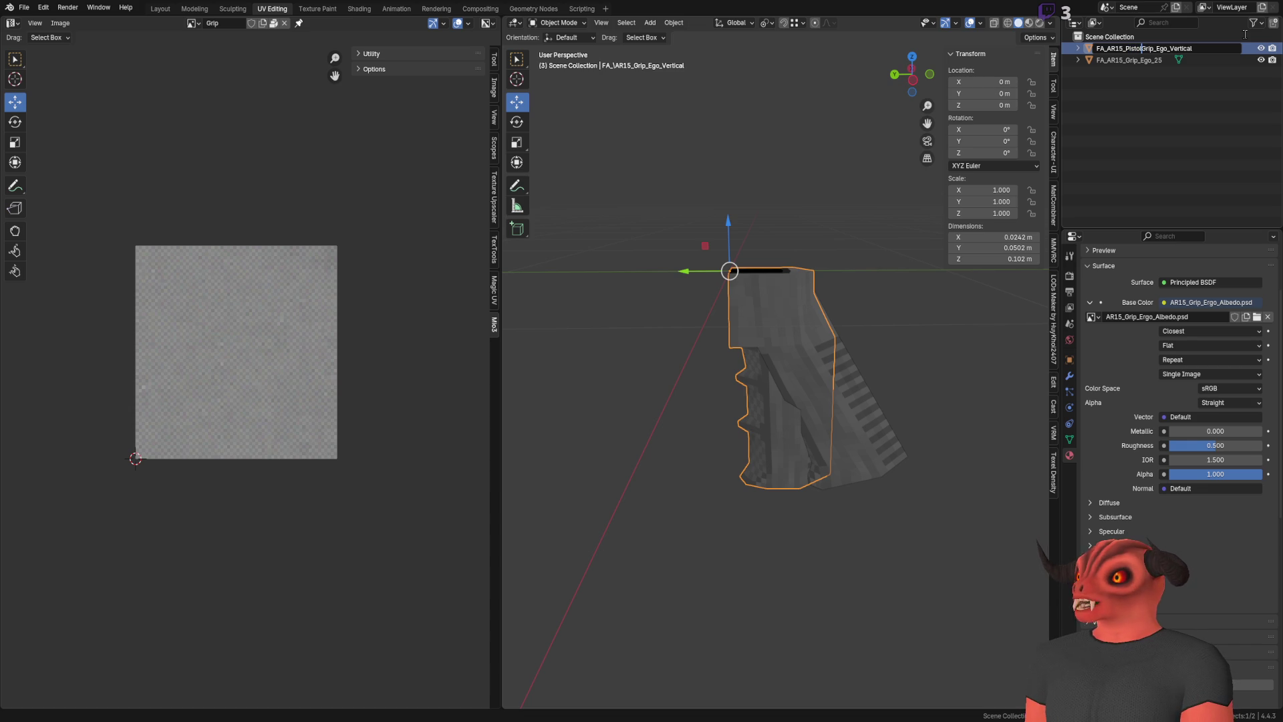
key("Return")
key("Up")
key("F2")
type("Pistol")
key("Return")
key("alt+a")
Save the file as FA_AR15_PistolGrip_Ego_25.blend
left_click(14, 7)
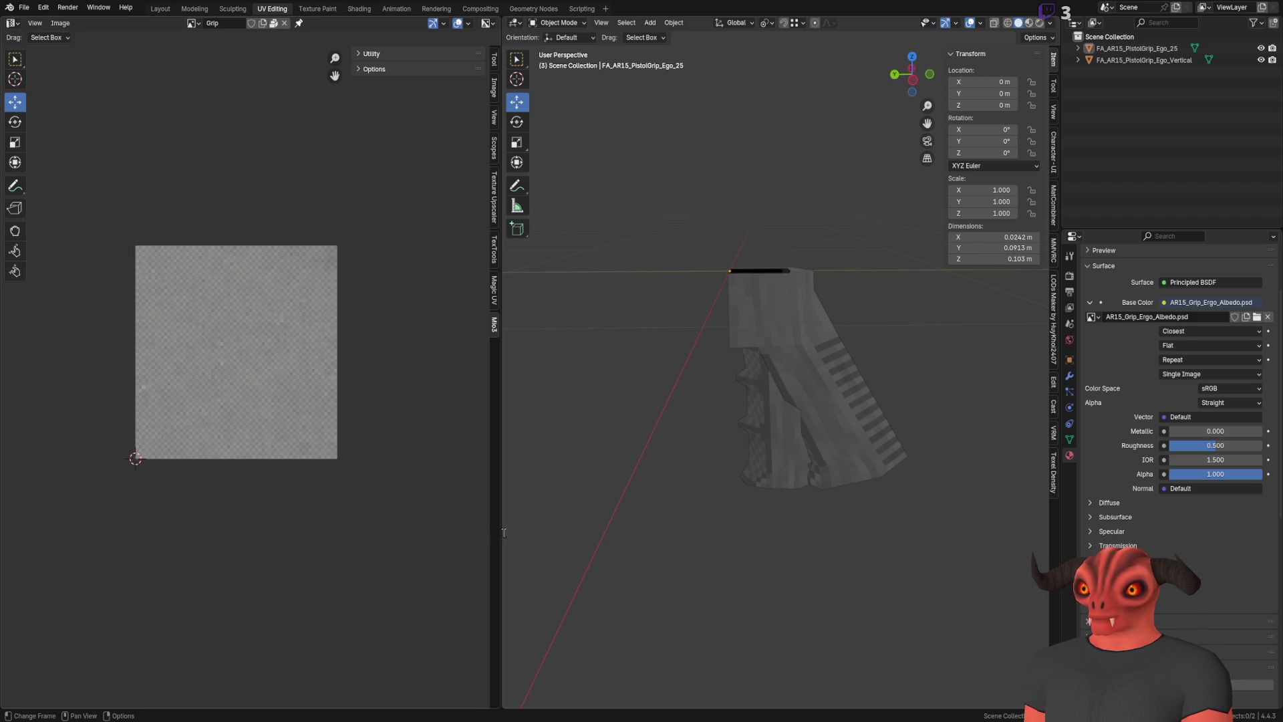
key("ctrl+s")
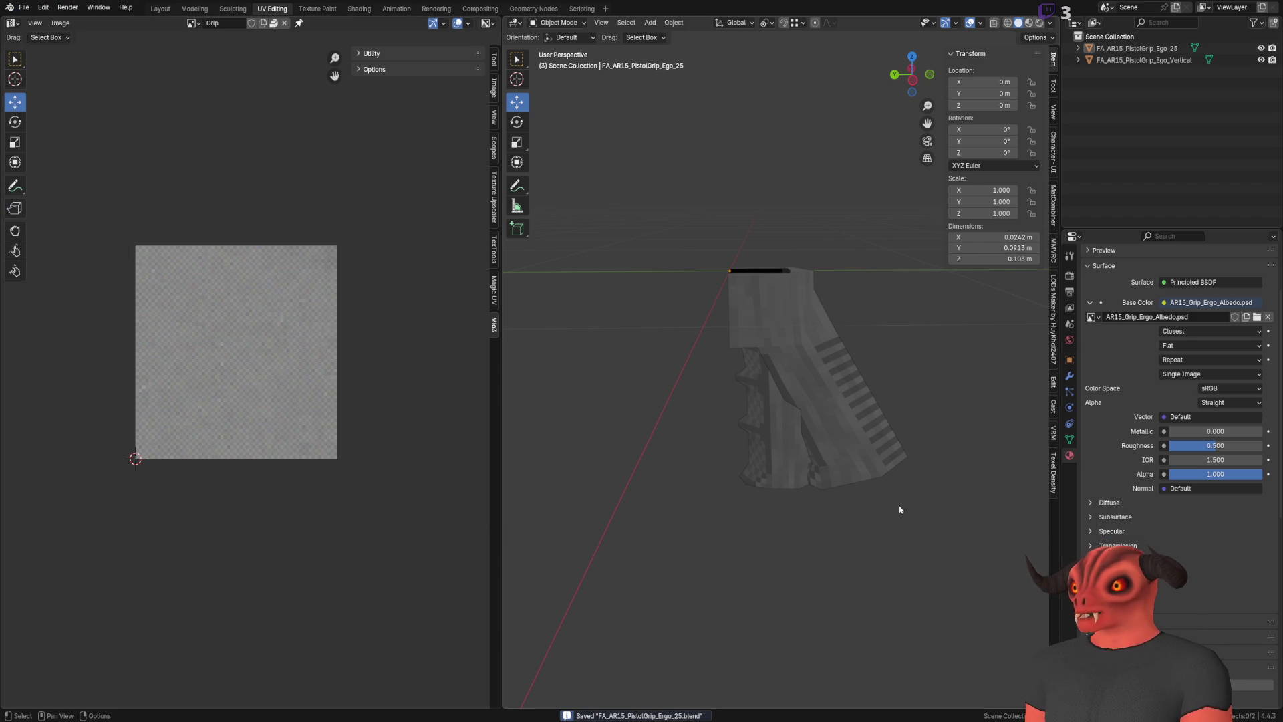
scroll(803, 302, "up", 3)
With the Ego_25 grip selected, change its material name AR15_Grip_Ego_20 to FA_AR15_PistolGrip_Ego
scroll(812, 260, "down", 3)
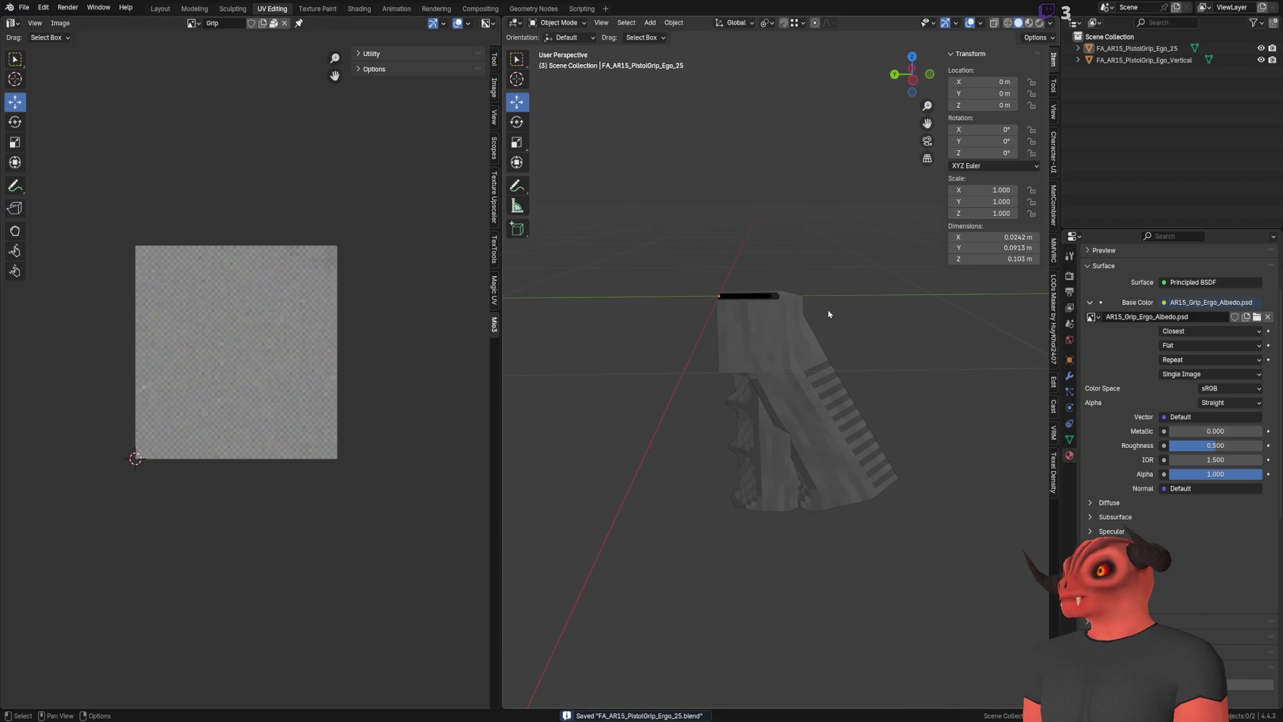
left_click(1164, 60)
key("Up")
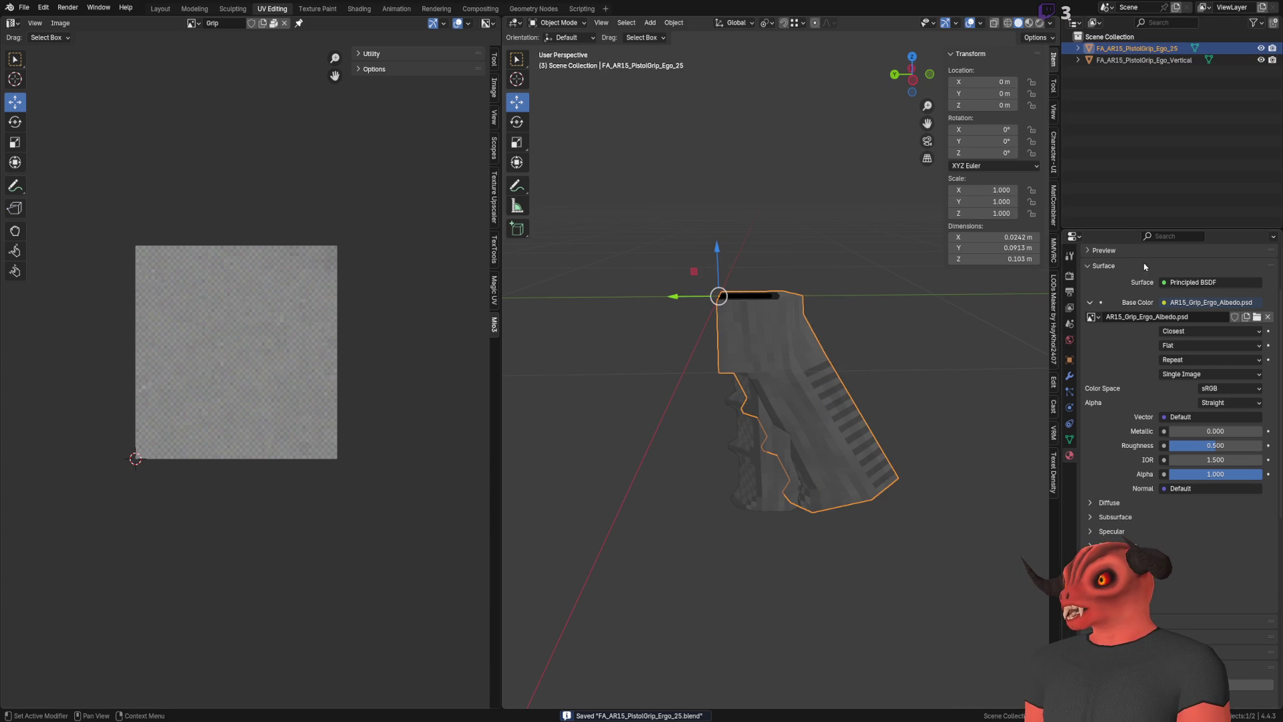
scroll(1152, 308, "up", 3)
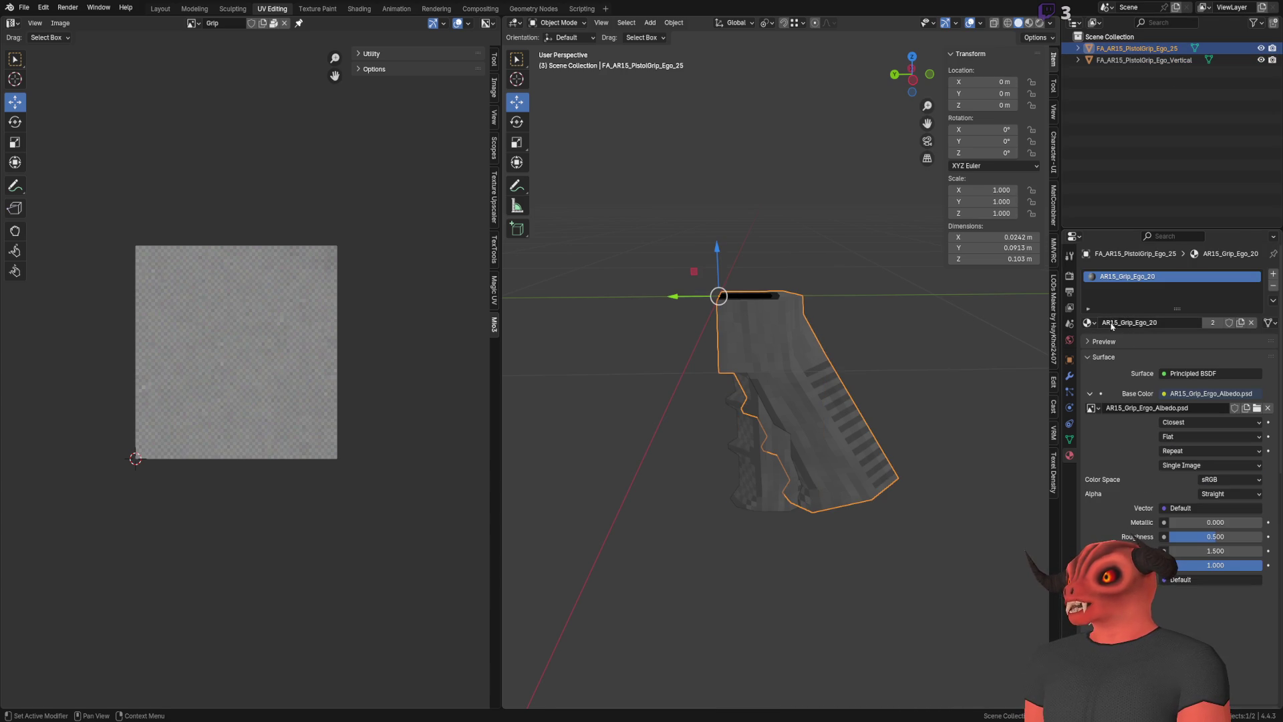
left_click(1111, 322)
key("Home")
type("FA_")
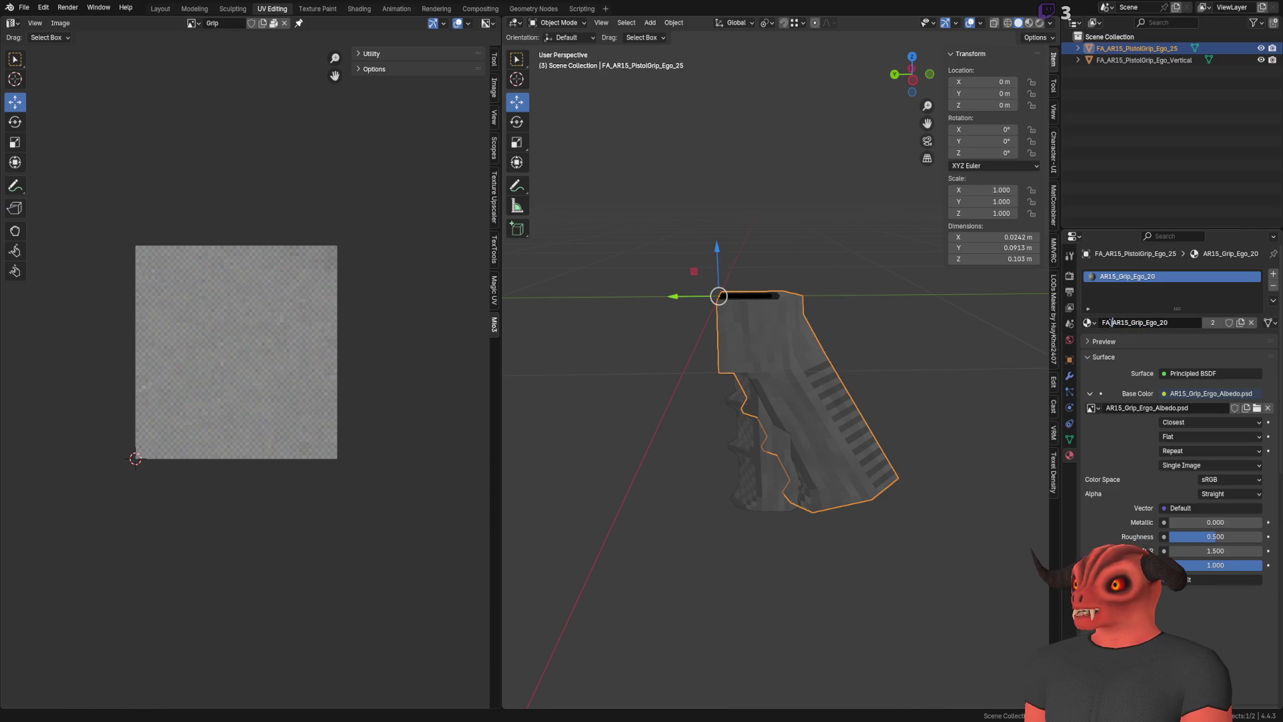
key("Right")
key("Right")
key("Right")
type("Pistol")
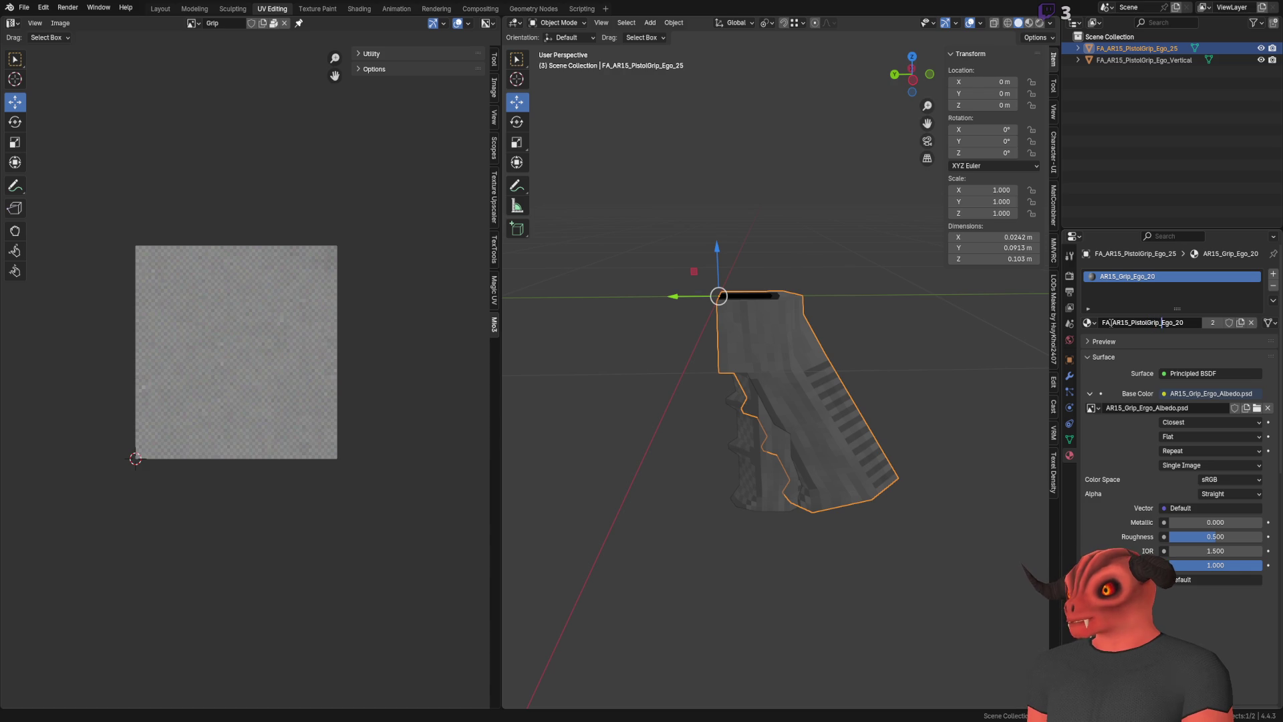
key("ctrl+shift+Left")
key("ctrl+shift+Left")
key("ctrl+shift+Left")
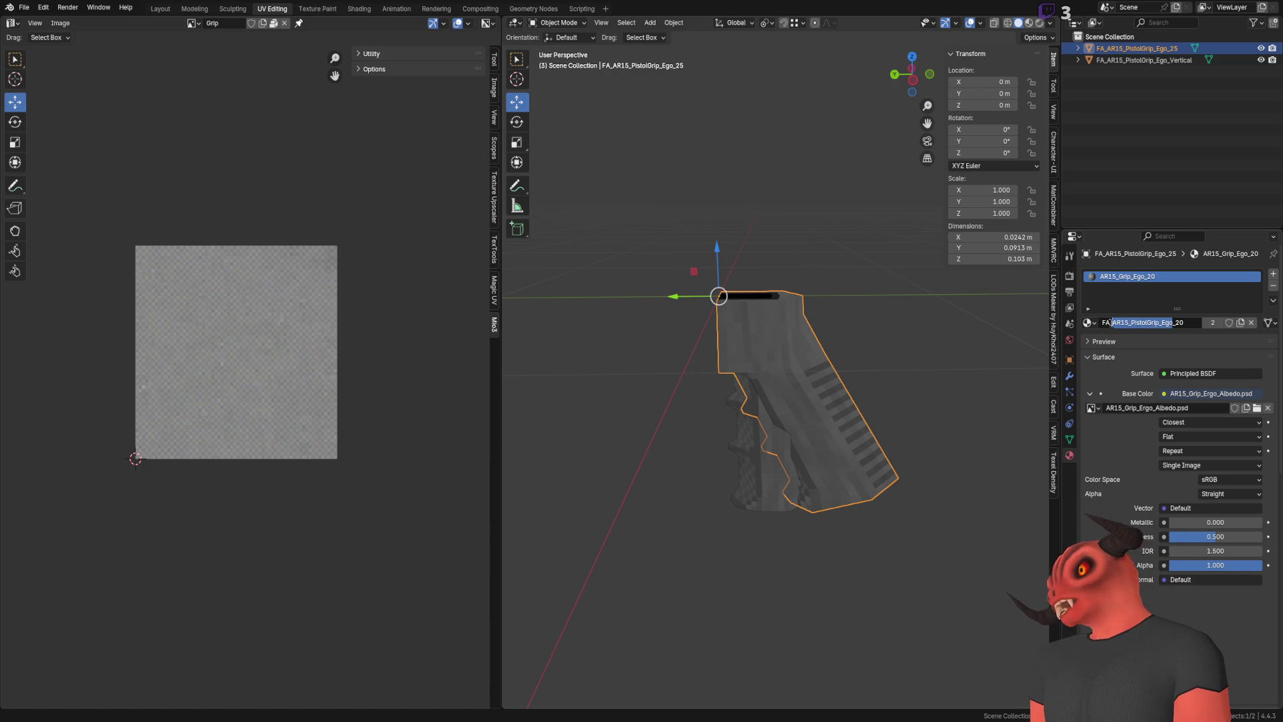
key("End")
key("BackSpace")
key("BackSpace")
key("BackSpace")
key("Return")
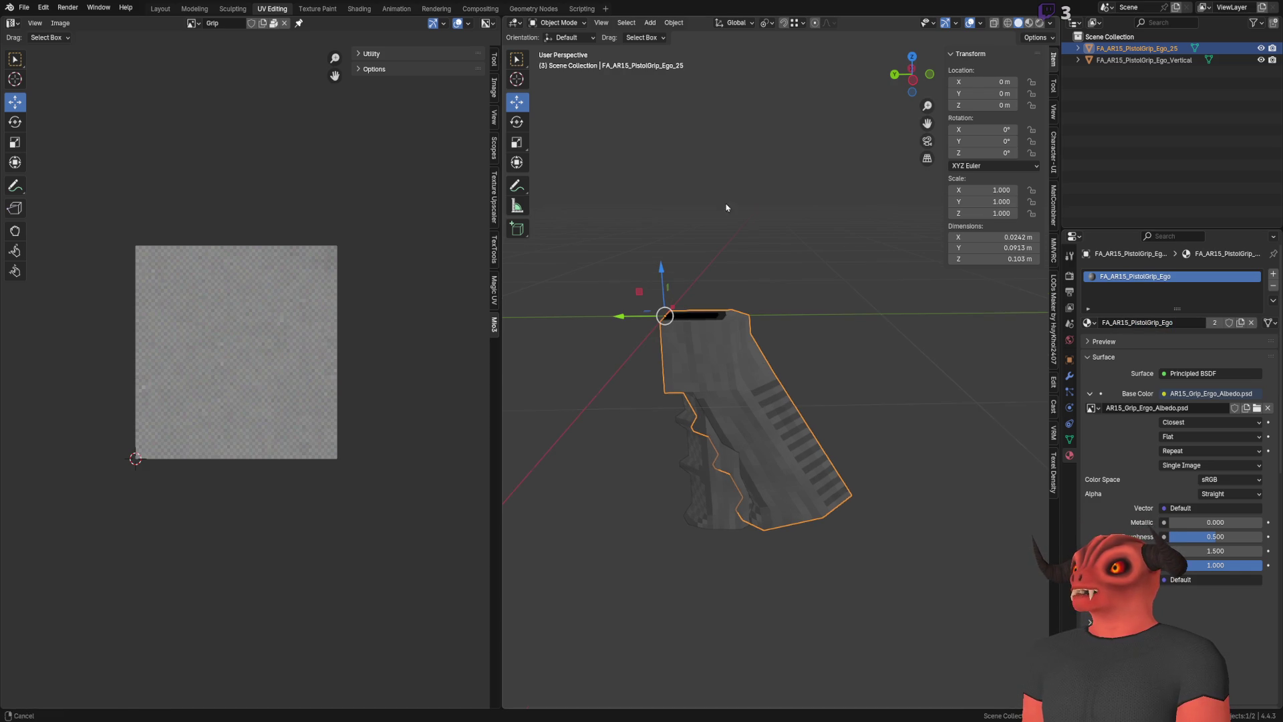
left_click(1154, 61)
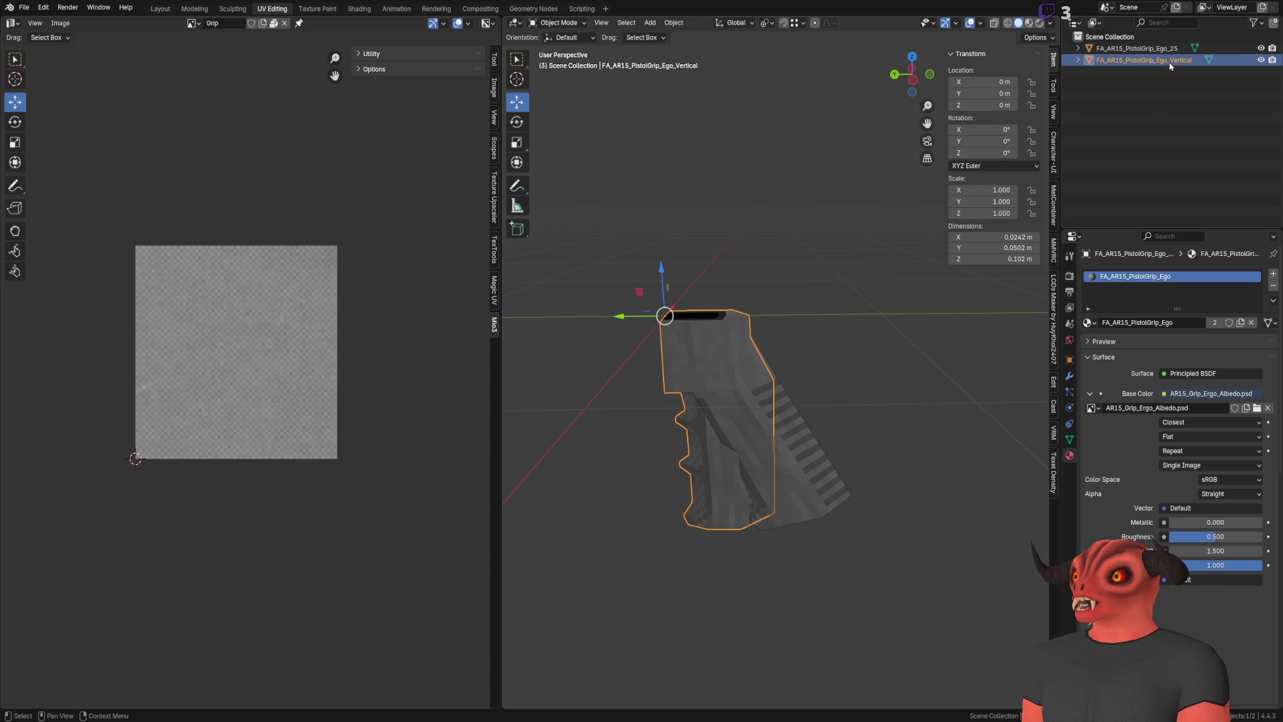
Replace 'Vertical' with '0' in the vertical grip's name, making it FA_AR15_PistolGrip_Ego_0
double_click(1170, 61)
left_click_drag(1169, 61, 1193, 61)
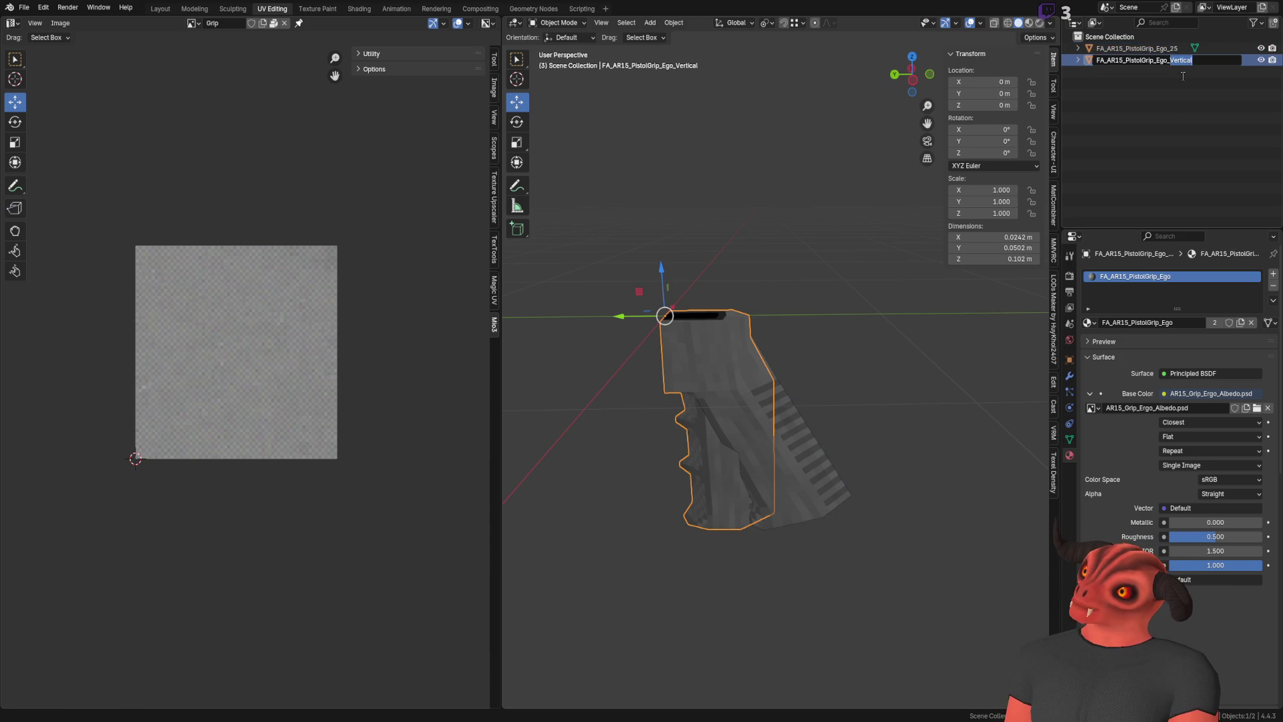
type("0")
key("Return")
scroll(695, 214, "up", 4)
scroll(769, 321, "down", 4)
mouse_move(766, 304)
left_mouse_down()
mouse_move(773, 335)
mouse_move(737, 312)
mouse_move(759, 312)
left_mouse_up()
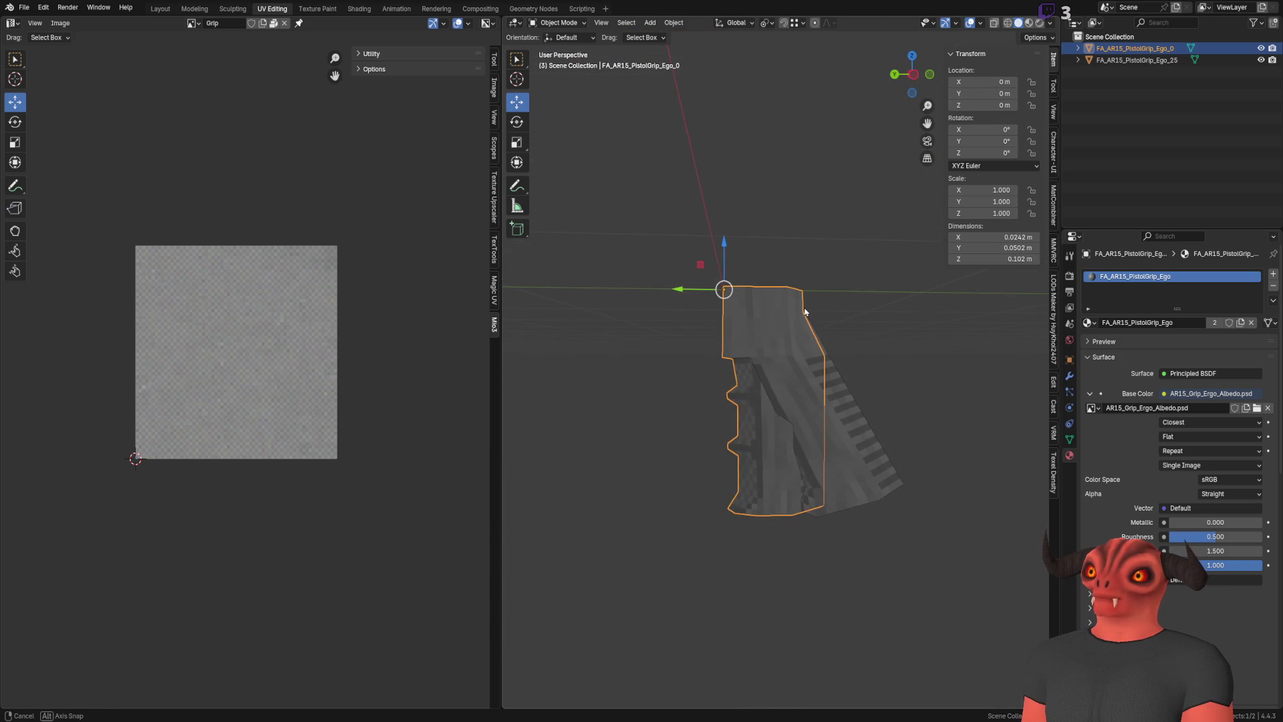
left_click(815, 365)
left_click_drag(815, 365, 745, 299)
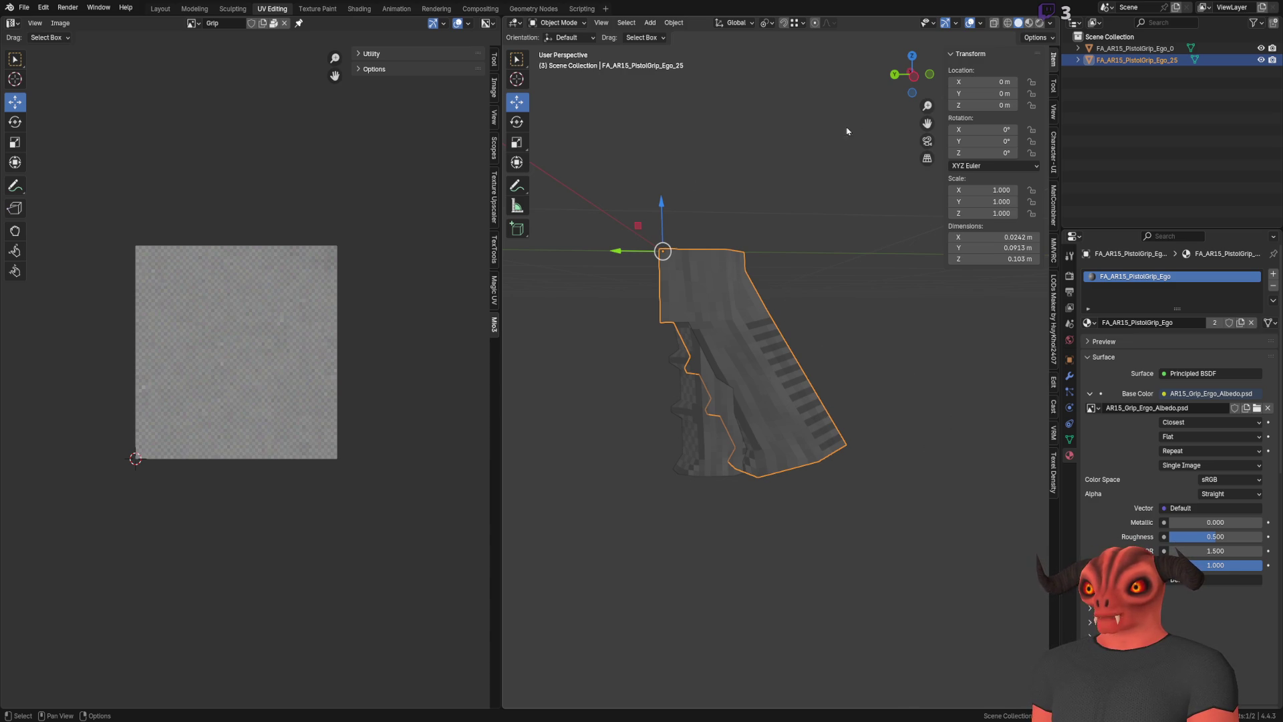
mouse_move(836, 93)
left_mouse_down()
mouse_move(717, 123)
mouse_move(655, 250)
mouse_move(827, 252)
mouse_move(598, 252)
mouse_move(802, 186)
mouse_move(963, 92)
left_mouse_up()
left_click(717, 123)
Rename the Ego_0 grip's mesh data to its object name, FA_AR15_PistolGrip_Ego_0
left_click(1136, 60)
left_click(1136, 48)
double_click(1192, 48)
key("ctrl+c")
key("Return")
double_click(1192, 54)
key("ctrl+v")
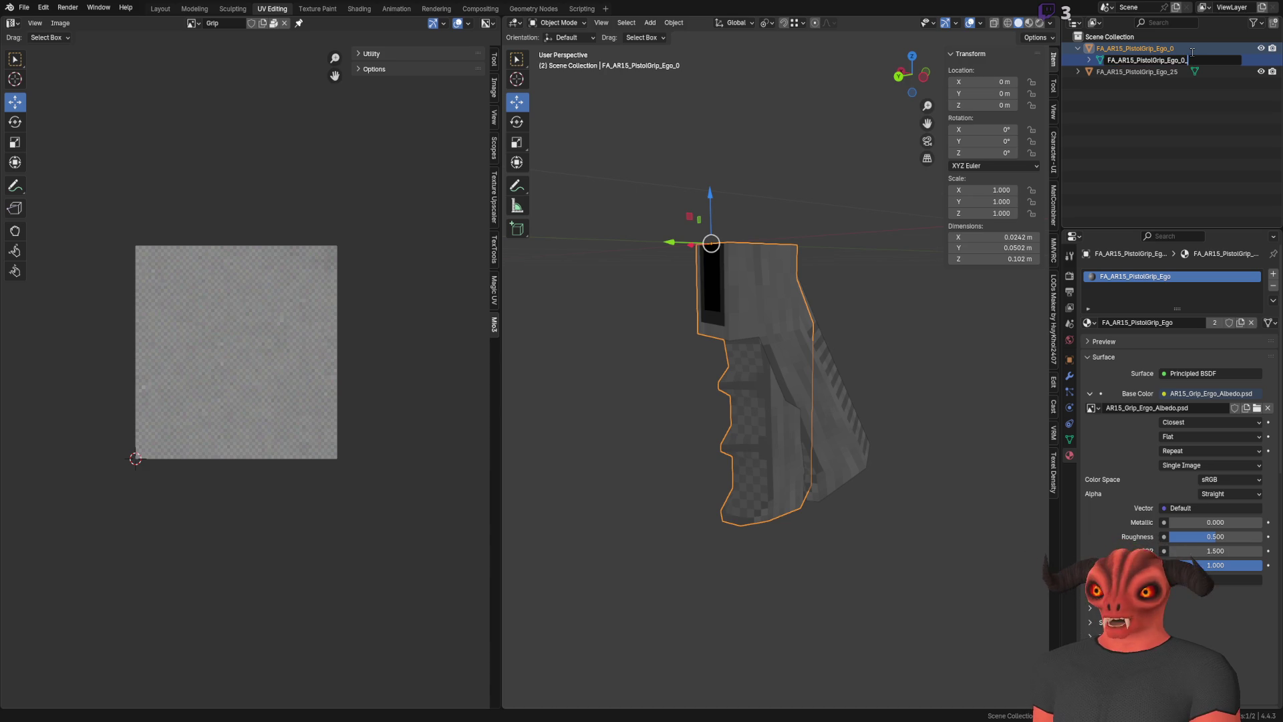
key("Return")
Name the Ego_25 grip's mesh data FA_AR15_PistolGrip_Ego_25_Mesh
double_click(1192, 58)
key("ctrl+c")
key("Return")
key("Right")
key("Down")
key("F2")
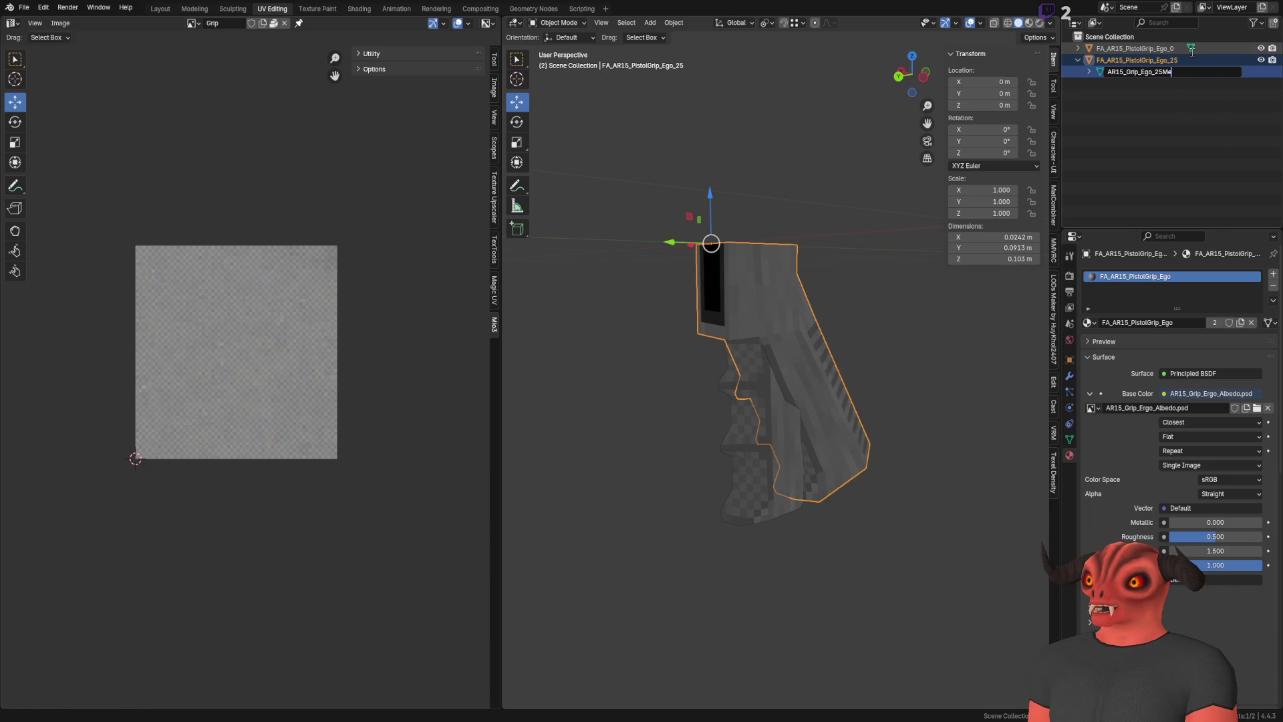
key("Return")
double_click(1192, 57)
key("ctrl+c")
key("Return")
key("Down")
key("F2")
key("ctrl+v")
type("_Mesh")
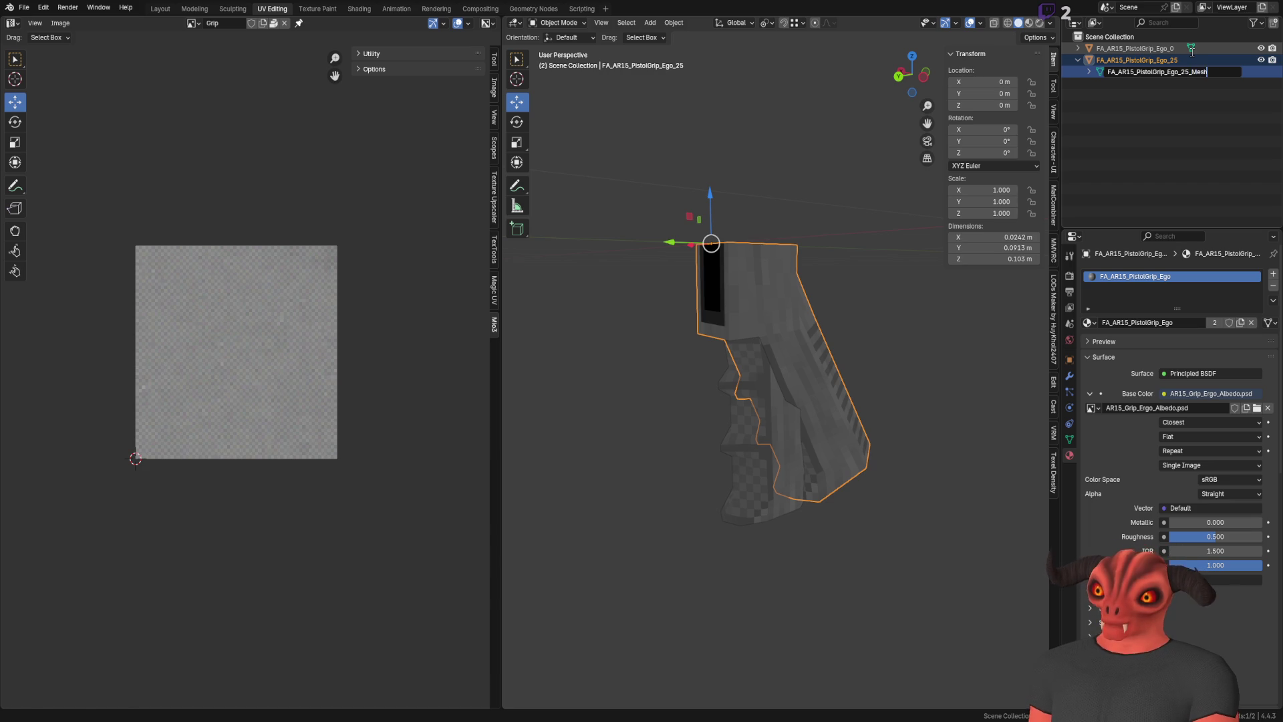
key("Return")
Re-save FA_AR15_PistolGrip_Ego_25.blend
left_click(742, 129)
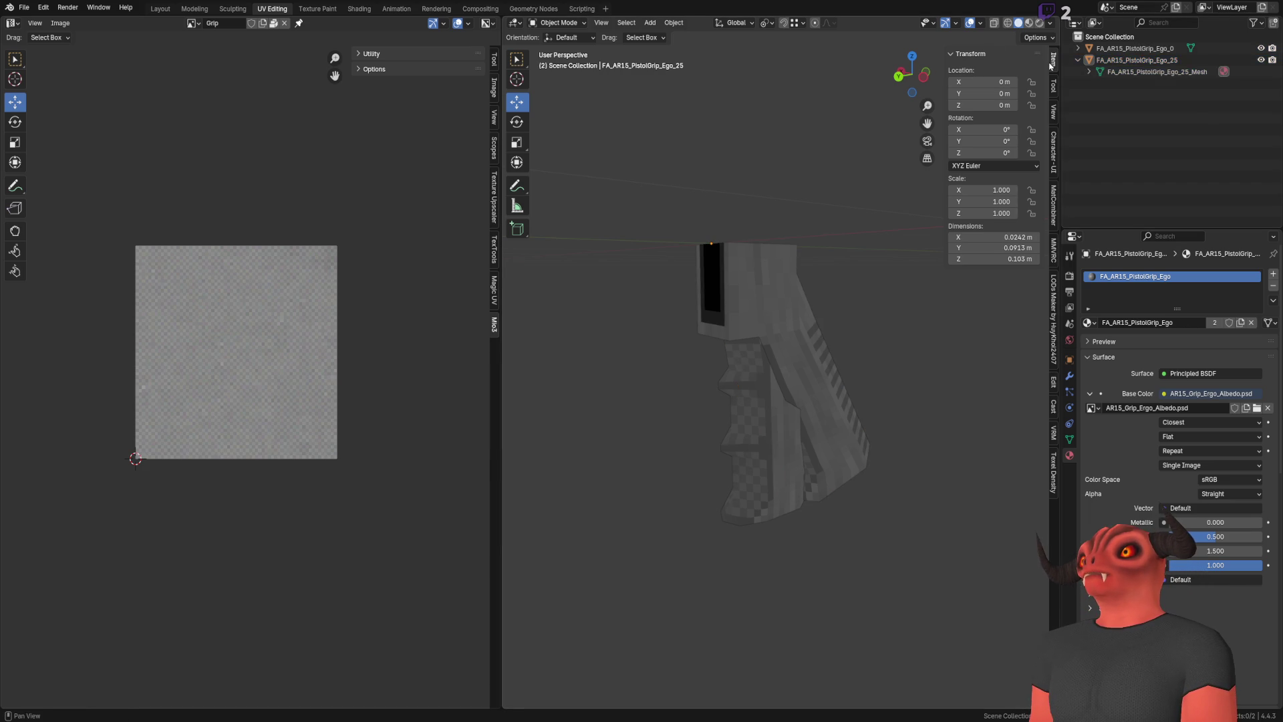
left_click(1077, 61)
left_click(1100, 61)
left_click(702, 183)
key("ctrl+s")
left_click(712, 287)
mouse_move(787, 183)
left_mouse_down()
mouse_move(840, 295)
mouse_move(737, 368)
left_mouse_up()
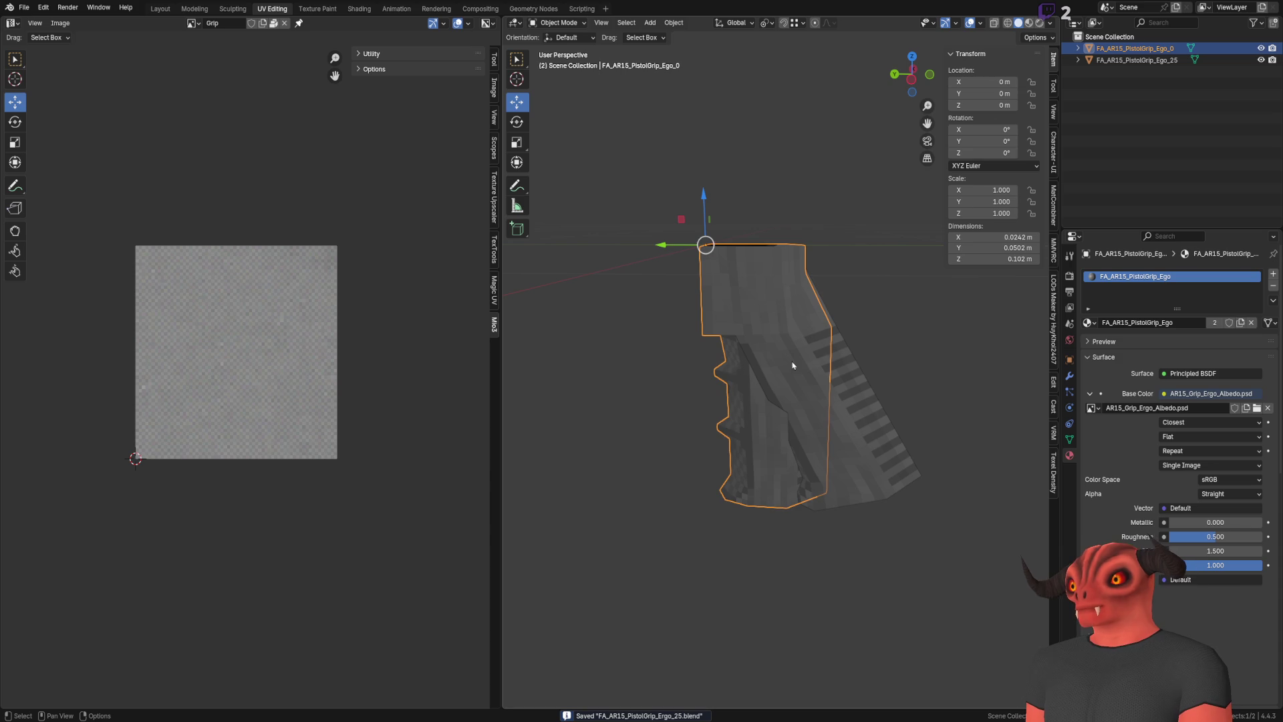
Delete the Ego_25 grip and save the remaining grip as FA_AR15_PistolGrip_Ego_0.blend
left_click(848, 378)
key("Delete")
left_click(24, 6)
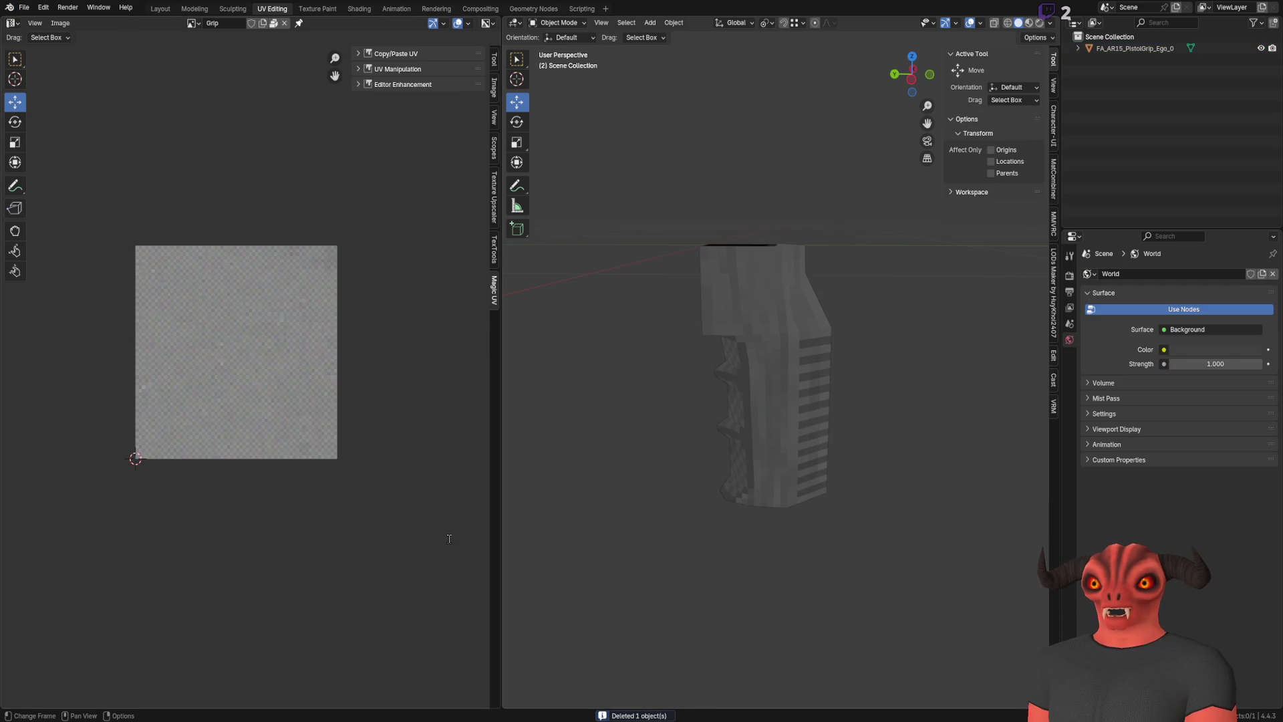
key("ctrl+s")
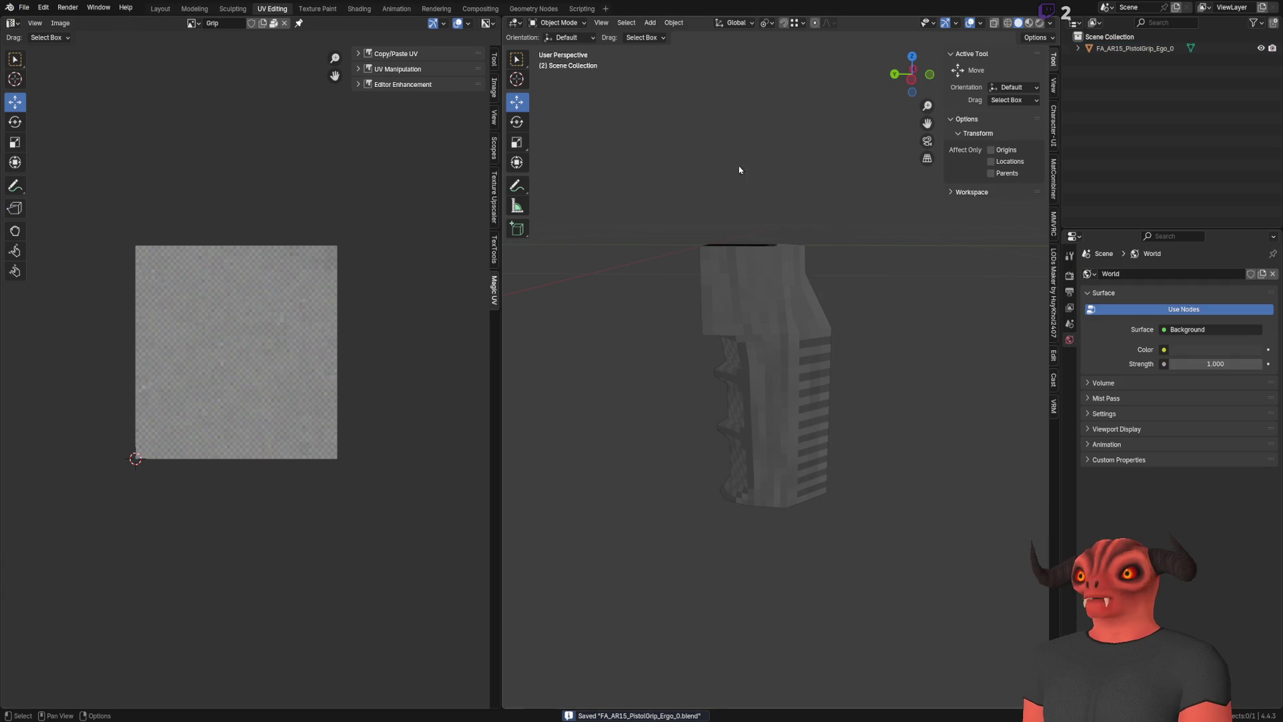
left_click(24, 7)
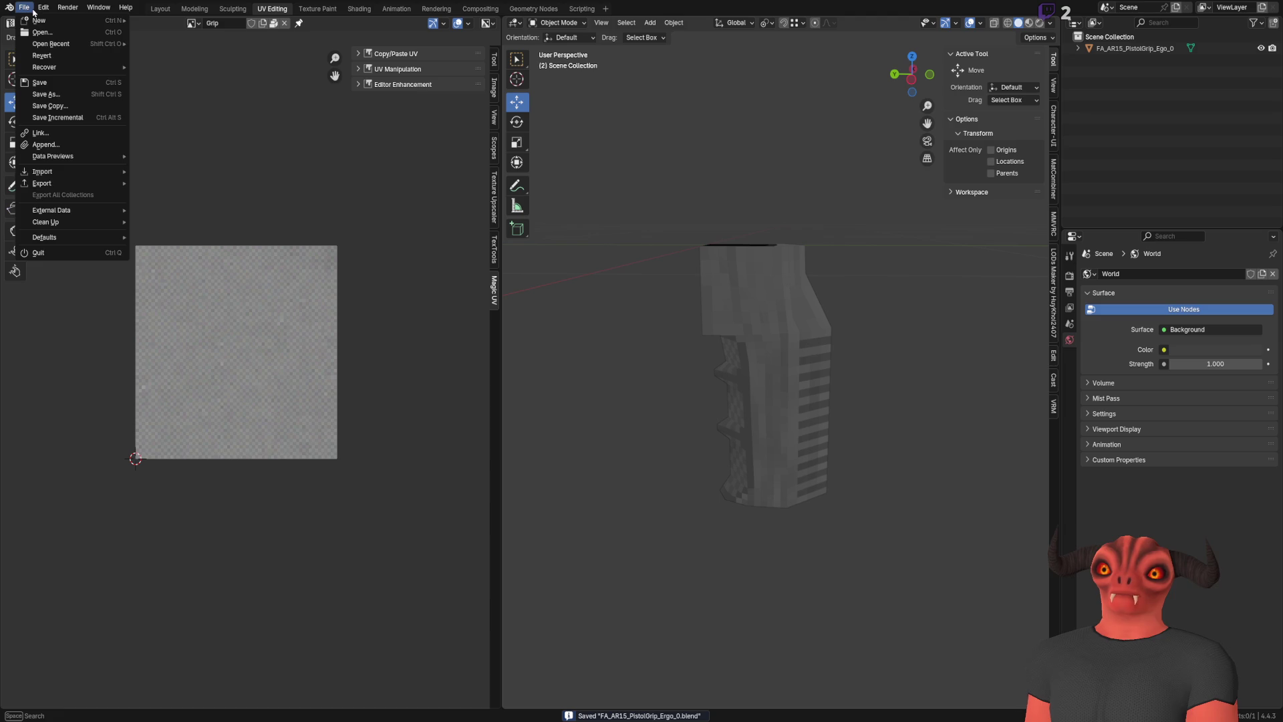
left_click(789, 338)
left_click_drag(788, 338, 767, 242)
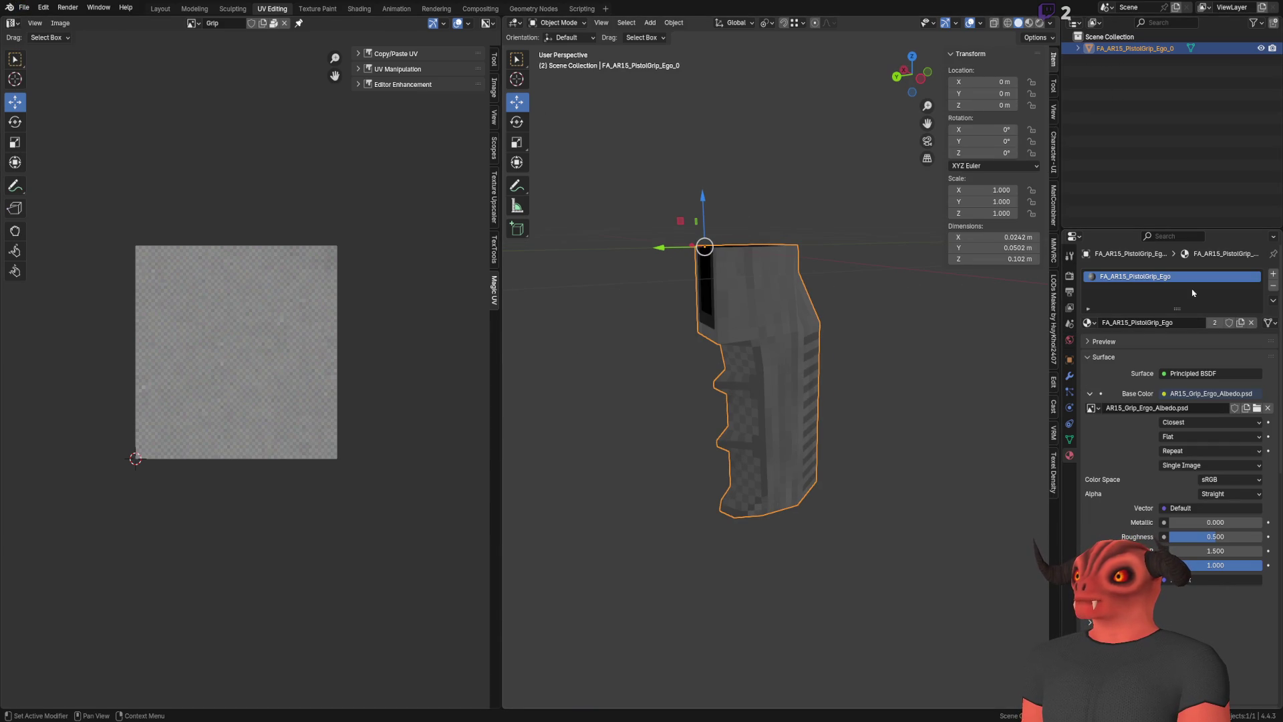
left_click_drag(601, 602, 584, 624)
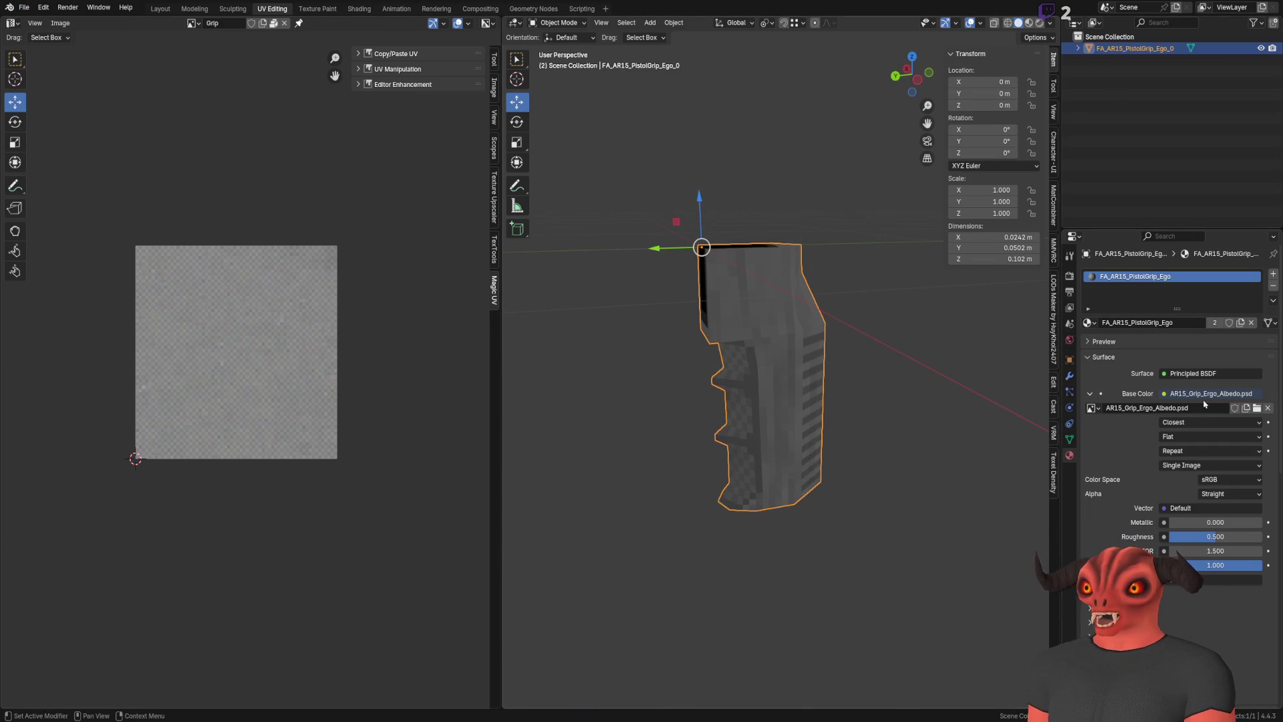
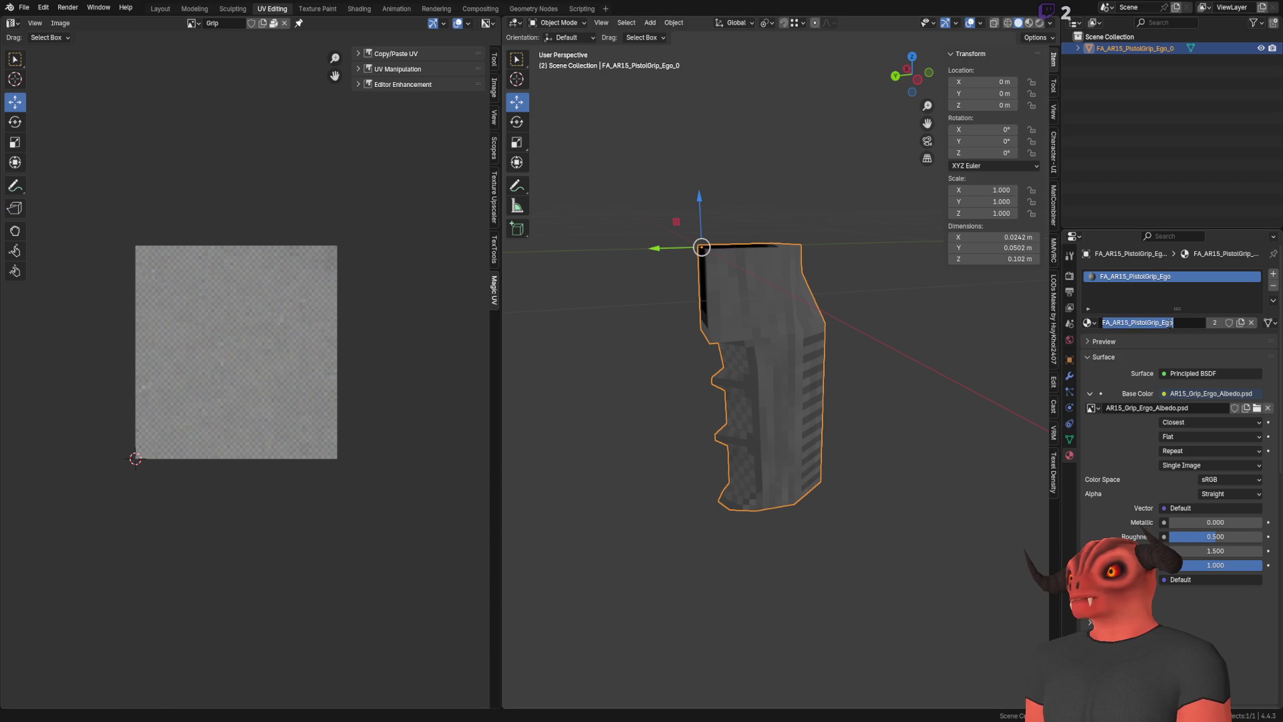
Correct the grip material name to FA_AR15_PistolGrip_Ergo
type("r")
key("Return")
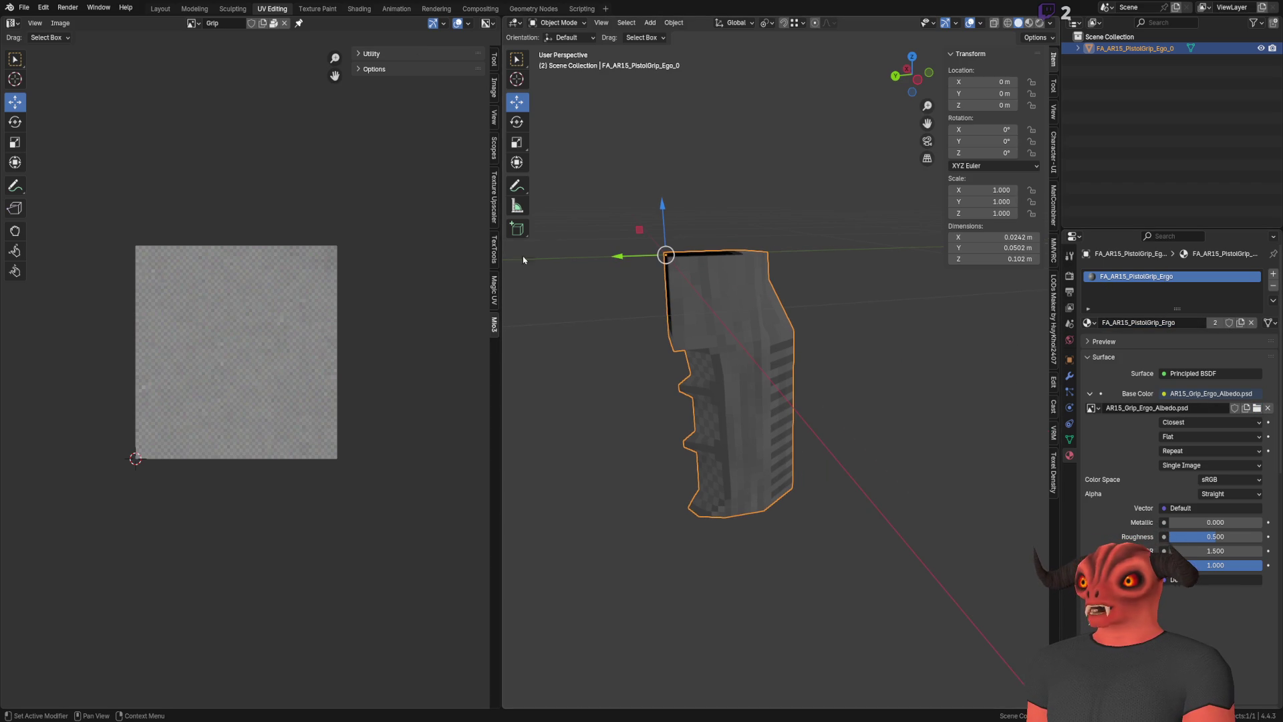
mouse_move(833, 444)
left_mouse_down()
mouse_move(844, 407)
mouse_move(847, 421)
mouse_move(812, 399)
mouse_move(862, 413)
left_mouse_up()
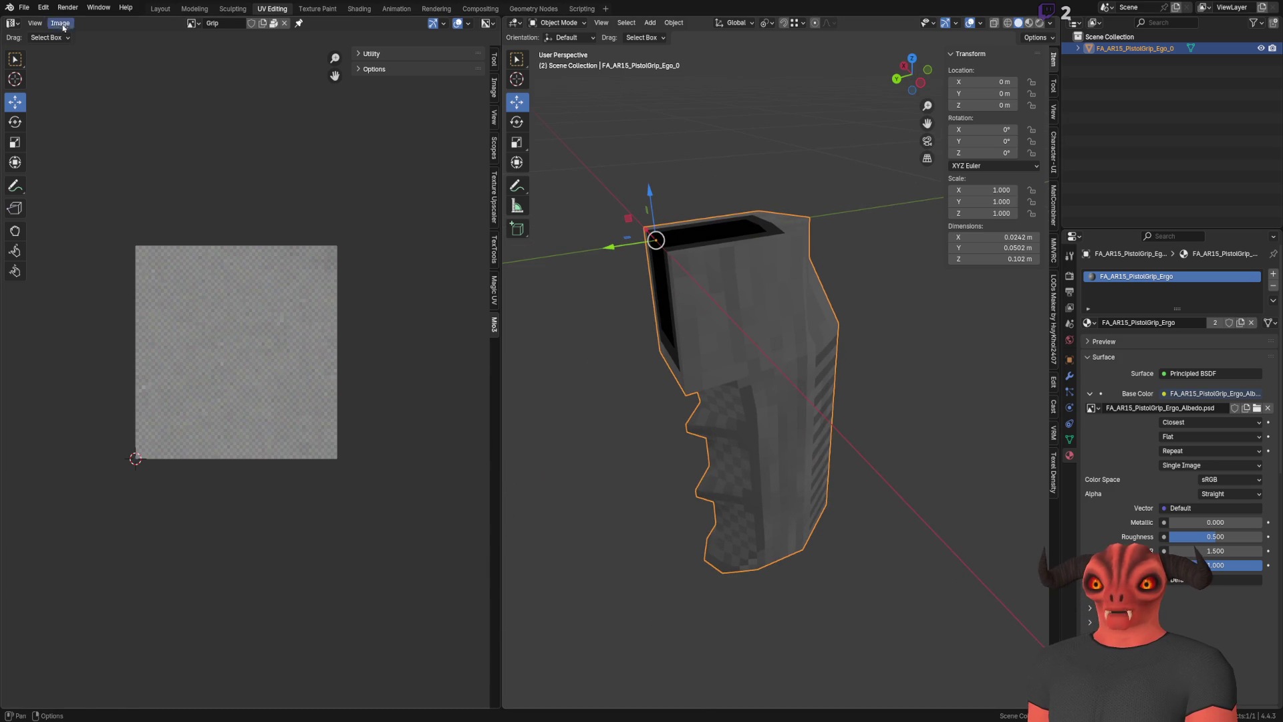
Save the grip file and open the _25 pistol grip .blend from recent files
key("ctrl+s")
left_click(23, 6)
mouse_move(40, 8)
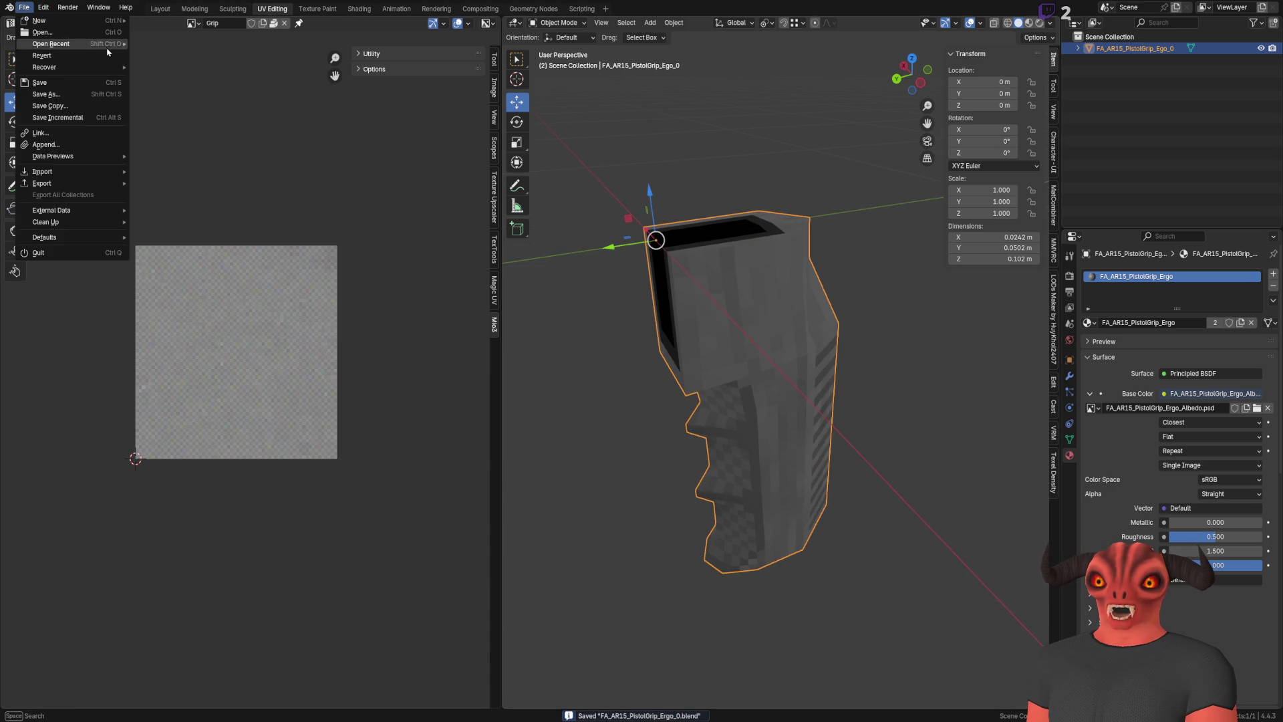
mouse_move(74, 43)
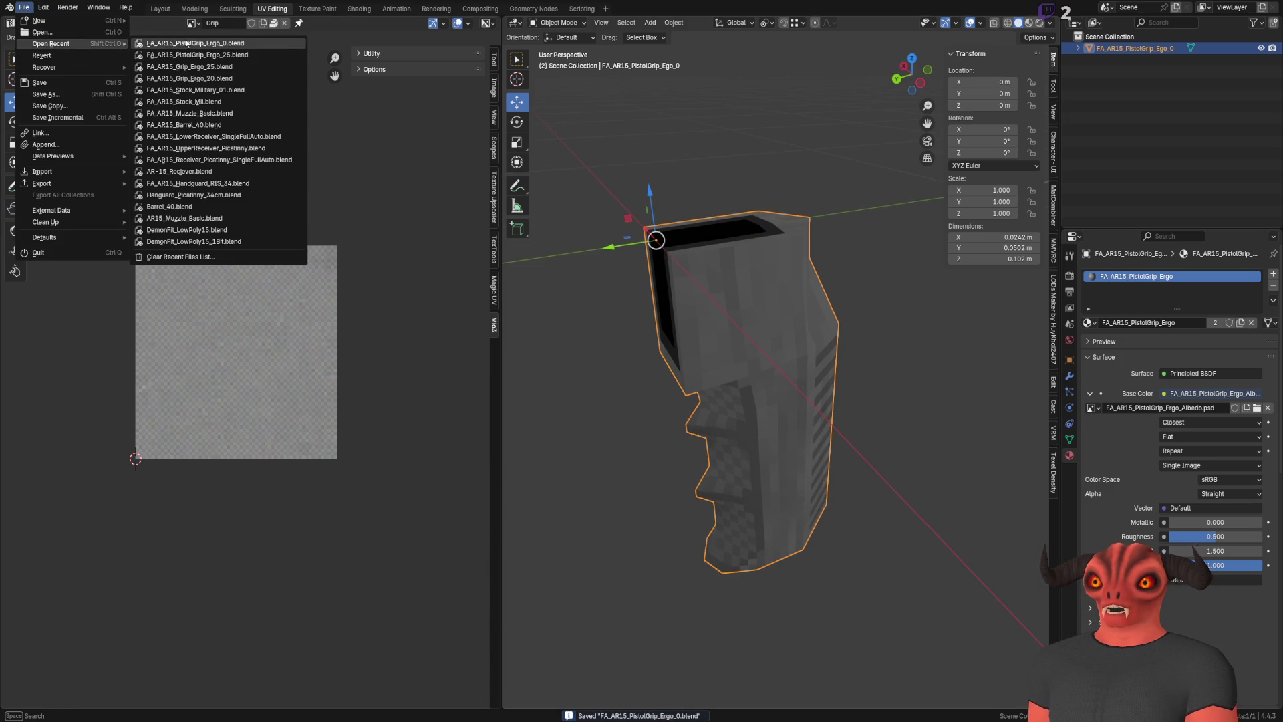
left_click(188, 53)
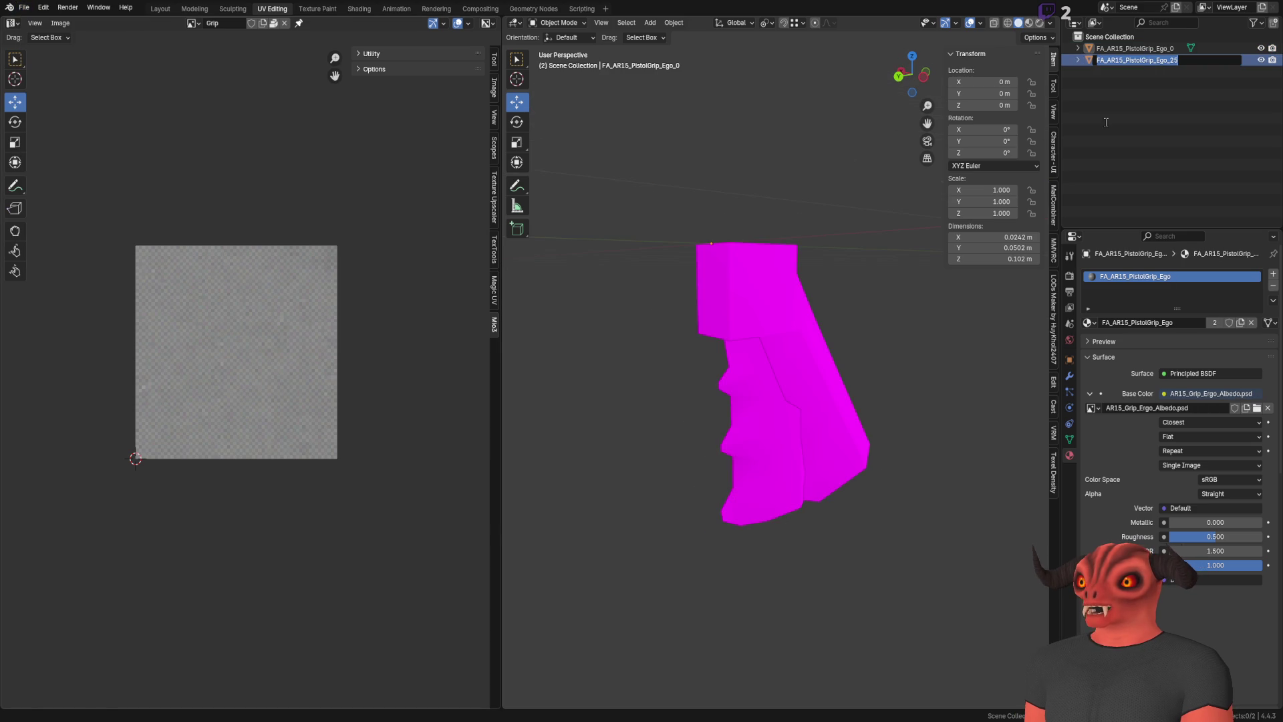
Delete the leftover Ego_0 grip and select the remaining _25 grip
key("Escape")
left_click(1152, 50)
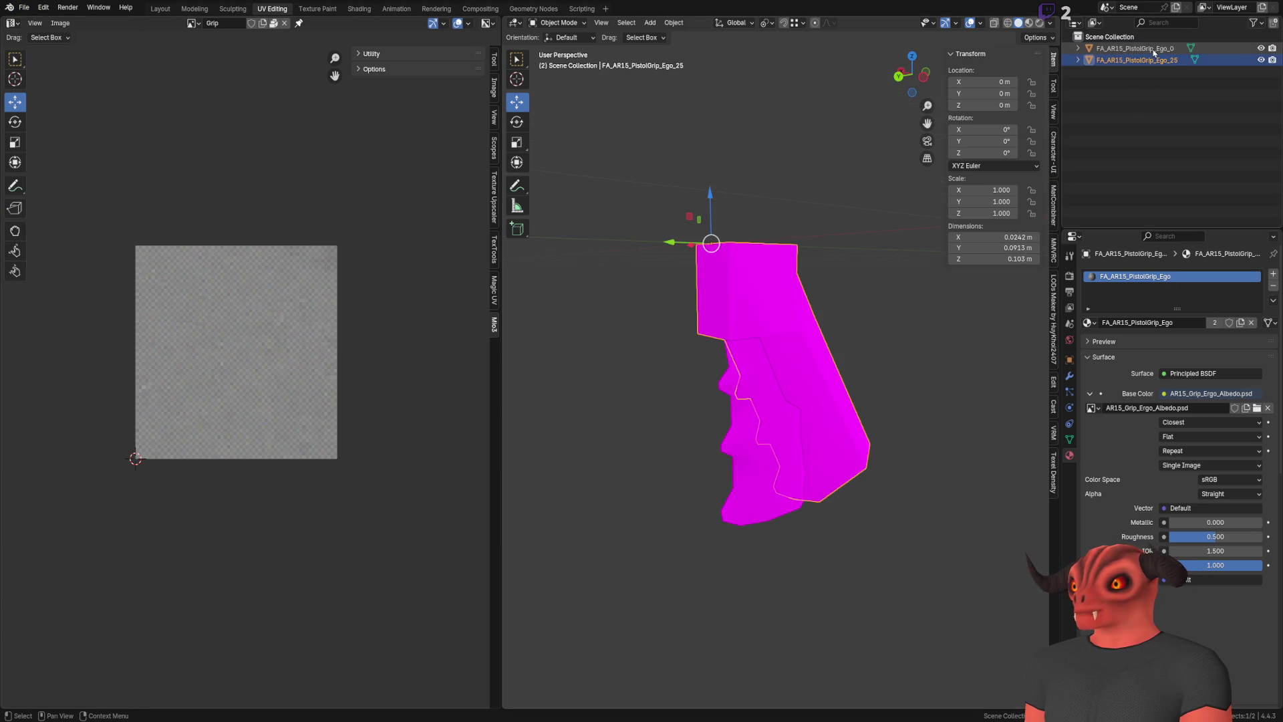
key("Delete")
left_click(779, 320)
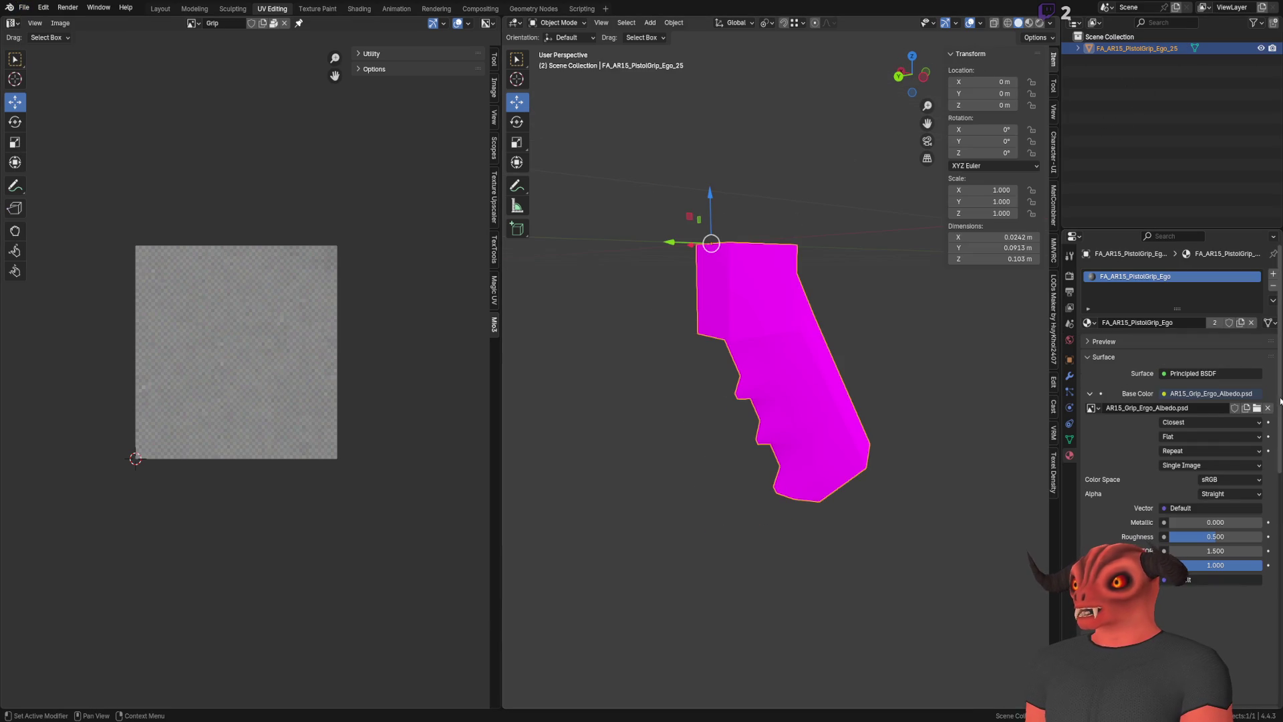
left_click(1252, 403)
left_click(1221, 520)
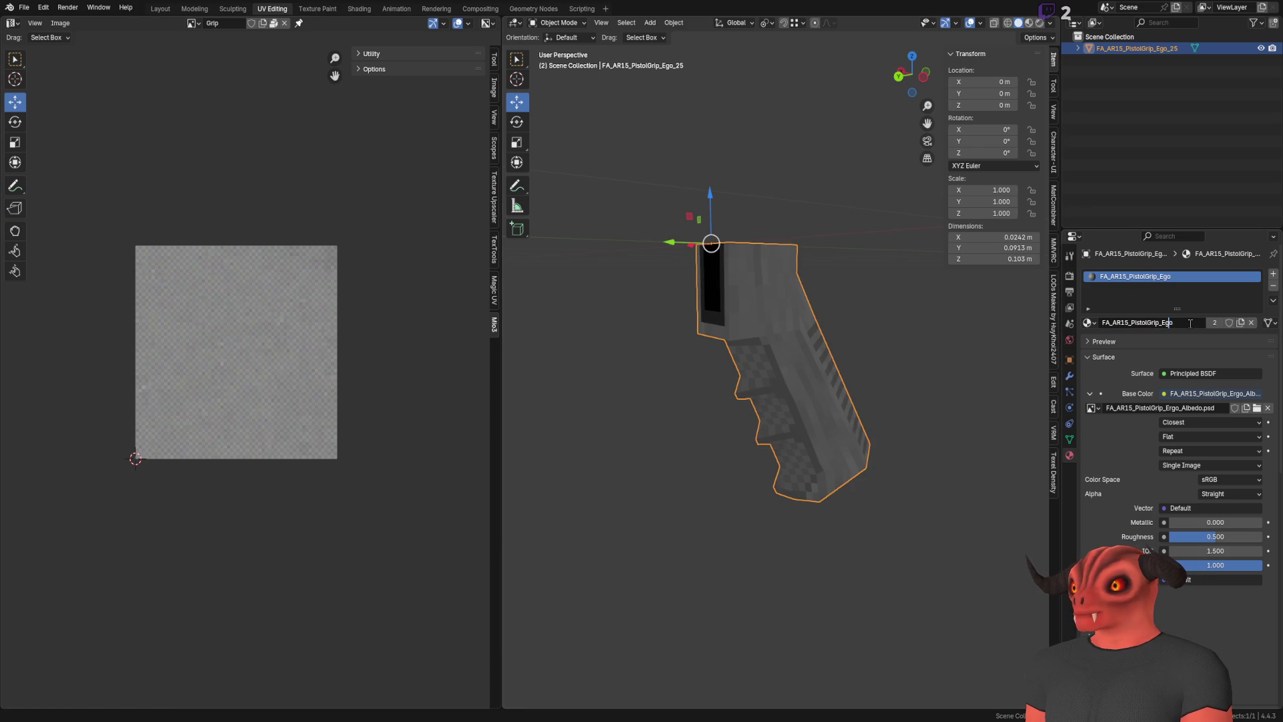
Rename the material to FA_AR15_PistolGrip_Ergo and the object to FA_AR15_PistolGrip_Ergo_25, then save
type("r")
key("Return")
double_click(1136, 48)
left_click(1166, 48)
type("r")
key("Return")
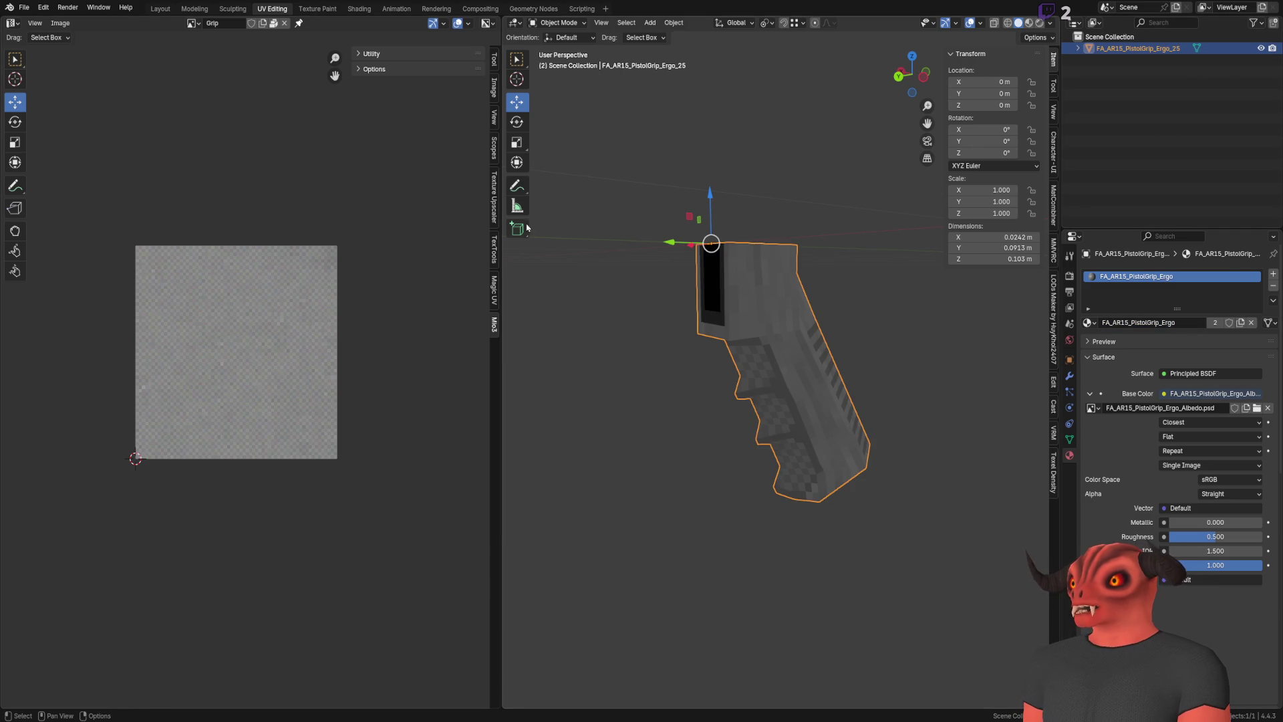
key("ctrl+s")
Reopen the Ego_0 file, rename its object and mesh to FA_AR15_PistolGrip_Ergo_0 / _0_Mesh, and save
left_click(23, 8)
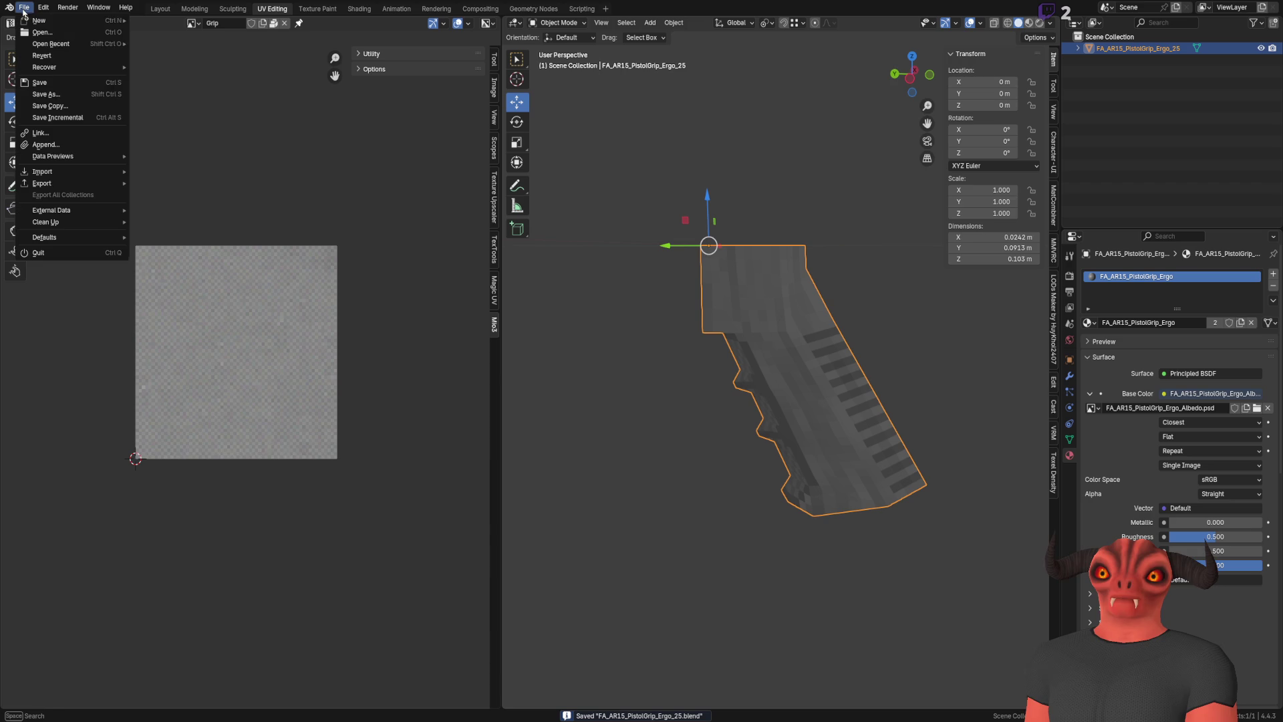
mouse_move(53, 44)
left_click(181, 54)
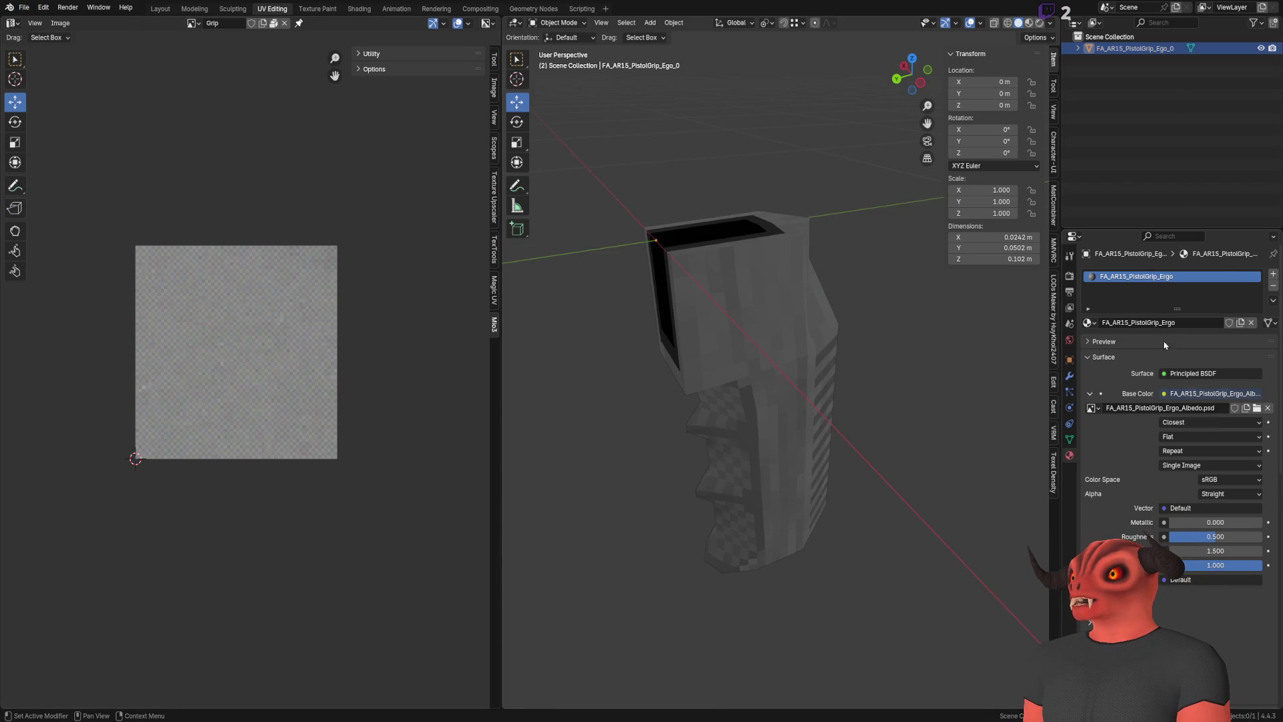
left_click(1162, 49)
double_click(1165, 49)
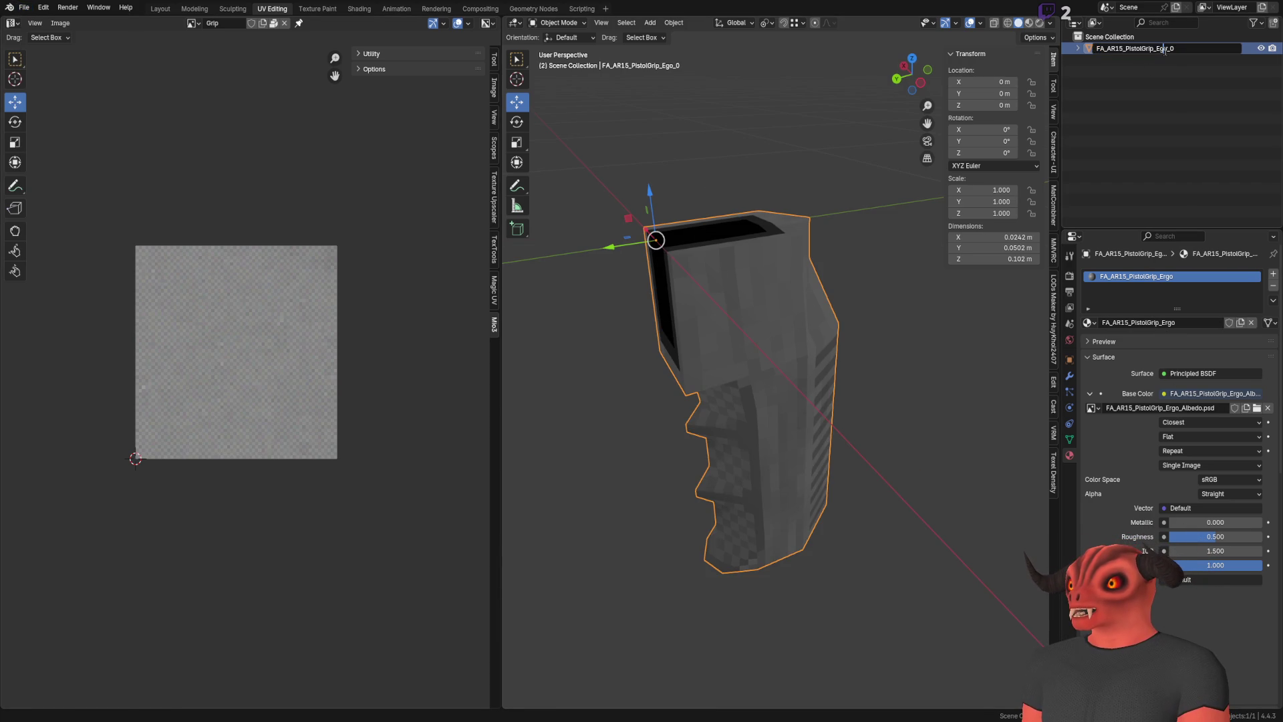
type("r")
key("Tab")
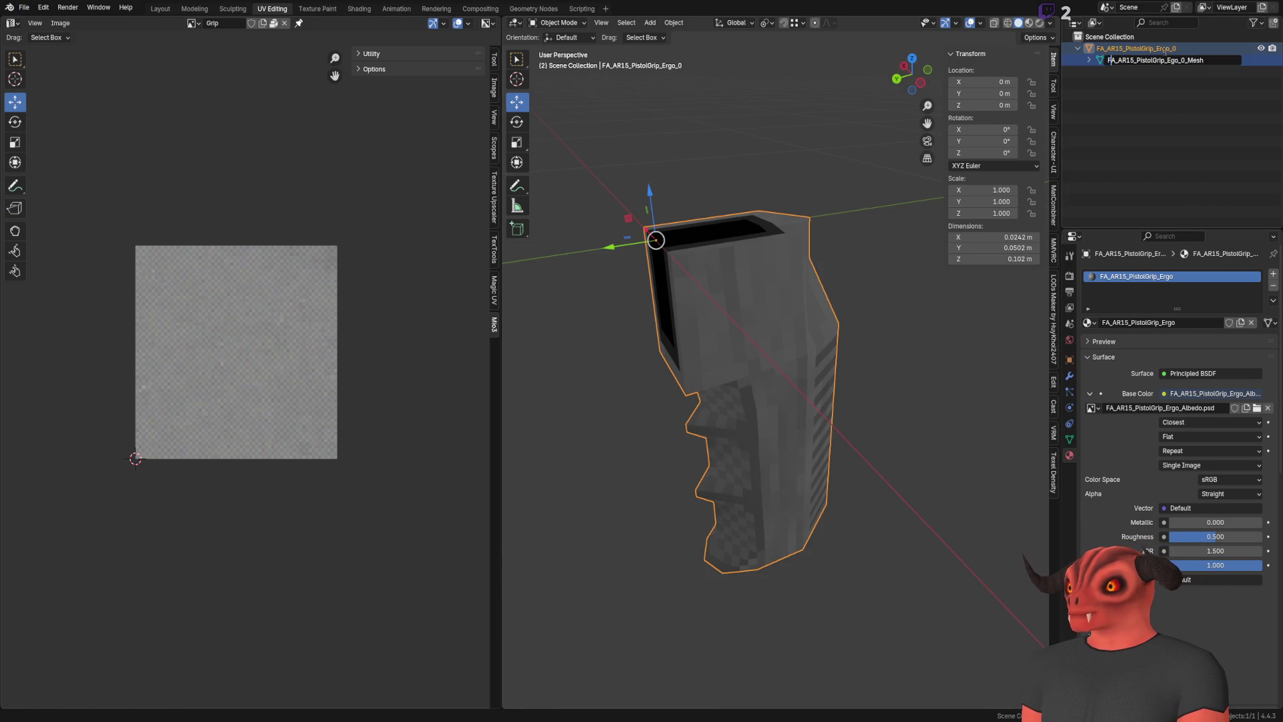
key("Right")
key("Right")
key("Right")
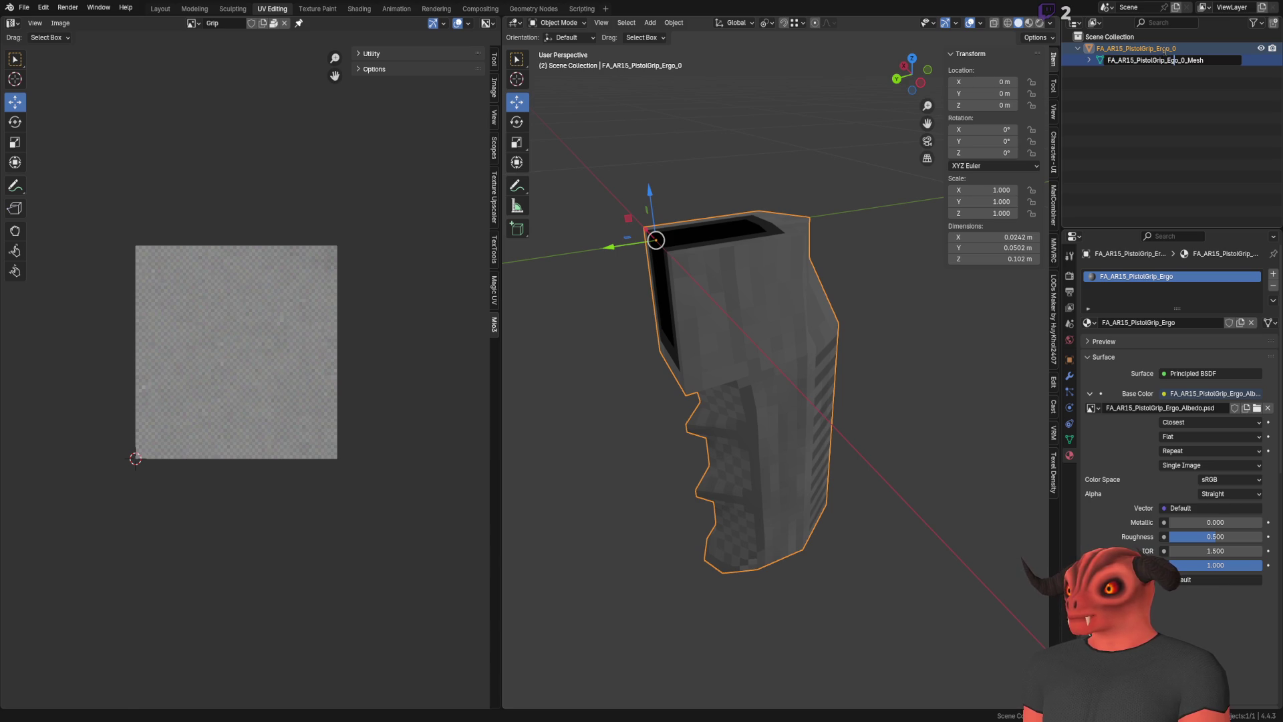
type("r")
key("Return")
key("ctrl+s")
Reopen FA_AR15_PistolGrip_Ergo_25 and save it with its mesh named FA_AR15_PistolGrip_Ergo_25_Mesh
left_click(23, 8)
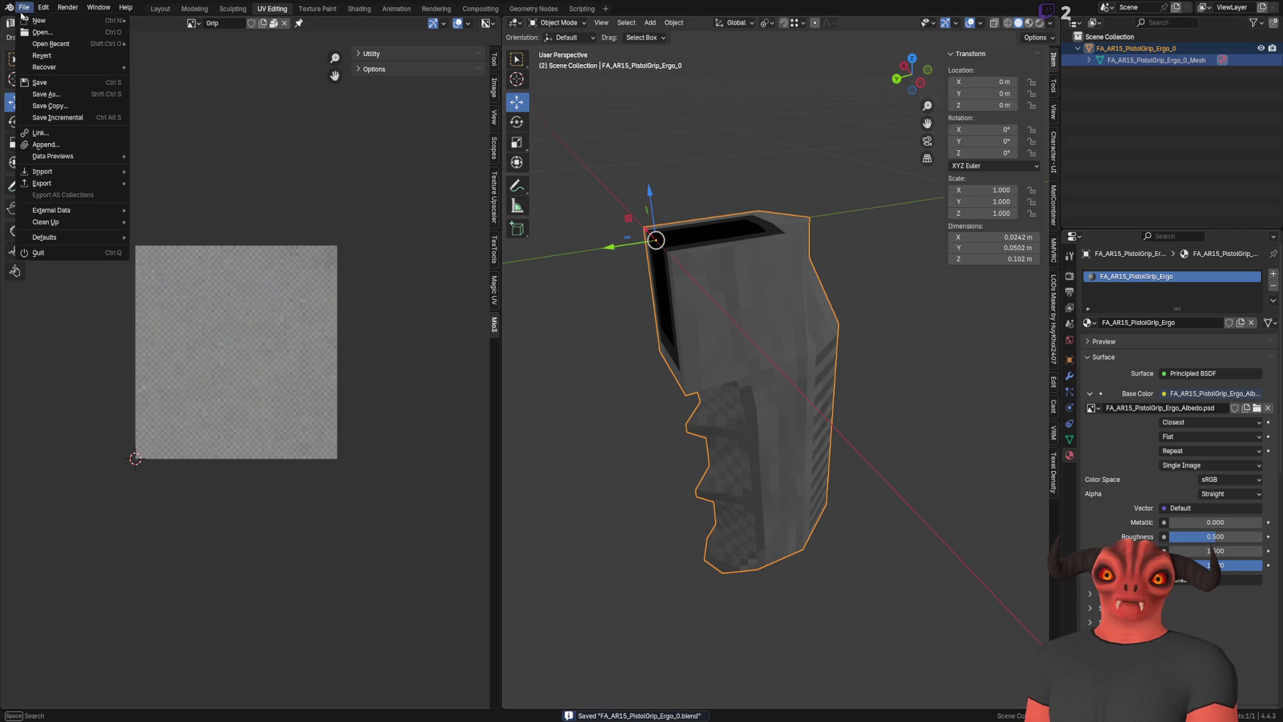
mouse_move(50, 44)
left_click(167, 53)
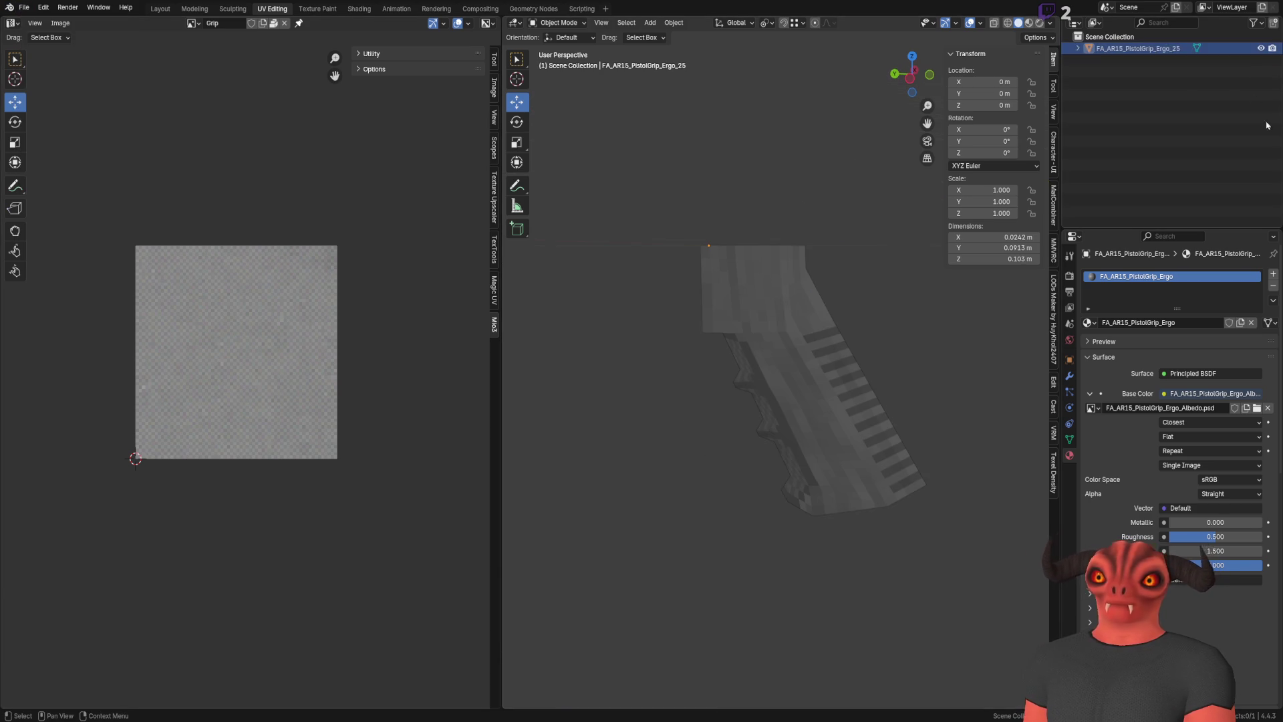
left_click(1144, 48)
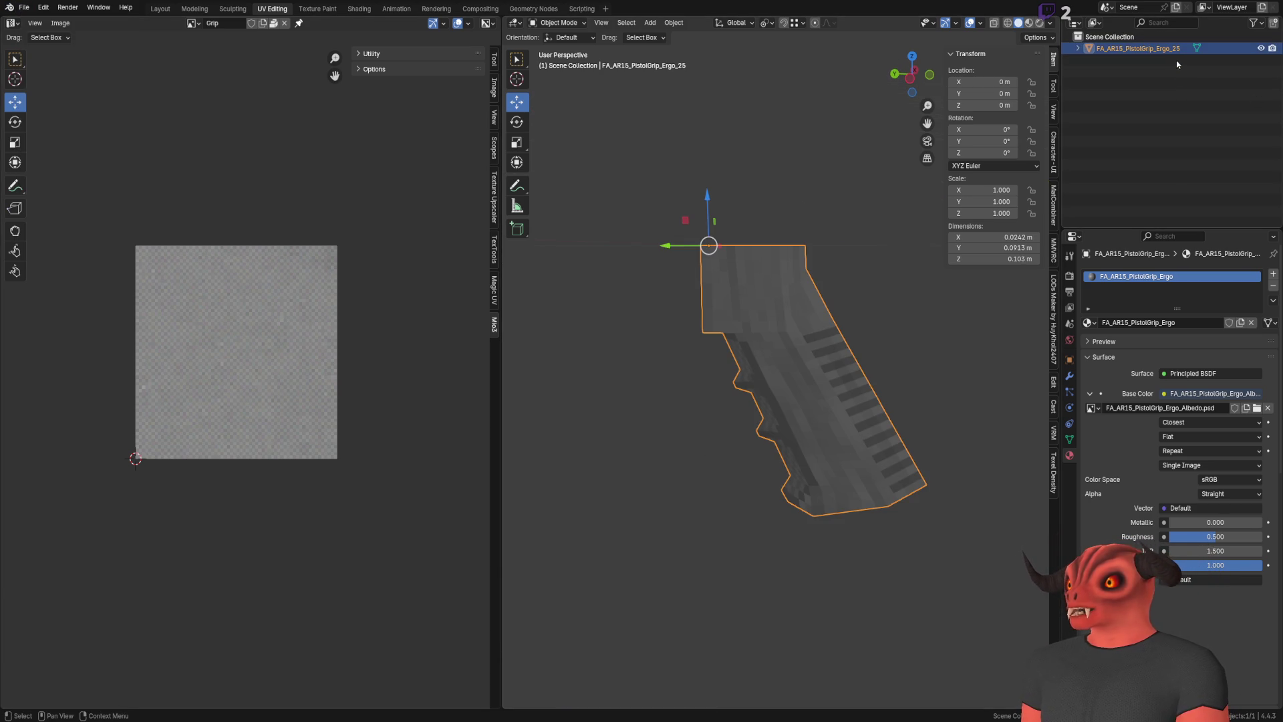
key("KP_Add")
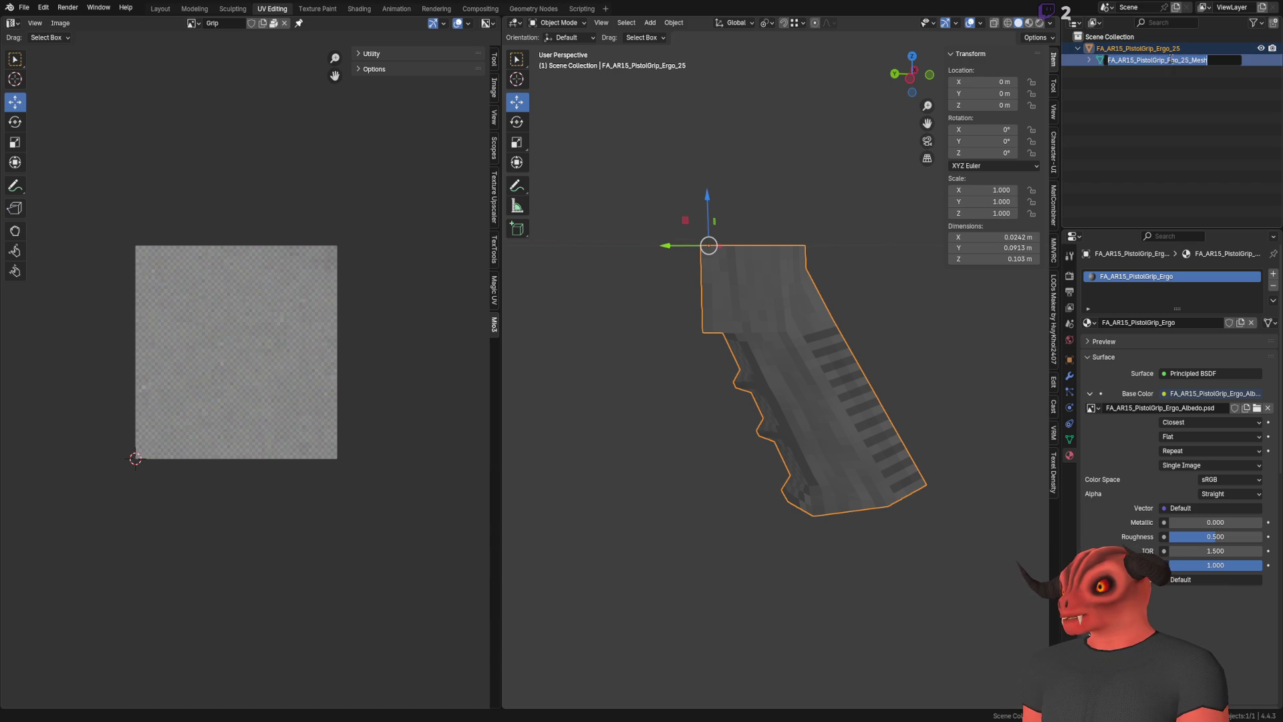
key("ctrl+s")
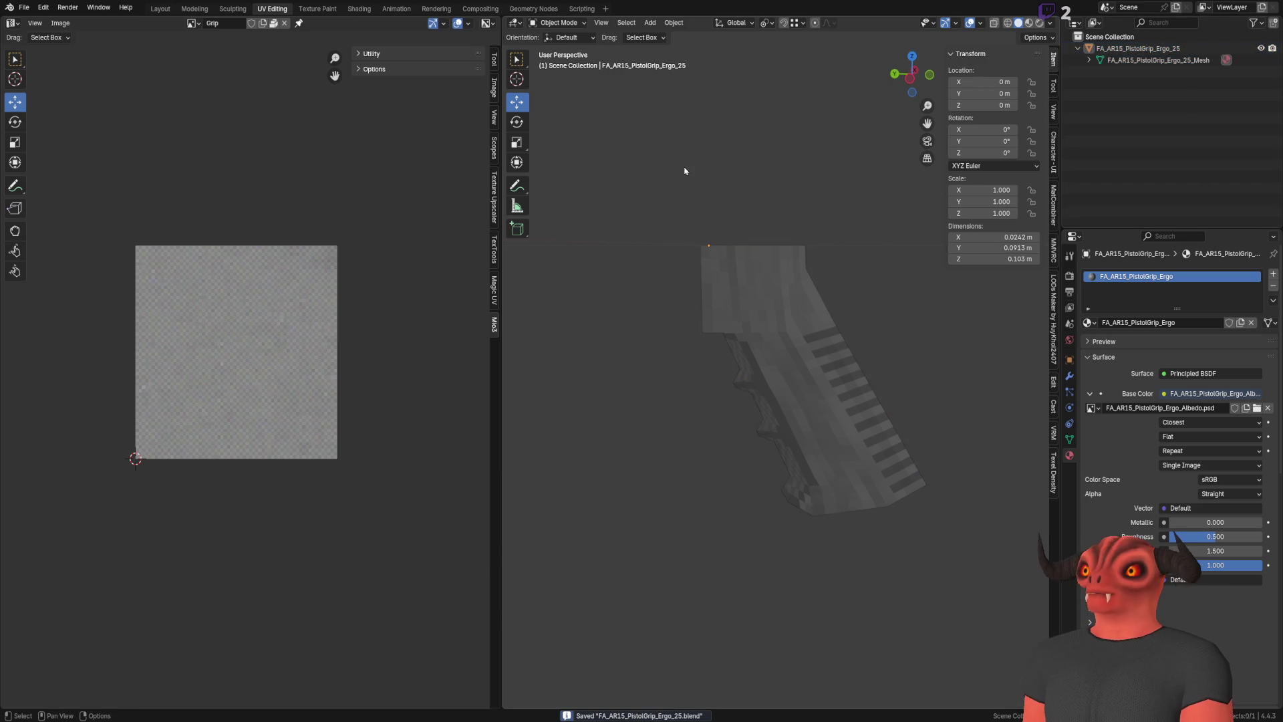
left_click(42, 8)
Export the Ergo_25 grip, then load FA_AR15_PistolGrip_Ergo_0.blend, confirming the save prompt
mouse_move(67, 160)
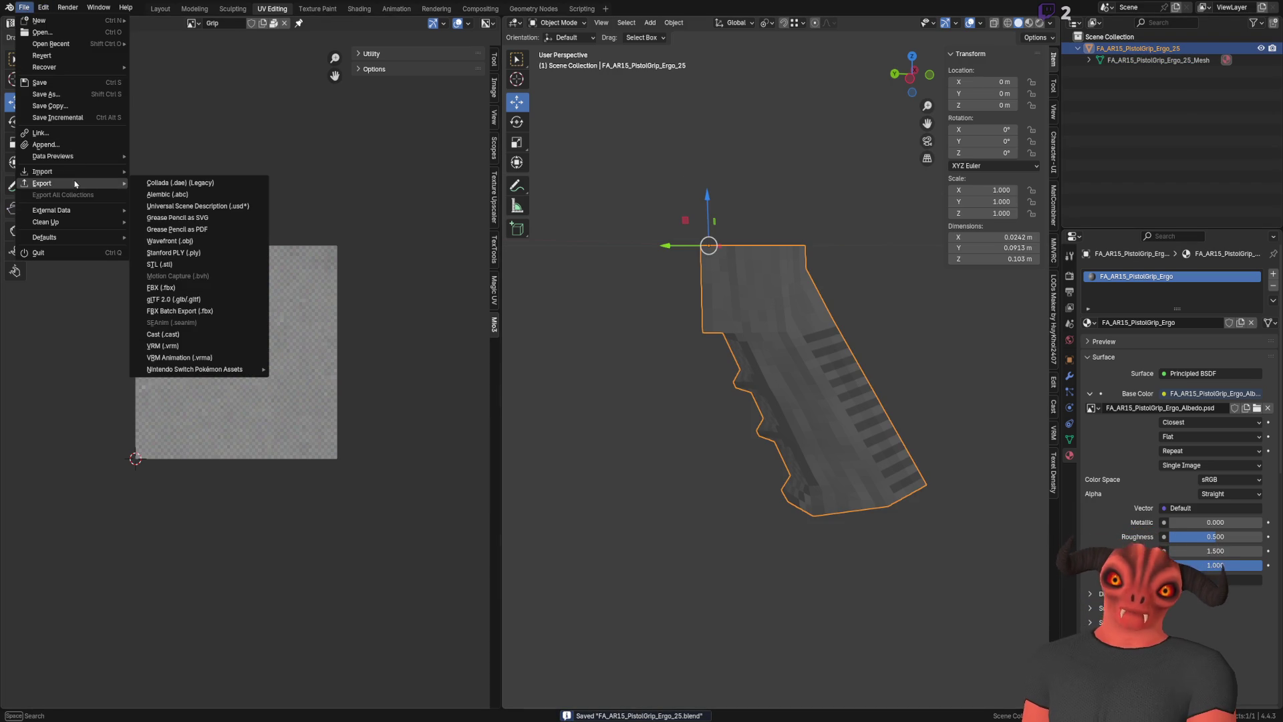
left_click(211, 288)
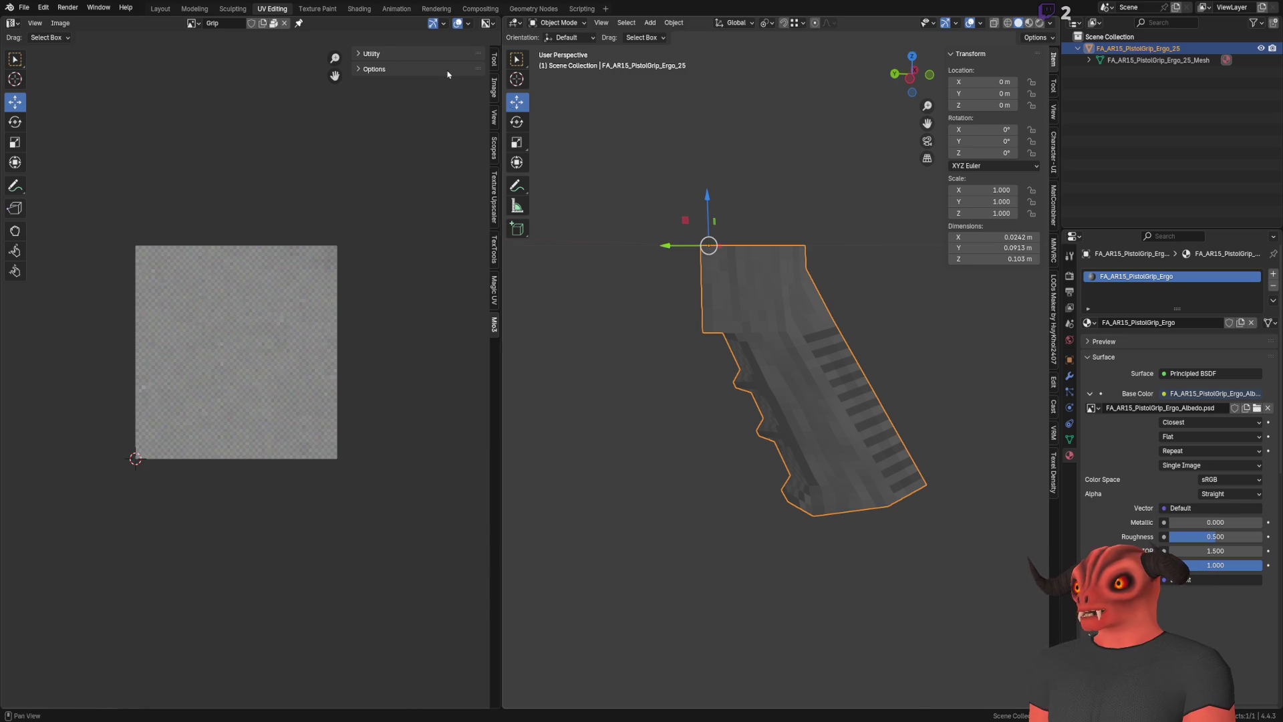
left_click(40, 8)
mouse_move(23, 8)
mouse_move(67, 45)
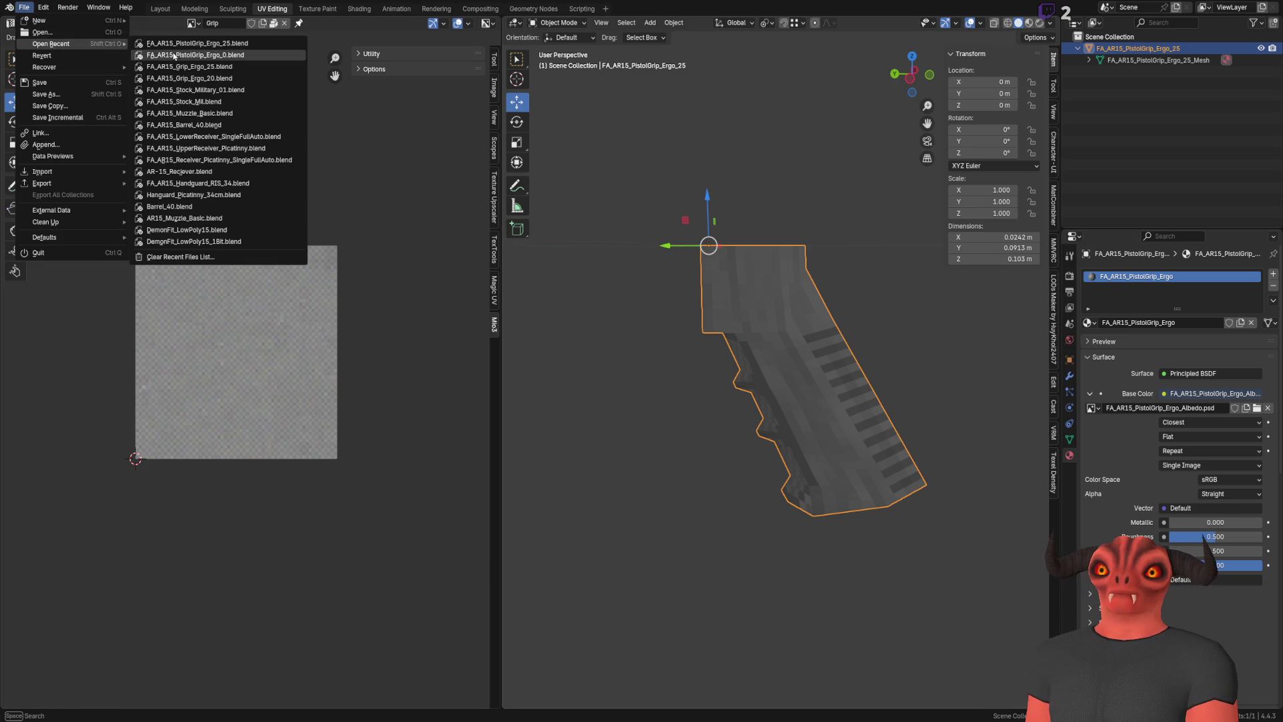
left_click(201, 56)
left_click(585, 379)
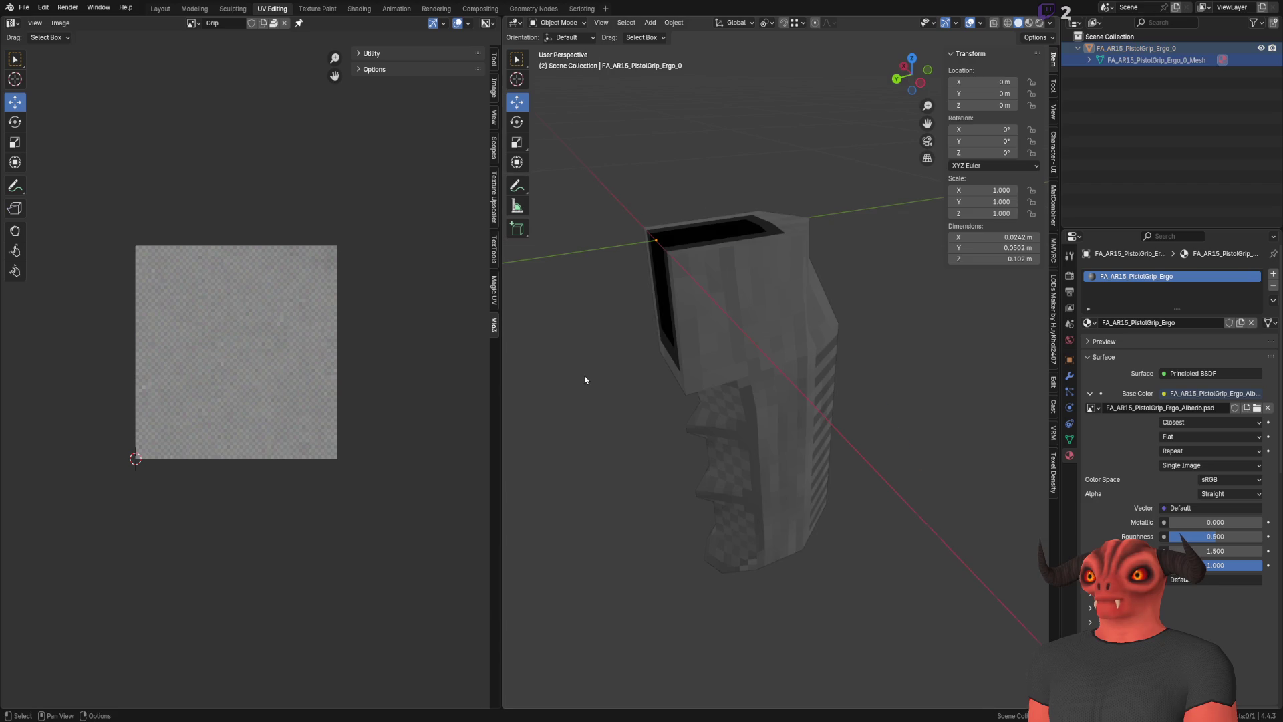
left_click(24, 7)
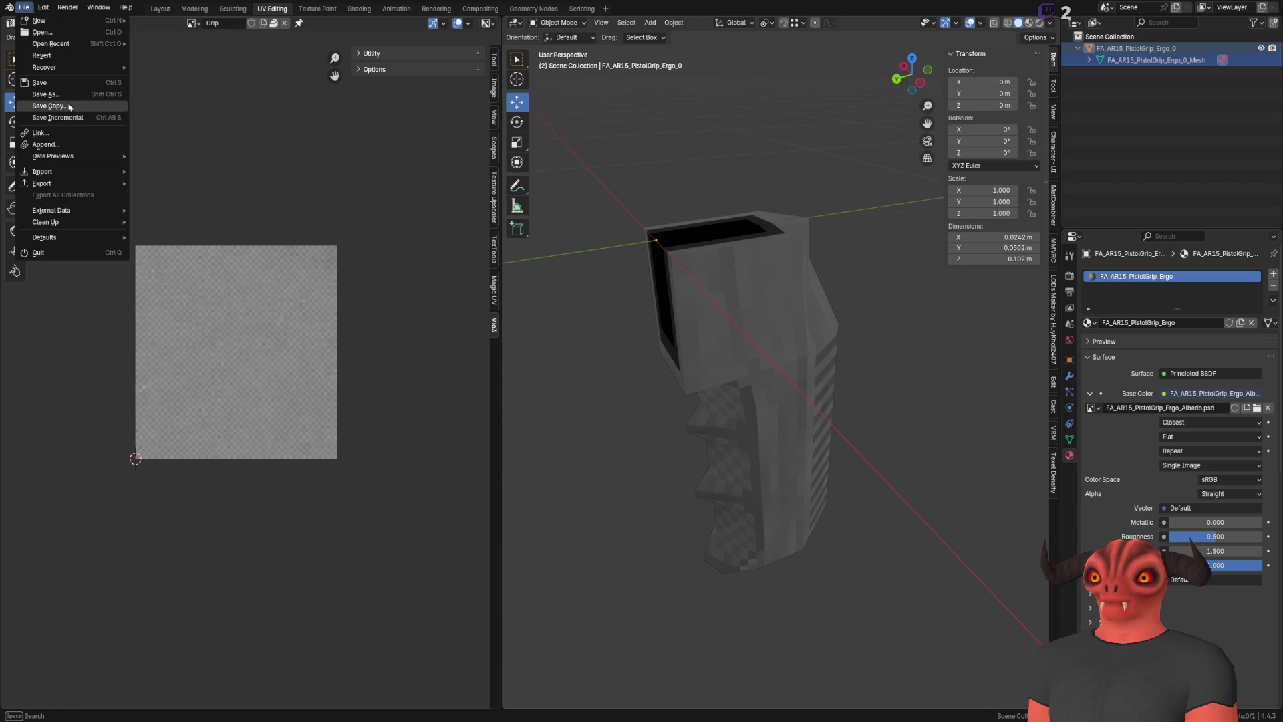
left_click(23, 7)
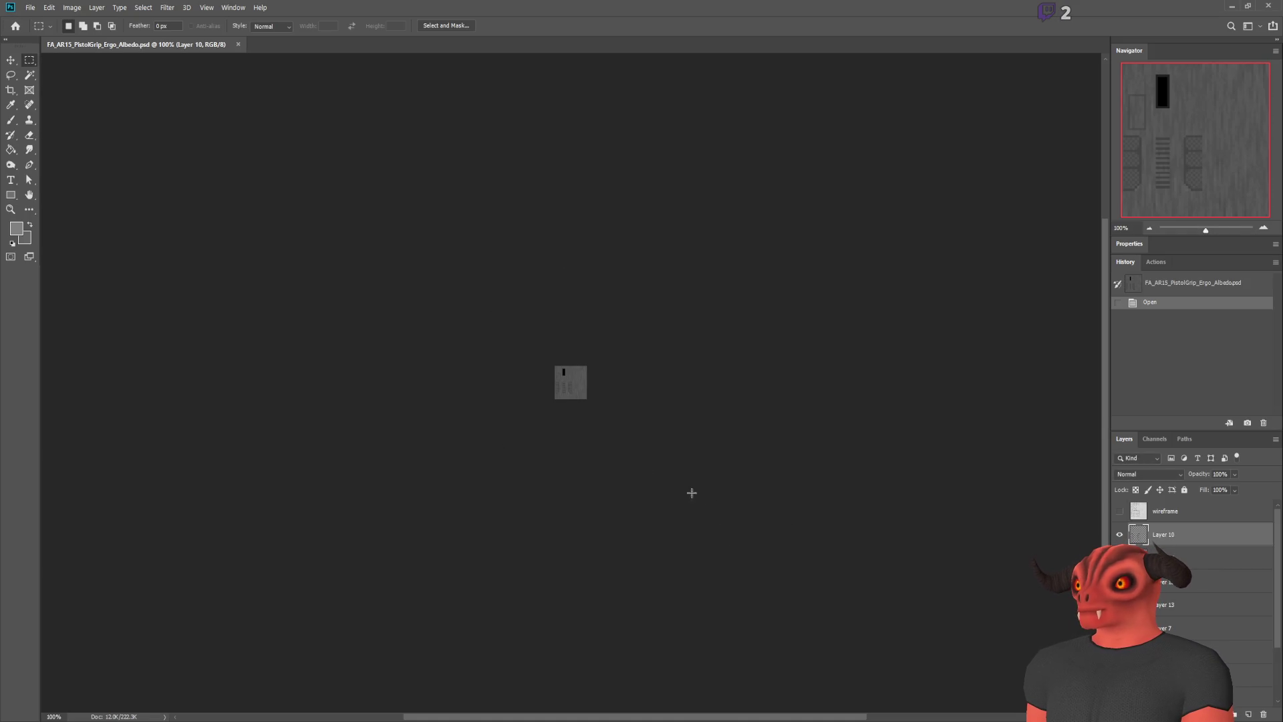
Zoom the PistolGrip albedo .psd to about 561% in Photoshop to inspect its details
scroll(407, 261, "up", 8)
scroll(601, 206, "down", 3)
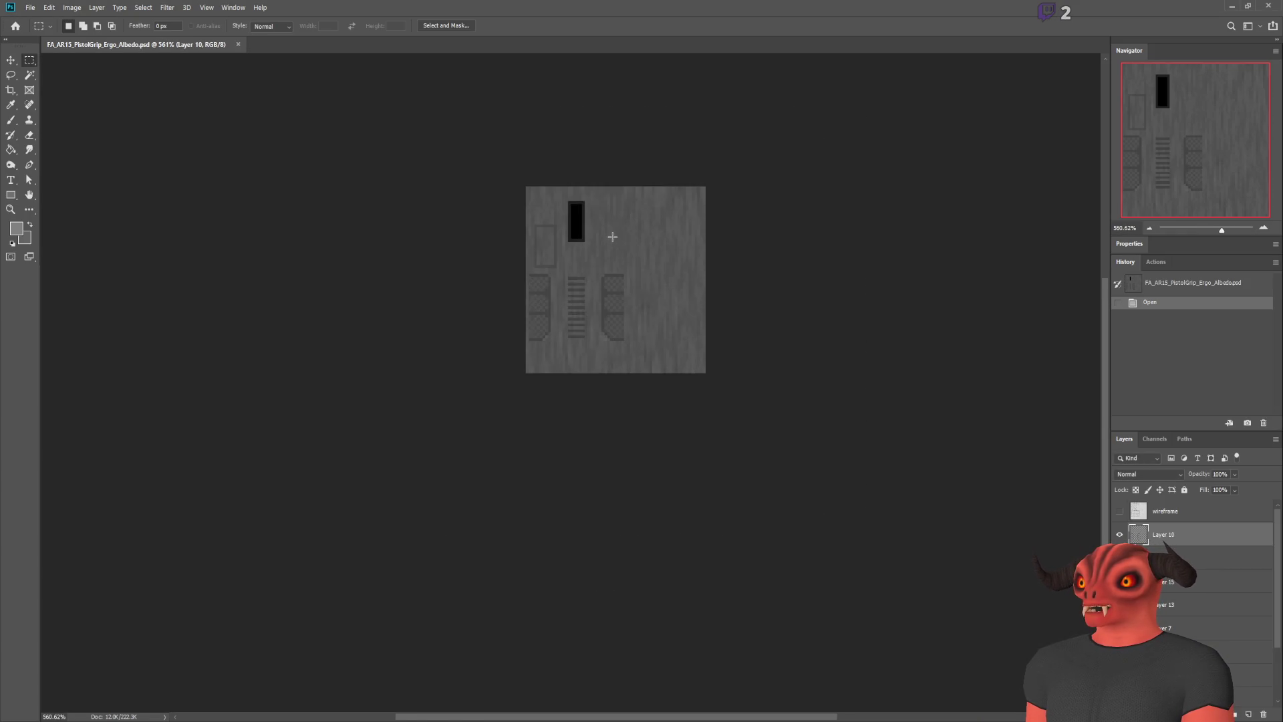
scroll(612, 237, "up", 1)
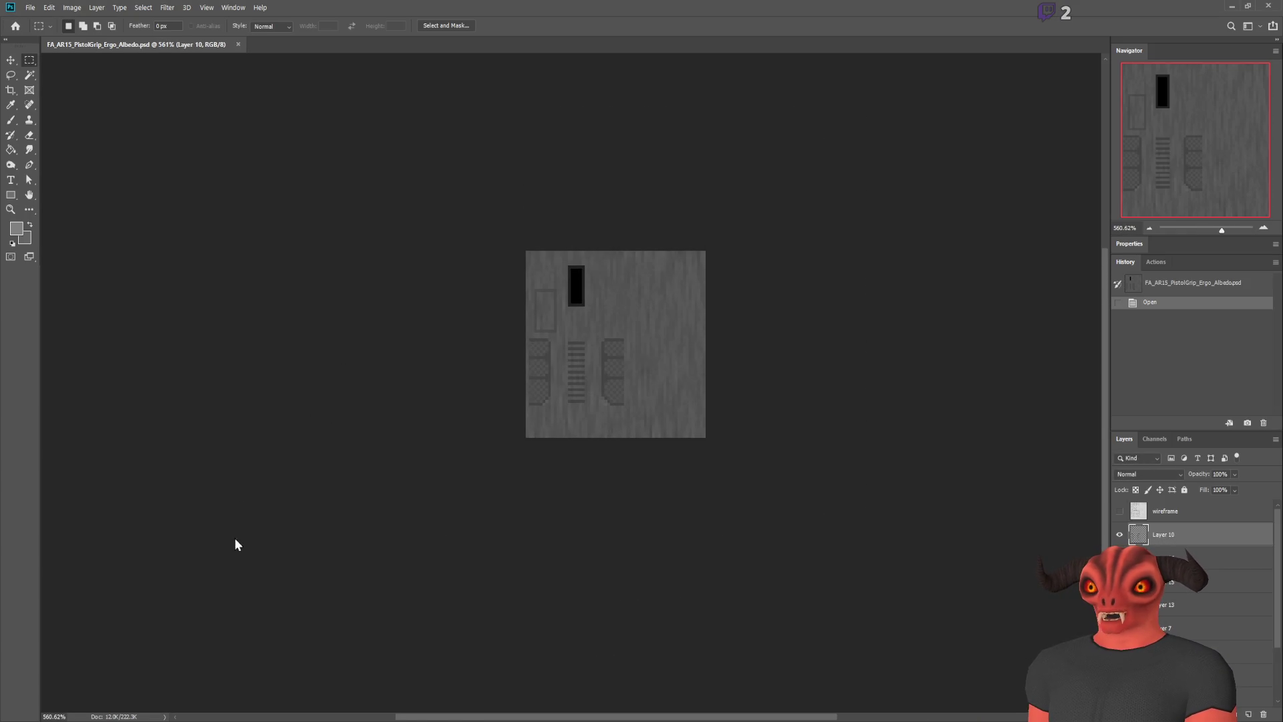
left_click(658, 348)
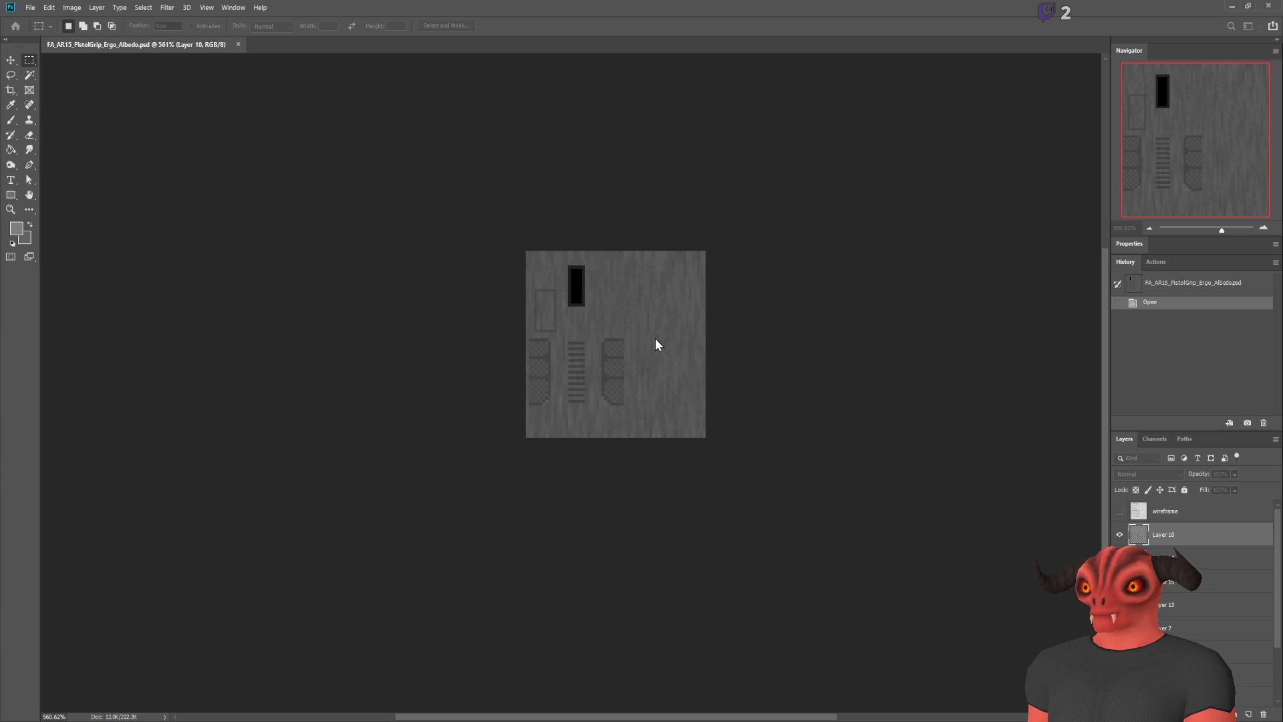
key("alt+Tab")
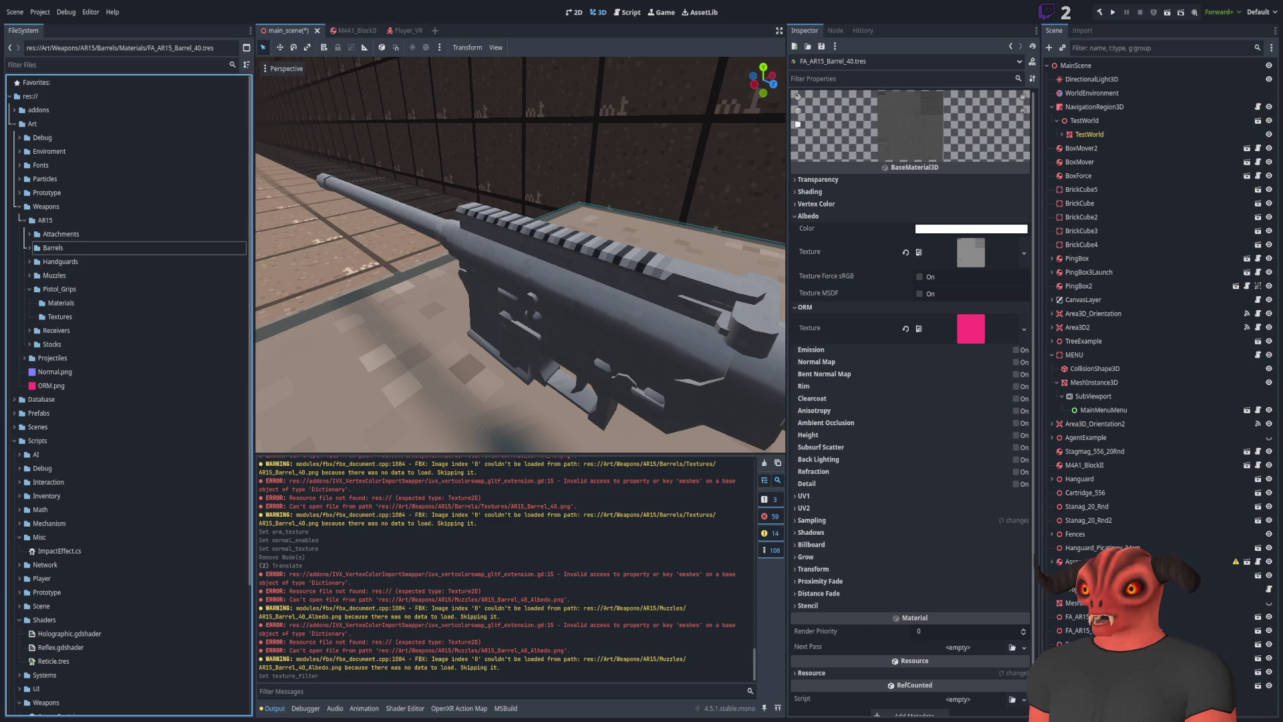
Select FA_AR15_PistolGrip_Ergo_25.fbx and expand Pistol_Grips/Materials to reveal FA_AR15_PistolGrip_Ergo.tres
key("alt+Tab")
key("alt+Tab")
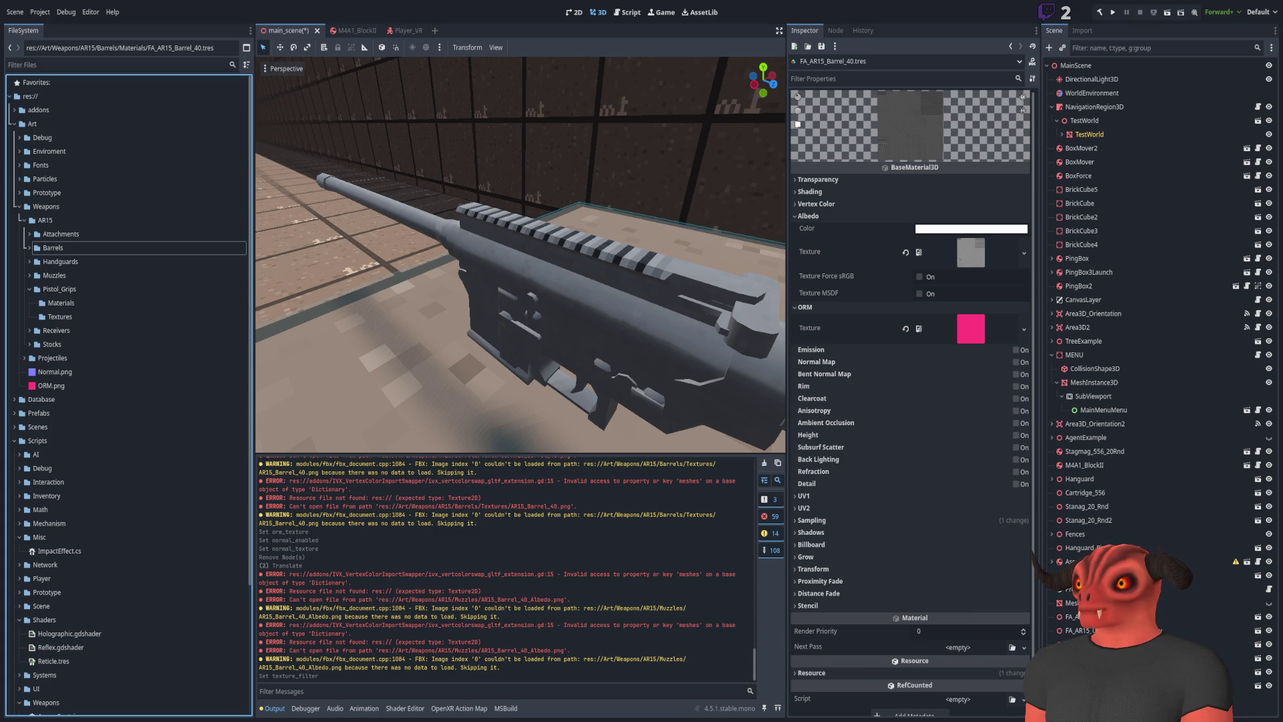
left_click(147, 330)
left_click(144, 345, "shift")
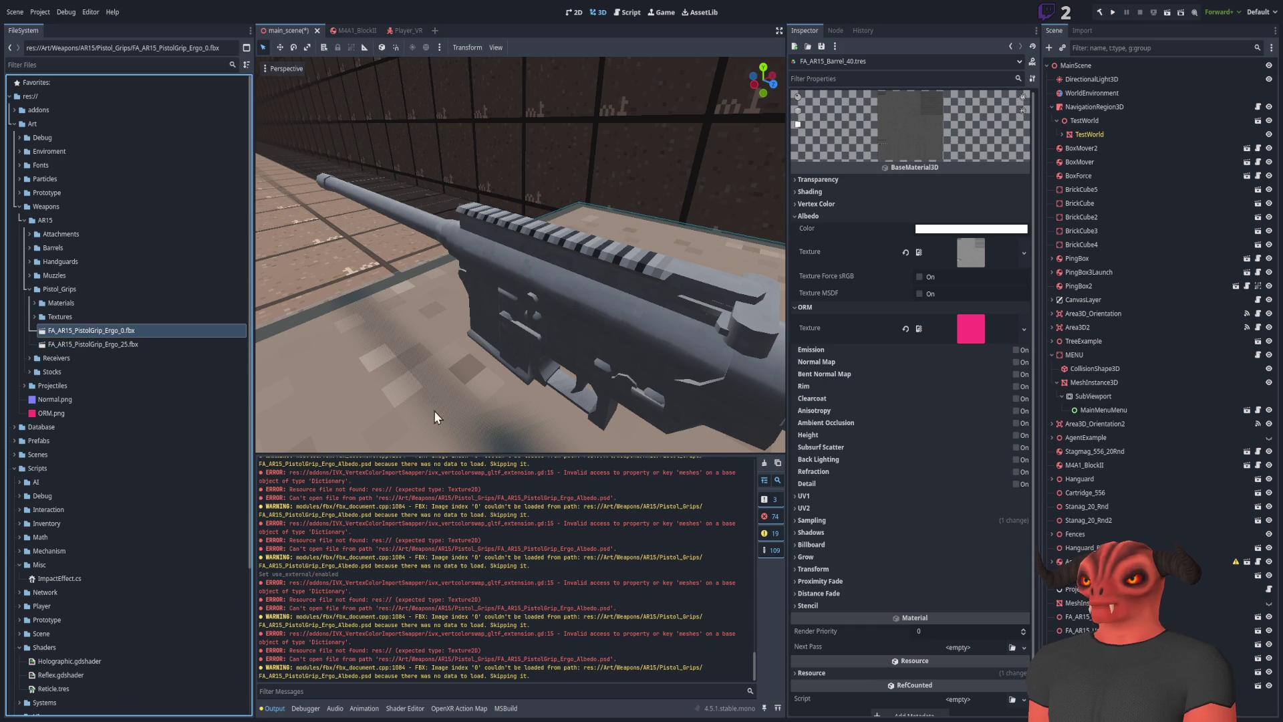
left_click(135, 343)
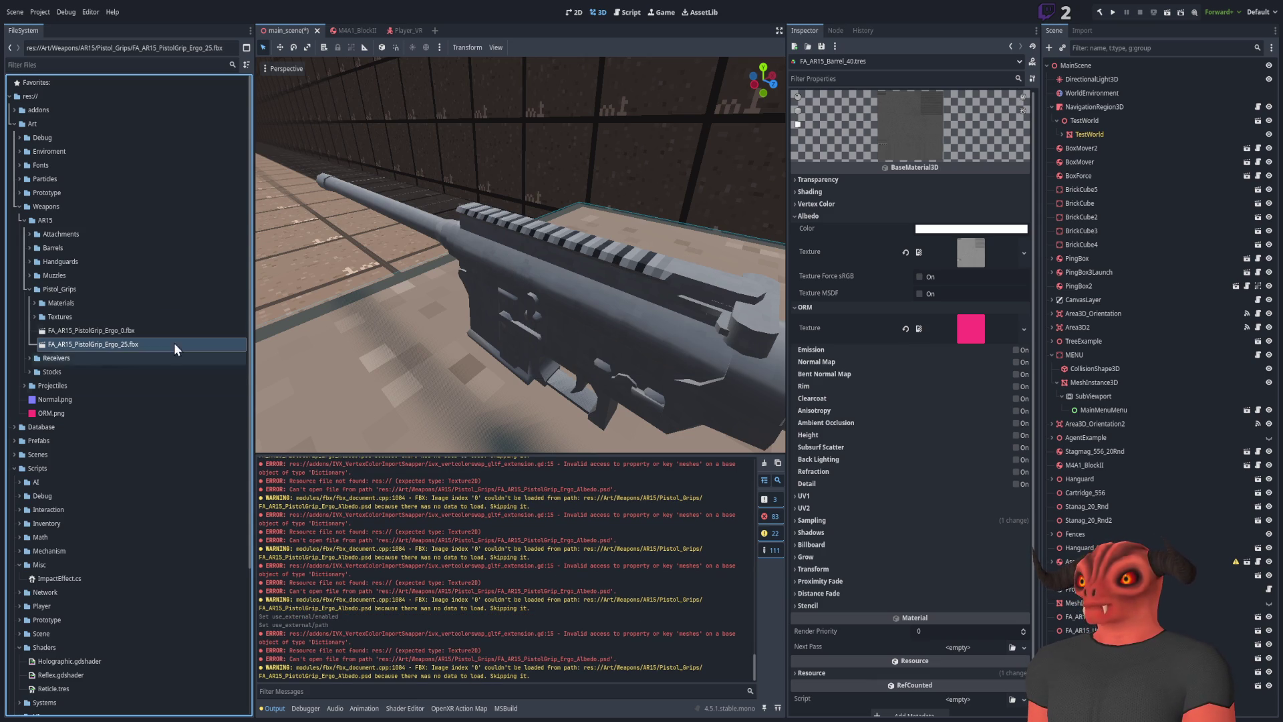
left_click(36, 302)
left_click(91, 303)
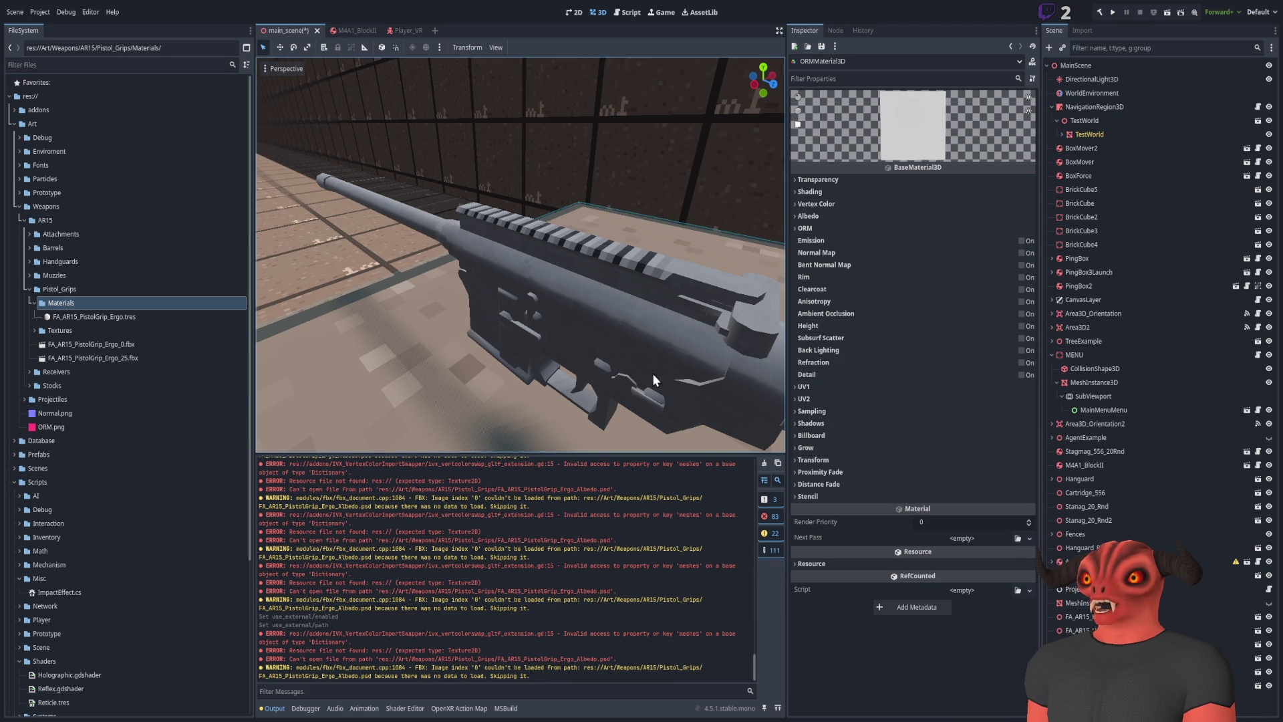
Assign ORM.png, enable the normal map, and set the albedo texture on FA_AR15_PistolGrip_Ergo.tres
left_click(150, 315)
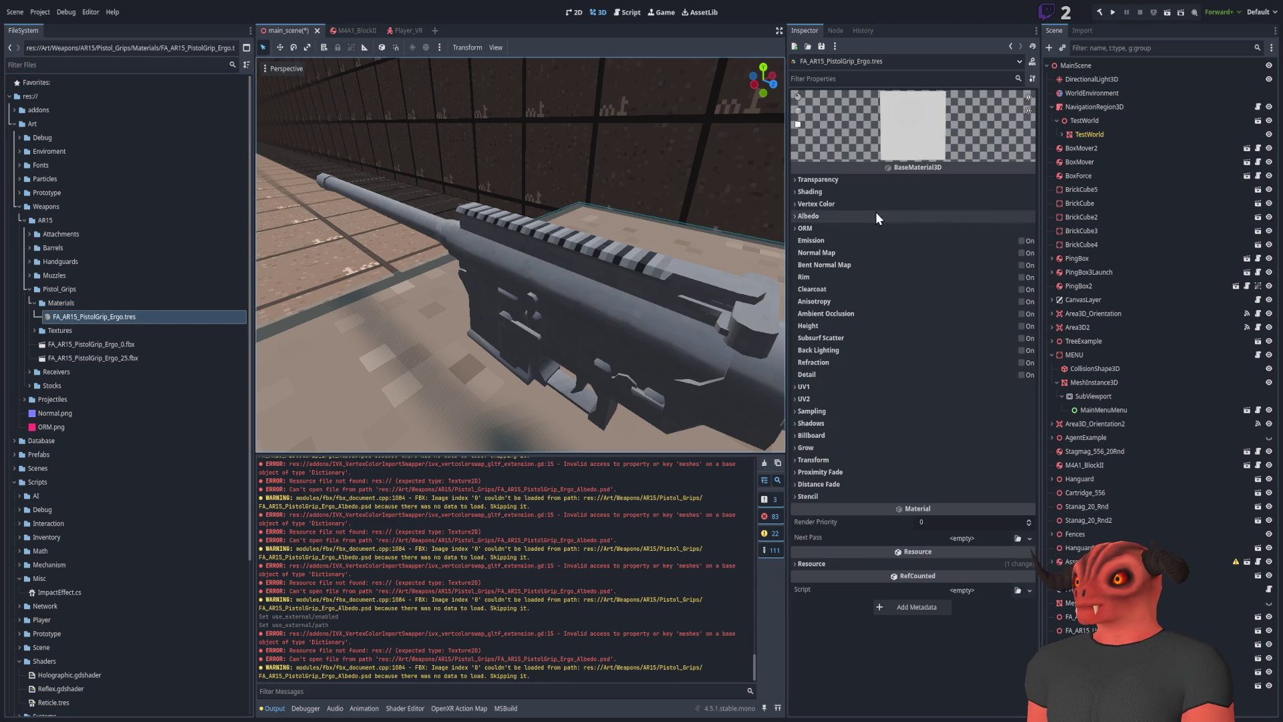
left_click(829, 231)
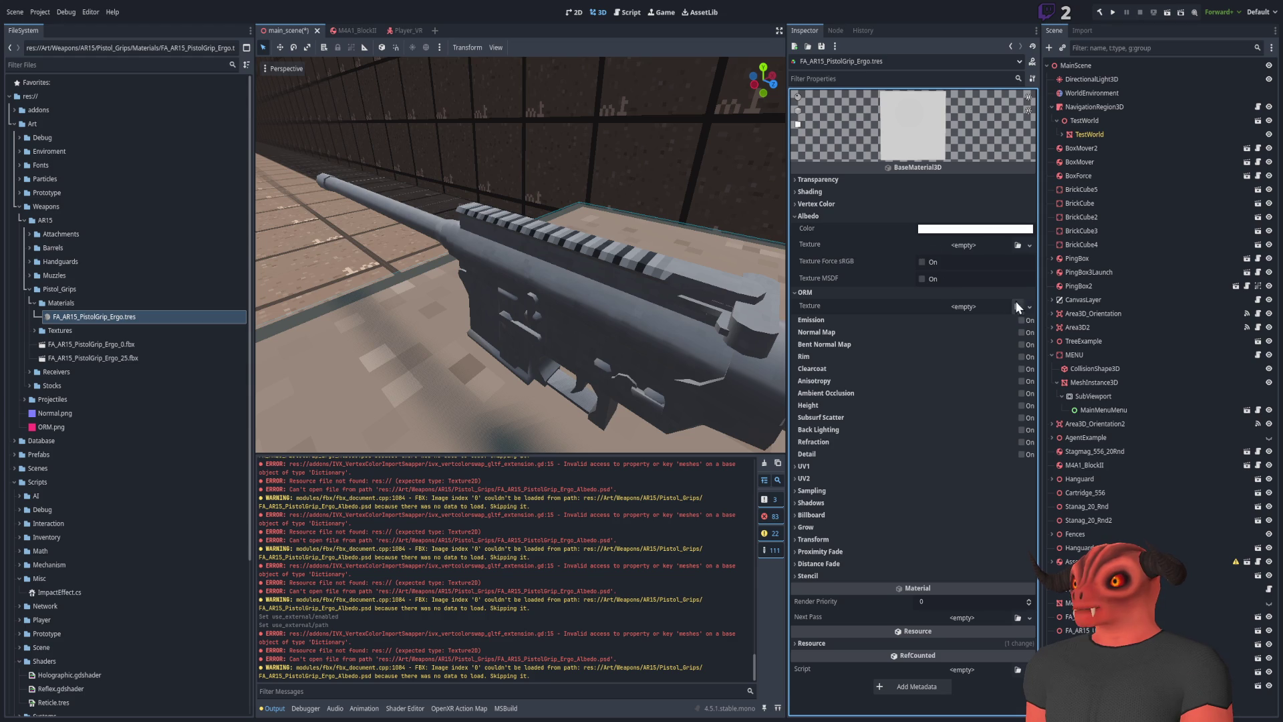
left_click(1017, 306)
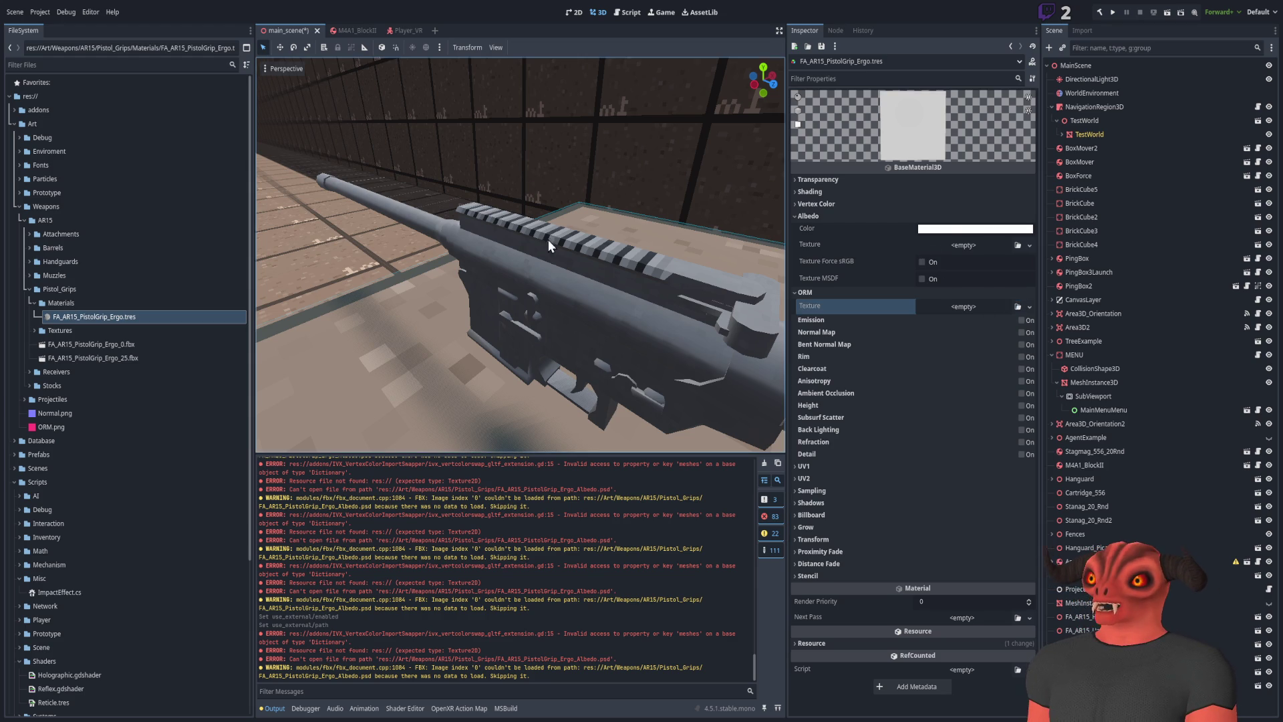
left_click(1021, 347)
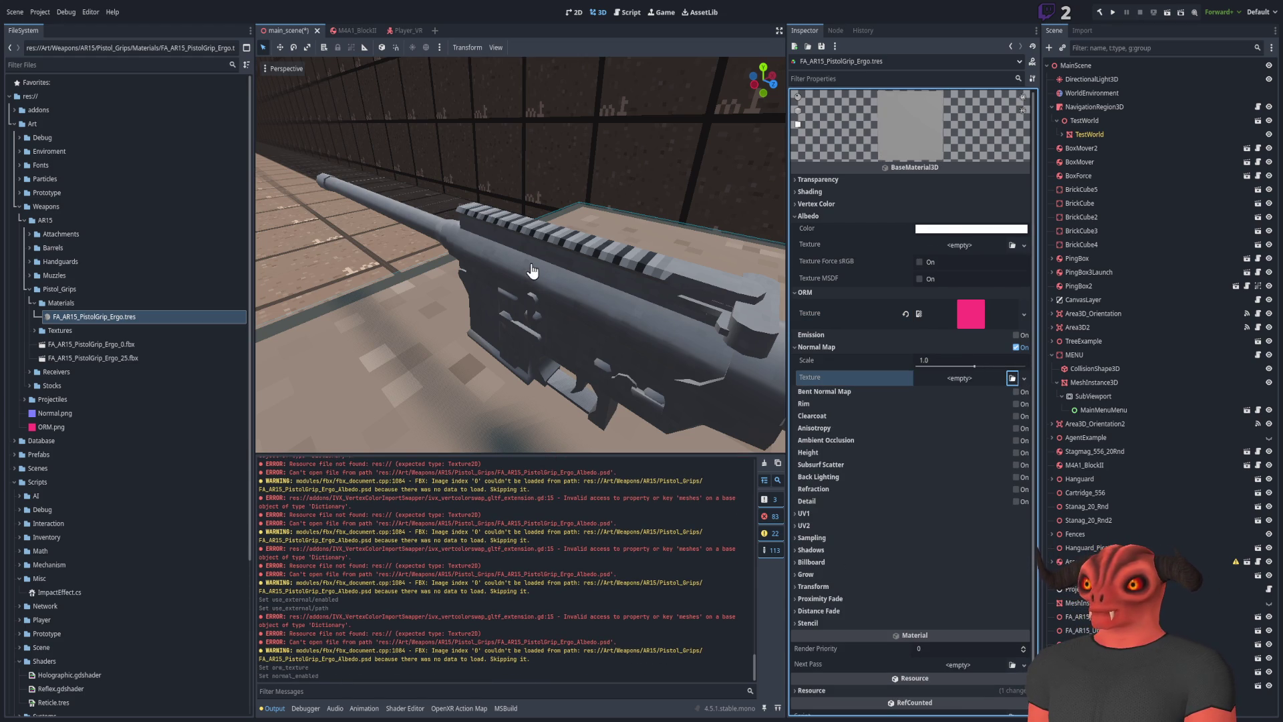
left_click(1013, 246)
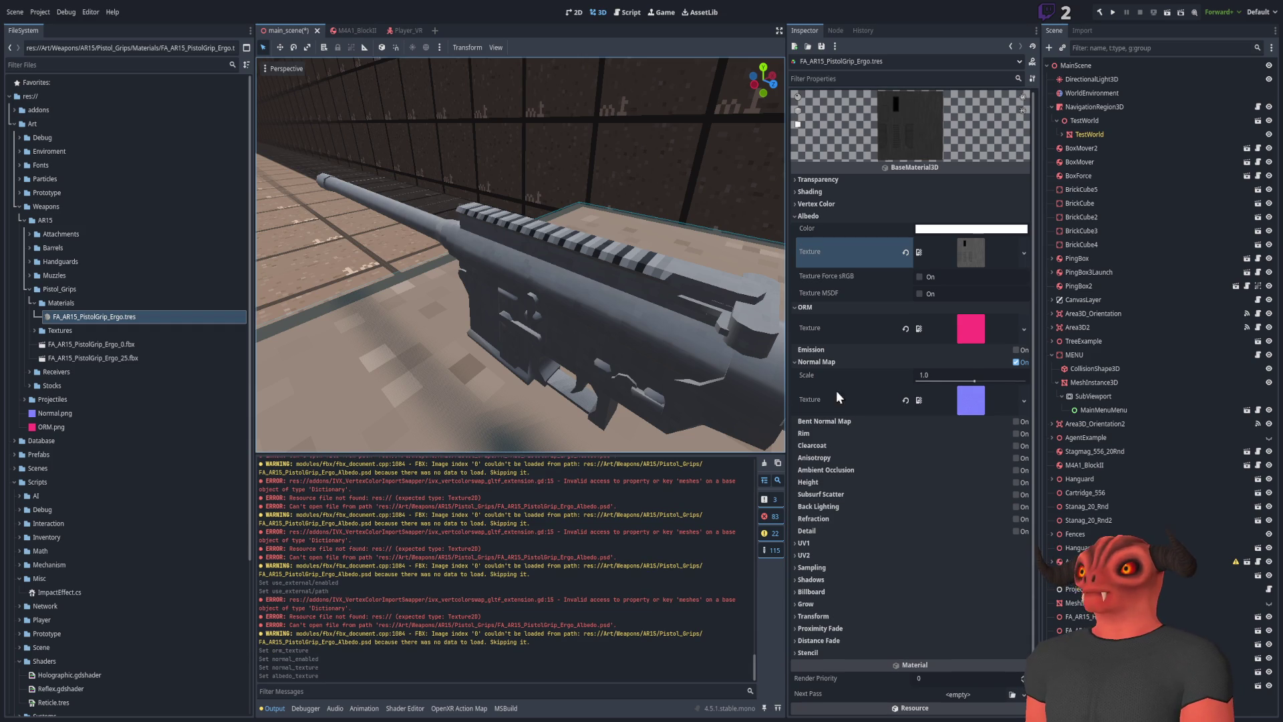
Select the Ergo_0 and Ergo_25 grip model files and pull the view back to the rifle
left_click(121, 358)
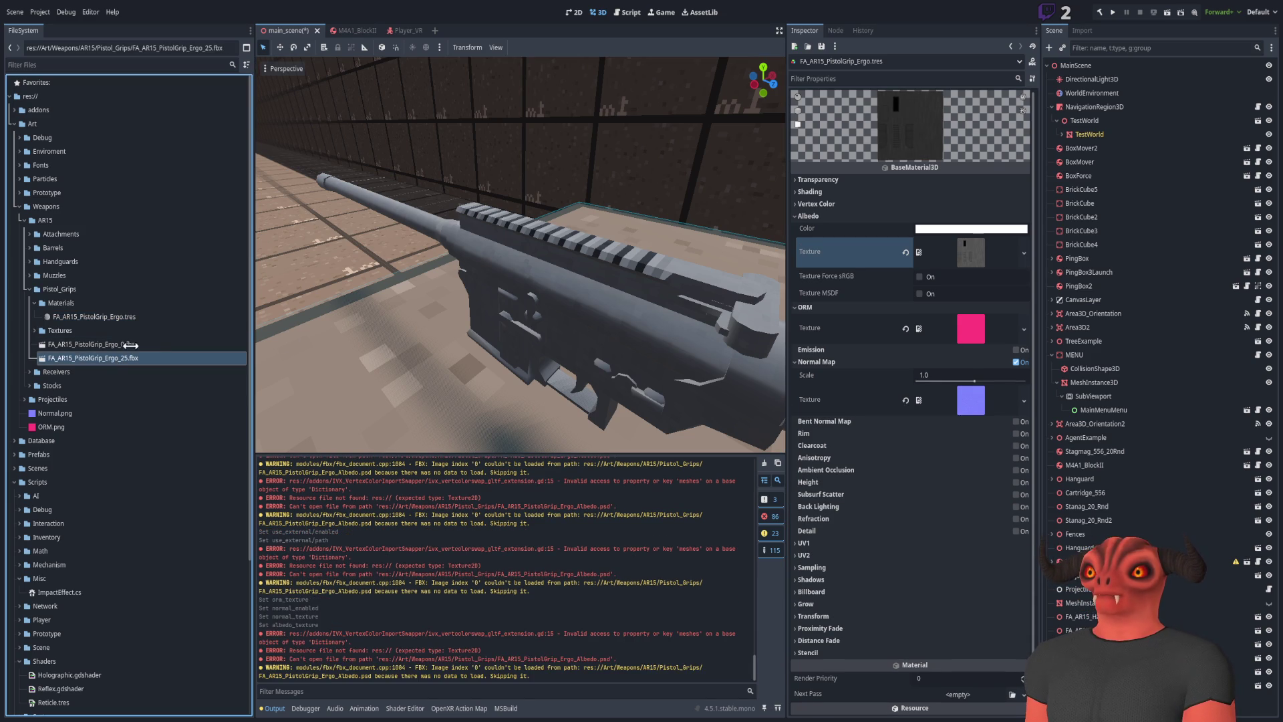
left_click(91, 344)
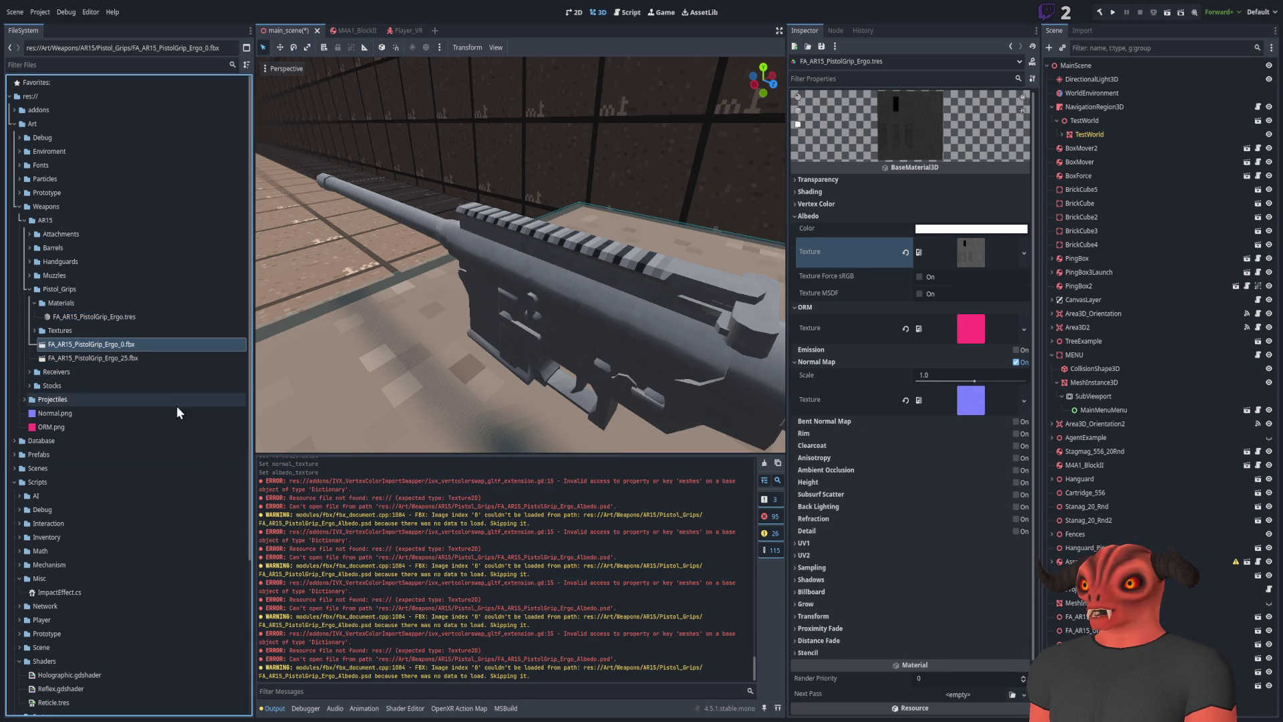
left_click(150, 357)
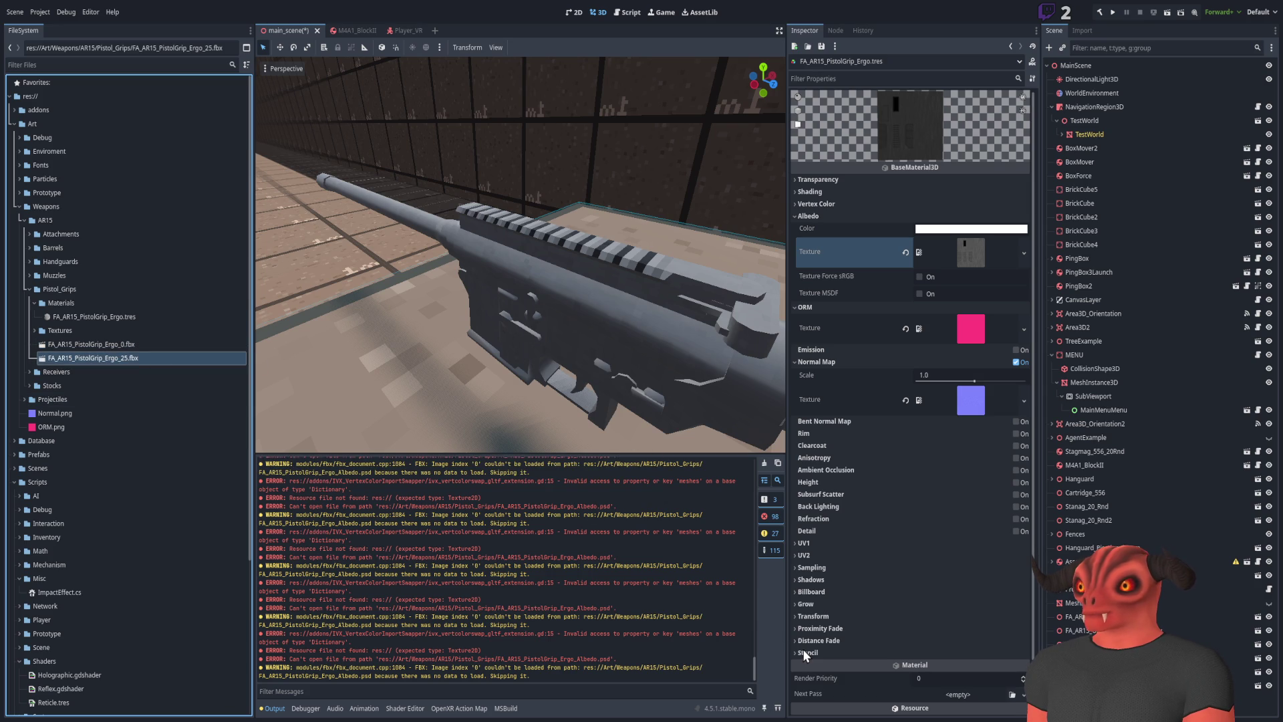
mouse_move(604, 293)
left_mouse_down()
mouse_move(588, 280)
mouse_move(605, 293)
left_mouse_up()
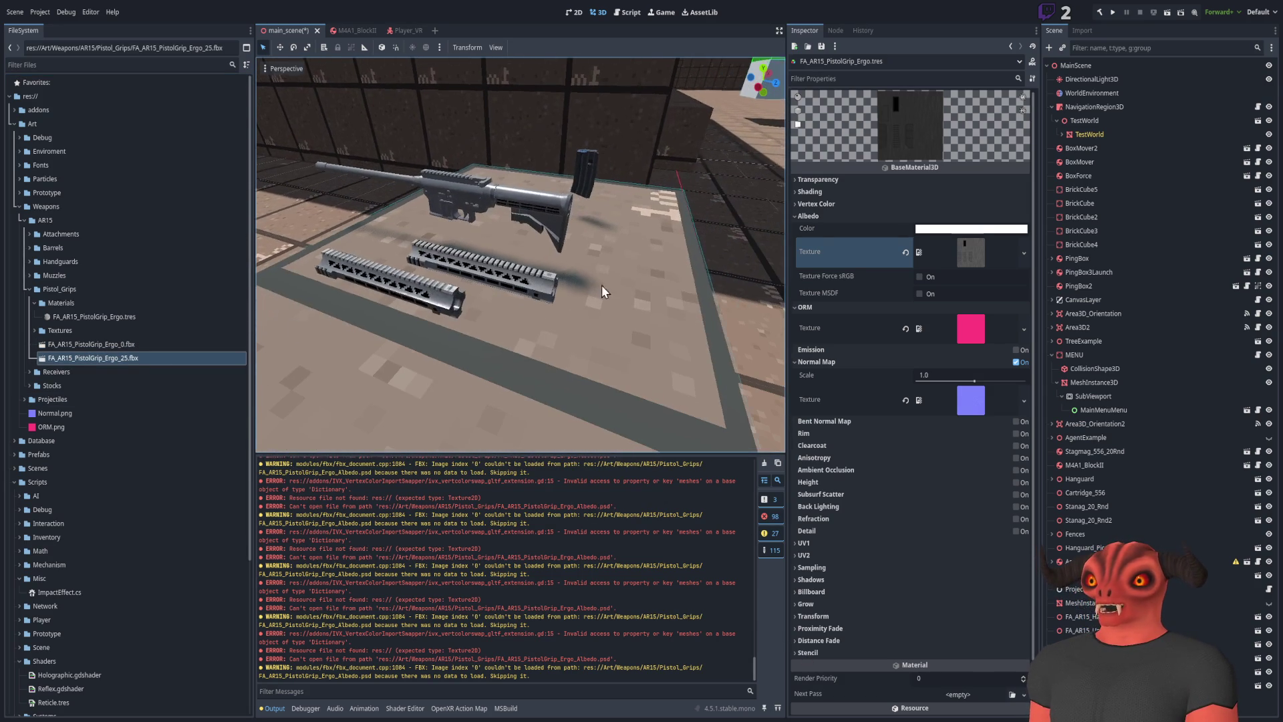
Add the Ergo_25 pistol grip to the scene and set its material filter to Nearest Mipmap Anisotropic
mouse_move(129, 357)
left_mouse_down()
mouse_move(608, 287)
mouse_move(461, 240)
mouse_move(507, 254)
left_mouse_up()
mouse_move(578, 311)
left_mouse_down()
mouse_move(554, 301)
mouse_move(581, 310)
mouse_move(494, 313)
left_mouse_up()
left_click(127, 317)
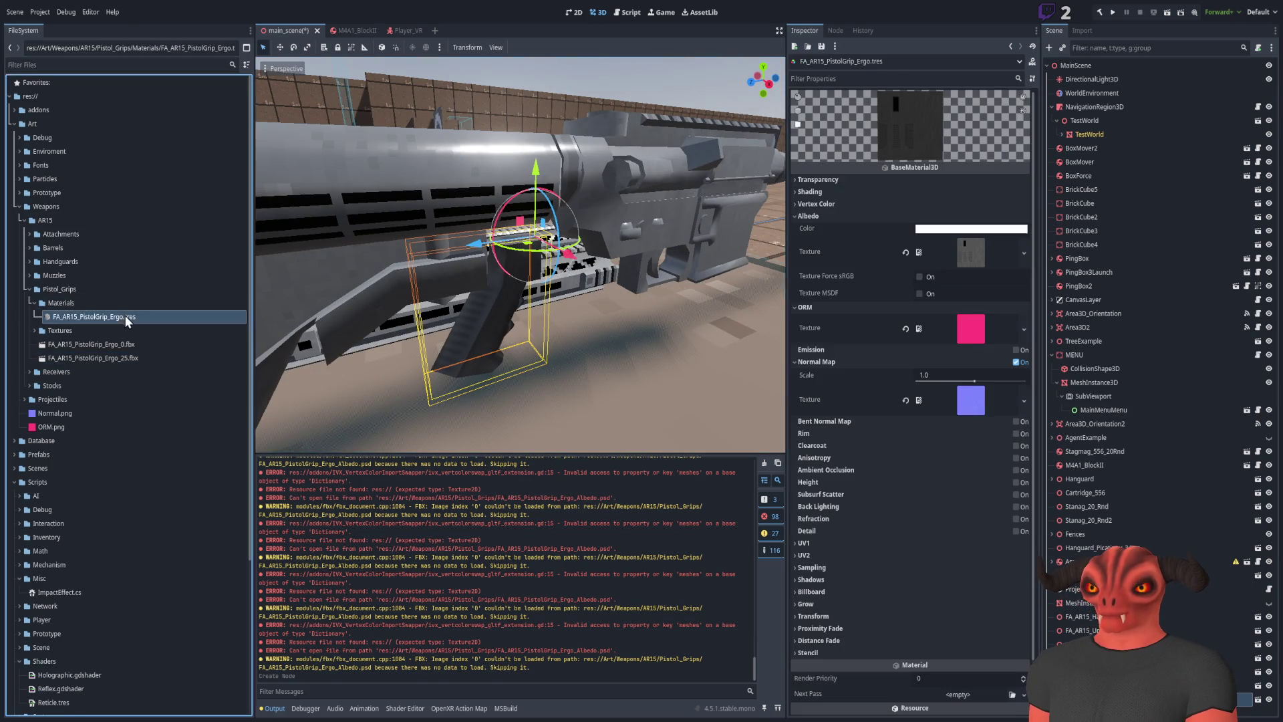
scroll(905, 402, "down", 2)
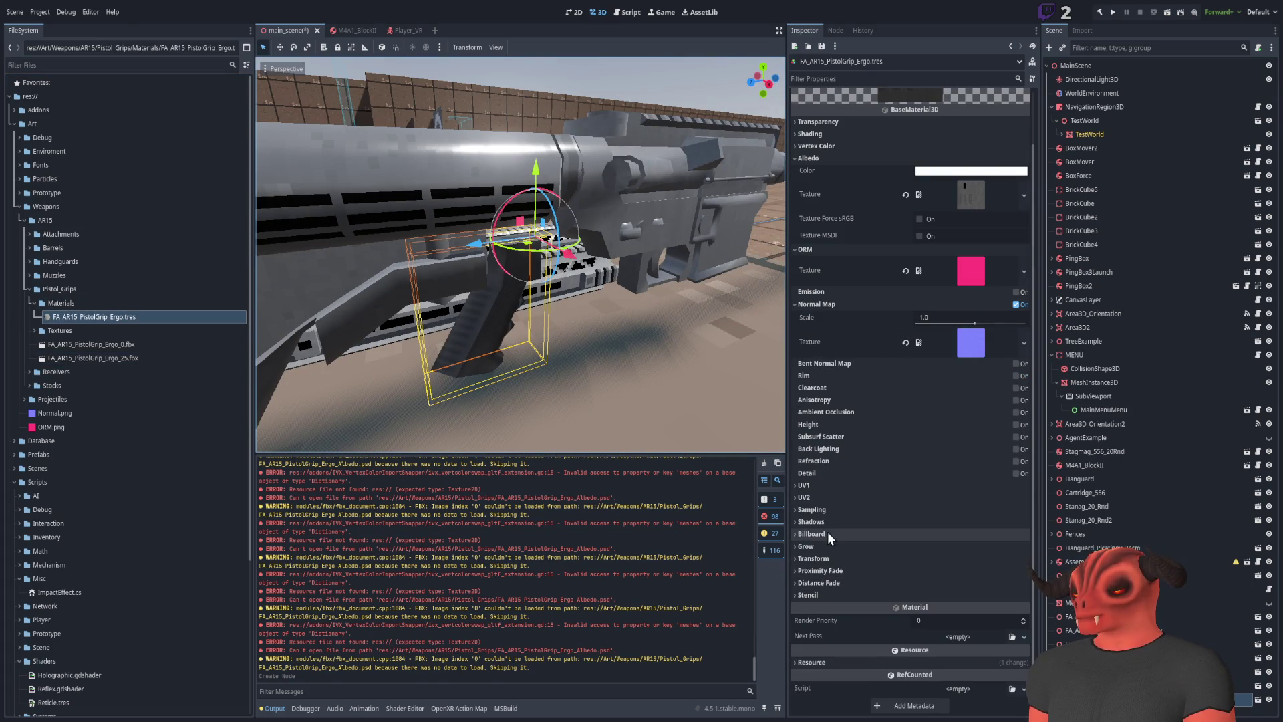
left_click(829, 511)
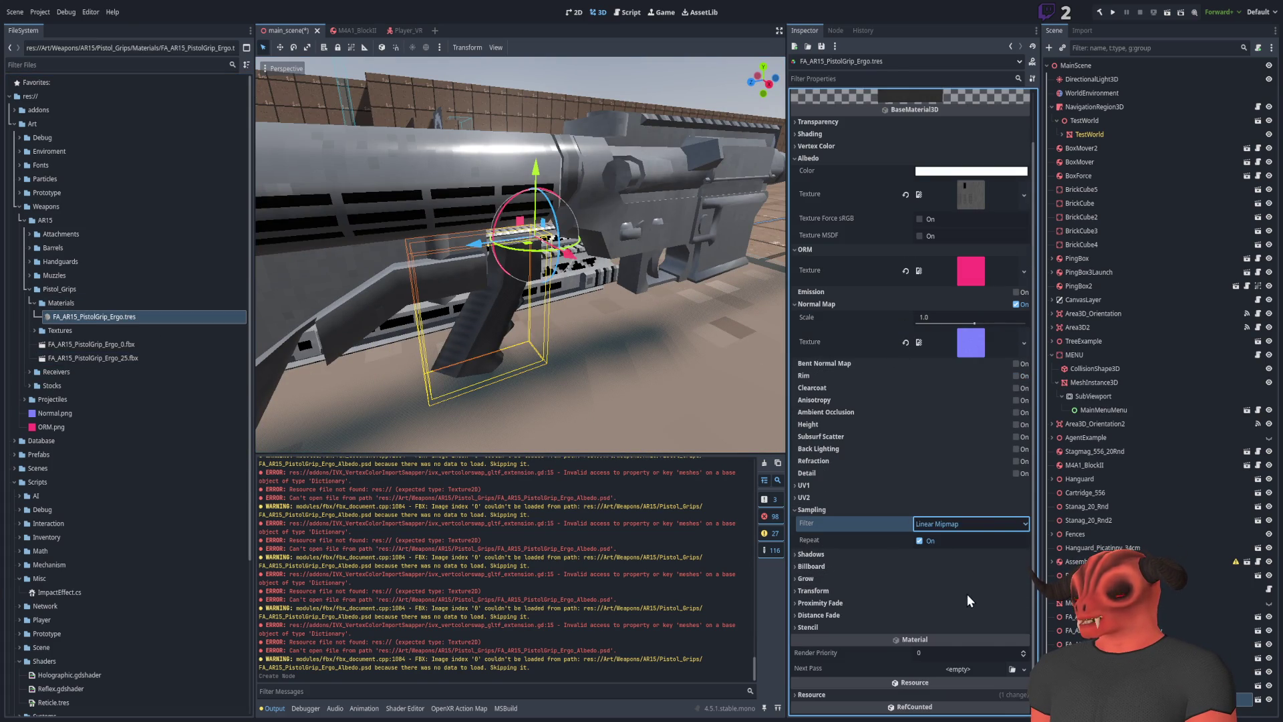
key("Down")
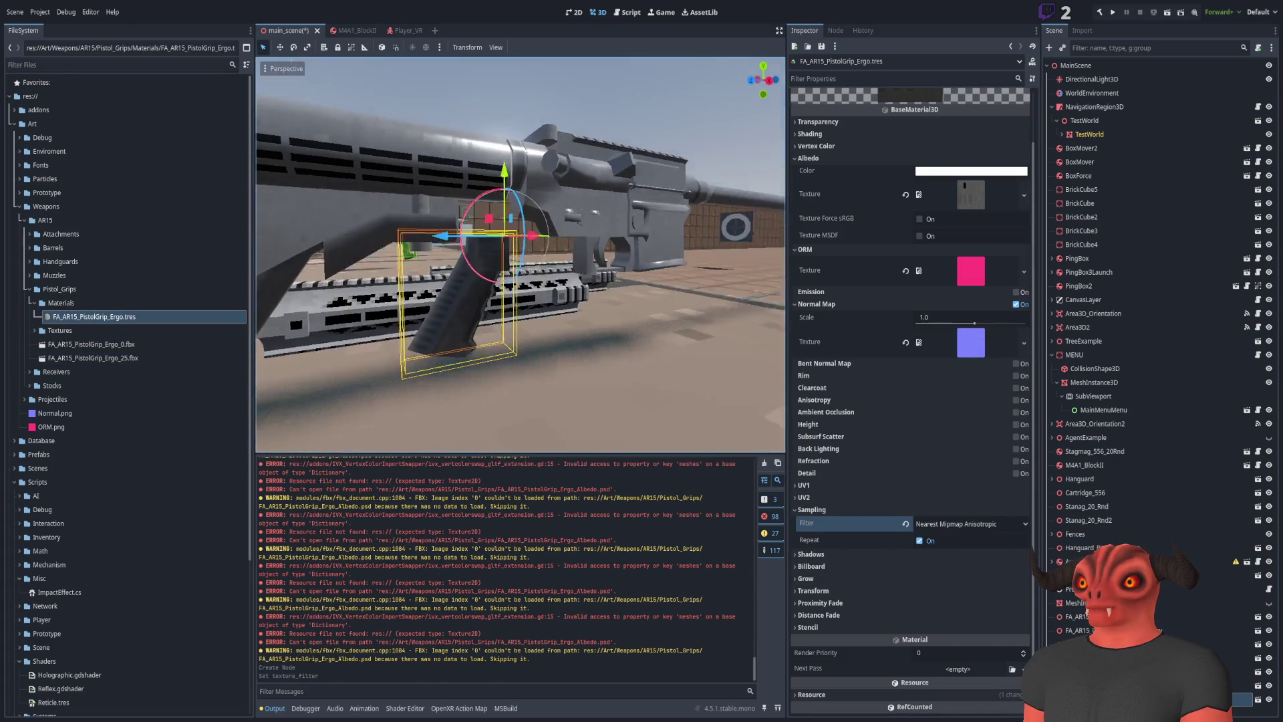
Position the pistol grip under the receiver
mouse_move(341, 244)
left_mouse_down()
mouse_move(424, 169)
mouse_move(504, 217)
mouse_move(475, 241)
mouse_move(498, 235)
mouse_move(428, 227)
mouse_move(509, 244)
left_mouse_up()
key("ctrl+z")
scroll(509, 243, "up", 5)
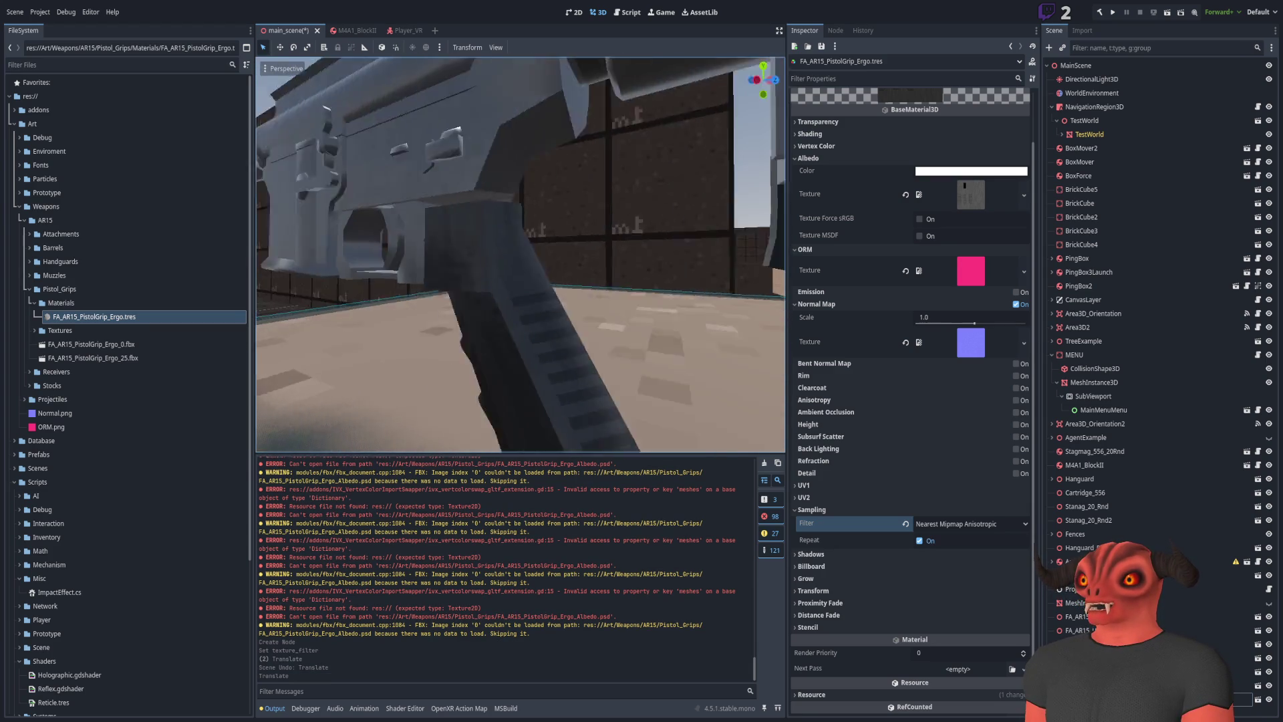
left_click(1090, 134)
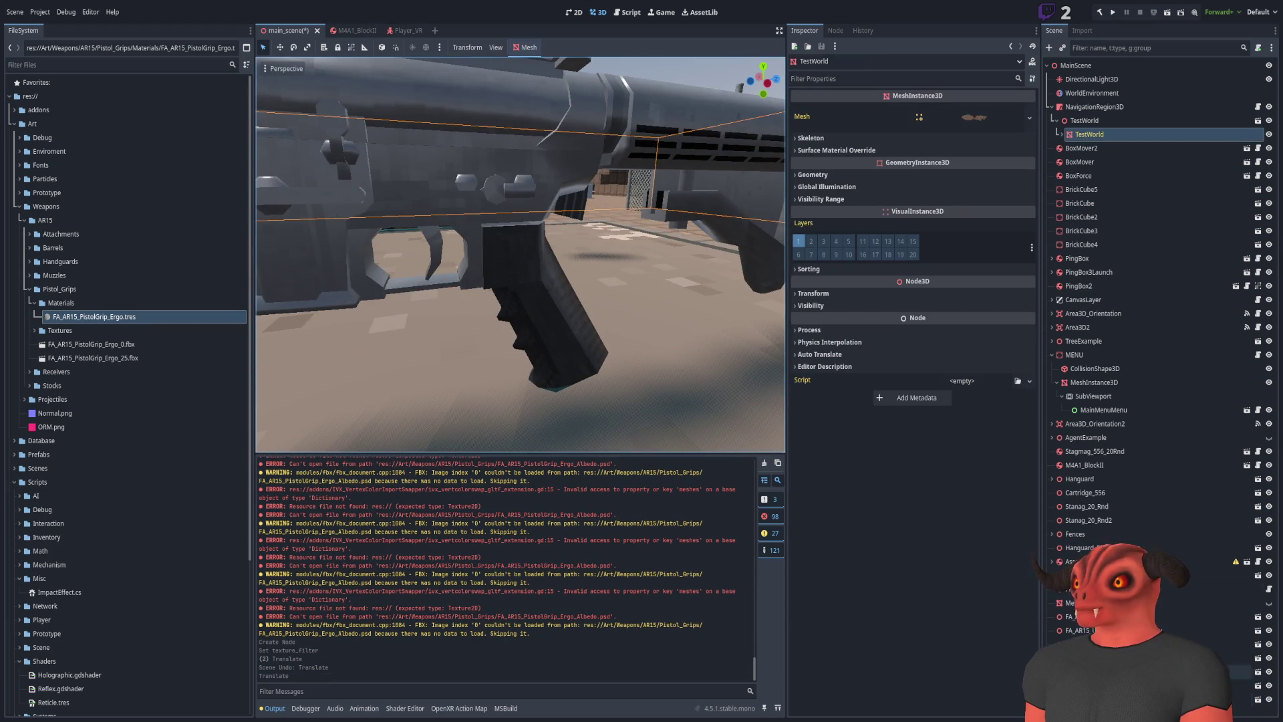
left_click(508, 280)
left_click_drag(493, 205, 494, 203)
left_click(639, 151)
left_click_drag(639, 150, 634, 175)
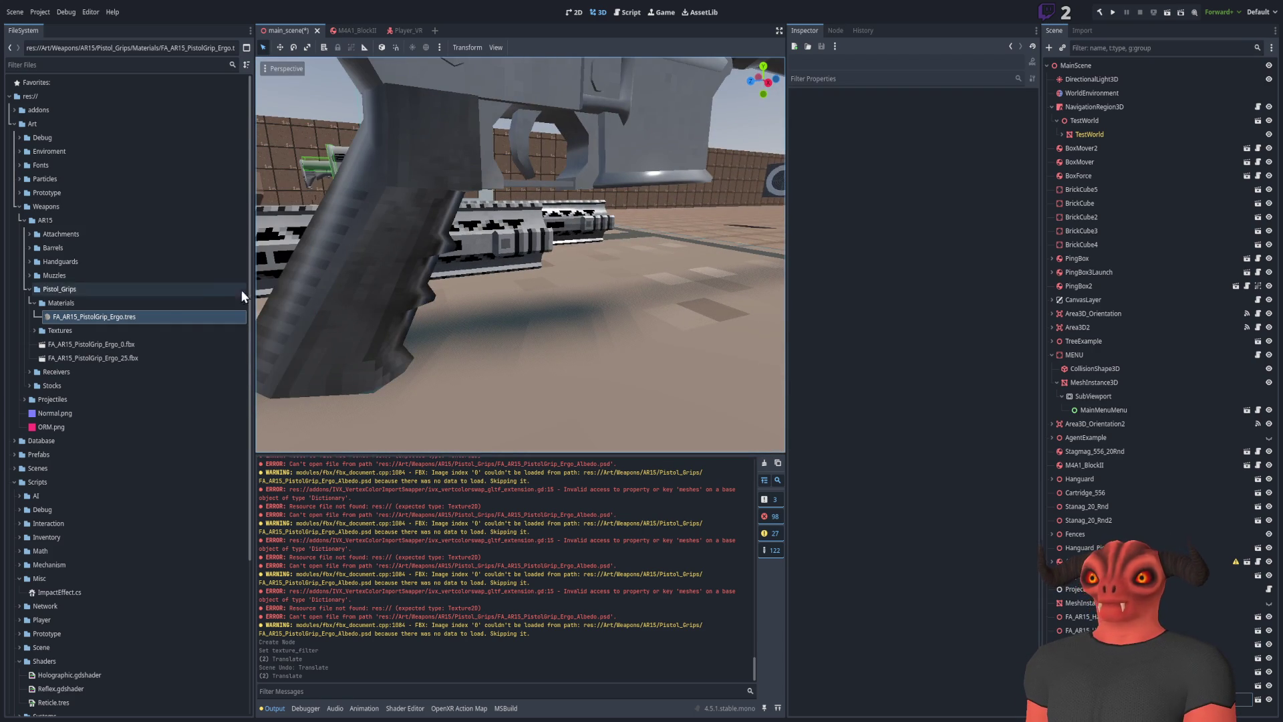
Clear the ORM texture from the pistol grip material
left_click(163, 315)
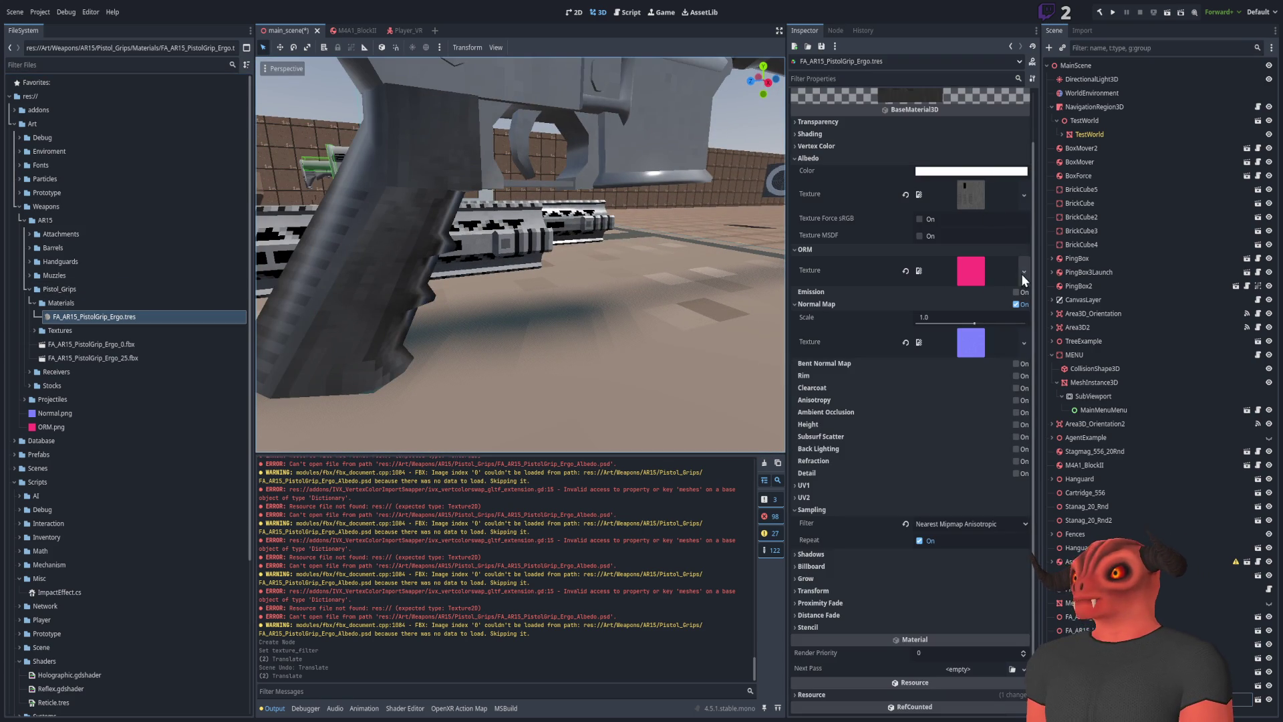
left_click(905, 270)
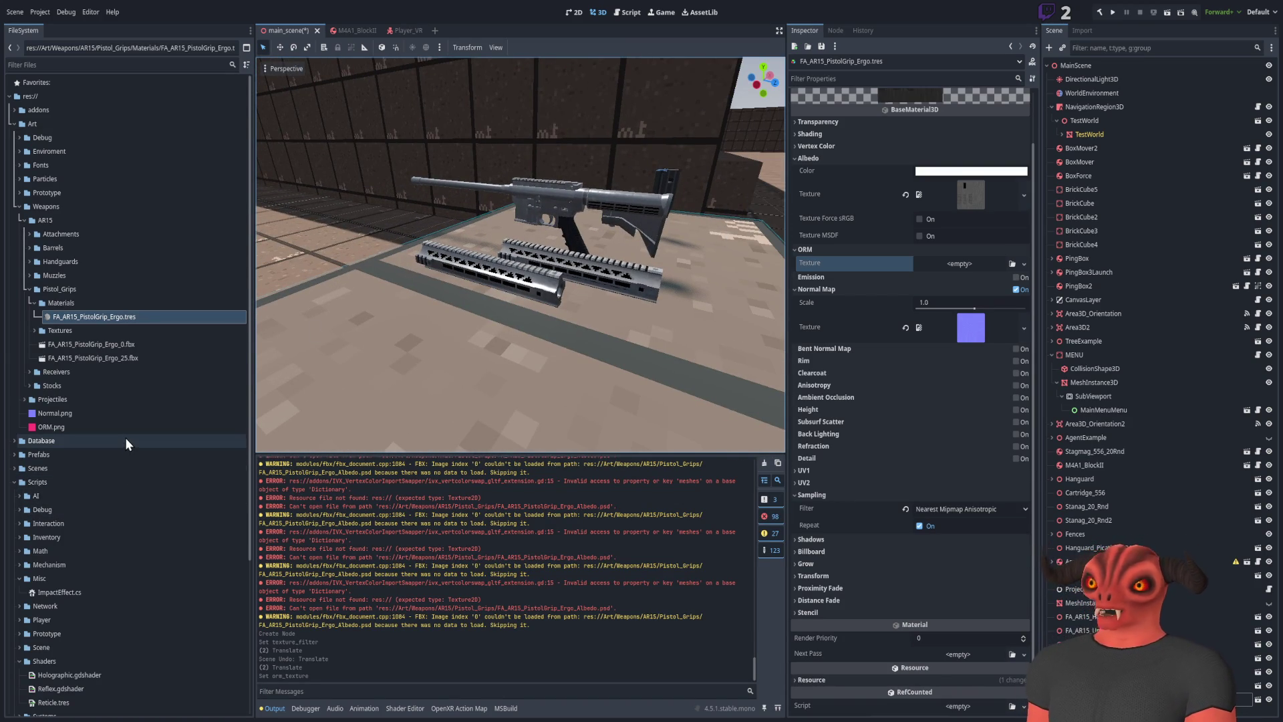
left_click(115, 290)
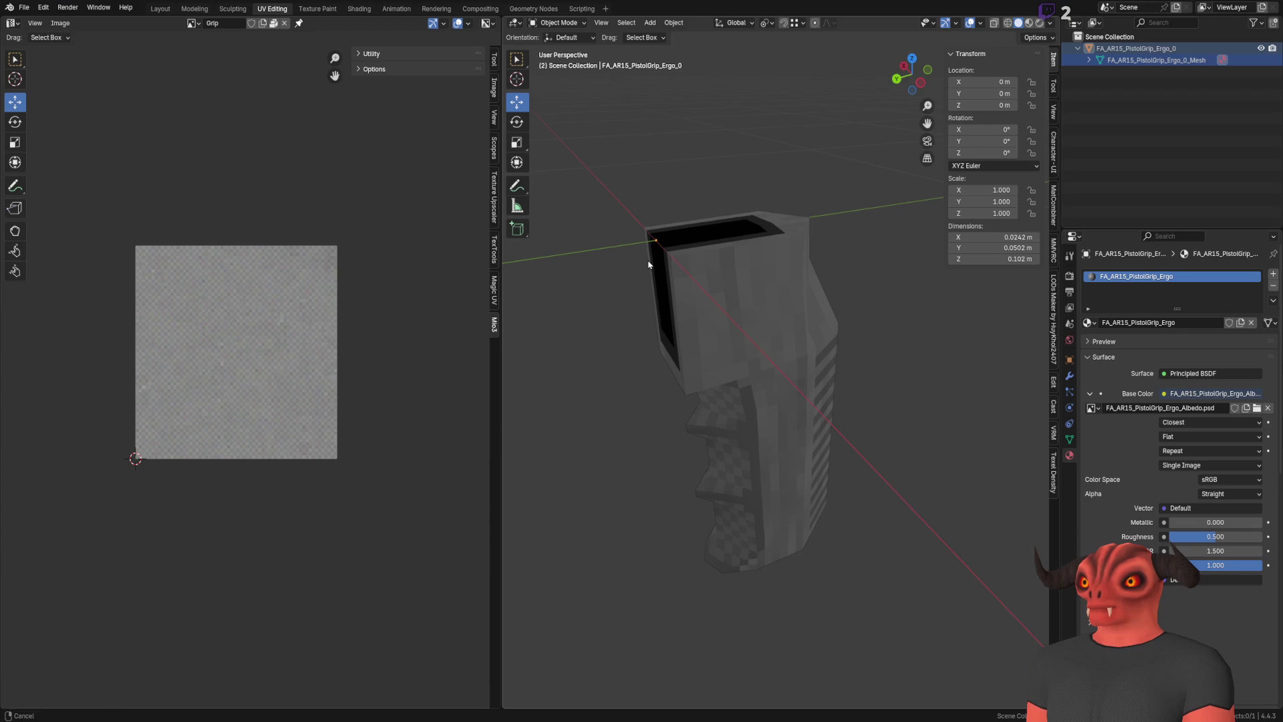
Switch from the grip file to the Holosun sight file and orbit to view the reticle
left_click(23, 6)
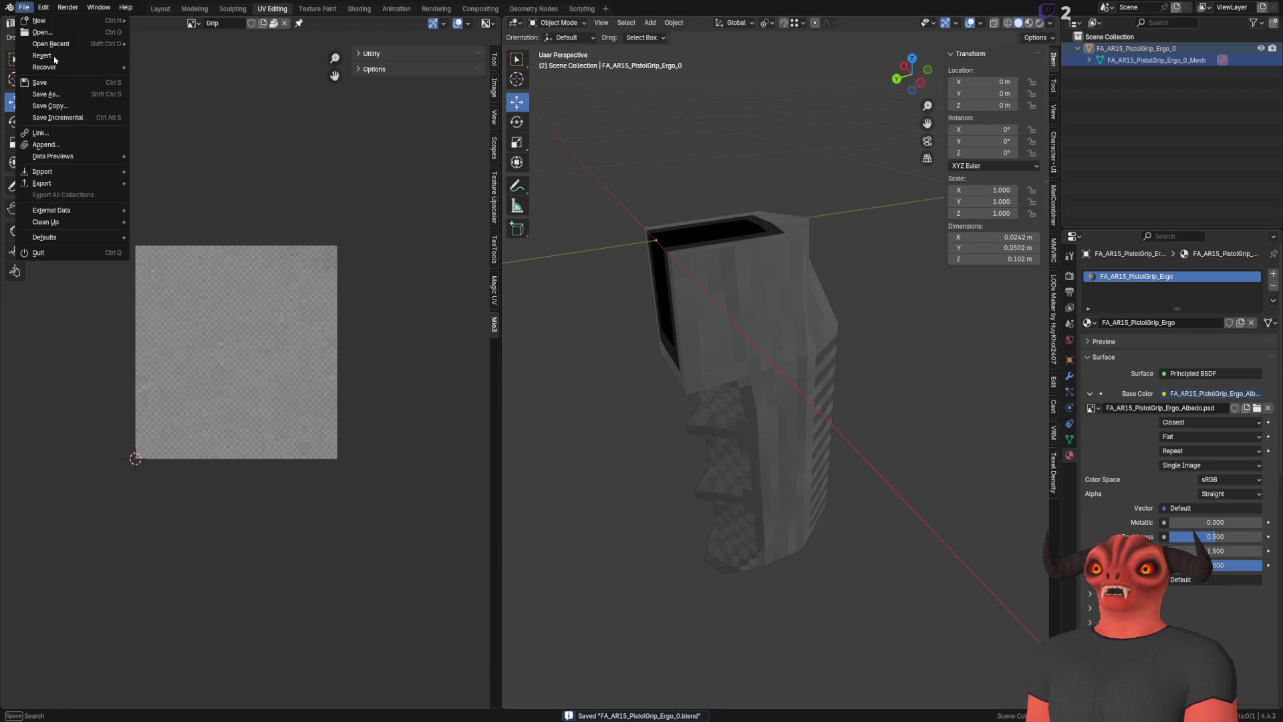
key("Escape")
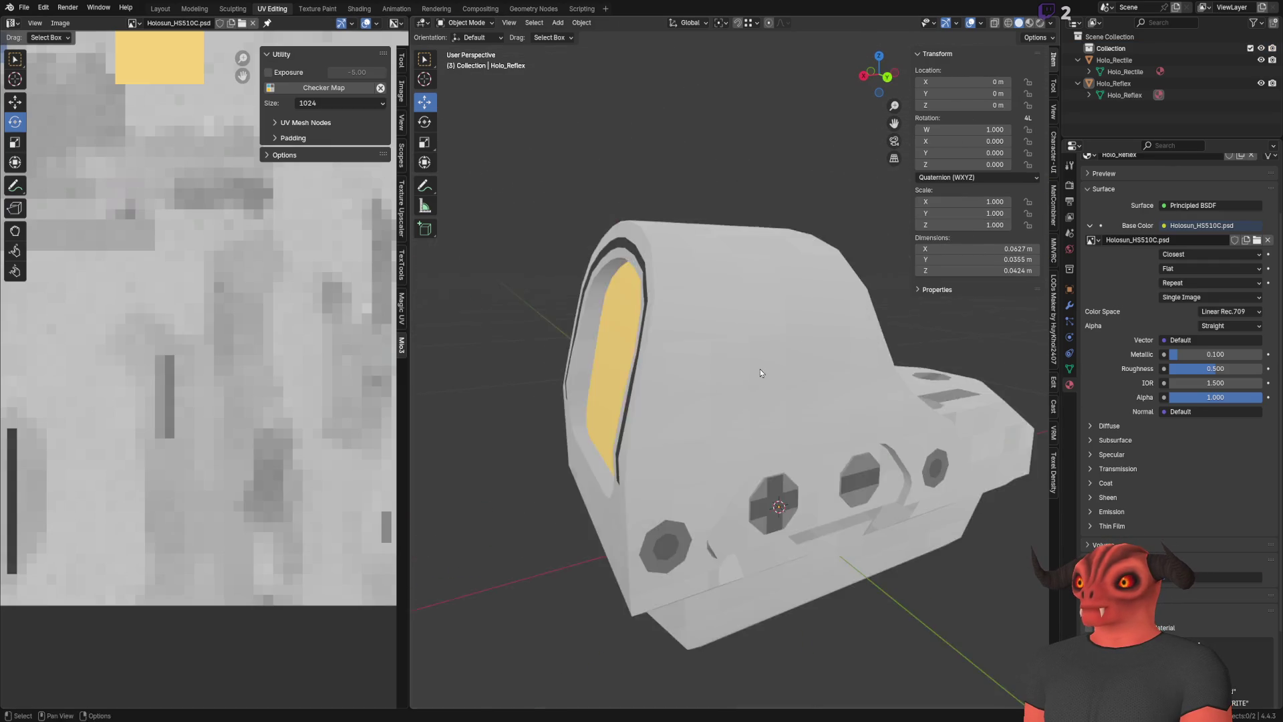
mouse_move(759, 373)
left_mouse_down()
mouse_move(757, 326)
mouse_move(852, 483)
mouse_move(580, 483)
mouse_move(636, 488)
left_mouse_up()
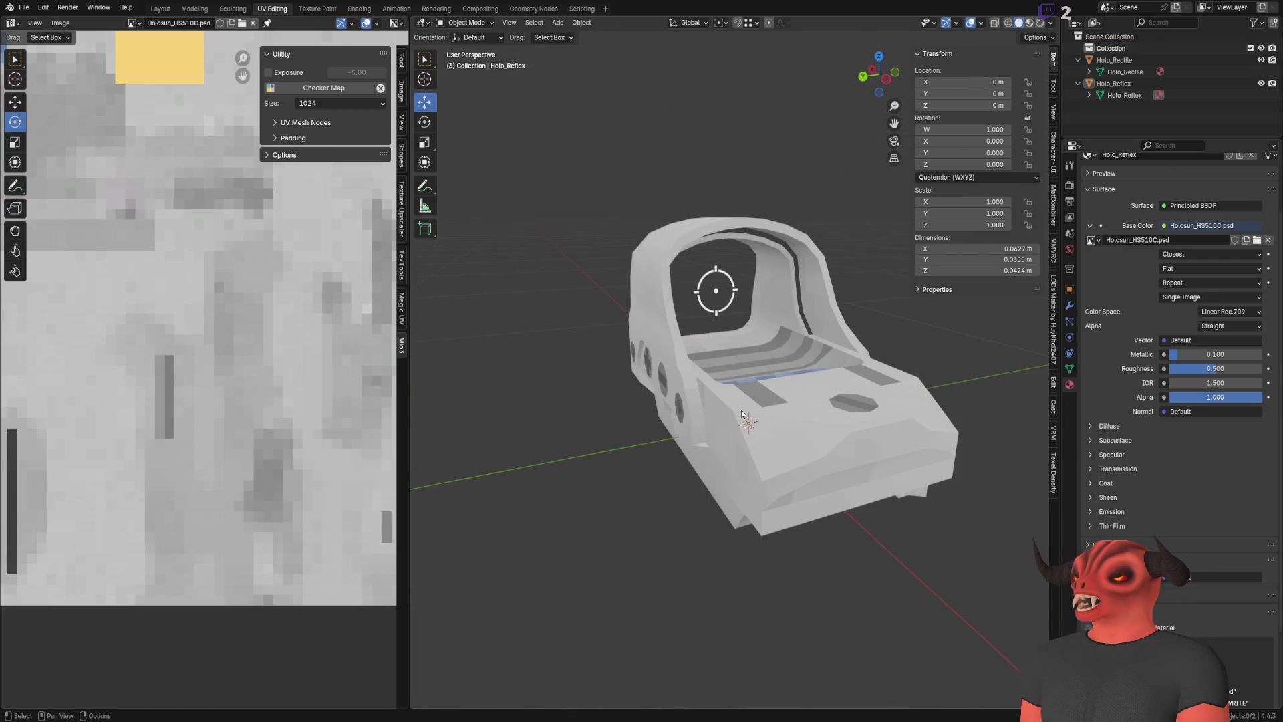
Parent Holo_Rectile under the Holo_Reflex sight in the Outliner
scroll(759, 428, "down", 3)
left_click(752, 375)
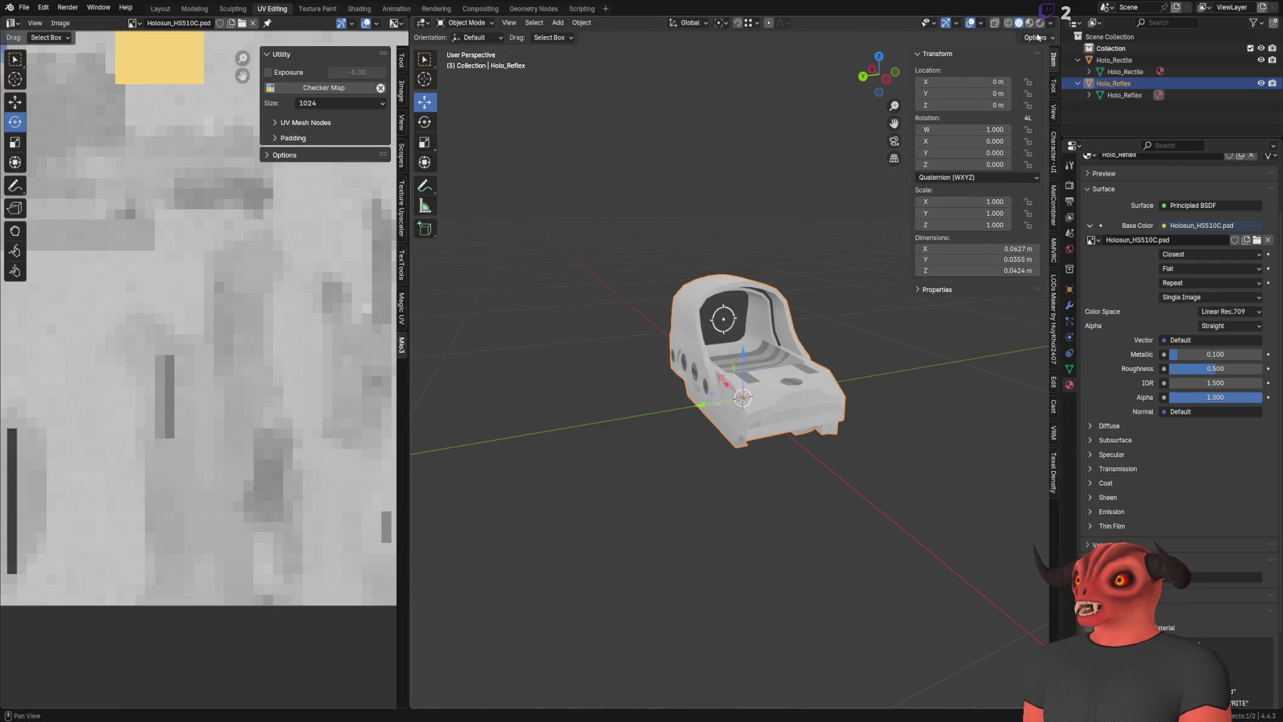
mouse_move(742, 214)
left_mouse_down()
mouse_move(610, 309)
mouse_move(629, 348)
mouse_move(642, 281)
left_mouse_up()
left_click(1113, 60)
left_click_drag(1125, 73, 1120, 85)
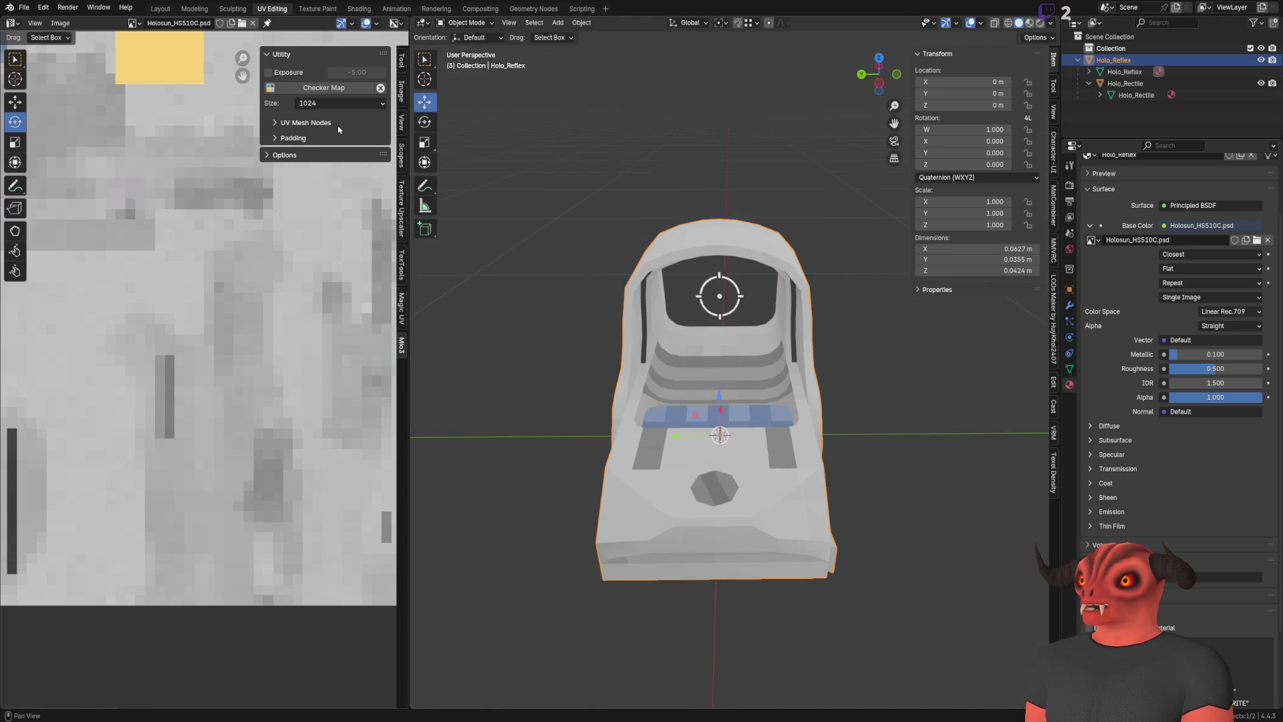
left_click(425, 121)
Rotate the sight a quarter turn around Z
scroll(732, 251, "down", 3)
mouse_move(732, 251)
left_mouse_down()
mouse_move(828, 220)
mouse_move(653, 226)
left_mouse_up()
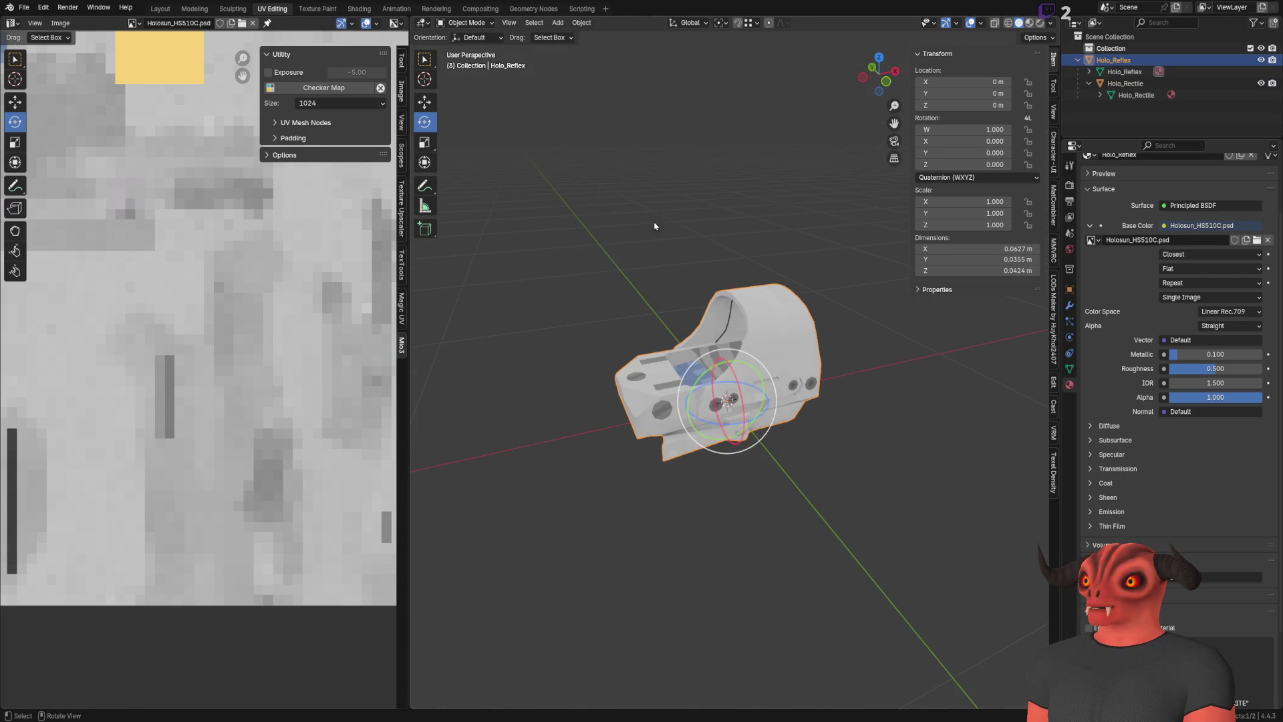
left_click_drag(721, 425, 810, 420)
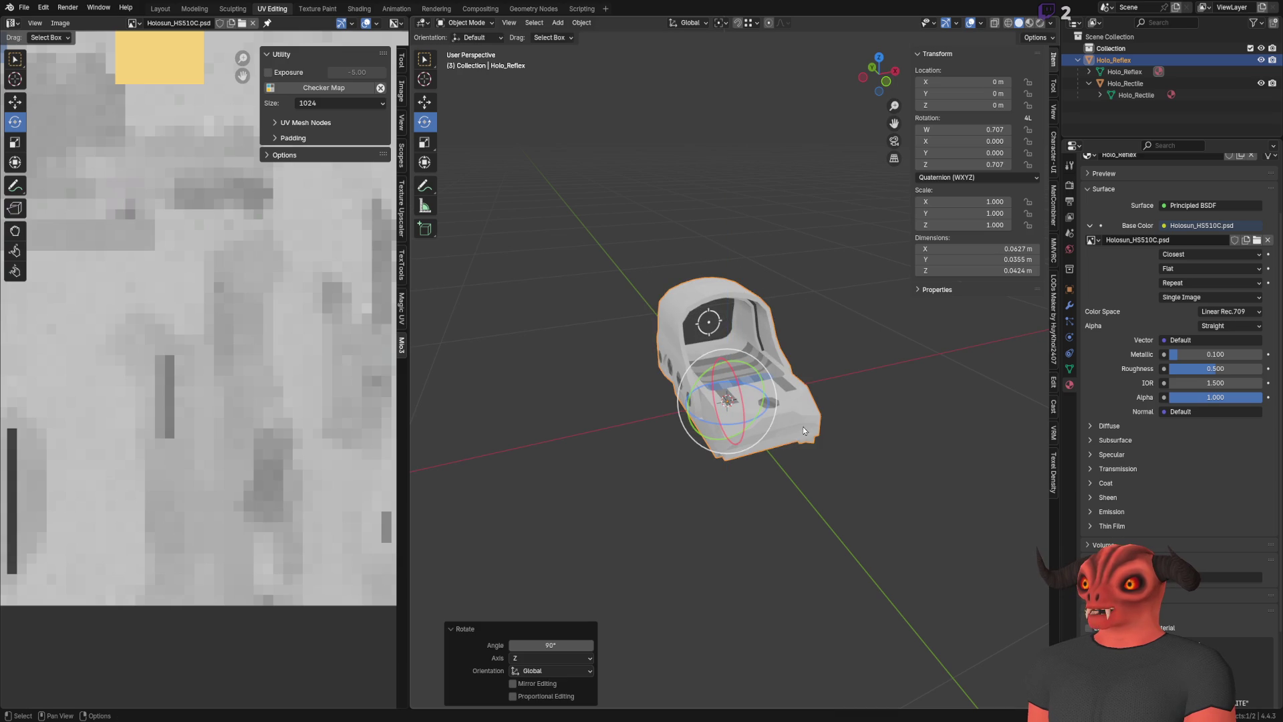
left_click_drag(735, 276, 741, 272)
scroll(741, 272, "up", 3)
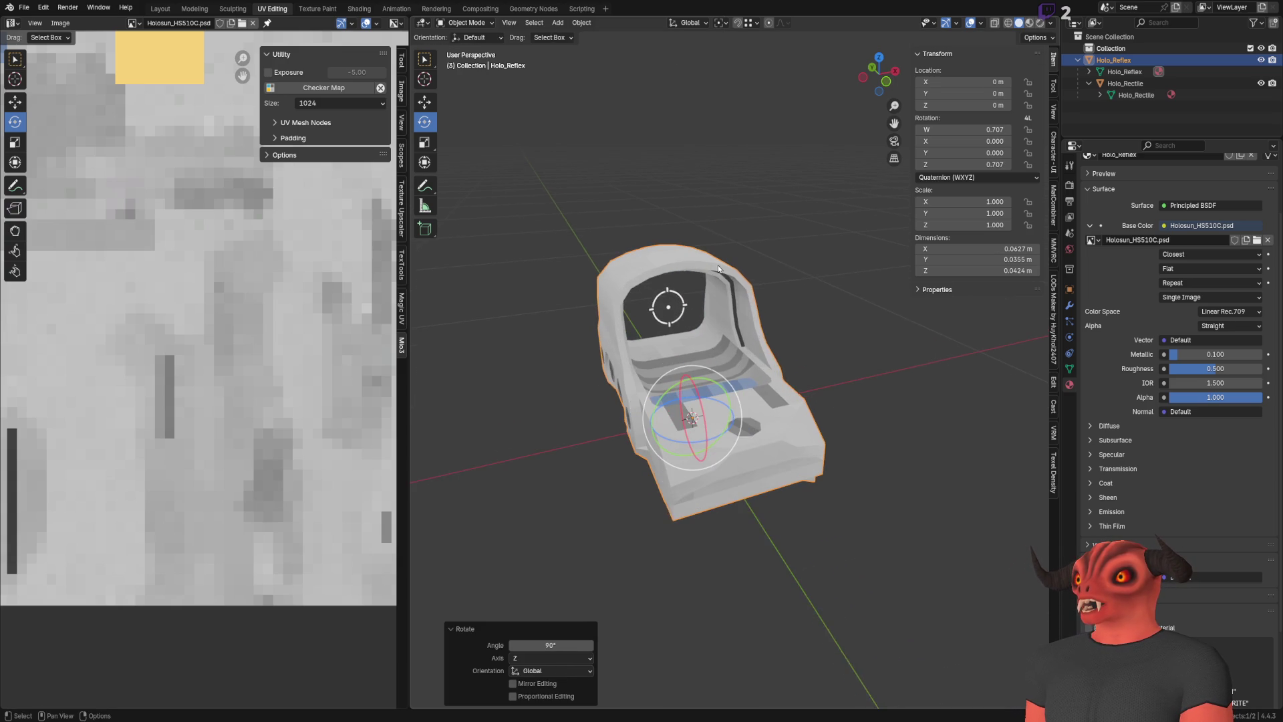
Apply the sight's rotation and set its rotation mode to XYZ Euler
left_click(581, 22)
mouse_move(619, 83)
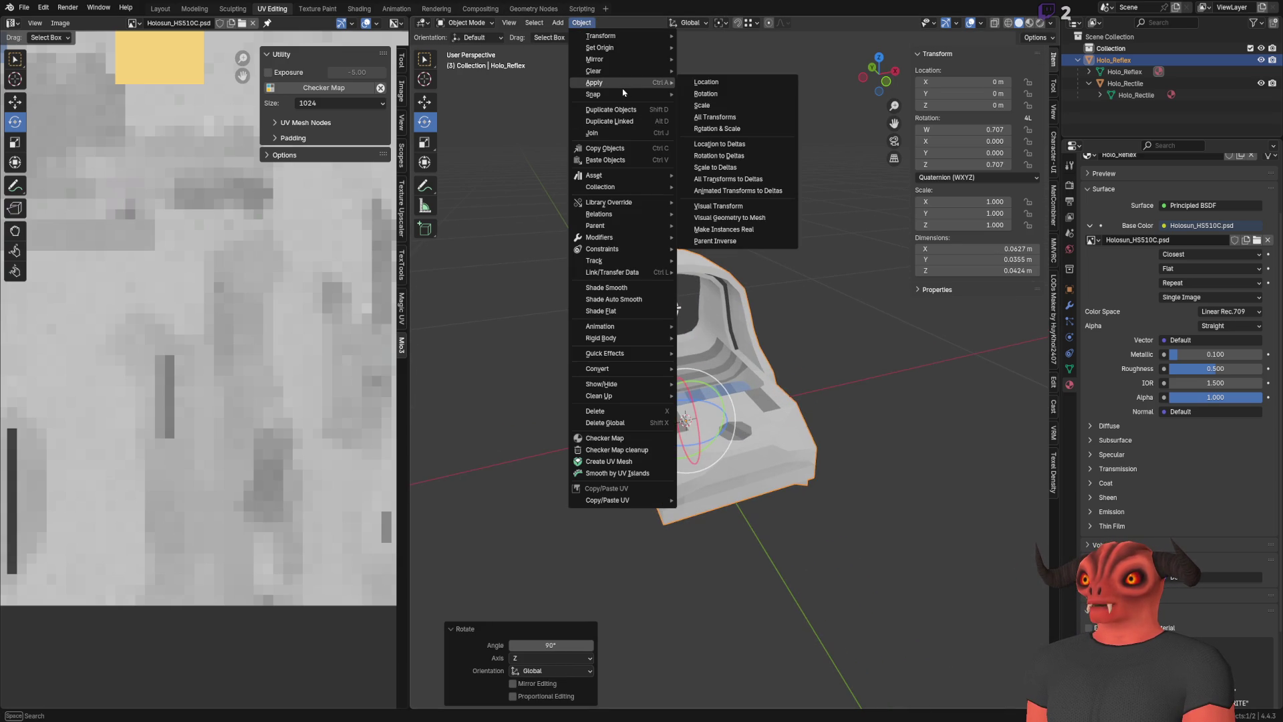
left_click(720, 97)
mouse_move(721, 97)
left_mouse_down()
mouse_move(747, 186)
mouse_move(977, 134)
left_mouse_up()
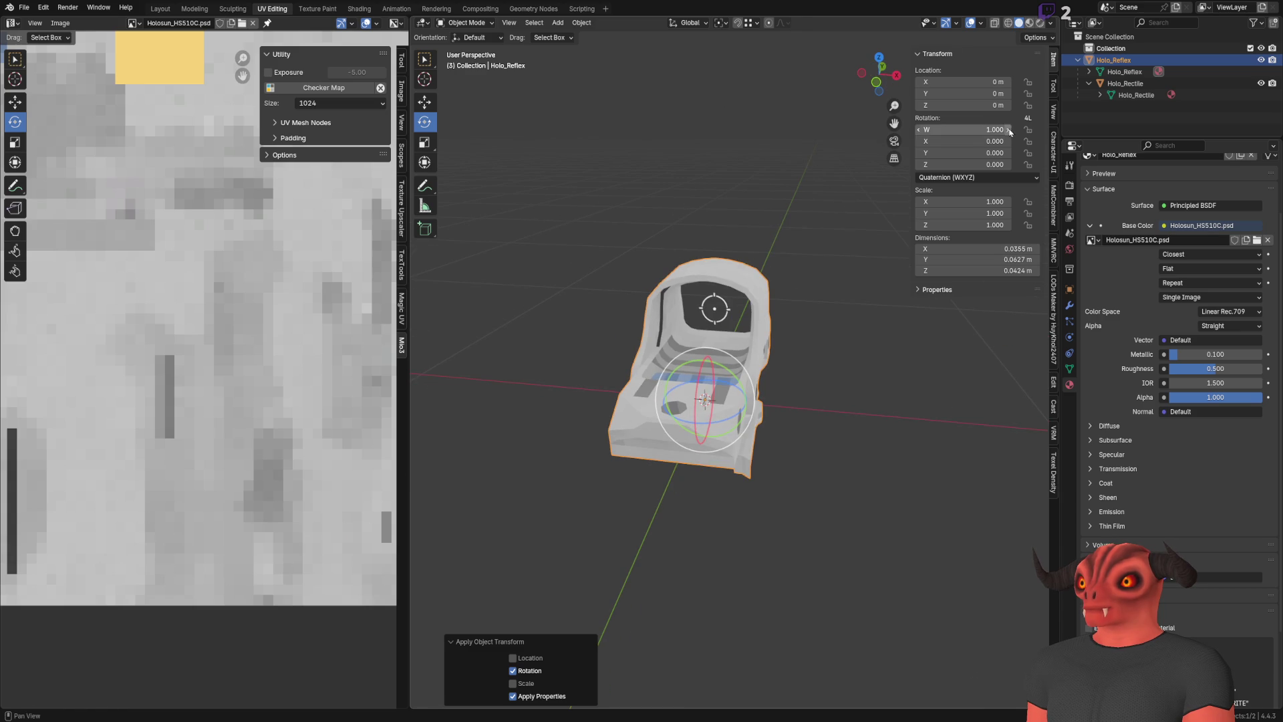
left_click(976, 177)
left_click(963, 219)
mouse_move(869, 227)
left_mouse_down()
mouse_move(630, 206)
mouse_move(748, 211)
mouse_move(708, 207)
left_mouse_up()
Parent Holo_Rectile with Keep Transform, then undo the parenting
left_click(1128, 85)
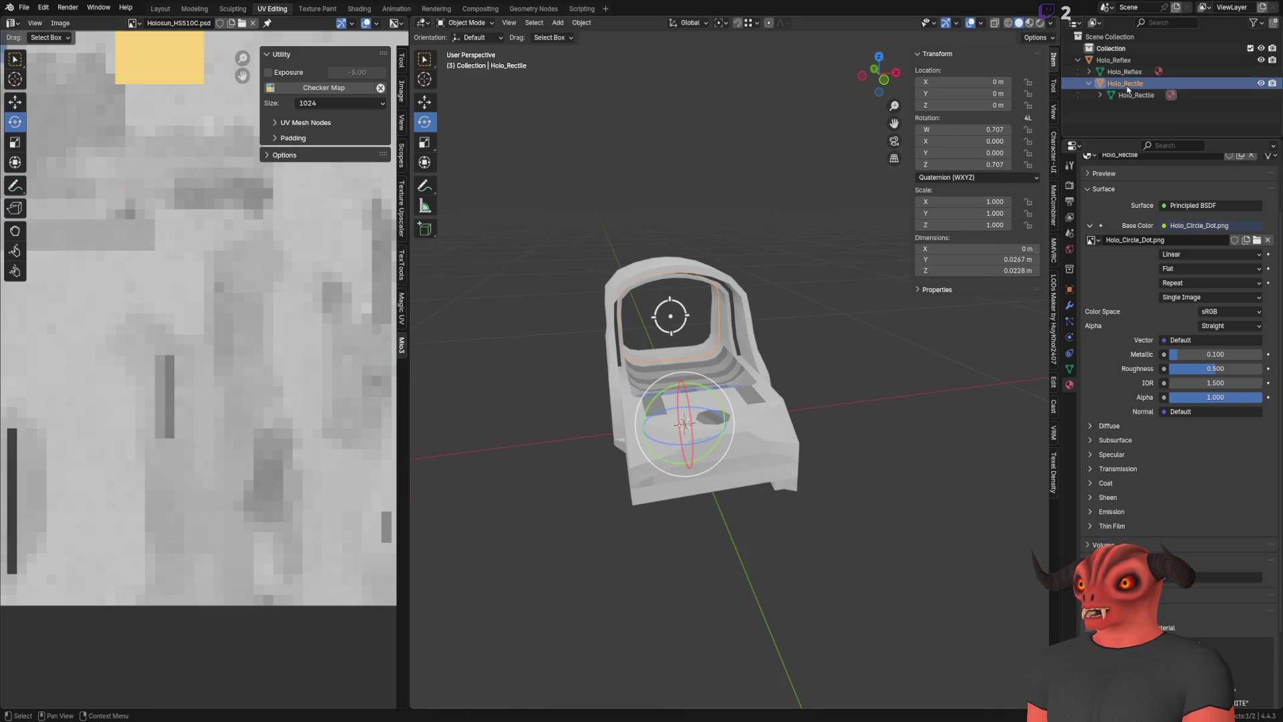
scroll(729, 372, "down", 2)
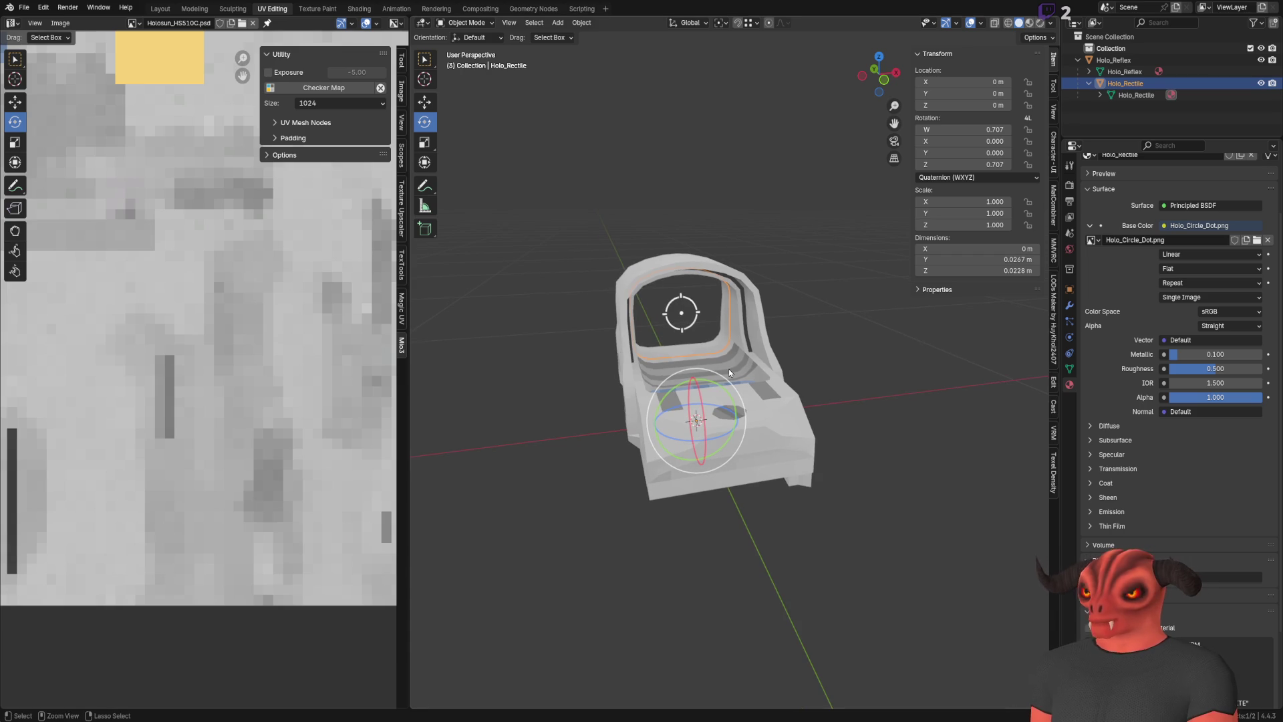
key("ctrl+p")
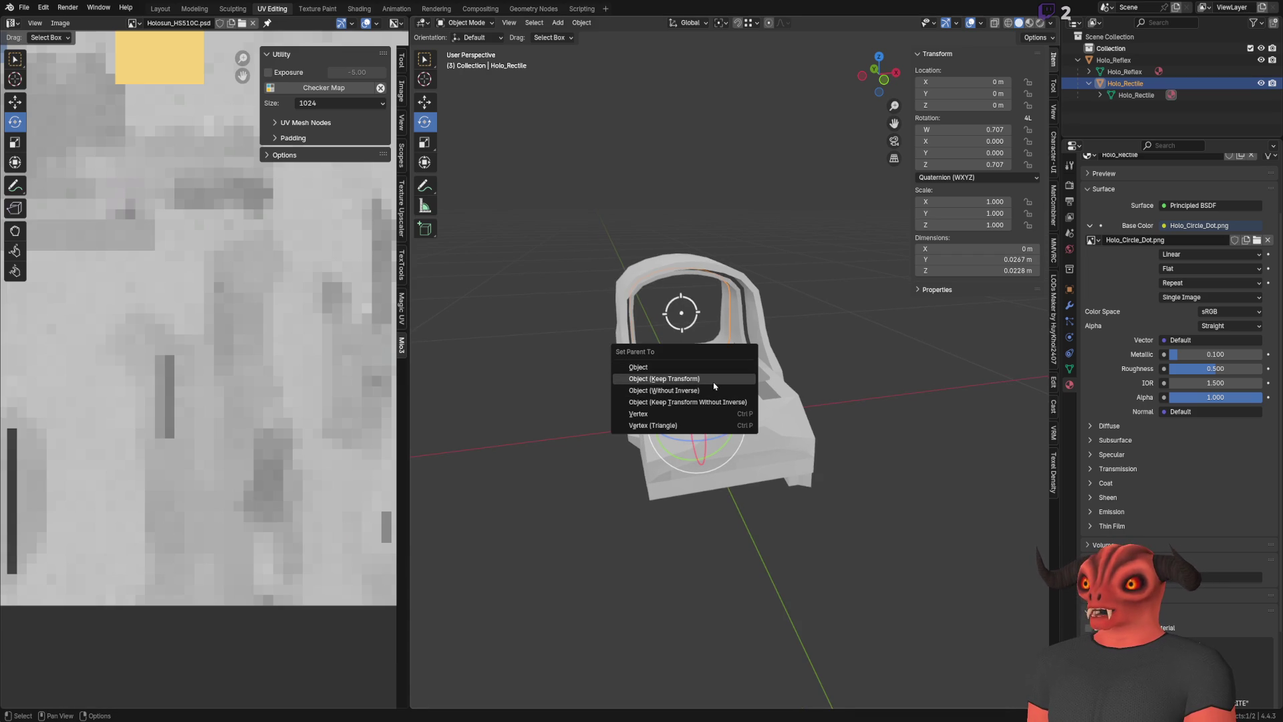
left_click(713, 382)
key("ctrl+z")
key("ctrl+z")
key("ctrl+z")
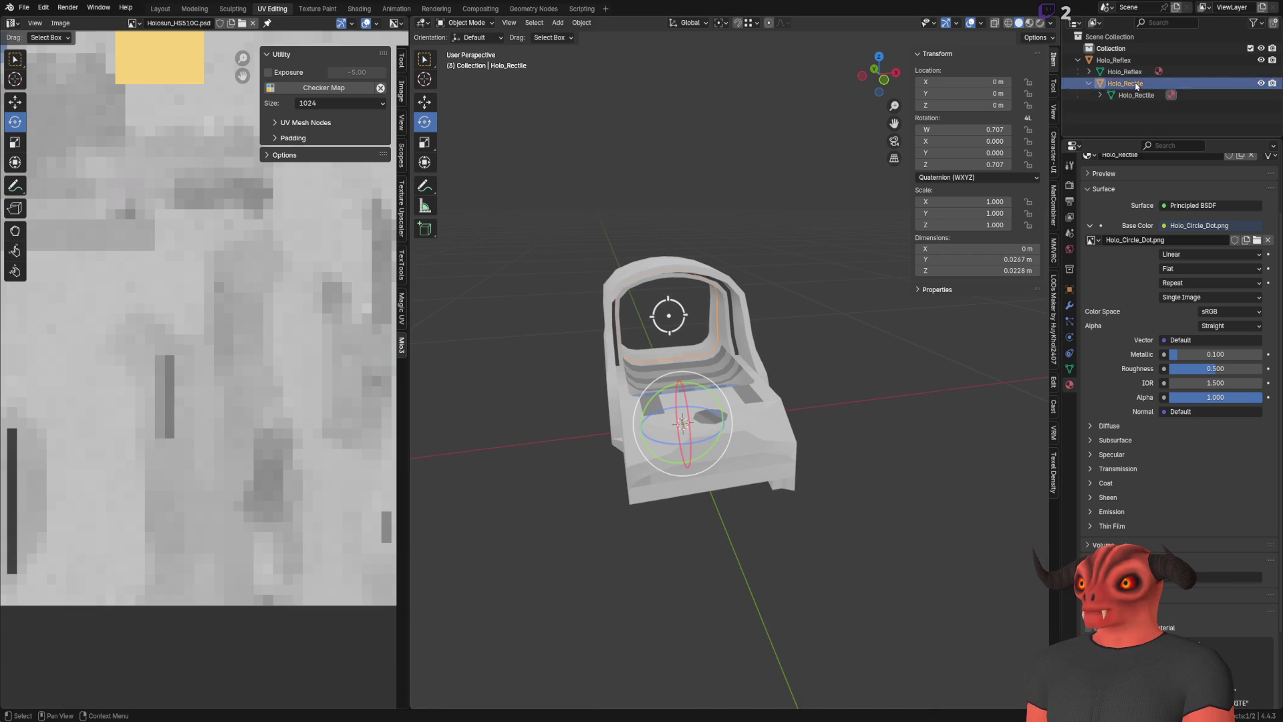
Select the Holo_Rectile object and frame the view on it
left_click(1130, 95)
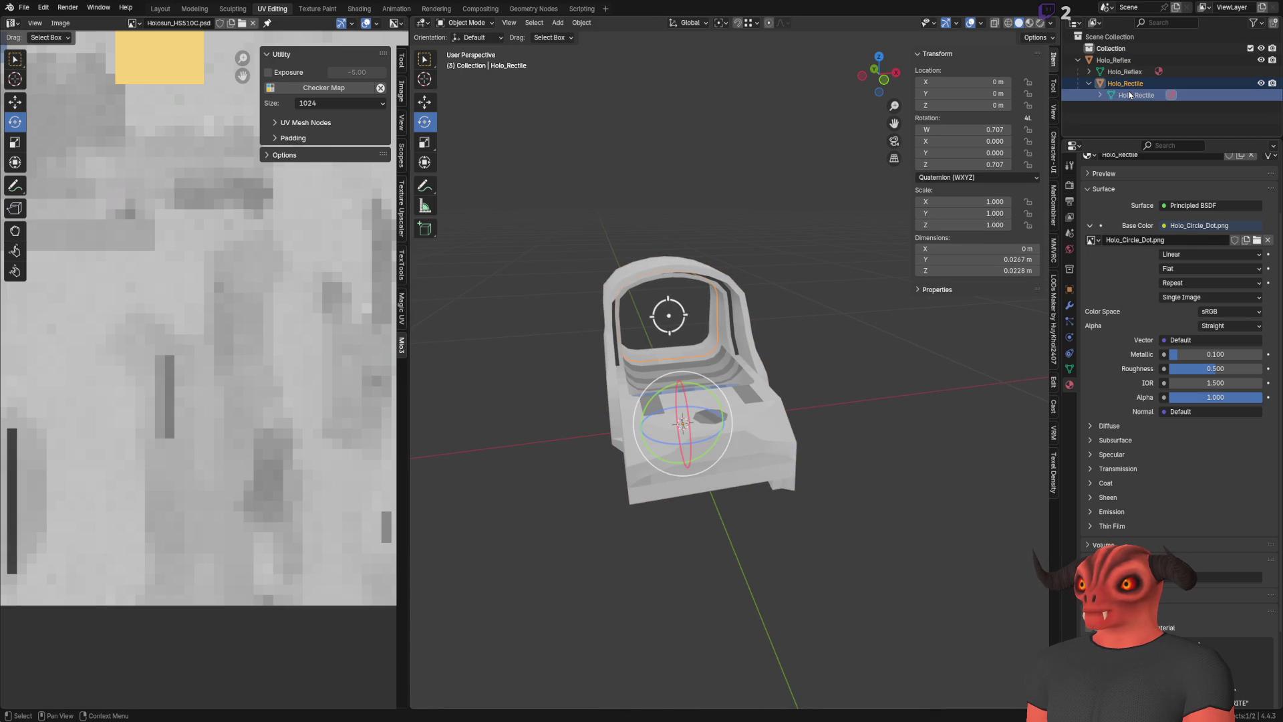
left_click(1130, 90)
key("KP_Decimal")
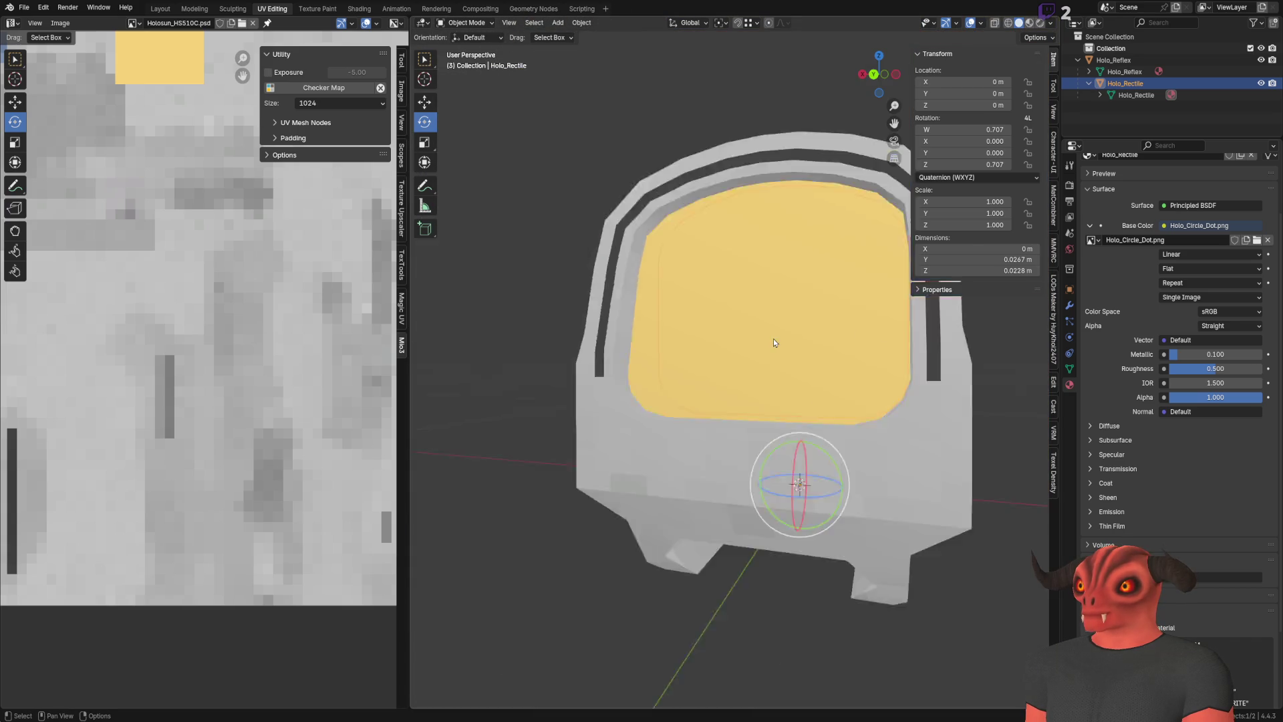
scroll(774, 341, "down", 5)
mouse_move(773, 341)
left_mouse_down()
mouse_move(678, 334)
mouse_move(833, 315)
left_mouse_up()
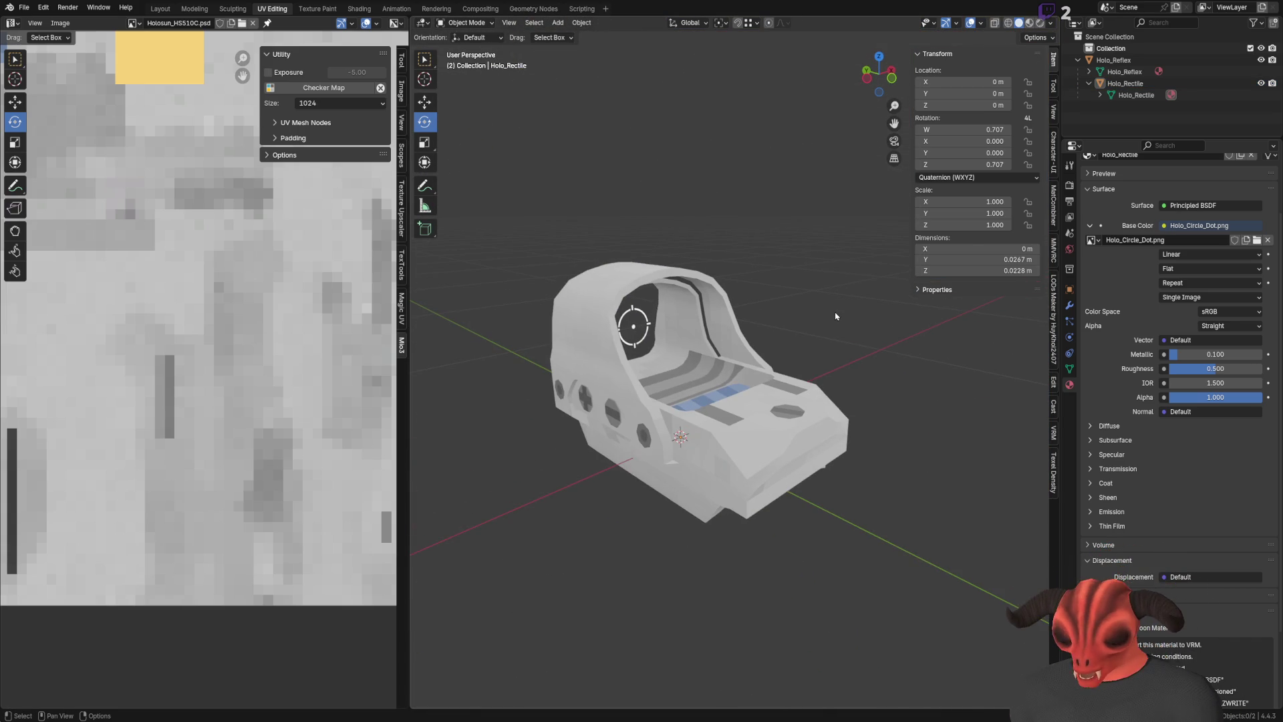
scroll(278, 424, "down", 10)
Move Holo_Rectile into the Collection, set XYZ Euler rotation mode, and apply its rotation
scroll(286, 399, "up", 3)
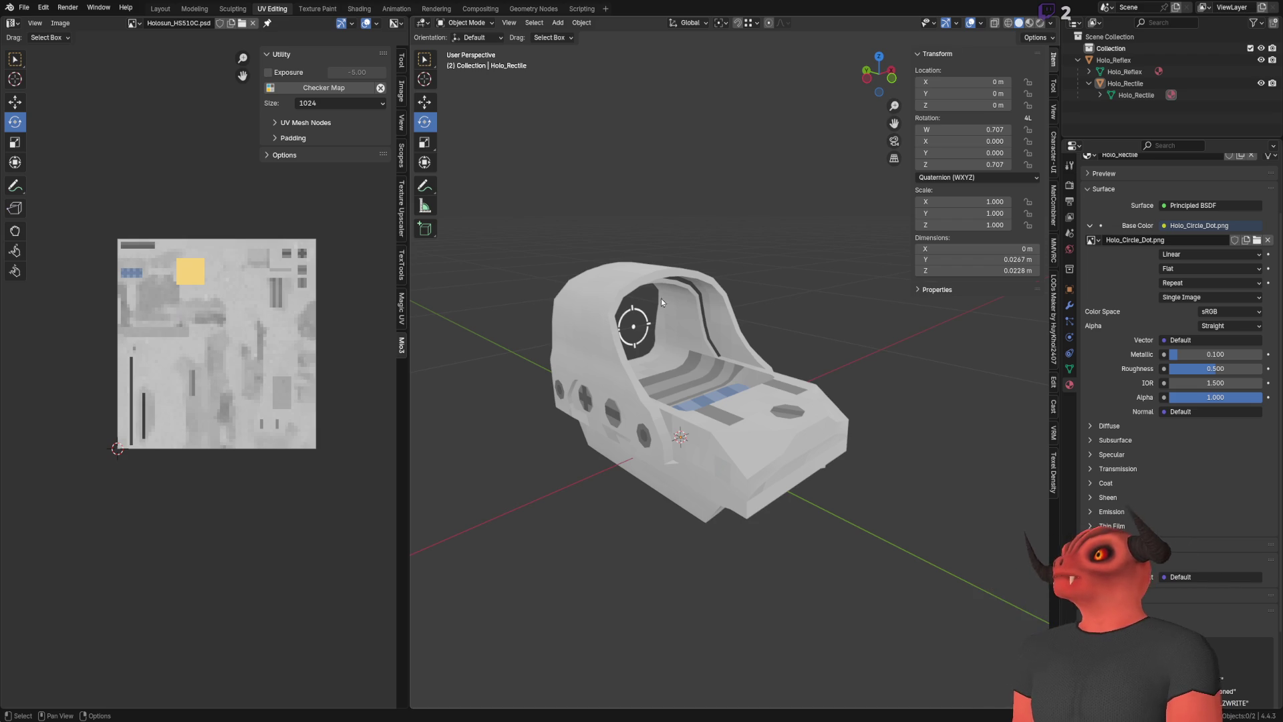
left_click(1126, 83)
left_click_drag(1128, 86, 1114, 57)
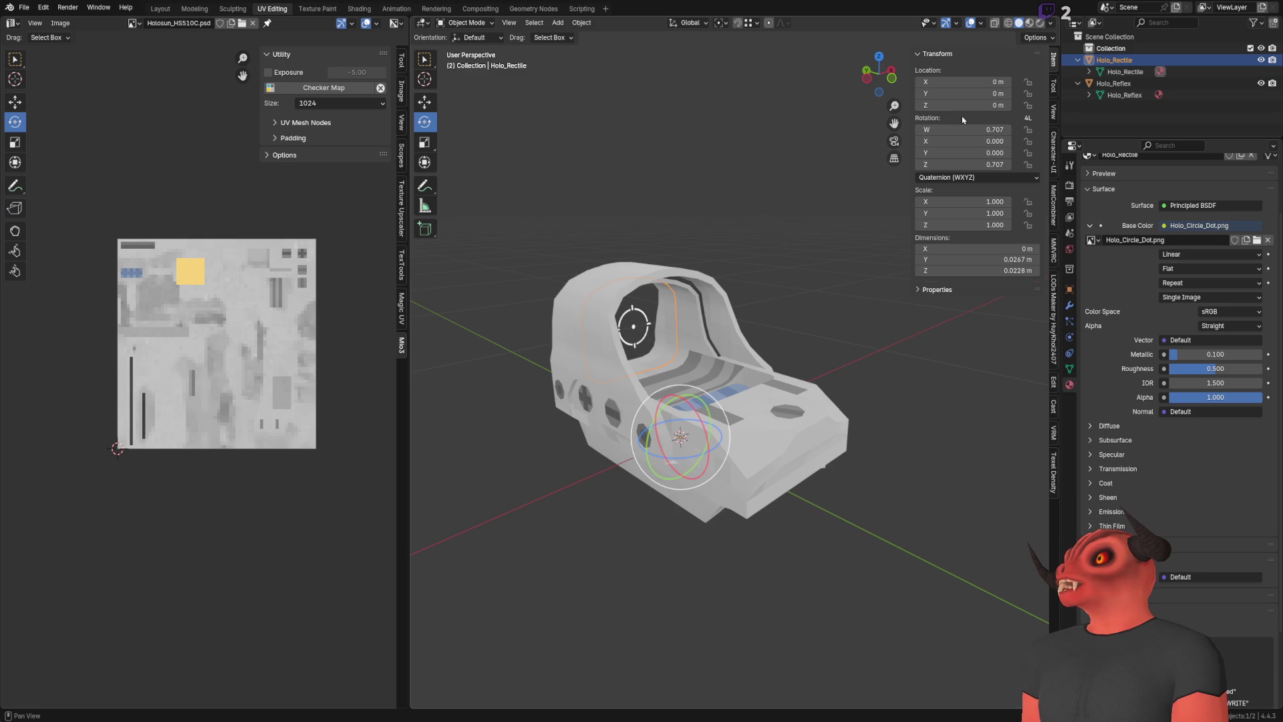
left_click(974, 177)
left_click(969, 205)
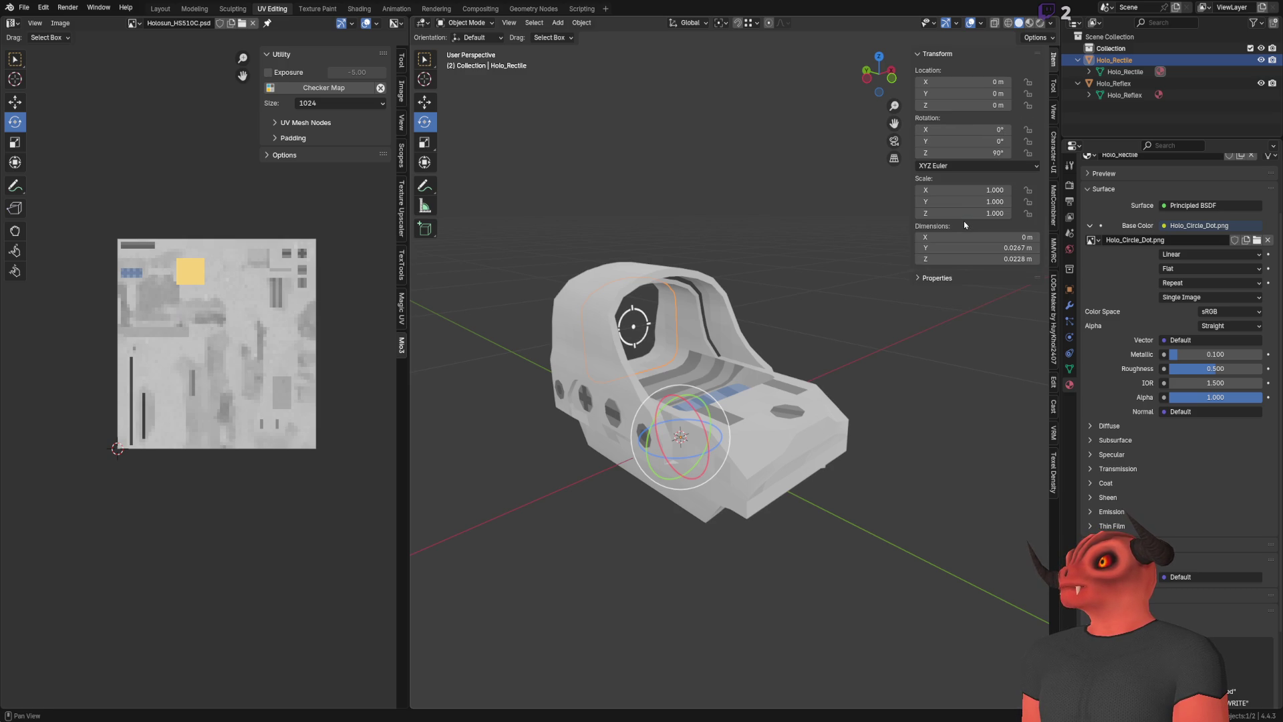
left_click(581, 22)
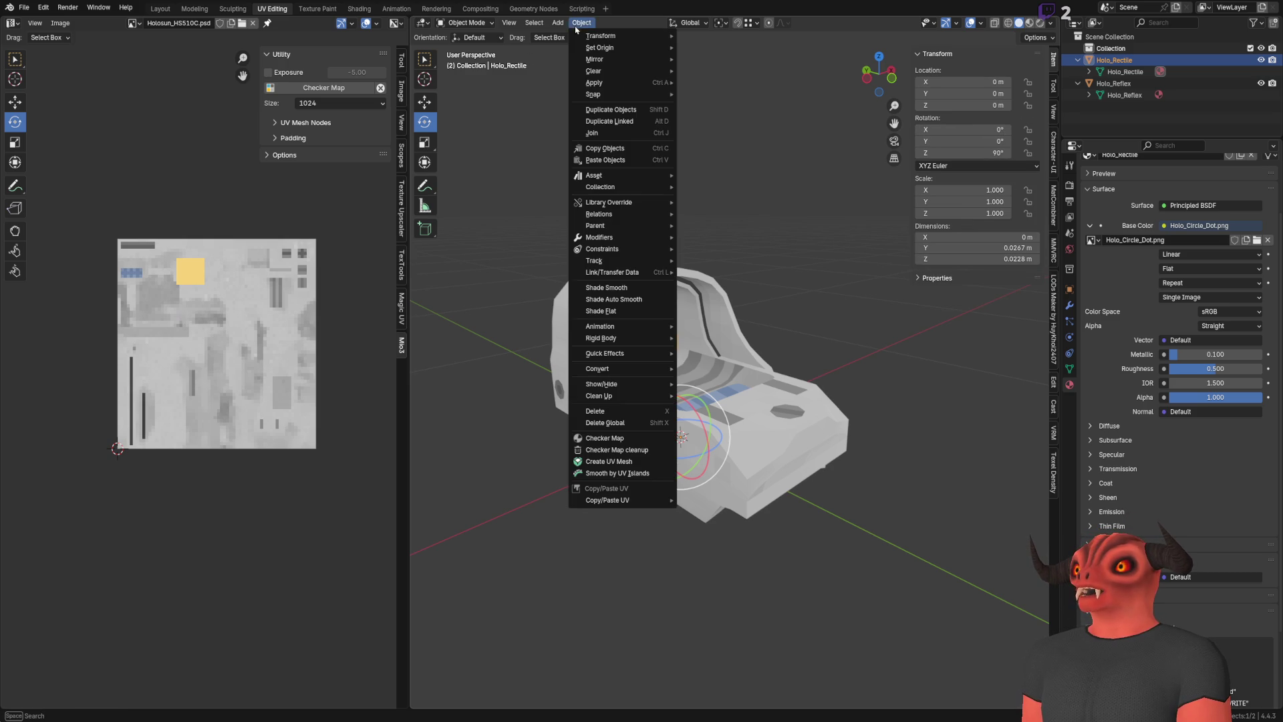
mouse_move(628, 91)
left_click(722, 101)
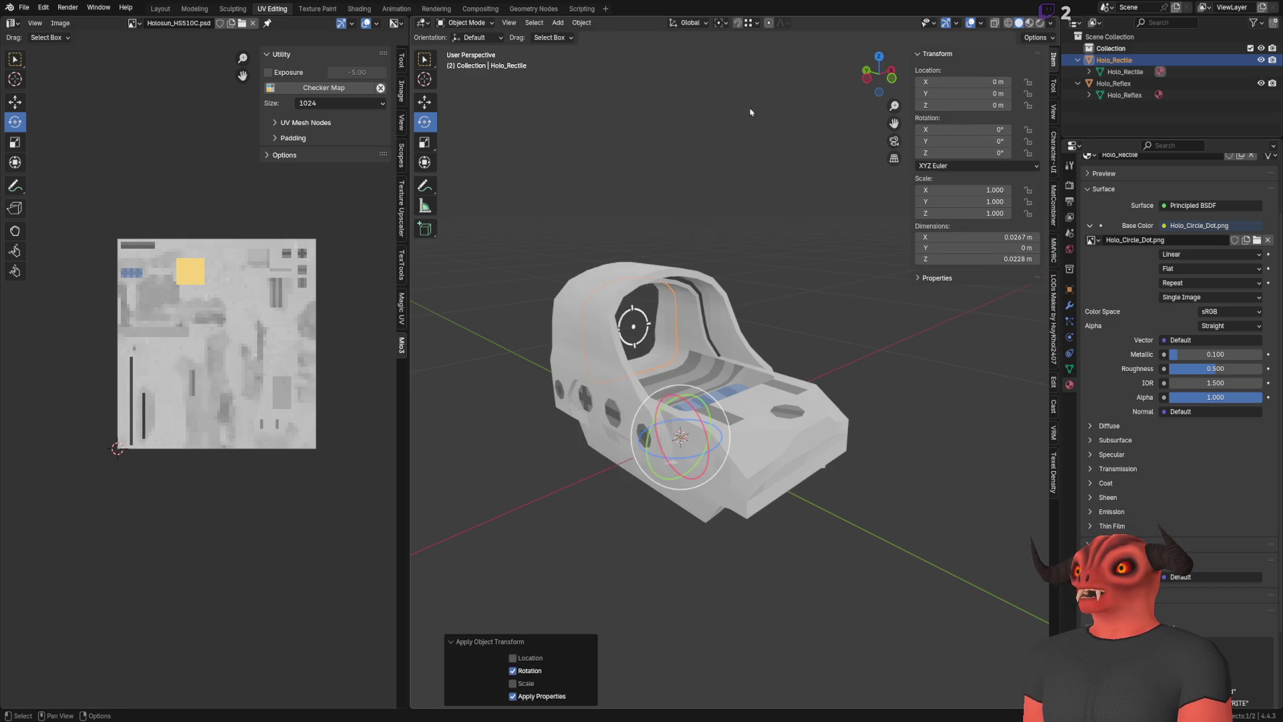
Orbit around the sight to check the reticle with its rotation zeroed
scroll(795, 229, "up", 3)
scroll(795, 229, "down", 6)
scroll(671, 318, "up", 4)
scroll(667, 332, "down", 3)
mouse_move(667, 332)
left_mouse_down()
mouse_move(755, 344)
mouse_move(592, 364)
left_mouse_up()
scroll(670, 358, "up", 5)
left_click_drag(669, 359, 653, 335)
scroll(756, 324, "down", 4)
scroll(756, 324, "up", 5)
mouse_move(756, 323)
left_mouse_down()
mouse_move(735, 348)
mouse_move(749, 372)
mouse_move(792, 262)
mouse_move(940, 371)
mouse_move(835, 301)
mouse_move(928, 316)
mouse_move(824, 387)
mouse_move(700, 392)
mouse_move(725, 344)
mouse_move(739, 417)
mouse_move(701, 428)
mouse_move(654, 408)
mouse_move(624, 487)
mouse_move(635, 392)
mouse_move(769, 269)
mouse_move(717, 439)
mouse_move(790, 359)
mouse_move(748, 334)
left_mouse_up()
Inspect the Holo_Reflex sight body in Edit Mode, then view it from the front
left_click(733, 361)
key("KP_Decimal")
key("Tab")
scroll(694, 313, "up", 10)
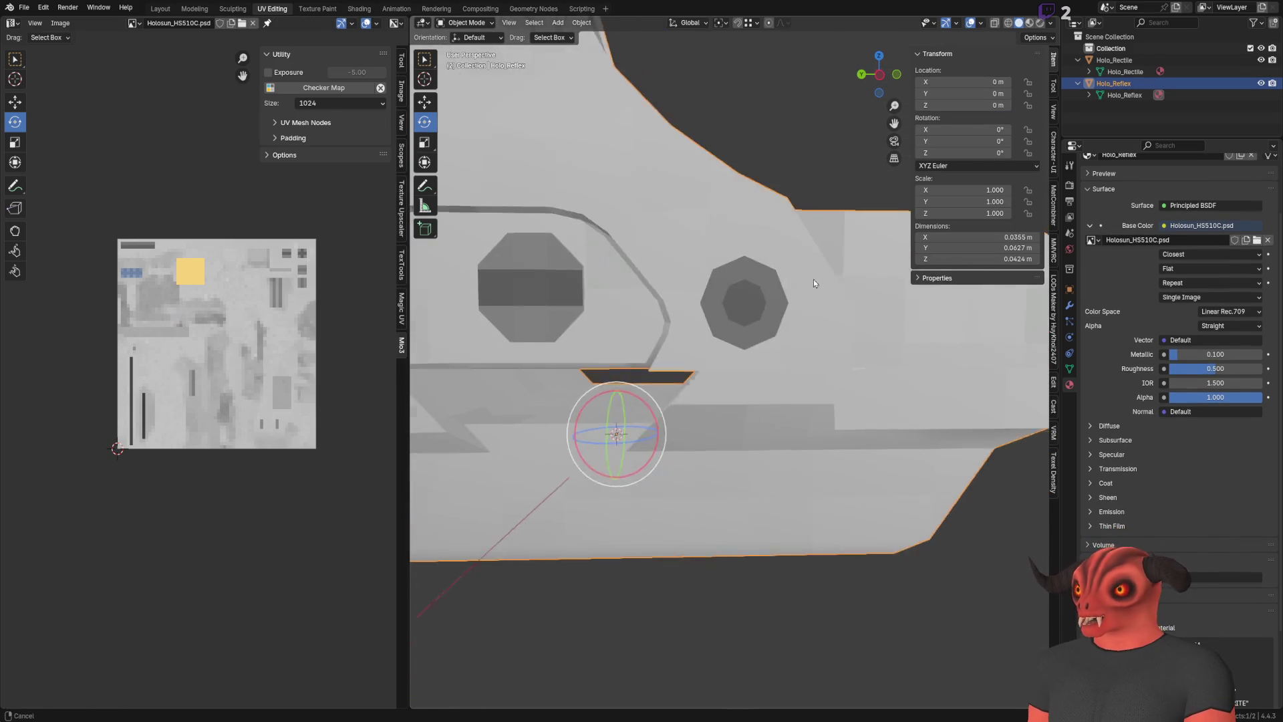
key("Tab")
key("Tab")
key("Tab")
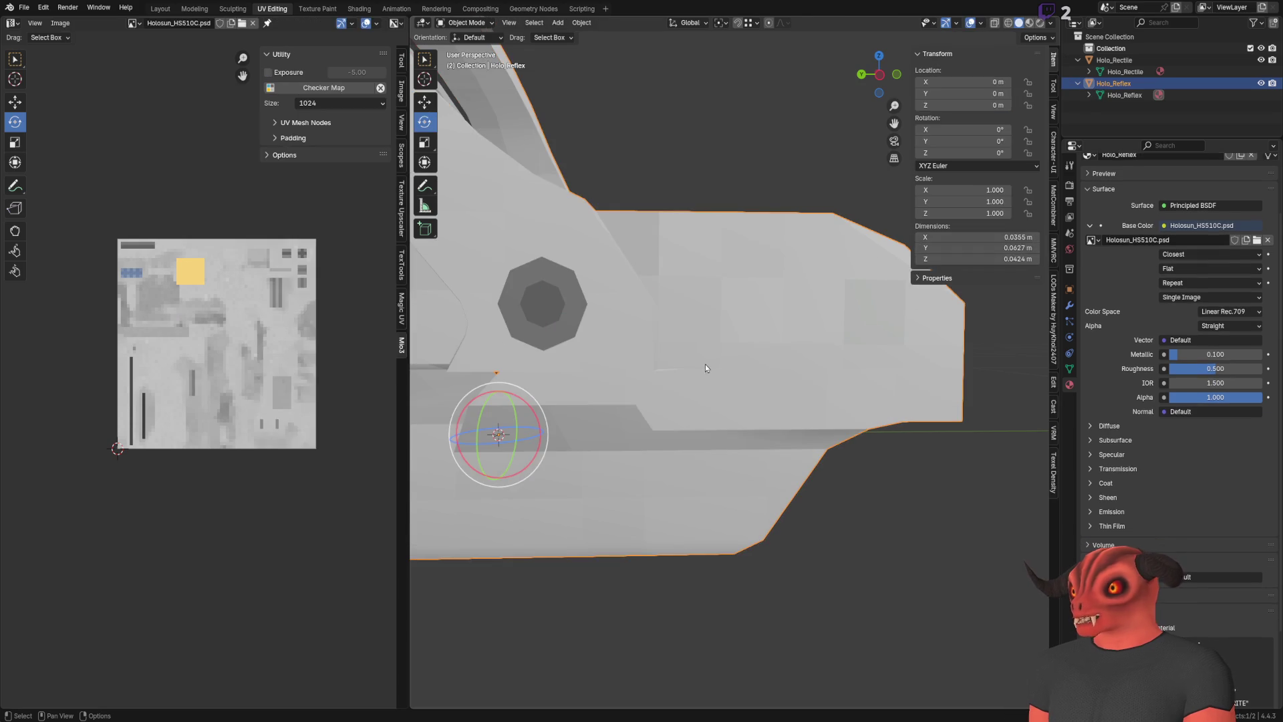
key("KP_Decimal")
mouse_move(829, 332)
left_mouse_down()
mouse_move(749, 254)
mouse_move(713, 195)
mouse_move(727, 286)
mouse_move(723, 268)
left_mouse_up()
scroll(724, 268, "down", 6)
scroll(723, 265, "up", 10)
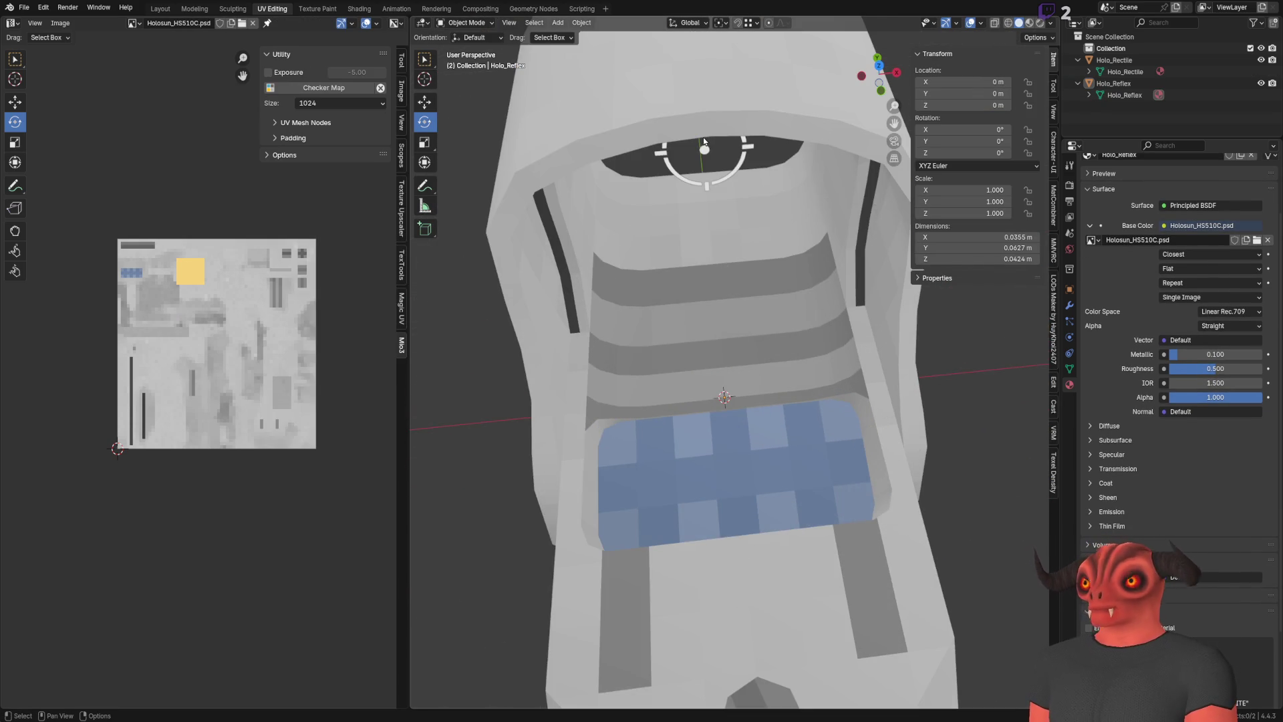
scroll(723, 265, "down", 8)
left_click_drag(707, 114, 759, 163)
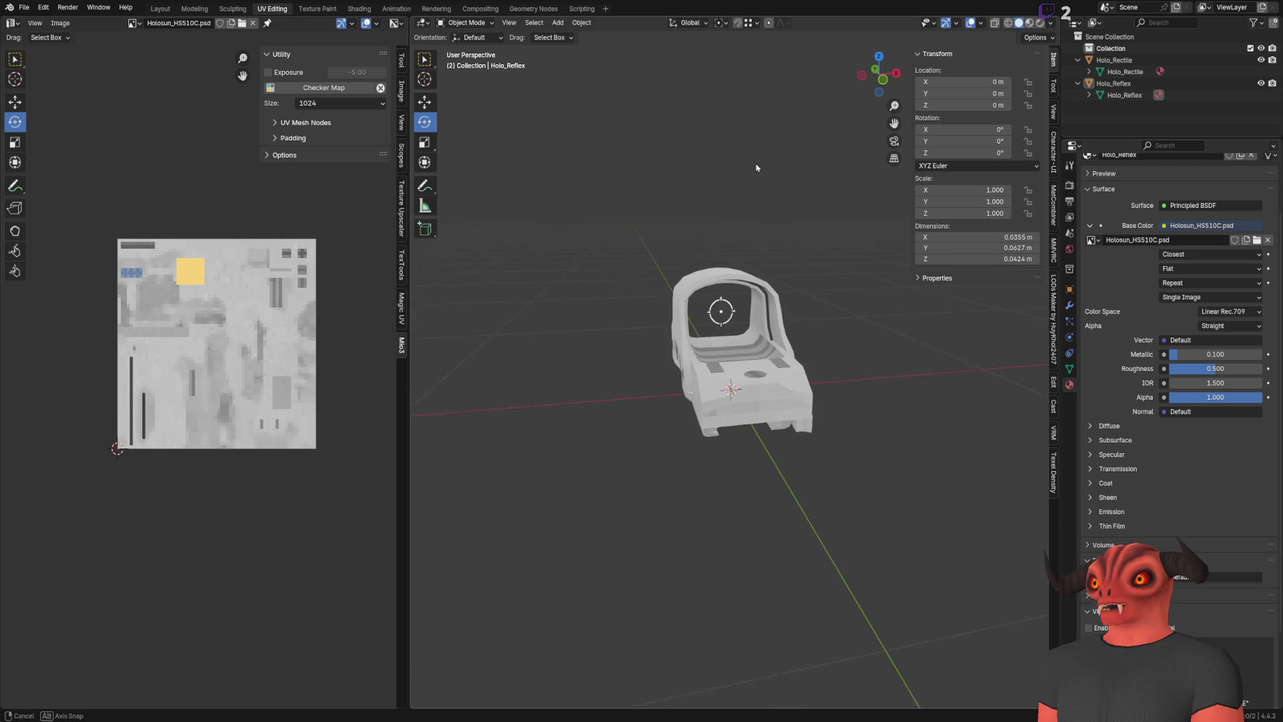
left_click(39, 24)
left_click(68, 99)
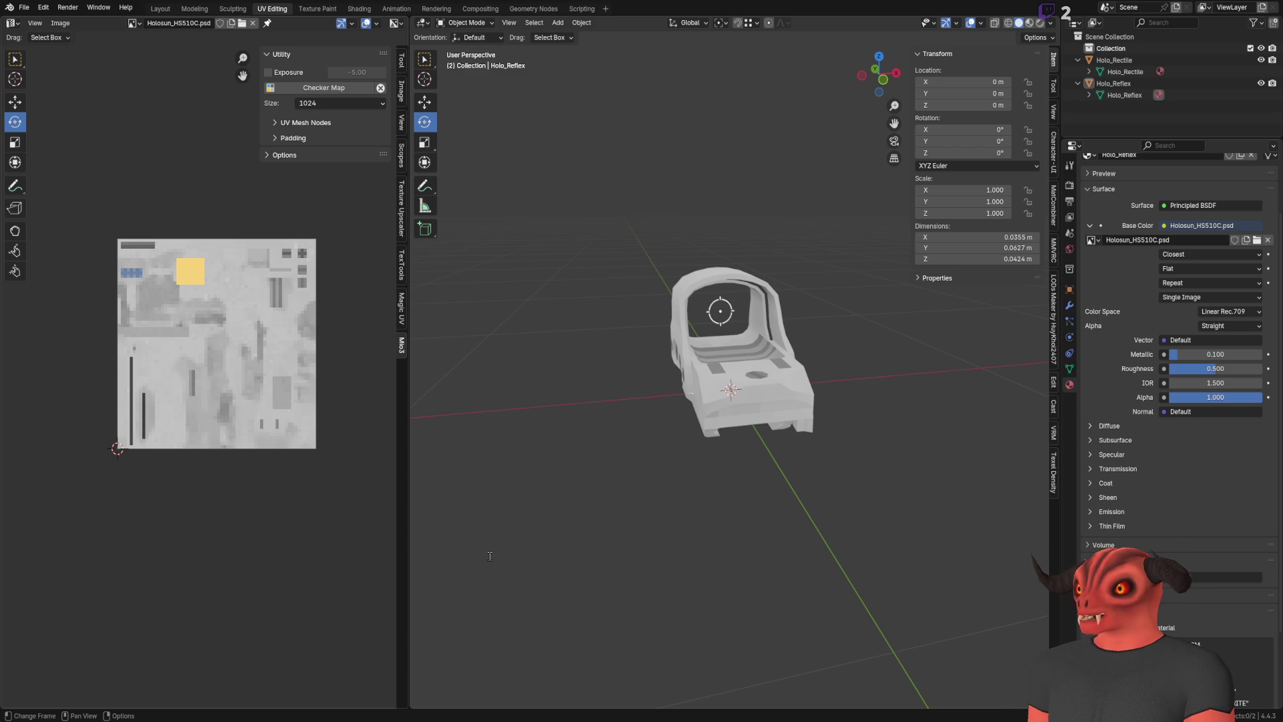
Bring up the Godot editor showing the FA_AR15_PistolGrip_Ergo.tres material in the inspector
key("alt+Tab")
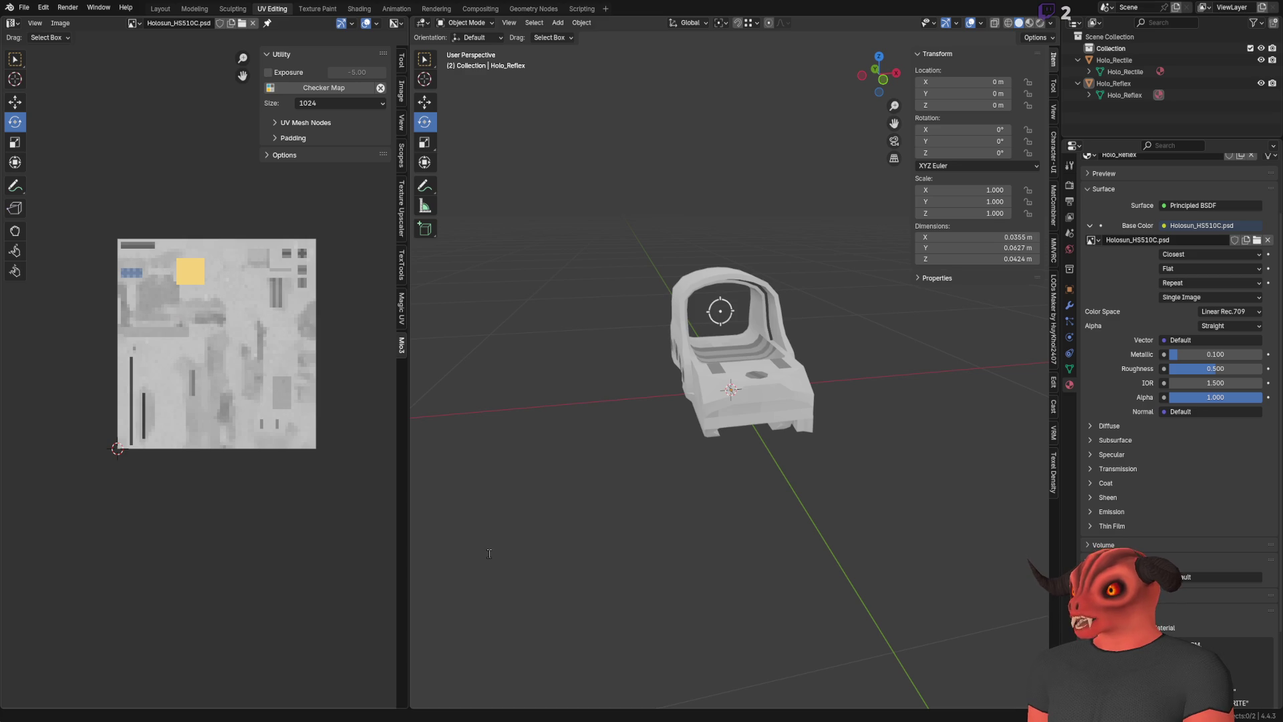
key("alt+Tab")
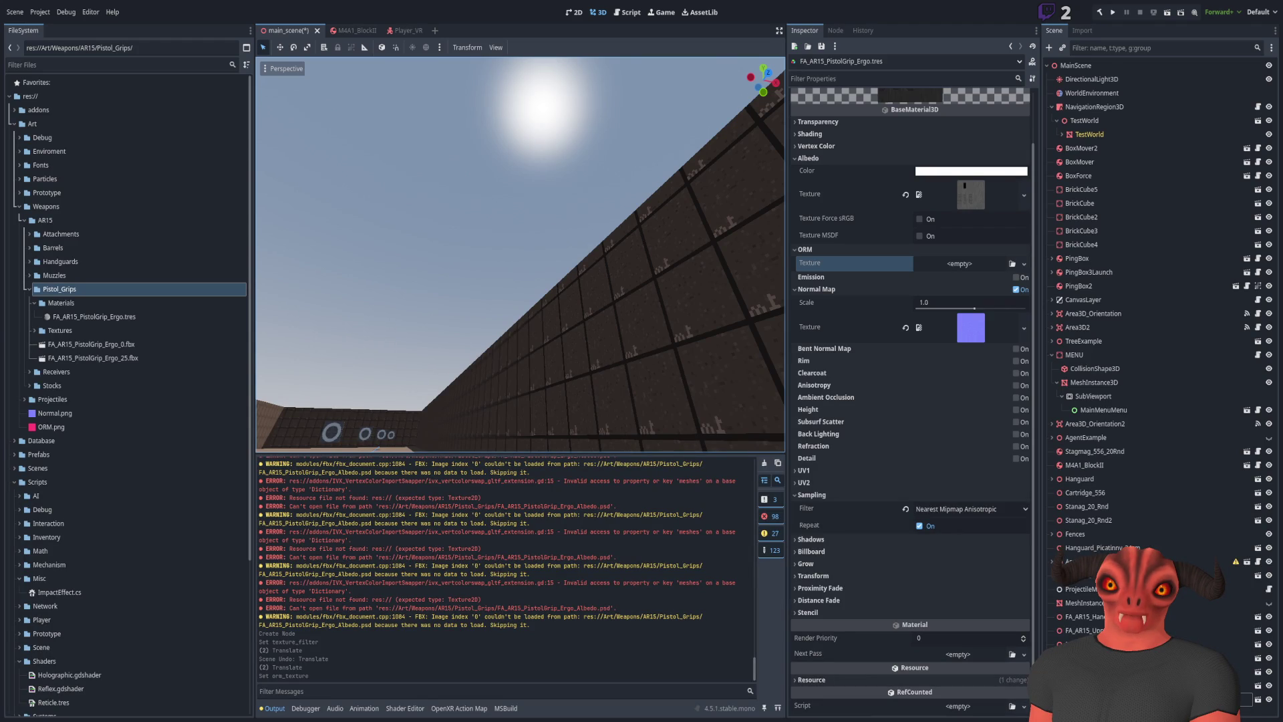
Return to Blender's Holo_Reflex sight with its Holosun_HS510C.psd texture
key("alt+Tab")
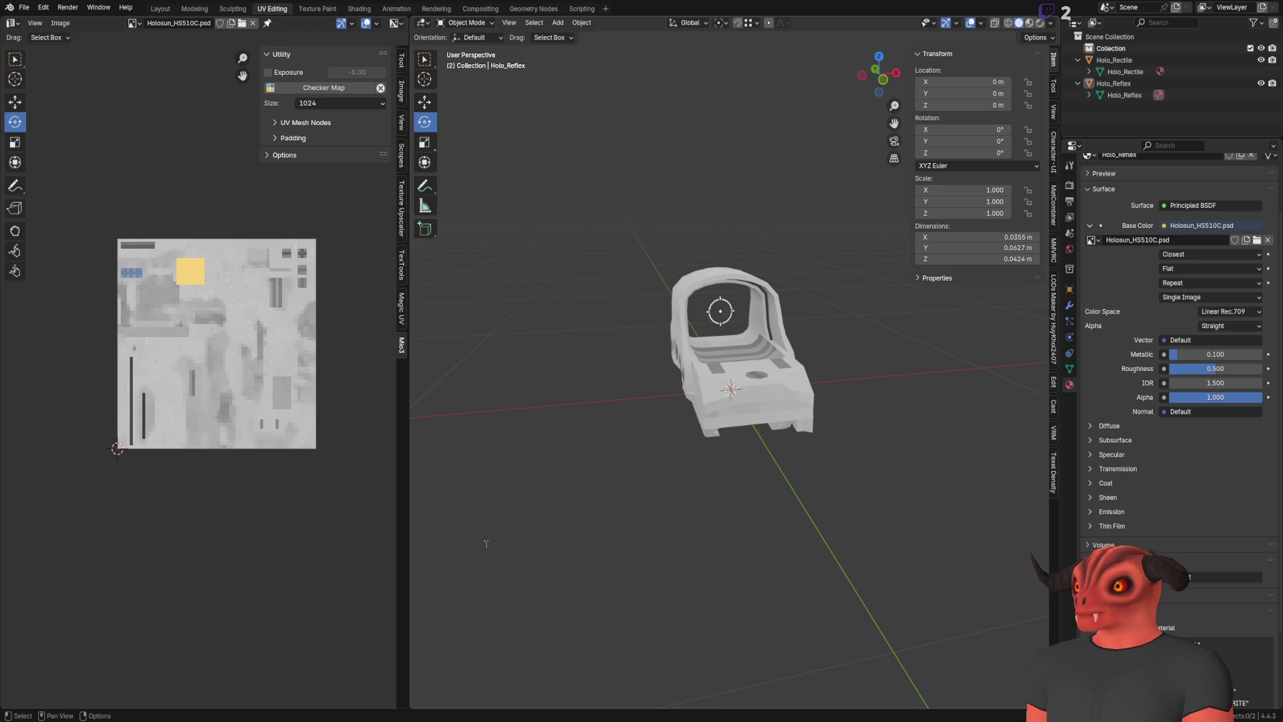
key("alt+Tab")
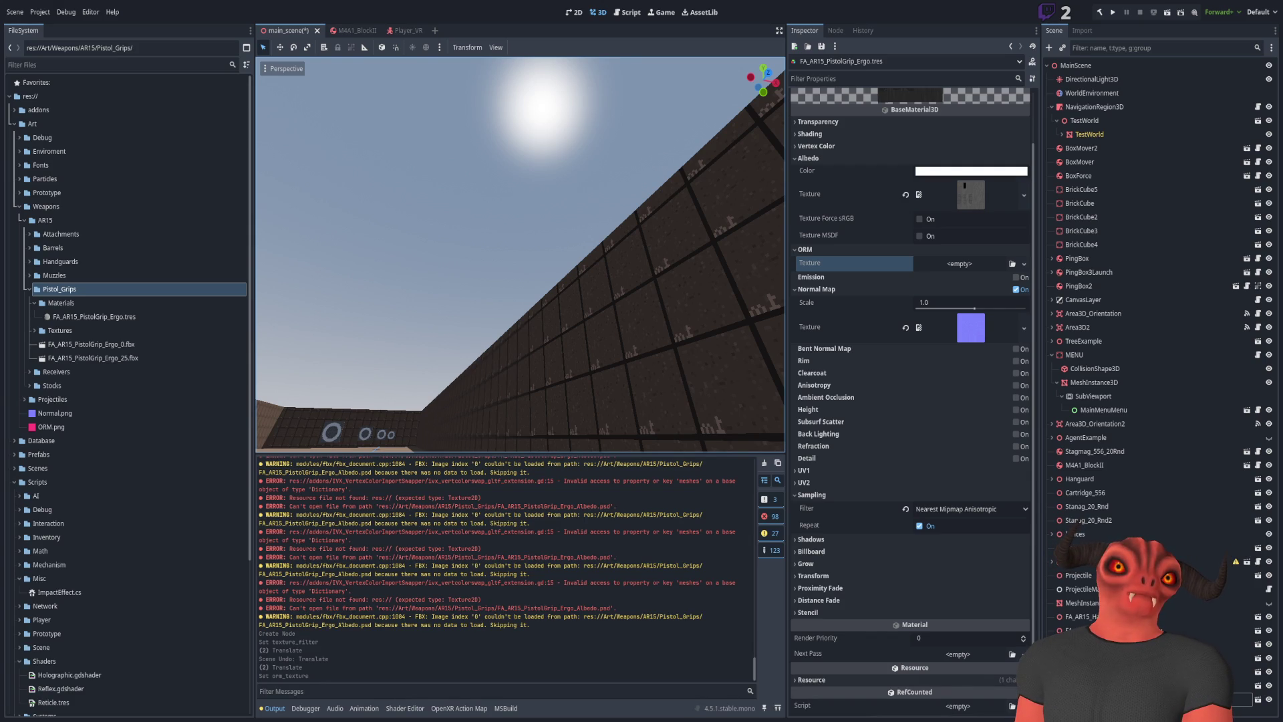
key("alt+Tab")
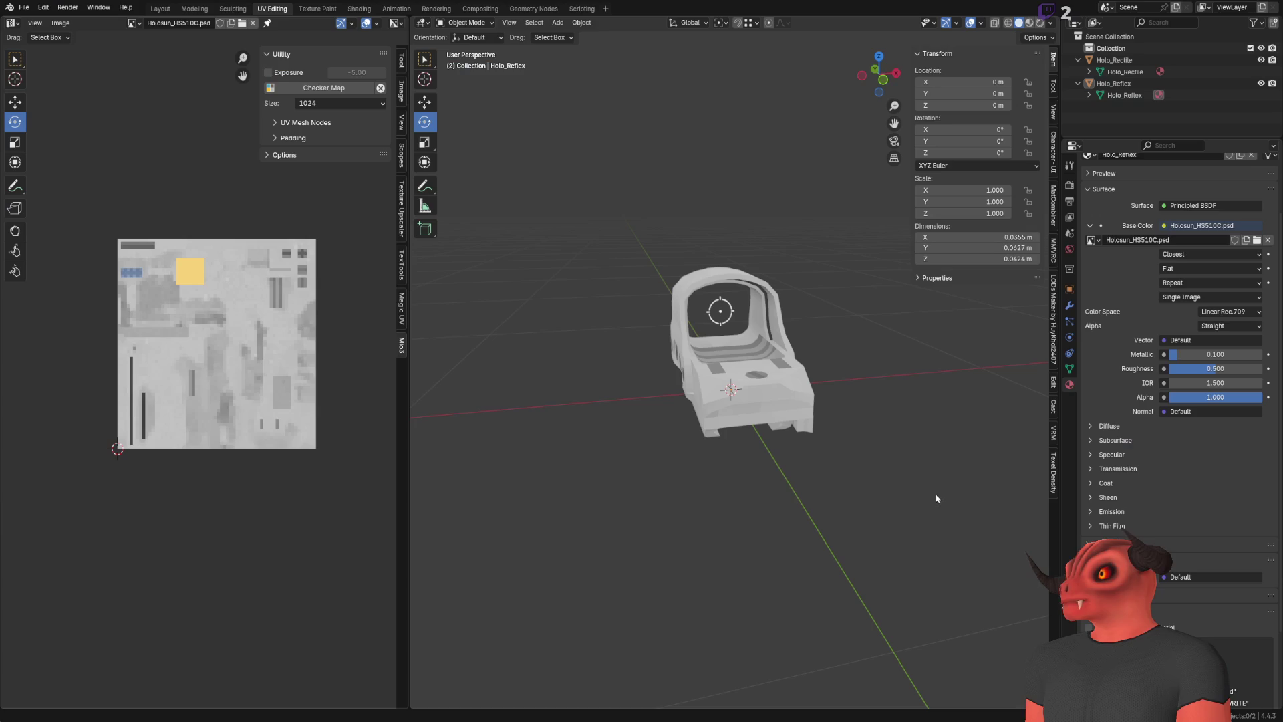
Save the Blender file and inspect the sight's lens in Edit Mode from the front
key("ctrl+s")
mouse_move(615, 343)
left_mouse_down()
mouse_move(751, 347)
mouse_move(668, 347)
mouse_move(741, 385)
left_mouse_up()
scroll(715, 338, "up", 5)
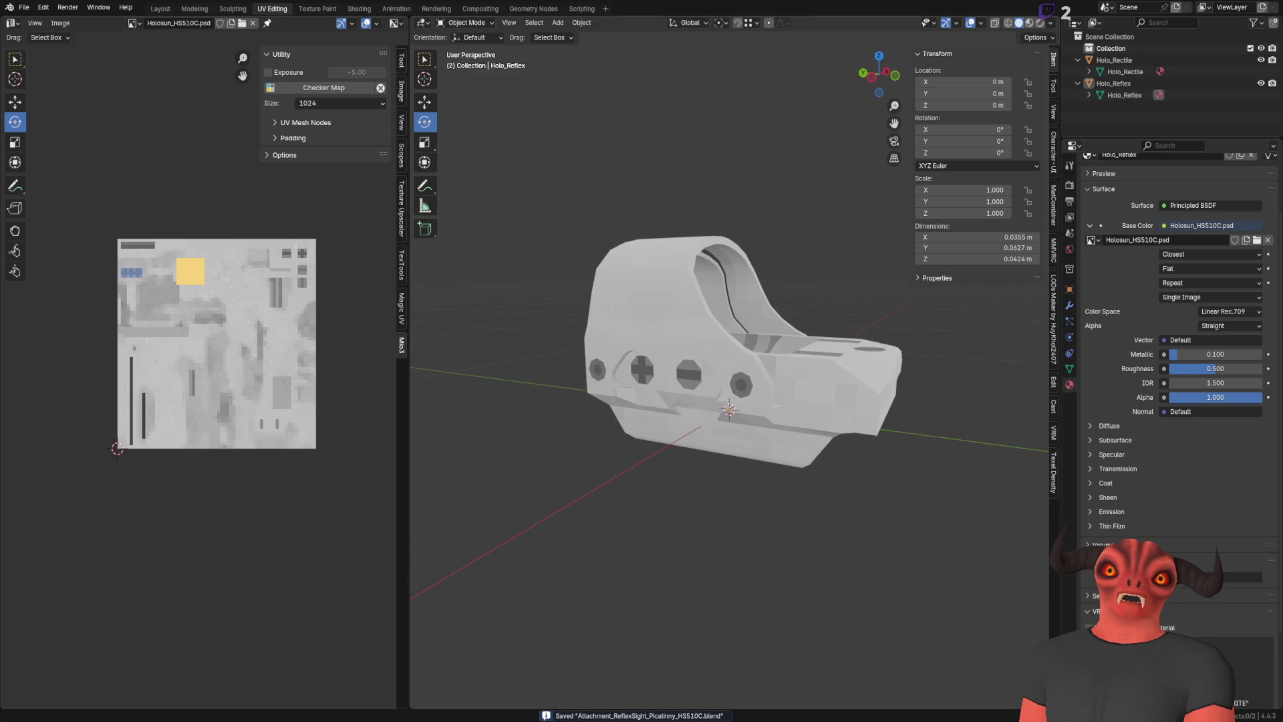
mouse_move(676, 359)
left_mouse_down()
mouse_move(645, 327)
mouse_move(672, 332)
mouse_move(568, 324)
mouse_move(492, 338)
mouse_move(668, 334)
left_mouse_up()
left_click(680, 335)
key("Tab")
key("Tab")
scroll(775, 348, "up", 5)
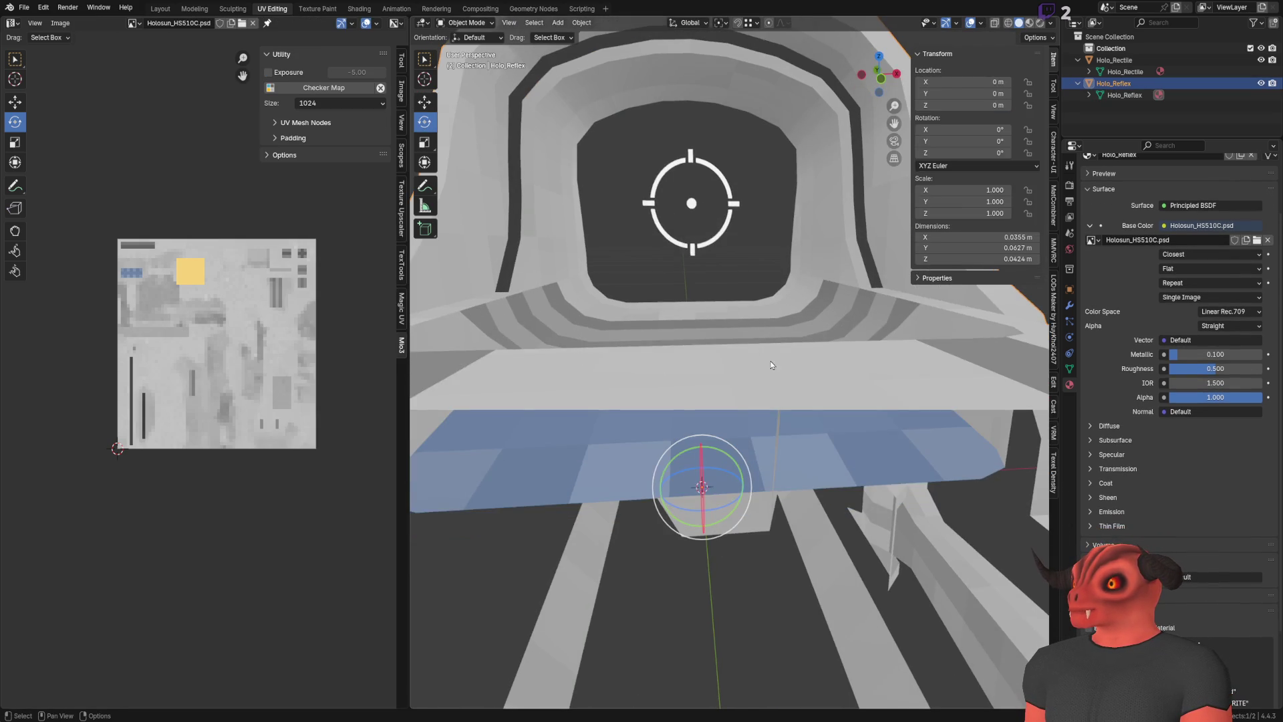
scroll(782, 350, "down", 3)
mouse_move(723, 355)
left_mouse_down()
mouse_move(739, 334)
mouse_move(575, 335)
mouse_move(528, 308)
mouse_move(592, 310)
mouse_move(560, 320)
mouse_move(608, 335)
mouse_move(769, 287)
mouse_move(796, 195)
mouse_move(670, 361)
mouse_move(805, 356)
mouse_move(790, 341)
left_mouse_up()
scroll(775, 282, "up", 3)
key("KP_Decimal")
key("Right")
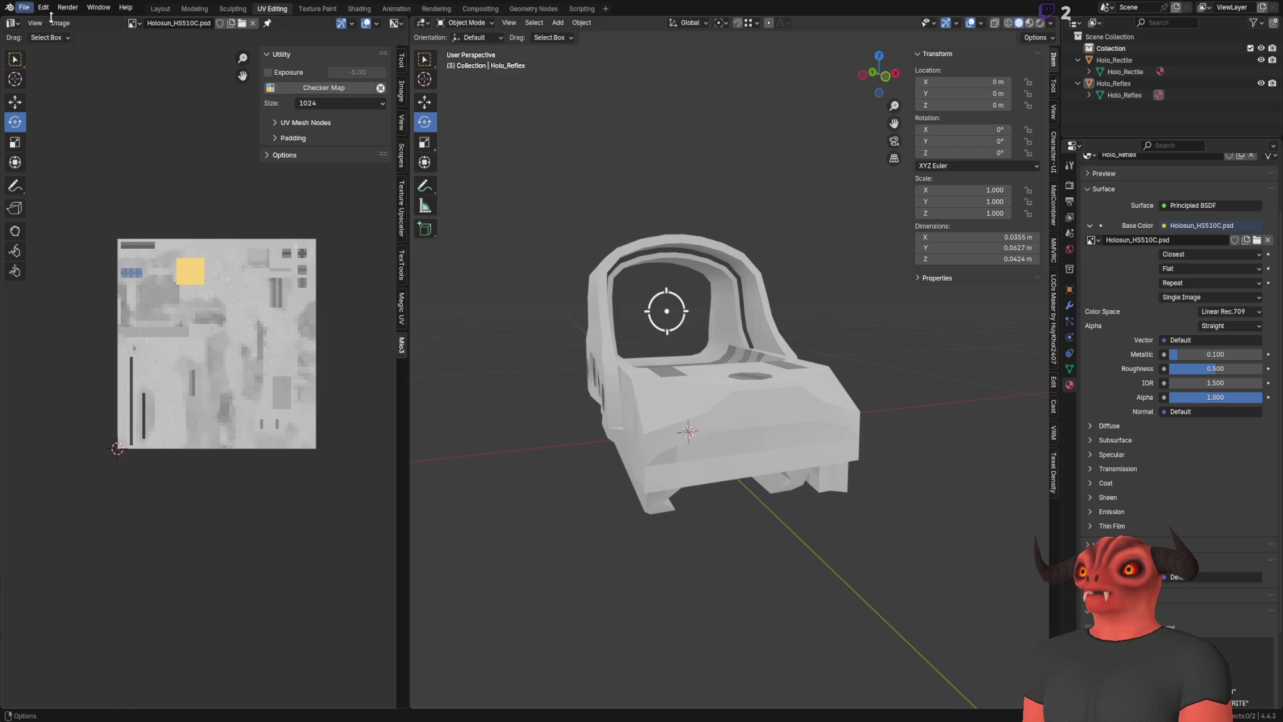
key("ctrl+s")
Paste a new name into the Holo_Reflex material field, then select Holo_Rectile
left_click(23, 7)
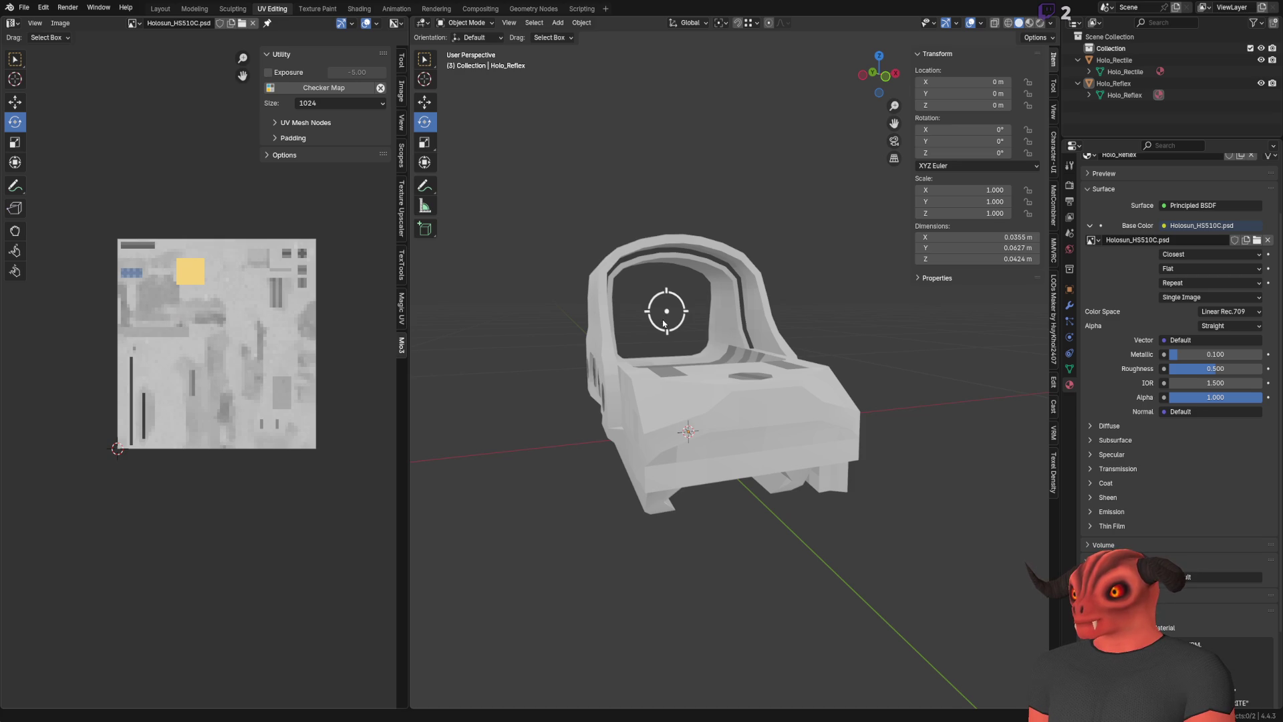
scroll(1166, 193, "up", 3)
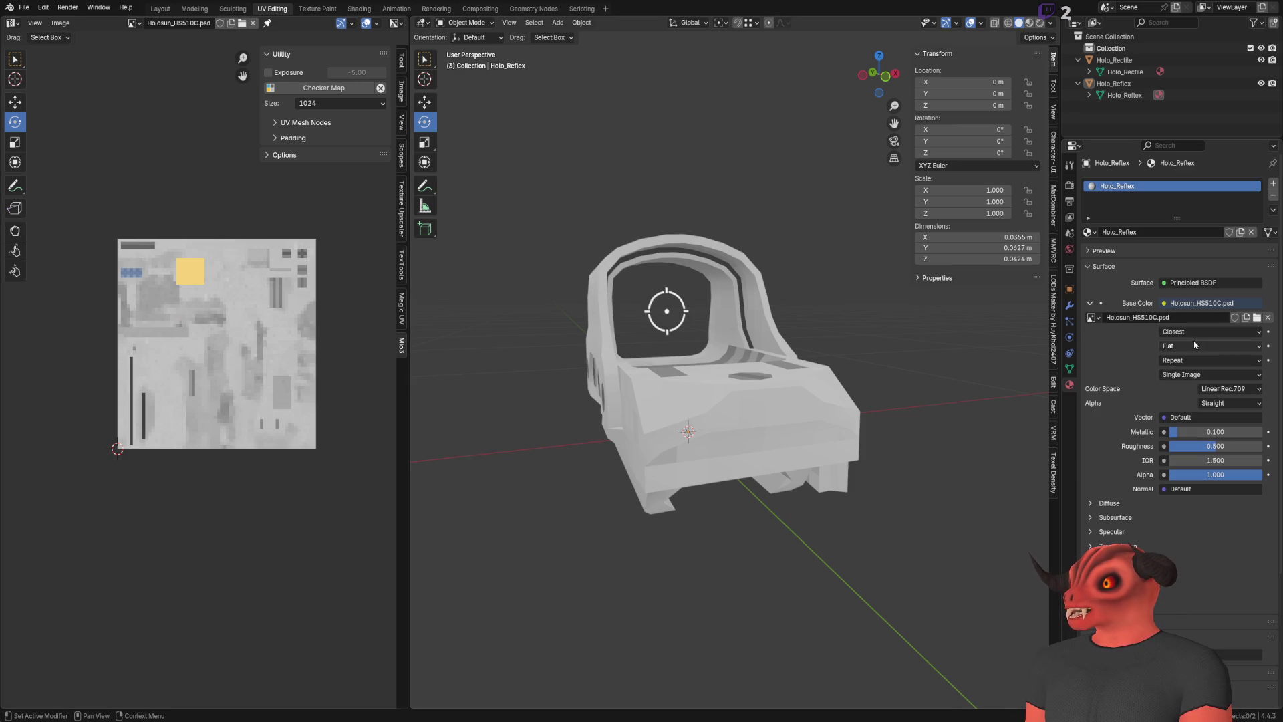
double_click(1166, 232)
key("ctrl+v")
key("Return")
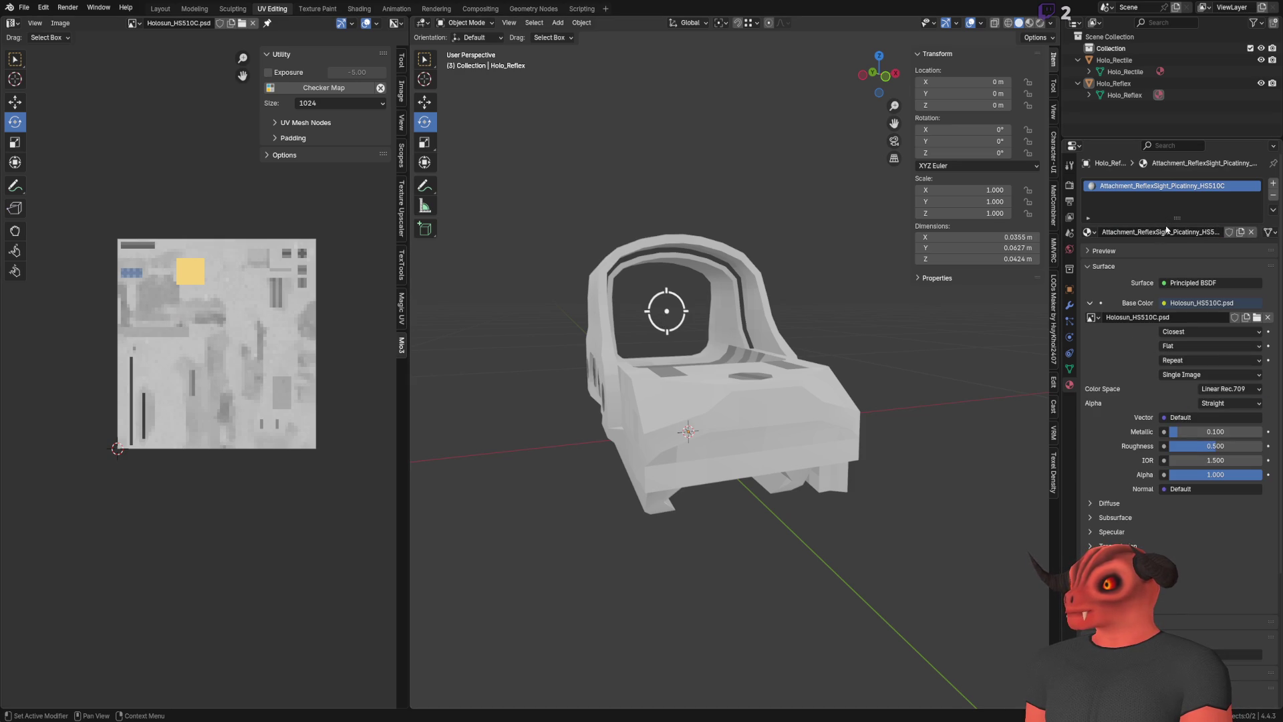
left_click(1126, 85)
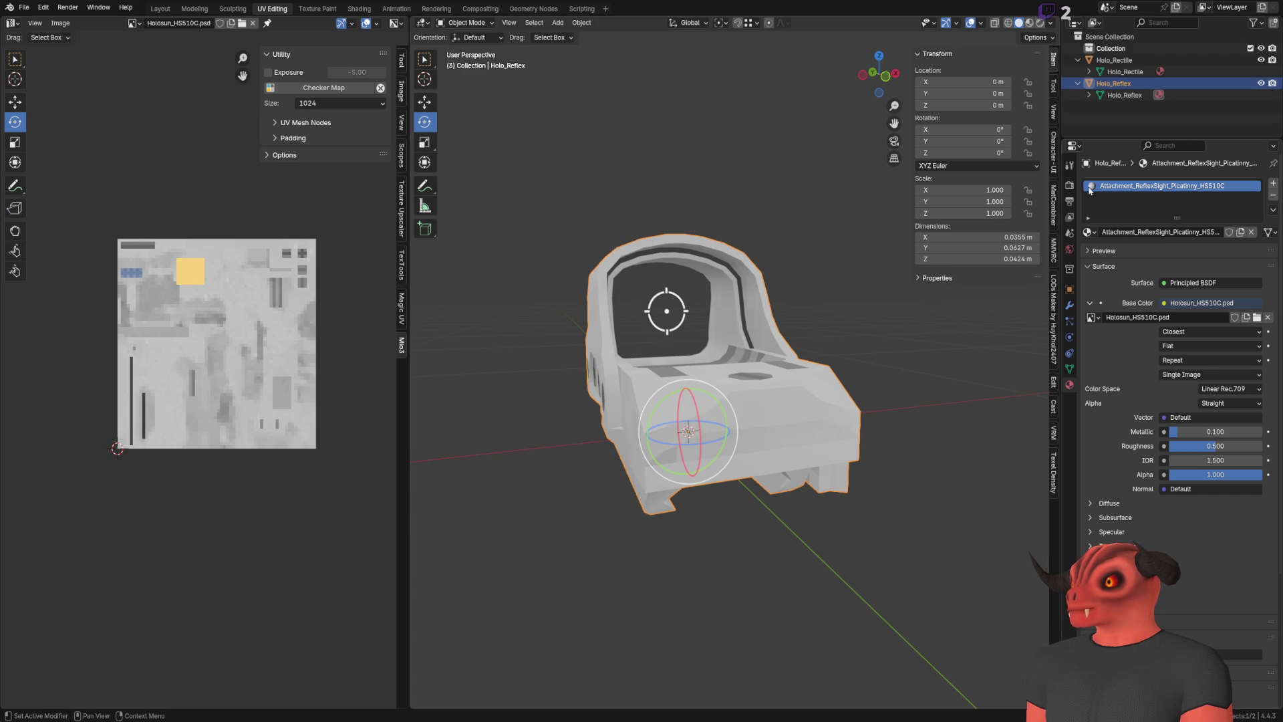
left_click(1126, 60)
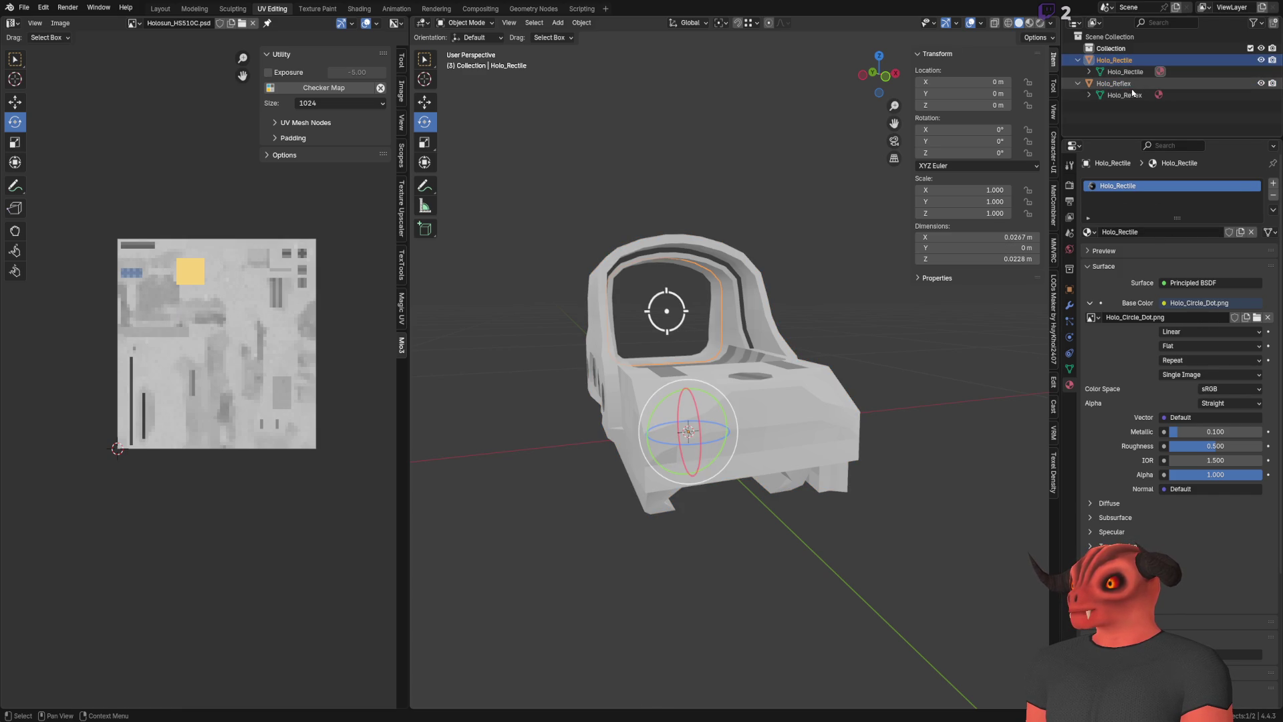
Rename the reticle material from Holo_Rectile to Rectile_RedDot and return to Godot
scroll(788, 305, "up", 3)
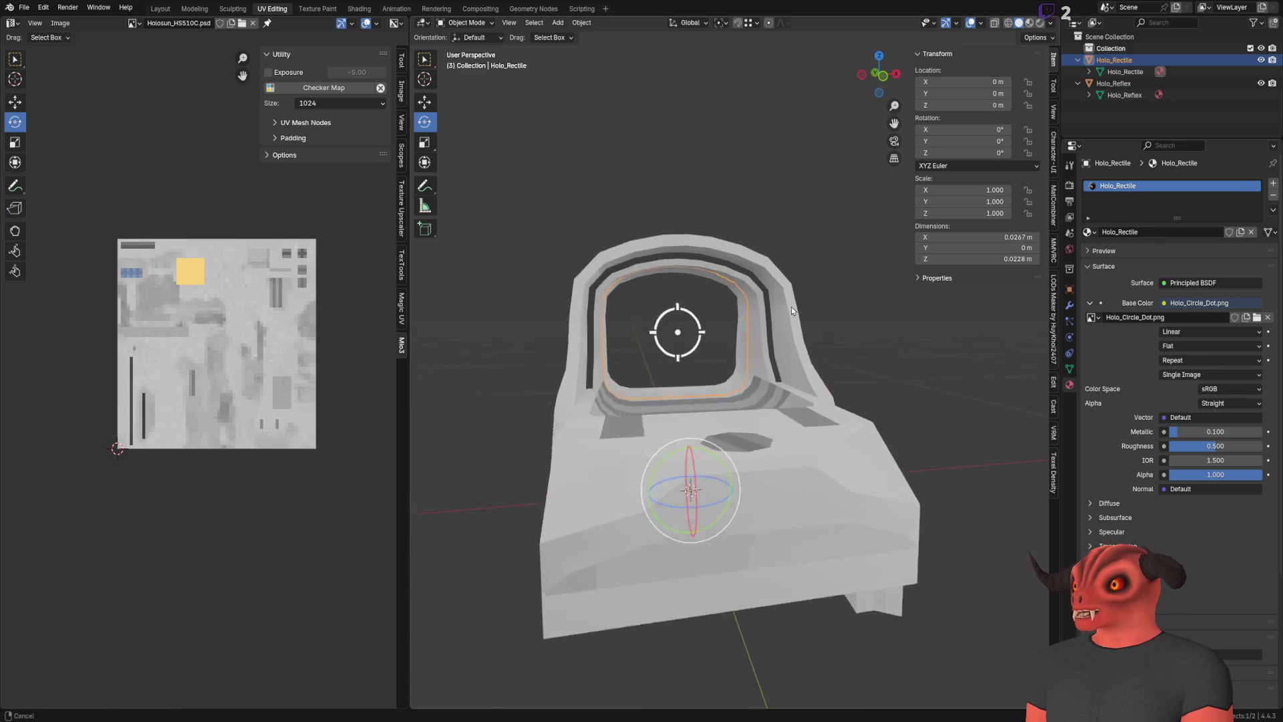
scroll(788, 302, "up", 3)
double_click(1145, 232)
left_click_drag(1118, 232, 1036, 232)
key("Delete")
key("End")
type("_RedDot")
key("Return")
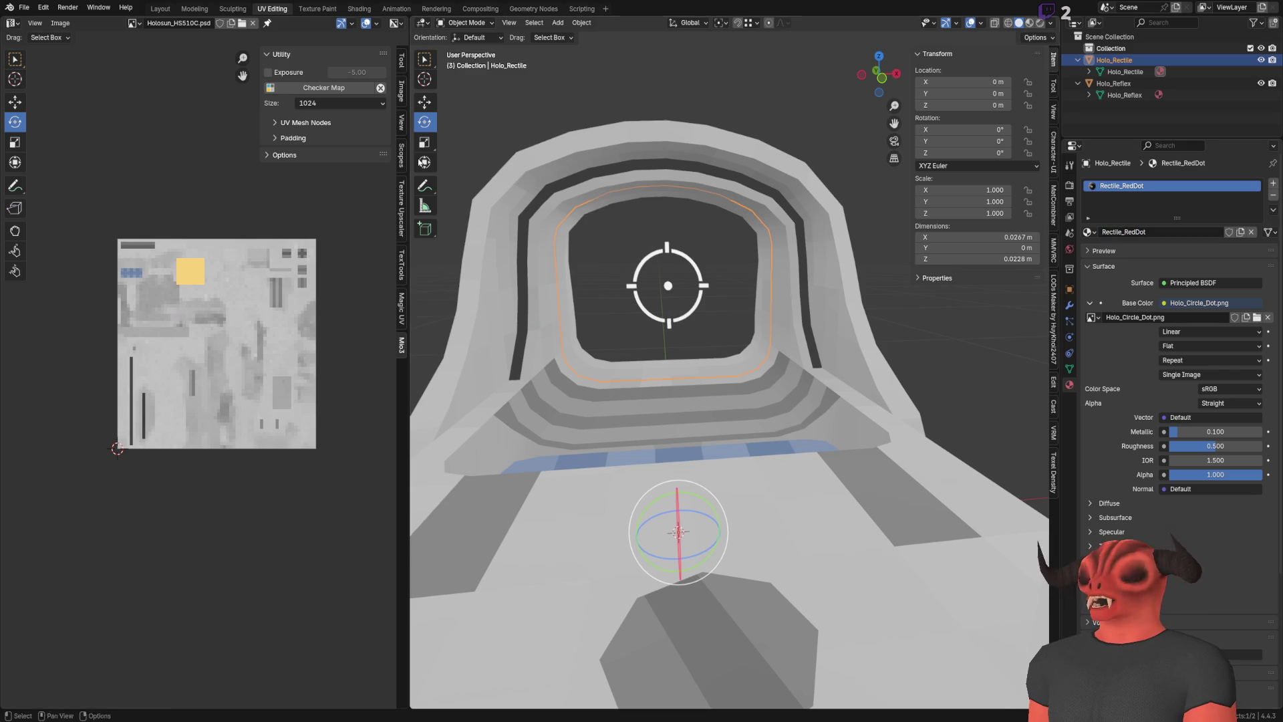
key("alt+Tab")
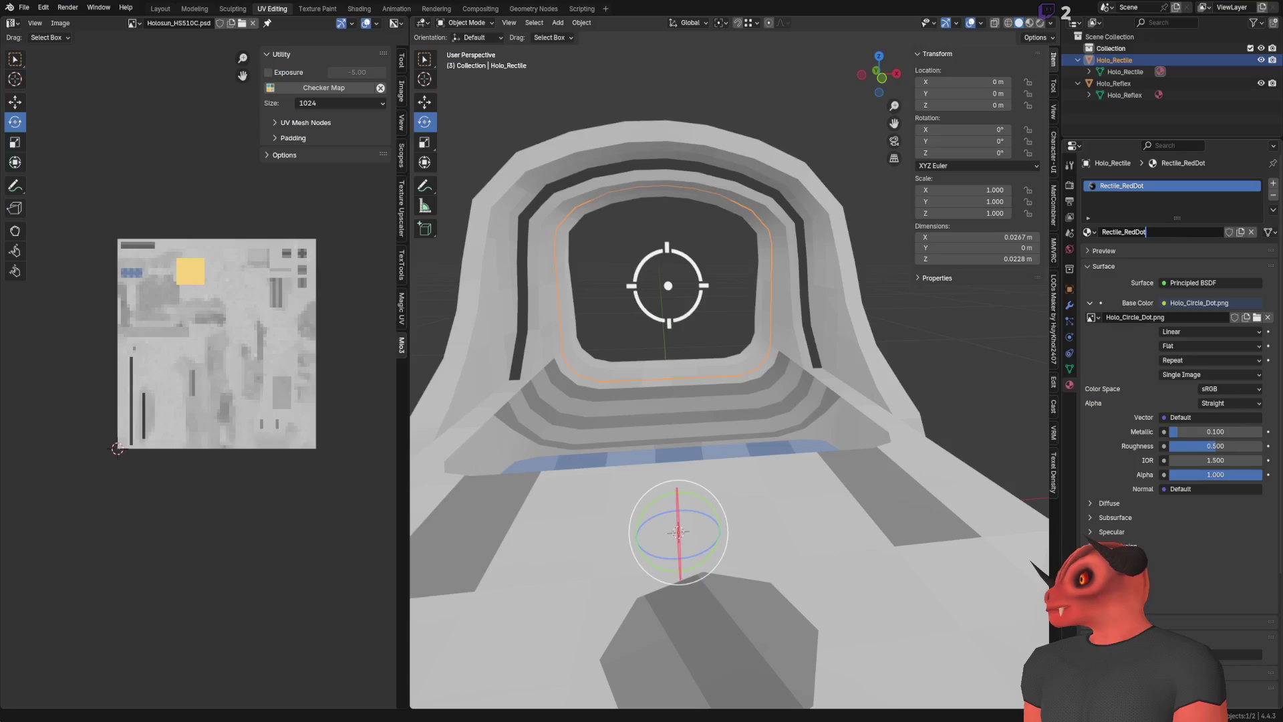
Rename the reticle material from Rectile_RedDot to Rectile_Holographic
mouse_move(1147, 232)
left_mouse_down()
mouse_move(1117, 234)
mouse_move(1128, 248)
left_mouse_up()
type("Circle_")
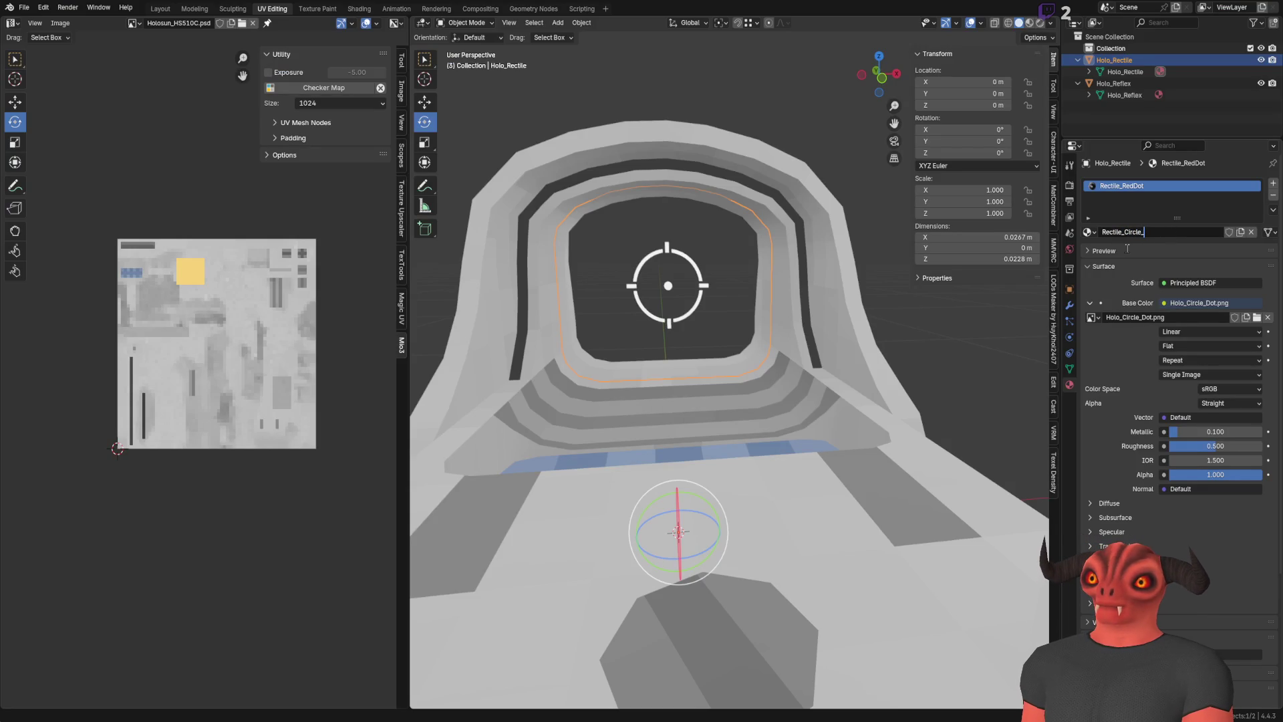
key("BackSpace")
key("BackSpace")
key("BackSpace")
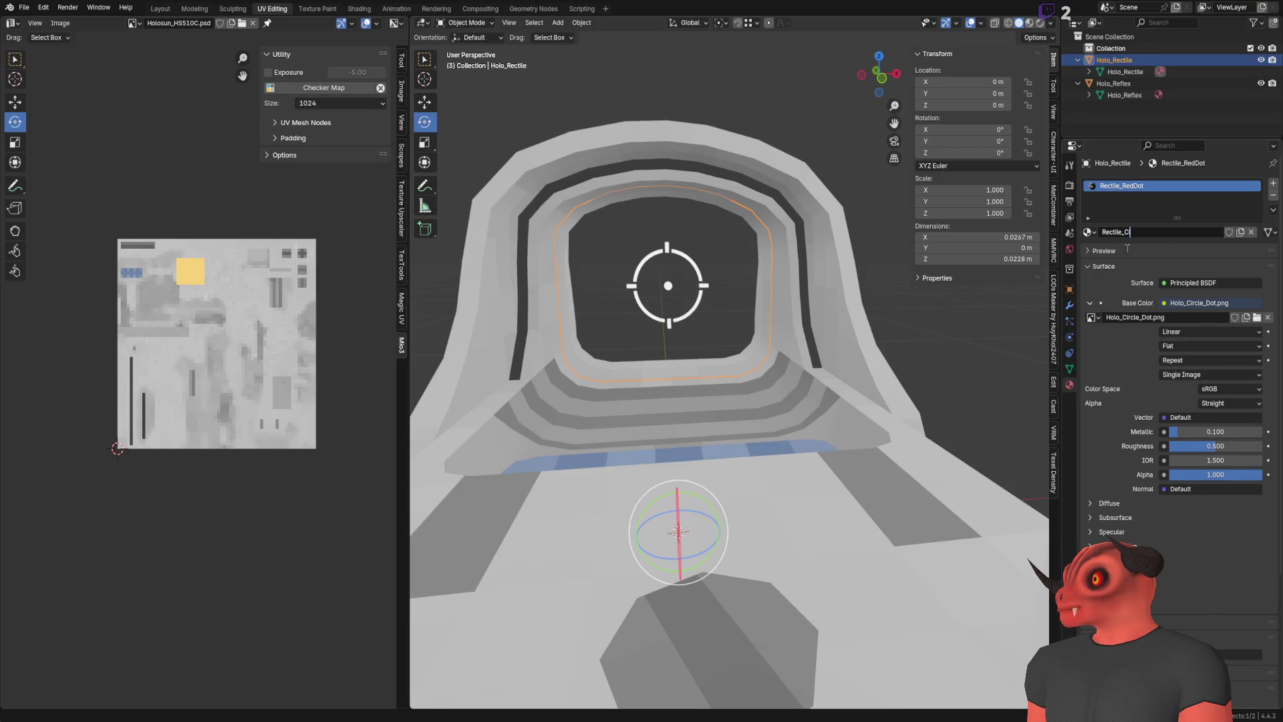
type("Ho")
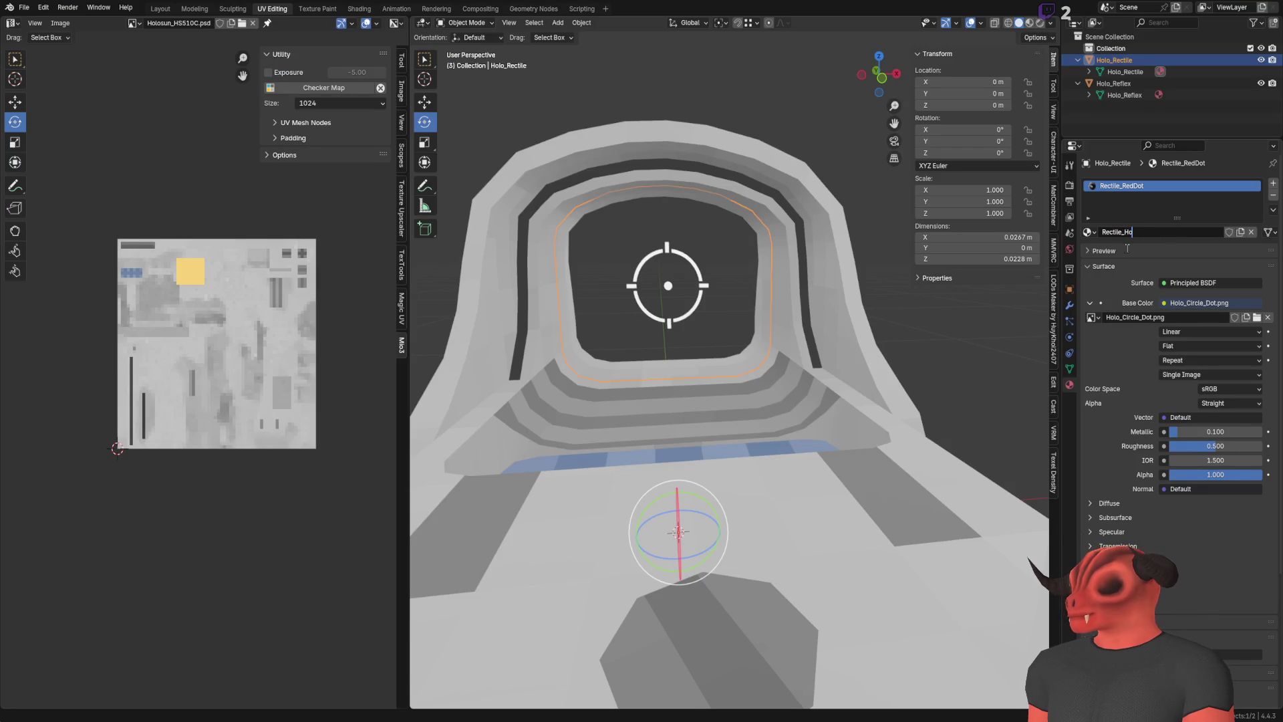
type("lographic")
key("Return")
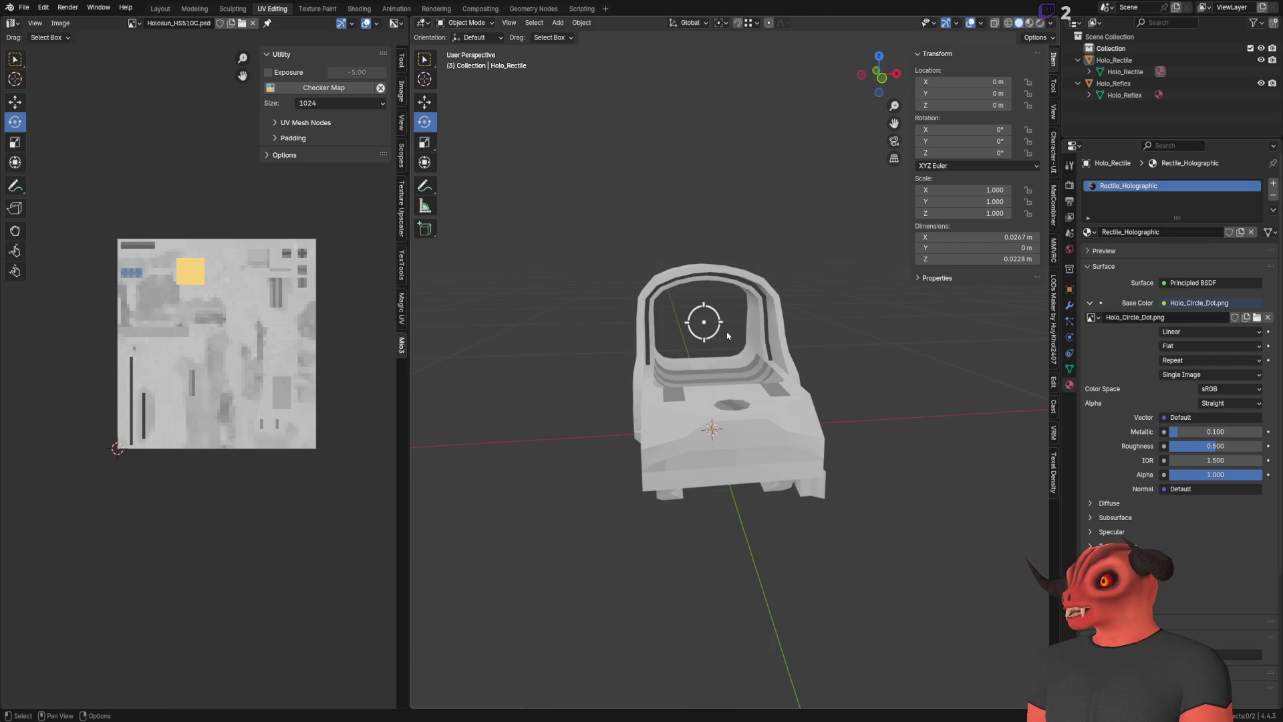
Check the Holo_Reflex sight body's material, then move on to the Holosun_HS510C.psd texture
left_click(1121, 95)
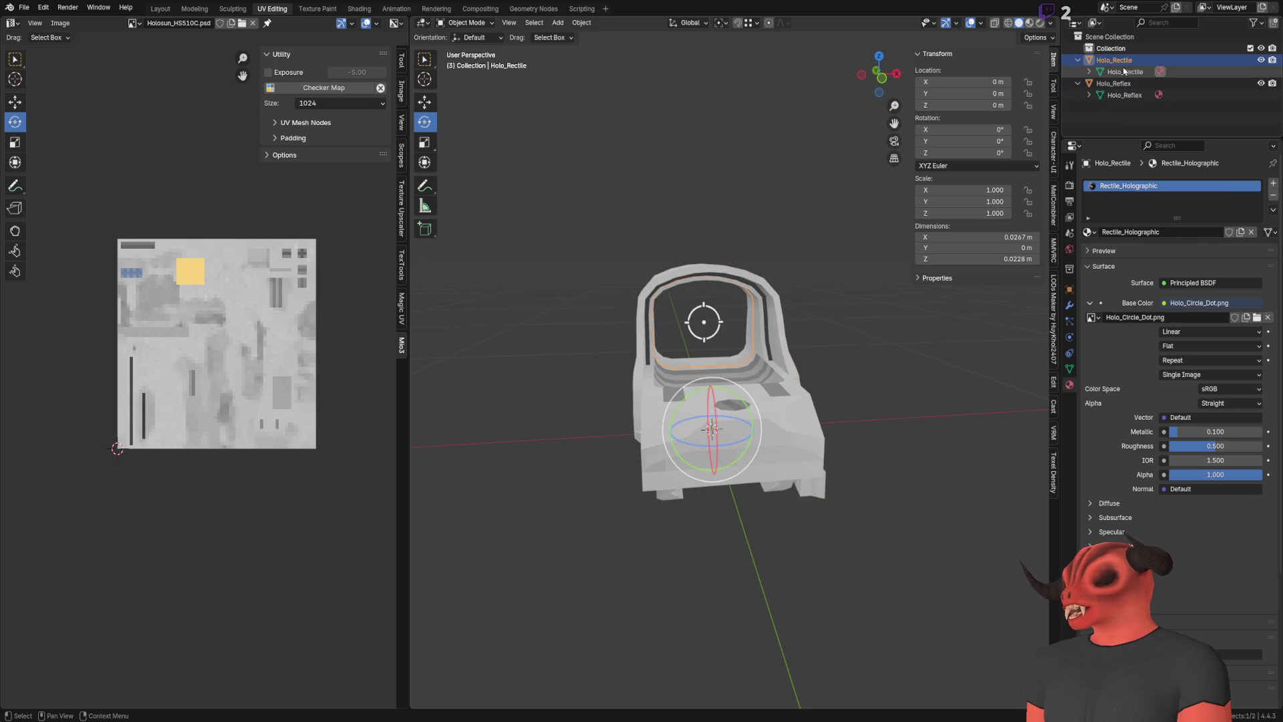
left_click(1126, 83)
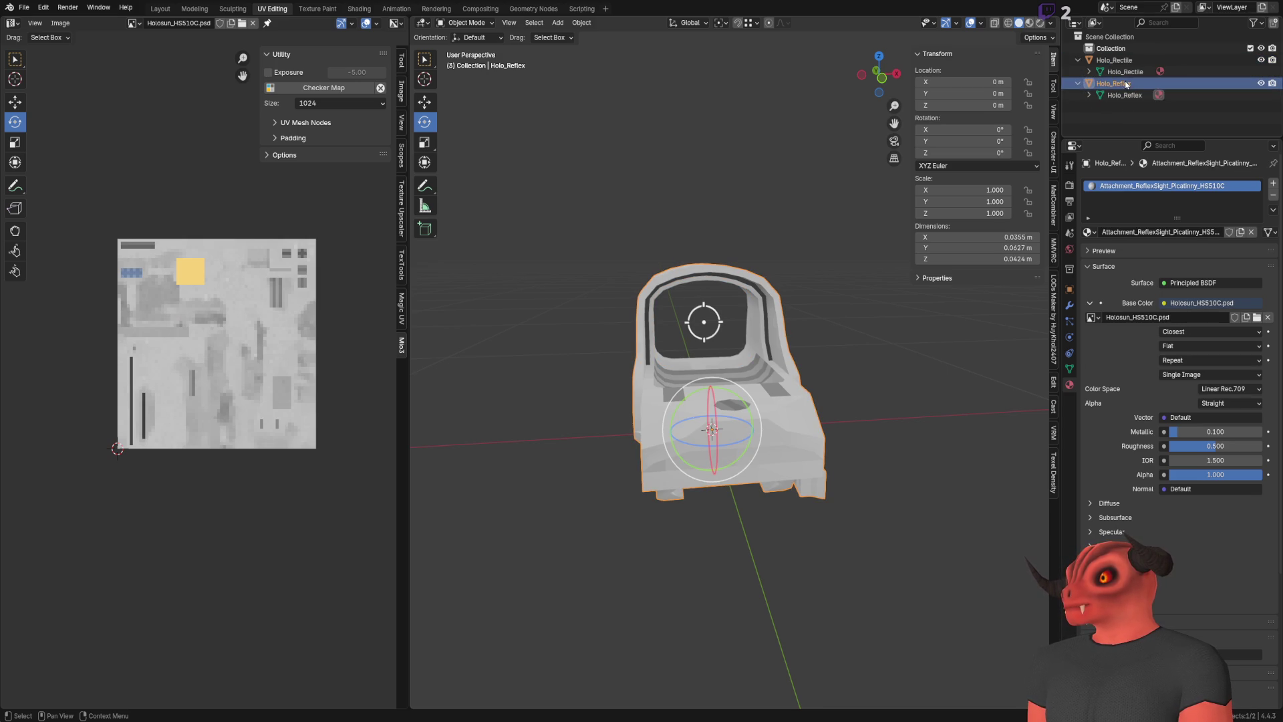
scroll(863, 354, "up", 2)
scroll(863, 355, "up", 3)
scroll(853, 343, "down", 4)
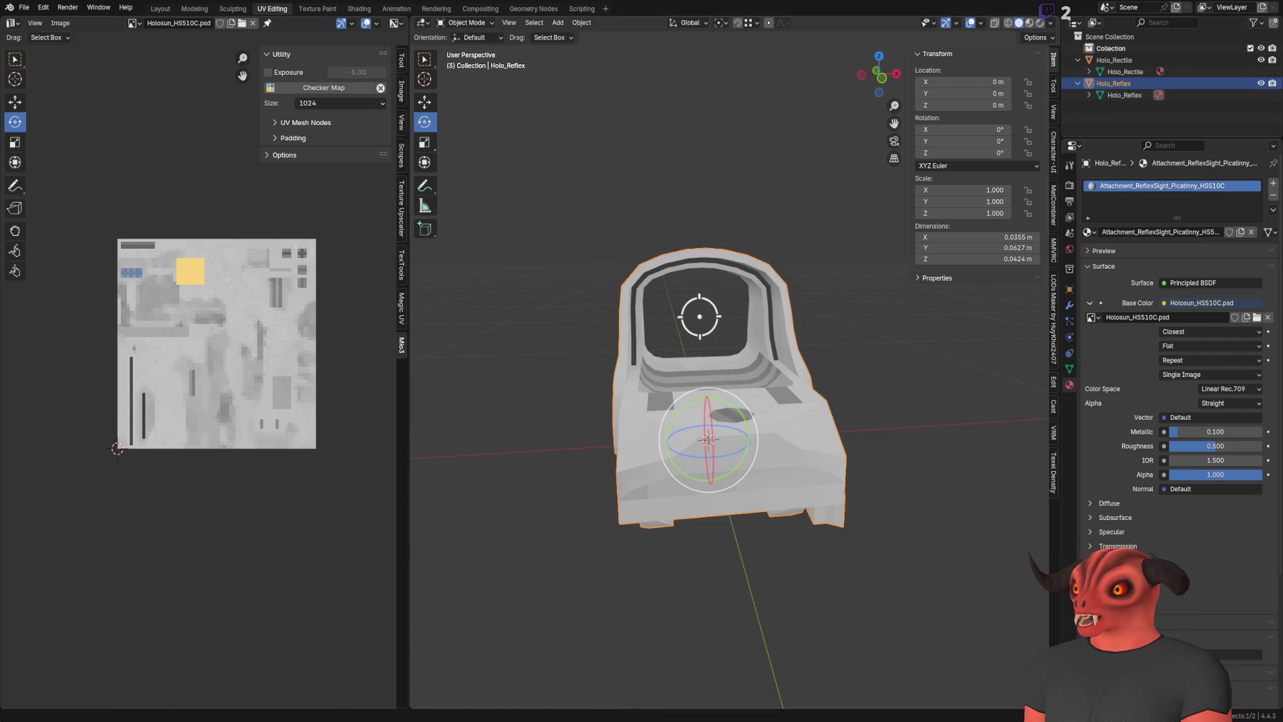
key("alt+Tab")
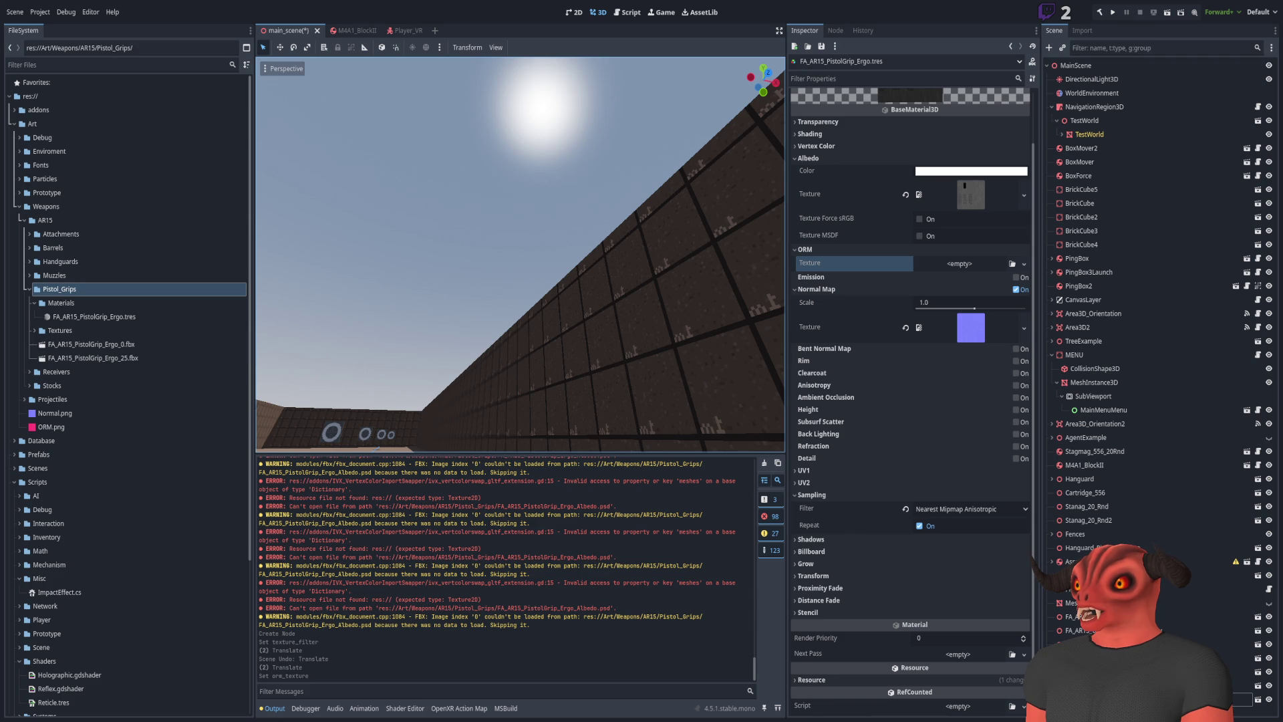
key("alt+Tab")
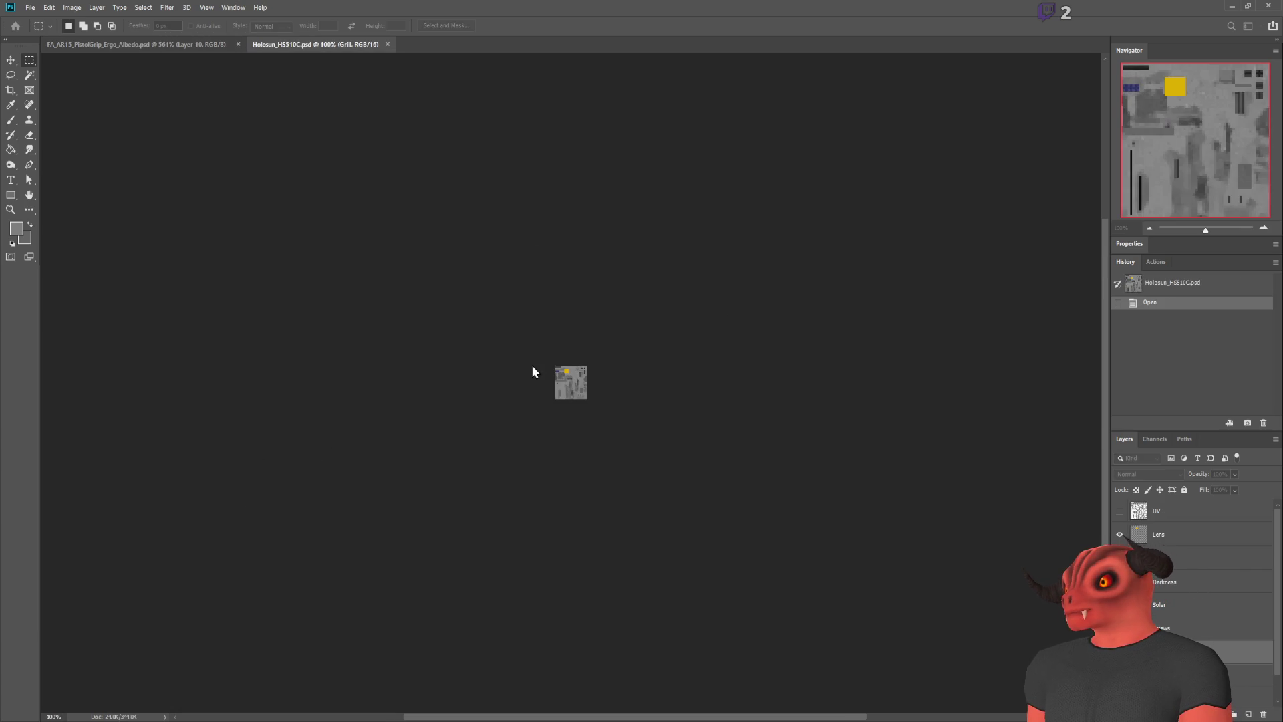
Hide the grime detail and Lens layers of the sight texture
scroll(613, 401, "up", 5)
scroll(498, 325, "up", 5)
scroll(389, 465, "down", 3)
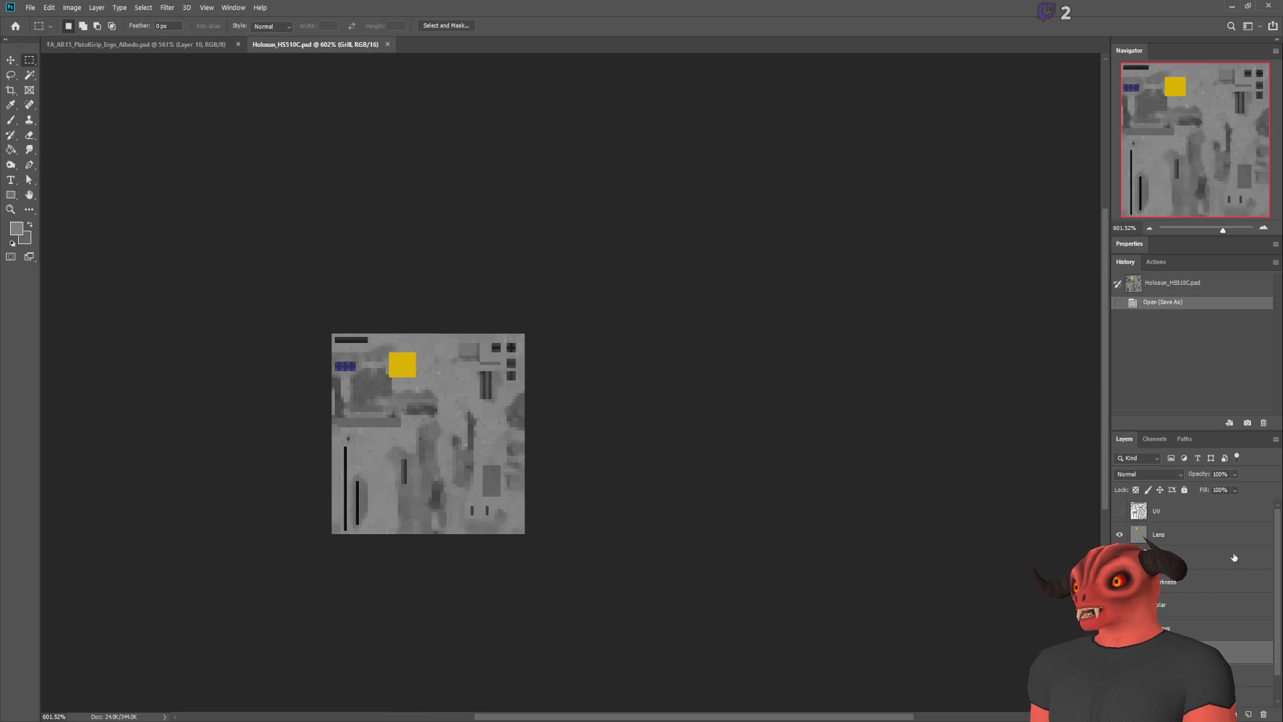
left_click(1119, 627)
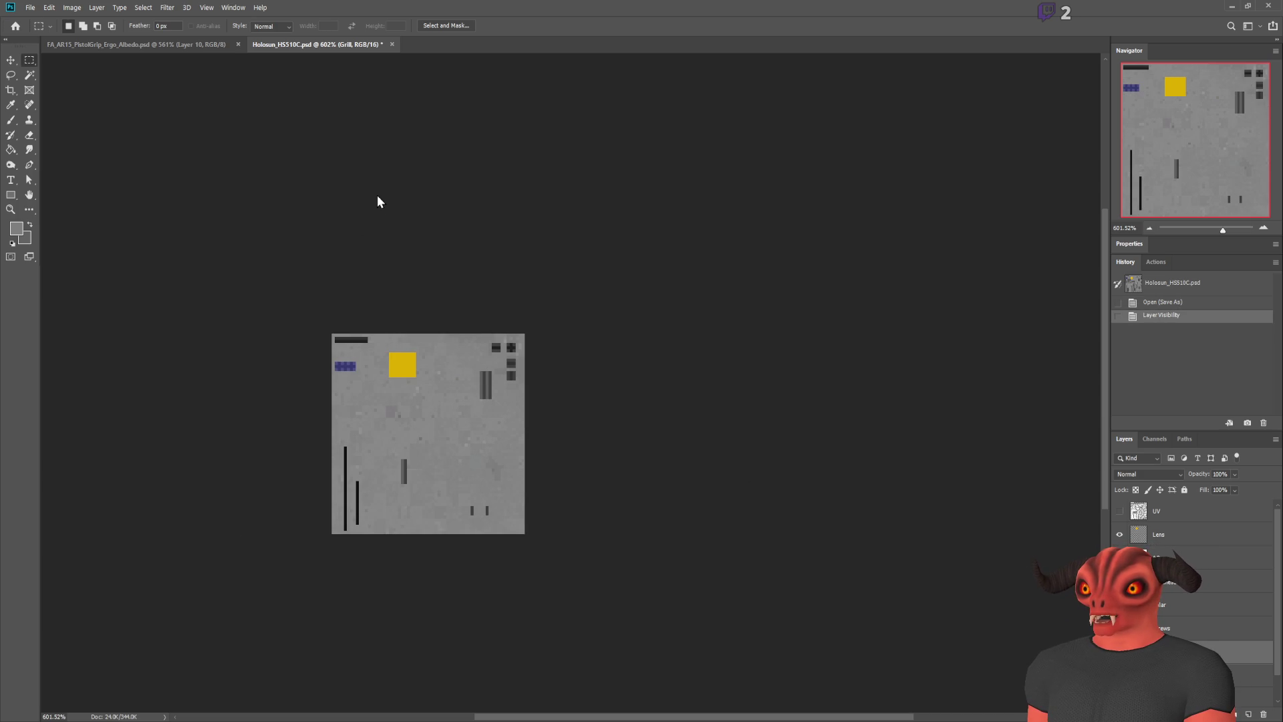
key("ctrl+s")
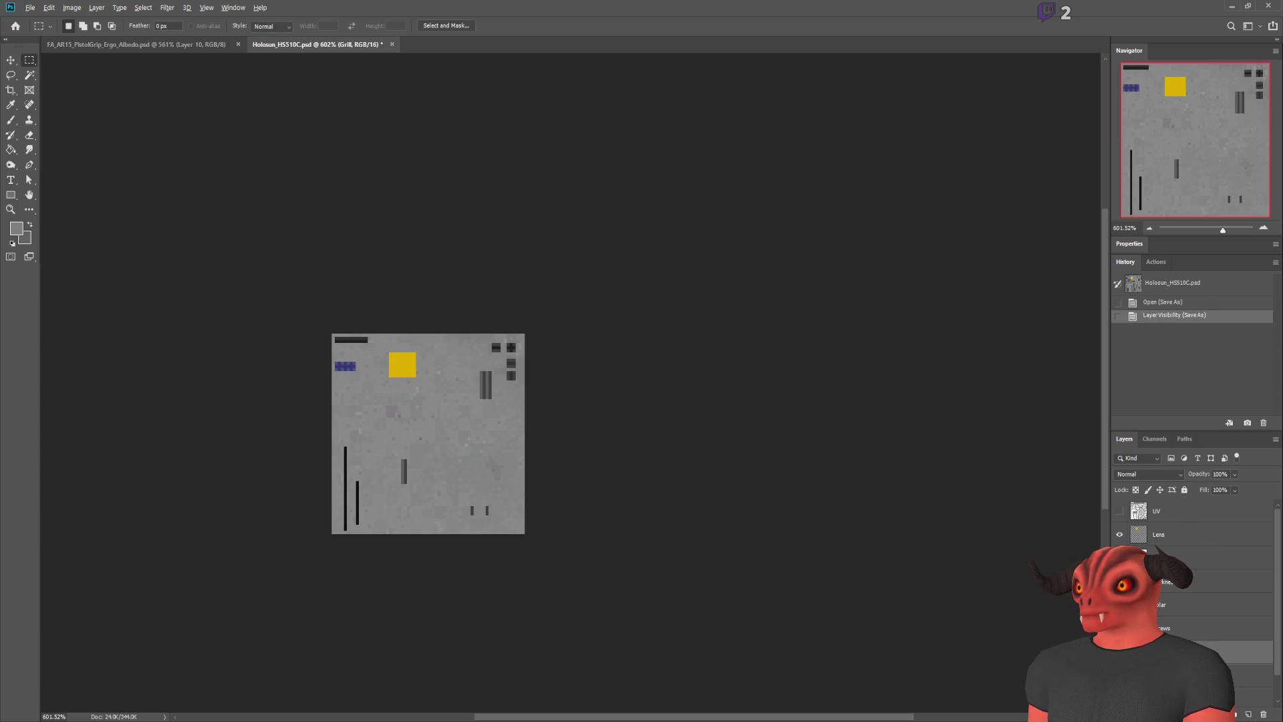
left_click(1119, 534)
key("ctrl+s")
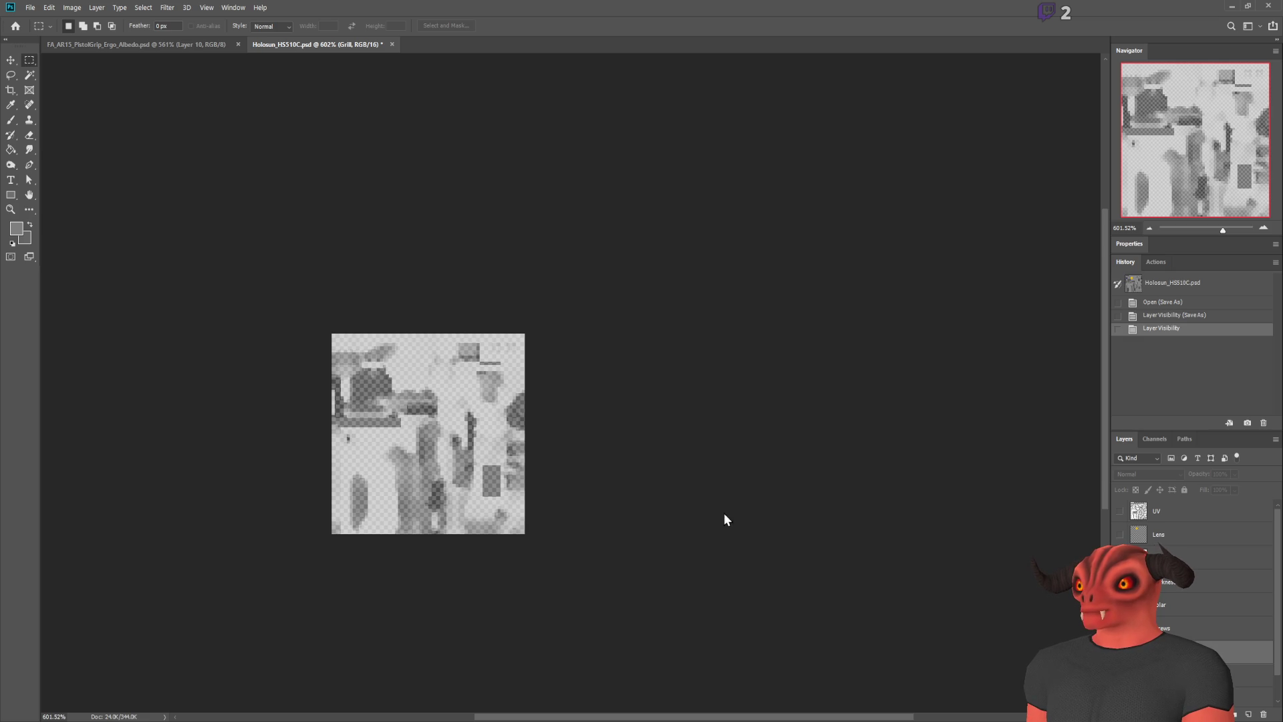
Set the AO layer to 100% opacity, then revert the PSD to its opened state
left_click(1219, 553)
left_click(1220, 474)
type("100")
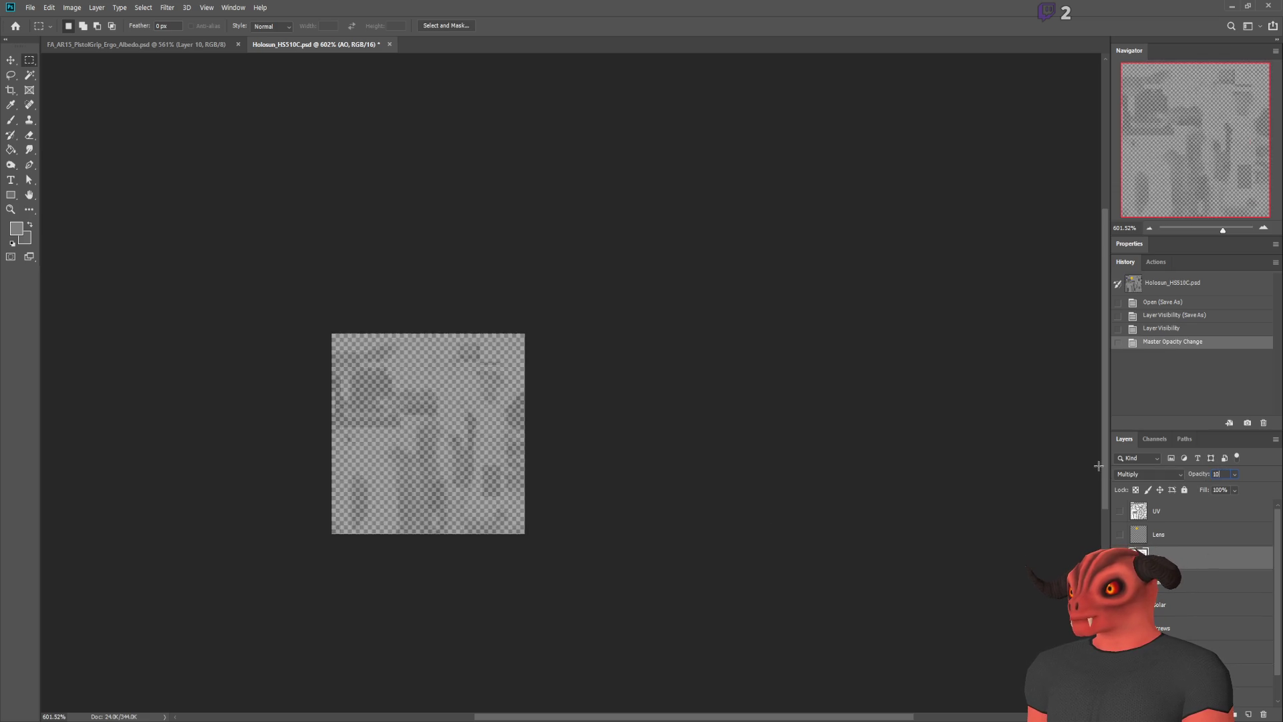
key("Return")
left_click(281, 392)
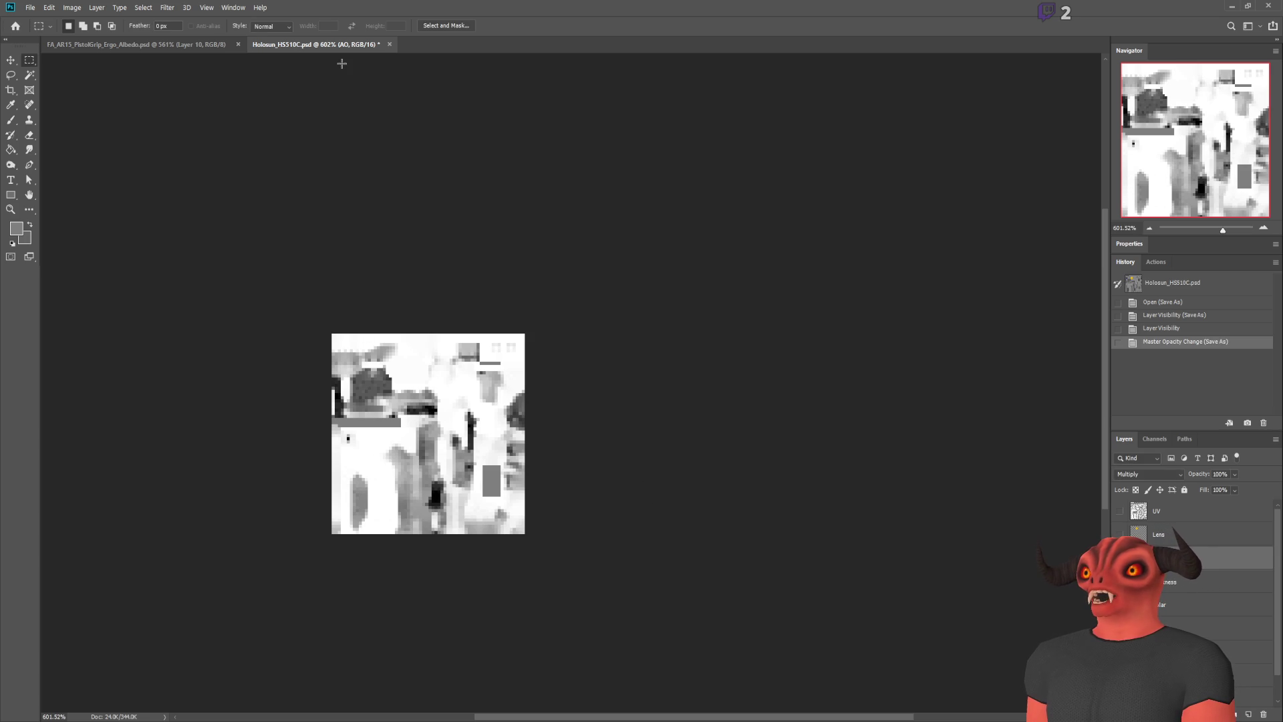
key("ctrl+z")
key("ctrl+z")
key("ctrl+z")
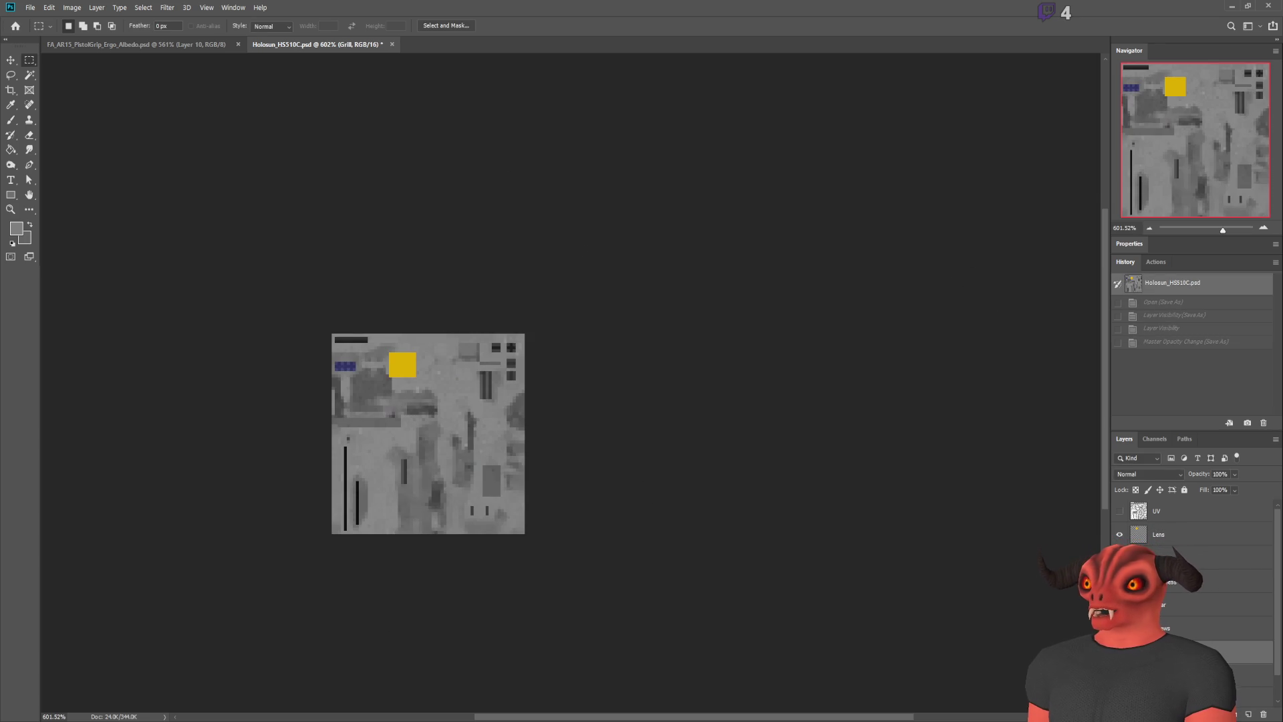
key("alt+Tab")
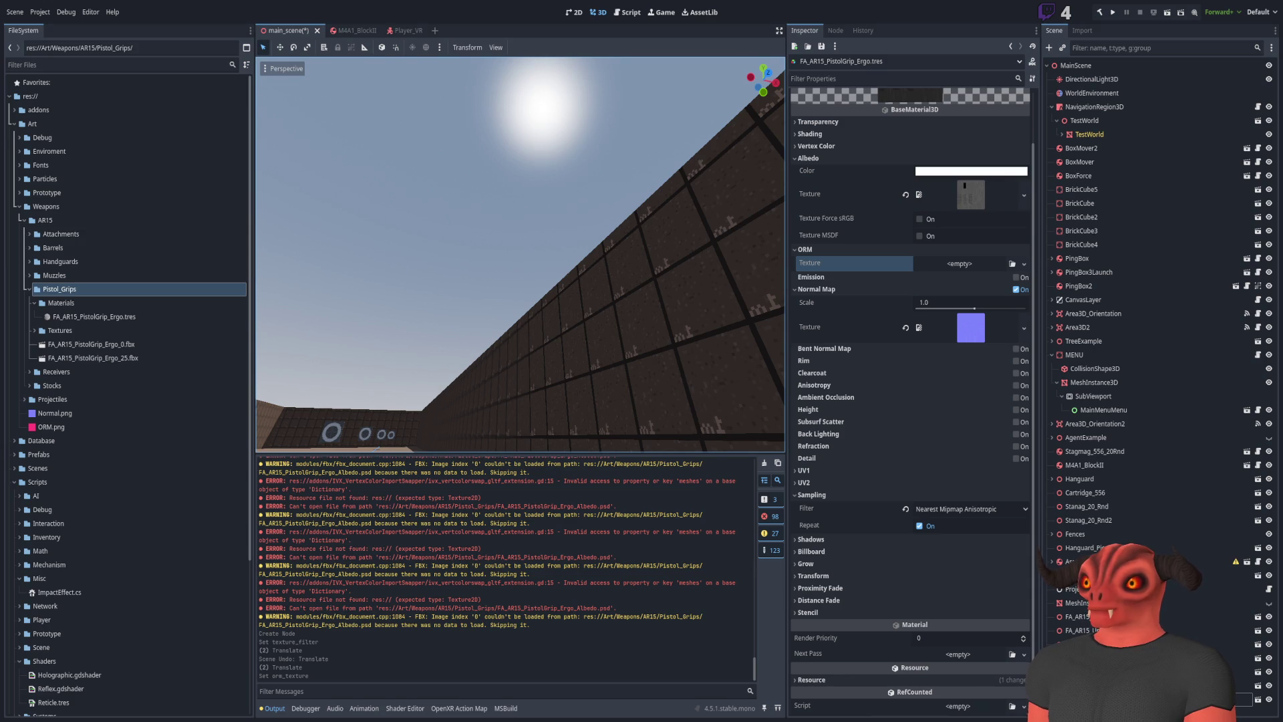
Close the reflex sight and pistol grip texture documents in Photoshop
key("alt+Tab")
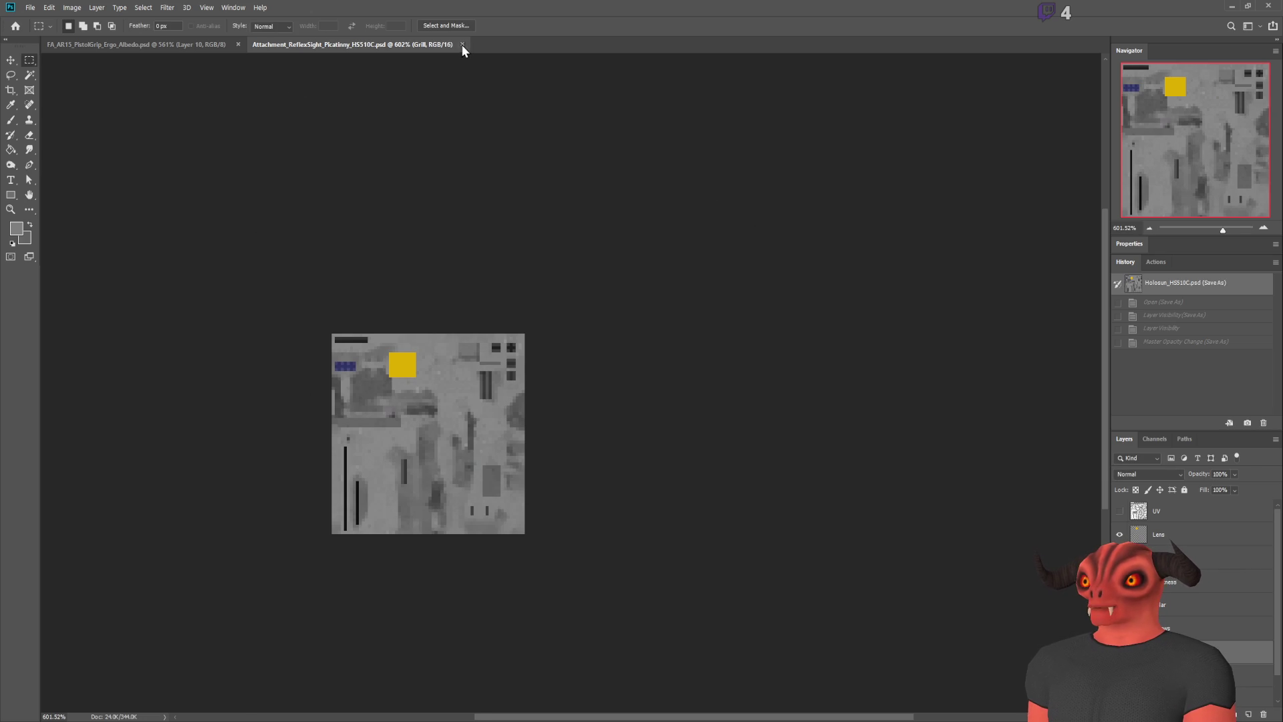
left_click(462, 44)
left_click(238, 44)
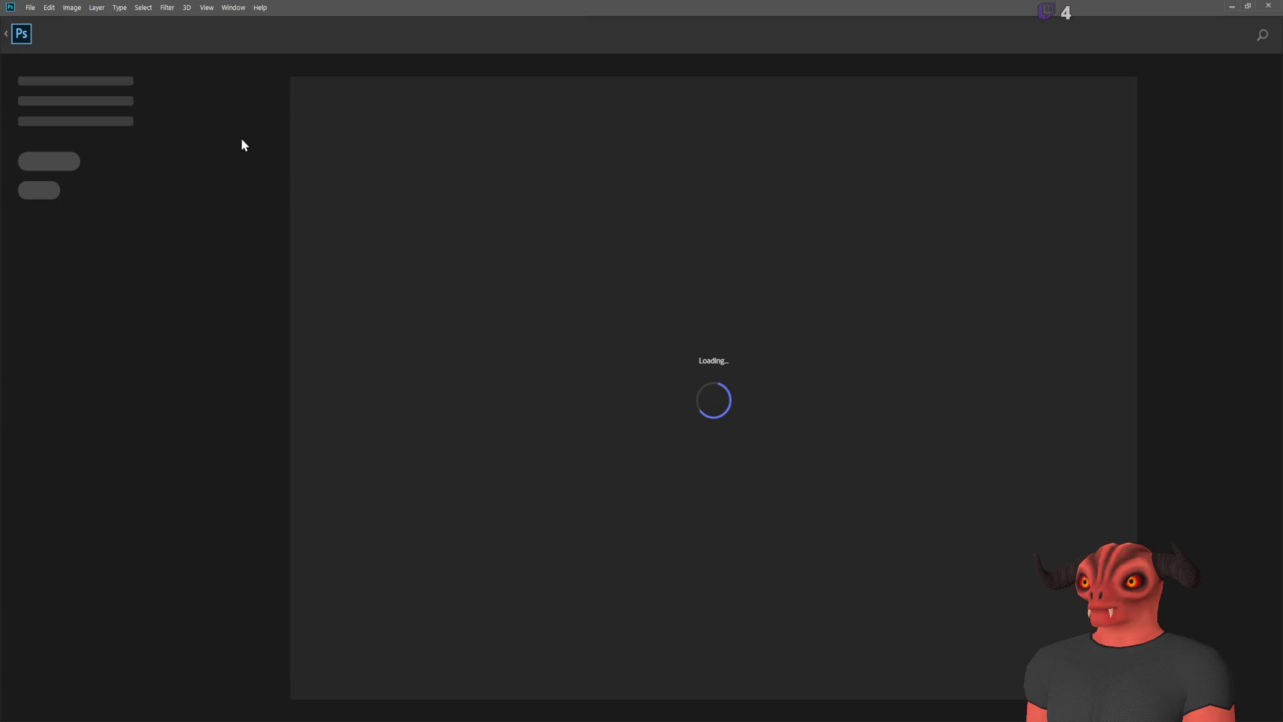
key("alt+Tab")
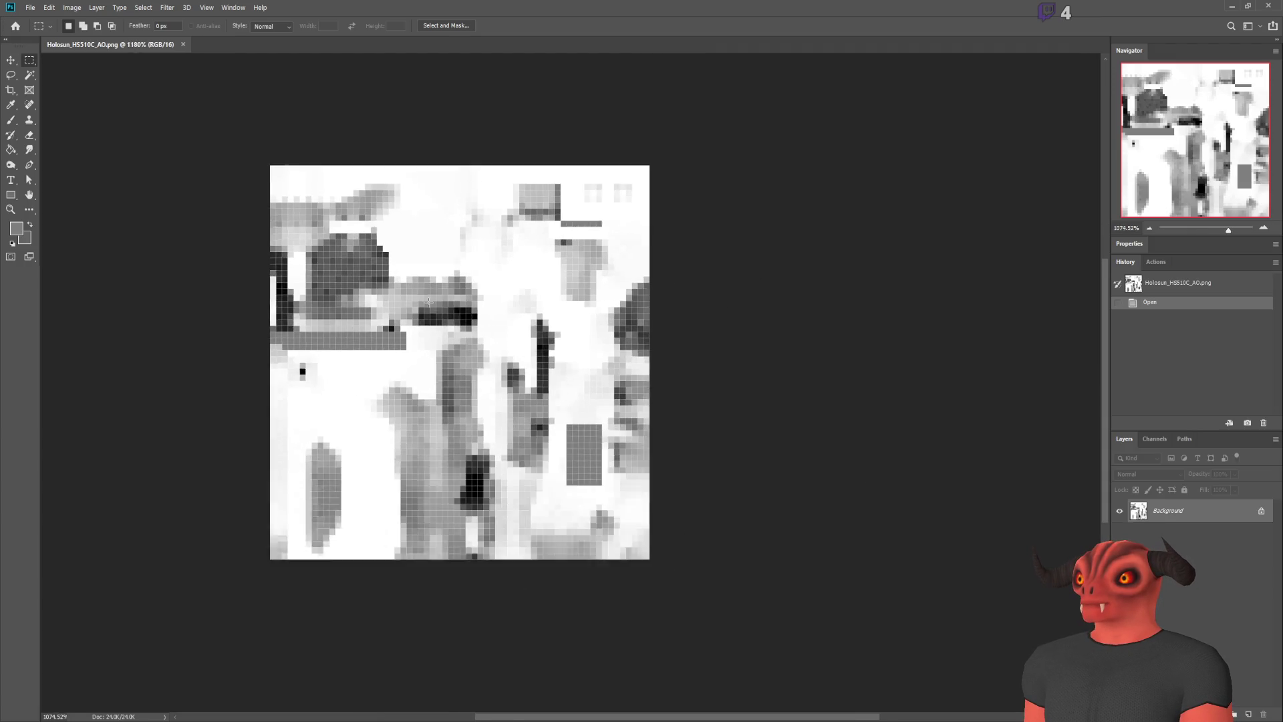
Show the Channels panel, select the whole canvas, and pick the brush tool
left_click(1156, 439)
left_click(1151, 503)
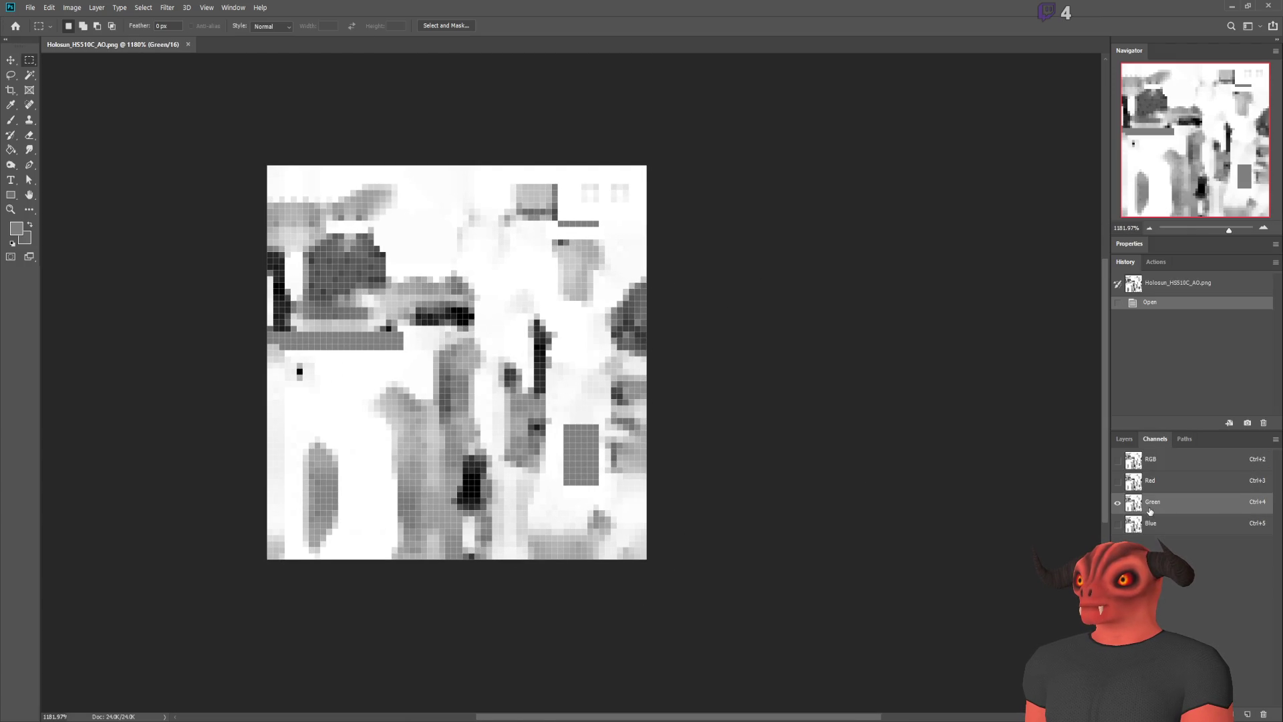
key("ctrl+a")
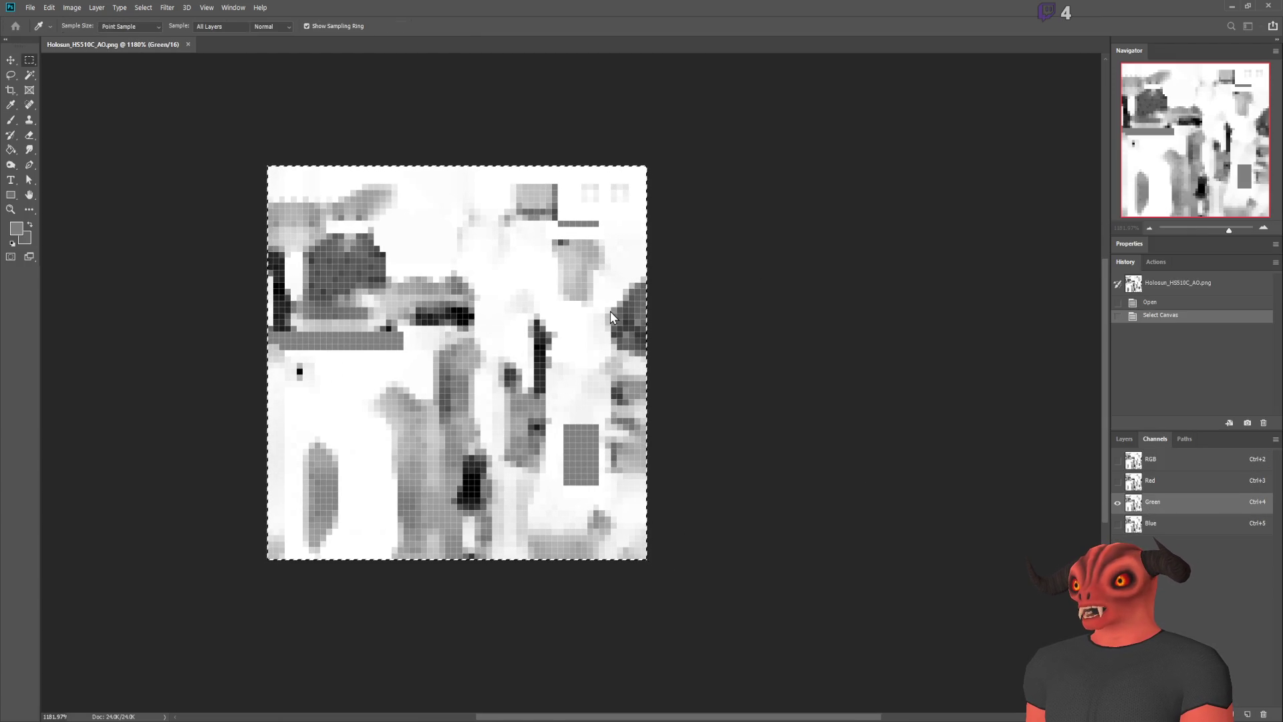
scroll(449, 169, "down", 2)
scroll(374, 320, "up", 3)
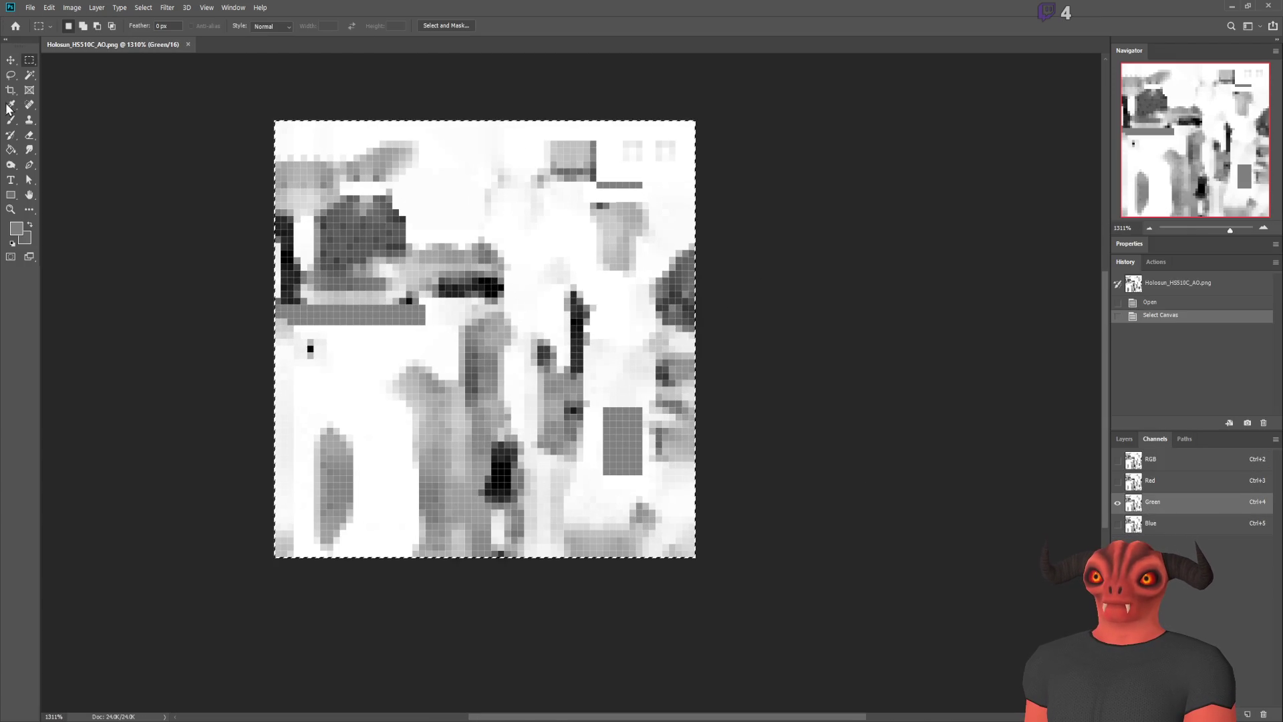
left_click(10, 124)
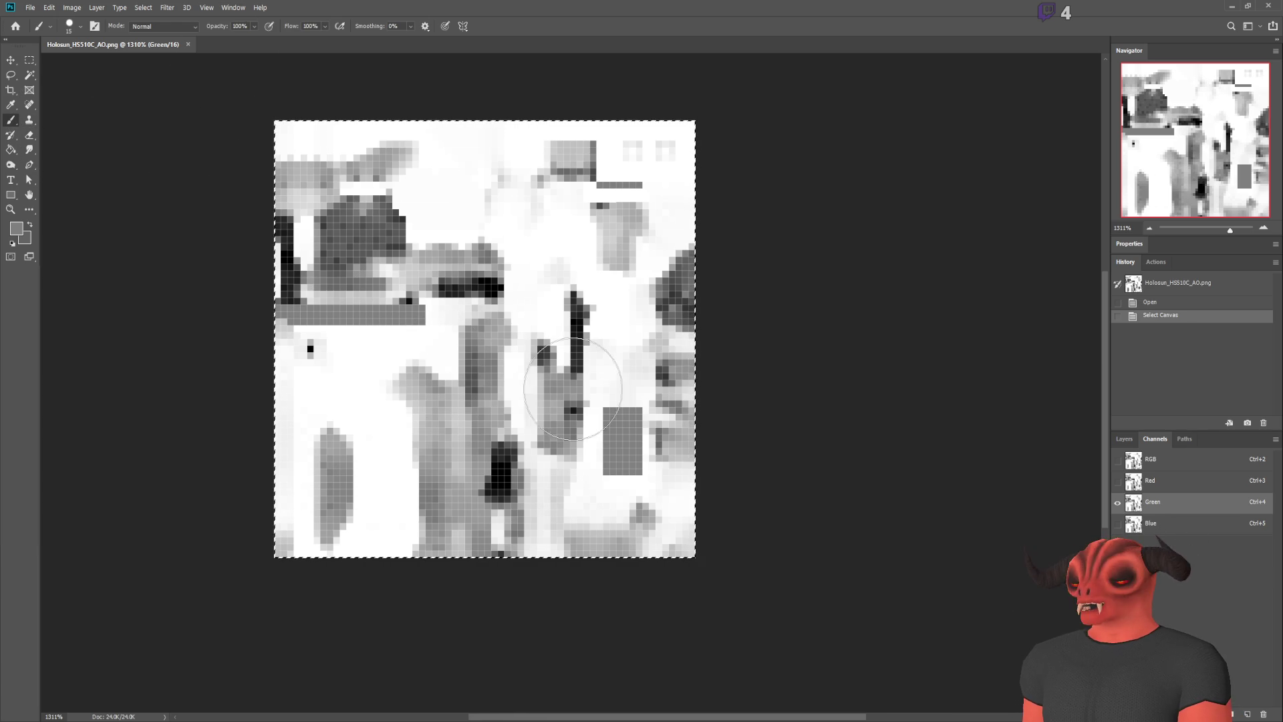
Compare ORM.png's Green and Blue channels while painting dark grey over the AO image's top
key("alt+Tab")
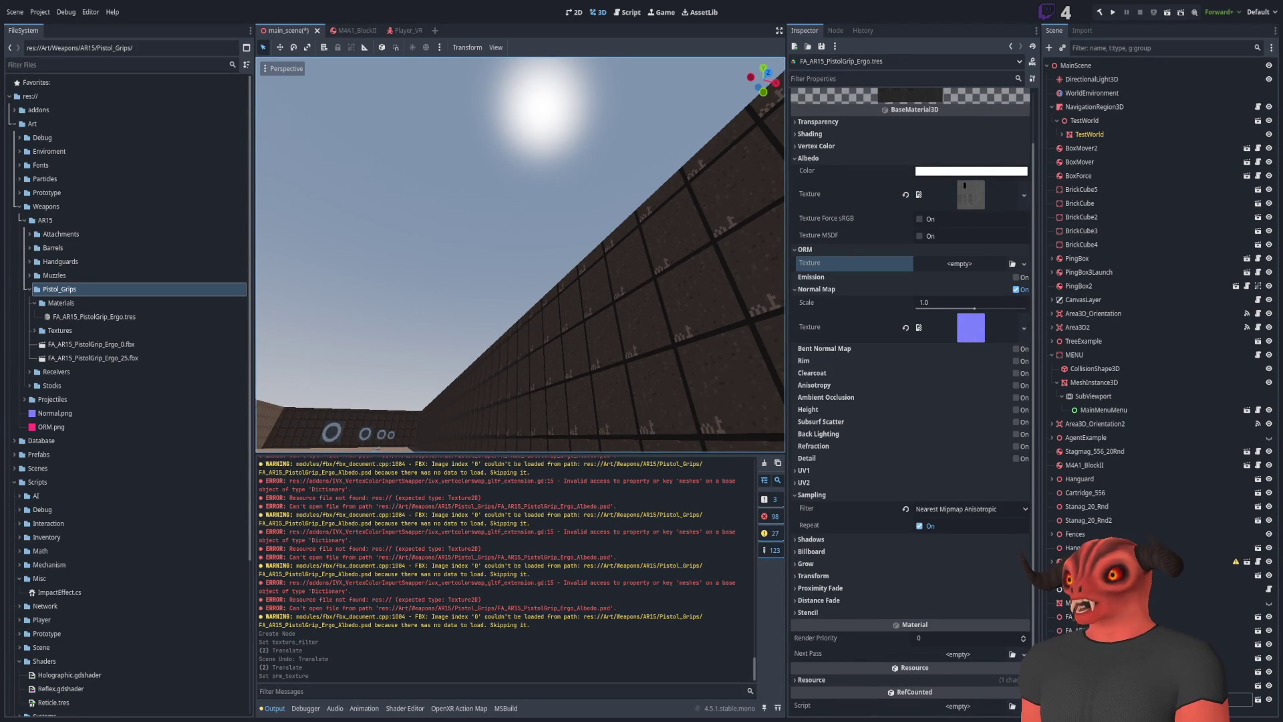
key("alt+Tab")
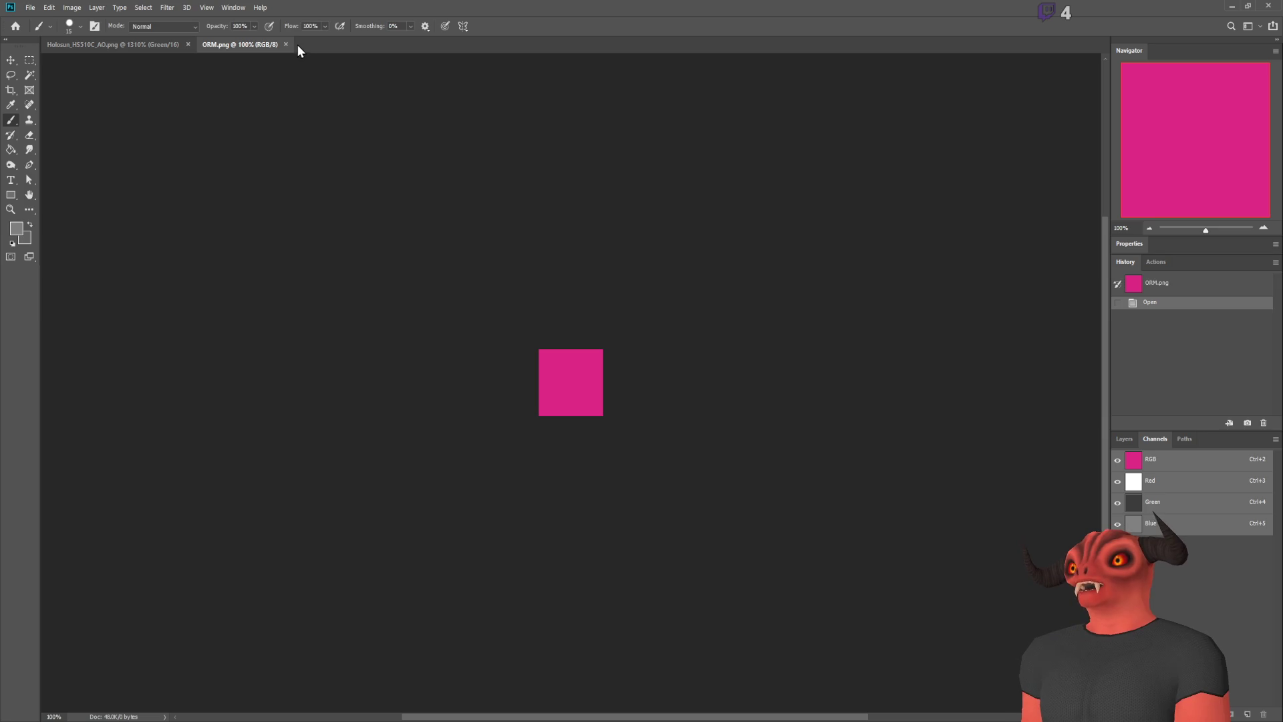
left_click(1140, 507)
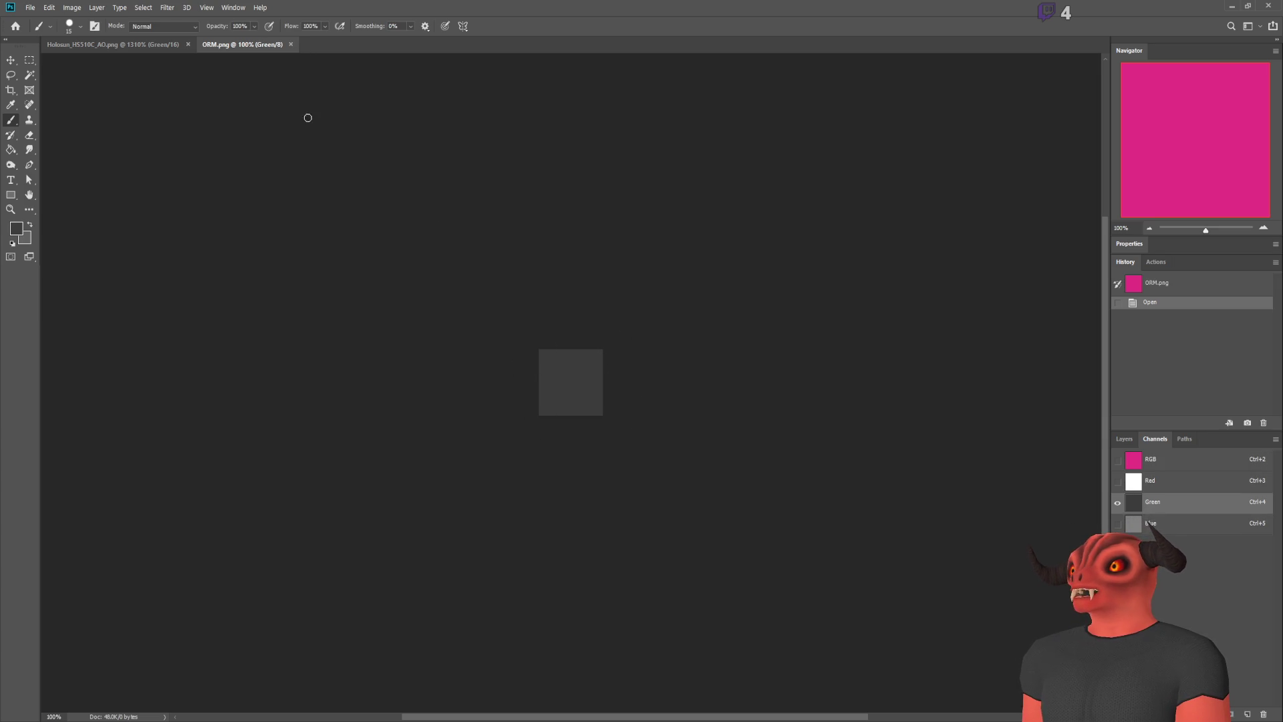
left_click(144, 45)
mouse_move(632, 259)
left_mouse_down()
mouse_move(629, 235)
mouse_move(200, 180)
mouse_move(615, 553)
mouse_move(544, 350)
mouse_move(762, 529)
left_mouse_up()
left_click(248, 46)
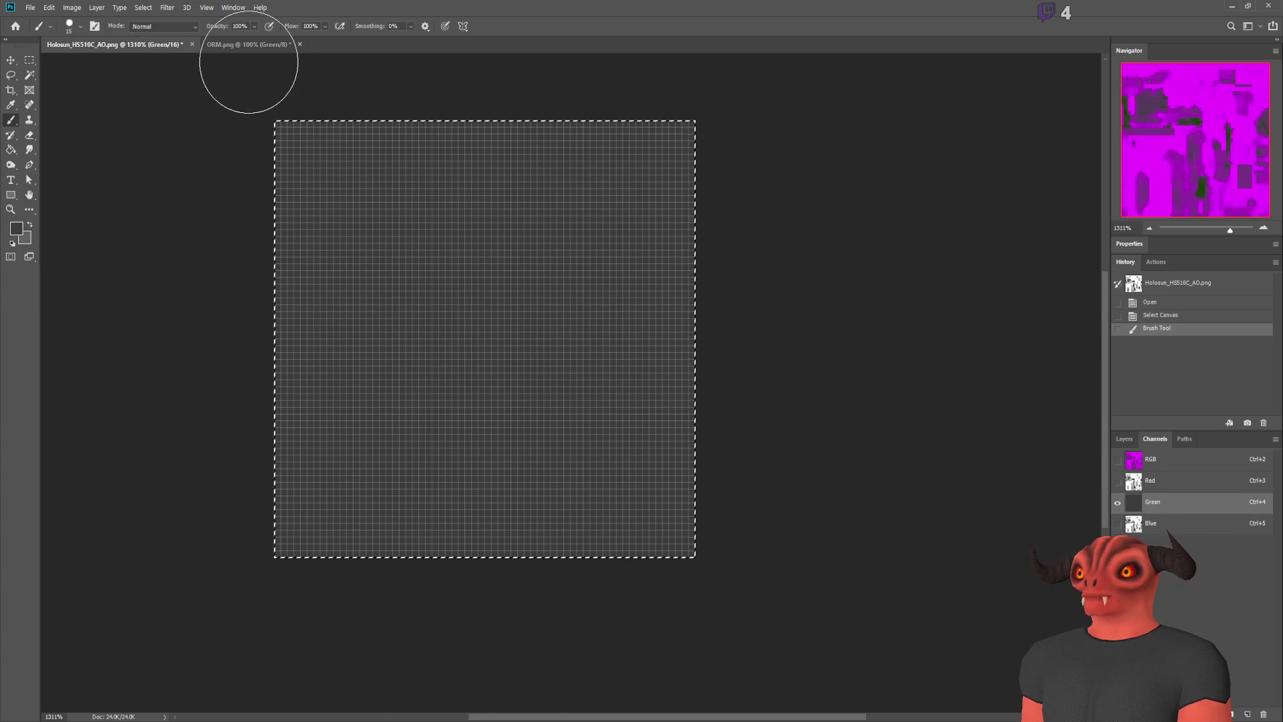
key("ctrl+5")
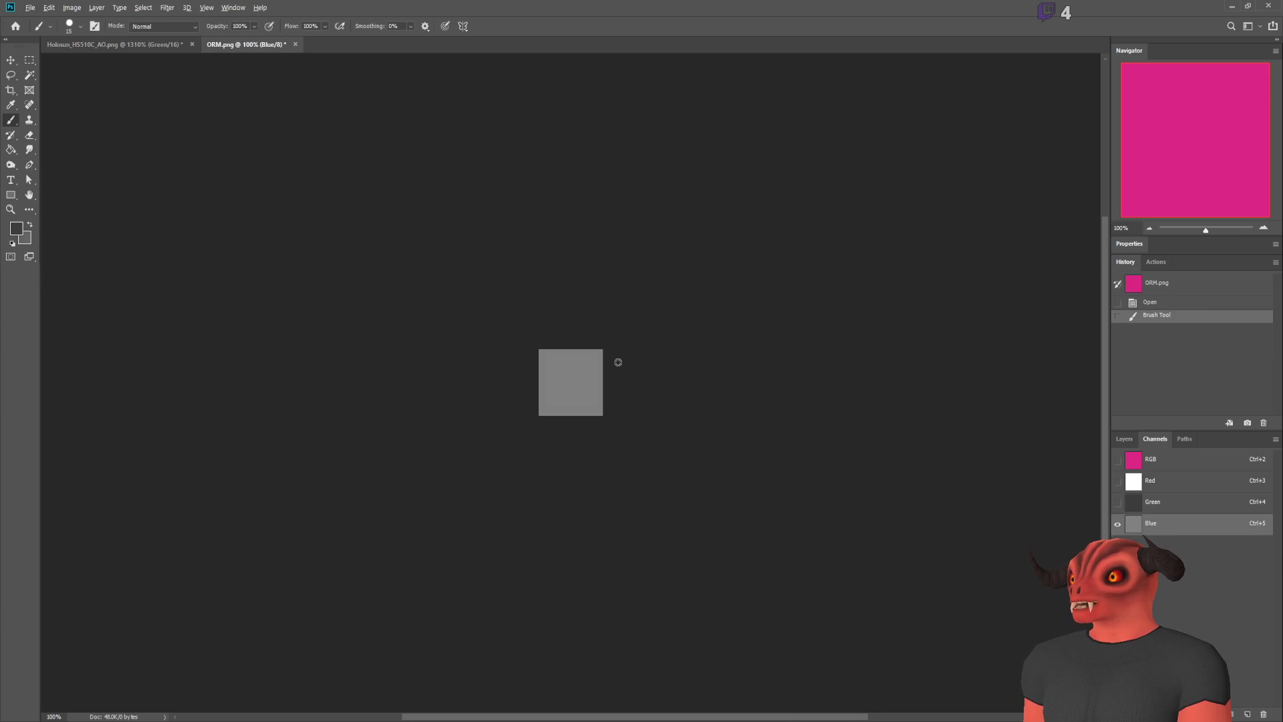
scroll(396, 357, "up", 3)
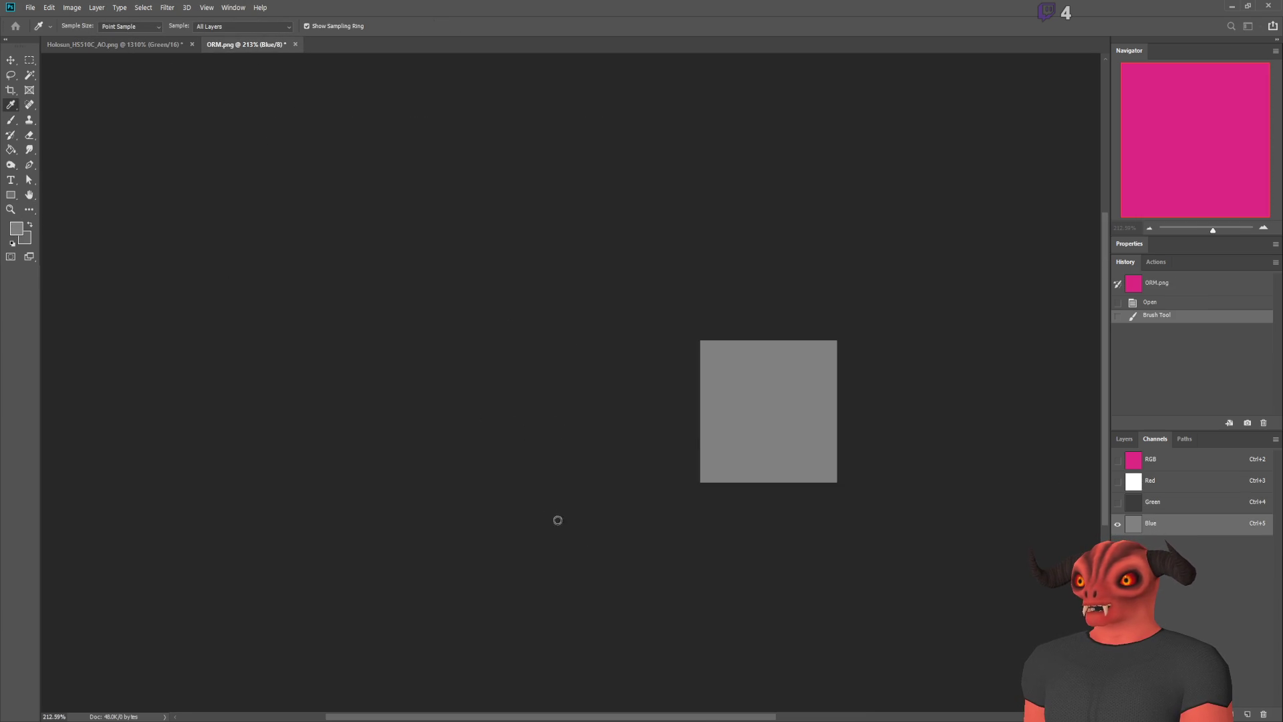
Paint the Holosun AO texture's whole Blue channel flat grey, deselect, and restore the RGB view
left_click(106, 45)
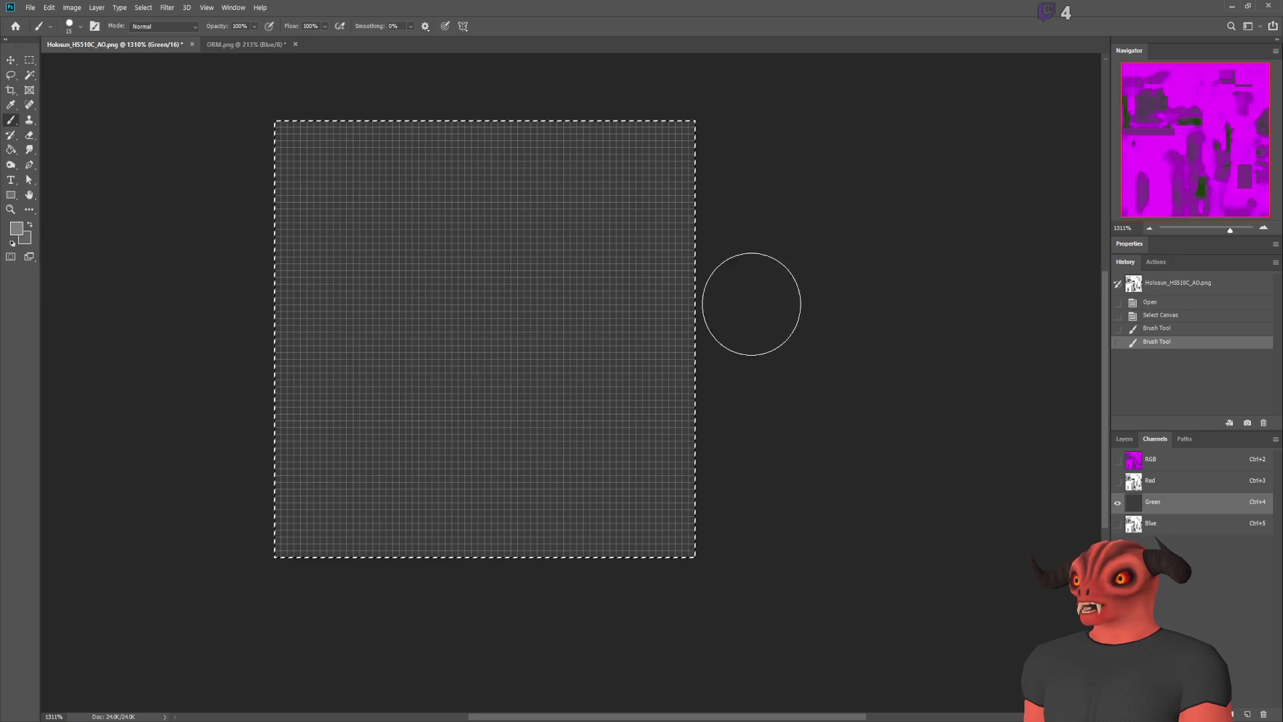
key("ctrl+5")
scroll(689, 318, "down", 2)
mouse_move(689, 319)
left_mouse_down()
mouse_move(748, 252)
mouse_move(301, 447)
left_mouse_up()
key("ctrl+d")
left_click(1118, 459)
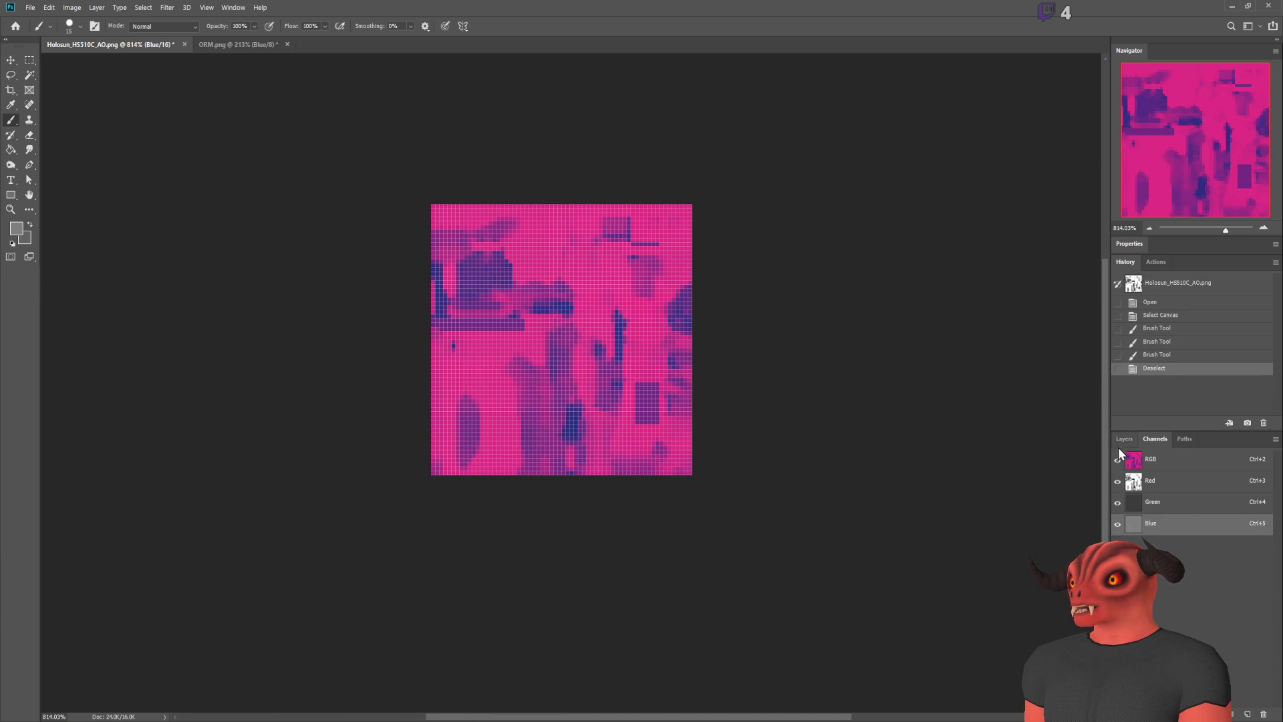
left_click(1124, 439)
left_click(33, 59)
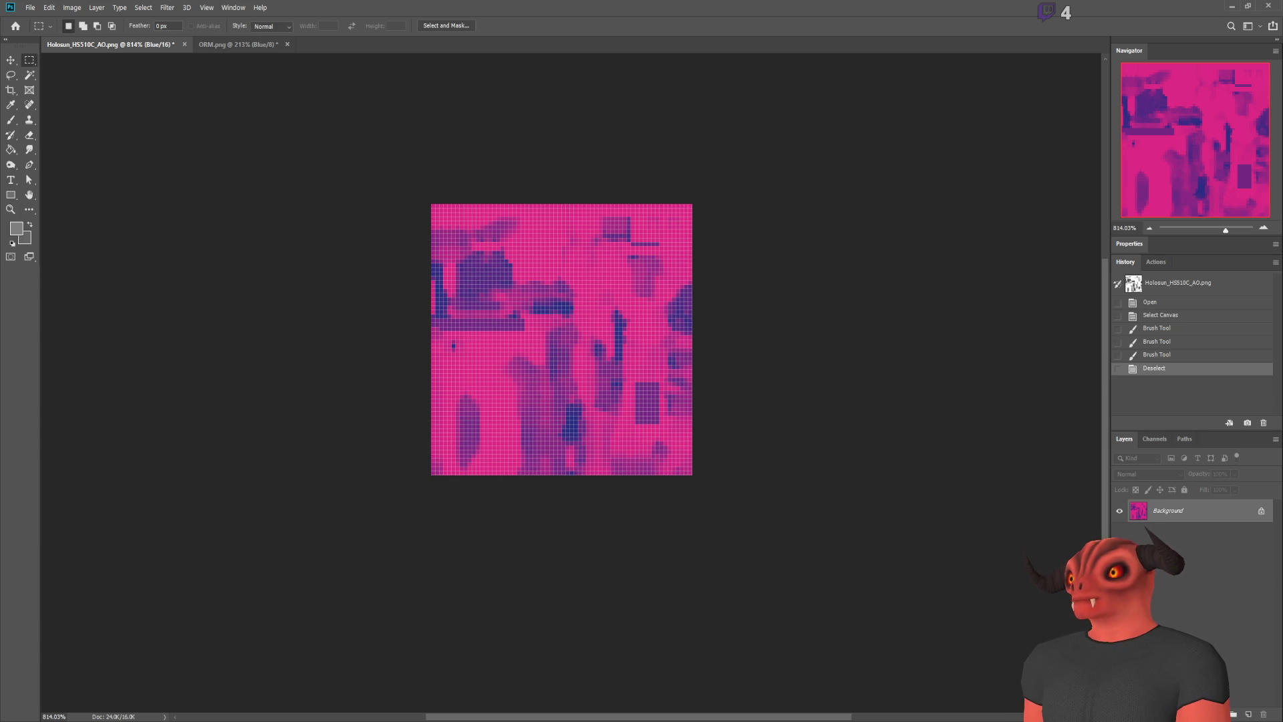
key("alt+Tab")
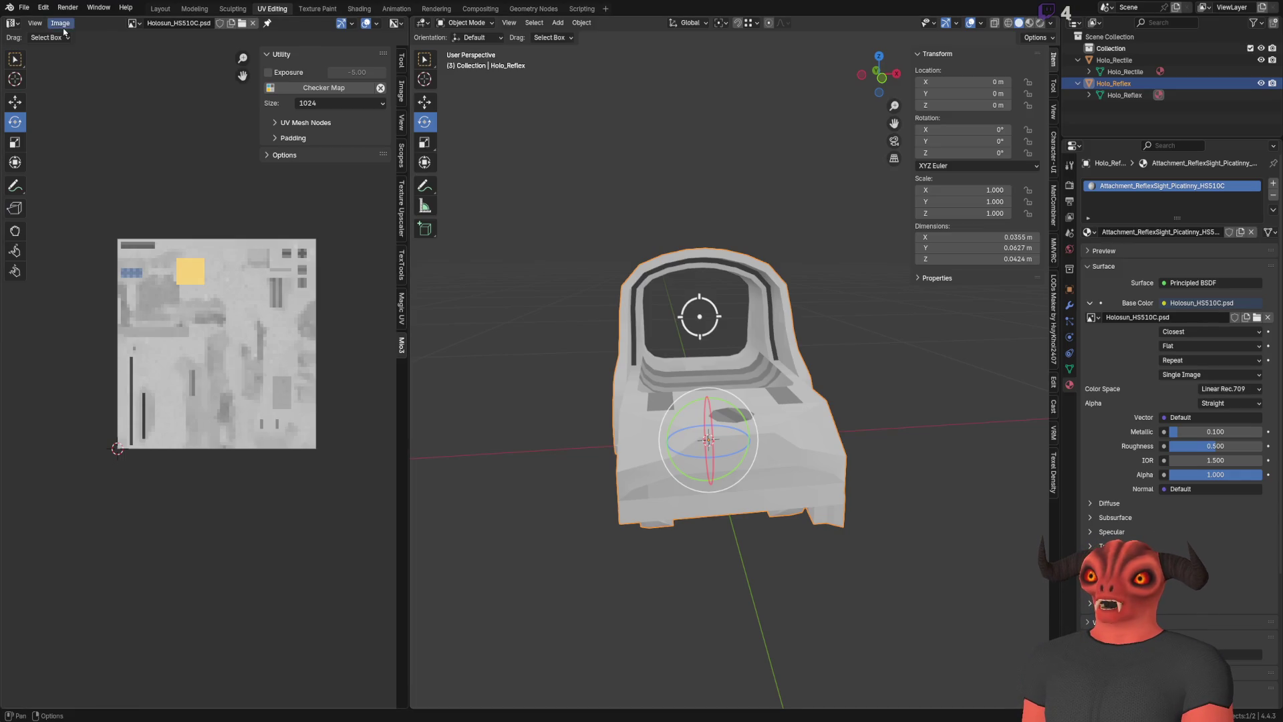
Browse to Attachments/Materials in Godot and open the reflex sight material
left_click(43, 7)
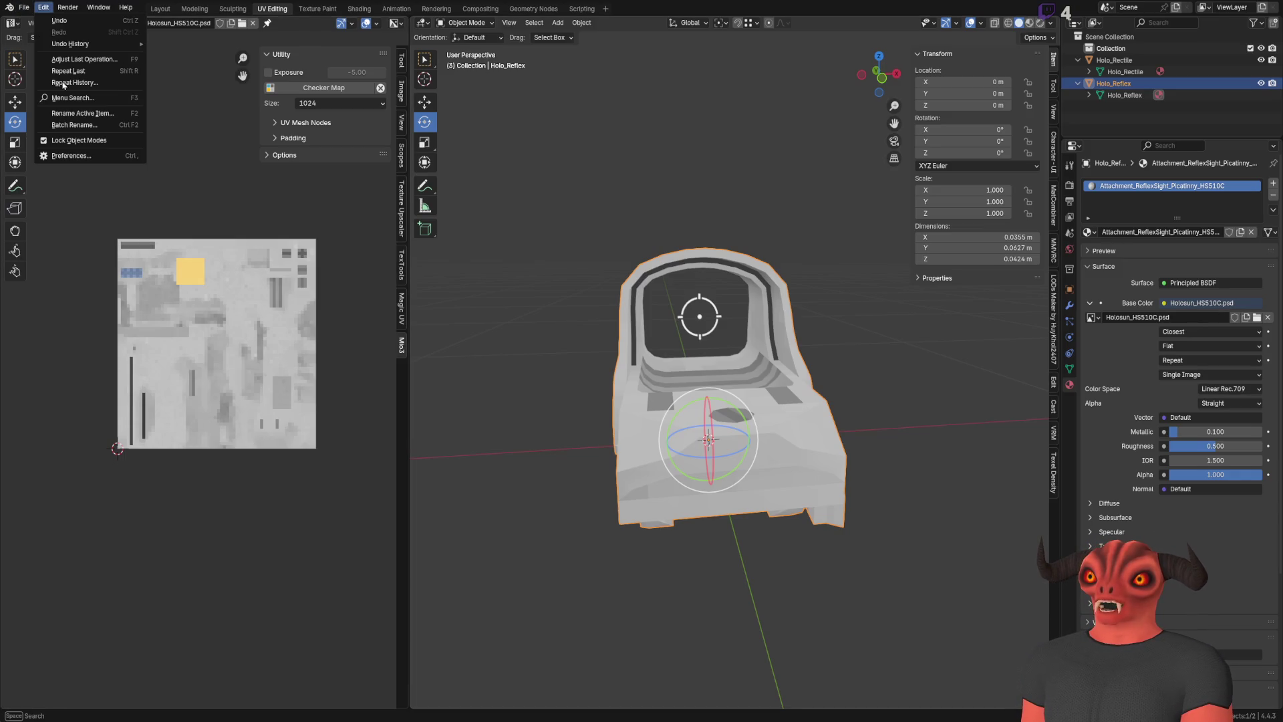
key("alt+Tab")
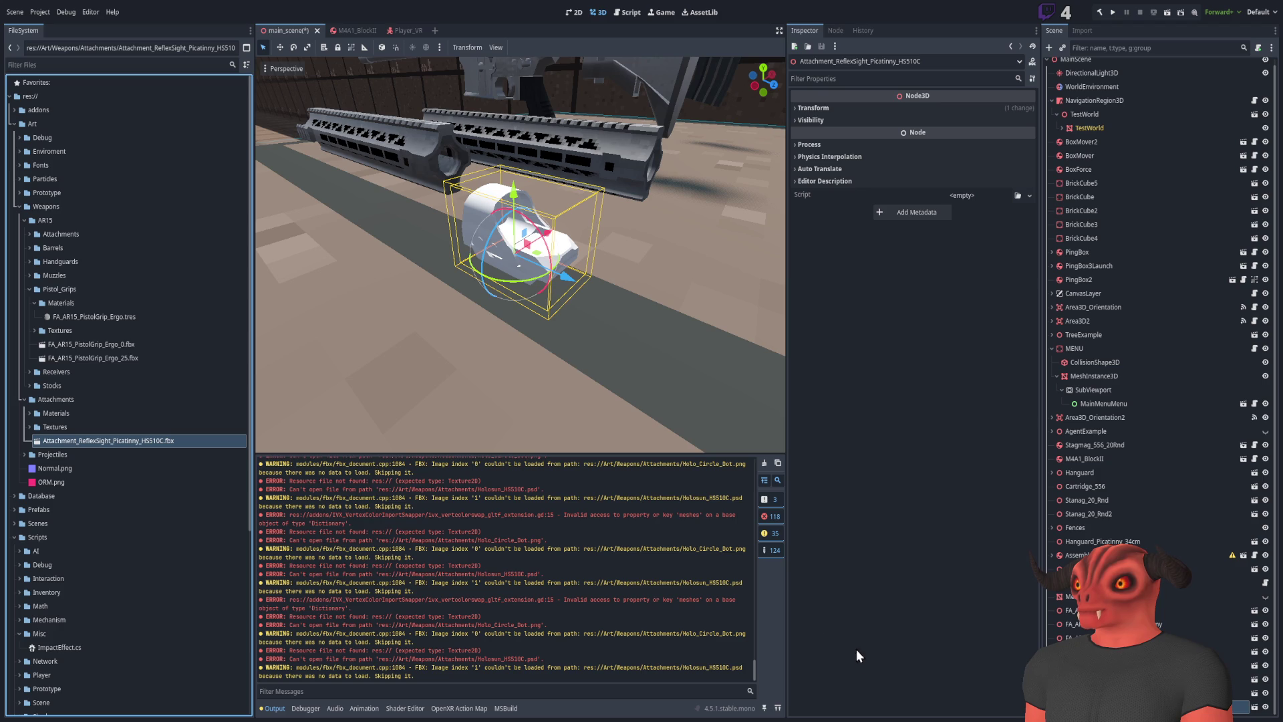
left_click(97, 306)
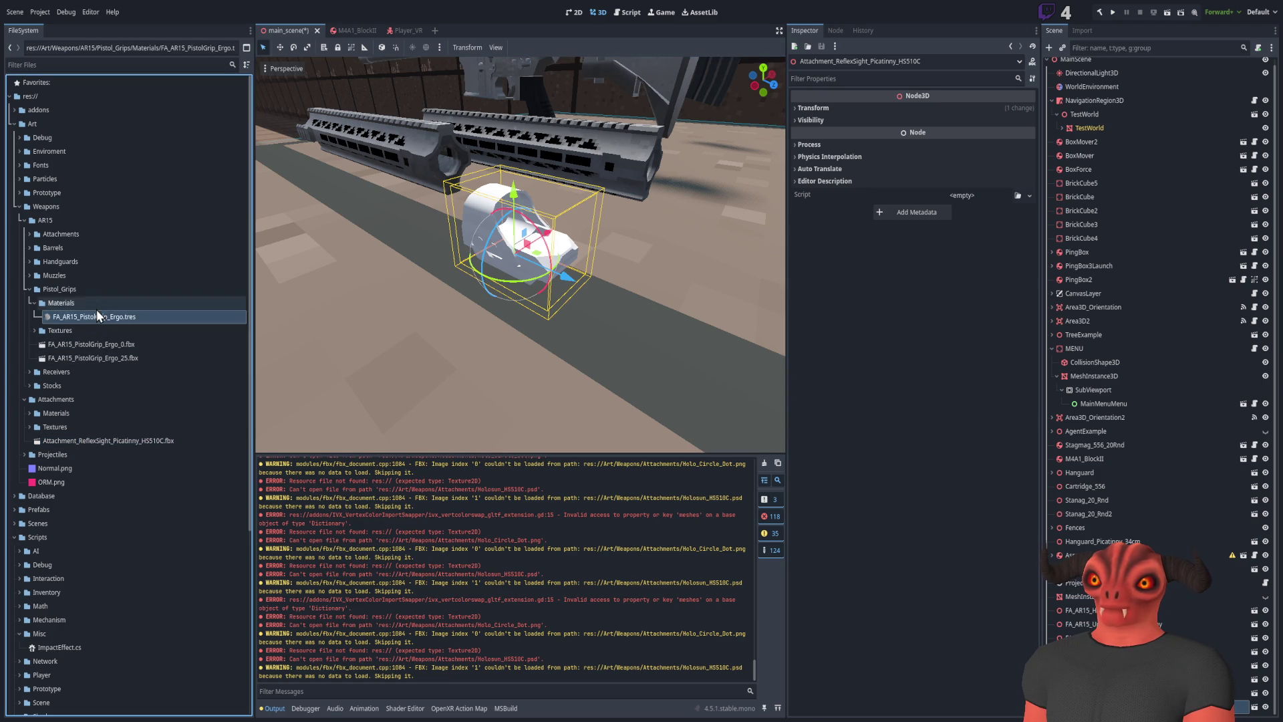
left_click(30, 288)
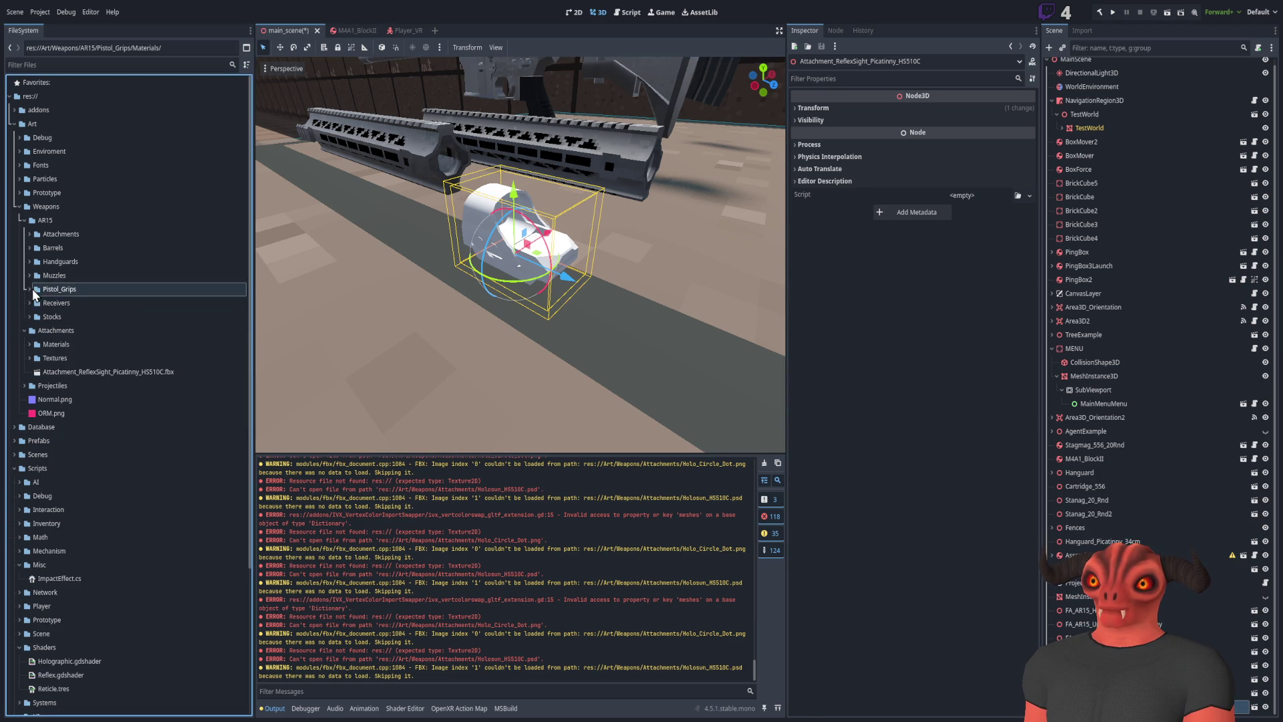
left_click(65, 331)
left_click(70, 343)
left_click(31, 344)
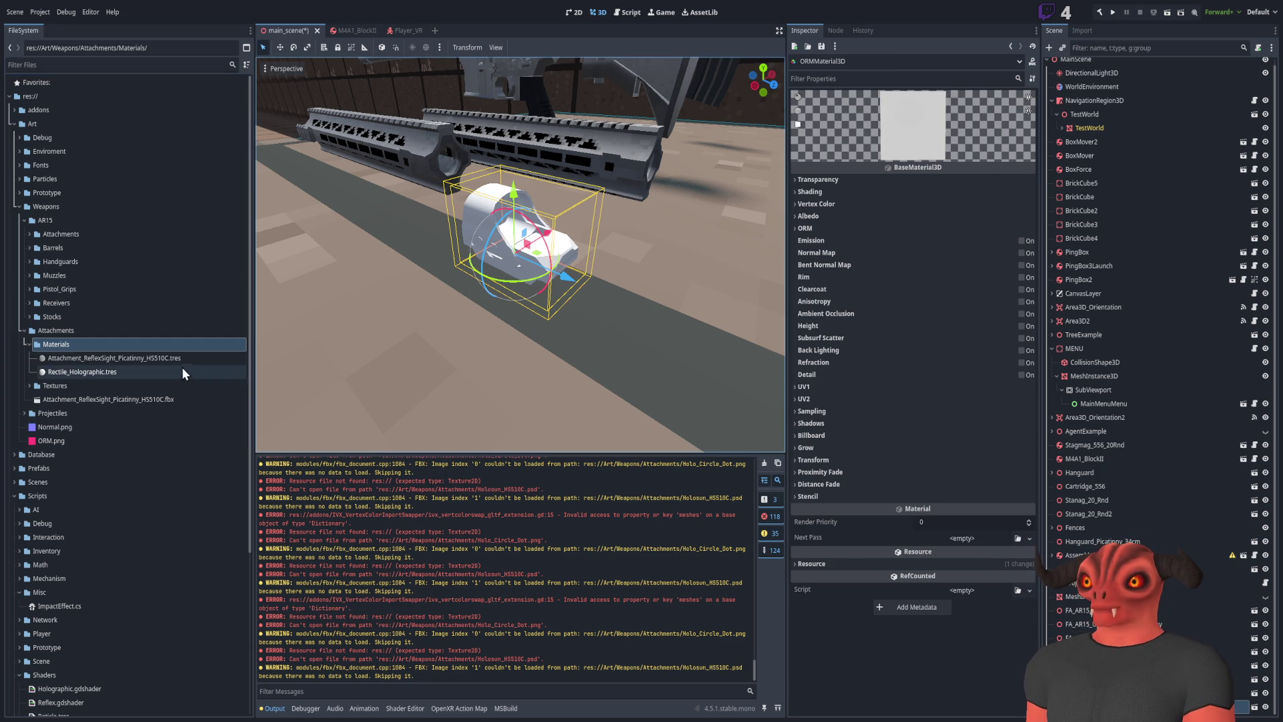
left_click(153, 362)
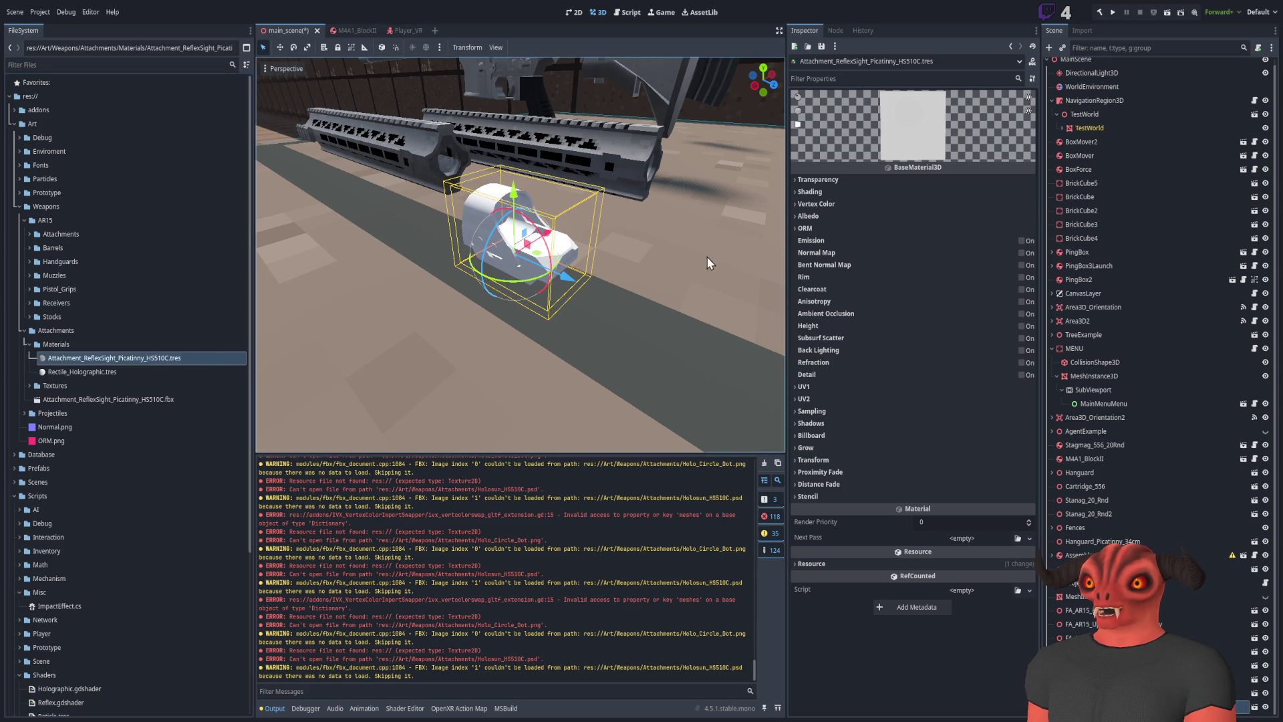
Load ORM.png and the albedo texture, and enable ambient occlusion at Light Affect 1.0
left_click(887, 227)
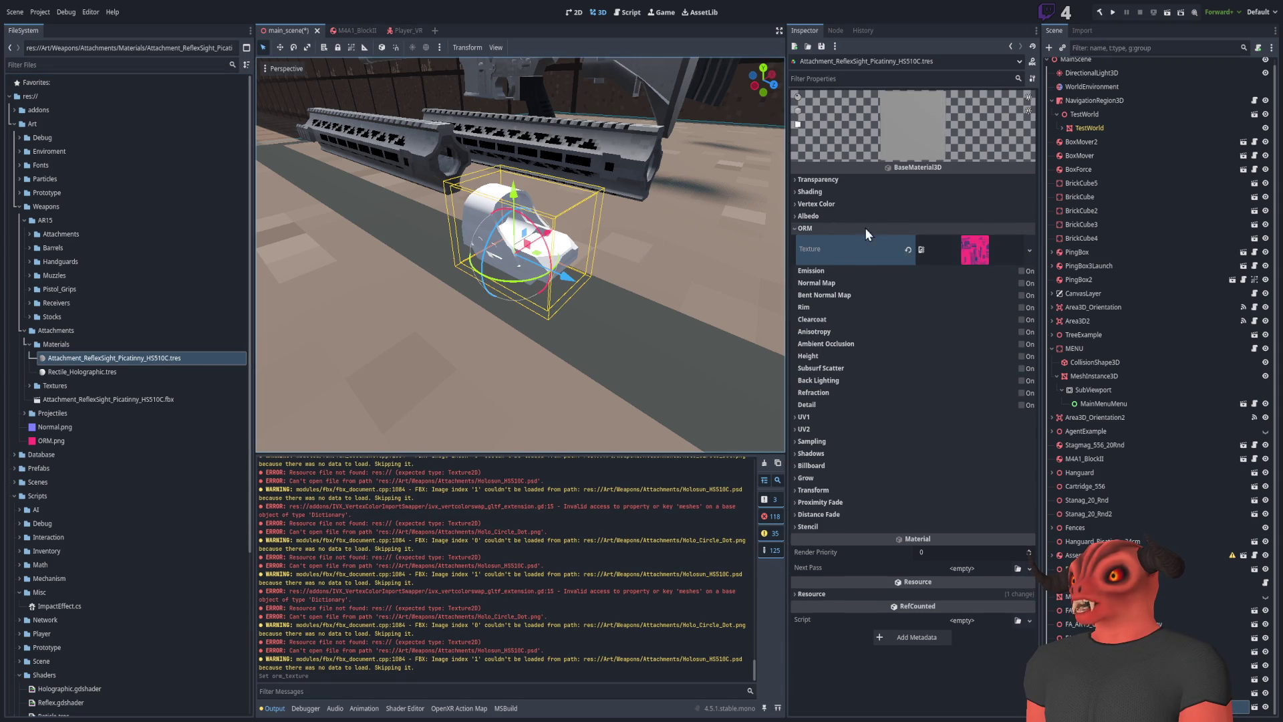
left_click(909, 216)
left_click(1017, 246)
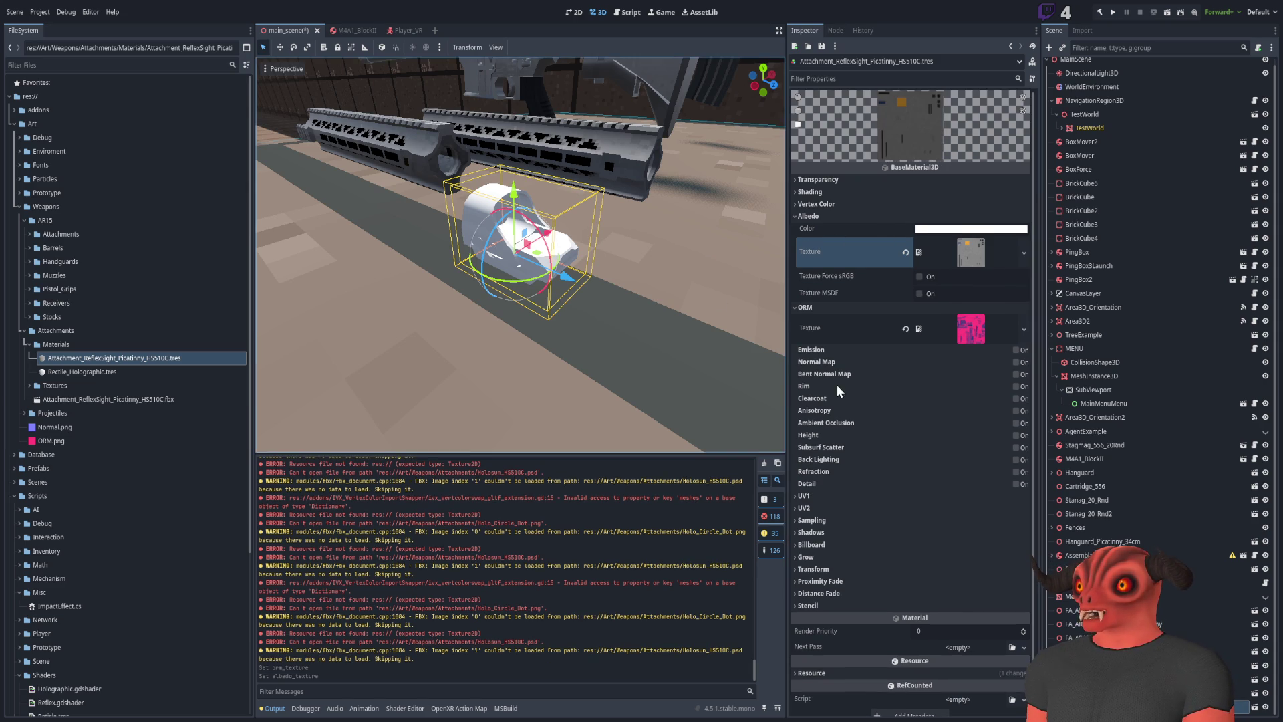
scroll(539, 329, "up", 3)
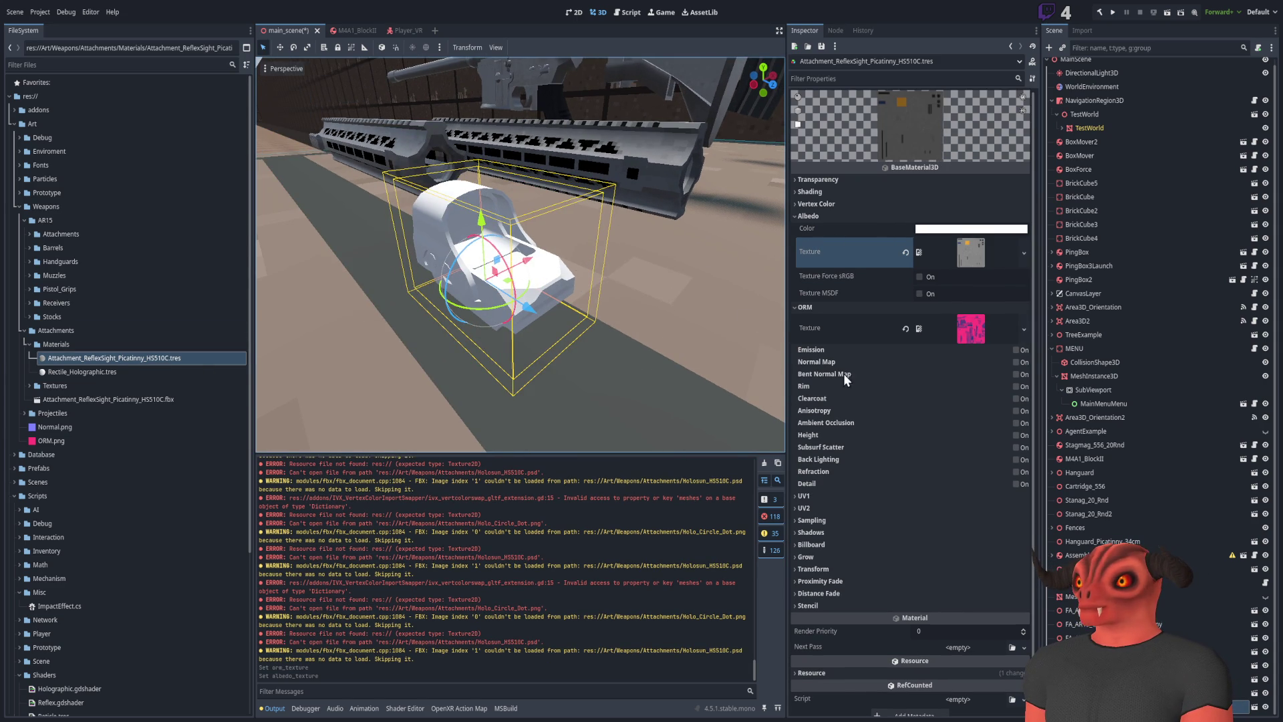
left_click(851, 414)
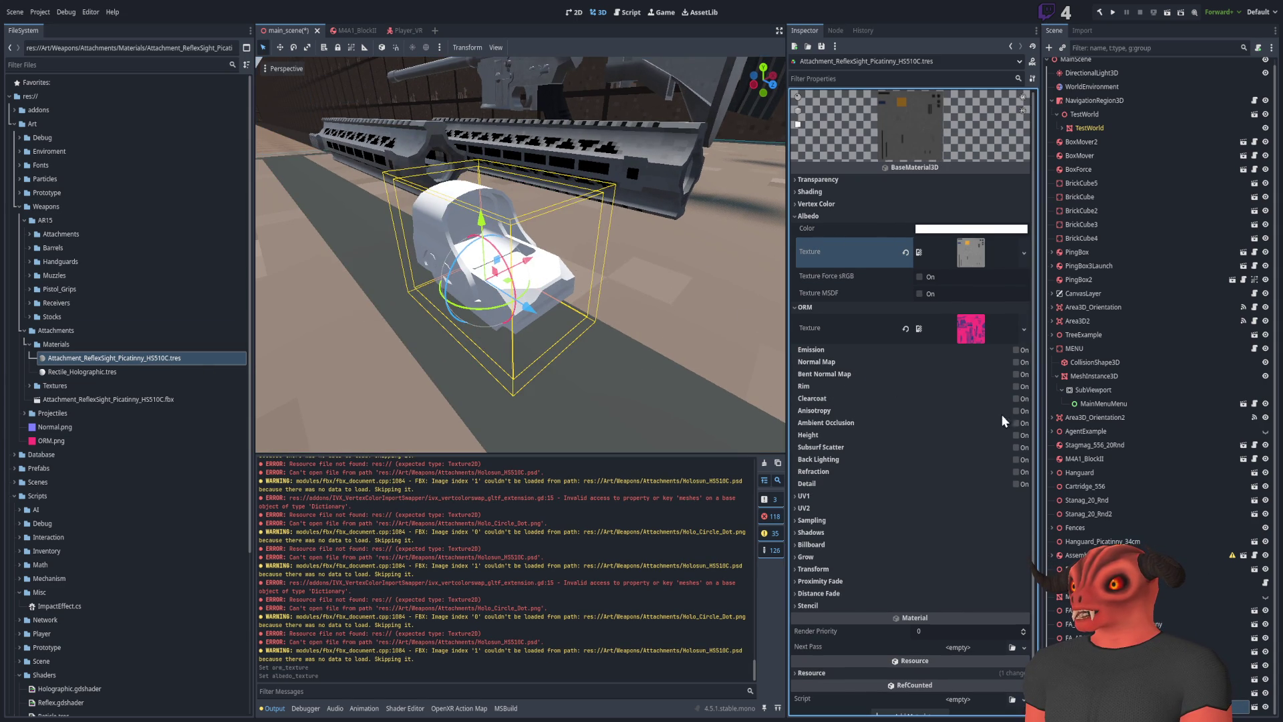
left_click(1014, 423)
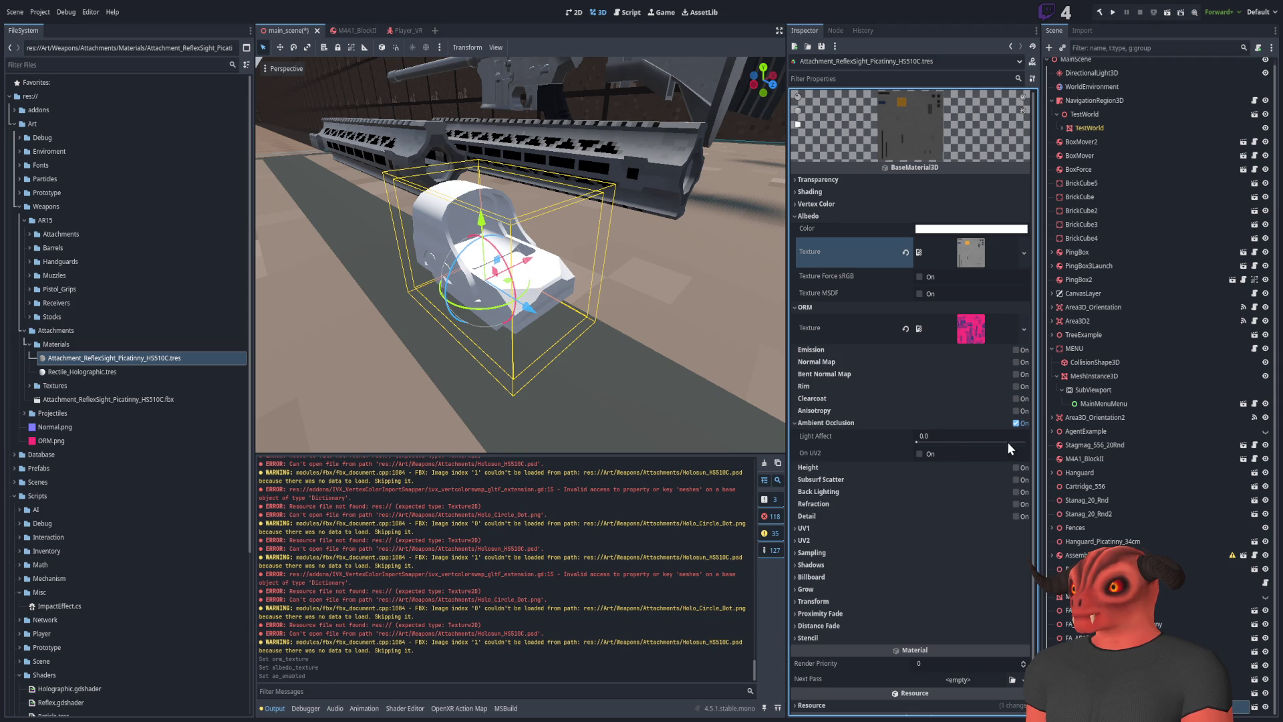
left_click_drag(1004, 443, 1025, 443)
Drag the reflex sight model into the scene to preview the textured sight
mouse_move(90, 399)
left_mouse_down()
mouse_move(443, 598)
mouse_move(528, 324)
mouse_move(644, 369)
mouse_move(528, 304)
left_mouse_up()
left_click(59, 370)
left_click(67, 399)
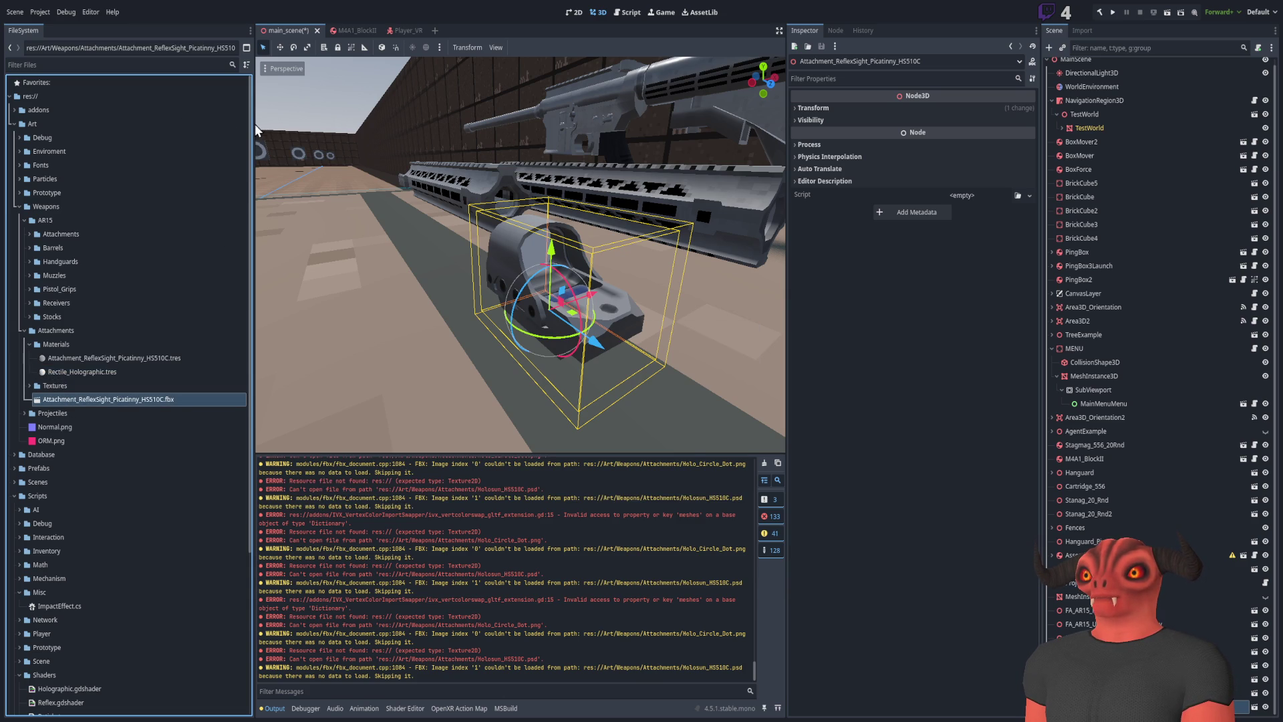
left_click(1143, 49)
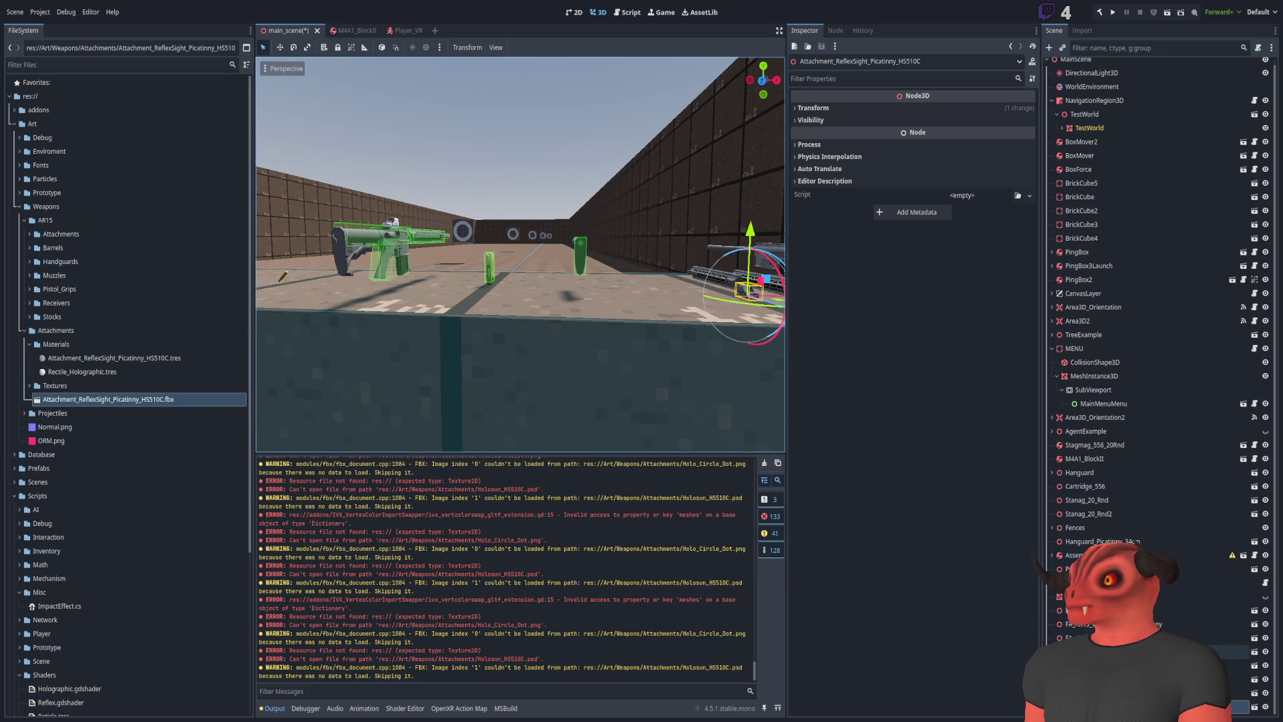
Inspect the reticle plane's geometry and its holographic Material Override parameters
left_click(468, 247)
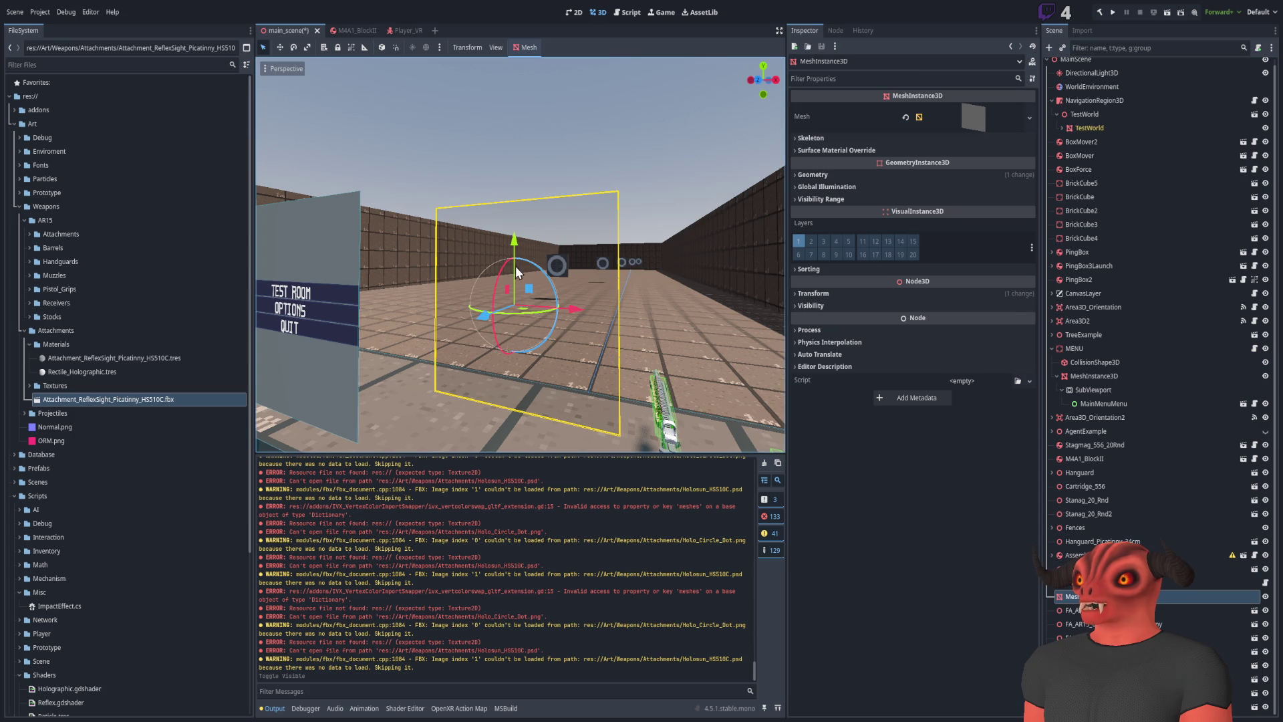
left_click(967, 127)
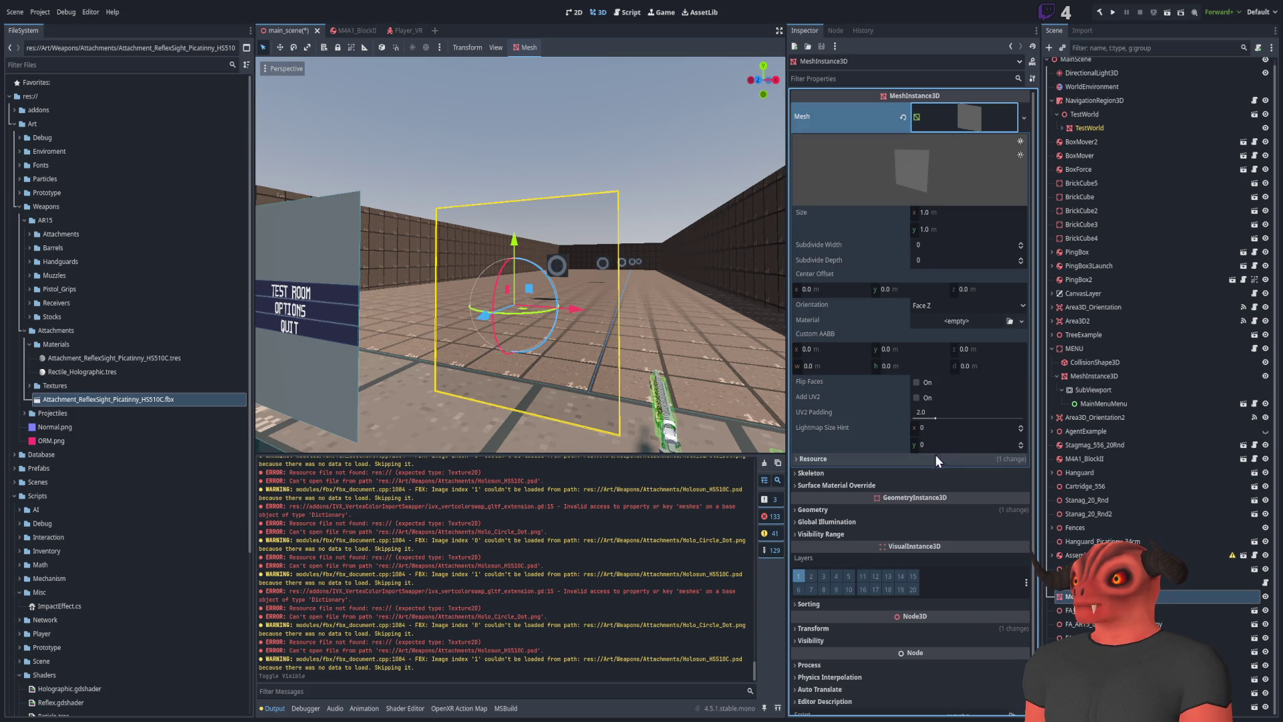
left_click(953, 107)
left_click(855, 174)
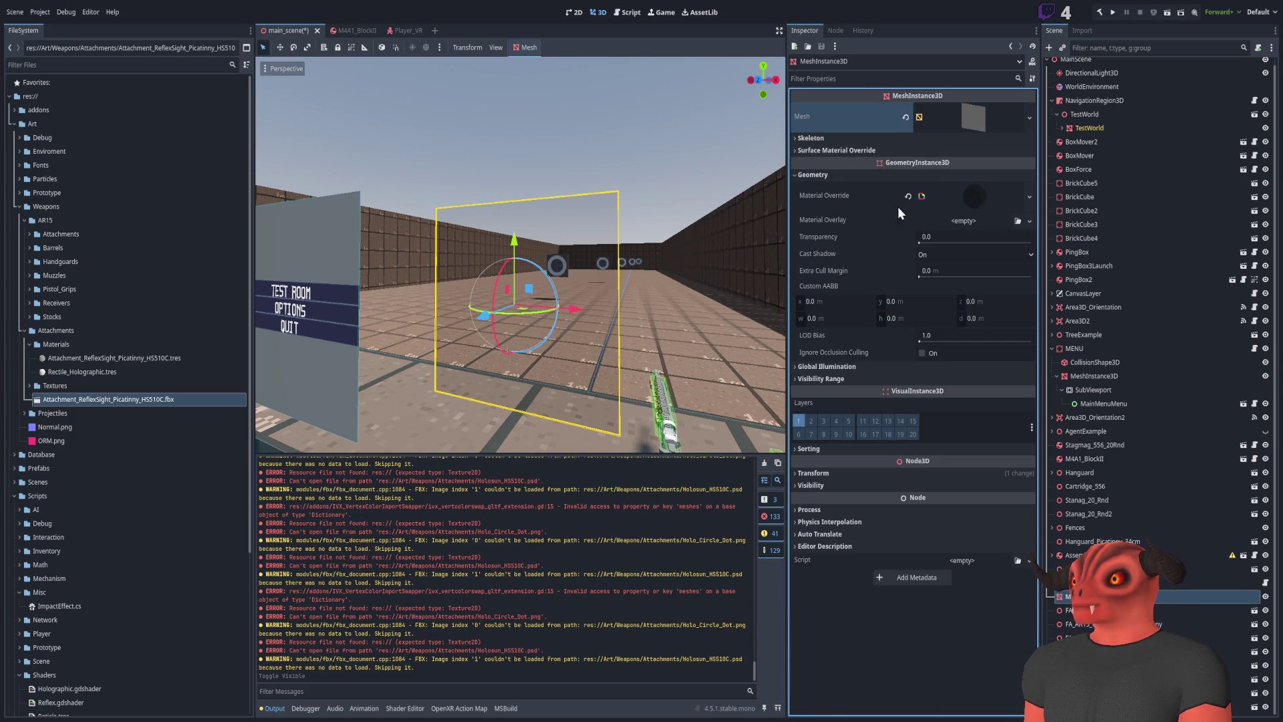
left_click(979, 196)
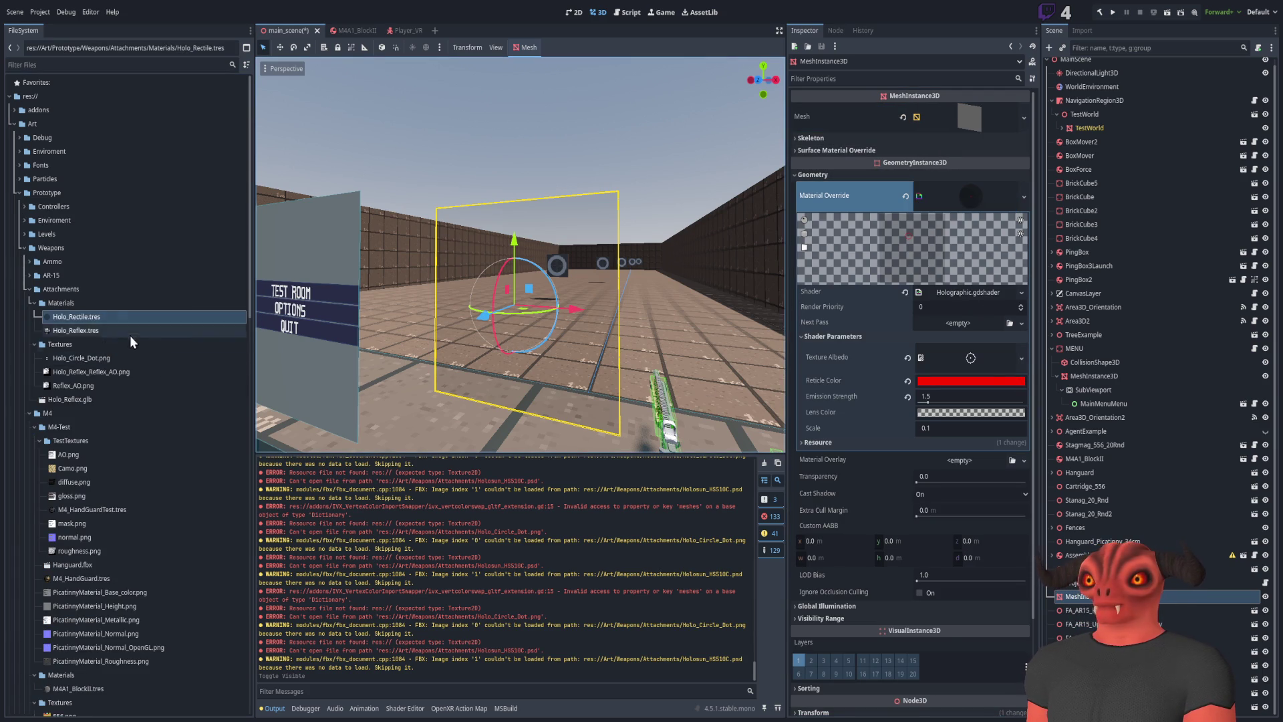
Move Holo_Rectile.tres into Attachments/Materials as Rectile_Holographic.tres and open it
scroll(131, 315, "down", 3)
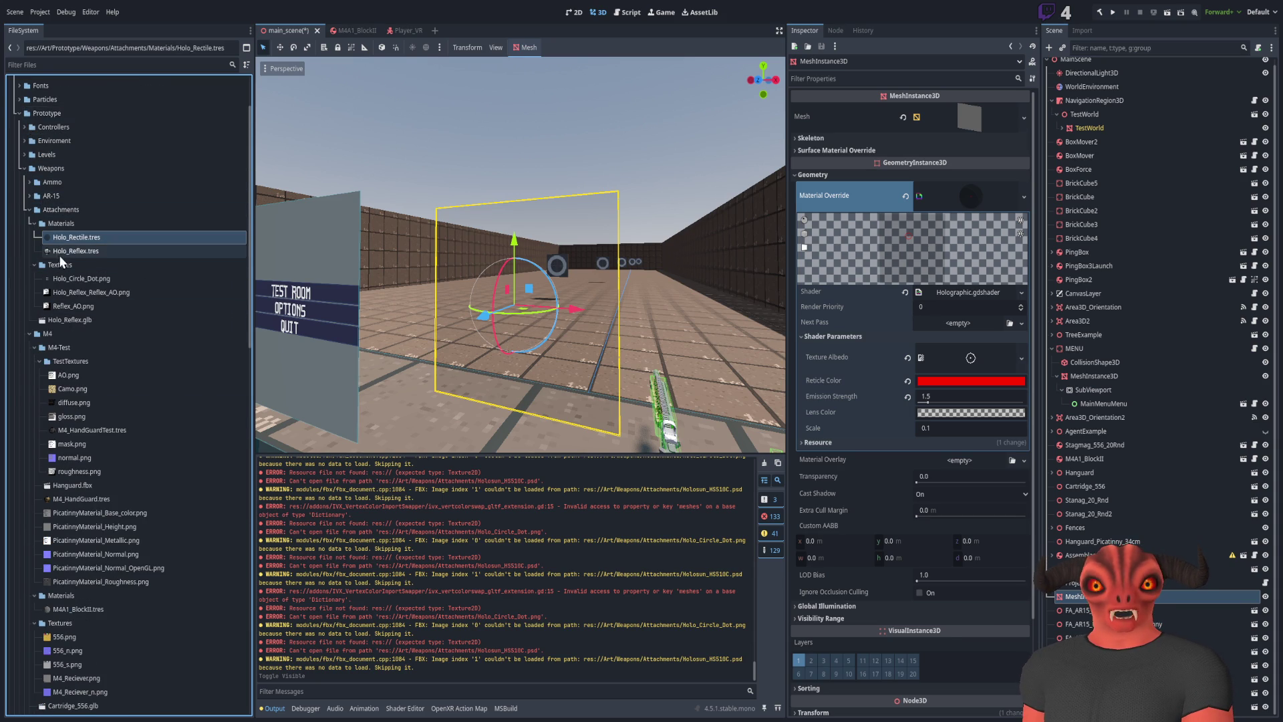
scroll(59, 254, "down", 2)
mouse_move(72, 81)
left_mouse_down()
mouse_move(112, 717)
mouse_move(114, 472)
mouse_move(83, 460)
left_mouse_up()
left_click(82, 489)
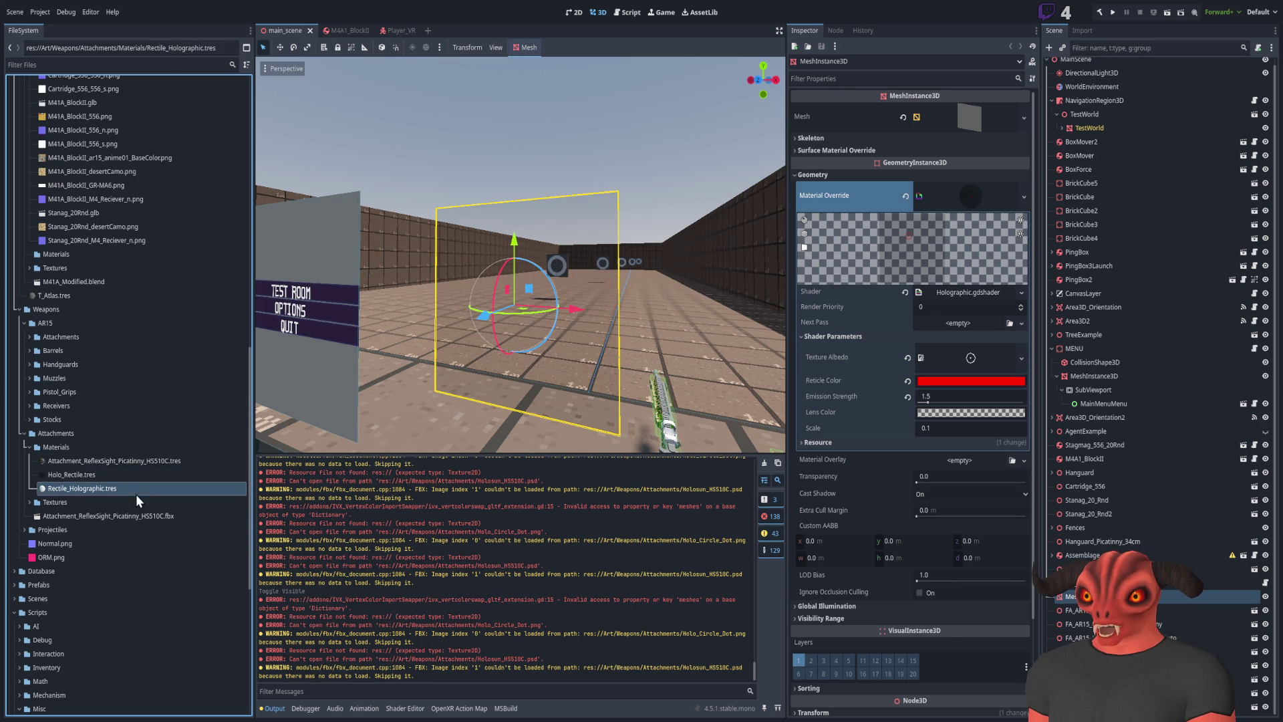
left_click(89, 476)
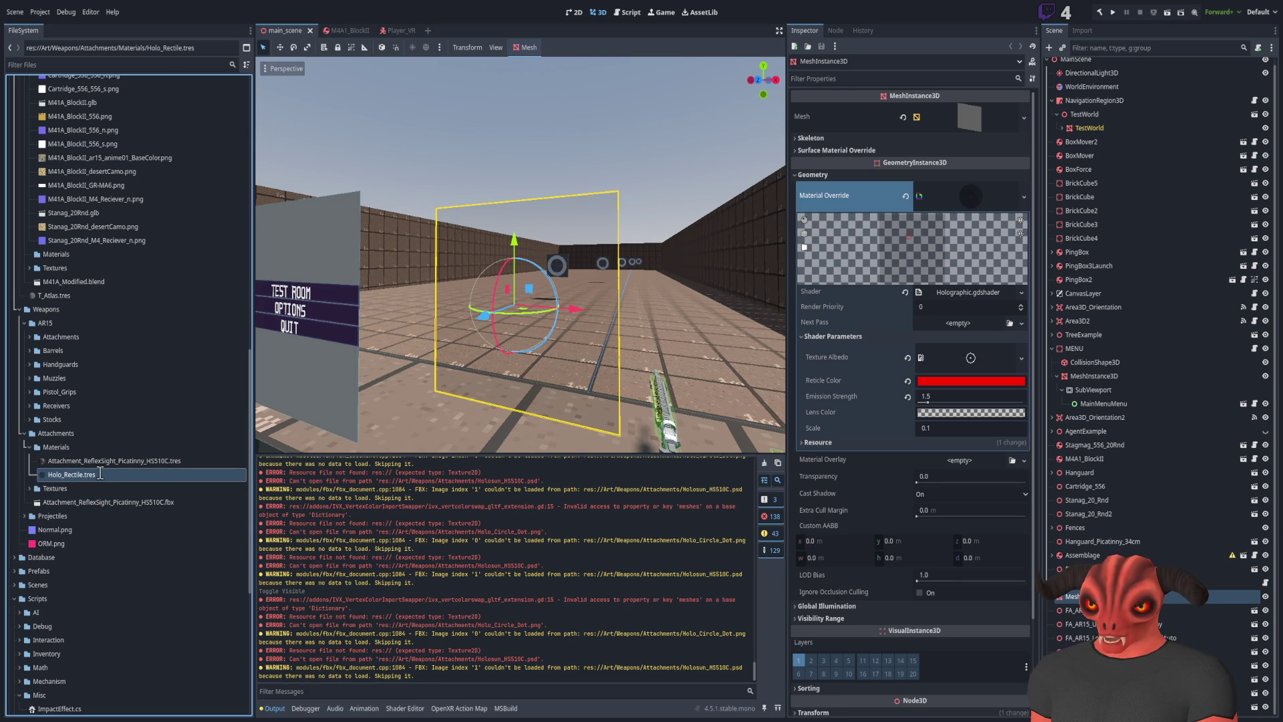
left_click(110, 472)
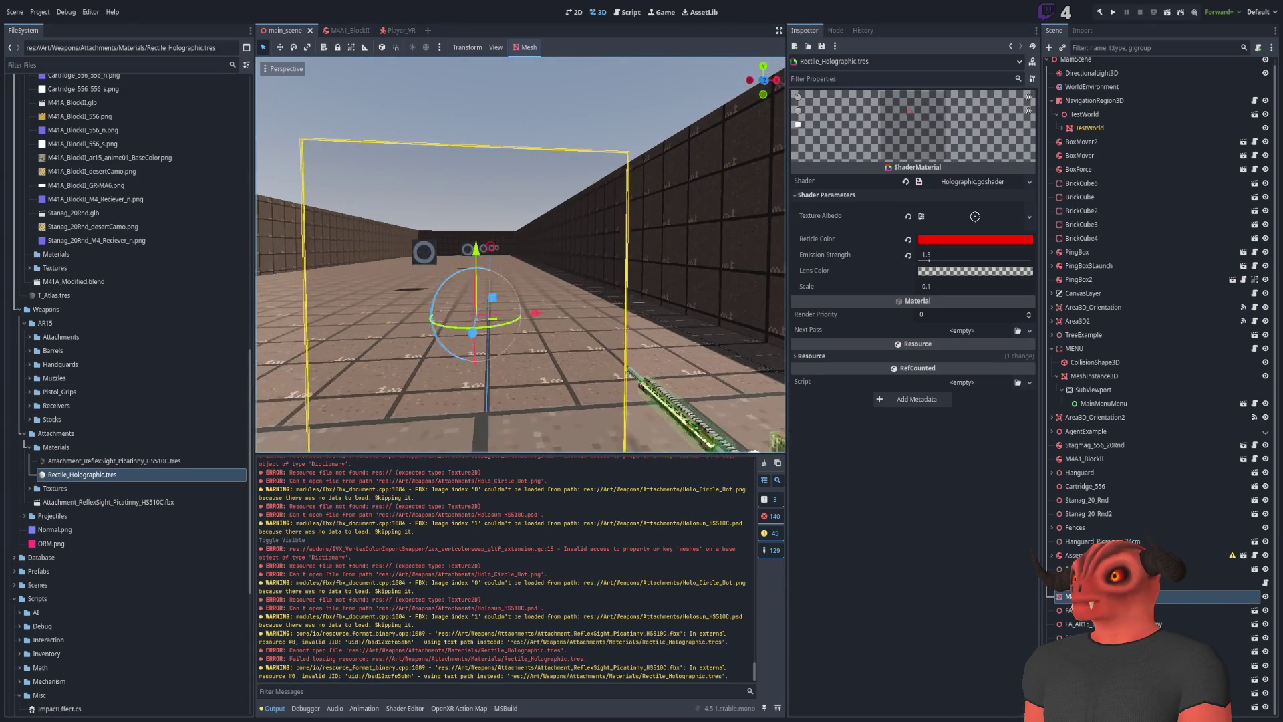
Select the reflex sight material file and fly the viewport in to view the sight head-on
left_click(178, 461)
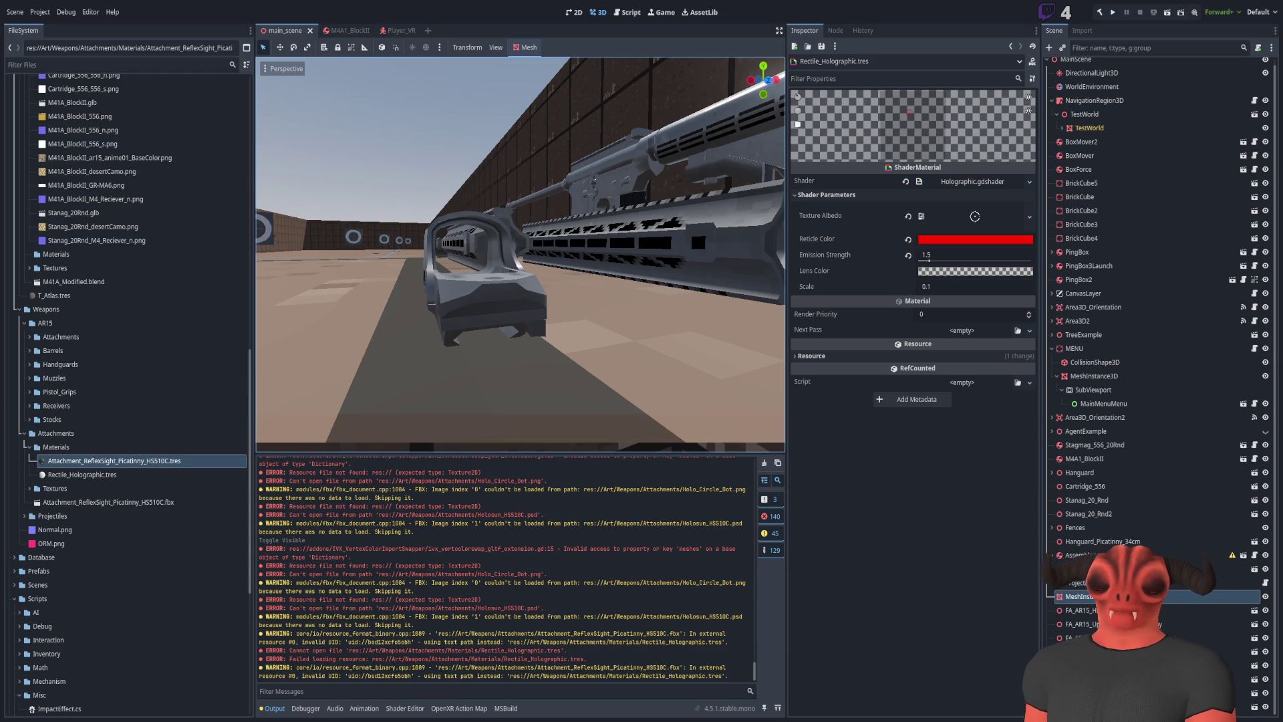
mouse_move(486, 208)
left_mouse_down()
mouse_move(502, 207)
mouse_move(441, 220)
mouse_move(521, 207)
left_mouse_up()
key("s")
key("w")
mouse_move(454, 276)
left_mouse_down()
mouse_move(495, 261)
mouse_move(455, 276)
mouse_move(421, 261)
mouse_move(495, 264)
mouse_move(461, 267)
mouse_move(471, 301)
mouse_move(476, 291)
left_mouse_up()
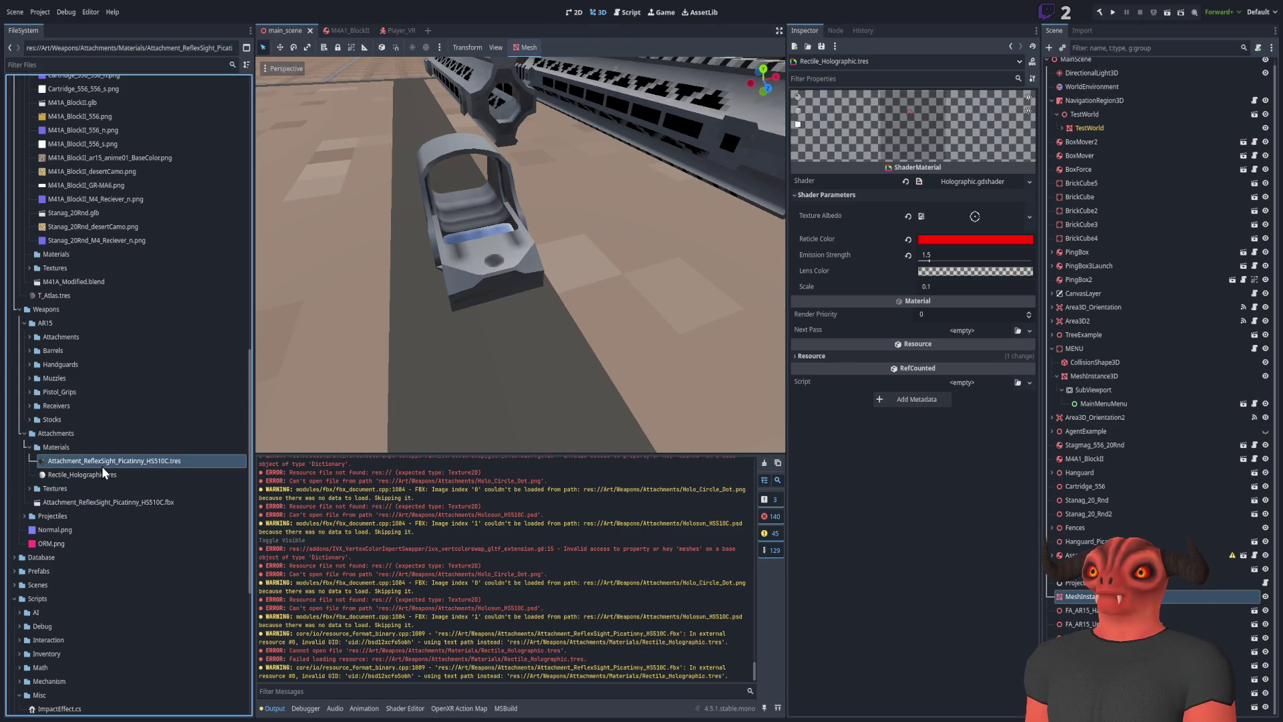
scroll(941, 502, "down", 2)
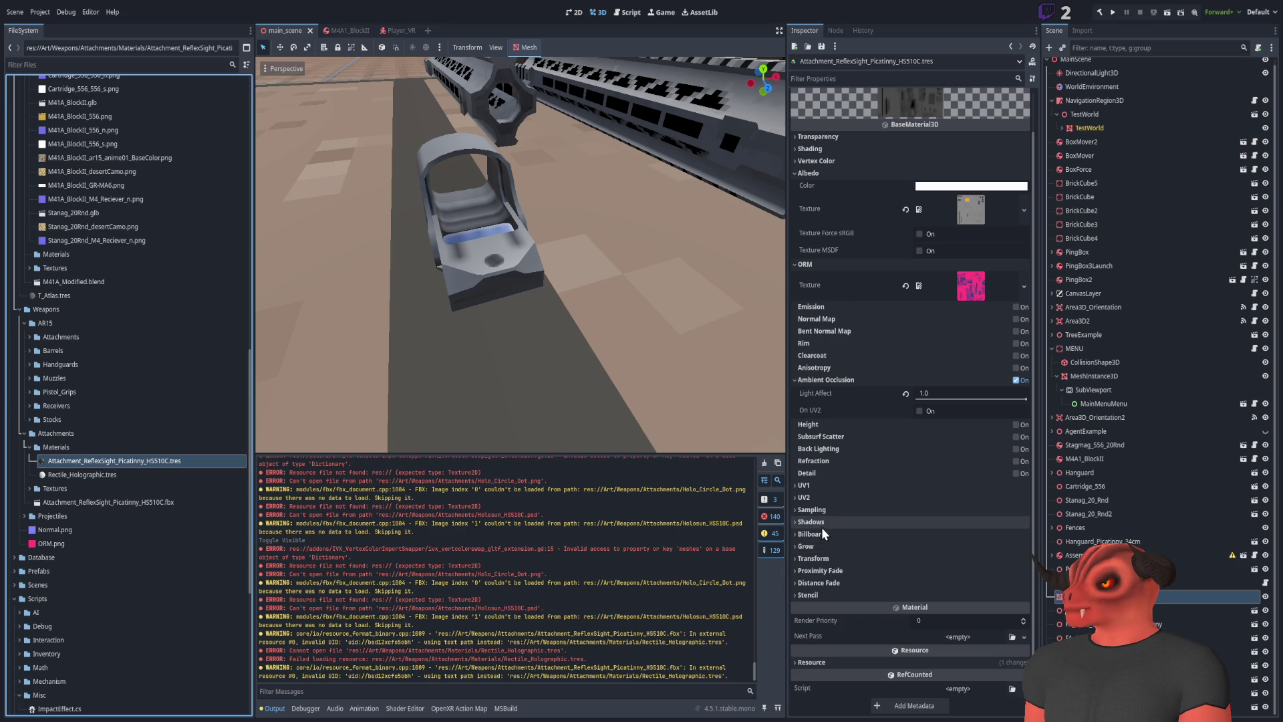
Switch the reflex sight material's Sampling Filter to a different texture filtering mode
left_click(840, 521)
left_click(840, 512)
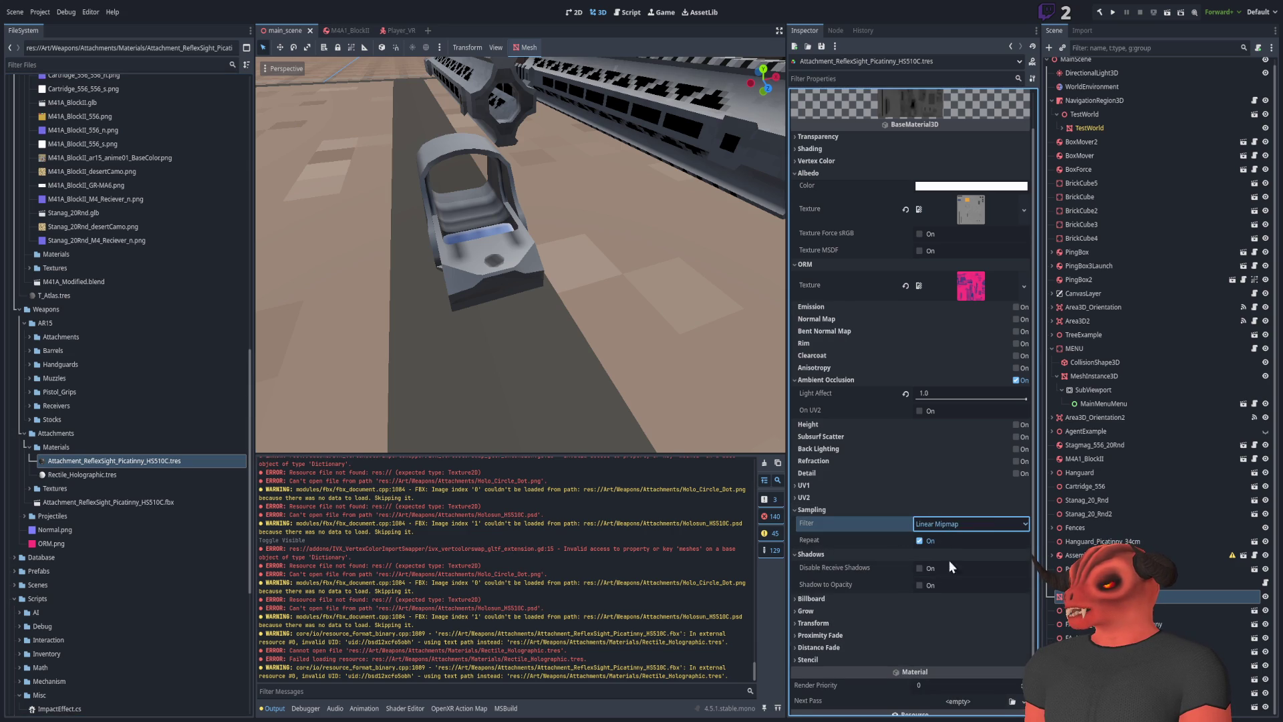
left_click(823, 509)
left_click(824, 522)
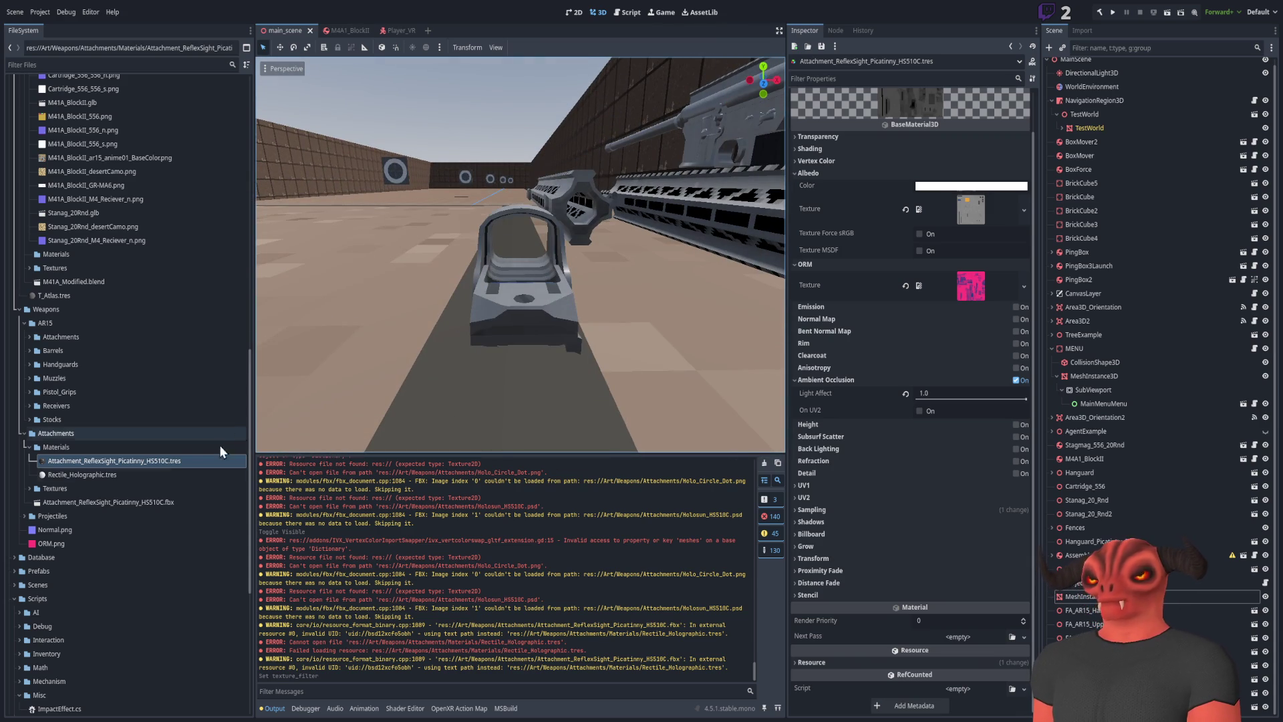
Look over Rectile_Holographic, then enable Editable Children on the reflex sight attachment
left_click(167, 476)
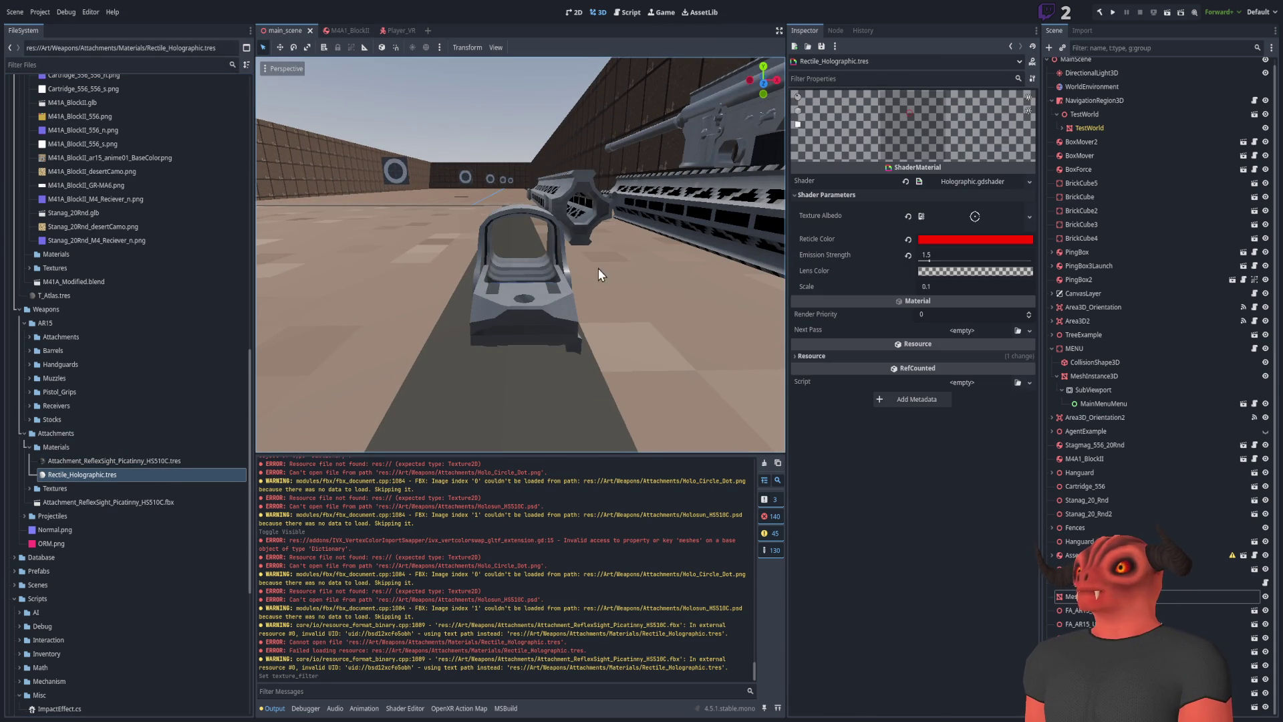
scroll(600, 274, "up", 3)
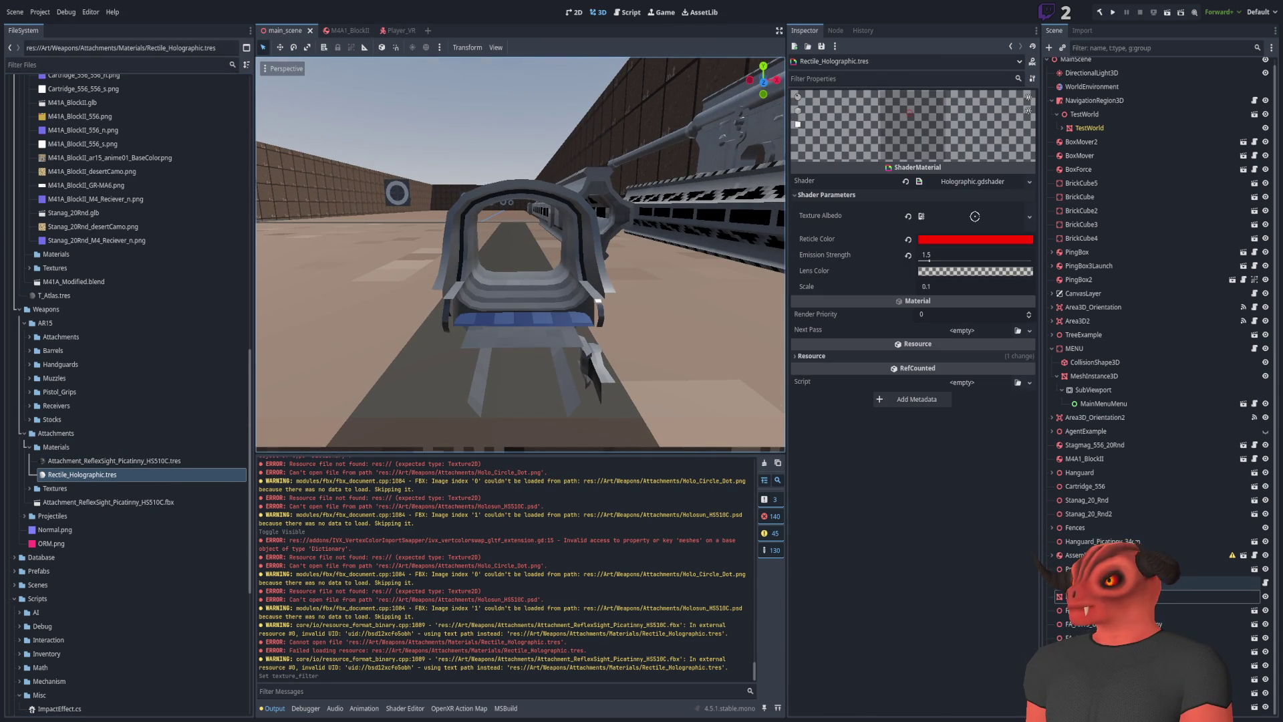
left_click(1102, 706)
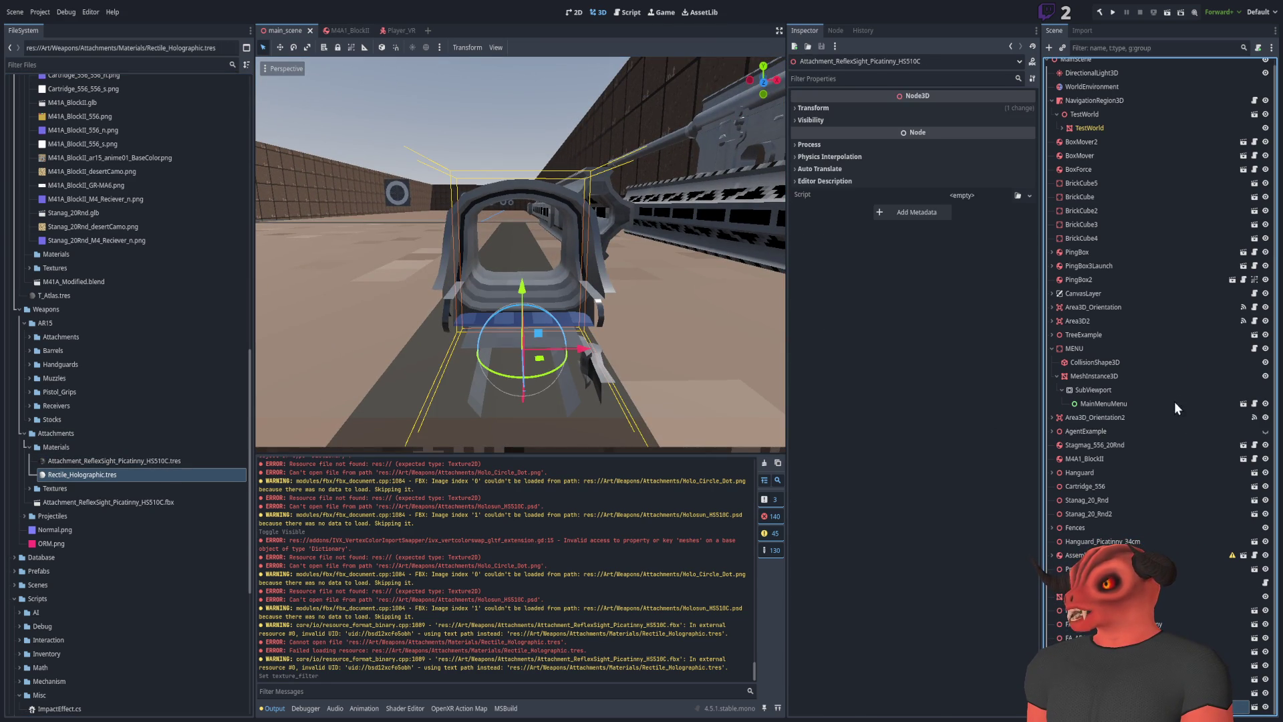
left_click(1166, 628)
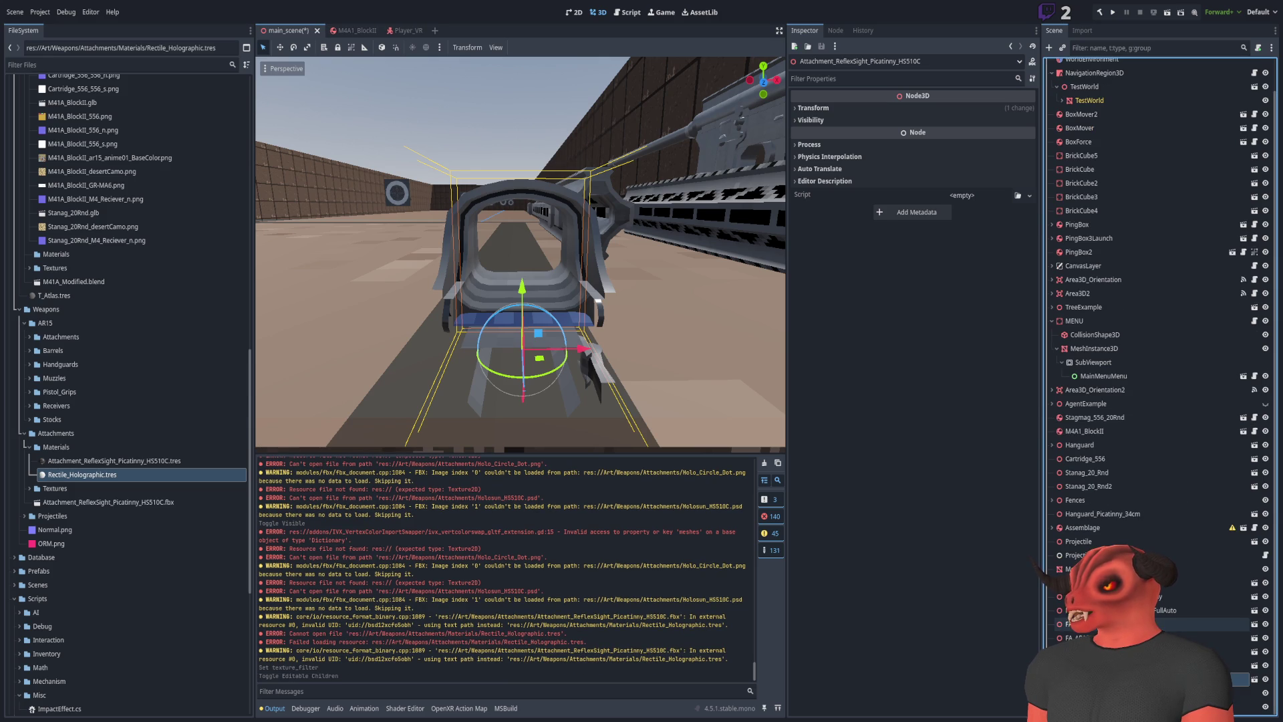
Toggle a child mesh's visibility off and on to identify it, then return to Blender
left_click(1265, 694)
left_click(1265, 694)
left_click(1265, 694)
left_click(1265, 693)
scroll(707, 326, "down", 5)
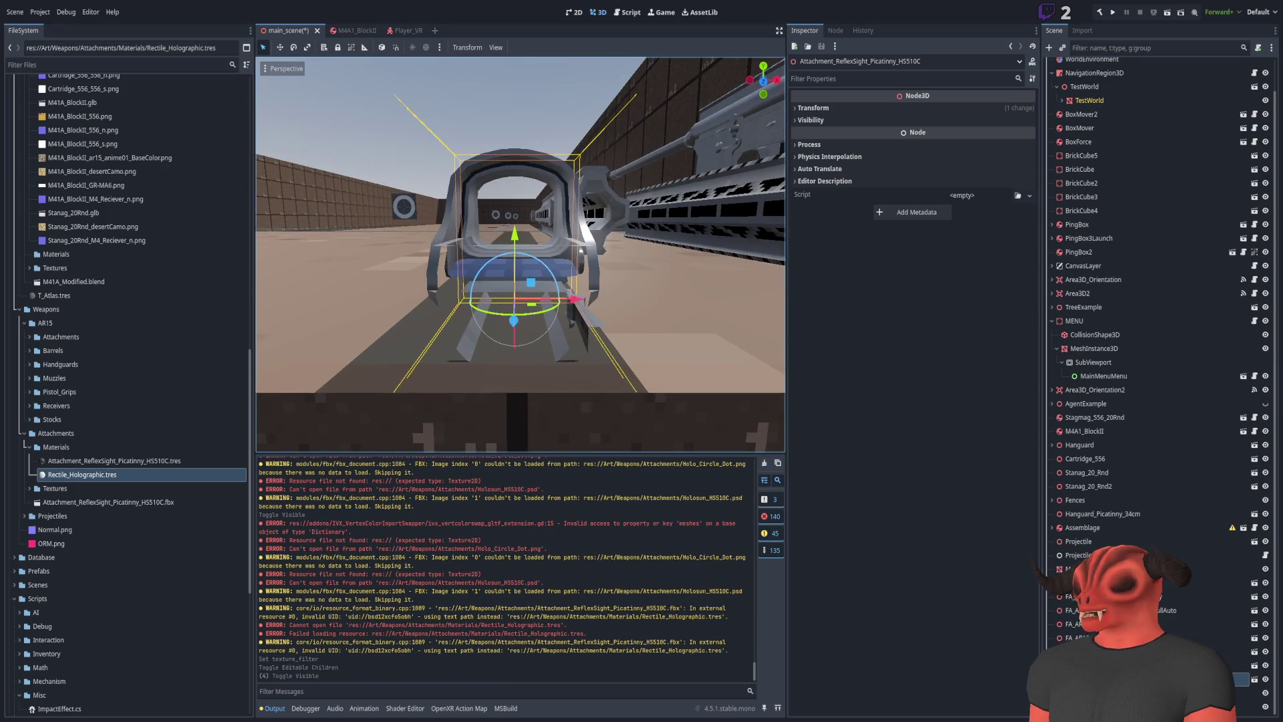
key("alt+Tab")
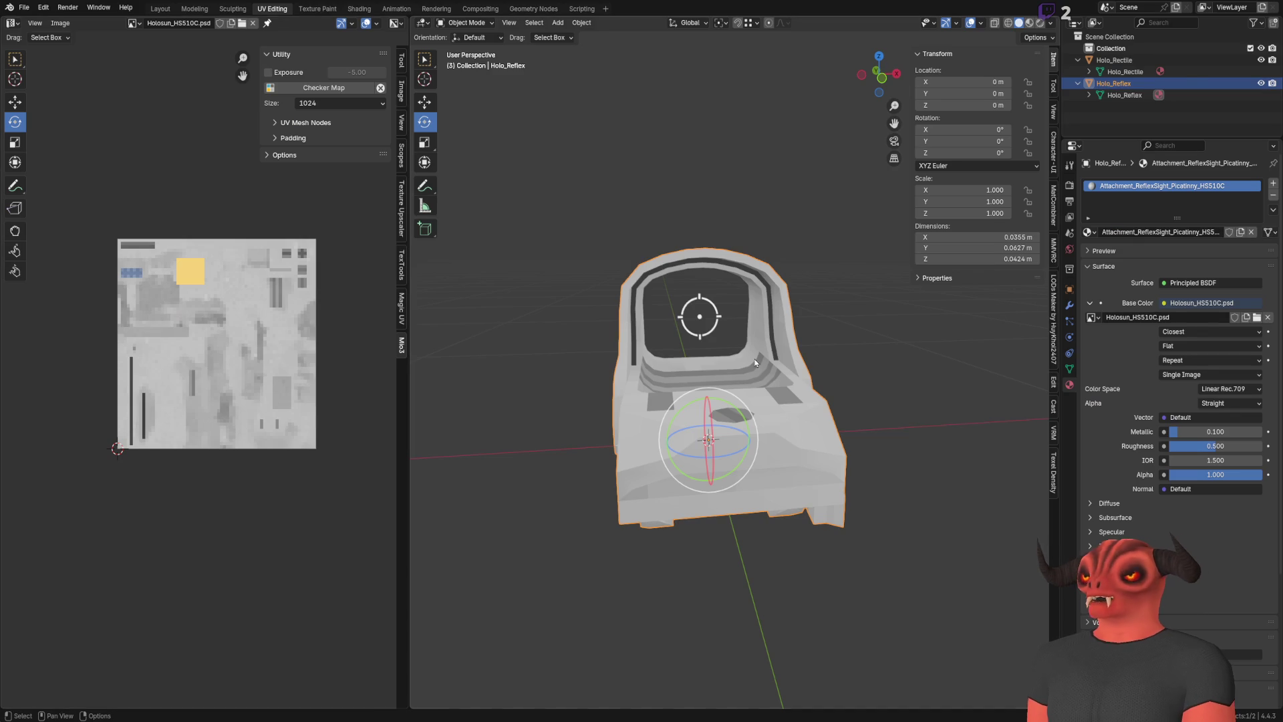
mouse_move(747, 306)
left_mouse_down()
mouse_move(831, 295)
mouse_move(767, 290)
mouse_move(662, 322)
left_mouse_up()
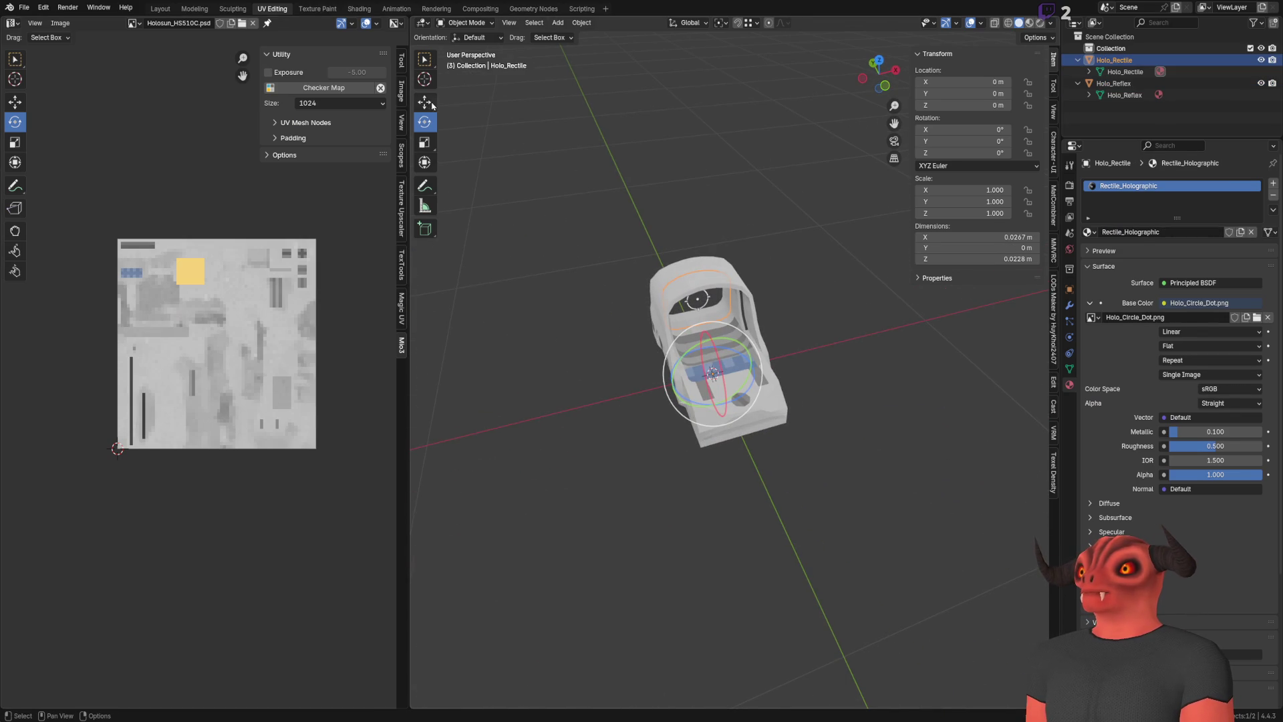
mouse_move(554, 272)
left_mouse_down()
mouse_move(558, 294)
mouse_move(567, 259)
left_mouse_up()
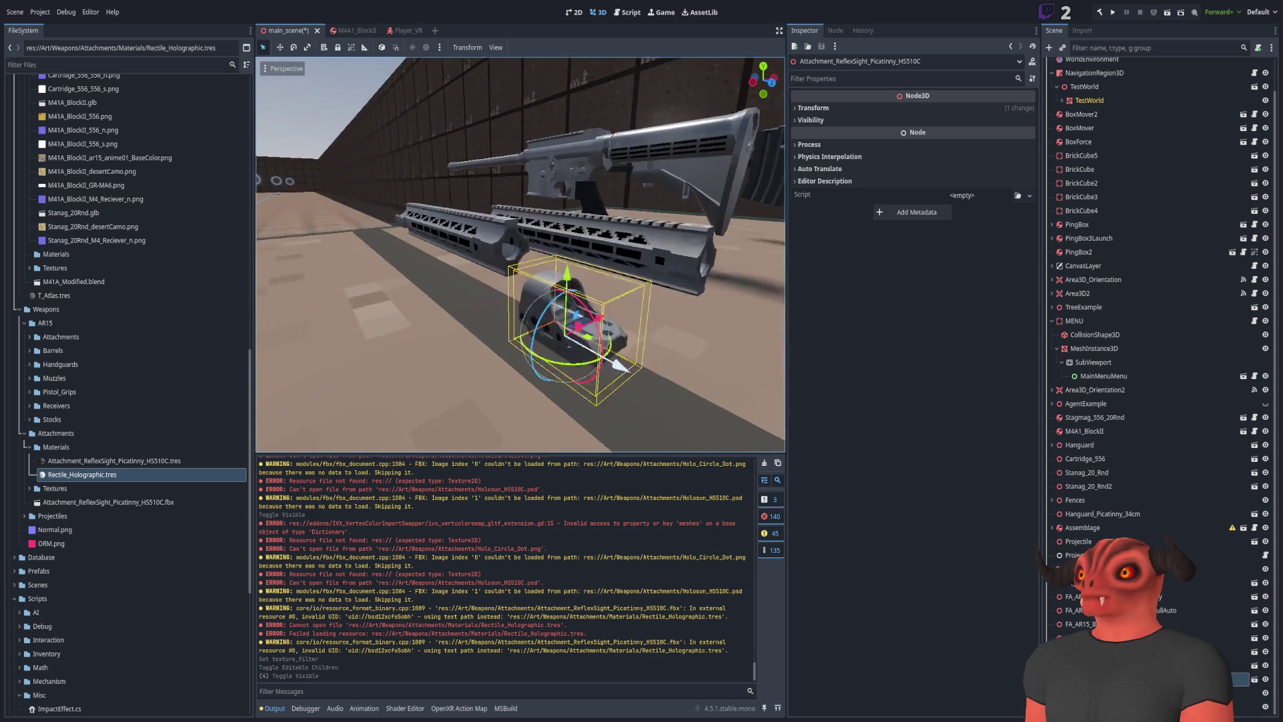
Try a 90° Y rotation on the sight attachment, then undo it
left_click(818, 110)
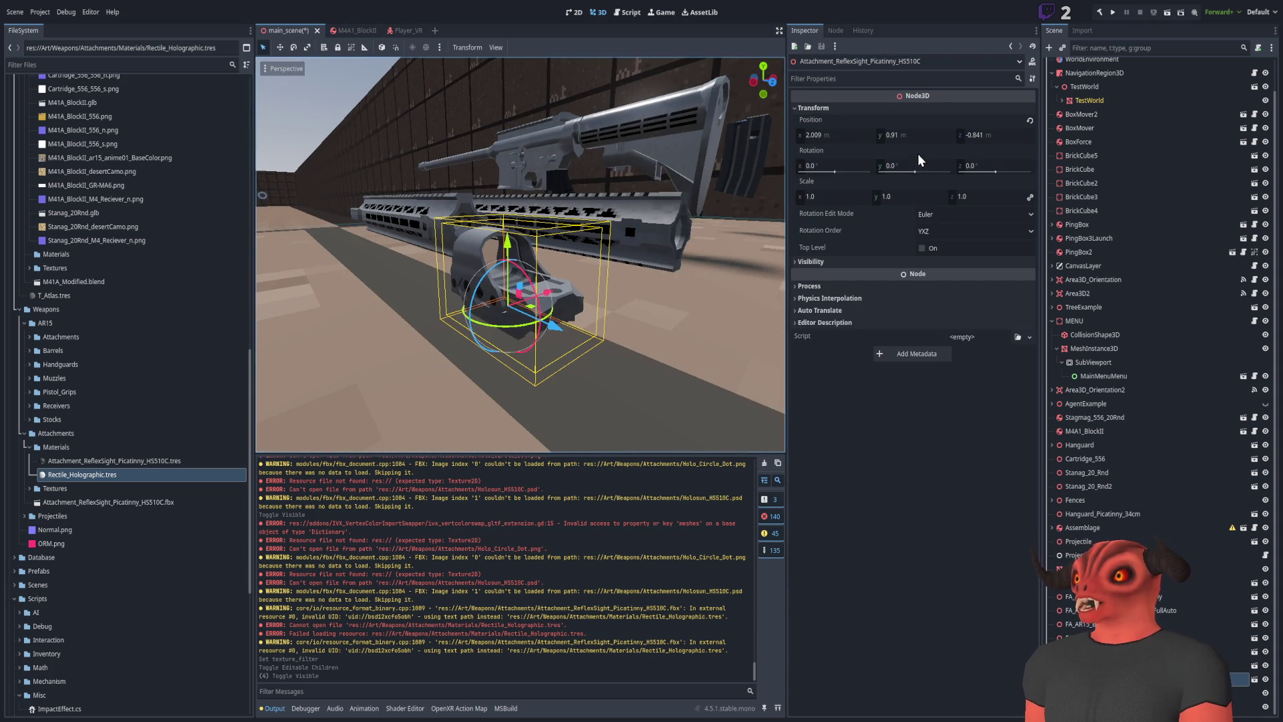
left_click(919, 165)
type("90")
key("Return")
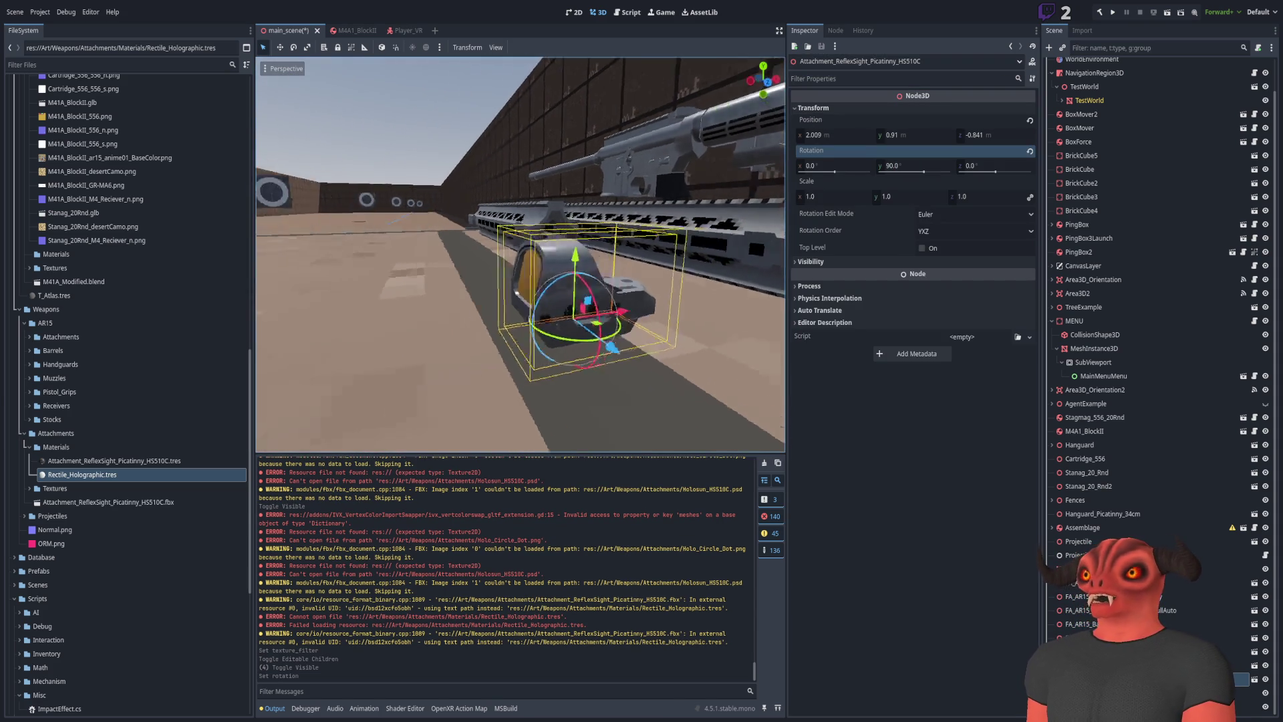
key("ctrl+z")
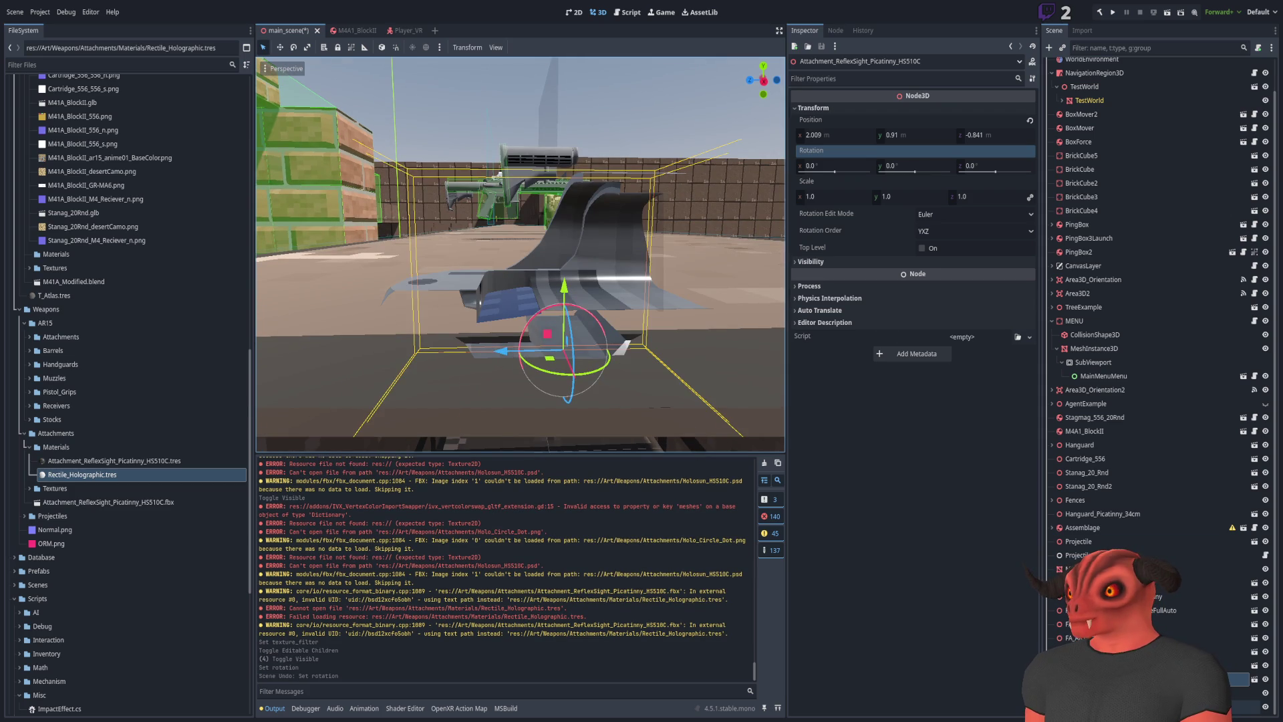
Select Holo_Rectile and confirm its X rotation of -90
left_click(609, 262)
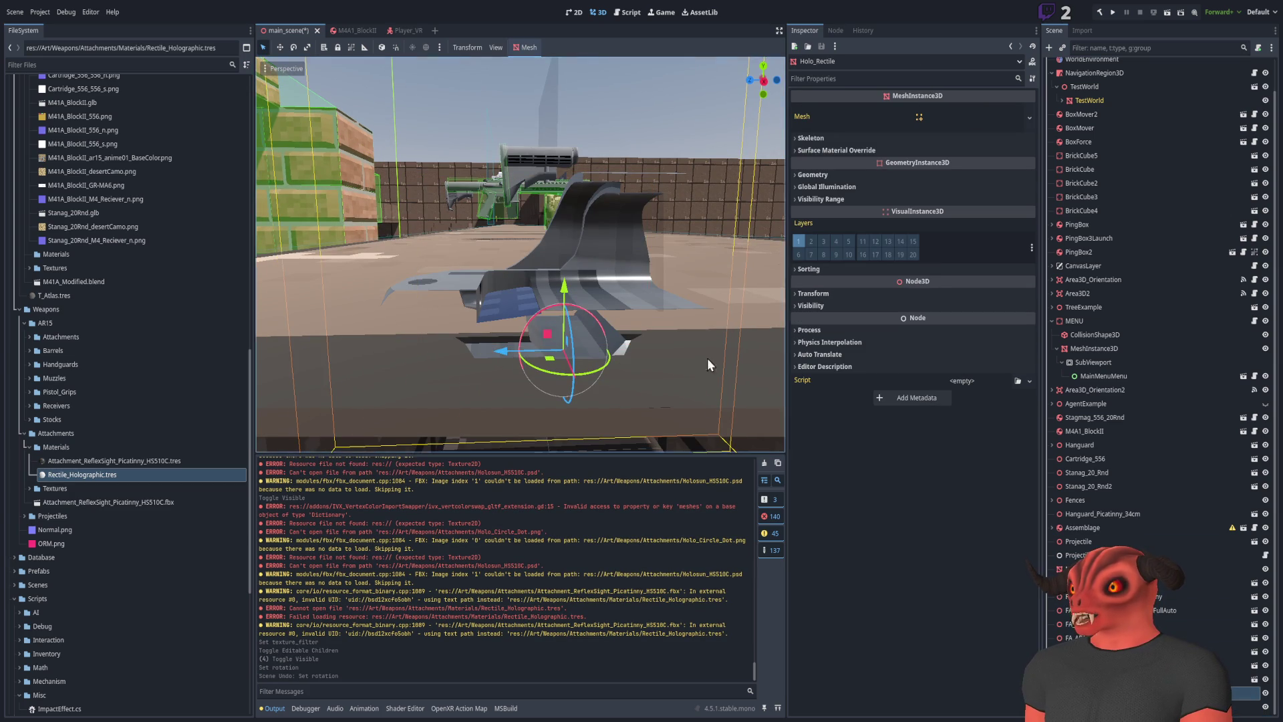
double_click(1243, 692)
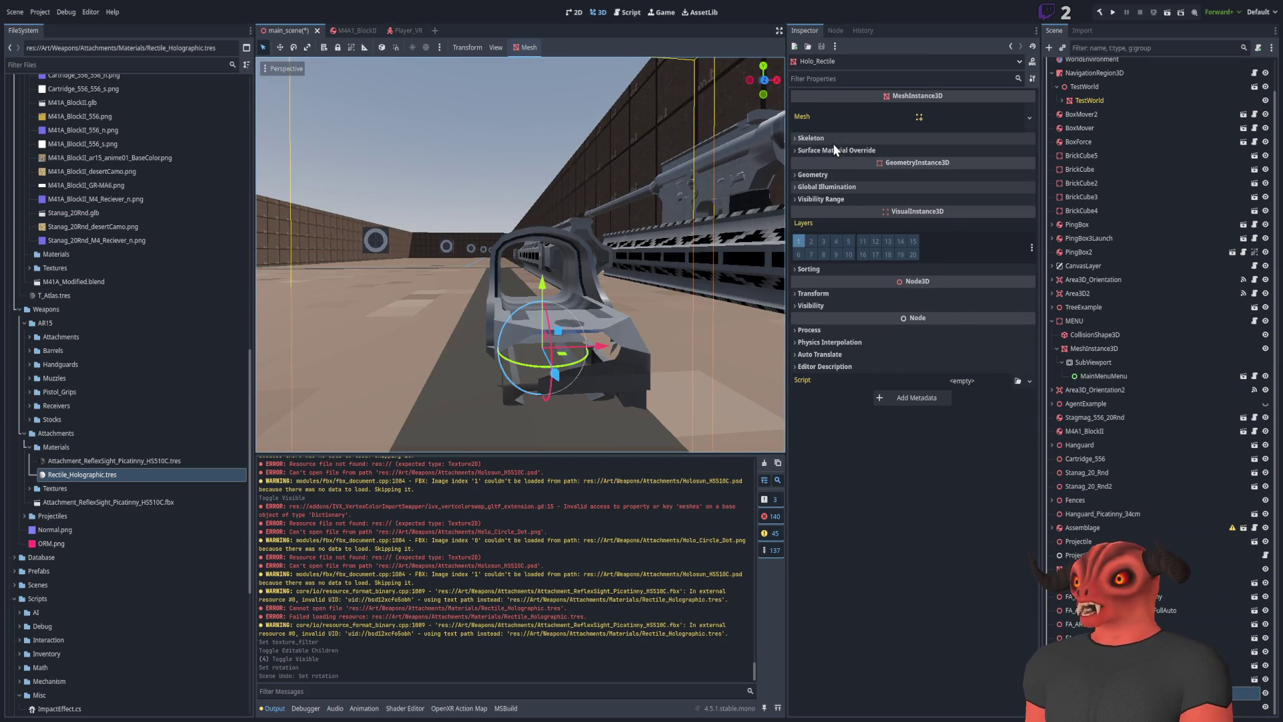
left_click(837, 173)
left_click(865, 174)
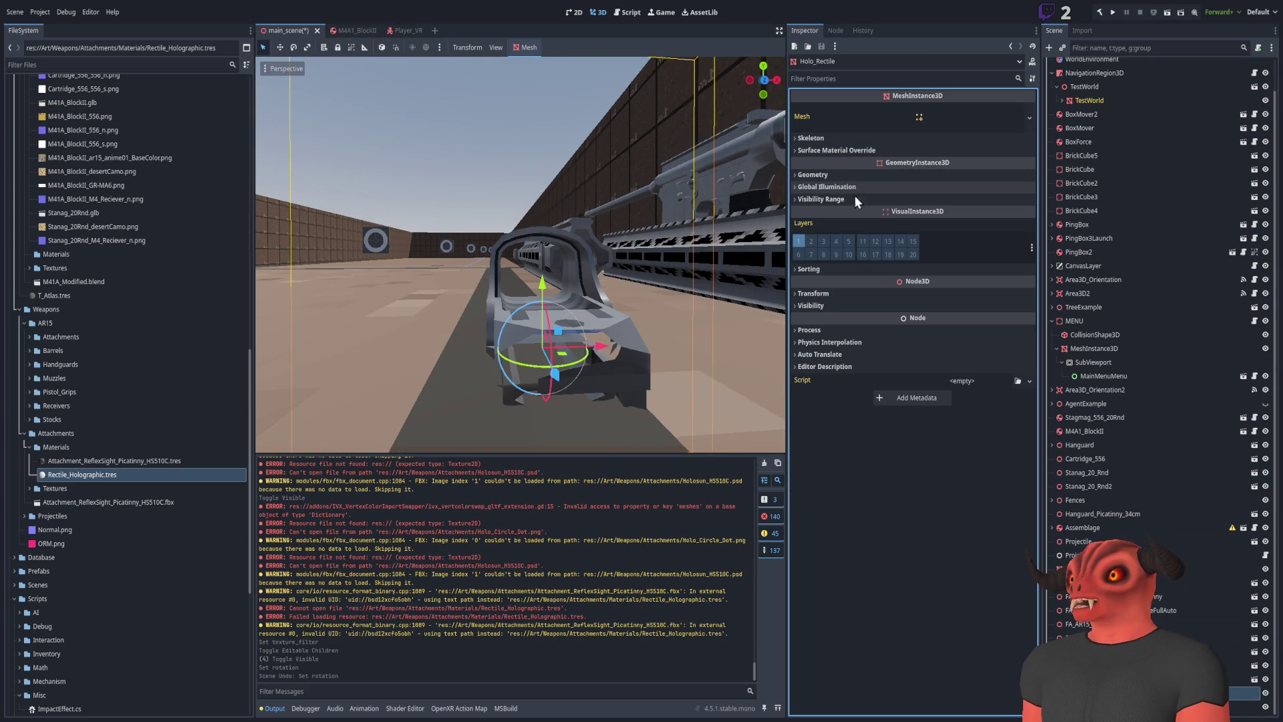
left_click(824, 293)
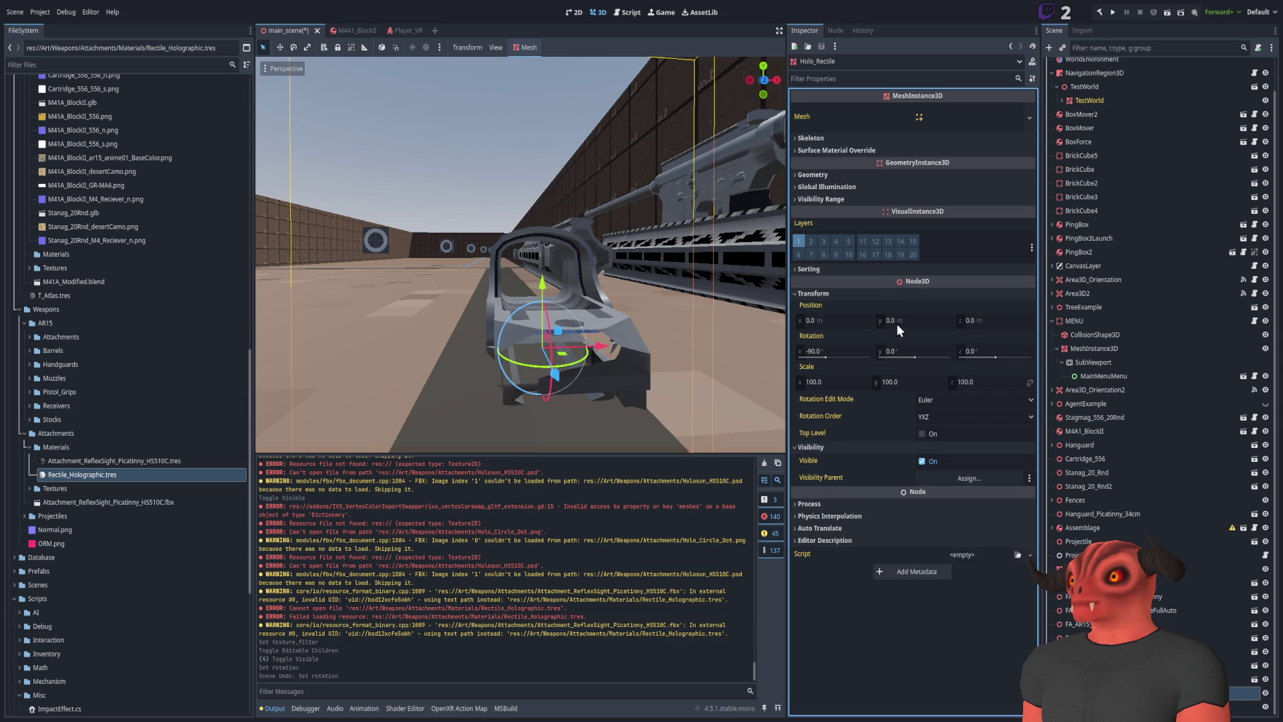
left_click(904, 347)
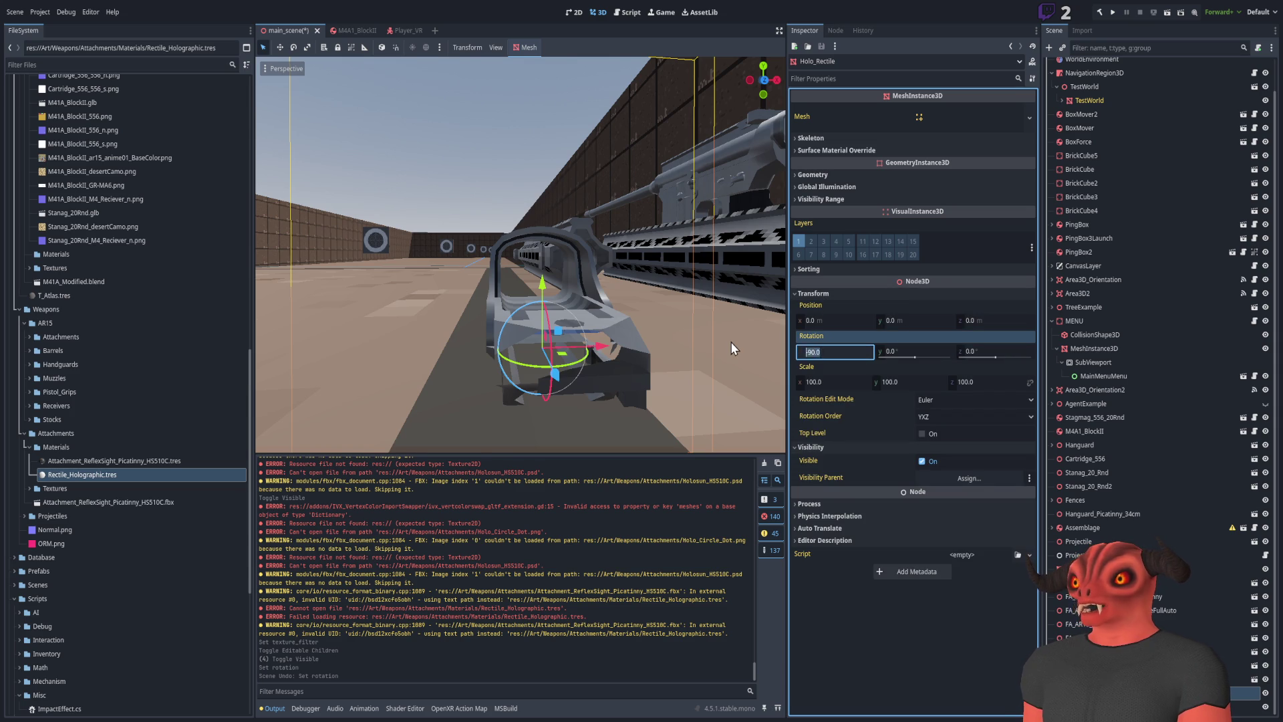
left_click(815, 354)
type("0")
key("Return")
Check Holo_Reflex's transform, then select the Holo_Reflex object back in Blender
left_click(1242, 706)
left_click(813, 293)
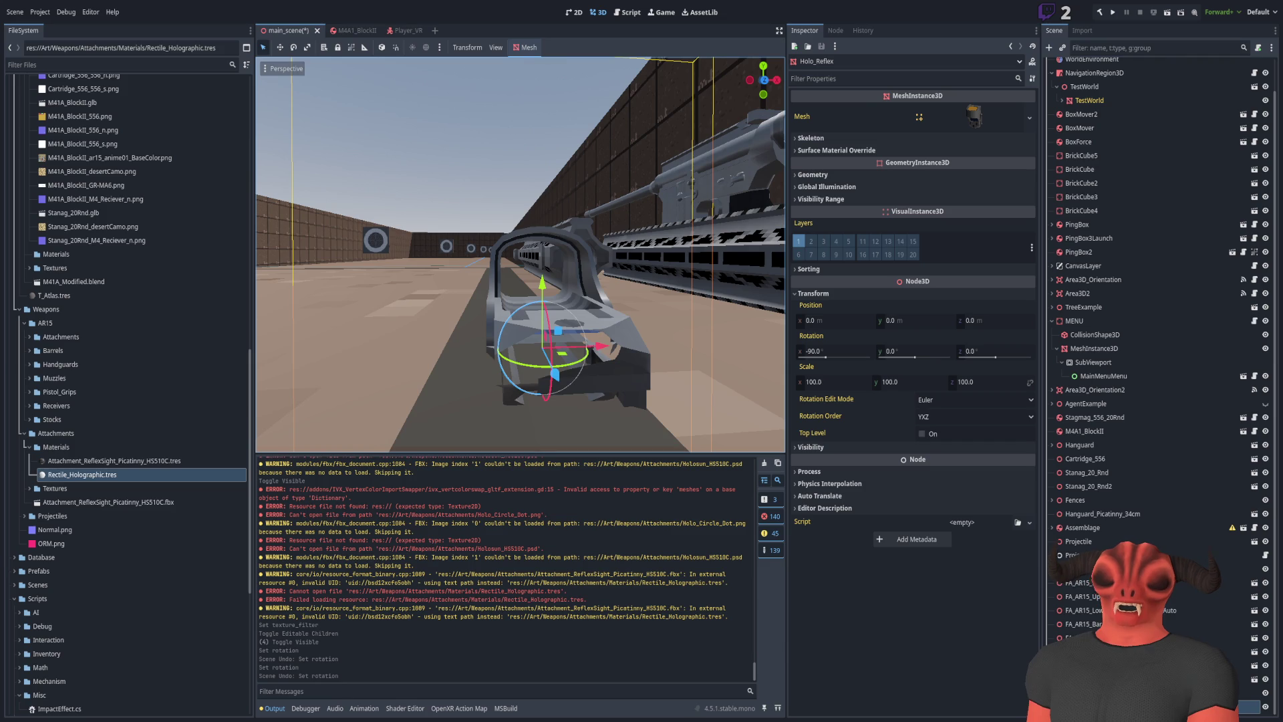
key("alt+Tab")
left_click(675, 293)
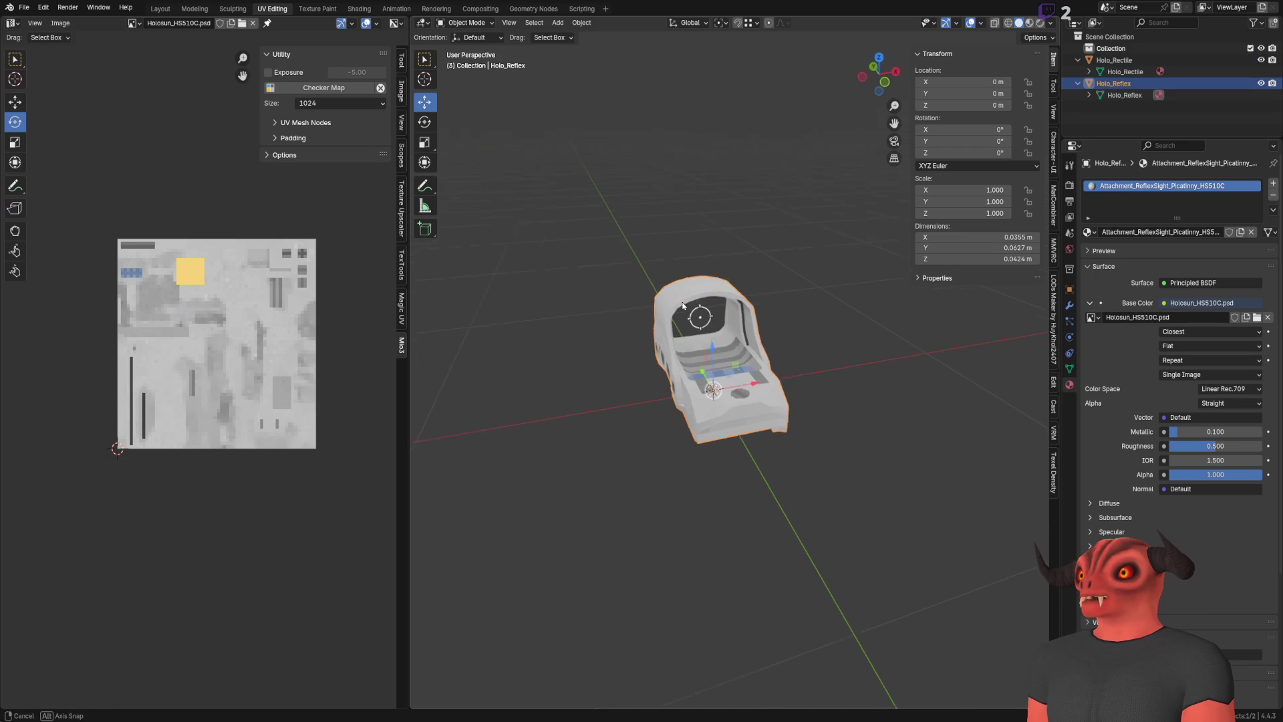
Rotate Holo_Reflex 90° around the X axis
left_click(424, 122)
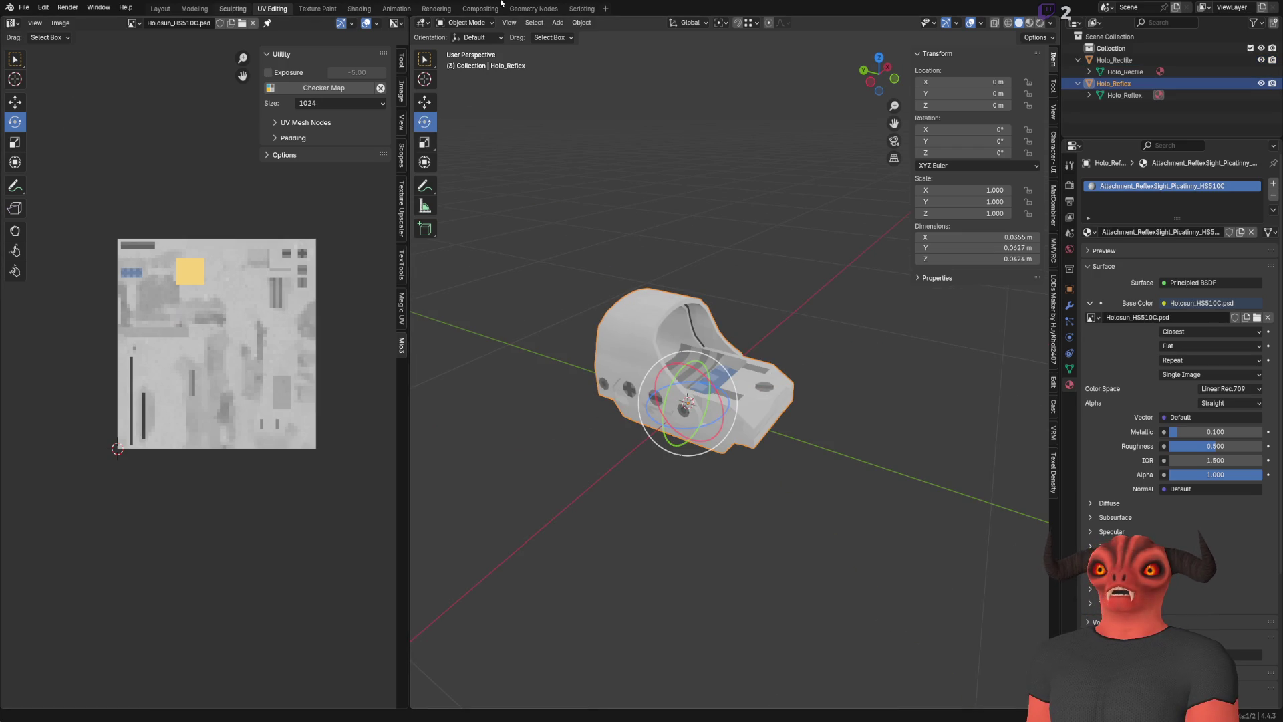
left_click(1049, 38)
scroll(699, 261, "down", 6)
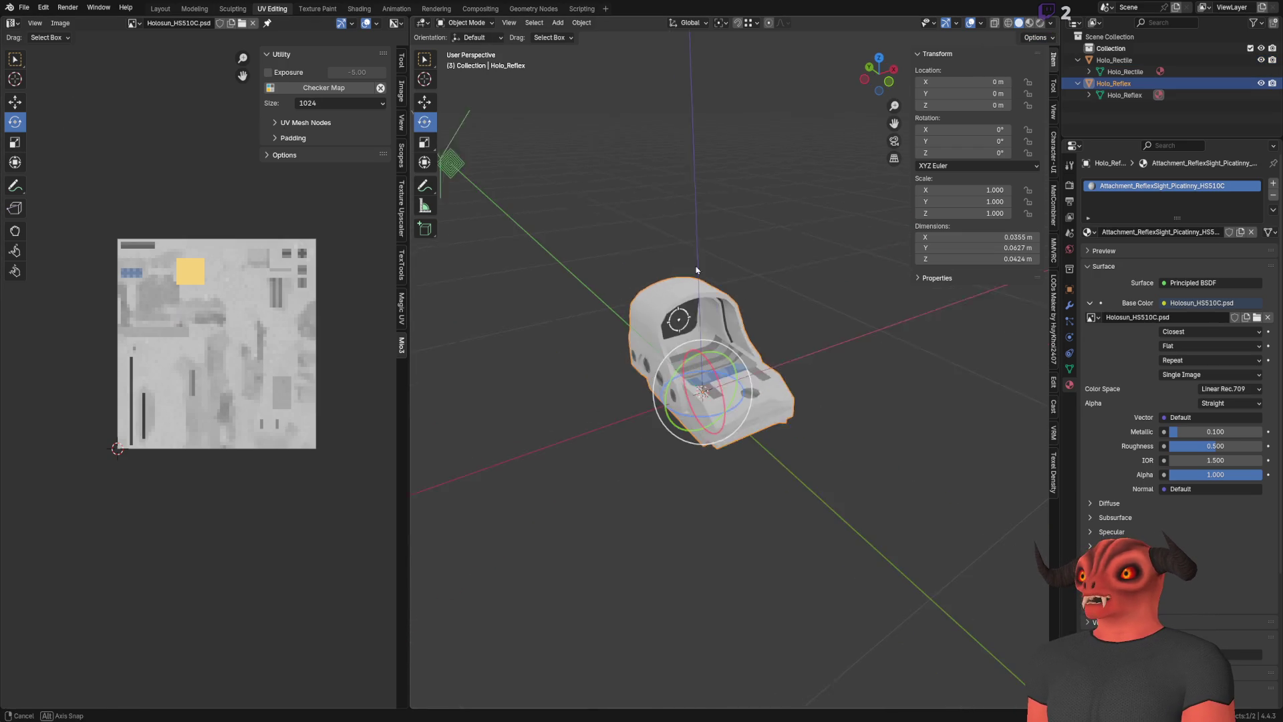
mouse_move(699, 260)
left_mouse_down()
mouse_move(685, 292)
mouse_move(814, 385)
left_mouse_up()
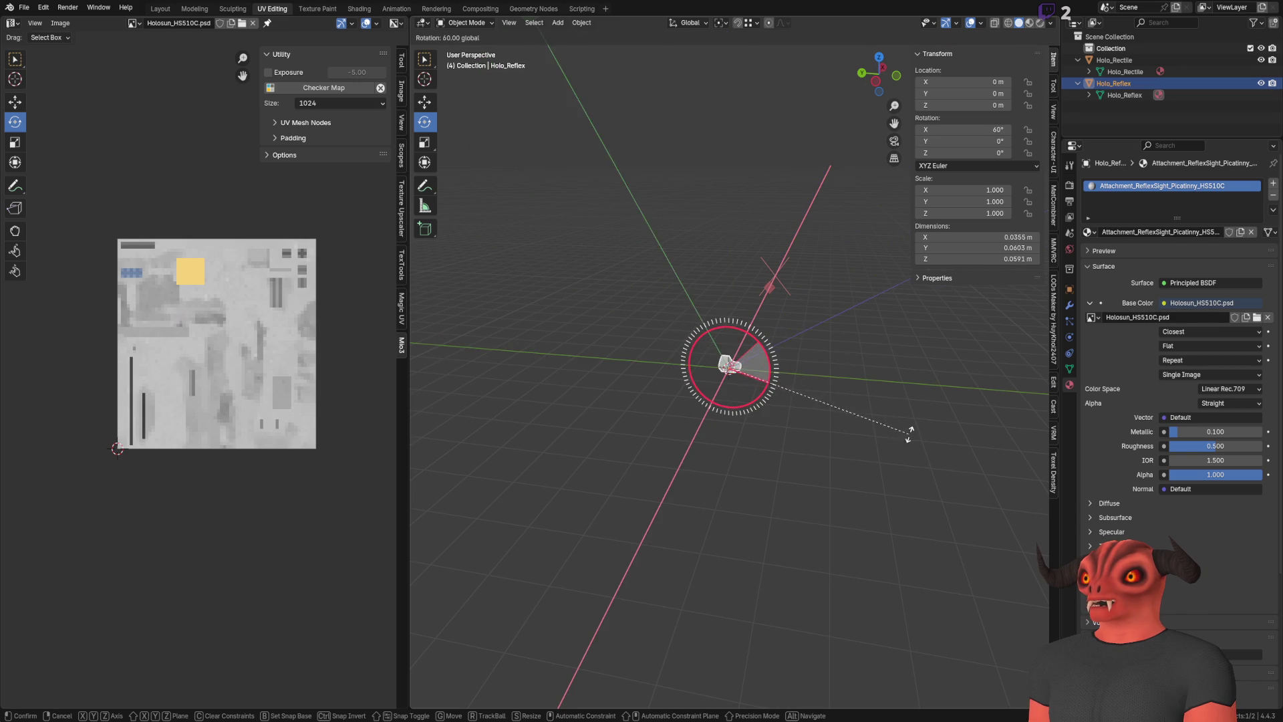
left_click_drag(819, 475, 819, 475)
left_click_drag(869, 287, 827, 300)
Rotate Holo_Rectile 90° around the X axis and center the view on it
left_click(1114, 60)
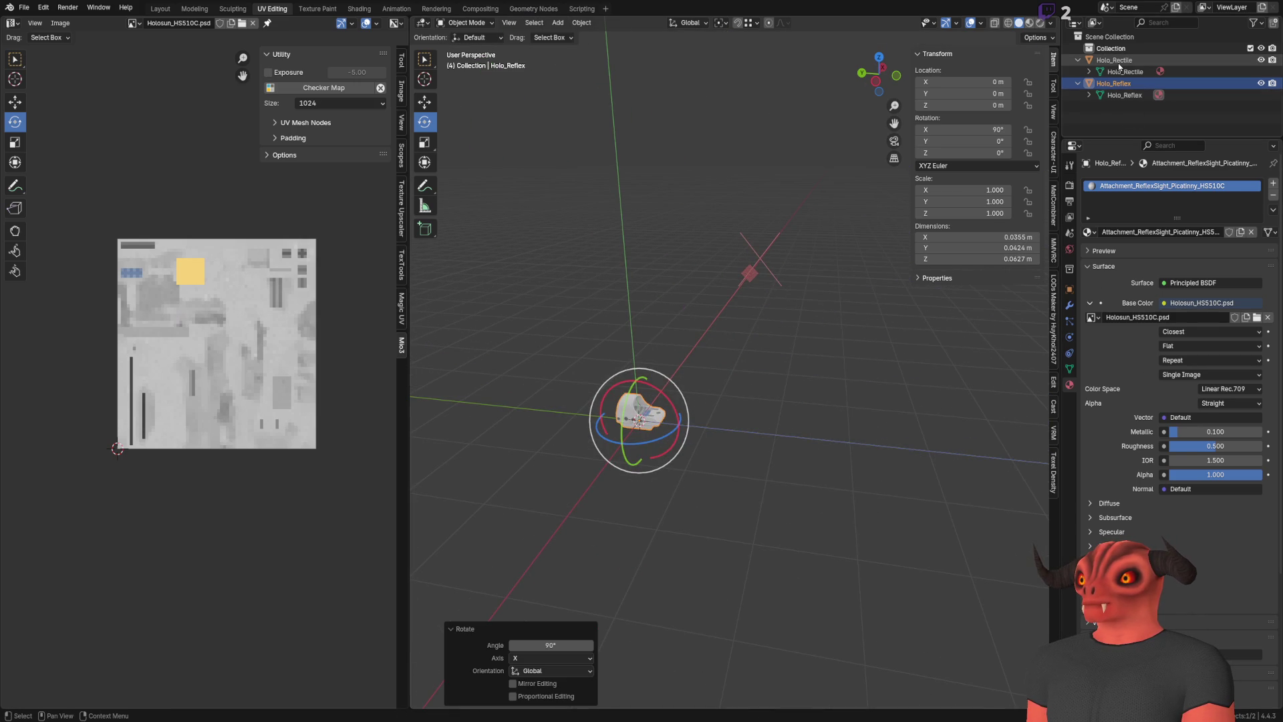
left_click_drag(680, 413, 683, 426)
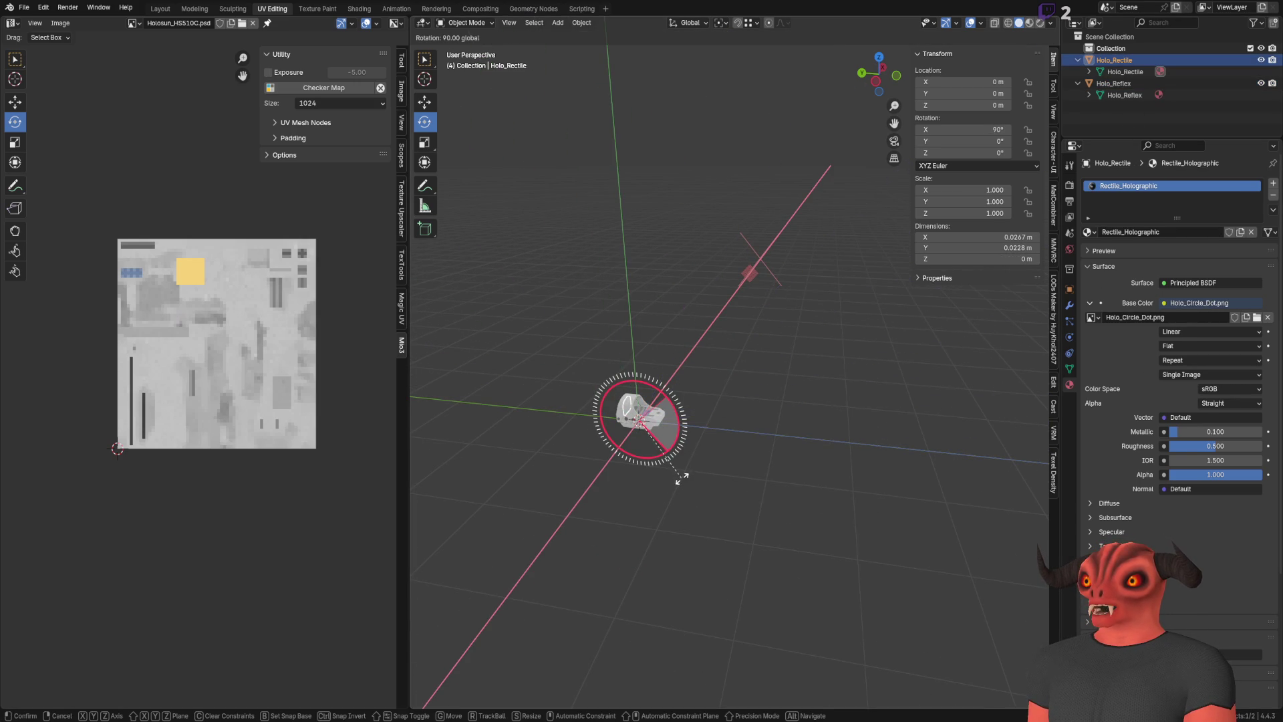
left_click_drag(681, 475, 681, 476)
key("KP_Decimal")
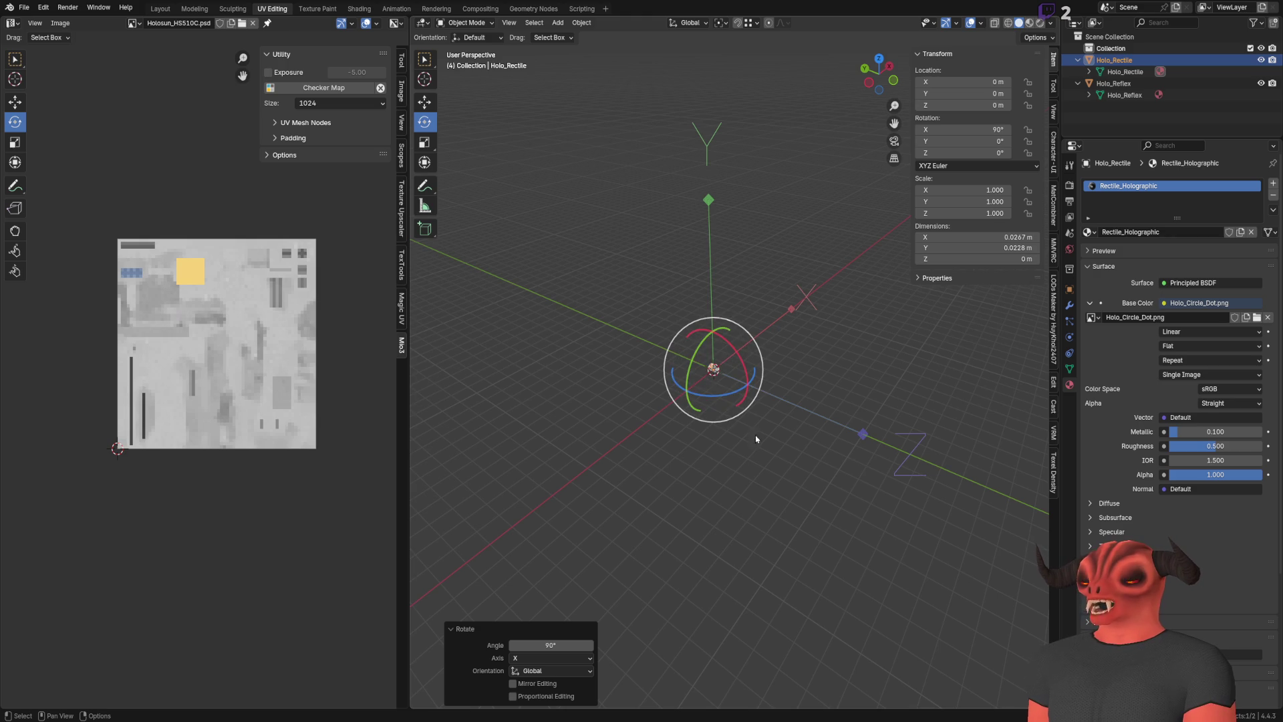
scroll(731, 364, "up", 8)
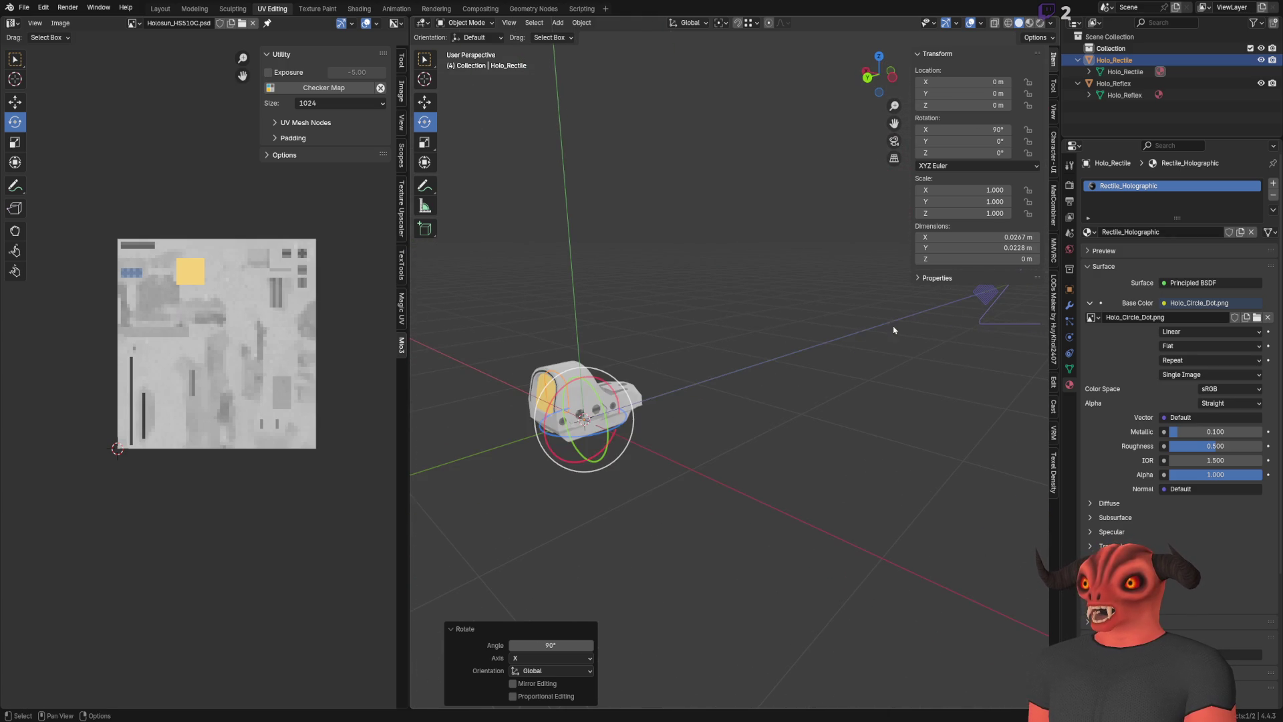
scroll(466, 452, "down", 8)
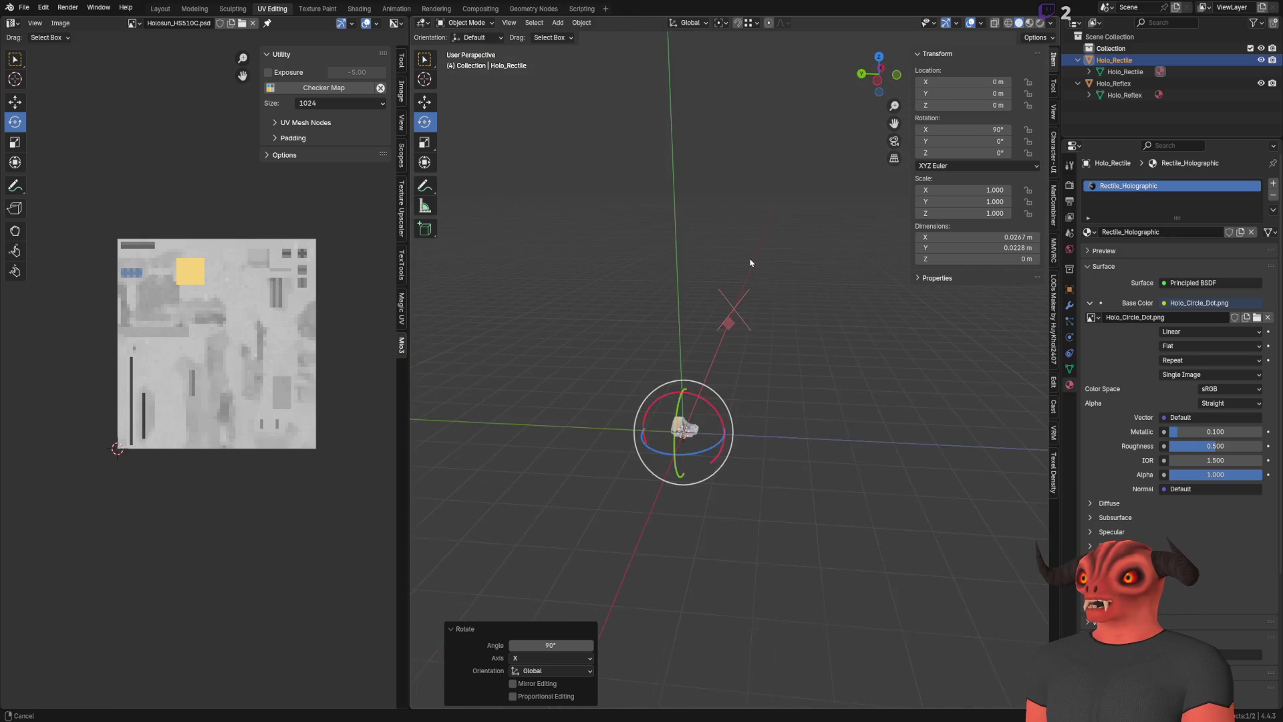
Save Attachment_ReflexSight_Picatinny_HS510C.blend and return to Godot
key("ctrl+s")
left_click(26, 8)
mouse_move(70, 184)
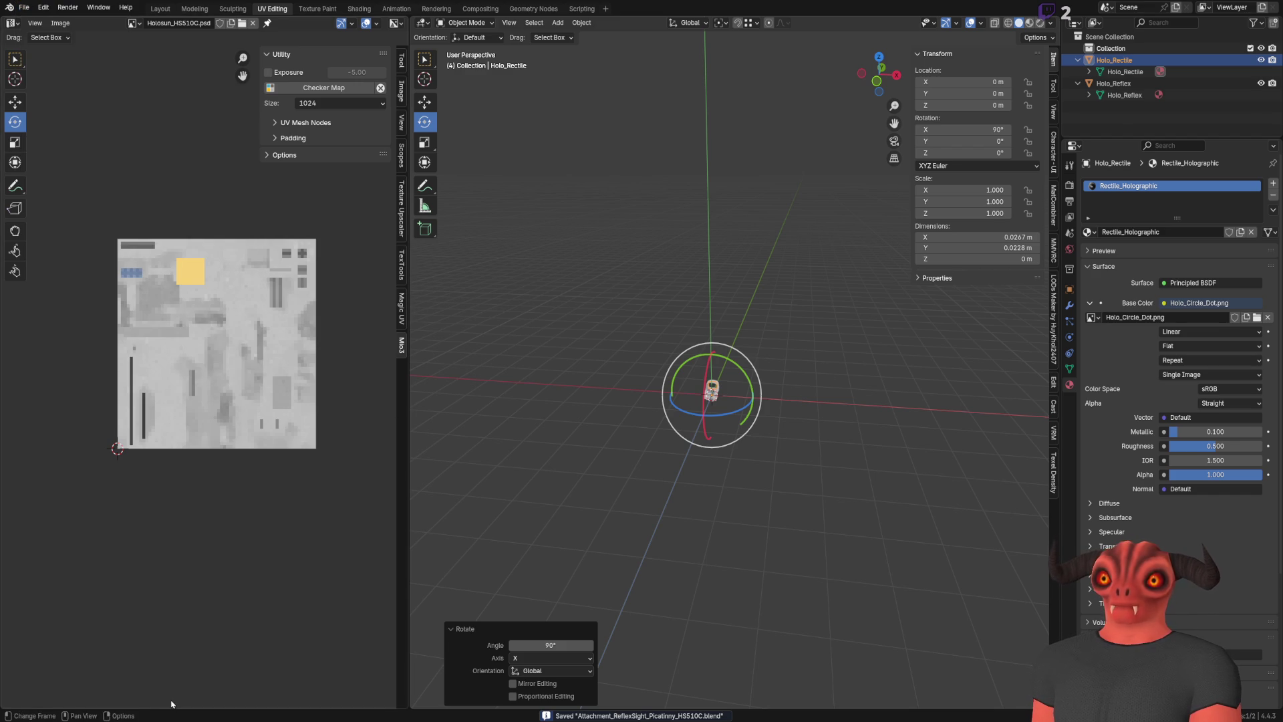
key("alt+Tab")
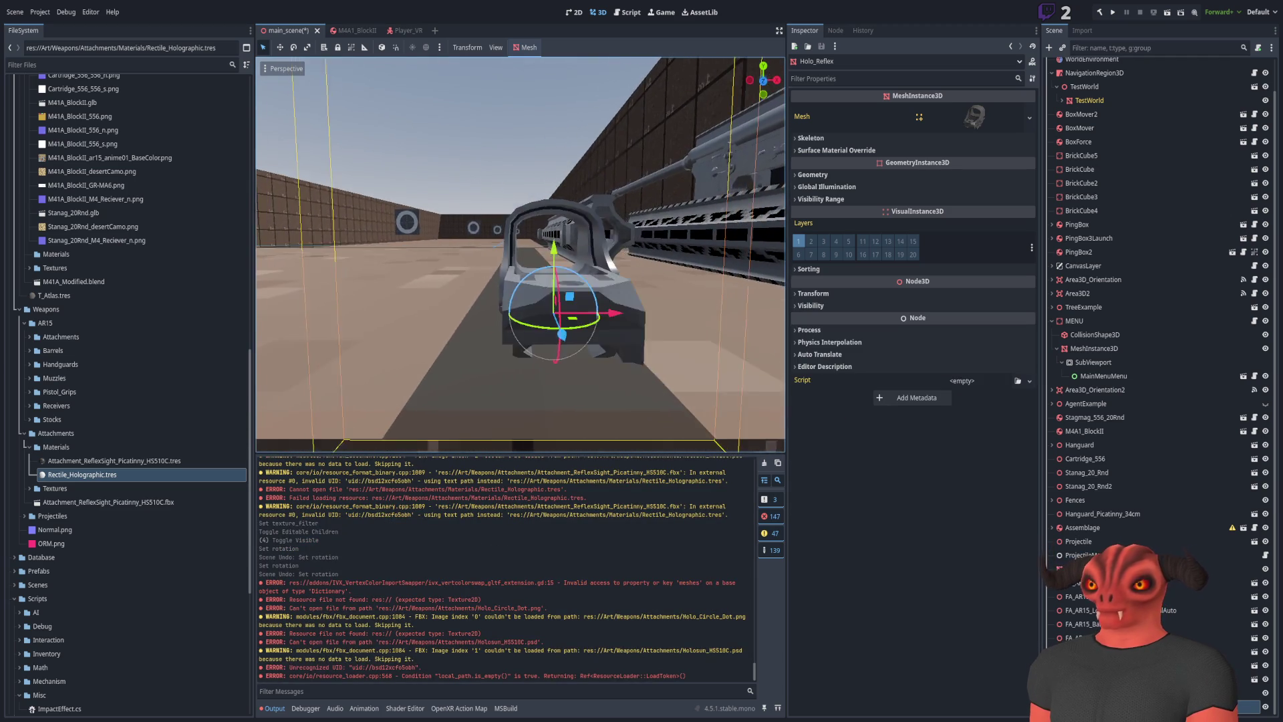
Set Holo_Rectile's Rotation X from -90 to 0
left_click(812, 294)
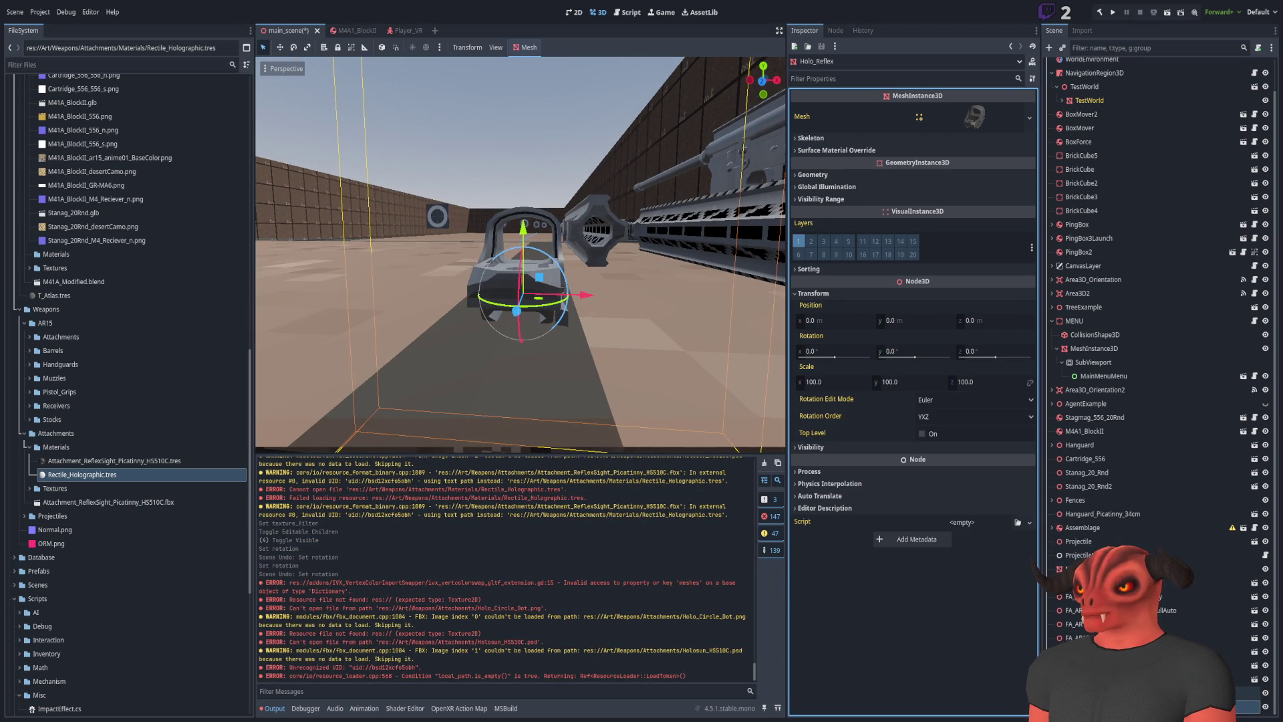
left_click(1243, 692)
left_click(813, 293)
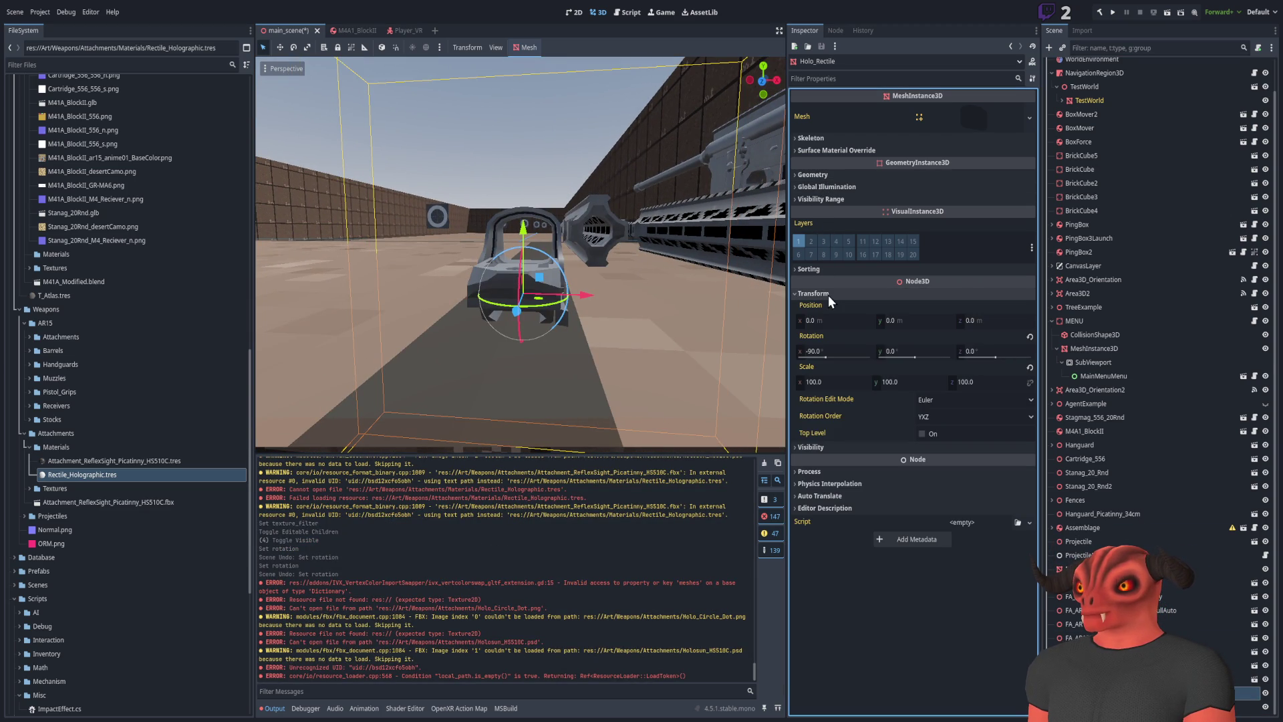
left_click(820, 351)
type("0")
key("Return")
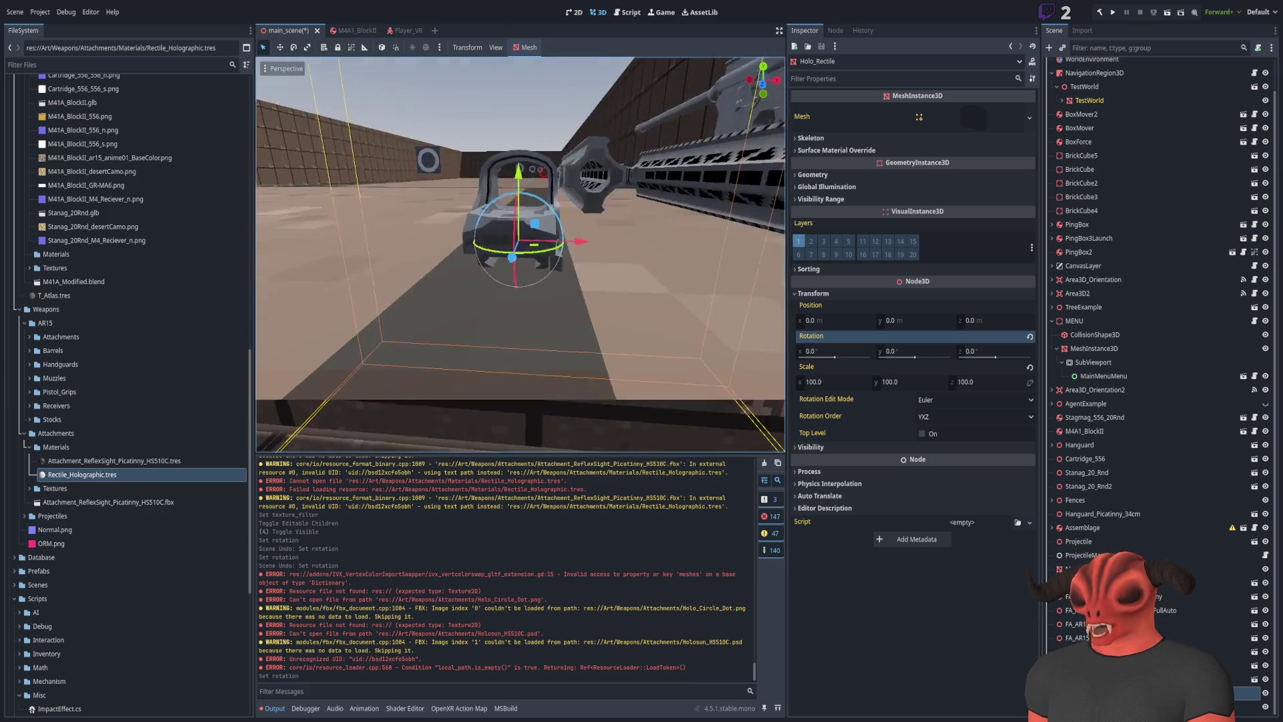
Fly the viewport around to check the upright reticle and the rifle table
key("w")
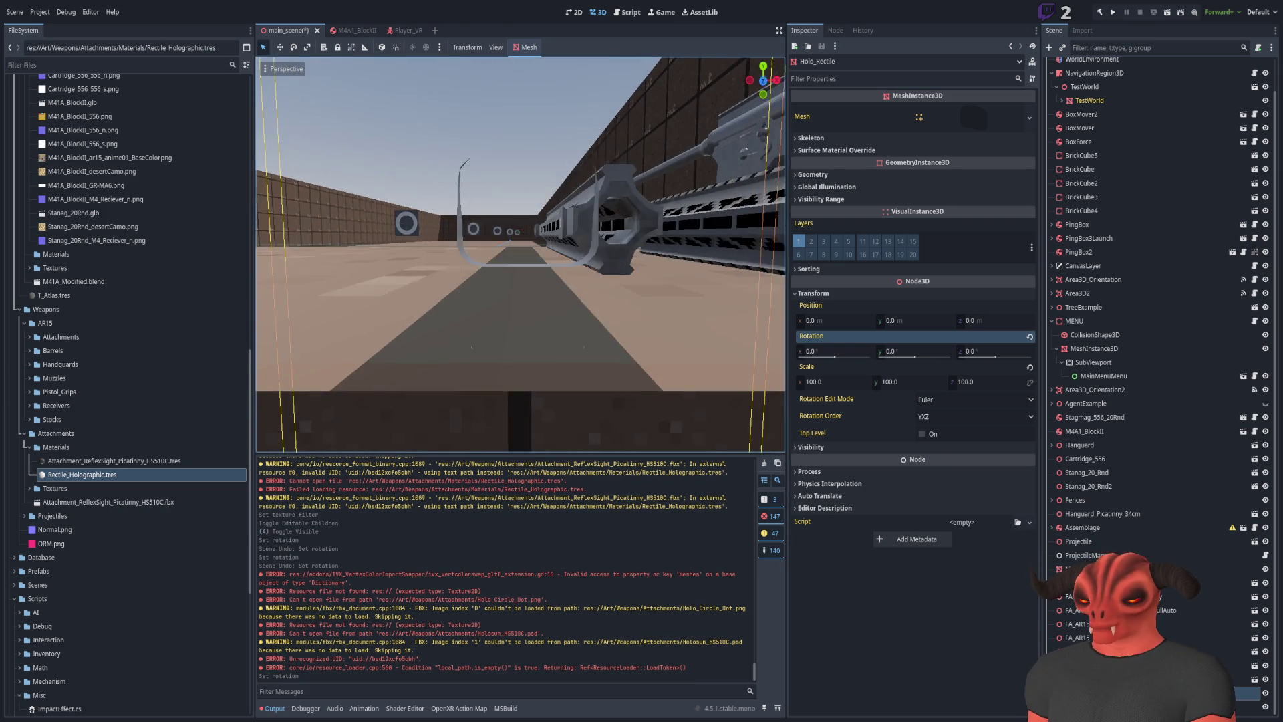
key("s")
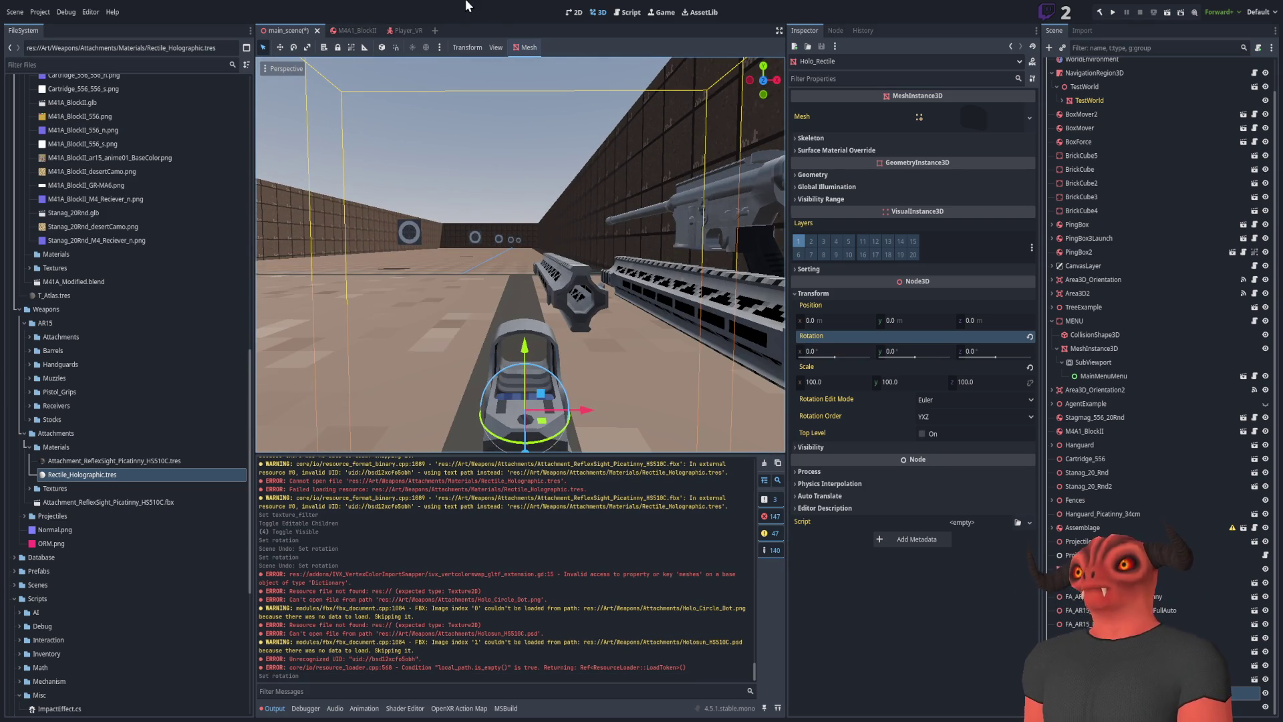
left_click(568, 213)
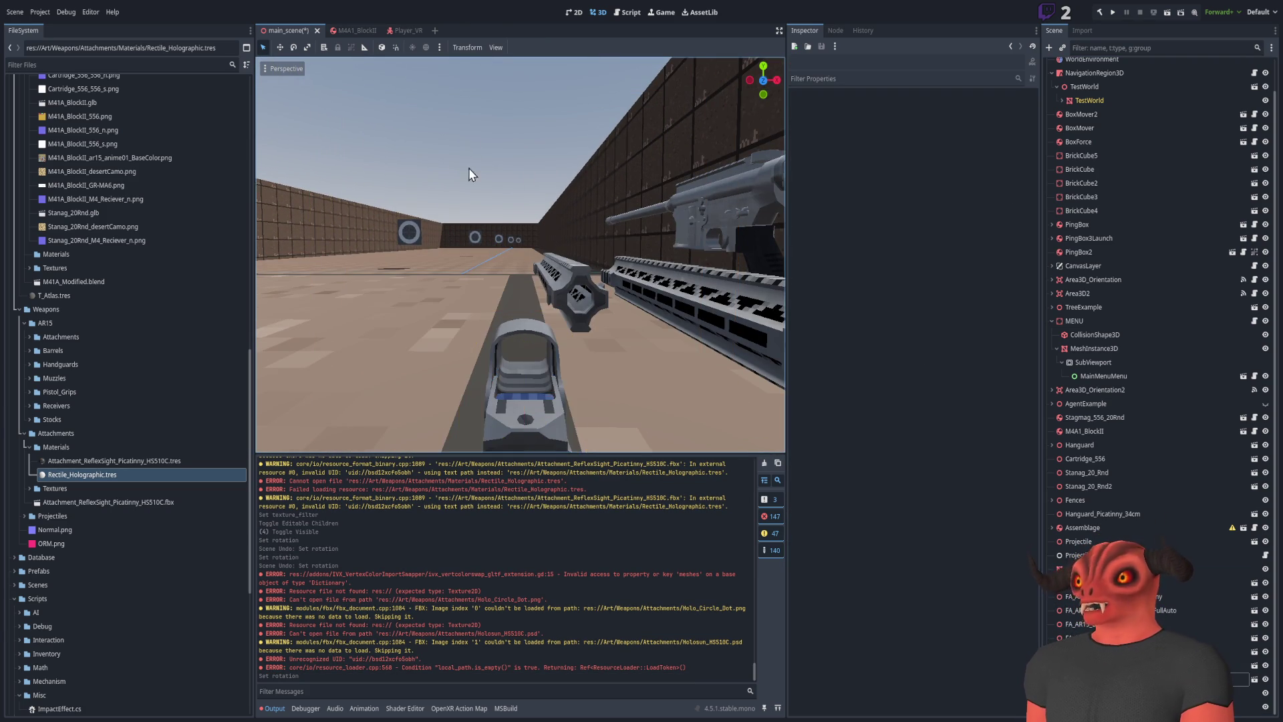
key("w")
key("s")
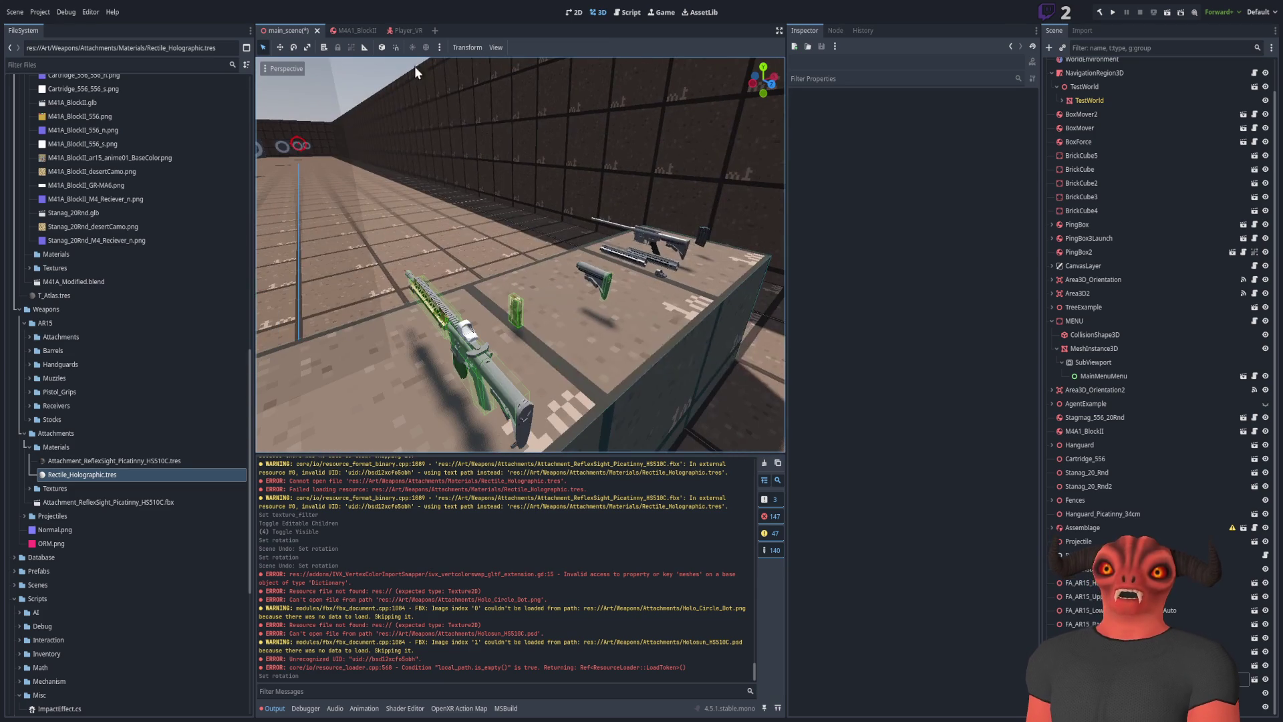
left_click(346, 30)
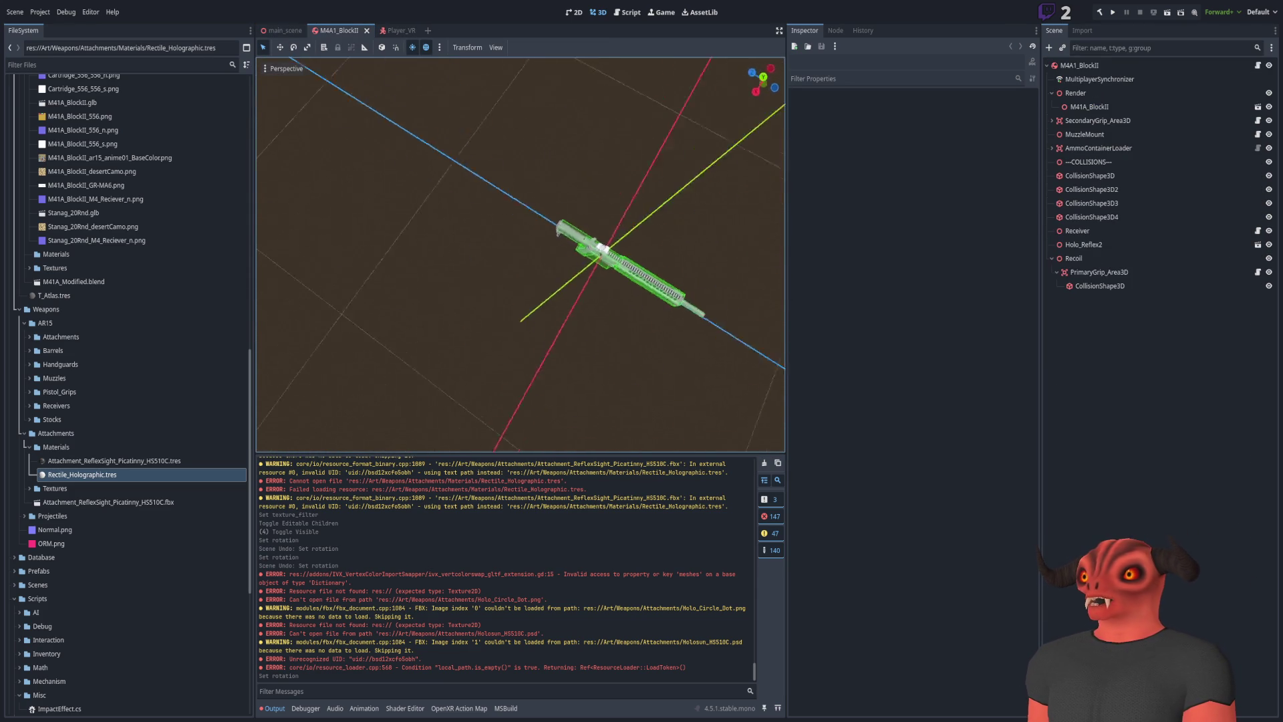
Hide the M41A_BlockII rifle mesh and delete the old Holo_Reflex2 sight node
key("w")
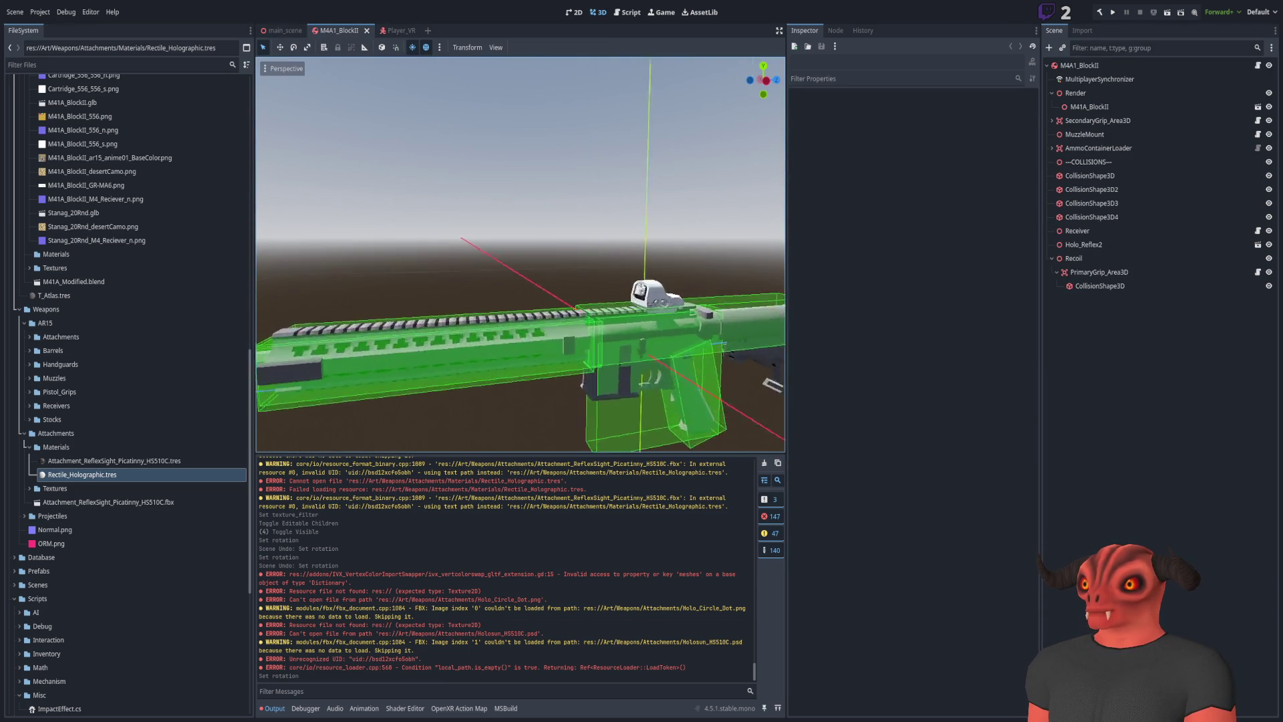
key("s")
left_click(1112, 106)
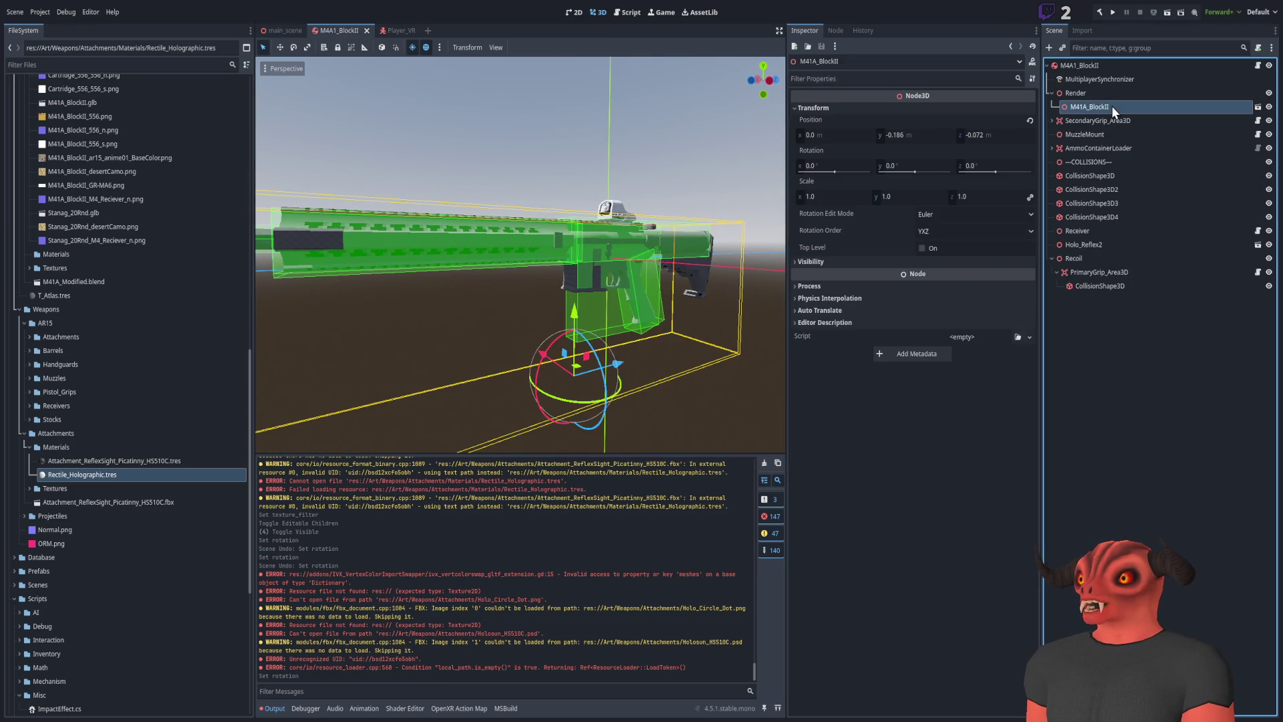
left_click(1269, 107)
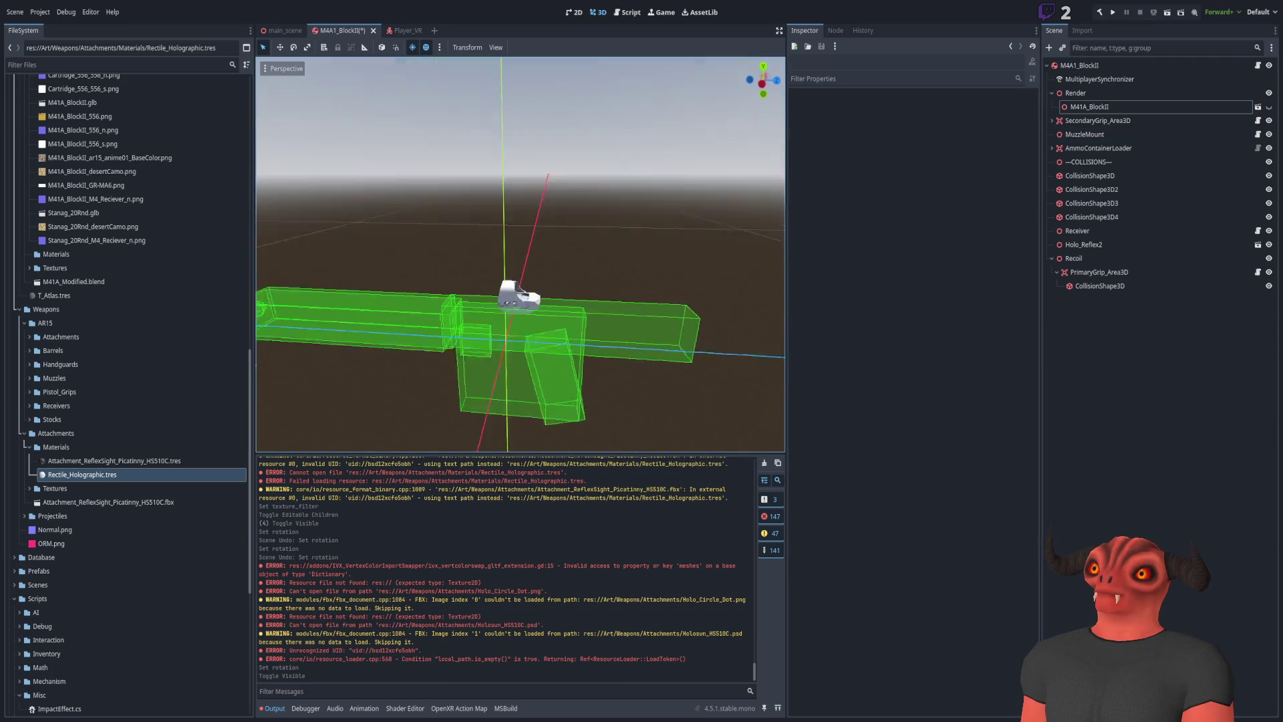
left_click(660, 235)
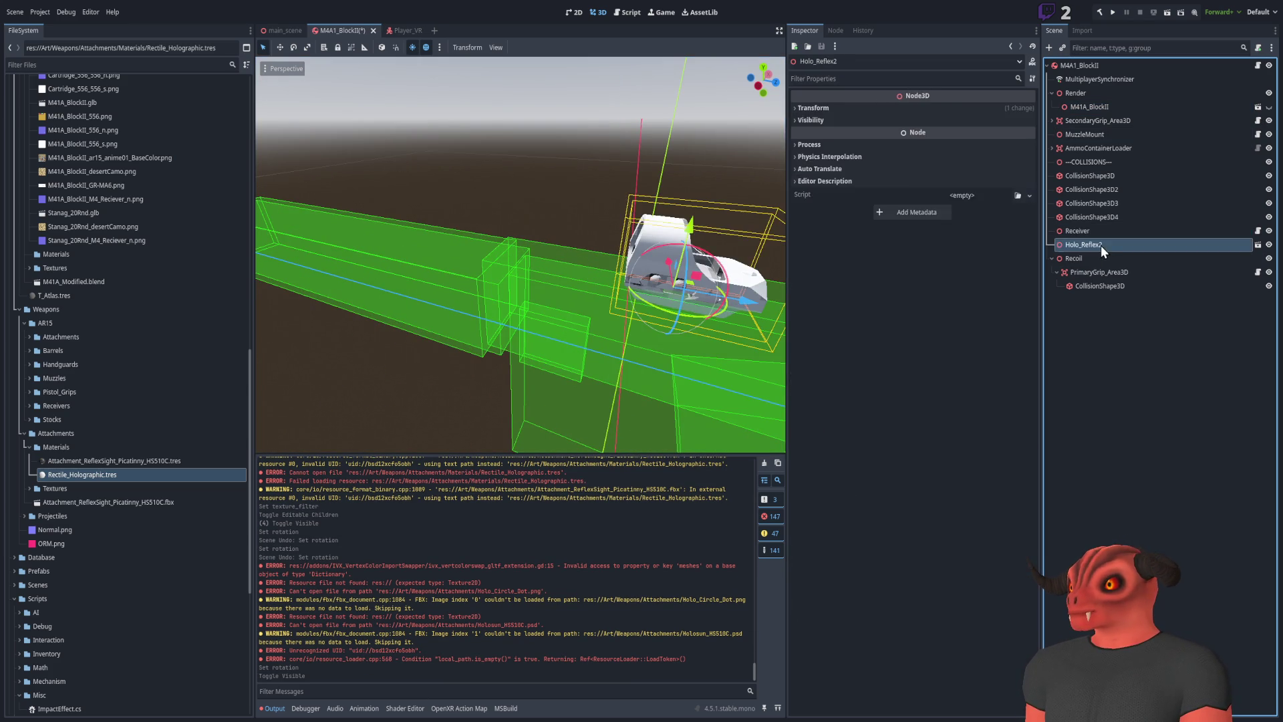
key("Delete")
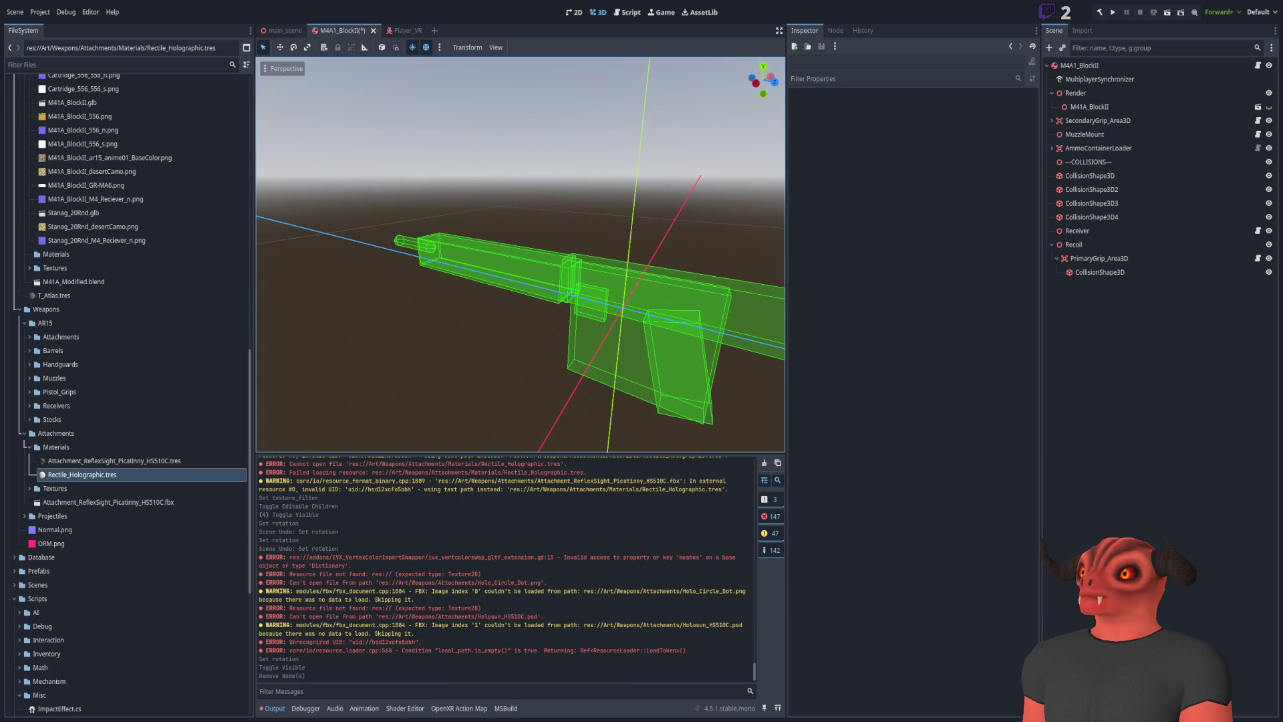
double_click(1269, 108)
Instance Attachment_ReflexSight_Picatinny_HS510C under Render and raise it above the rifle
left_click(1136, 93)
scroll(176, 490, "up", 5)
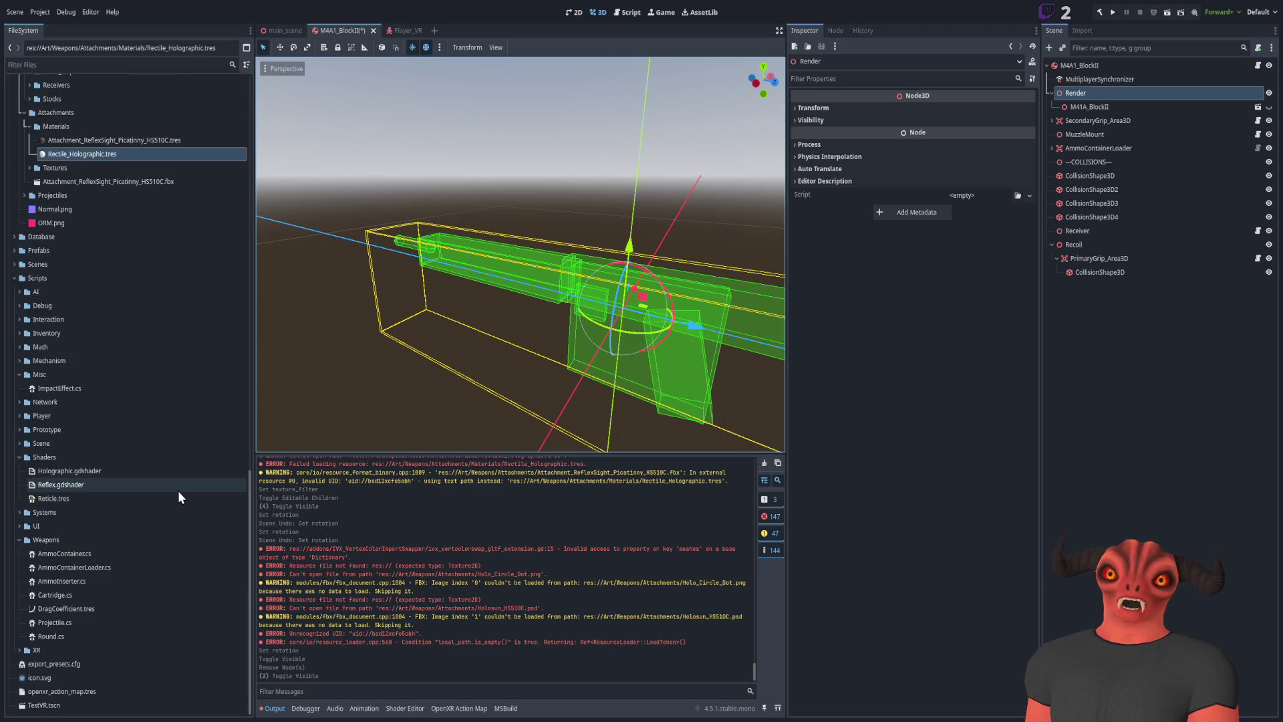
scroll(171, 494, "down", 5)
mouse_move(60, 423)
left_mouse_down()
mouse_move(259, 431)
mouse_move(1070, 123)
mouse_move(1079, 100)
left_mouse_up()
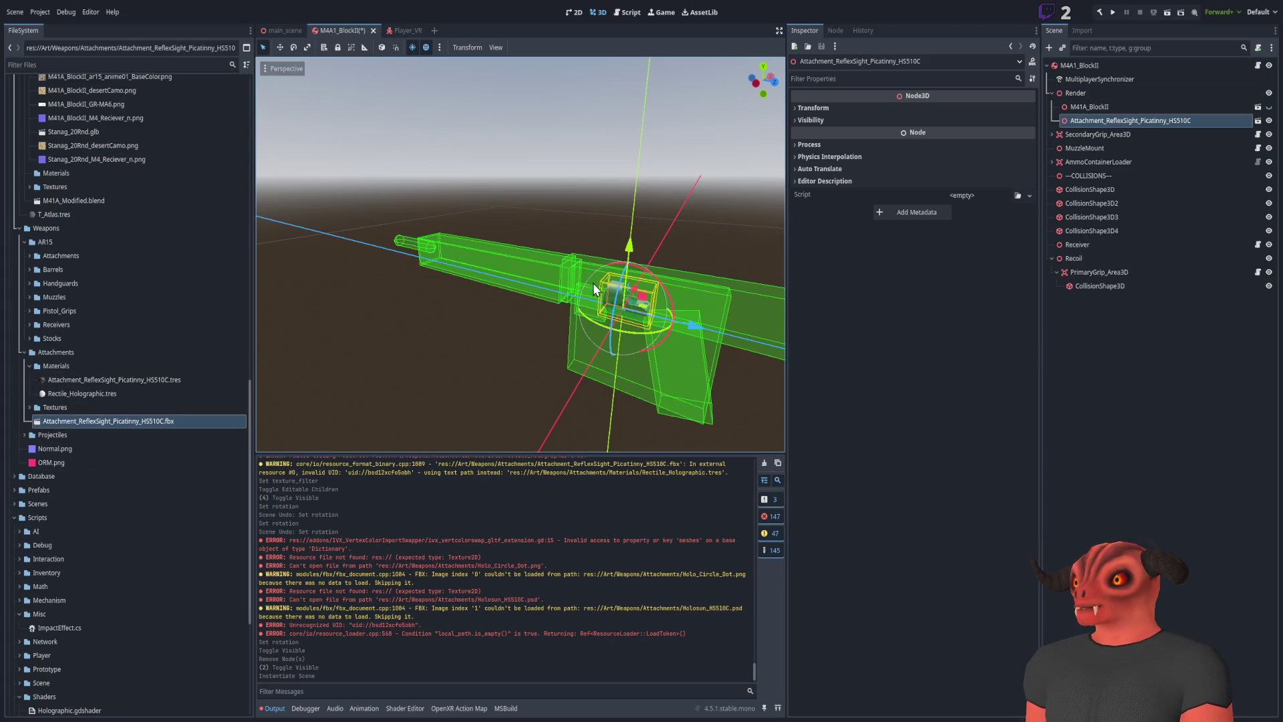
left_click_drag(639, 200, 639, 178)
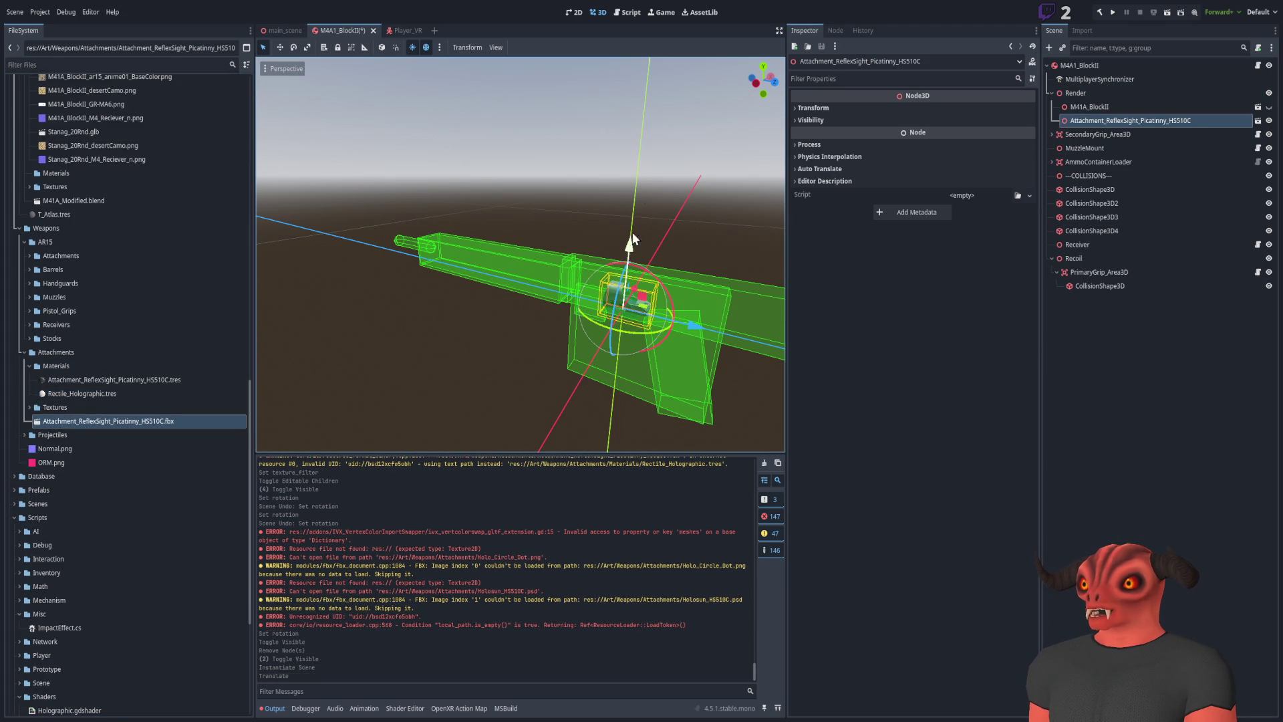
left_click(567, 166)
scroll(519, 254, "down", 3)
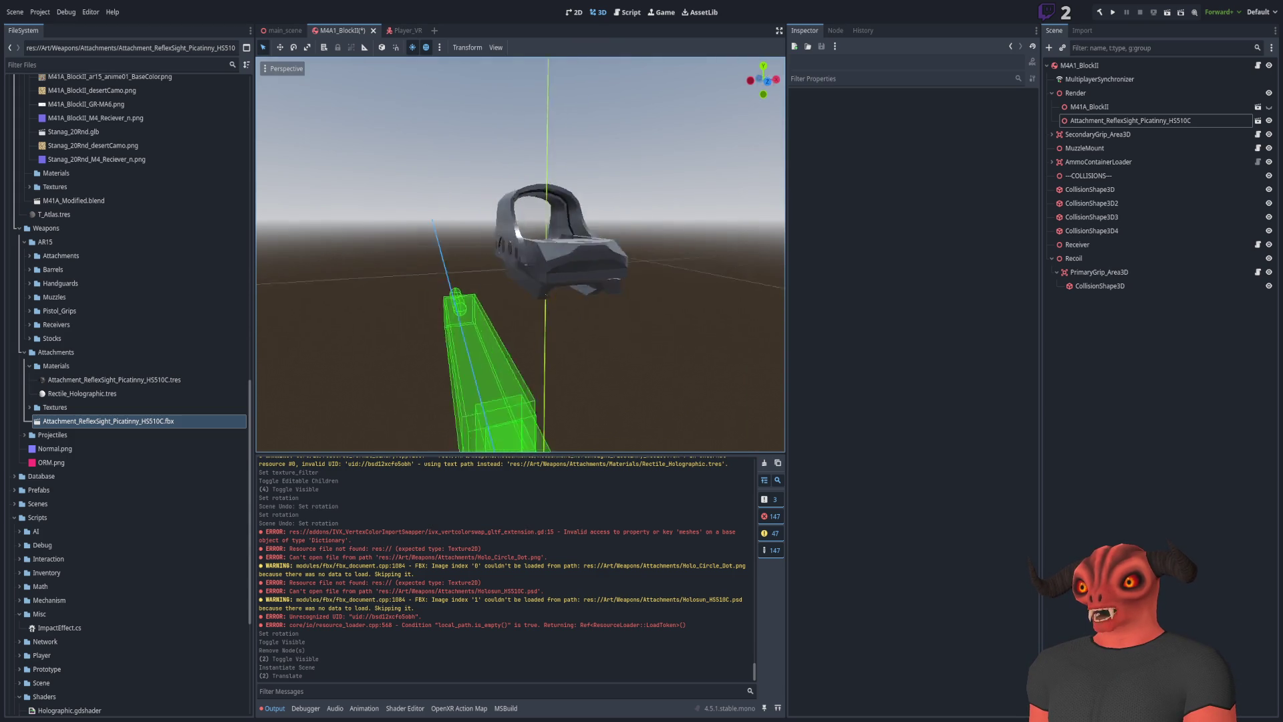
left_click(24, 352)
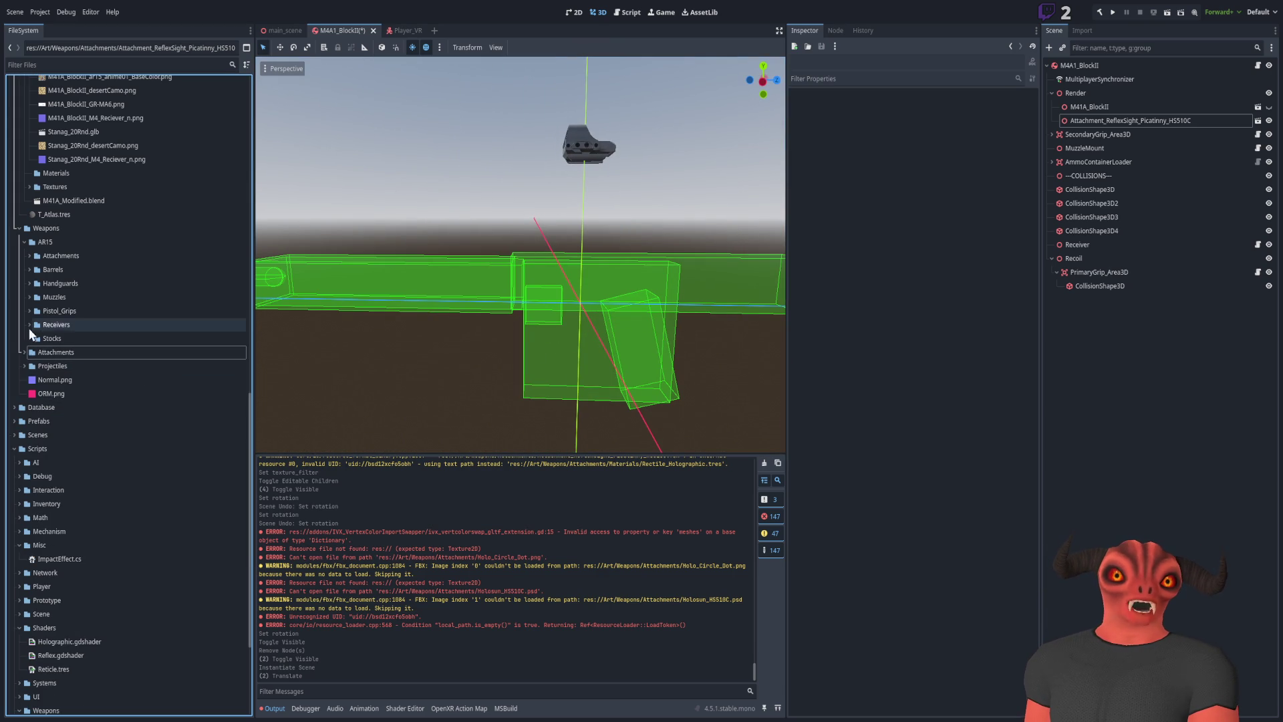
Add FA_AR15_Barrel_40 under Render and frame it in the view
left_click(29, 269)
left_click(34, 284)
left_click_drag(69, 324, 995, 245)
left_click_drag(1097, 94, 1097, 94)
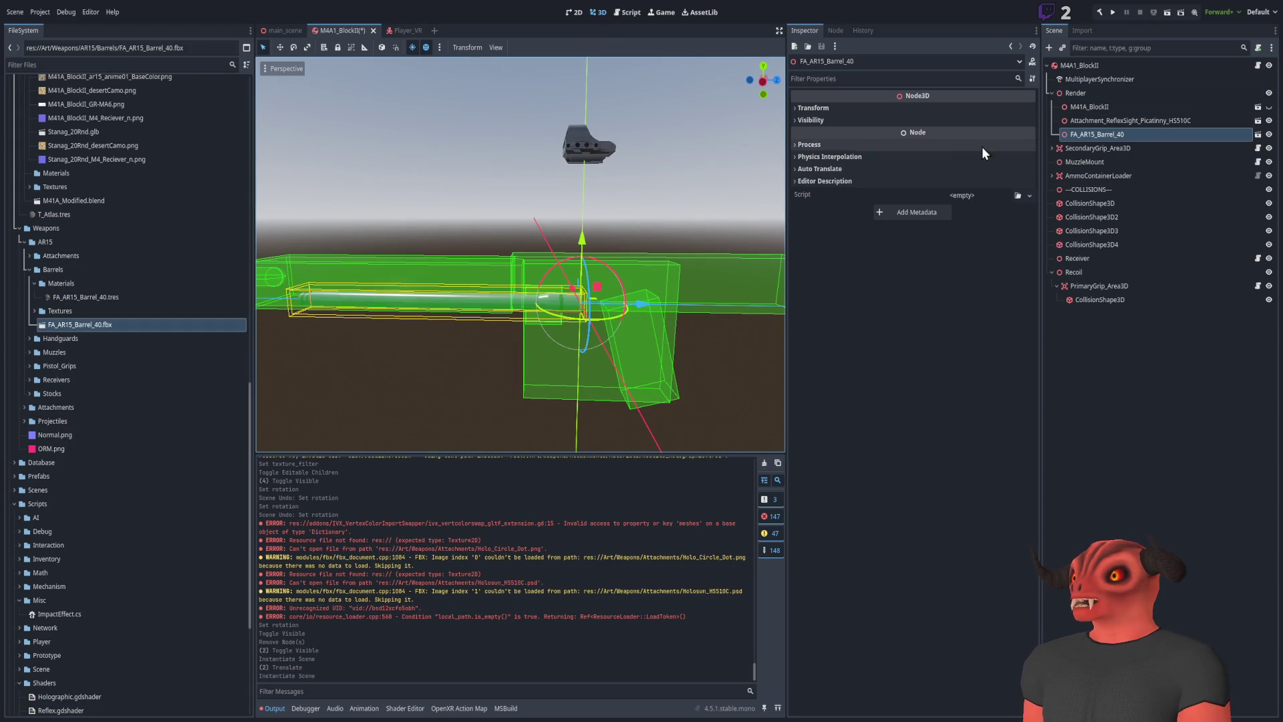
key("f")
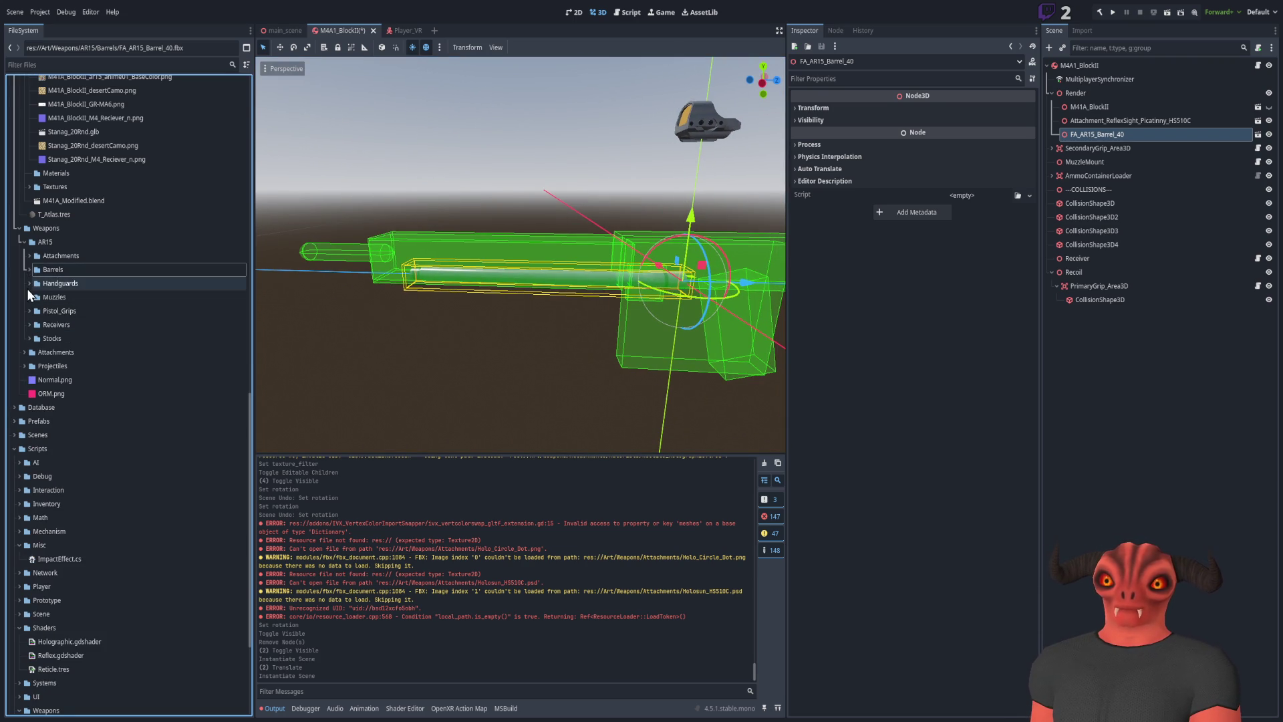
left_click(29, 270)
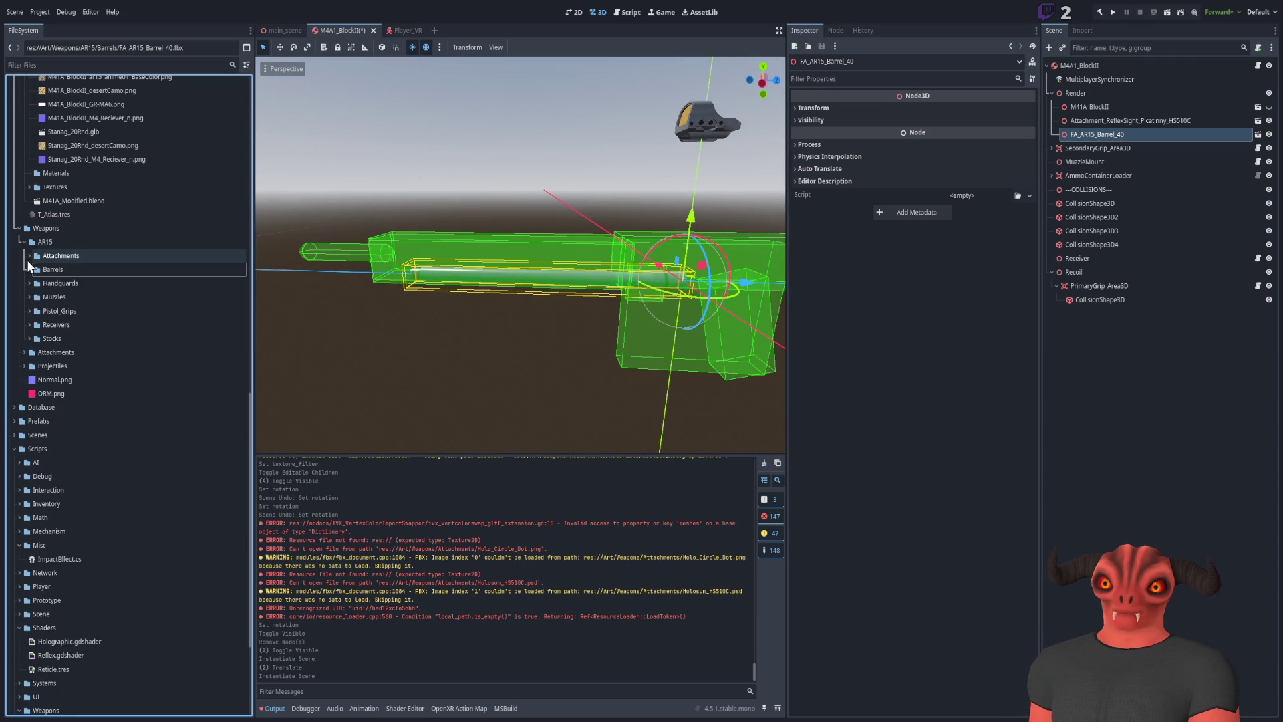
Add FA_AR15_LowerReceiver_SingleFullAuto and FA_AR15_UpperReceiver_Picatinny under Render together
left_click(27, 324)
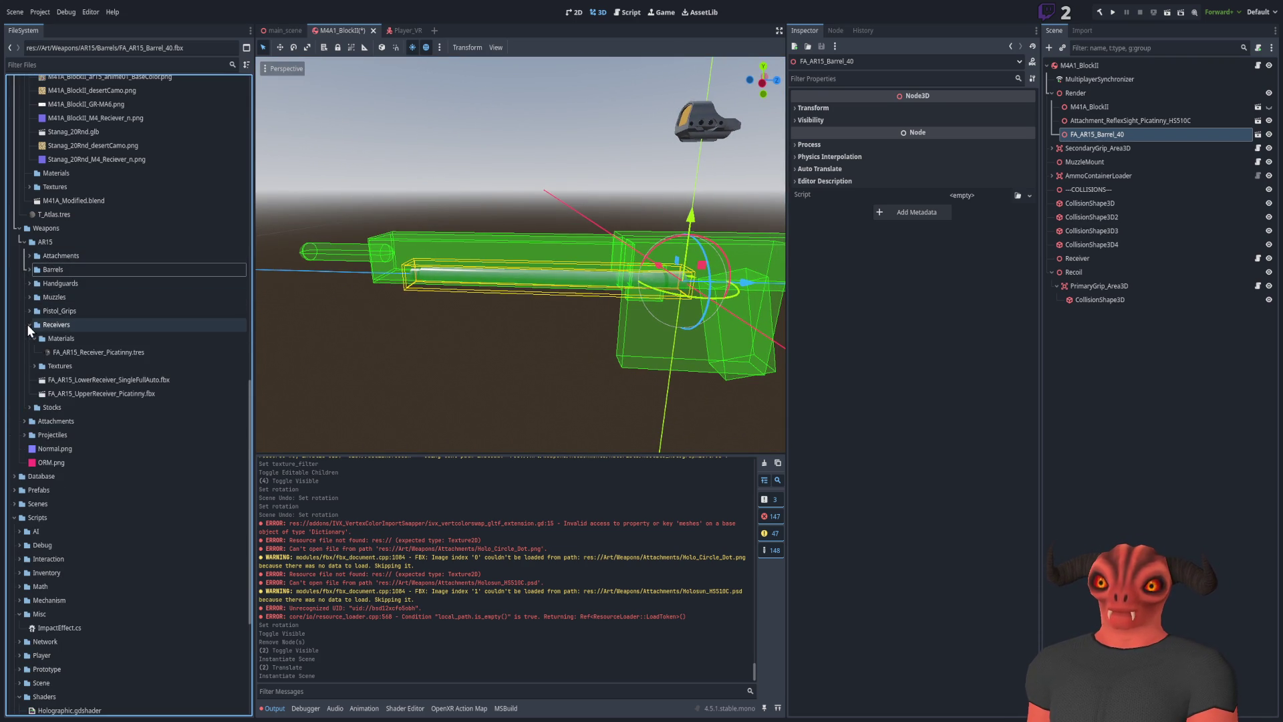
left_click(71, 383)
left_click(72, 393, "shift")
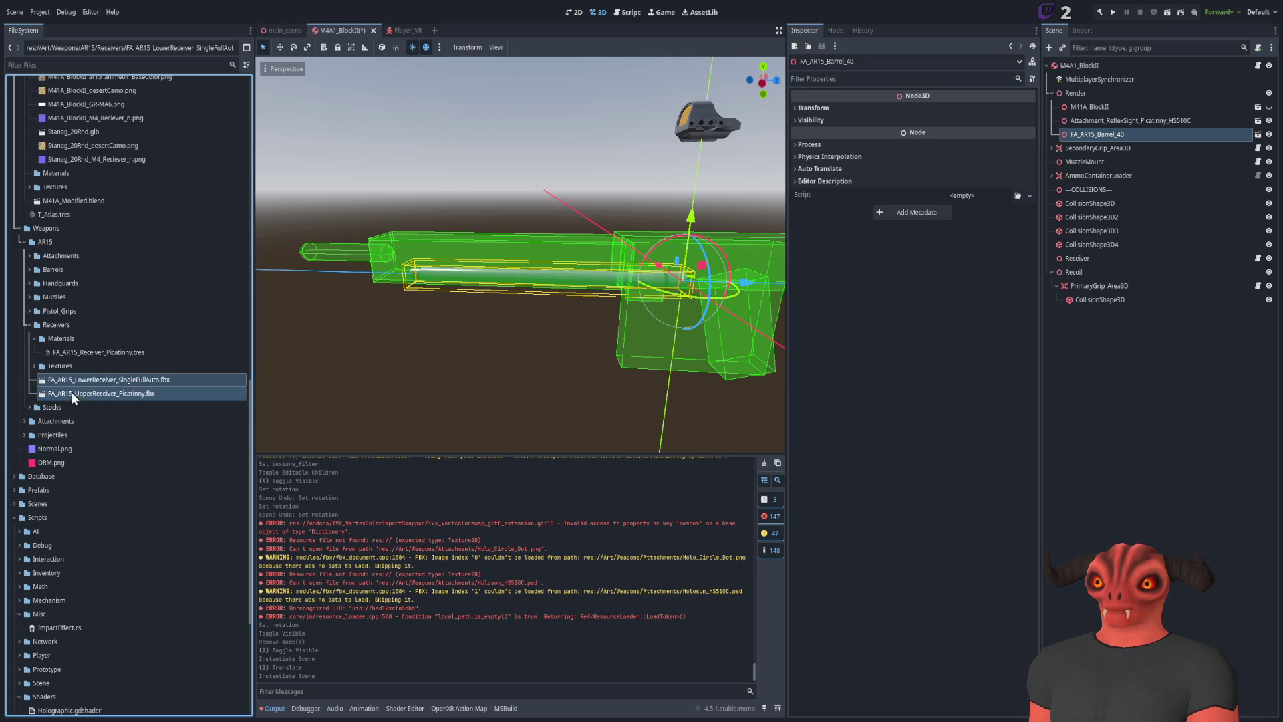
mouse_move(89, 382)
left_mouse_down()
mouse_move(1101, 87)
mouse_move(1083, 92)
left_mouse_up()
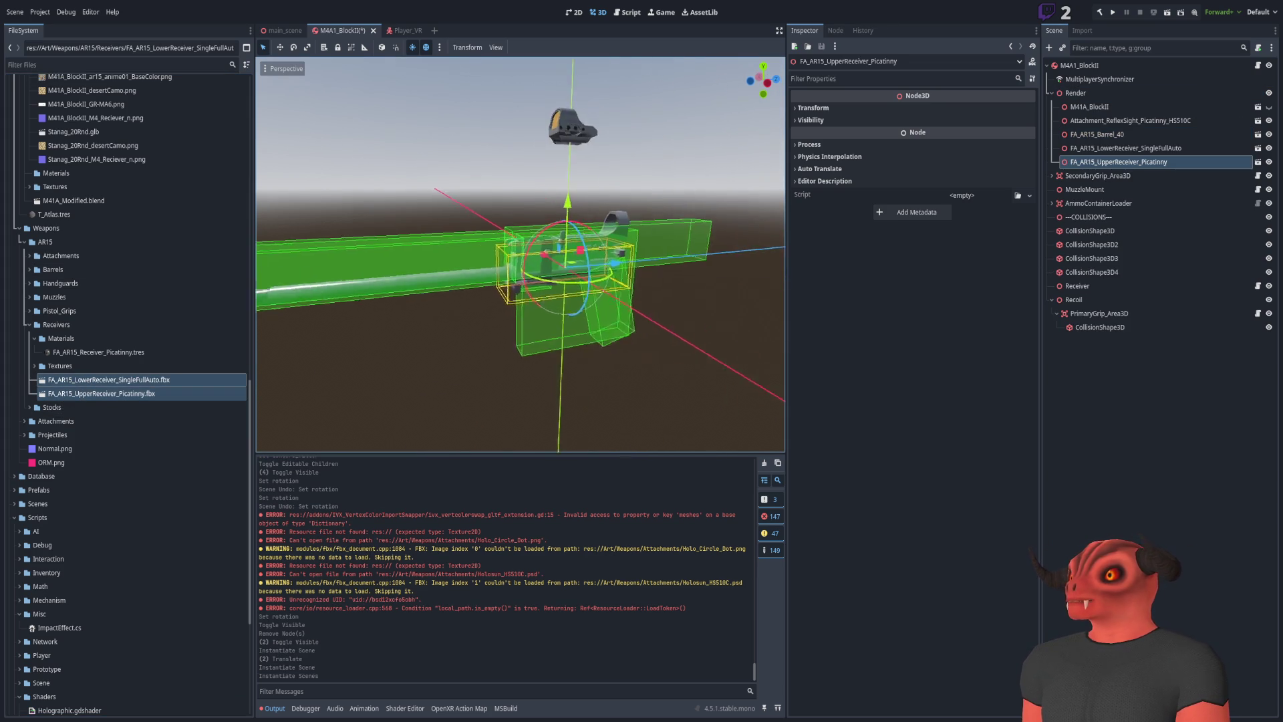
Lift FA_AR15_UpperReceiver_Picatinny up along Y onto the lower receiver
key("f")
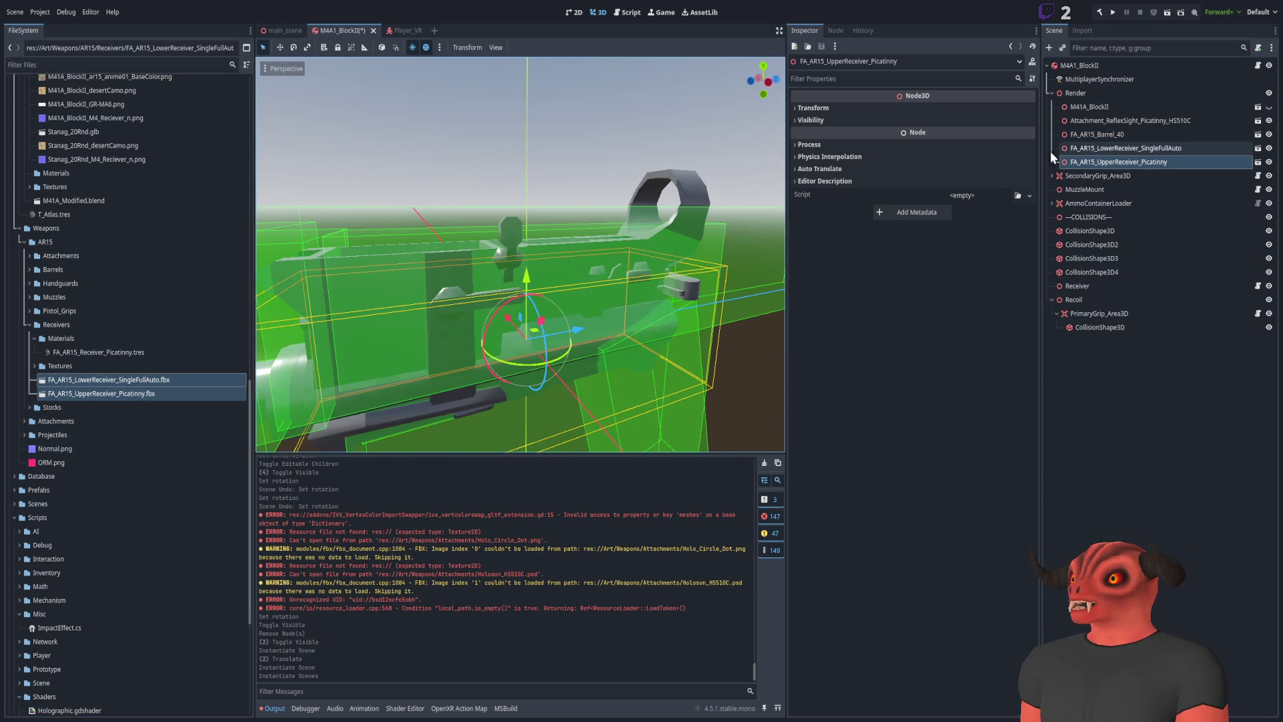
left_click(1101, 147)
left_click_drag(526, 278, 532, 94)
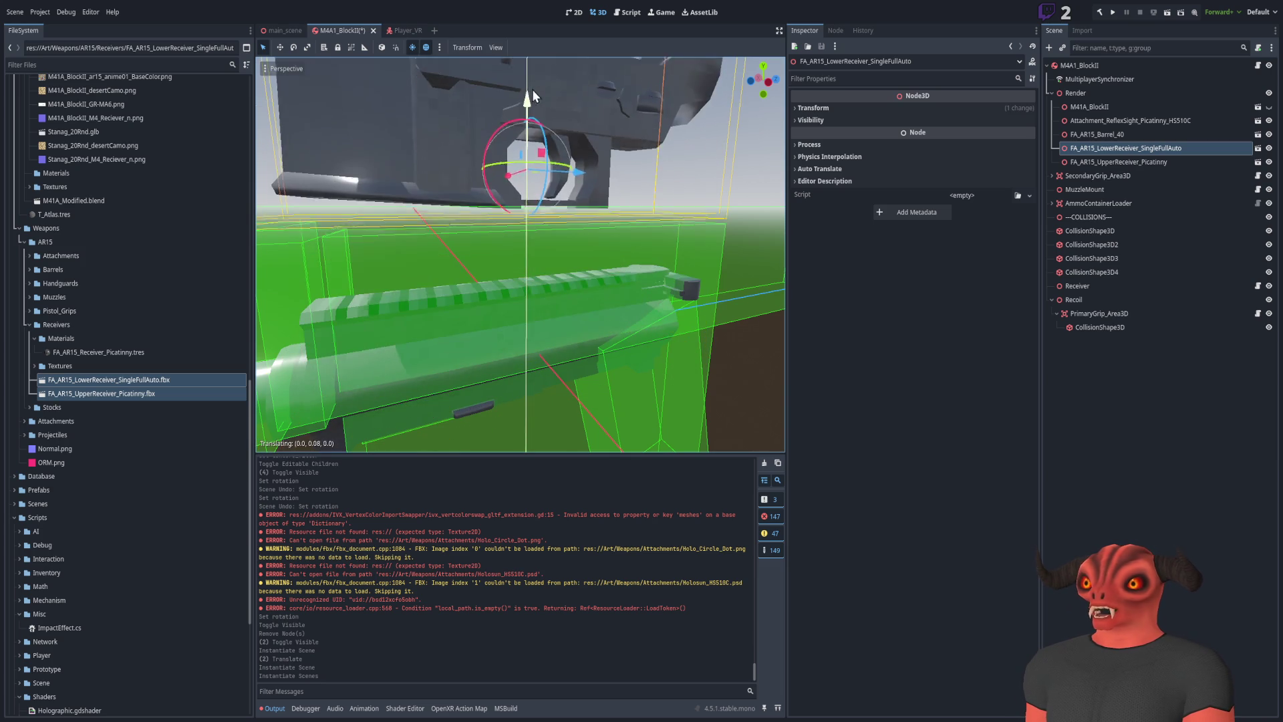
key("ctrl+z")
left_click(1135, 162)
key("f")
left_click_drag(547, 294, 542, 157)
left_click_drag(543, 175, 541, 188)
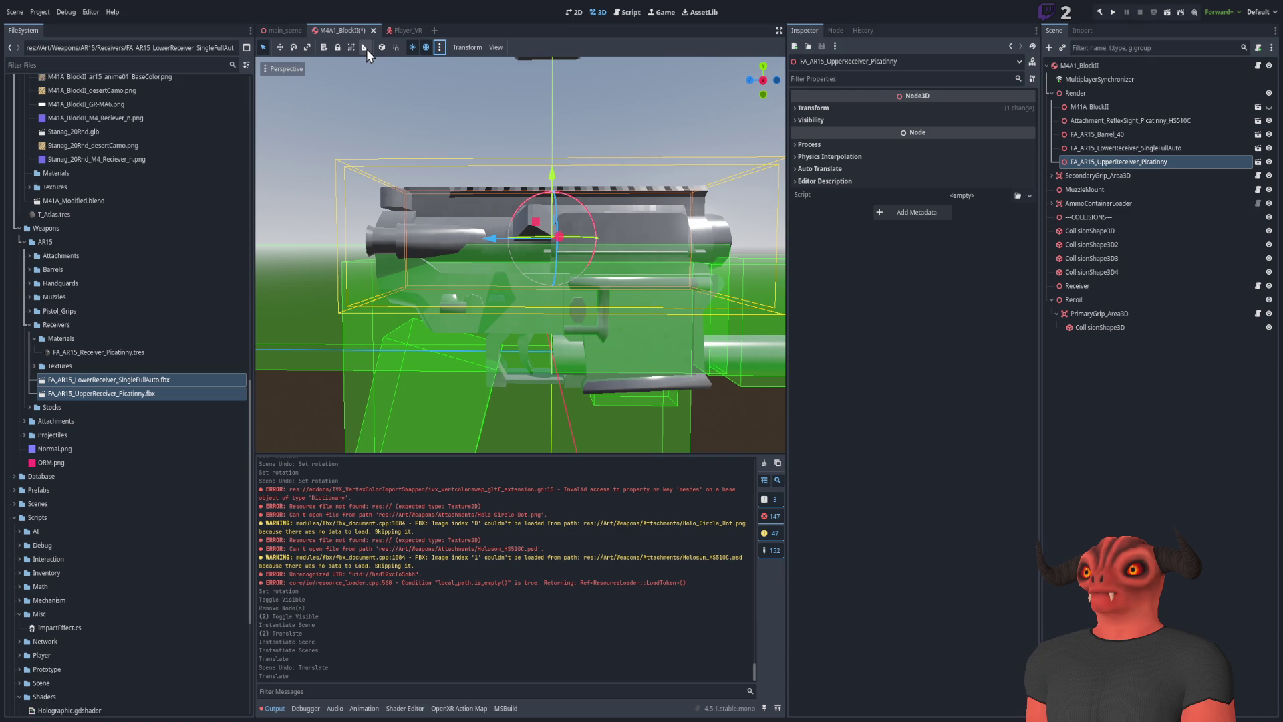
Switch the gizmo to local space and select the lower receiver for rotating
key("f")
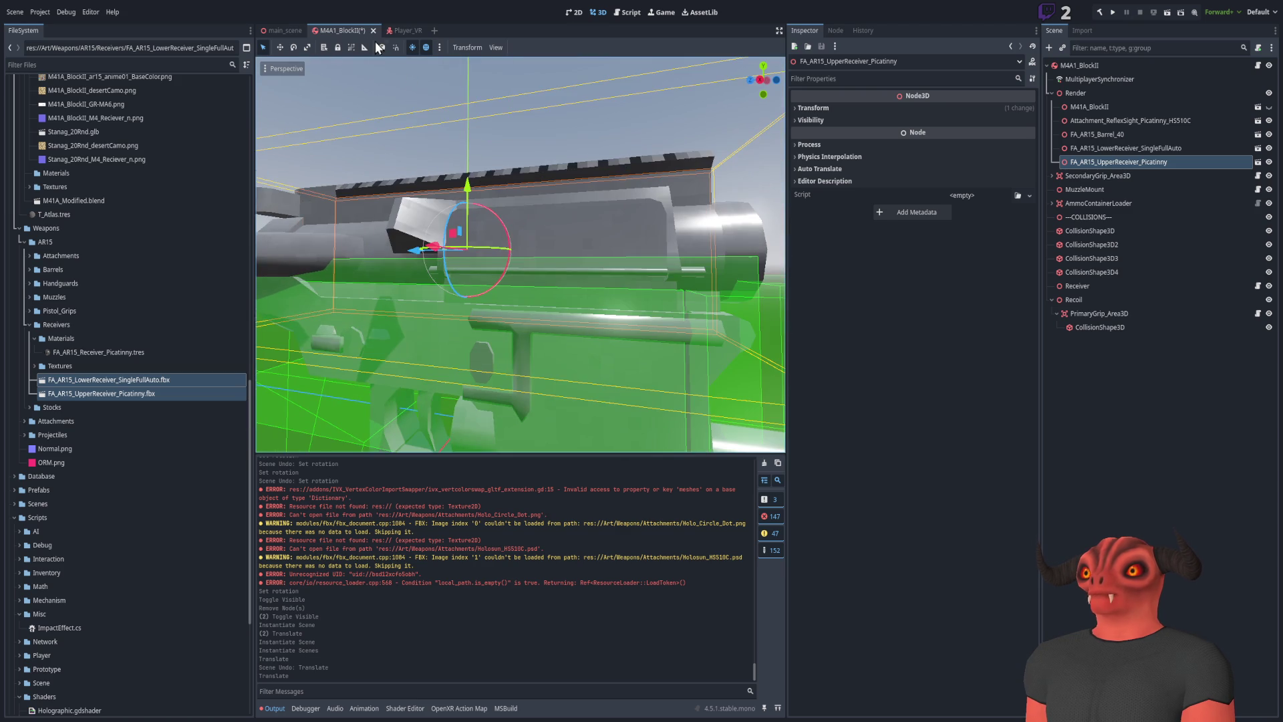
left_click(381, 48)
scroll(386, 163, "down", 5)
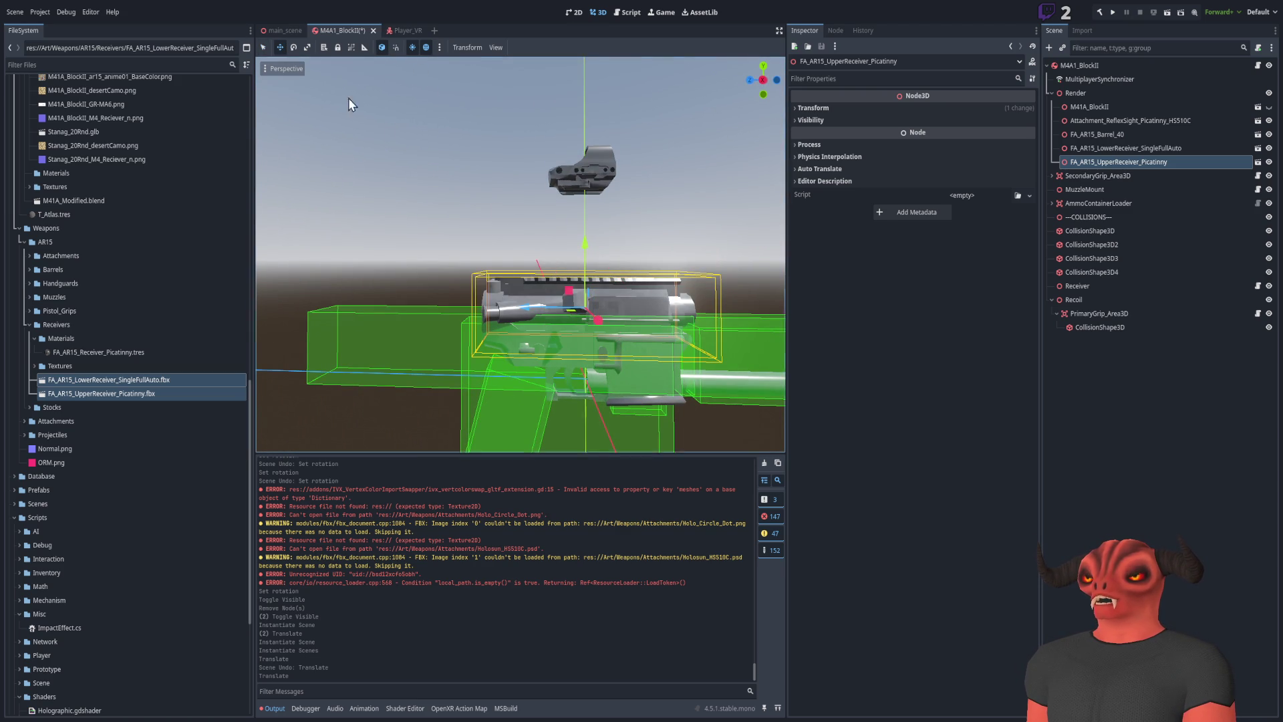
scroll(304, 63, "up", 5)
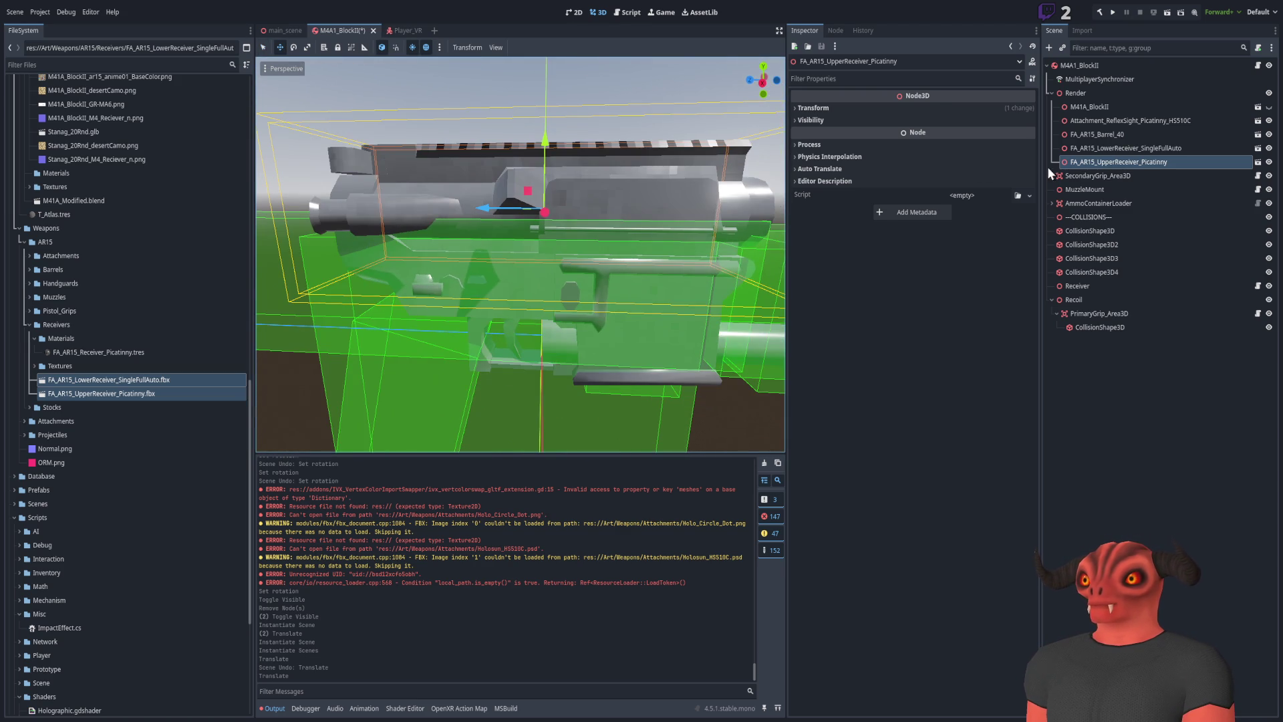
left_click(1104, 150)
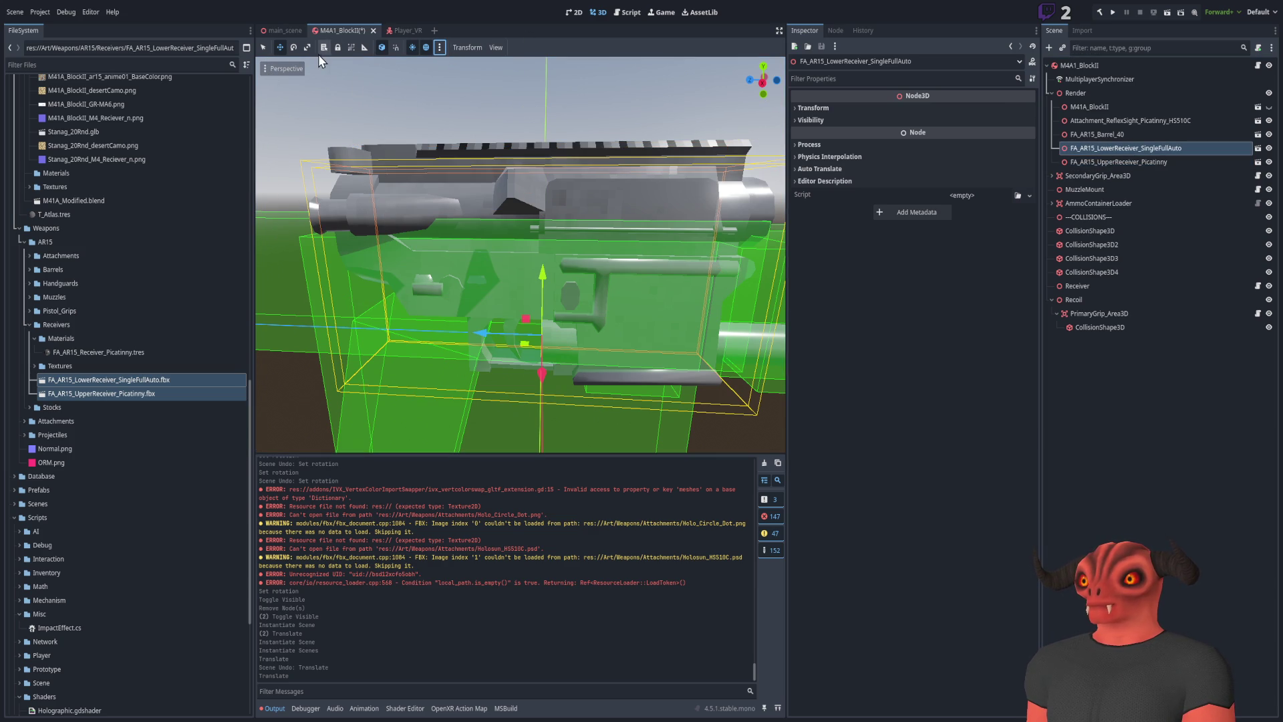
left_click(379, 46)
key("f")
left_click(294, 47)
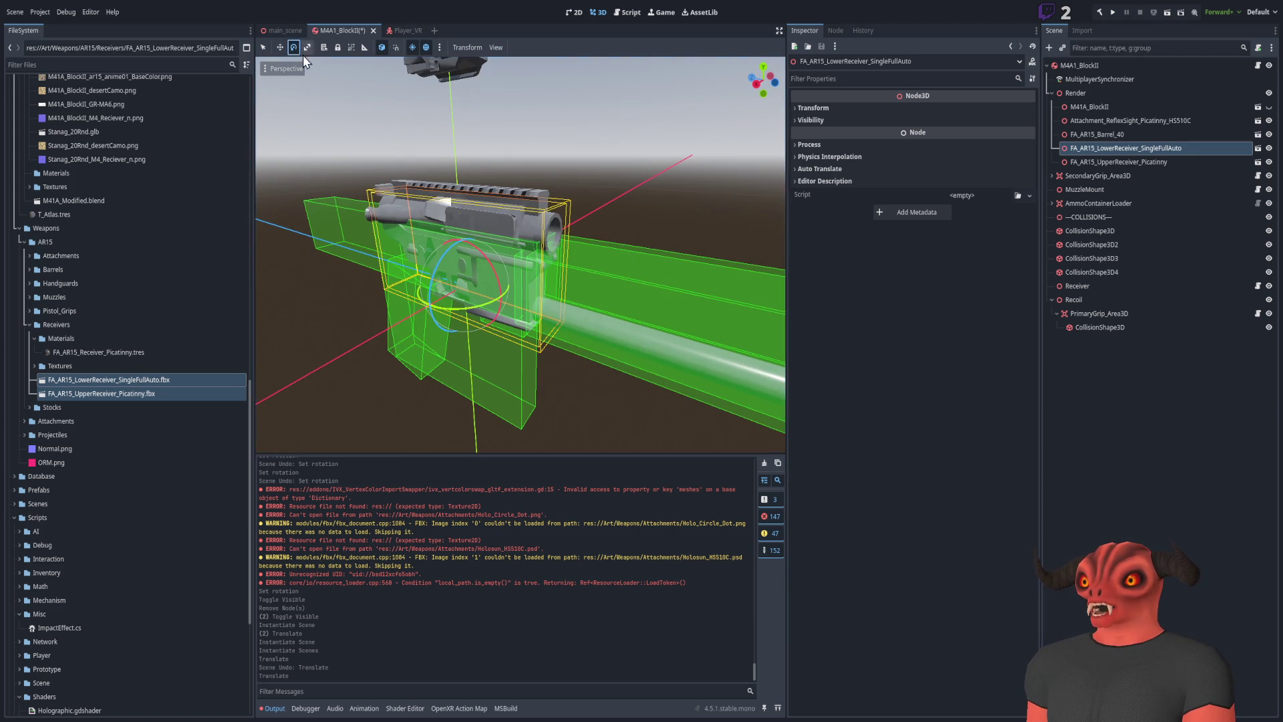
Select and frame FA_AR15_LowerReceiver in the viewport after checking the barrel
left_click(382, 312)
key("ctrl+z")
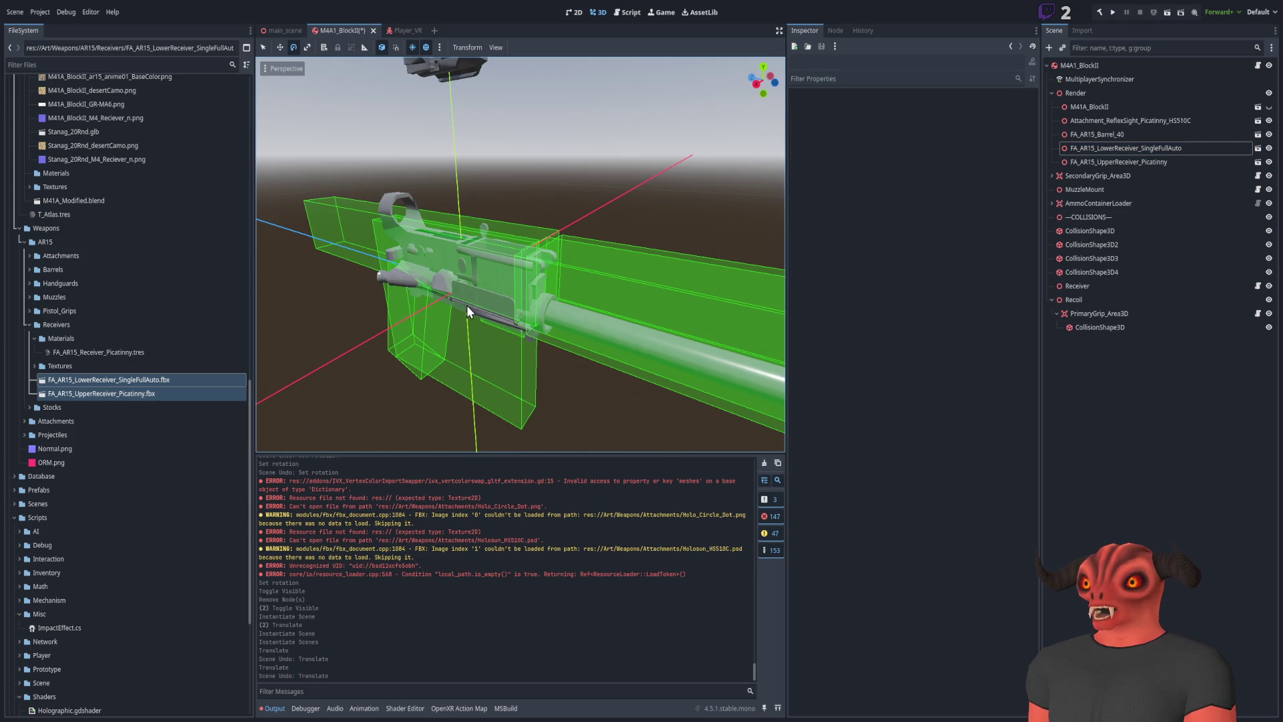
key("ctrl+shift+z")
left_click(1084, 326)
left_click(1093, 134)
key("f")
left_click(548, 287)
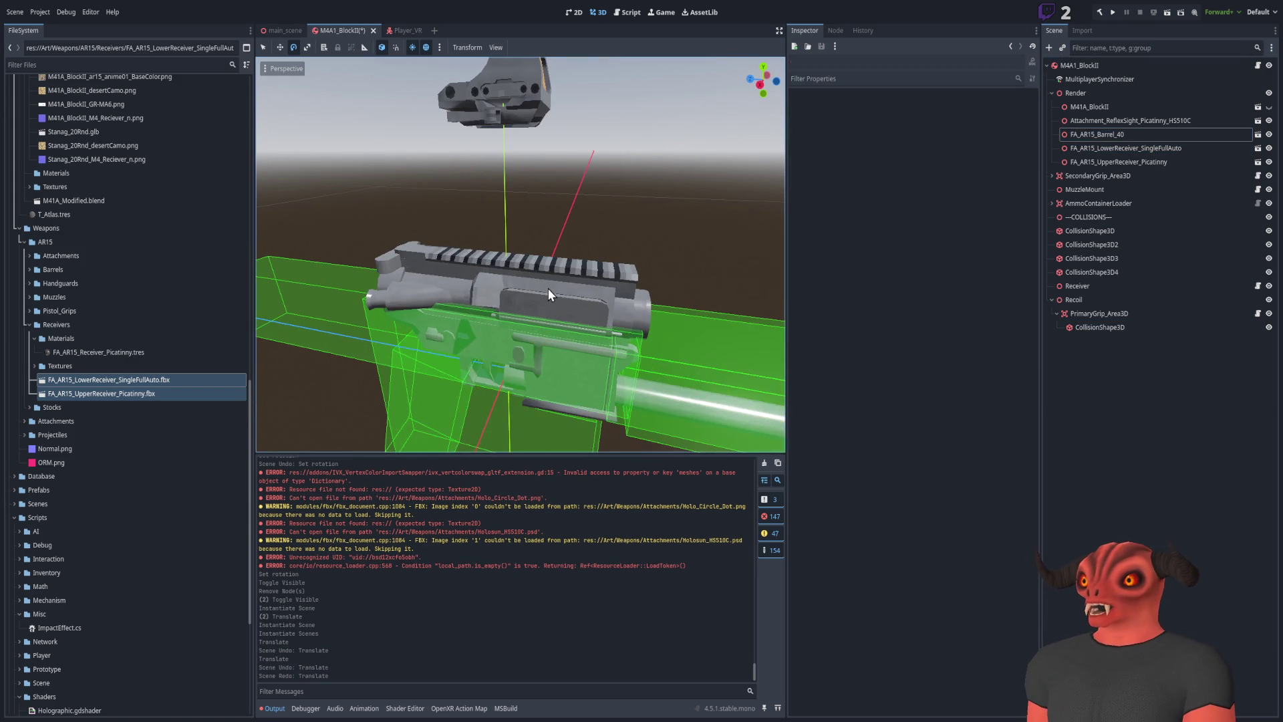
left_click(553, 285)
left_click(547, 282)
left_click(1121, 148)
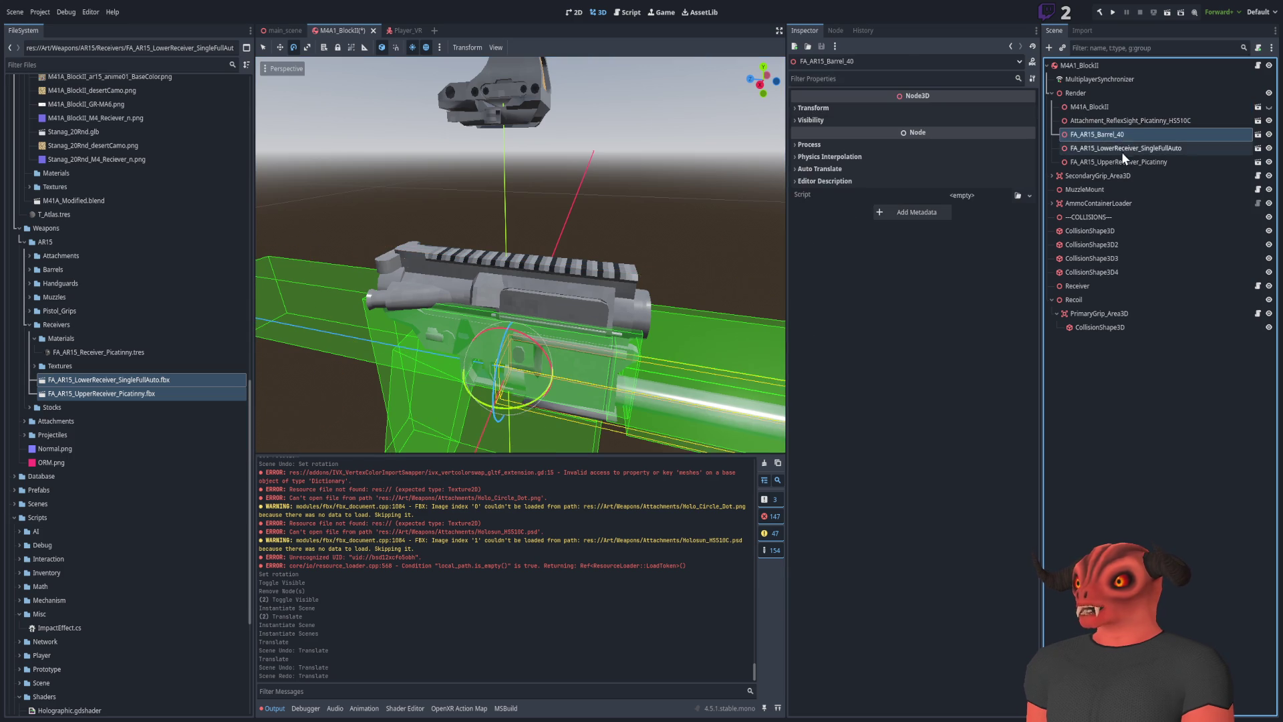
key("f")
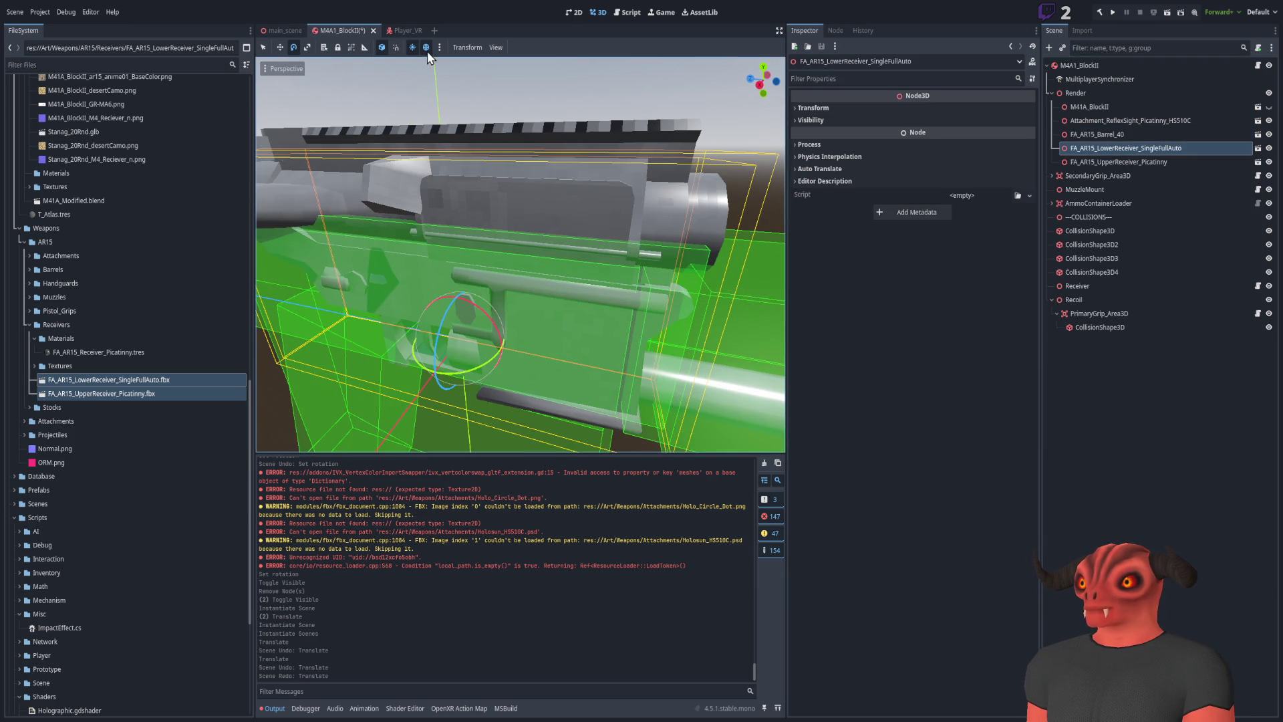
Toggle the preview sun and environment off, then back on
left_click(426, 47)
left_click(424, 47)
left_click(410, 46)
left_click(410, 47)
left_click(427, 48)
left_click(425, 47)
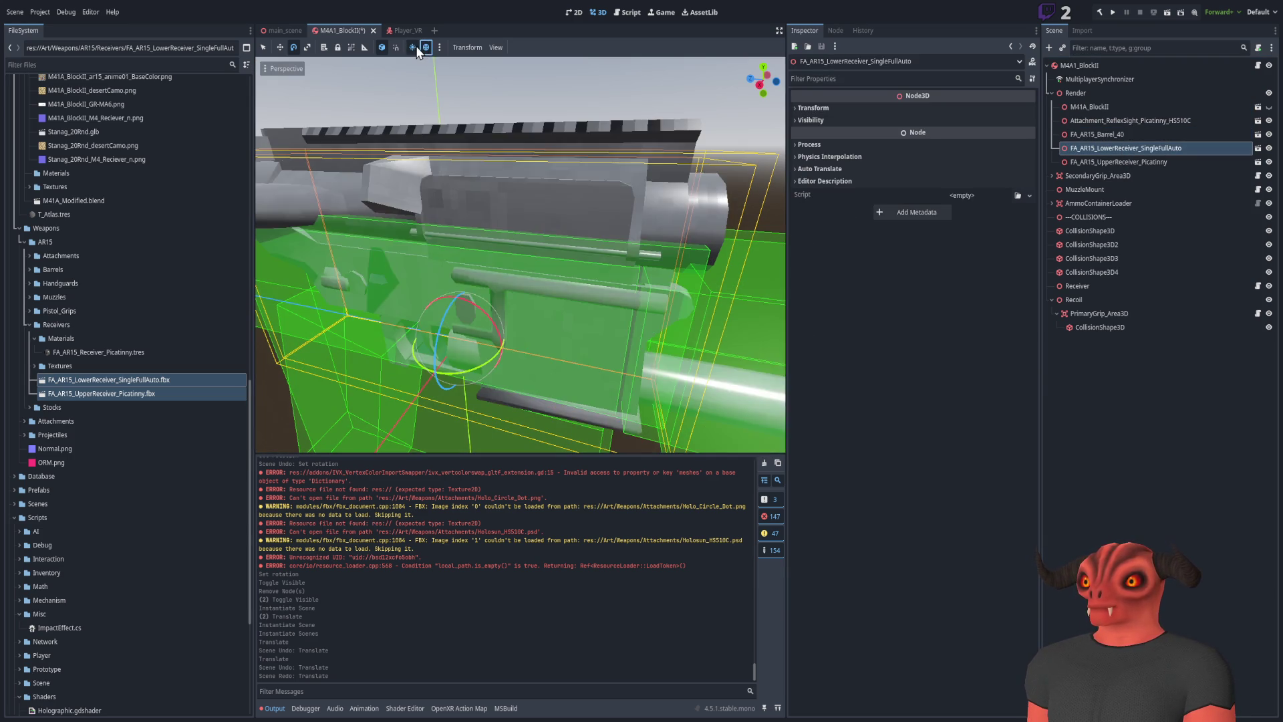
left_click(421, 47)
left_click(412, 47)
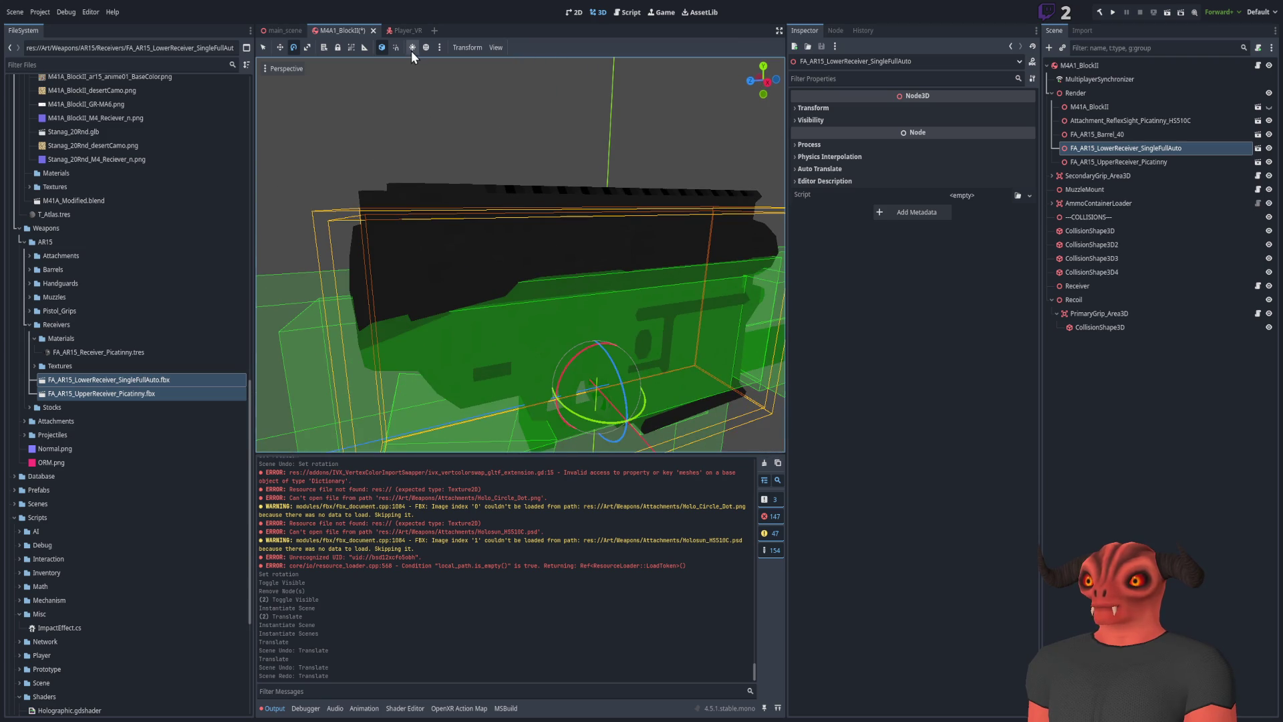
left_click(426, 47)
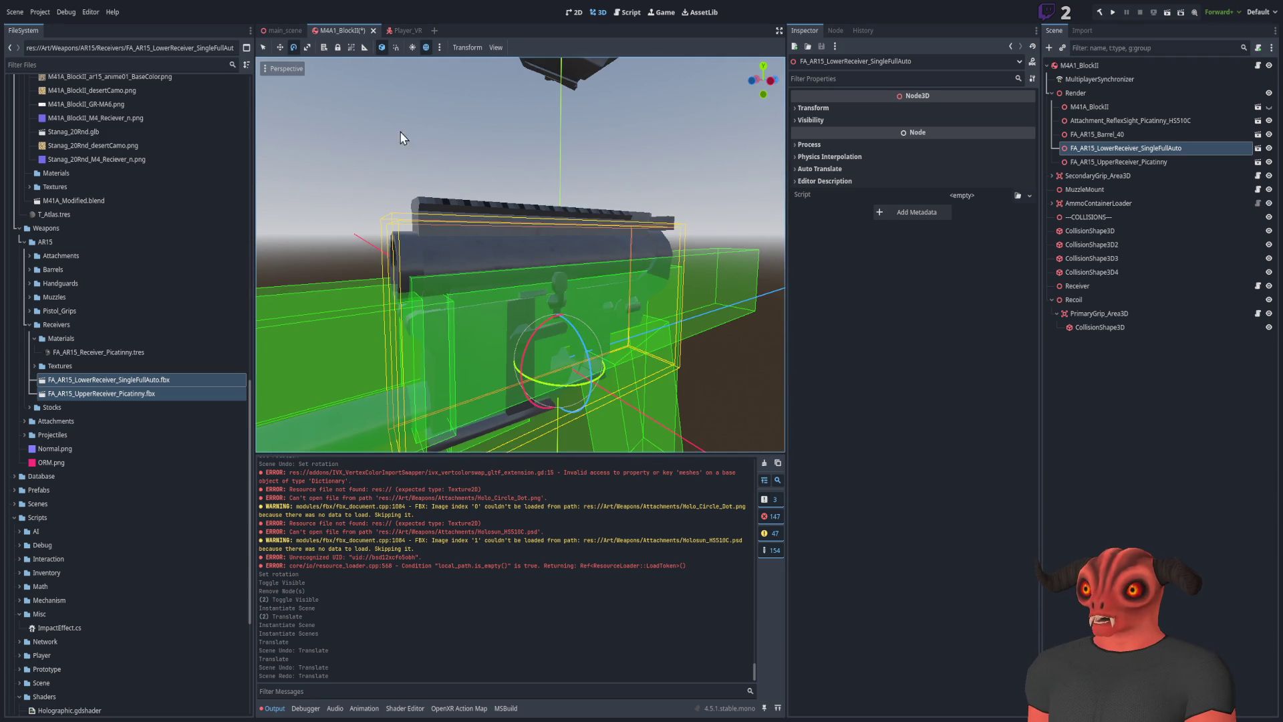
left_click(412, 48)
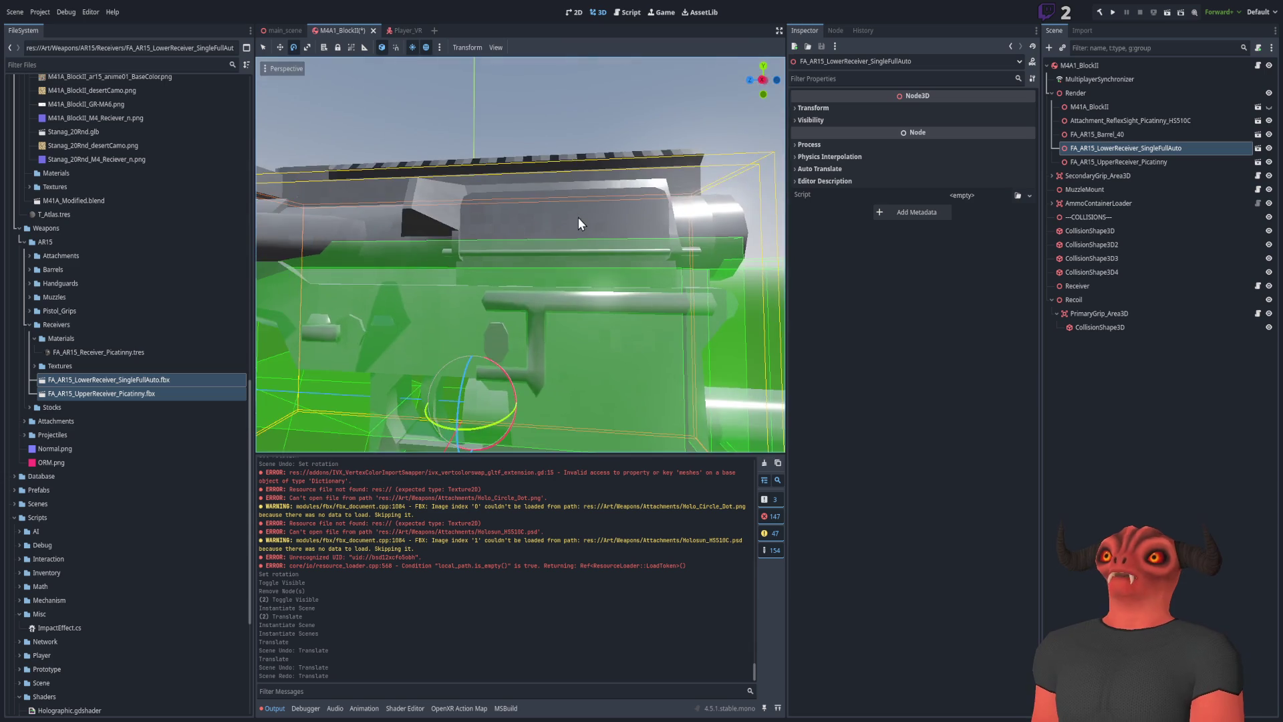
Drag the lower receiver slightly down along Y with the Move tool
left_click(279, 48)
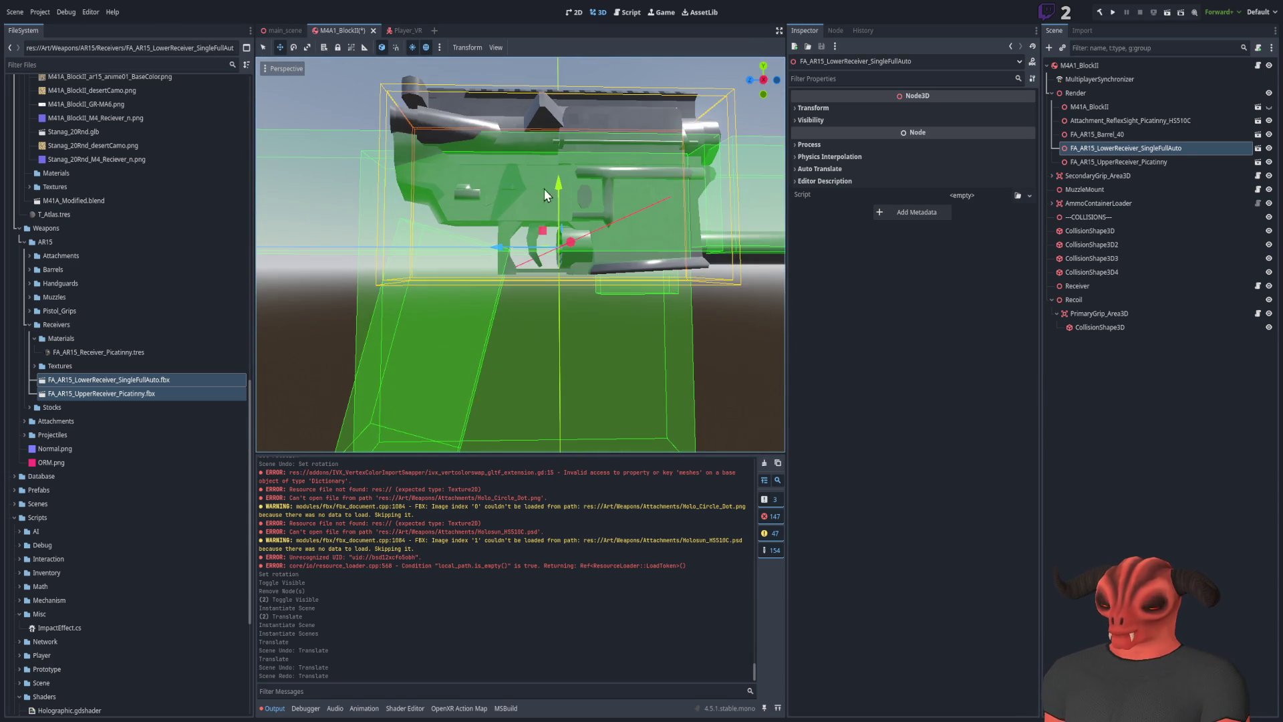
left_click_drag(557, 179, 555, 209)
scroll(555, 210, "up", 2)
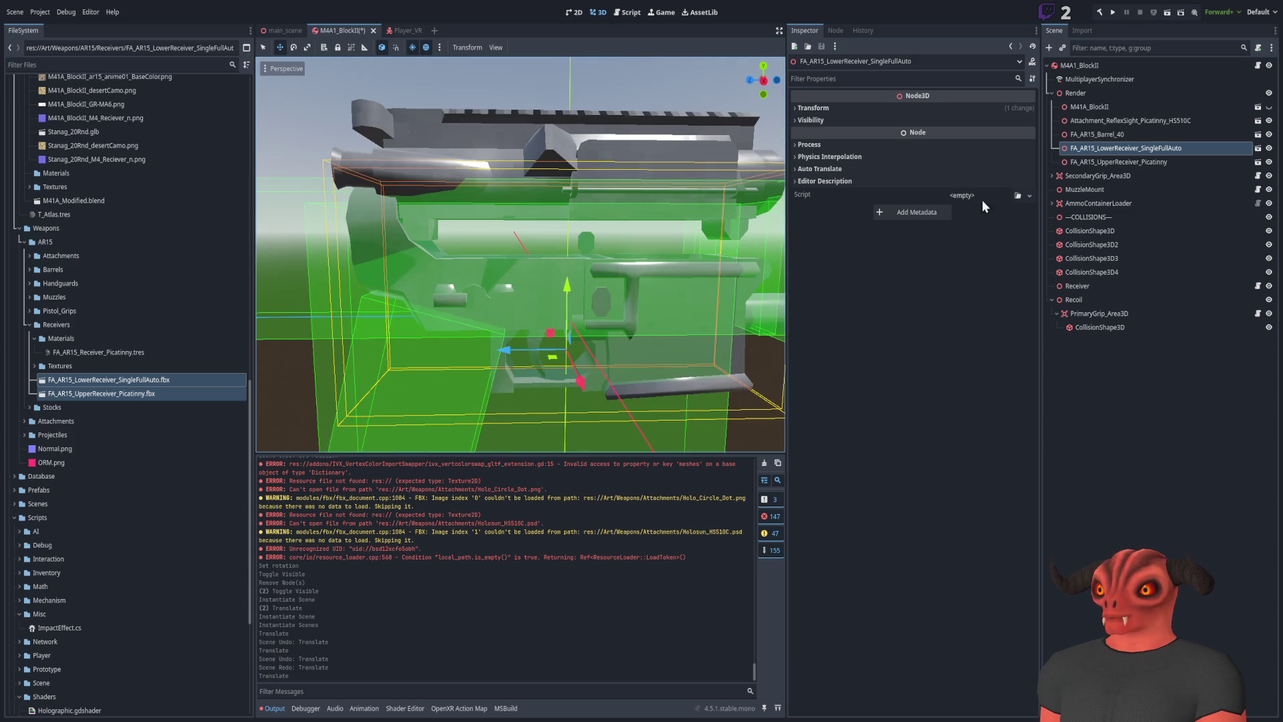
Using world axes, move the upper receiver down onto the lower receiver
left_click(1091, 164)
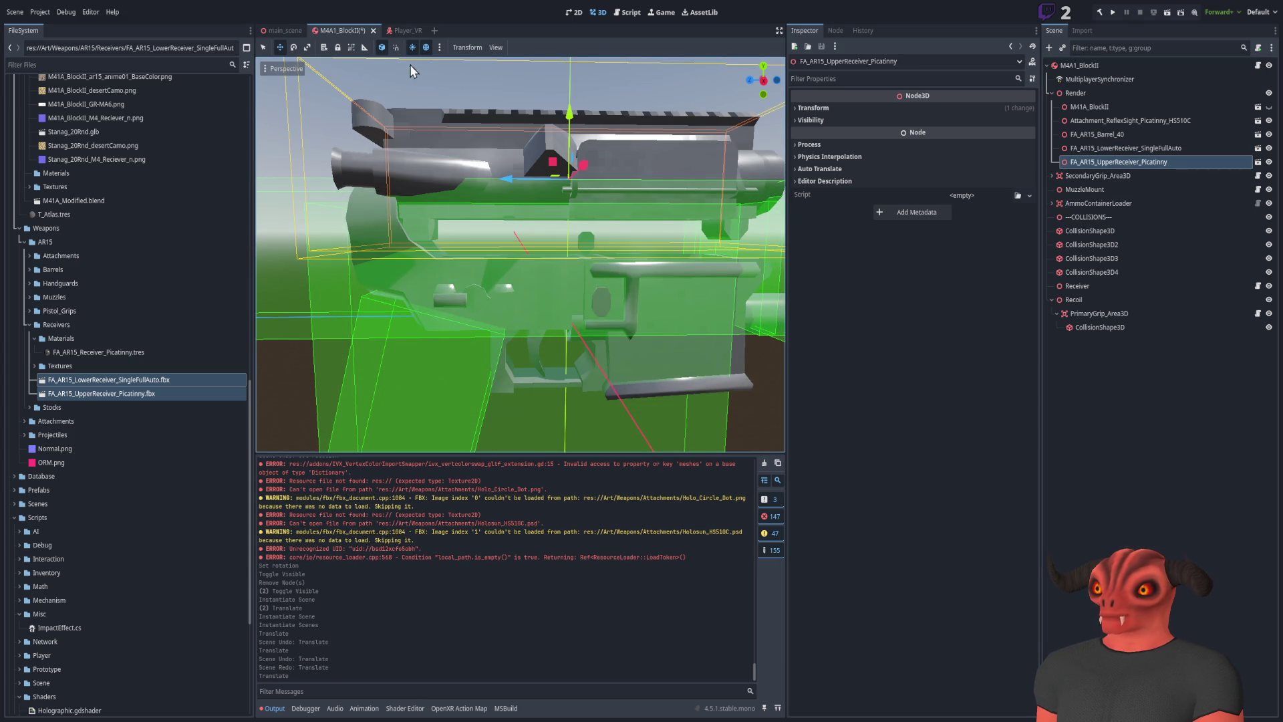
left_click(381, 48)
left_click_drag(570, 115, 573, 161)
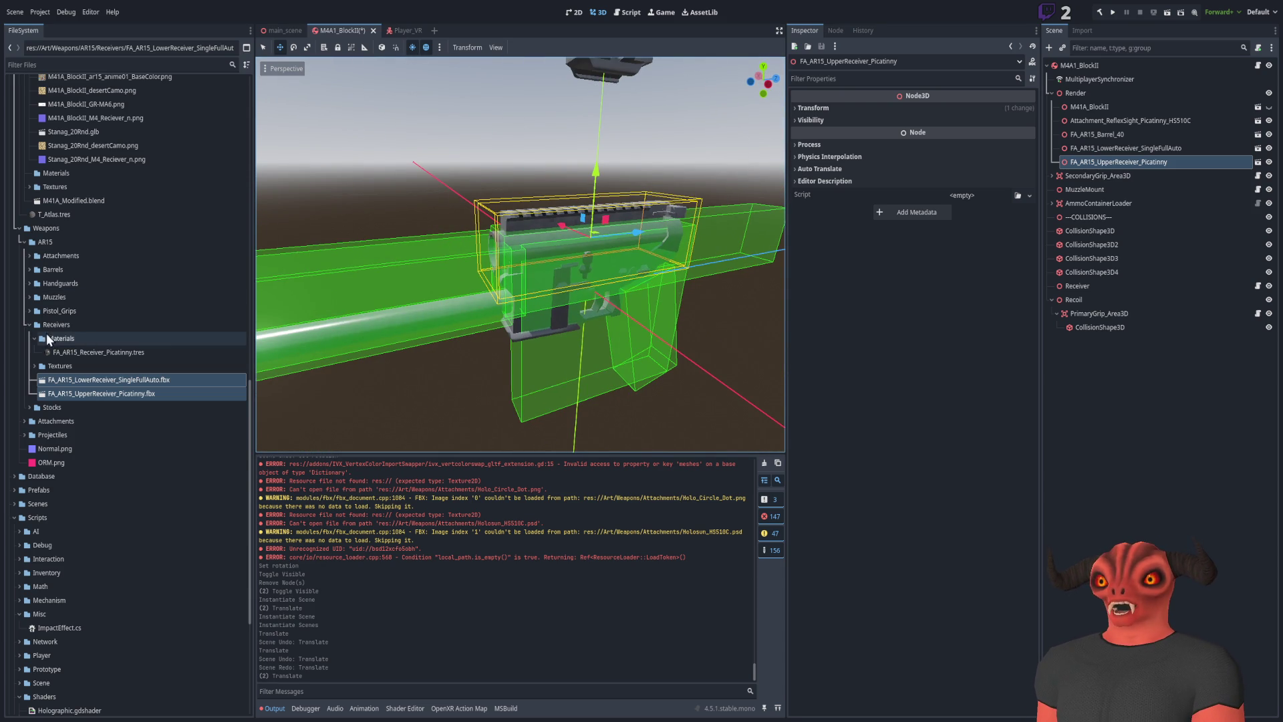
left_click(30, 324)
left_click(30, 311)
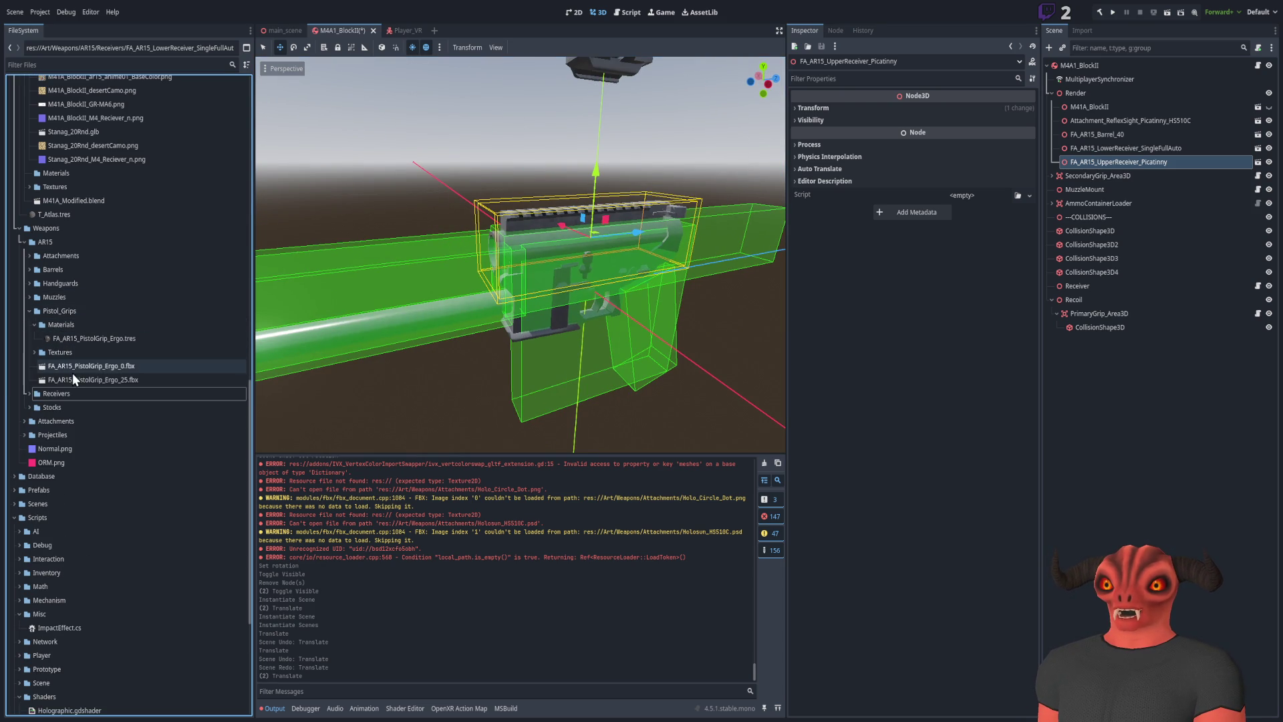
Add FA_AR15_PistolGrip_Ergo_25 to the scene and set its x position to 0
mouse_move(74, 370)
left_mouse_down()
mouse_move(648, 374)
mouse_move(685, 348)
left_mouse_up()
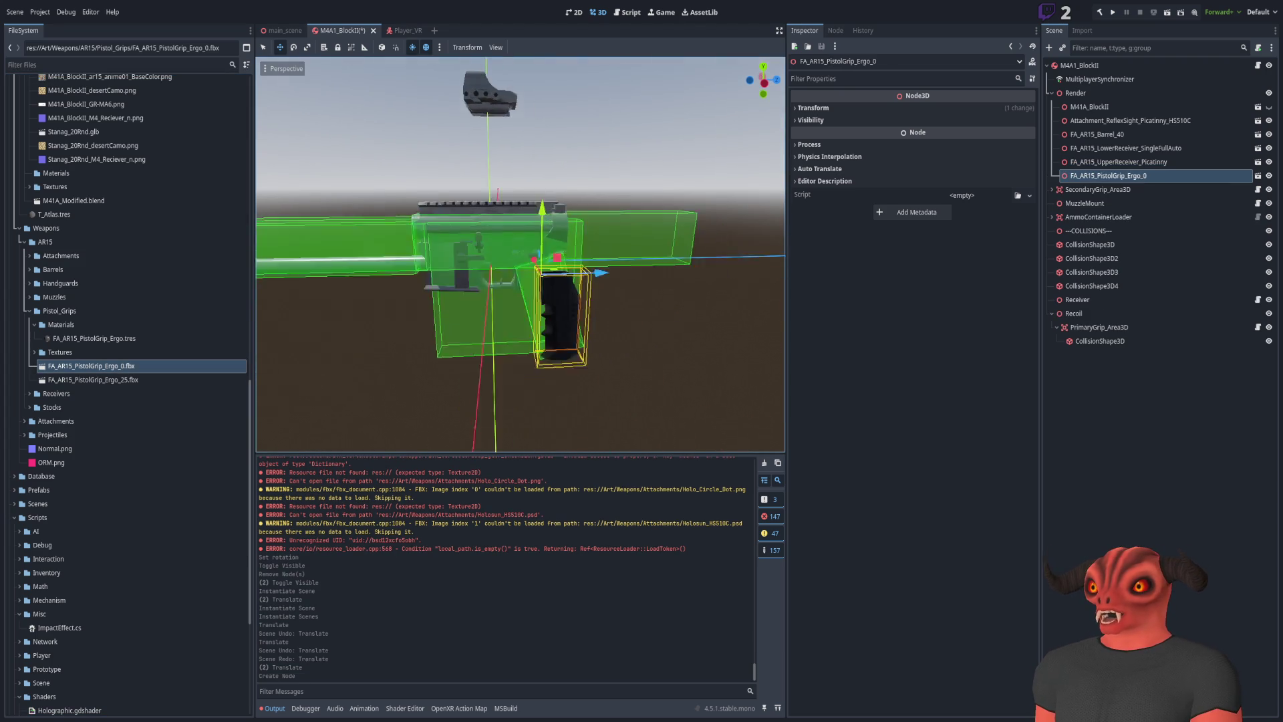
key("ctrl+z")
left_click_drag(106, 382, 495, 233)
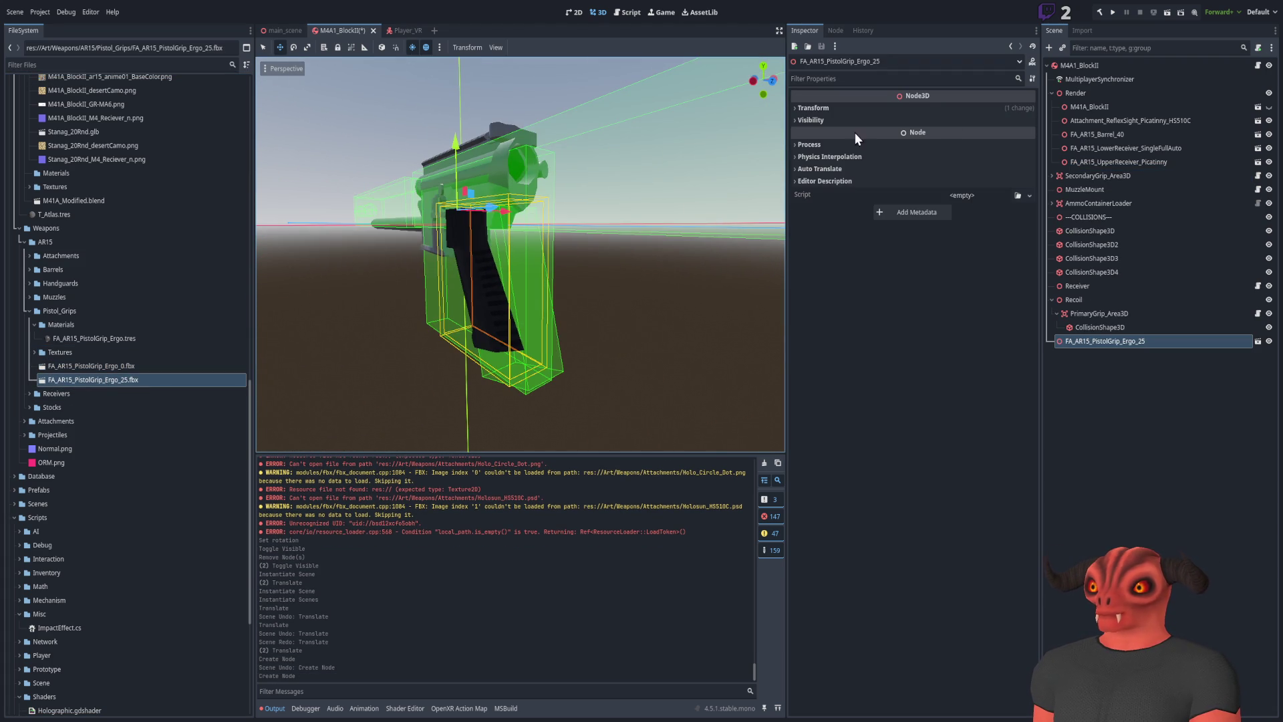
left_click(835, 135)
type("0")
key("Return")
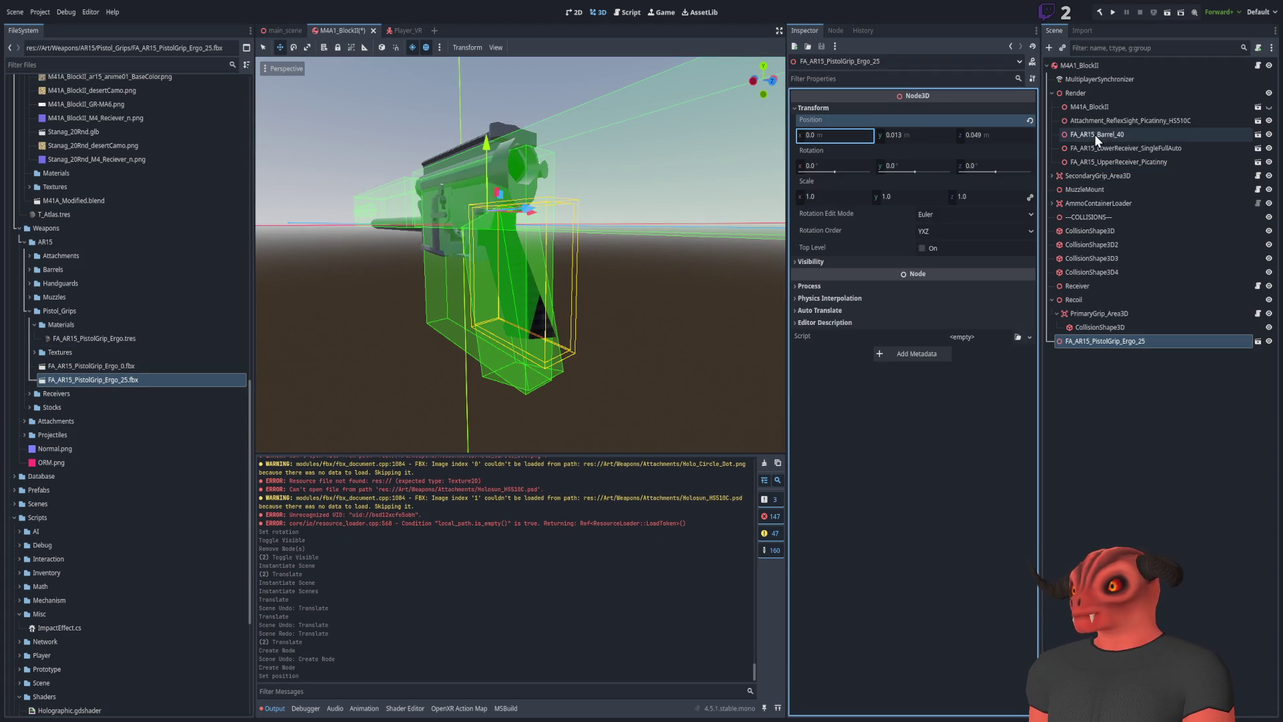
Check the transform values of the barrel, both receivers and the reflex sight
left_click(1106, 134)
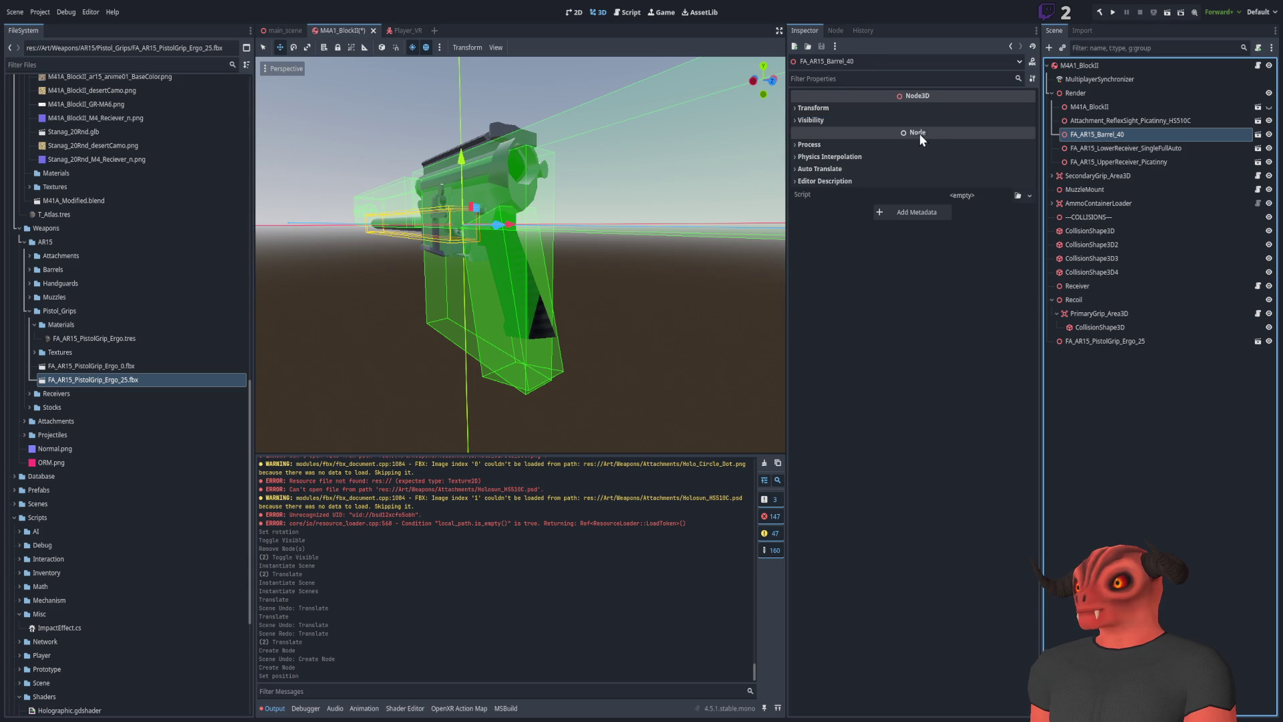
left_click(860, 107)
left_click(1103, 147)
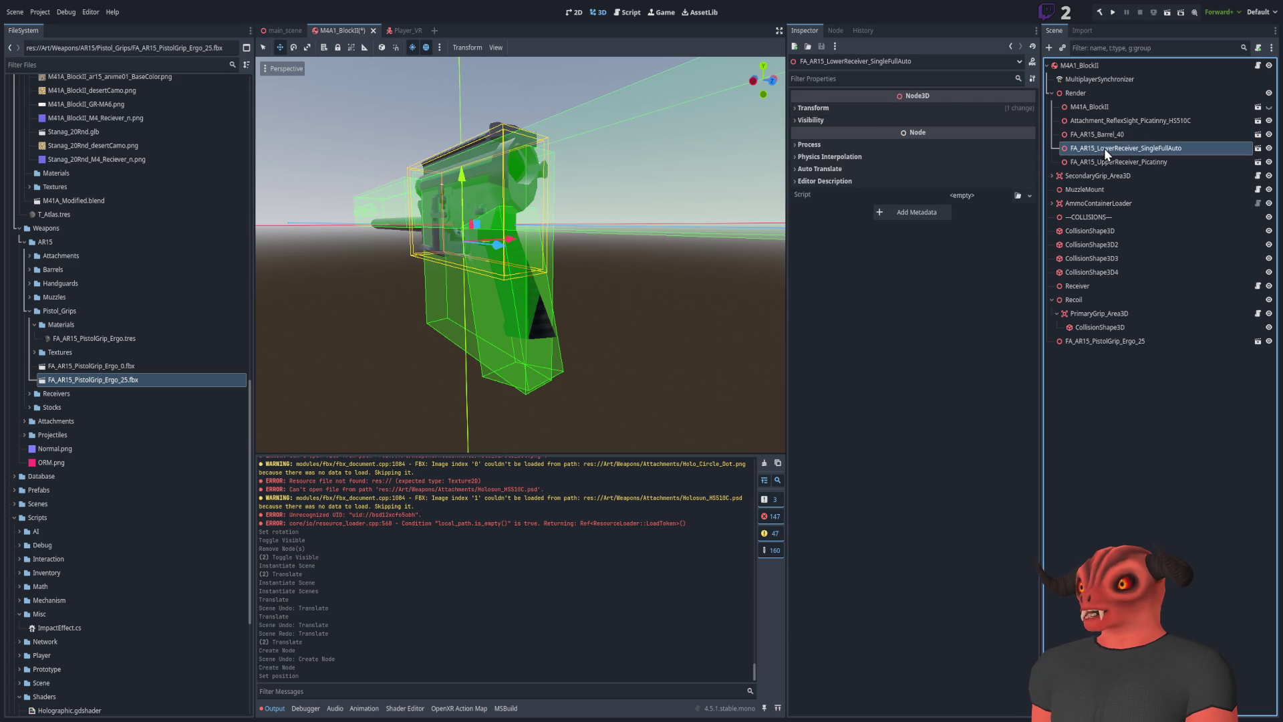
left_click(876, 107)
left_click(1116, 163)
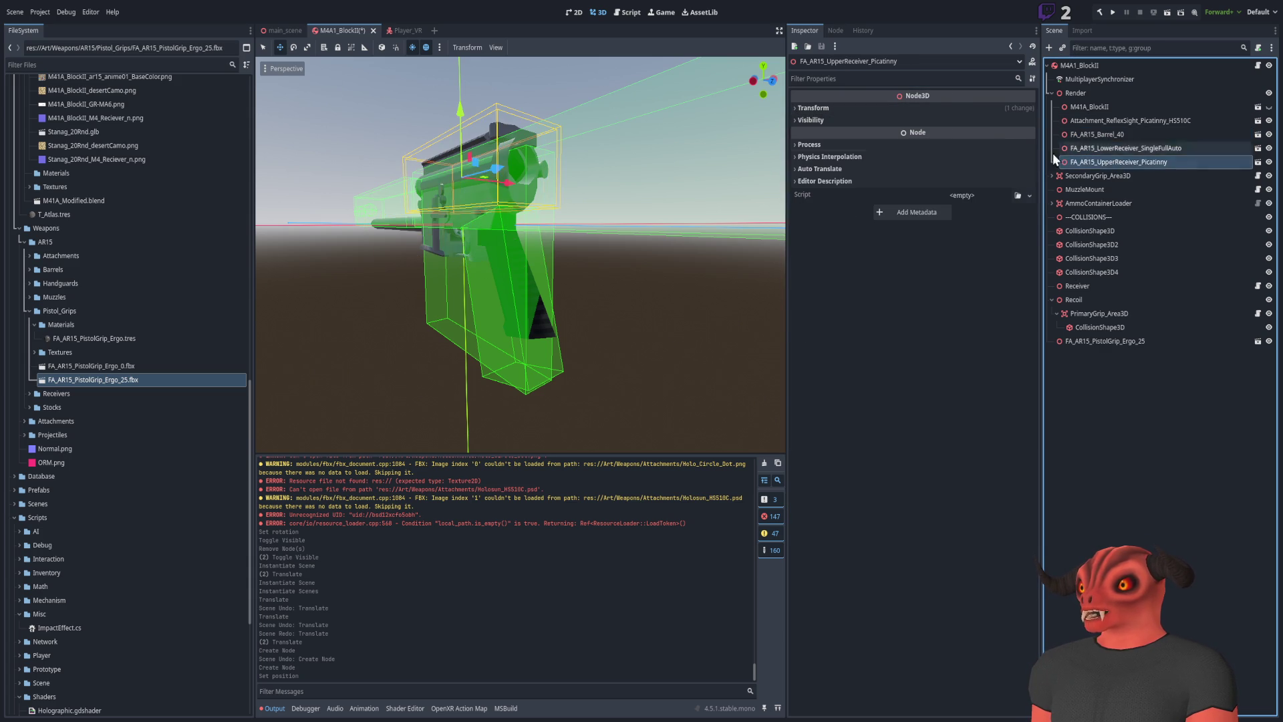
left_click(911, 111)
left_click(1152, 123)
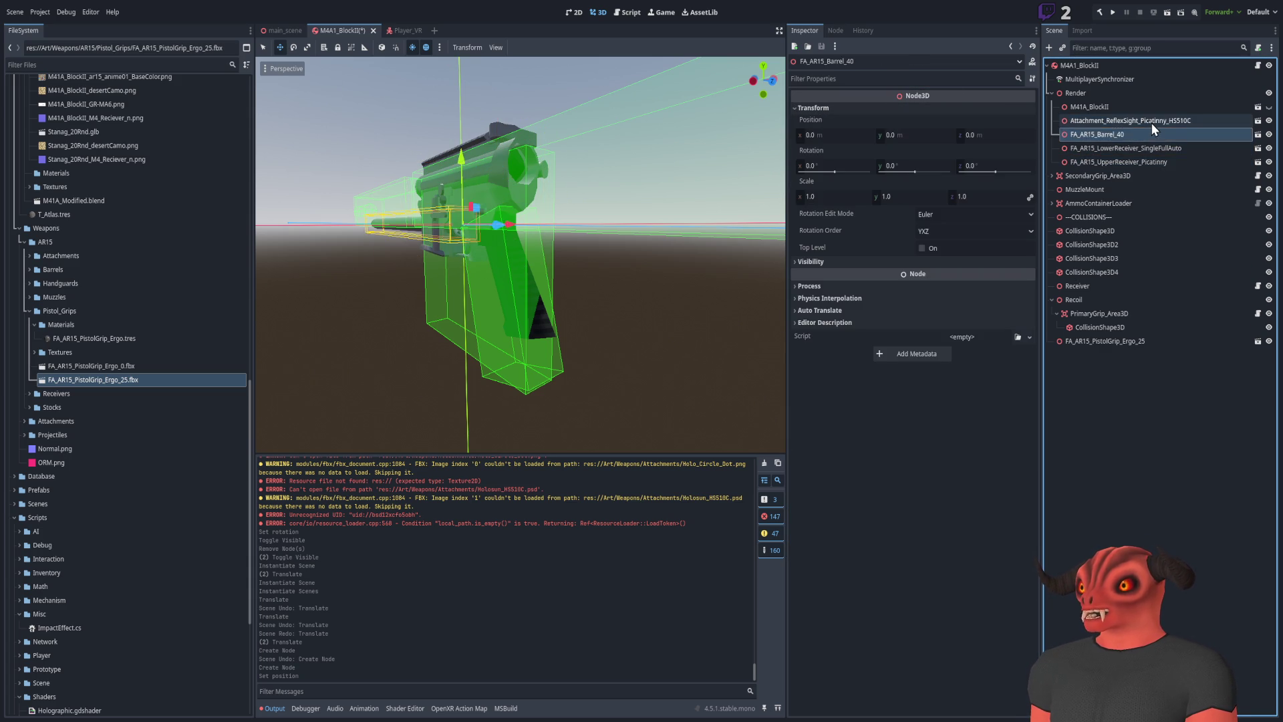
left_click(848, 109)
left_click(1110, 134)
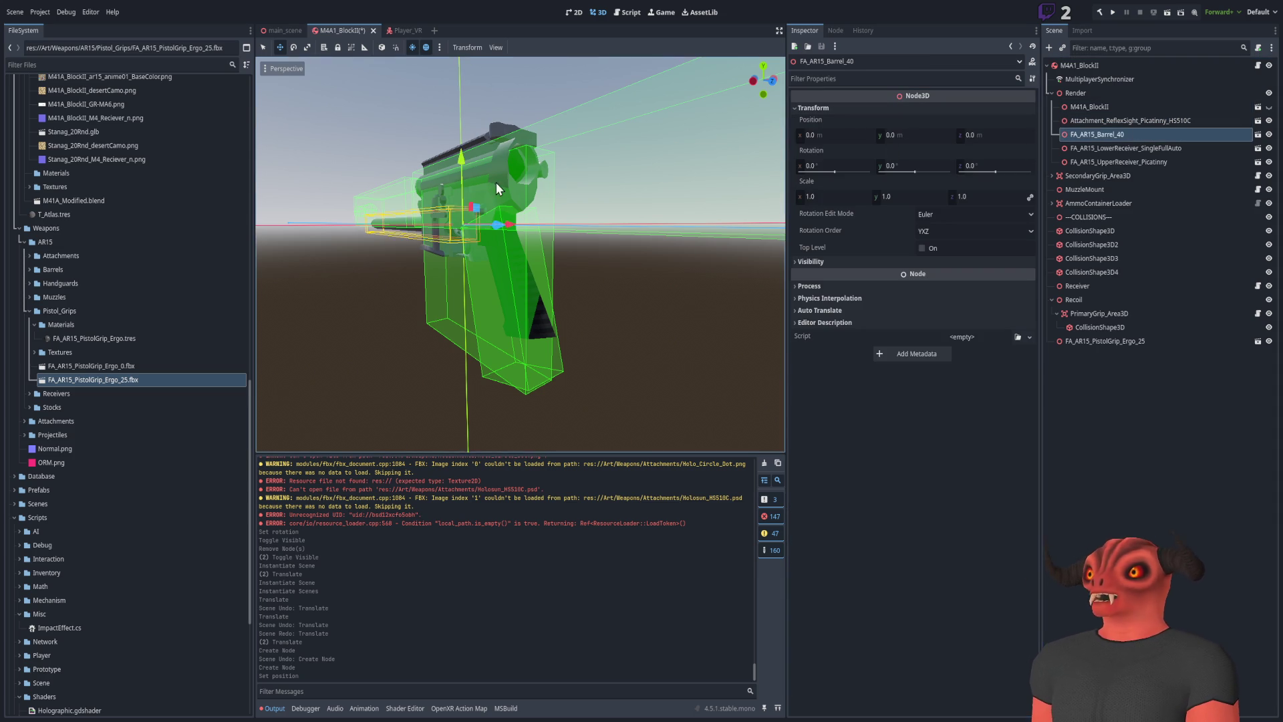
Move FA_AR15_Barrel_40 back into the receiver and view the rifle from the side
key("f")
mouse_move(640, 267)
left_mouse_down()
mouse_move(518, 194)
mouse_move(563, 193)
left_mouse_up()
left_click_drag(449, 211, 484, 223)
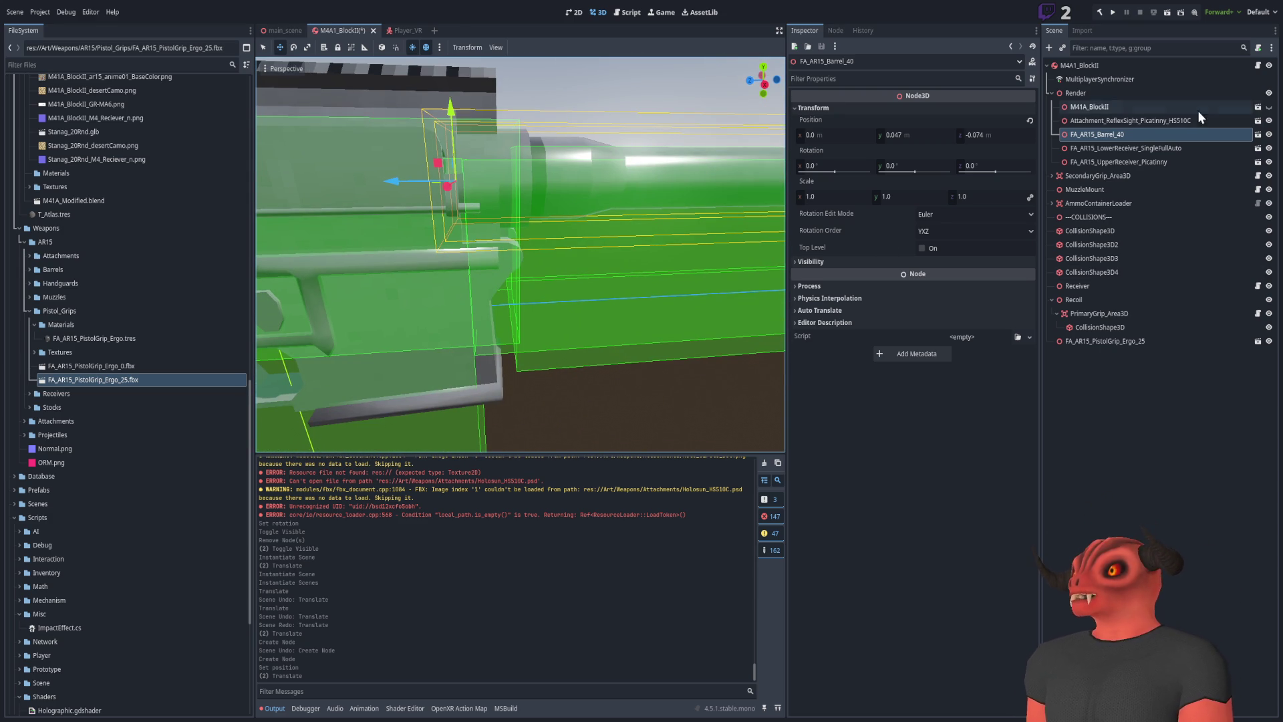
Enable Editable Children on the barrel and inspect its inner mesh
right_click(1103, 134)
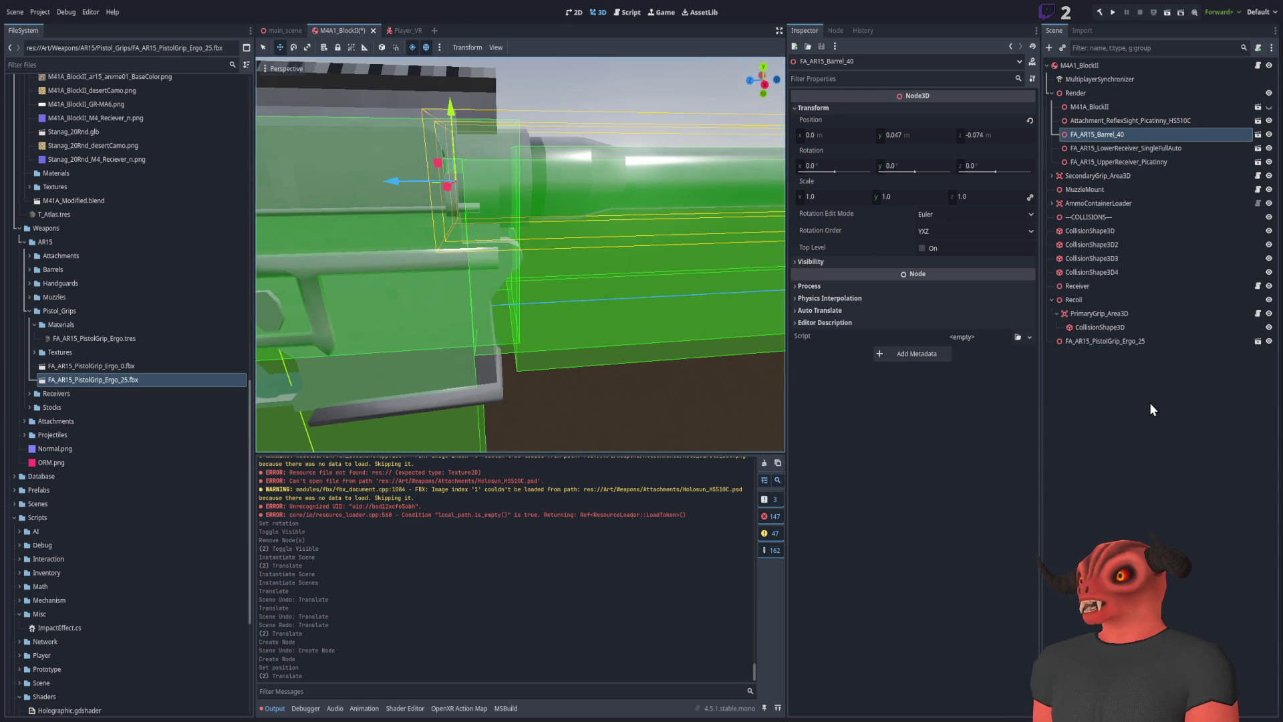
left_click(1149, 402)
left_click(1103, 148)
scroll(603, 231, "down", 3)
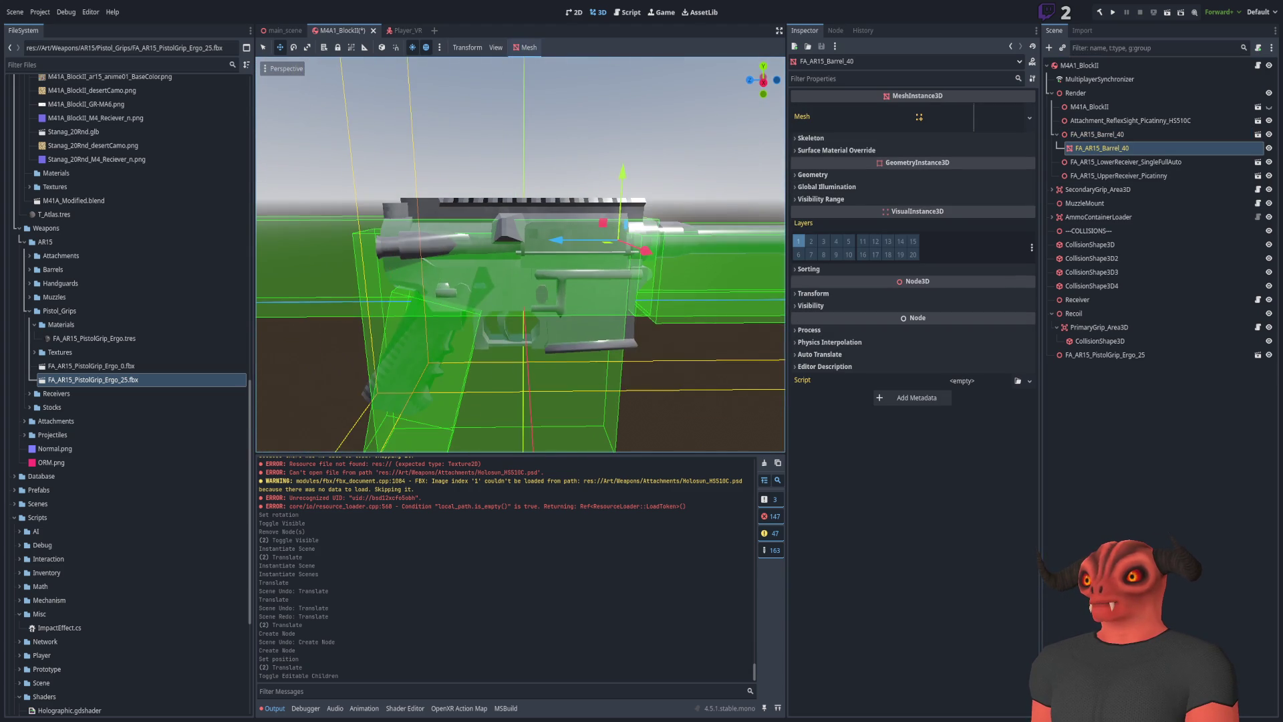
scroll(603, 230, "up", 2)
scroll(604, 231, "down", 2)
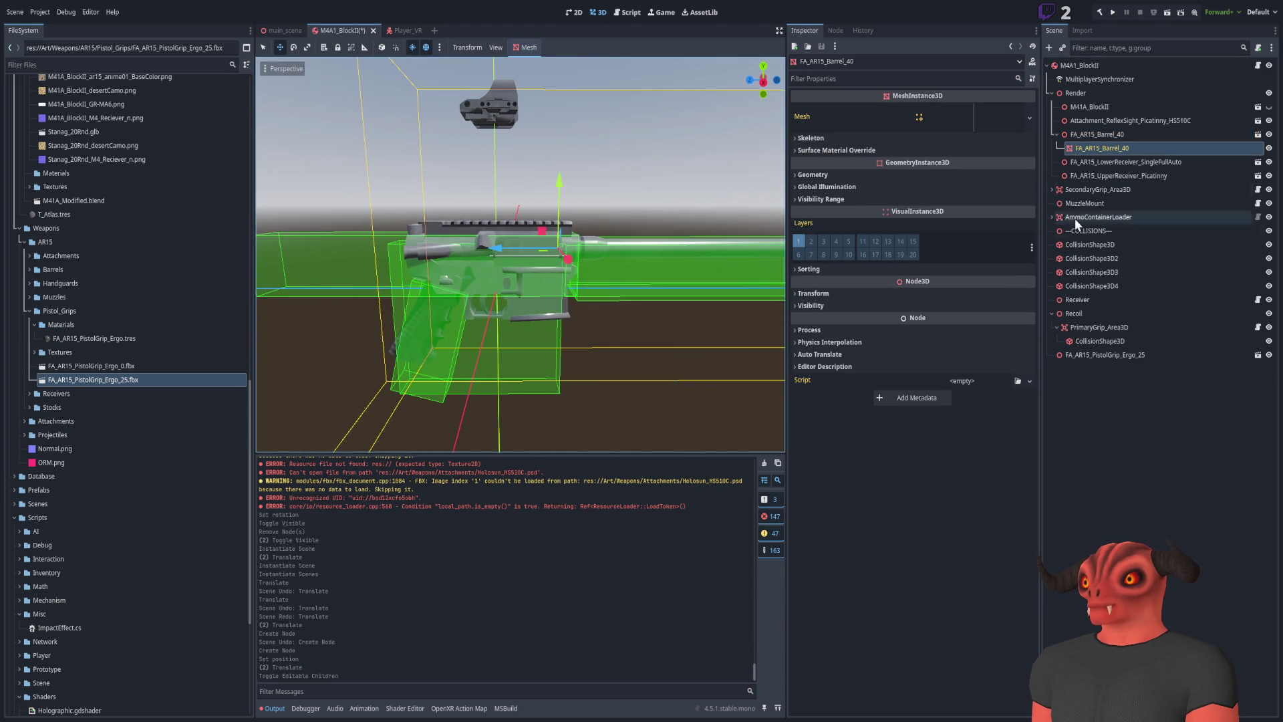
left_click(1214, 135)
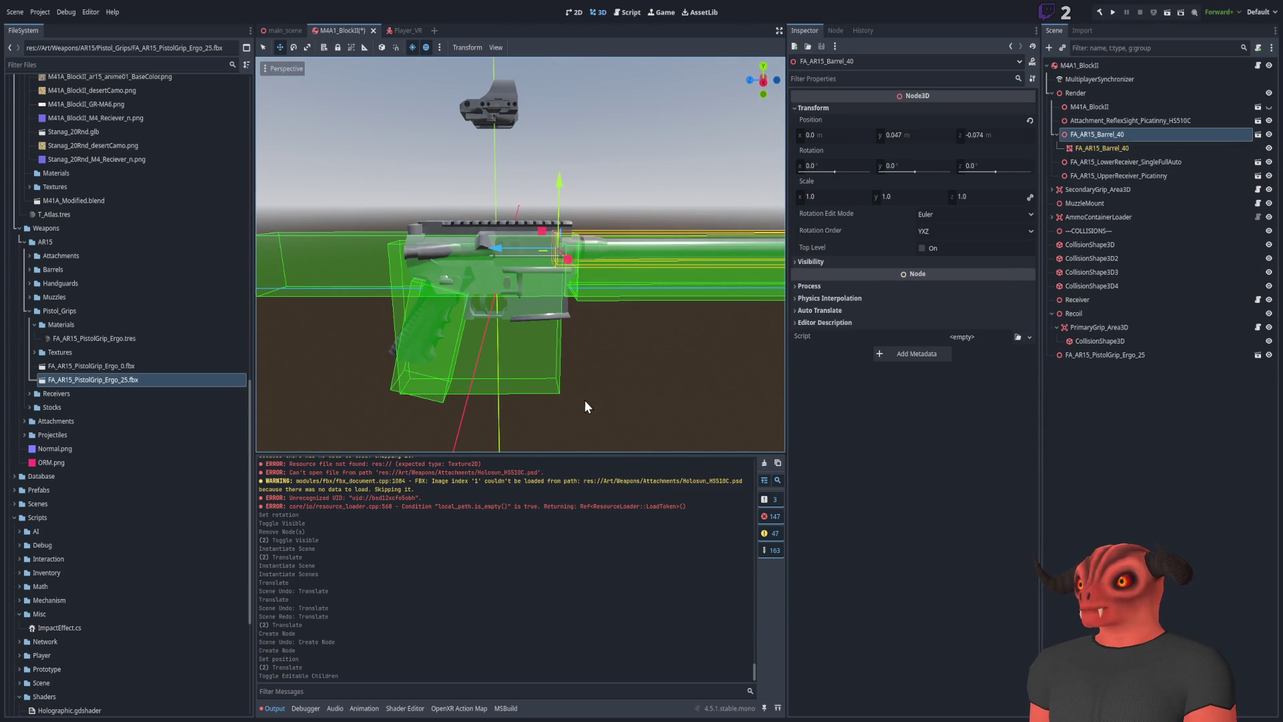
scroll(592, 391, "up", 4)
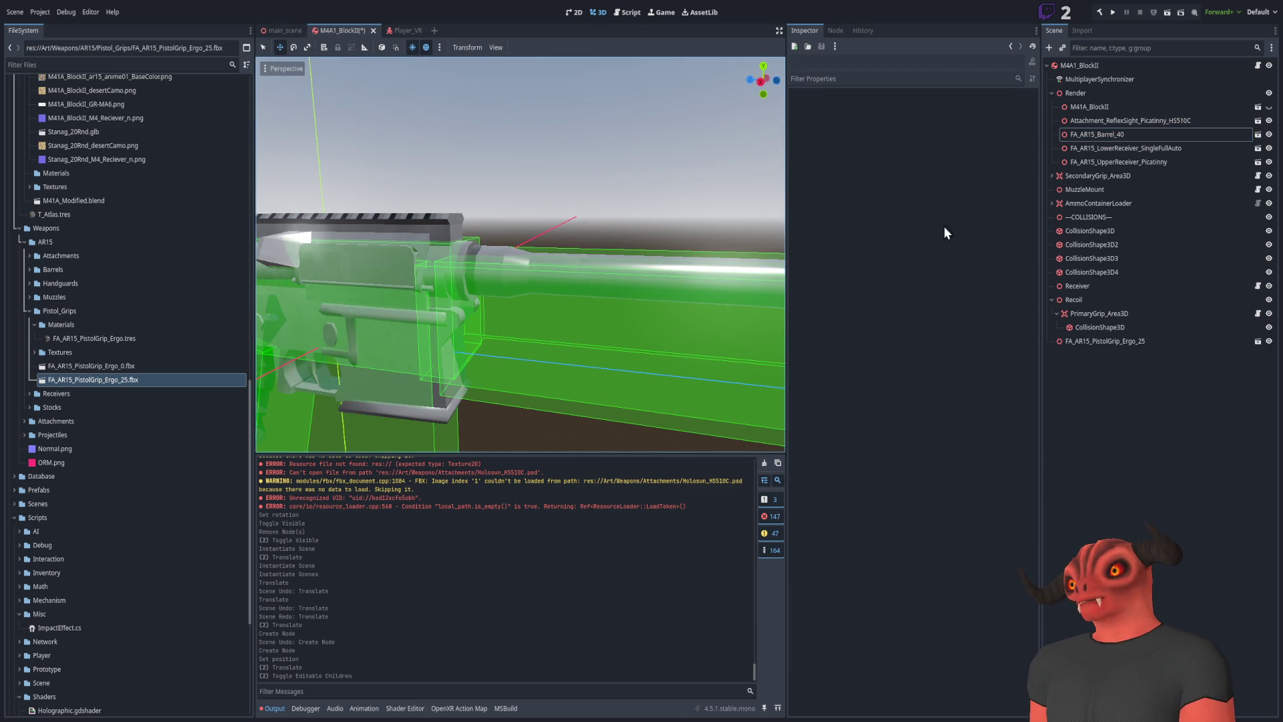
Adjust the barrel's height to reach Position y 0.047, z -0.074
left_click(1097, 134)
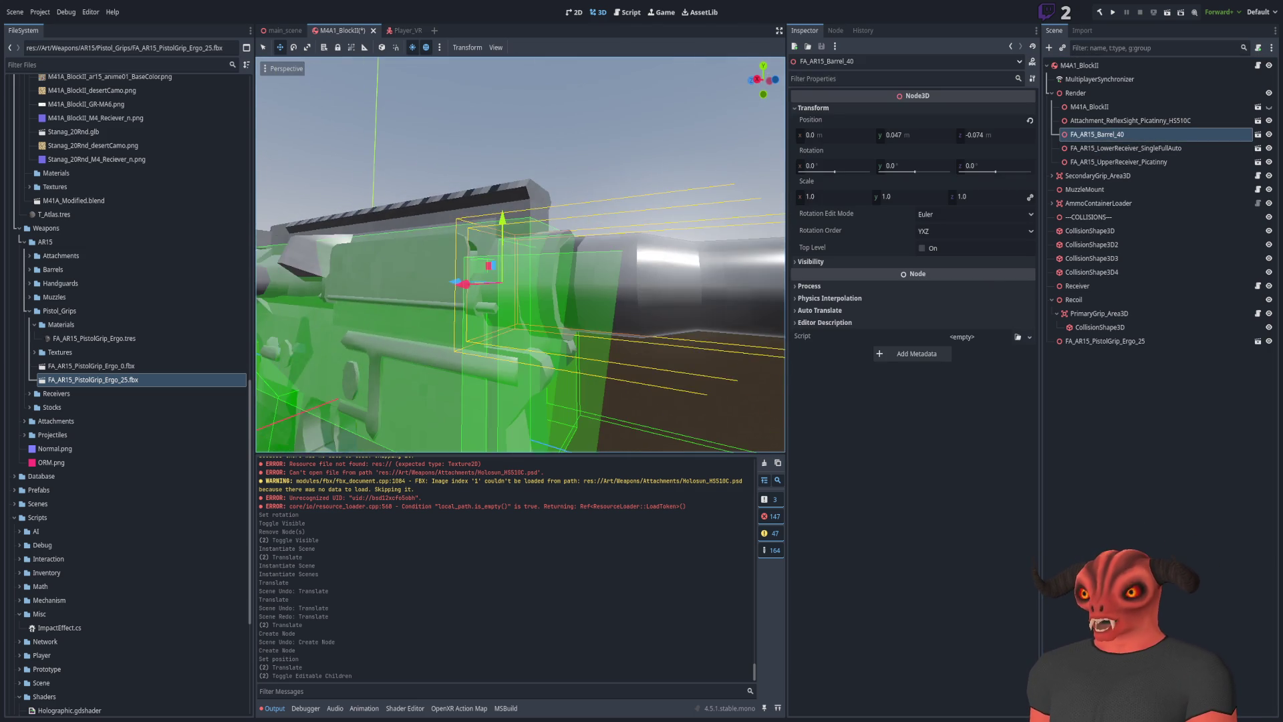
scroll(520, 254, "down", 2)
left_click_drag(479, 200, 482, 200)
left_click(670, 155)
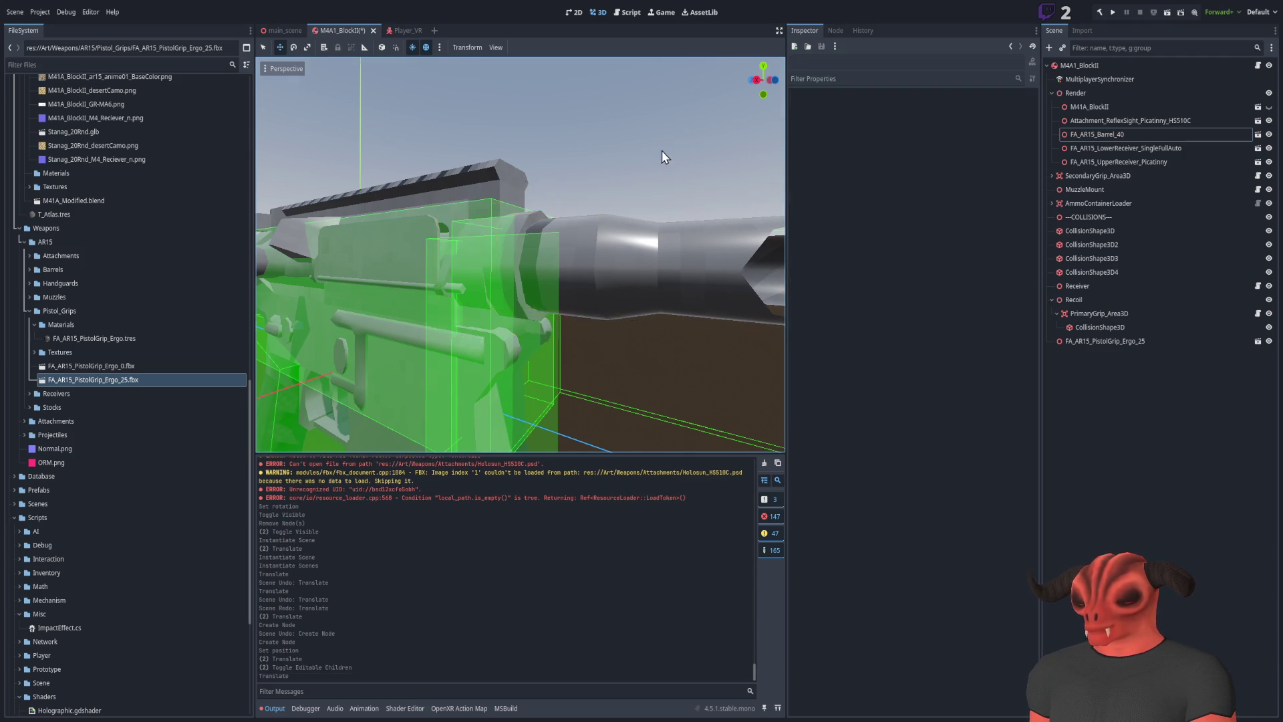
Fly the view along the rifle to inspect barrel, grip, receiver and rail
scroll(670, 155, "down", 5)
key("w")
key("s")
key("w")
key("w")
key("s")
key("w")
key("s")
key("s")
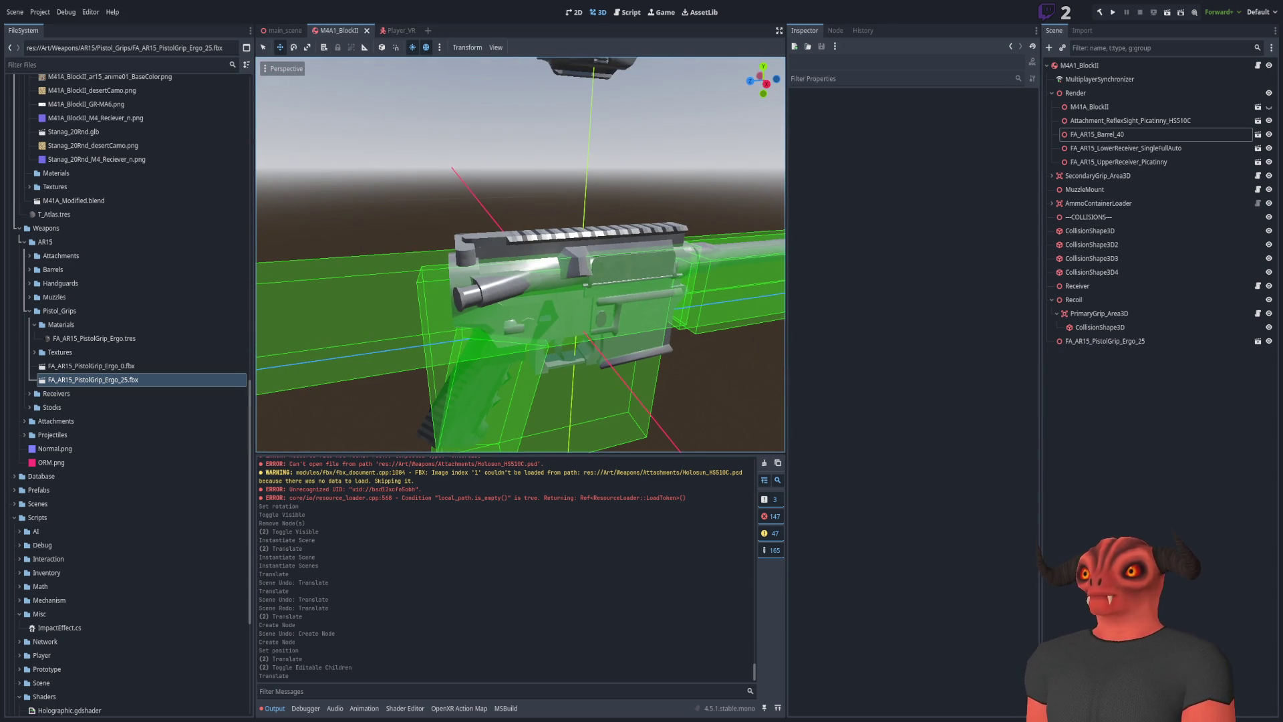
Lower the reflex sight onto the rail at y 0.077, z 0.031 and save the scene
left_click(1134, 122)
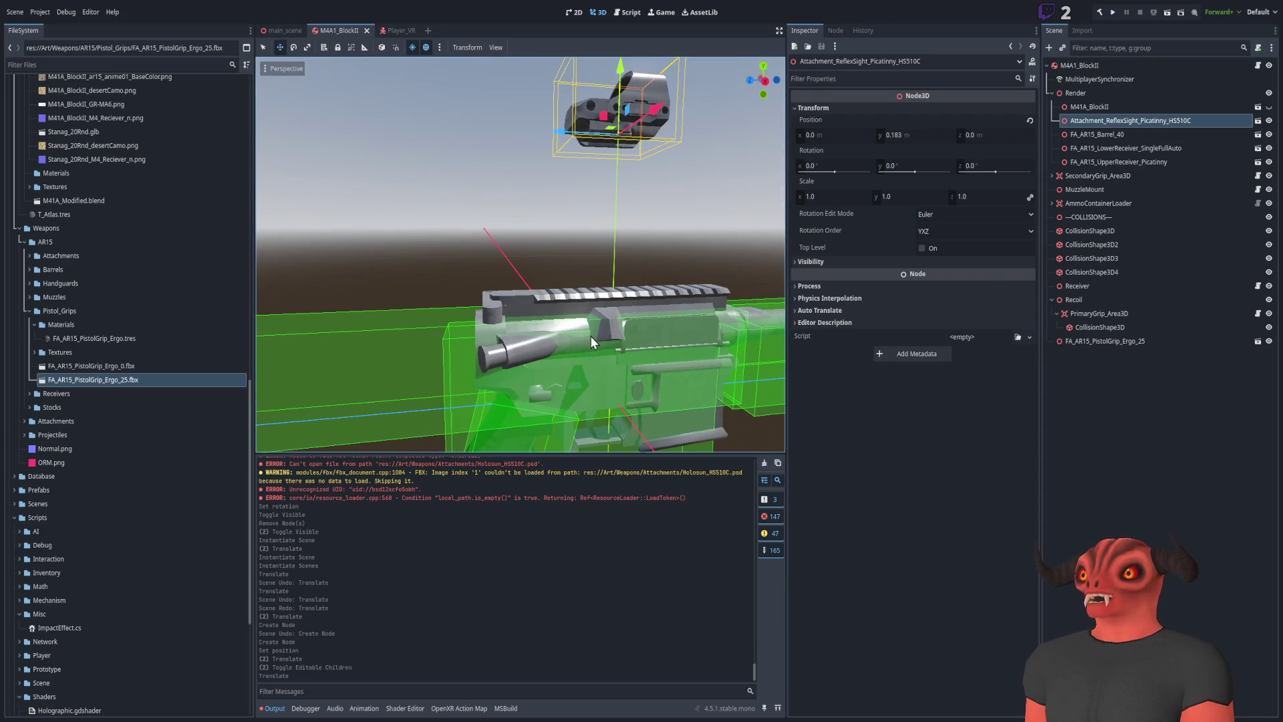
left_click_drag(601, 126, 558, 283)
key("f")
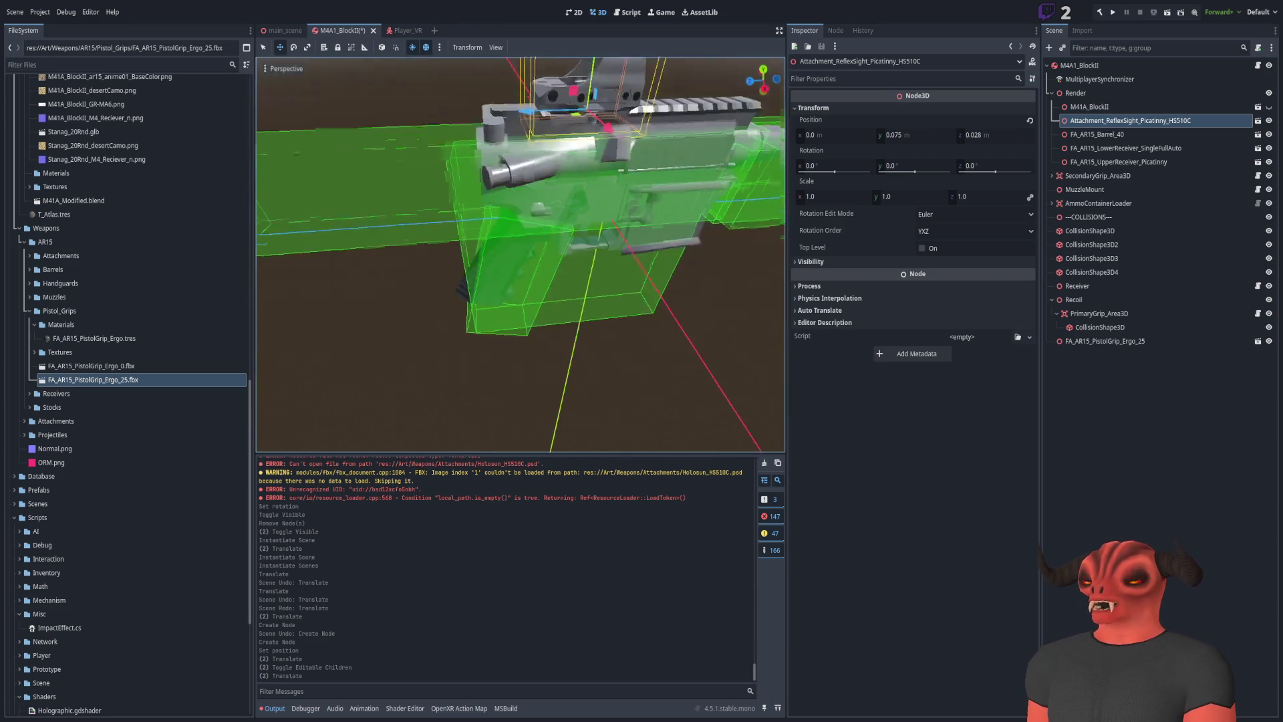
left_click_drag(547, 200, 560, 215)
scroll(547, 201, "up", 5)
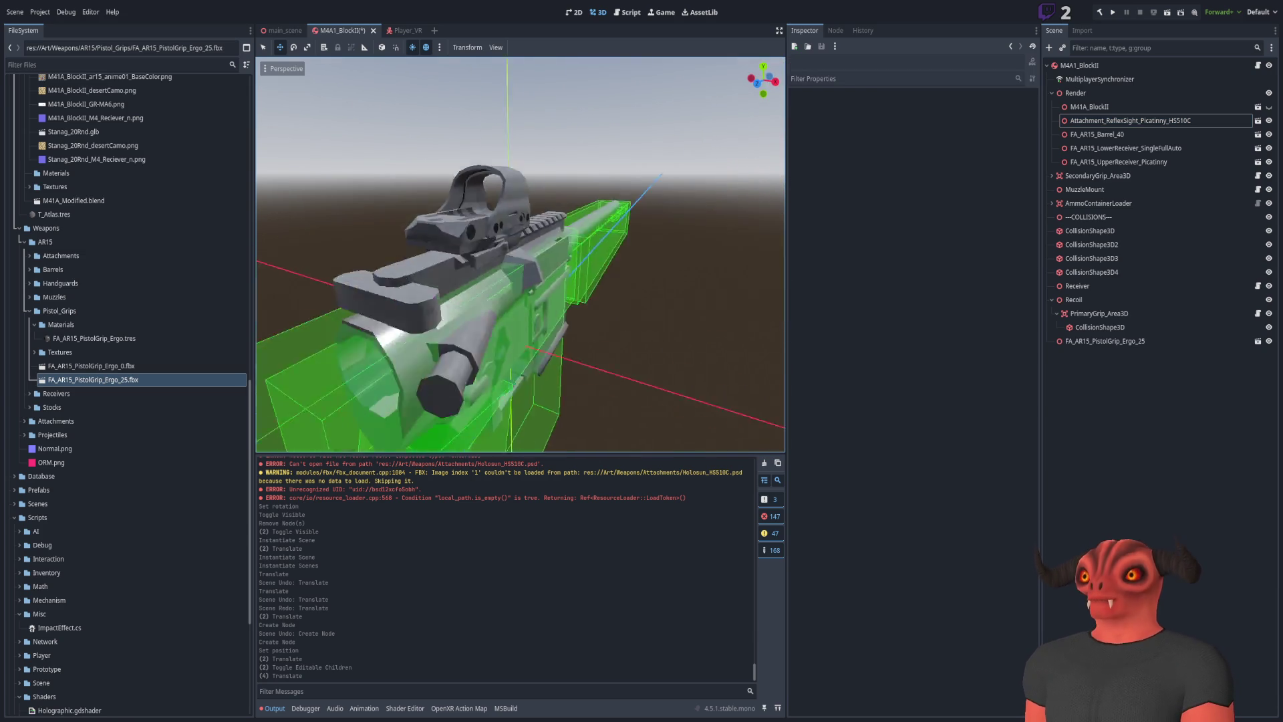
key("ctrl+s")
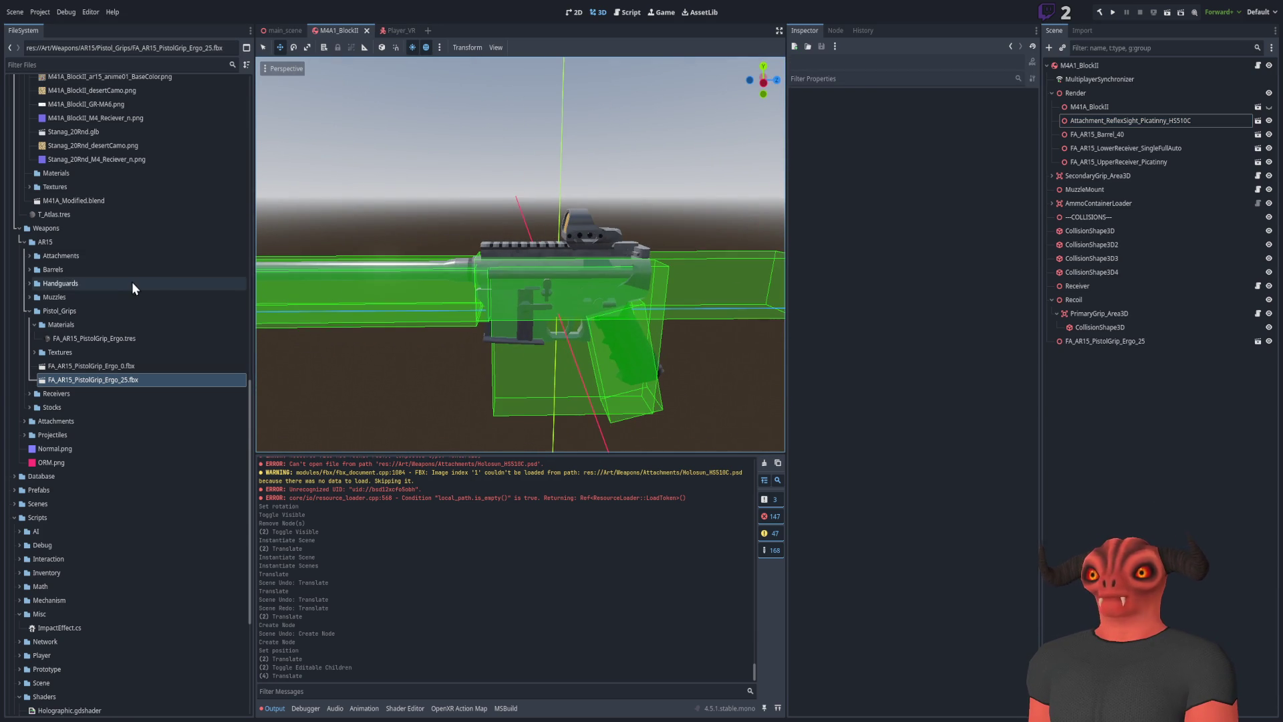
Add FA_AR15_Muzzle_Basic from the Muzzles folder and show its transform
left_click(30, 311)
left_click(30, 298)
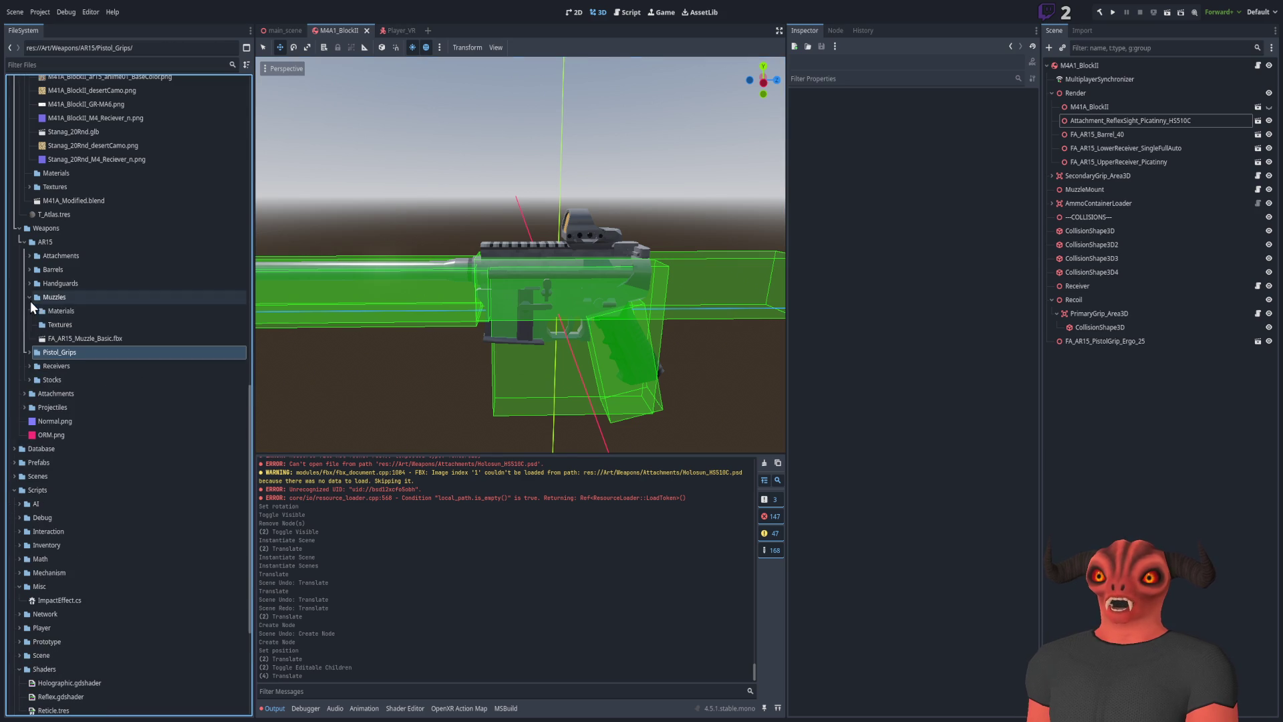
mouse_move(80, 338)
left_mouse_down()
mouse_move(660, 294)
mouse_move(1136, 163)
mouse_move(1124, 134)
left_mouse_up()
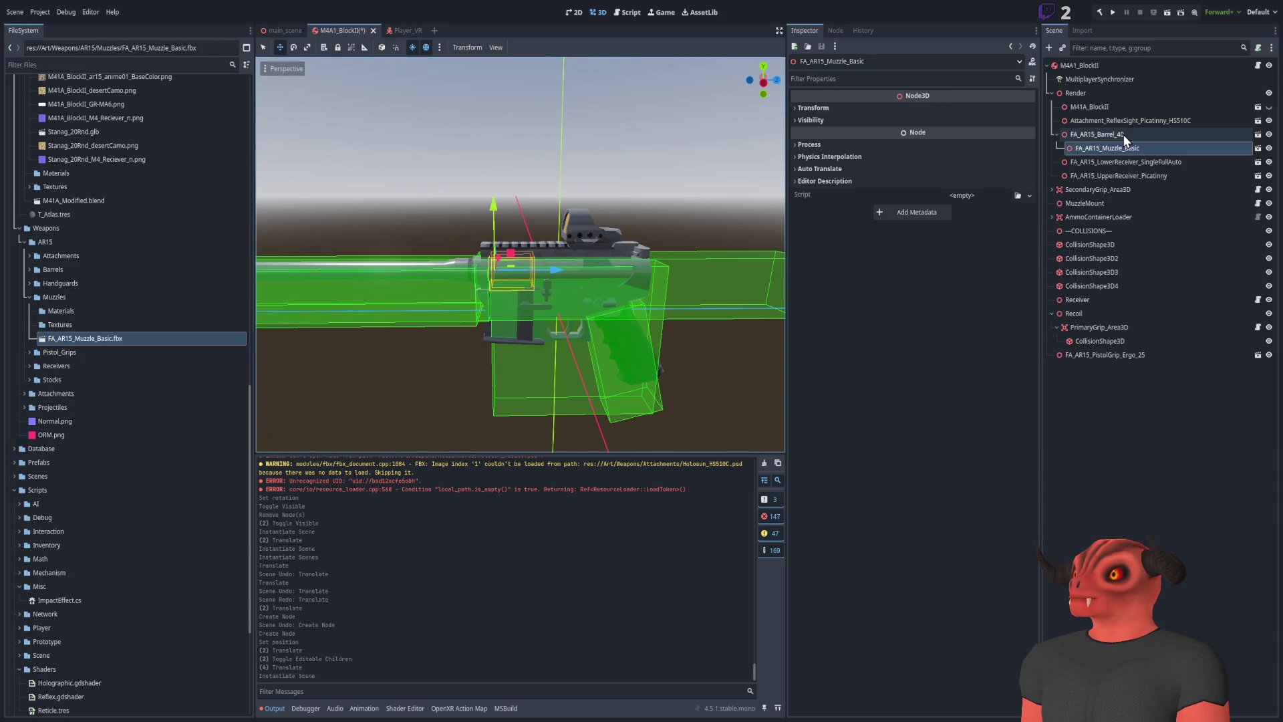
left_click(828, 110)
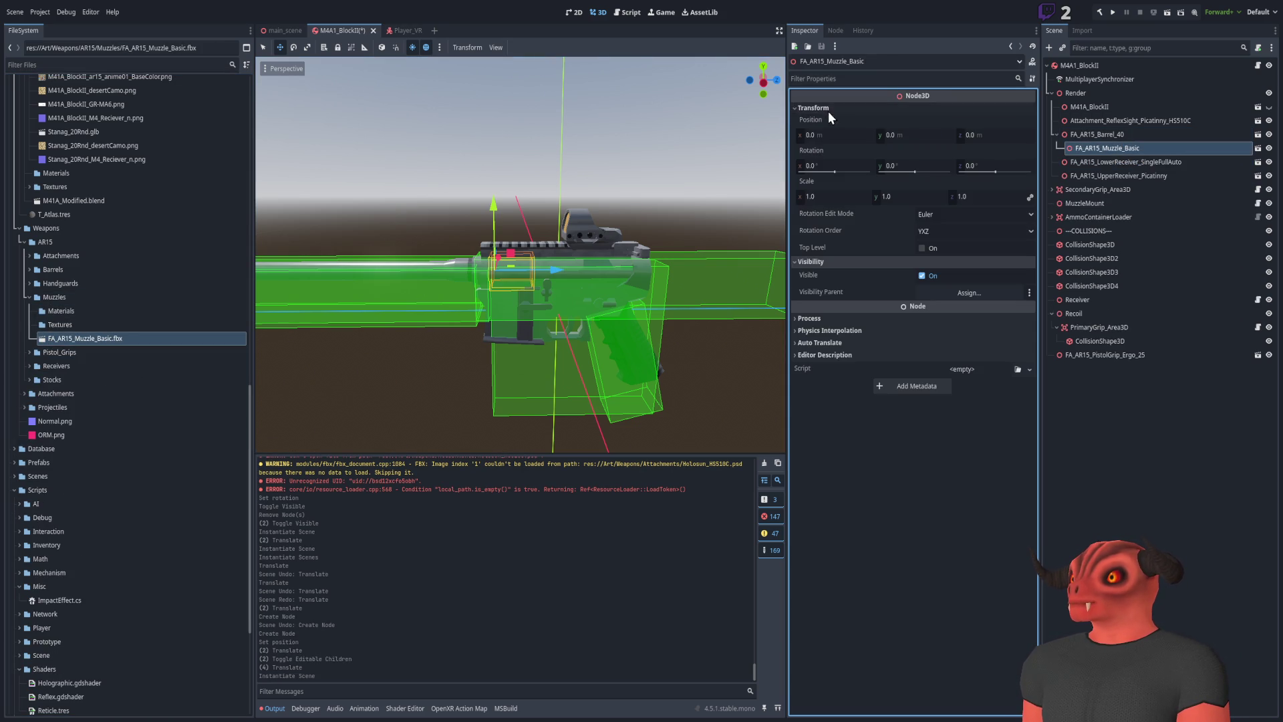
left_click(856, 164)
Slide the muzzle back along the barrel axis
left_click(667, 254)
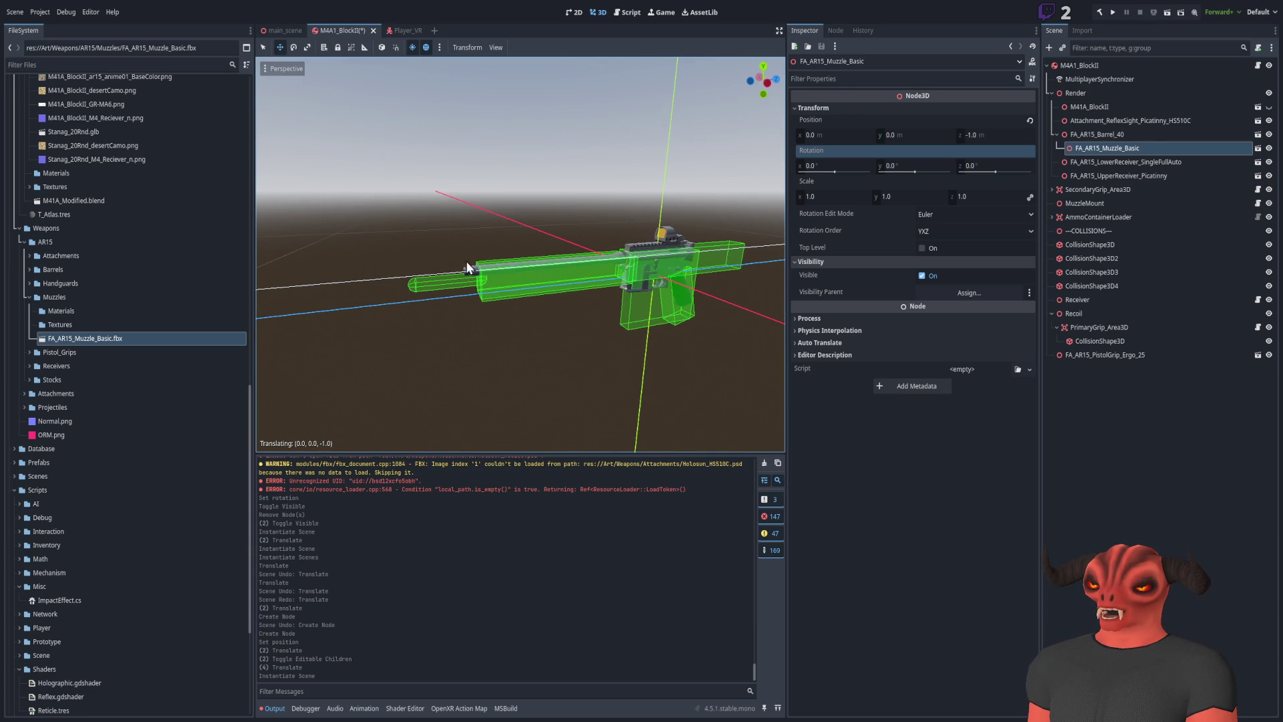
left_click_drag(444, 266, 651, 264)
left_click_drag(535, 266, 531, 266)
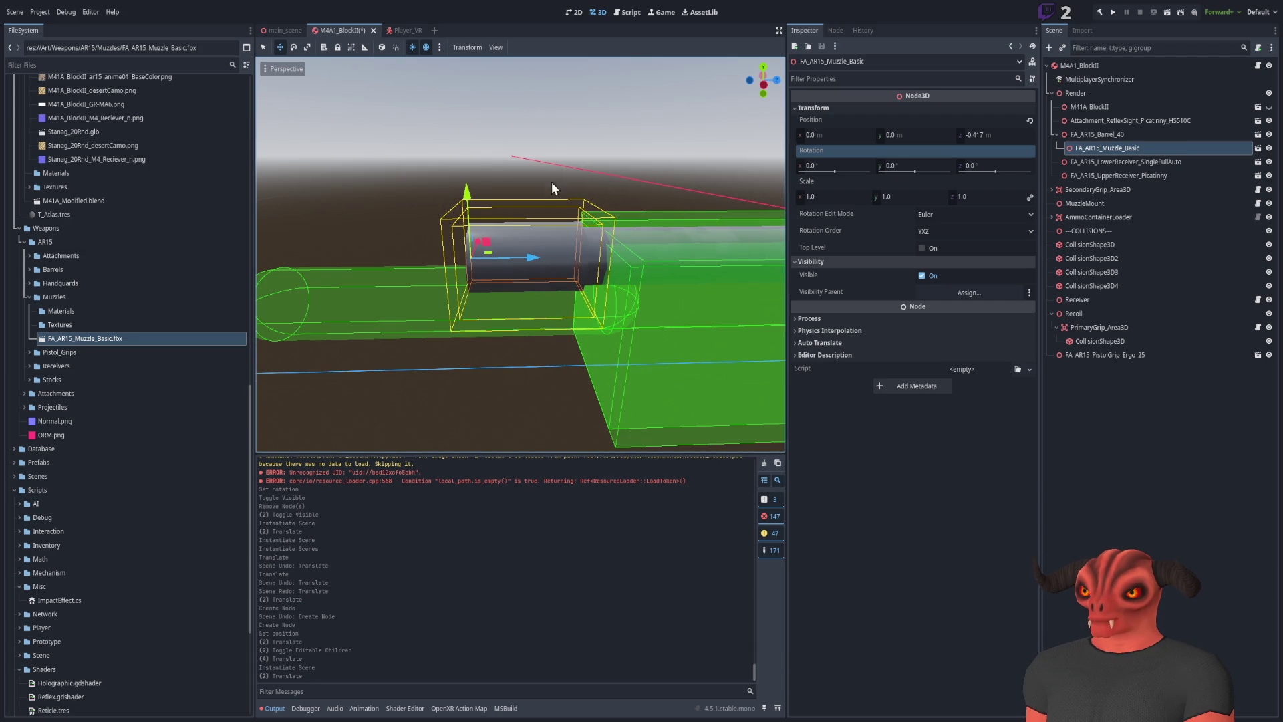
Reparent the muzzle under Render and fit it on the barrel end at y 0.047
left_click_drag(1106, 148, 1073, 92)
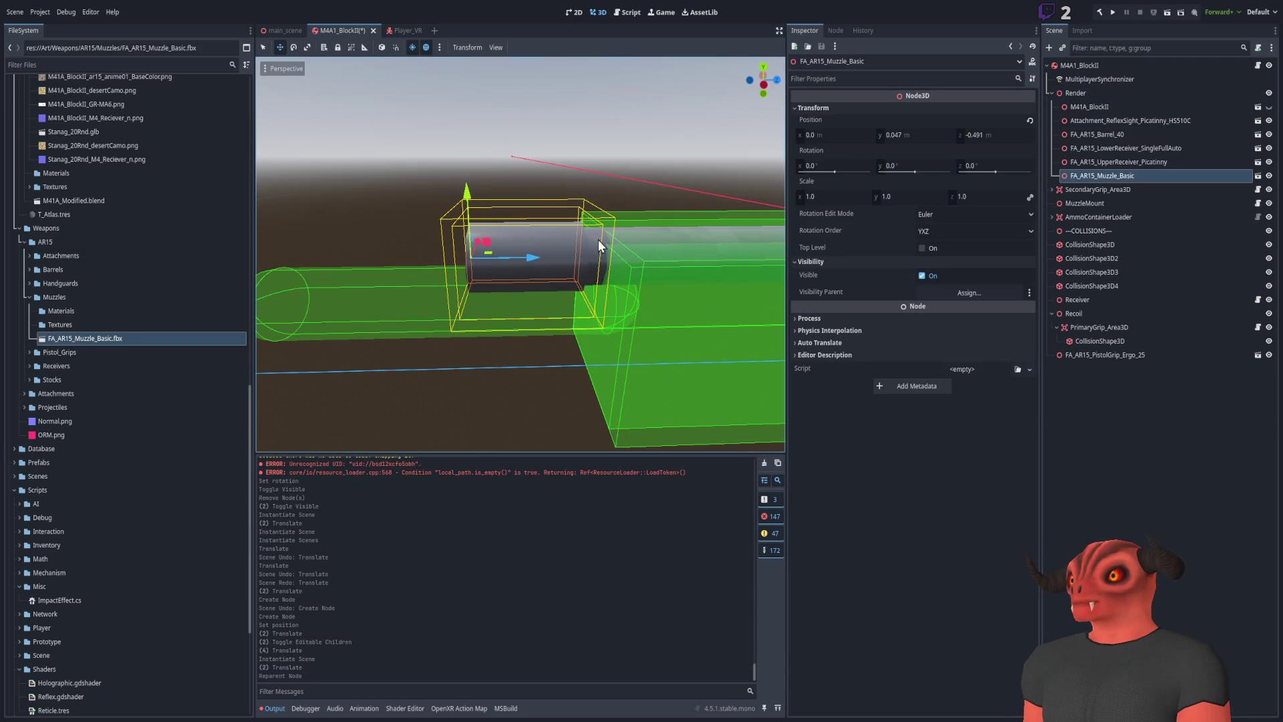
mouse_move(527, 259)
left_mouse_down()
mouse_move(516, 260)
mouse_move(708, 240)
mouse_move(588, 259)
left_mouse_up()
mouse_move(483, 272)
left_mouse_down()
mouse_move(597, 277)
mouse_move(508, 264)
mouse_move(451, 279)
left_mouse_up()
left_click(496, 192)
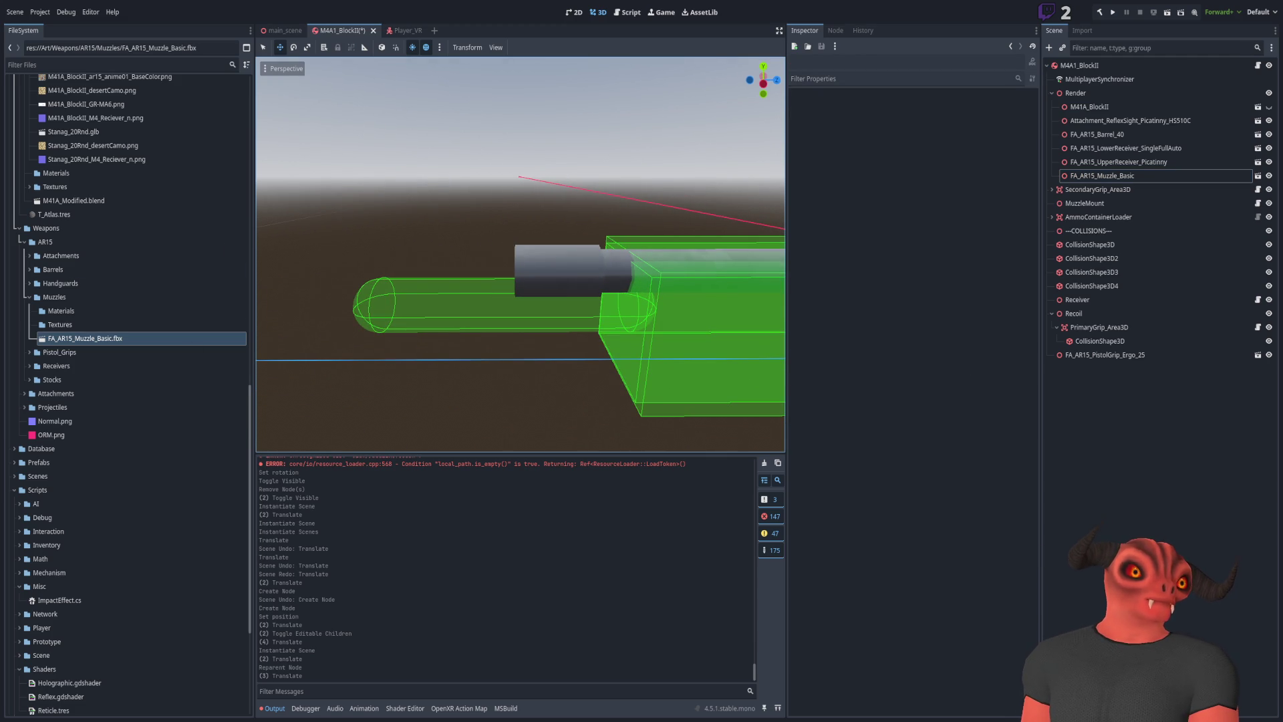
scroll(521, 254, "down", 5)
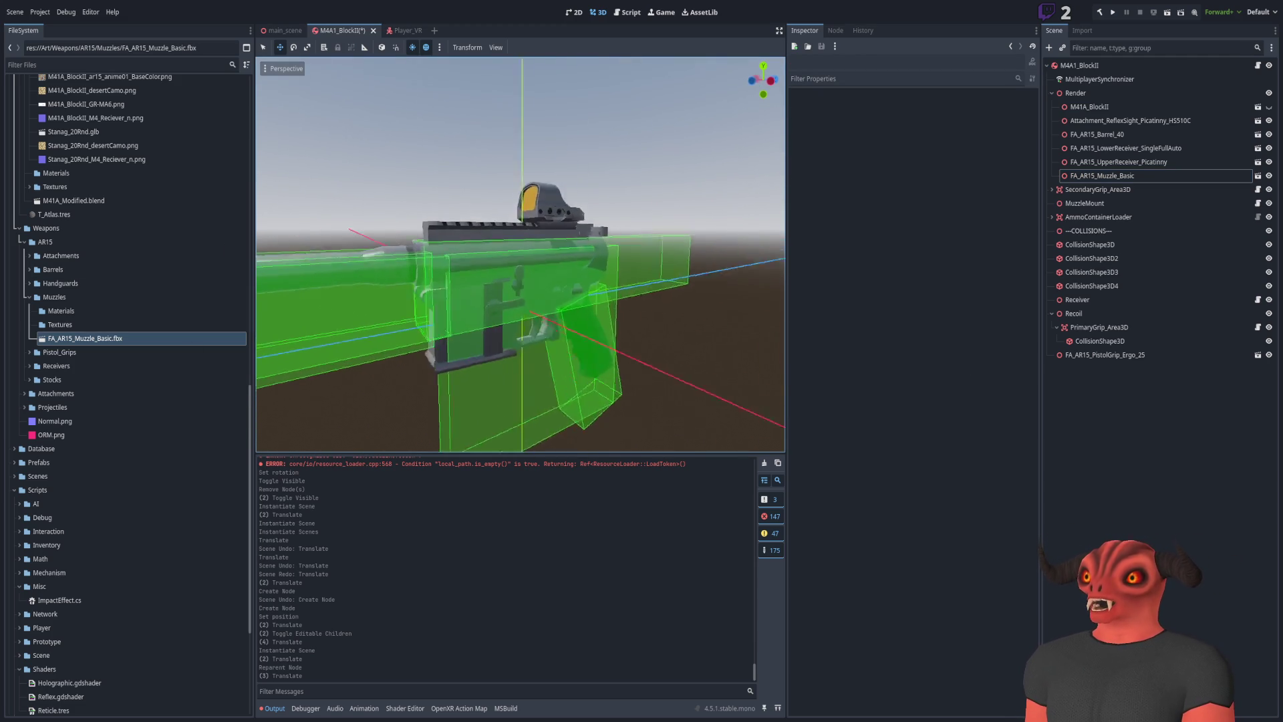
scroll(520, 254, "down", 3)
left_click(30, 297)
left_click(29, 283)
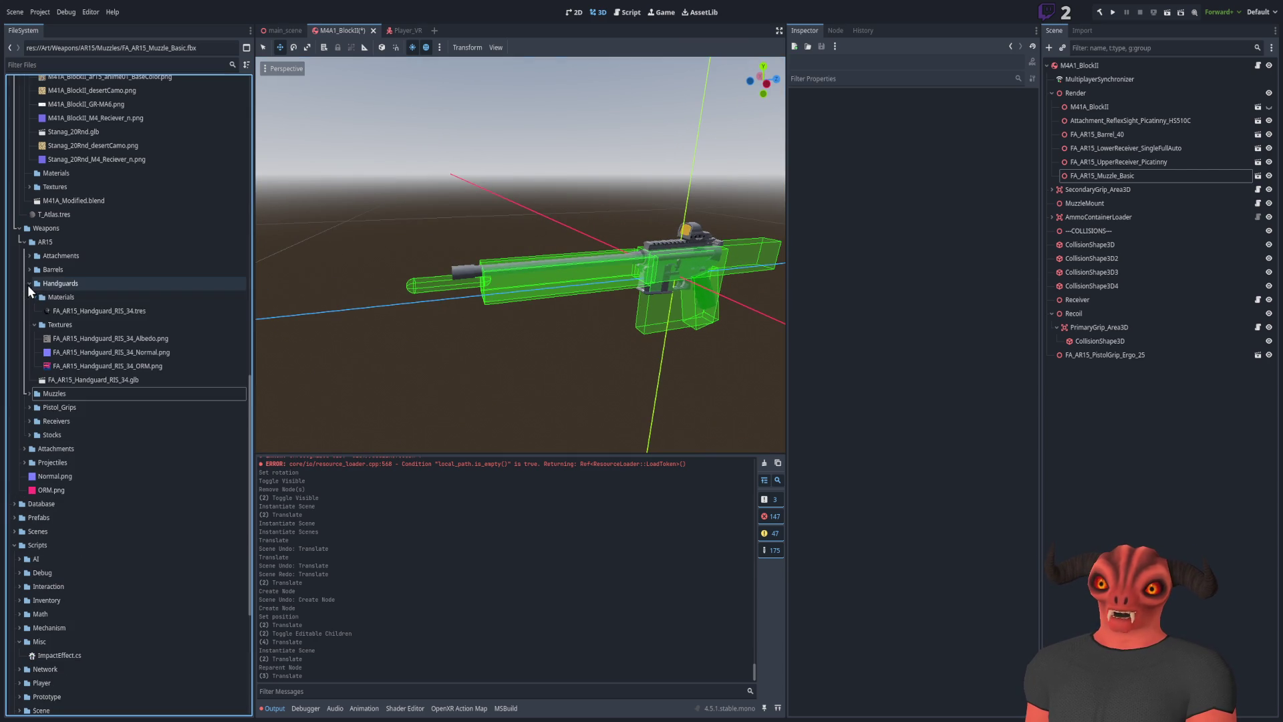
Add FA_AR15_Handguard_RIS_34, slide it along Z over the barrel, and move it under Render
mouse_move(74, 379)
left_mouse_down()
mouse_move(1103, 253)
mouse_move(1128, 134)
left_mouse_up()
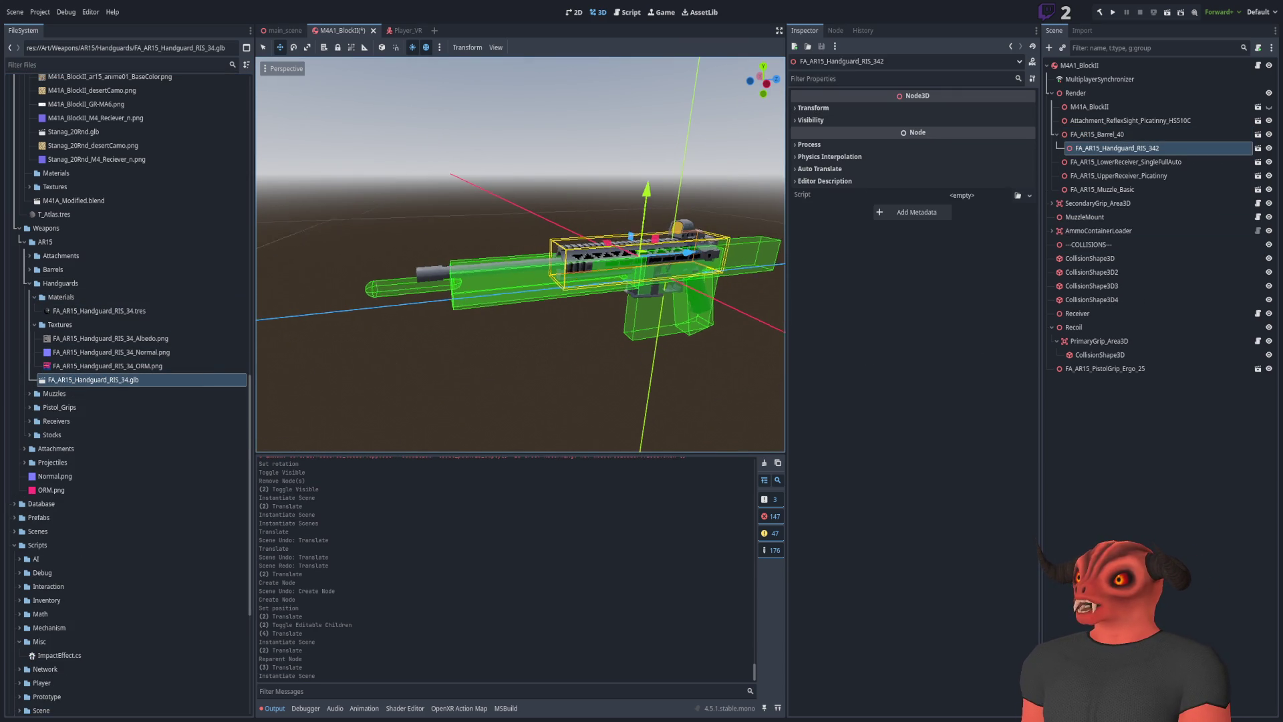
scroll(520, 254, "up", 3)
left_click_drag(715, 249, 628, 257)
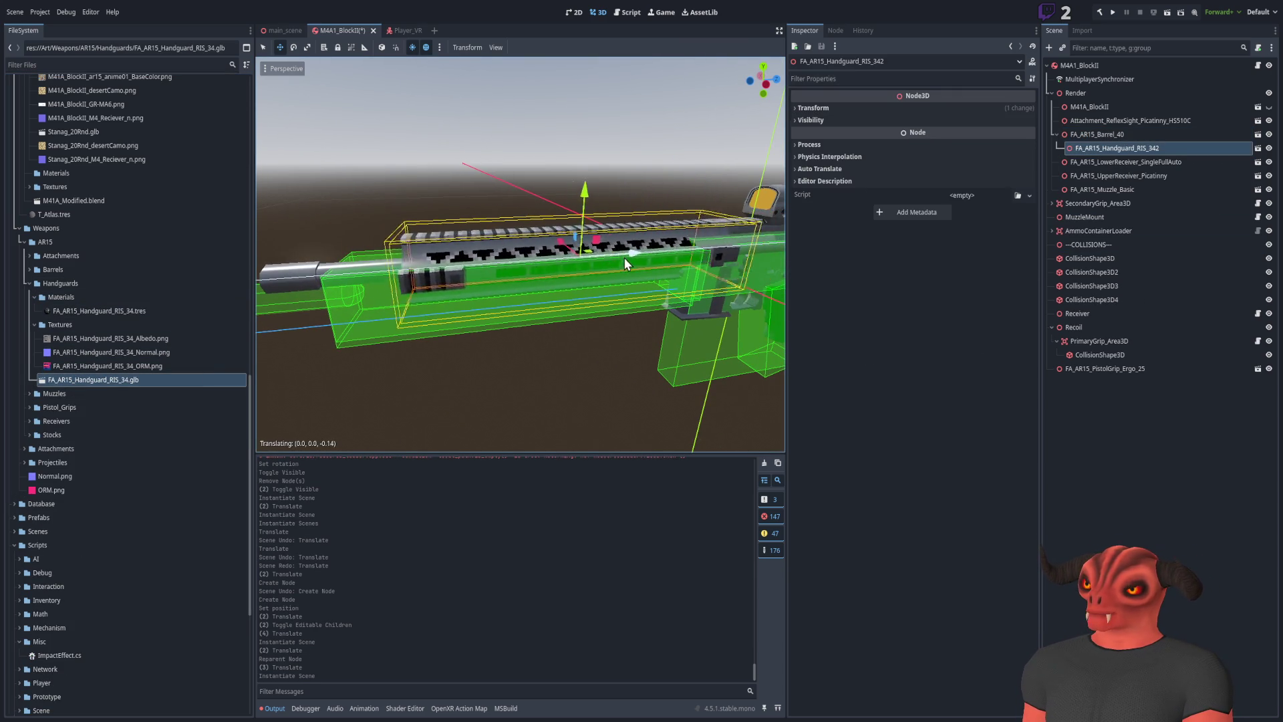
scroll(628, 258, "up", 6)
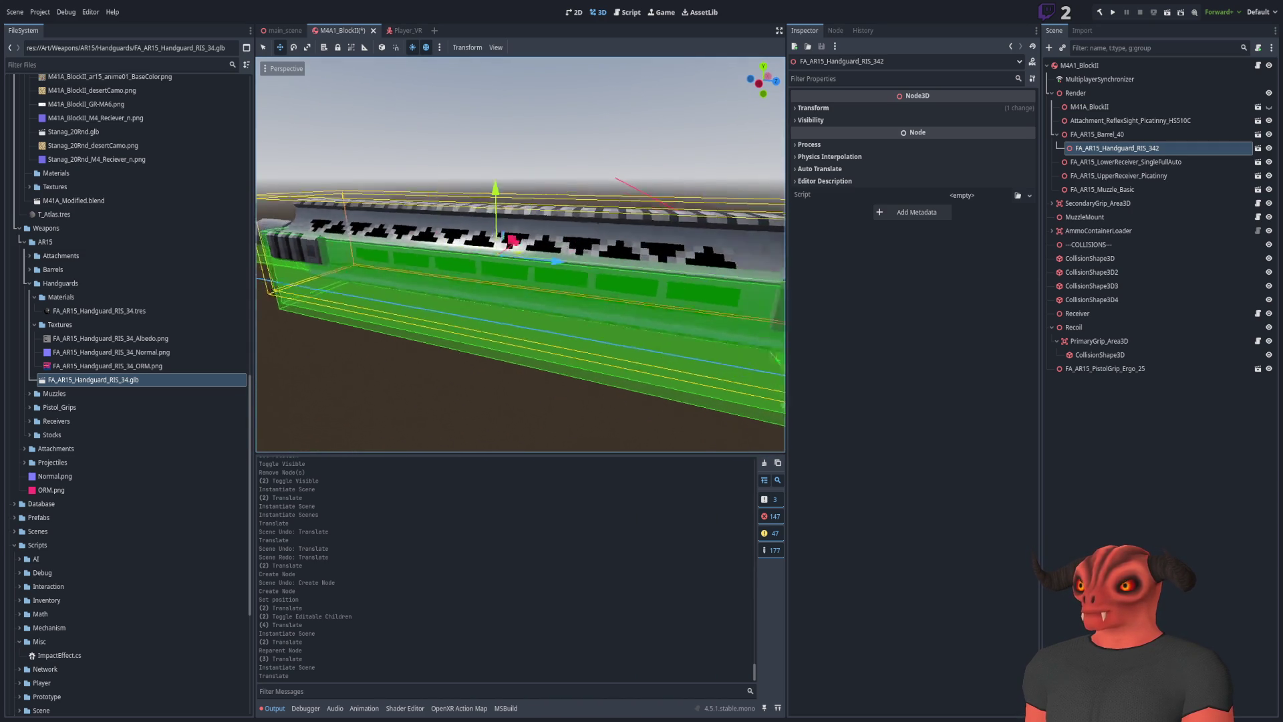
left_click_drag(387, 271, 386, 291)
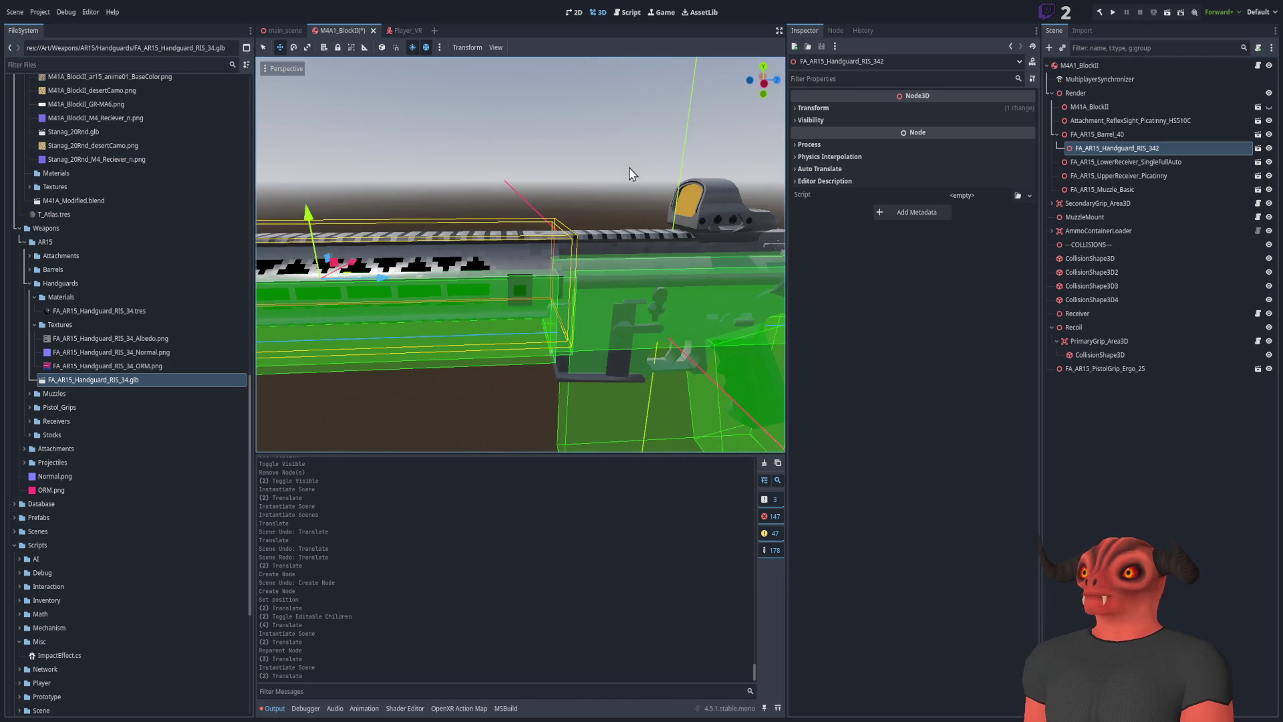
left_click_drag(1063, 143, 1078, 93)
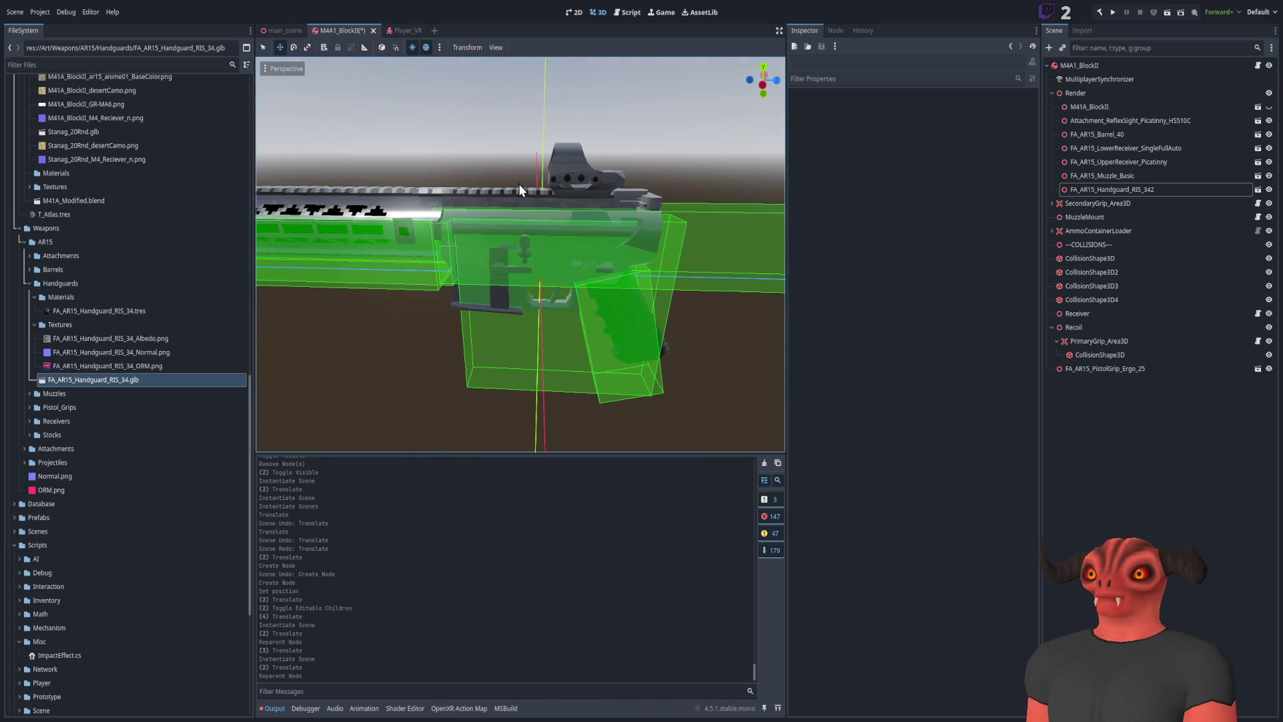
left_click(29, 284)
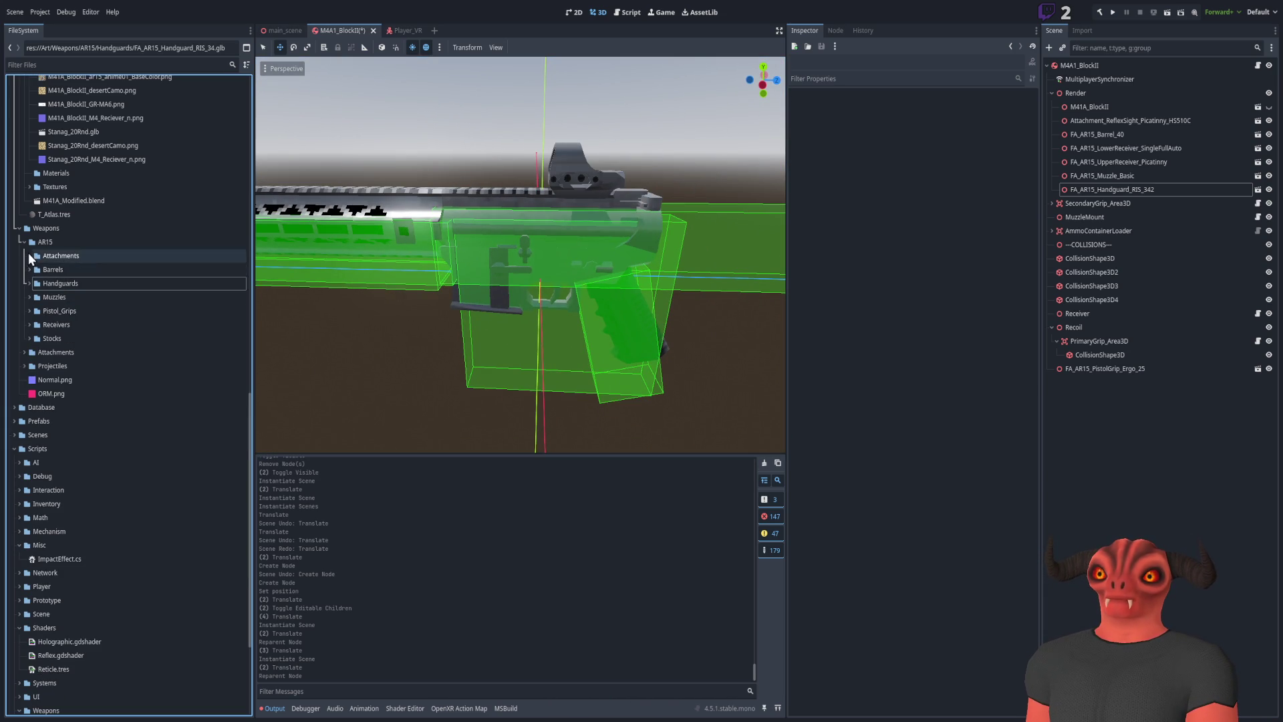
Add FA_AR15_Stock_Military_01 to the scene and slide it along its axis
left_click(28, 340)
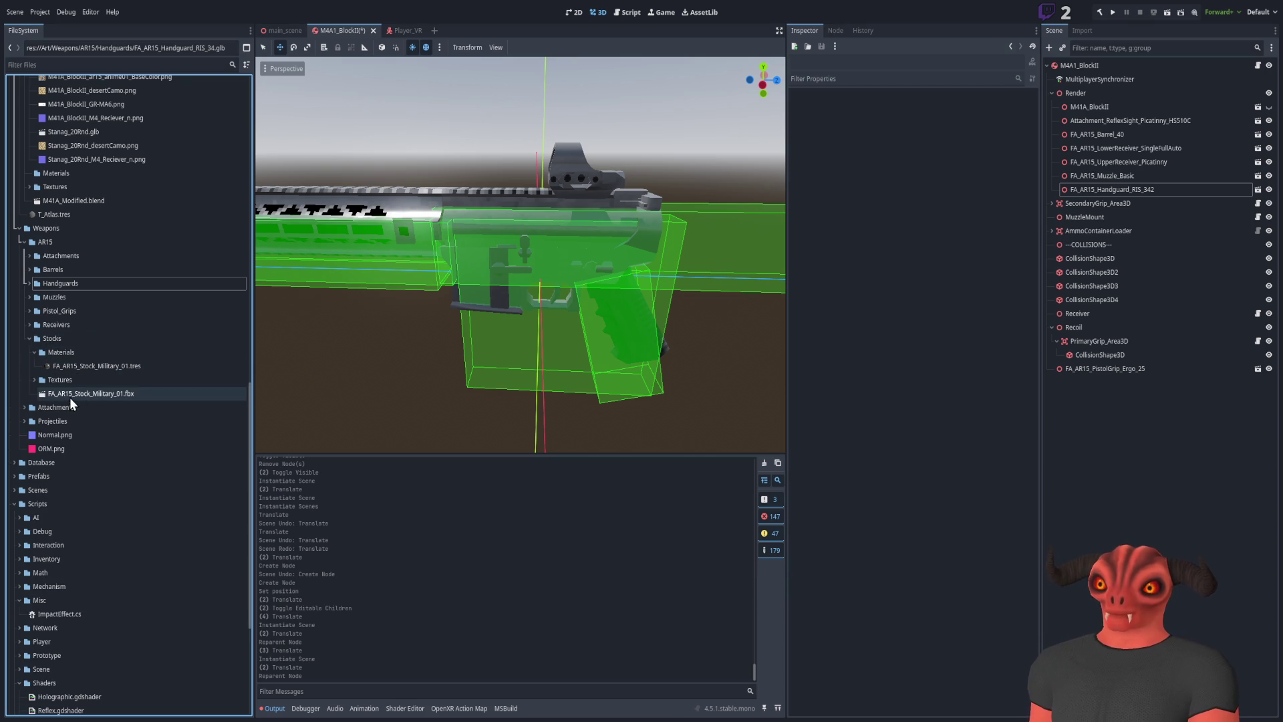
left_click_drag(69, 397, 1136, 366)
mouse_move(1160, 190)
left_mouse_down()
mouse_move(1147, 135)
mouse_move(1116, 137)
left_mouse_up()
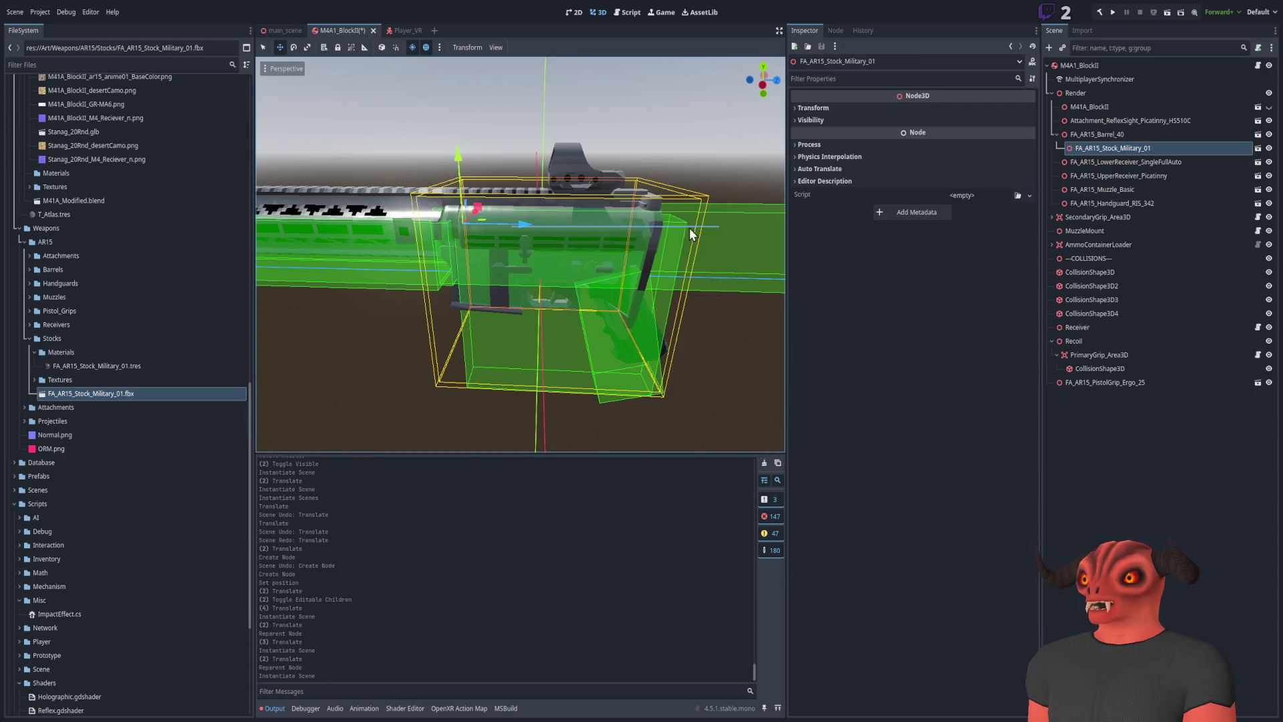
key("ctrl+z")
key("ctrl+shift+z")
mouse_move(580, 210)
left_mouse_down()
mouse_move(551, 226)
mouse_move(763, 223)
left_mouse_up()
key("f")
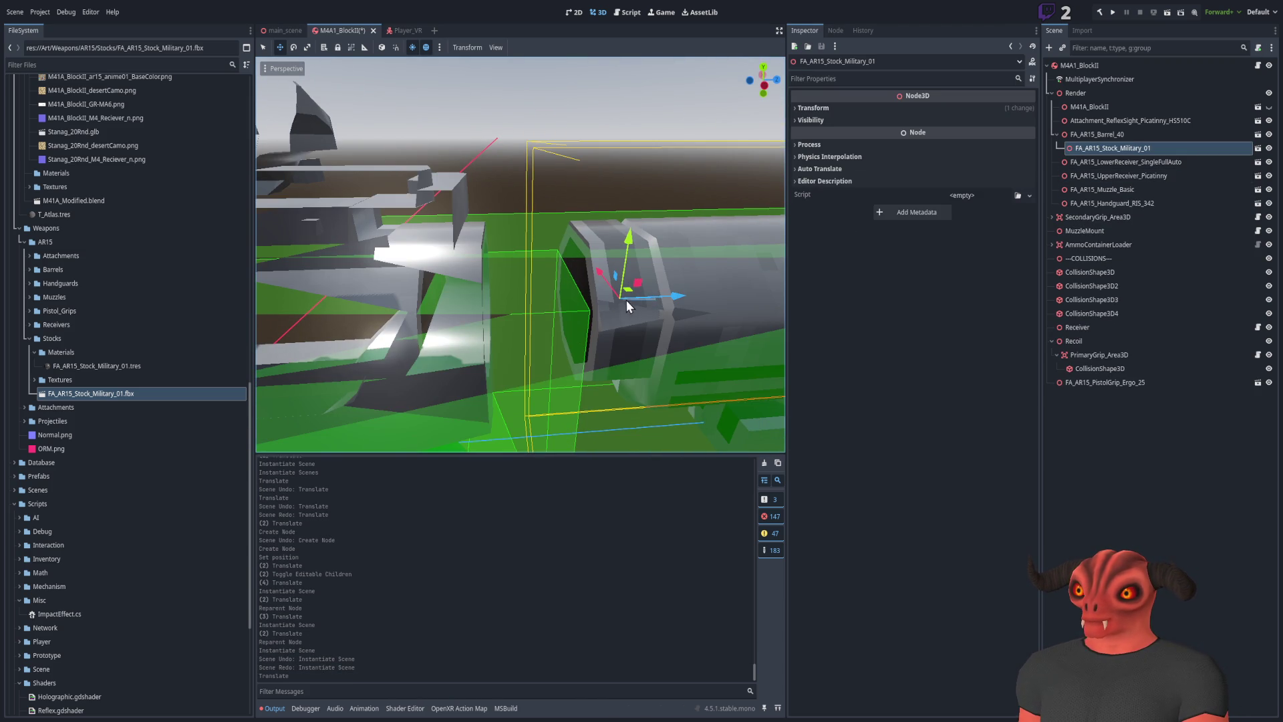
key("ctrl+z")
key("ctrl+shift+z")
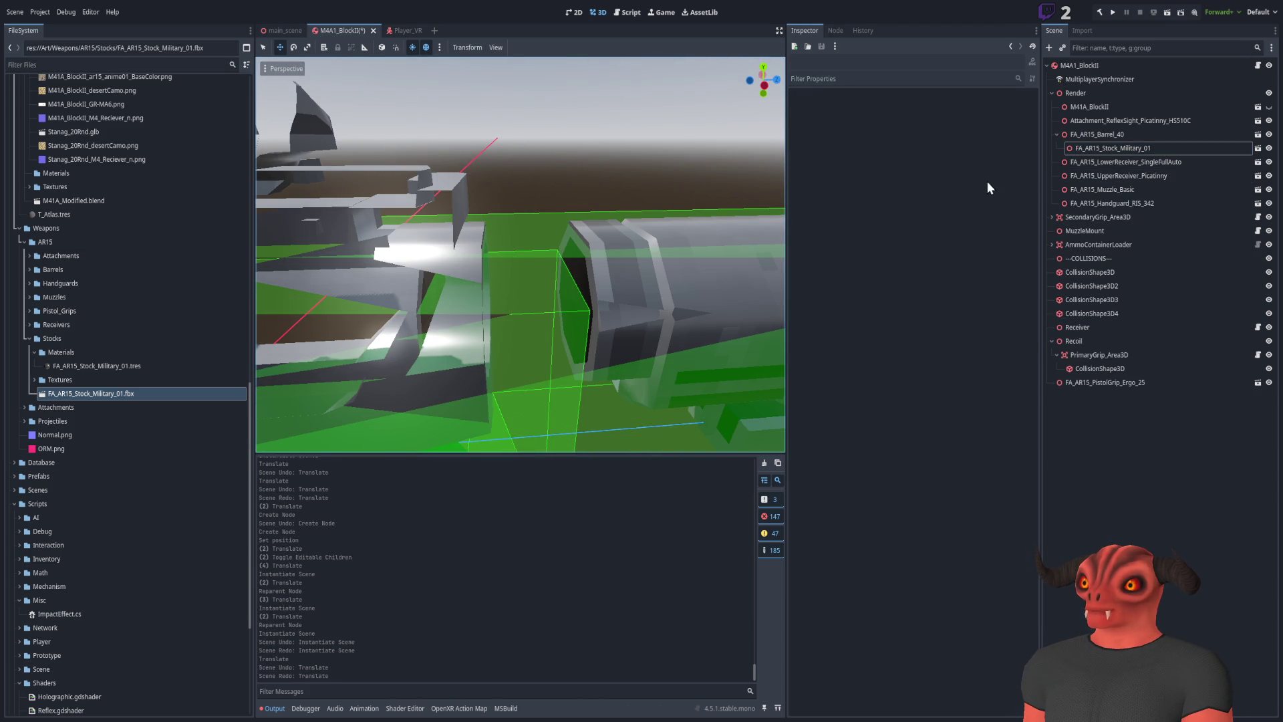
left_click(1106, 148)
left_click_drag(684, 288, 593, 298)
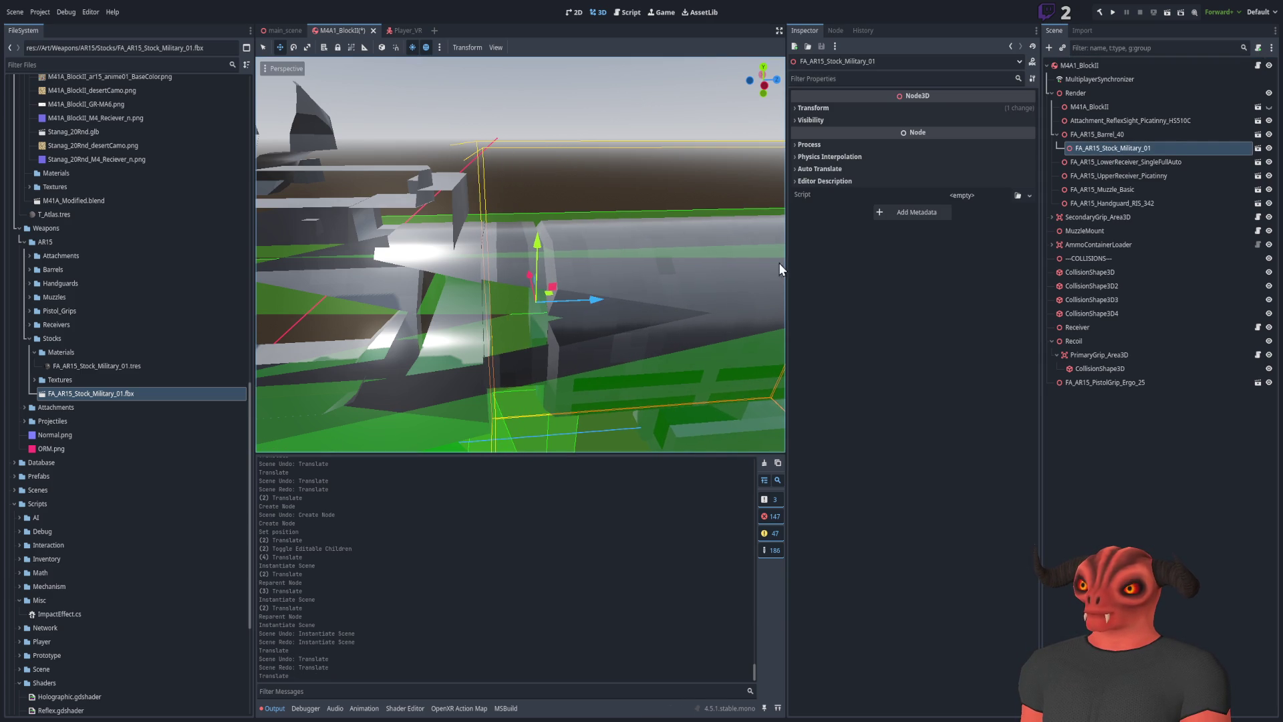
Put the stock under Render, enable Editable Children, and move its Stock part behind the receiver
mouse_move(1084, 148)
left_mouse_down()
mouse_move(1084, 90)
mouse_move(1113, 200)
left_mouse_up()
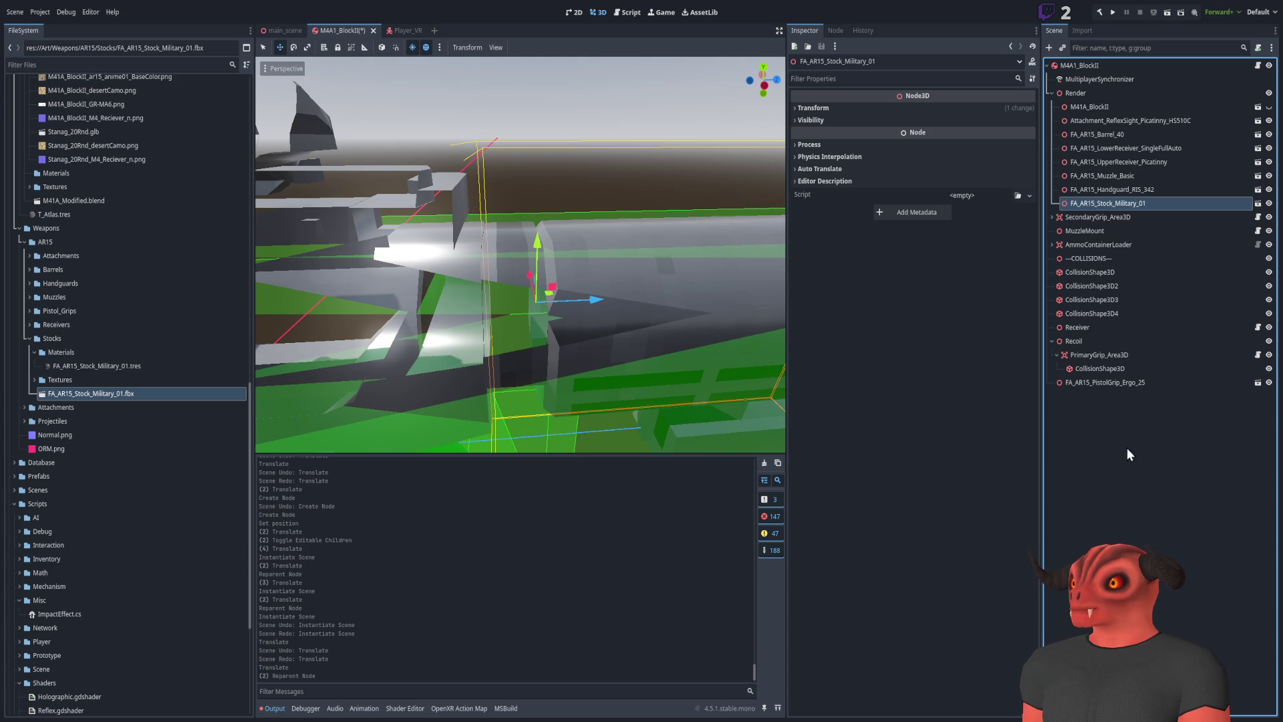
left_click(1112, 230)
key("f")
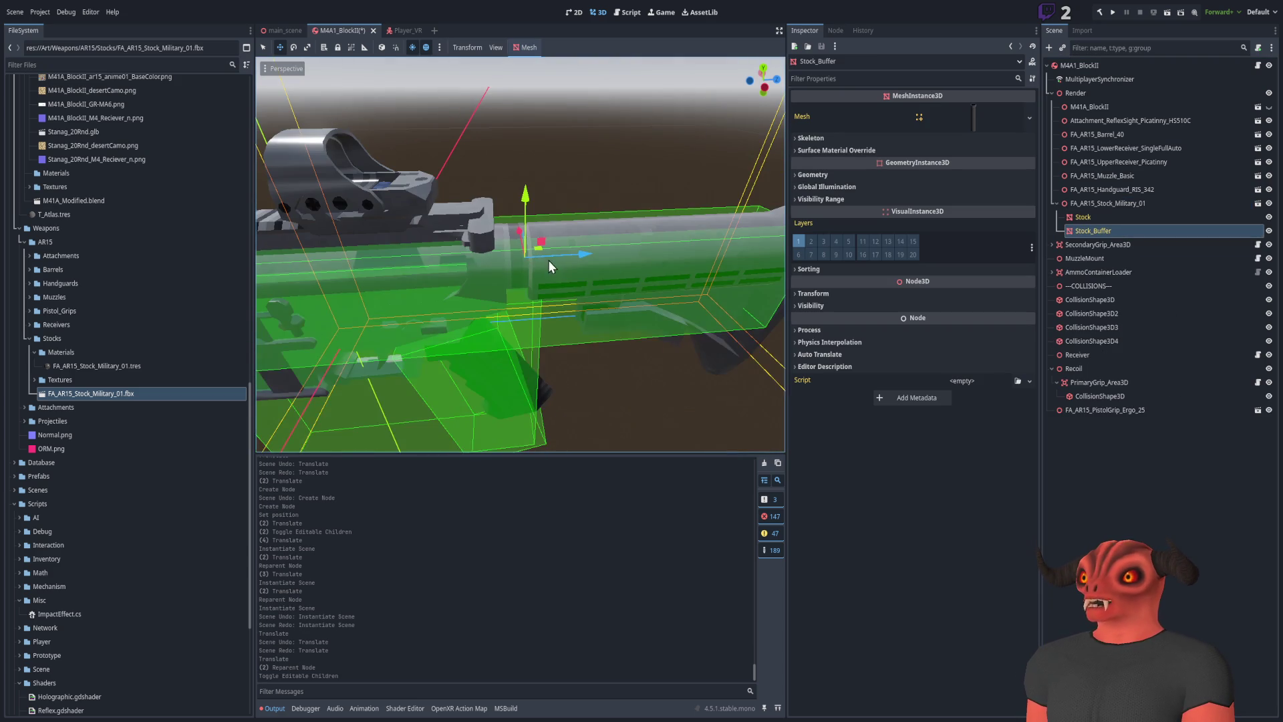
left_click(1085, 217)
mouse_move(586, 258)
left_mouse_down()
mouse_move(648, 254)
mouse_move(604, 167)
left_mouse_up()
key("s")
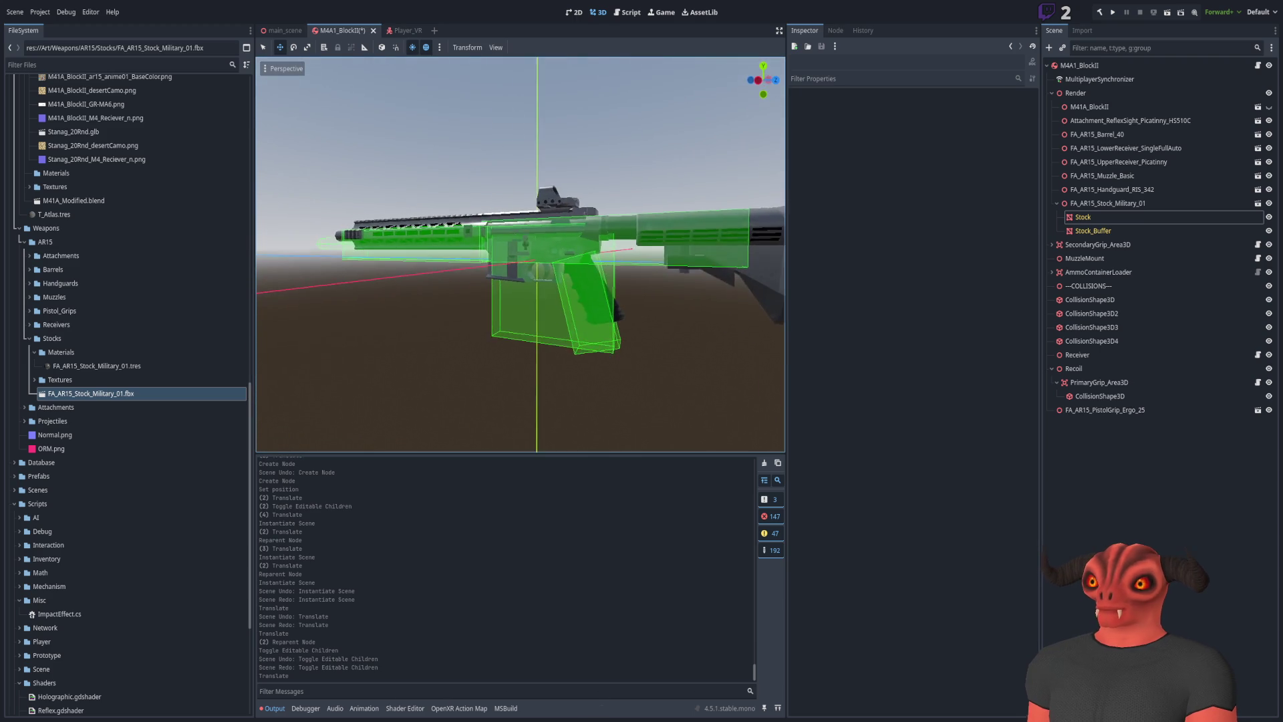
key("w")
left_click(1056, 203)
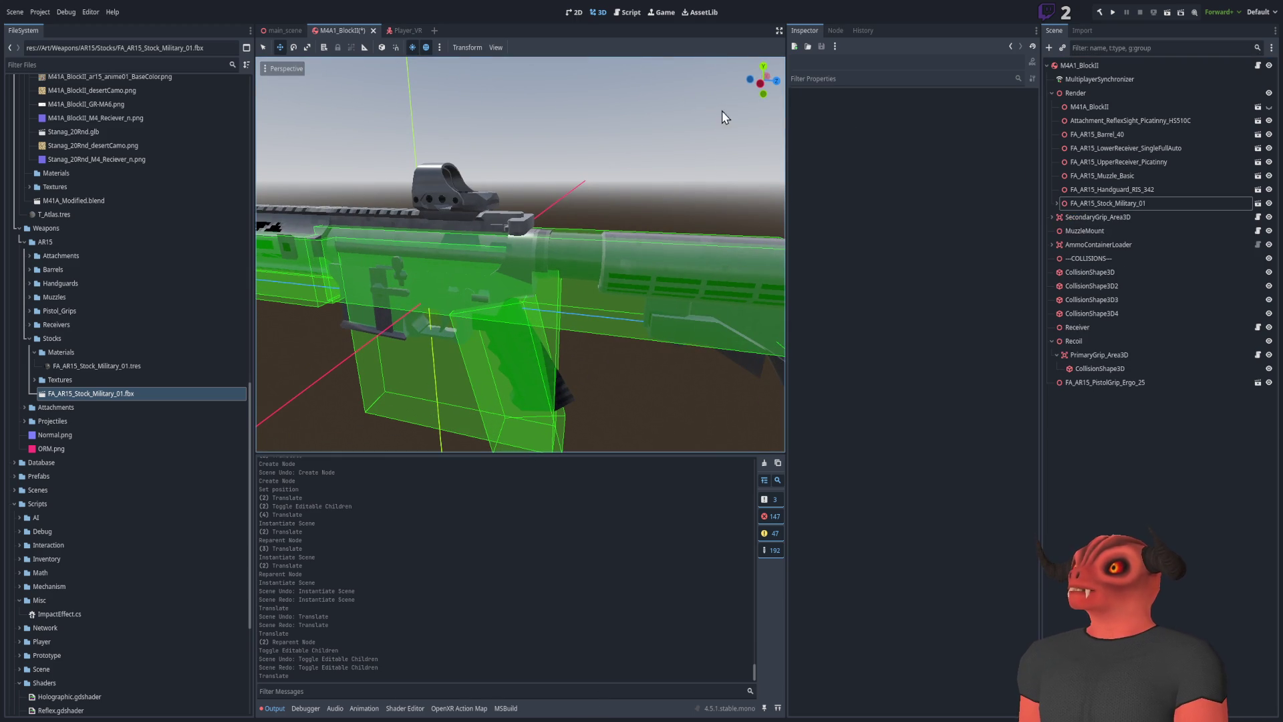
left_click(31, 339)
scroll(616, 358, "up", 5)
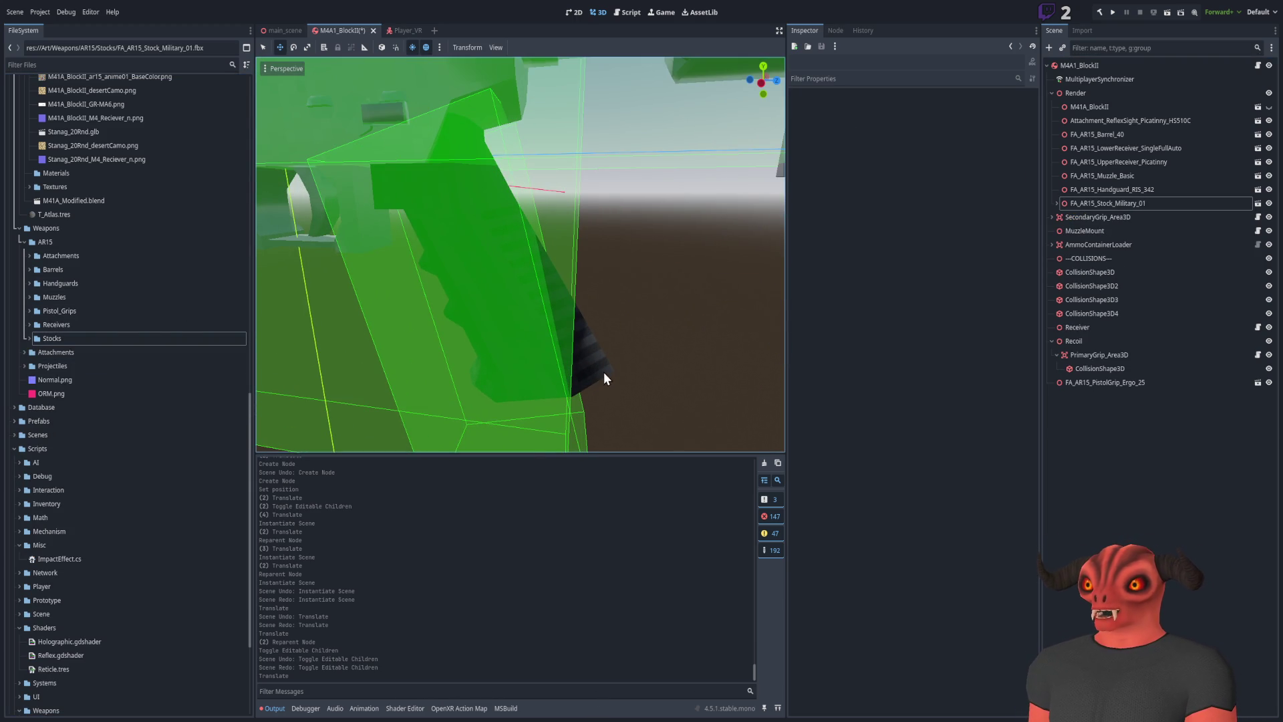
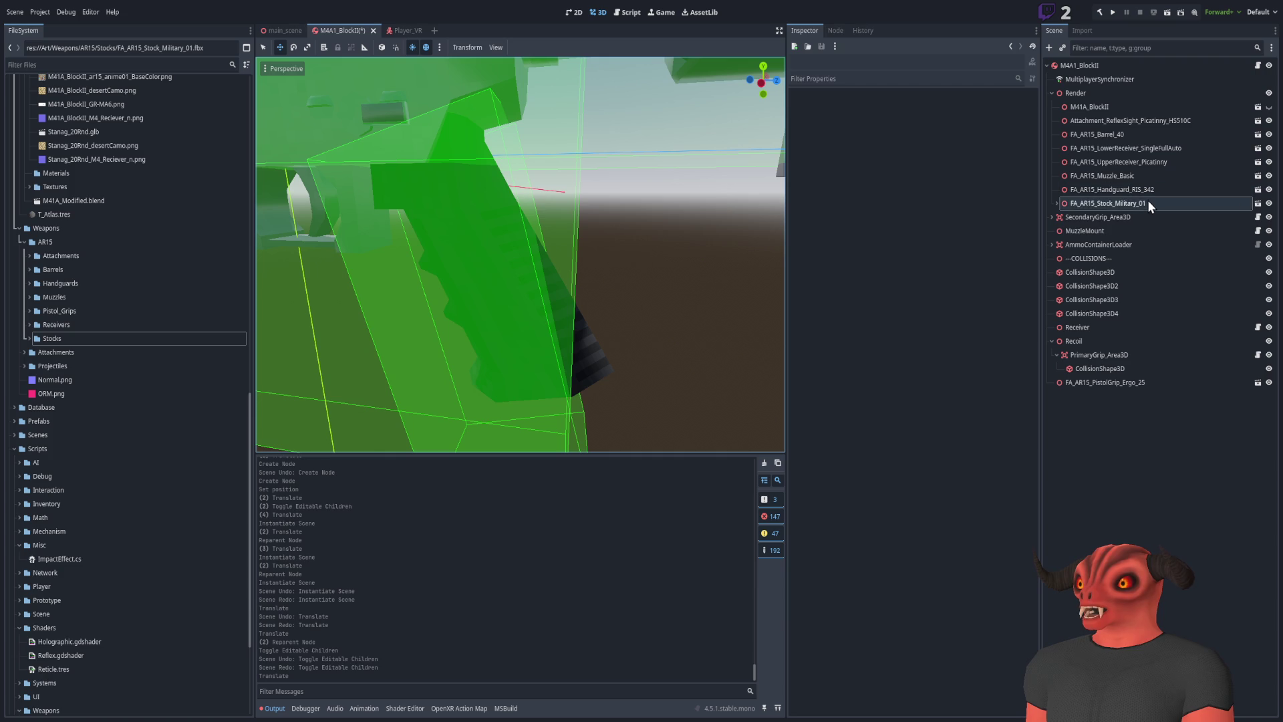
Reparent FA_AR15_PistolGrip_Ergo_25 under Render and lower it onto the receiver
left_click_drag(1117, 383, 1100, 94)
key("f")
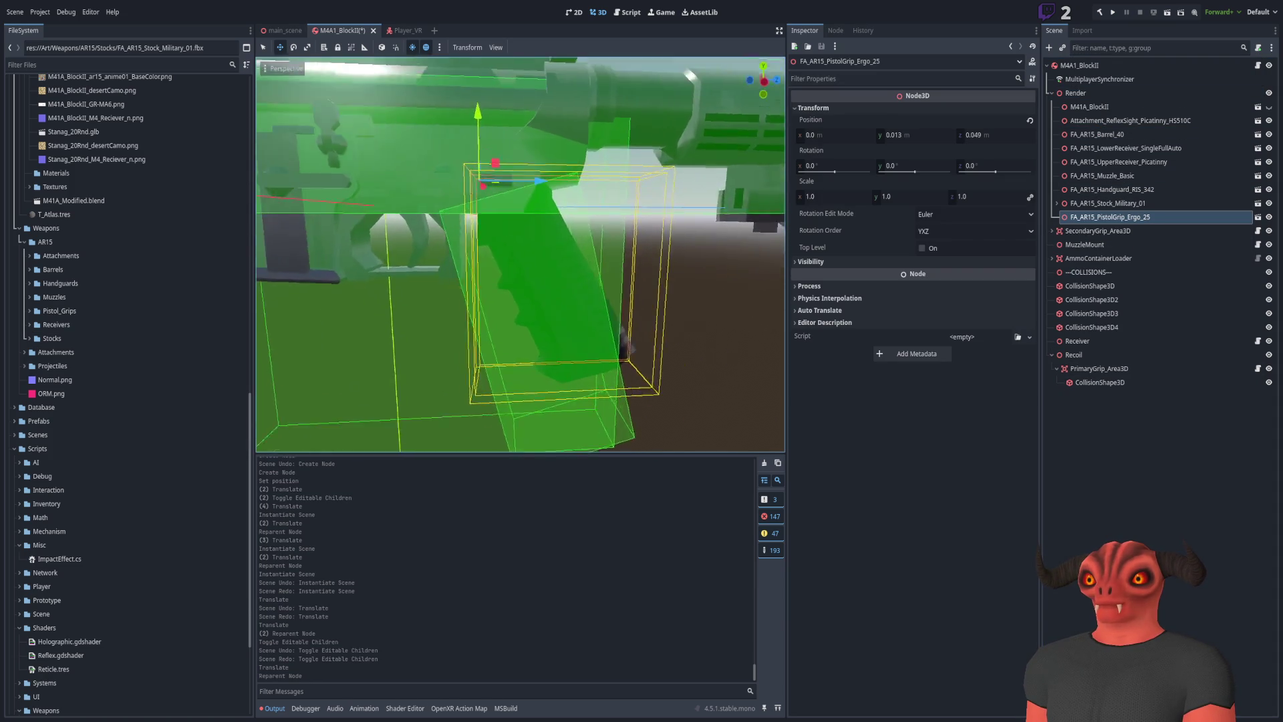
mouse_move(535, 182)
left_mouse_down()
mouse_move(510, 238)
mouse_move(598, 303)
left_mouse_up()
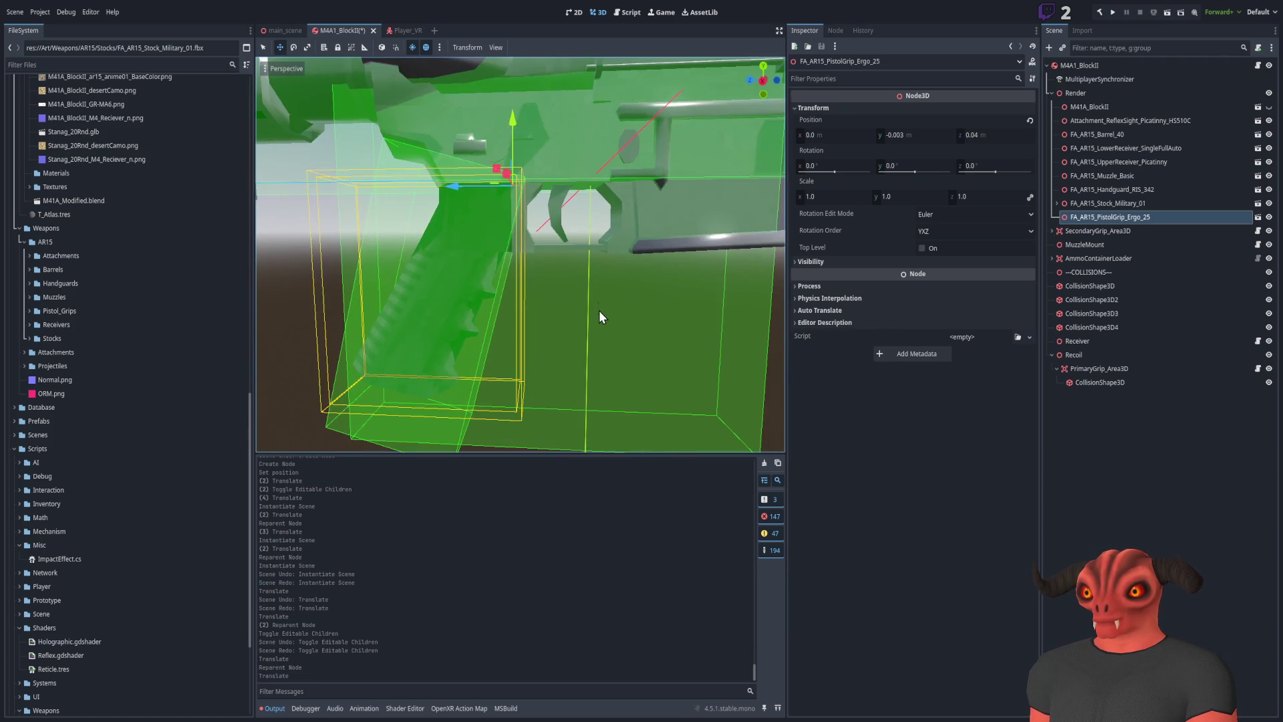
left_click(598, 303)
Check the receiver and grip from several angles, then save the M4A1_BlockII scene
left_click_drag(504, 316, 504, 315)
key("s")
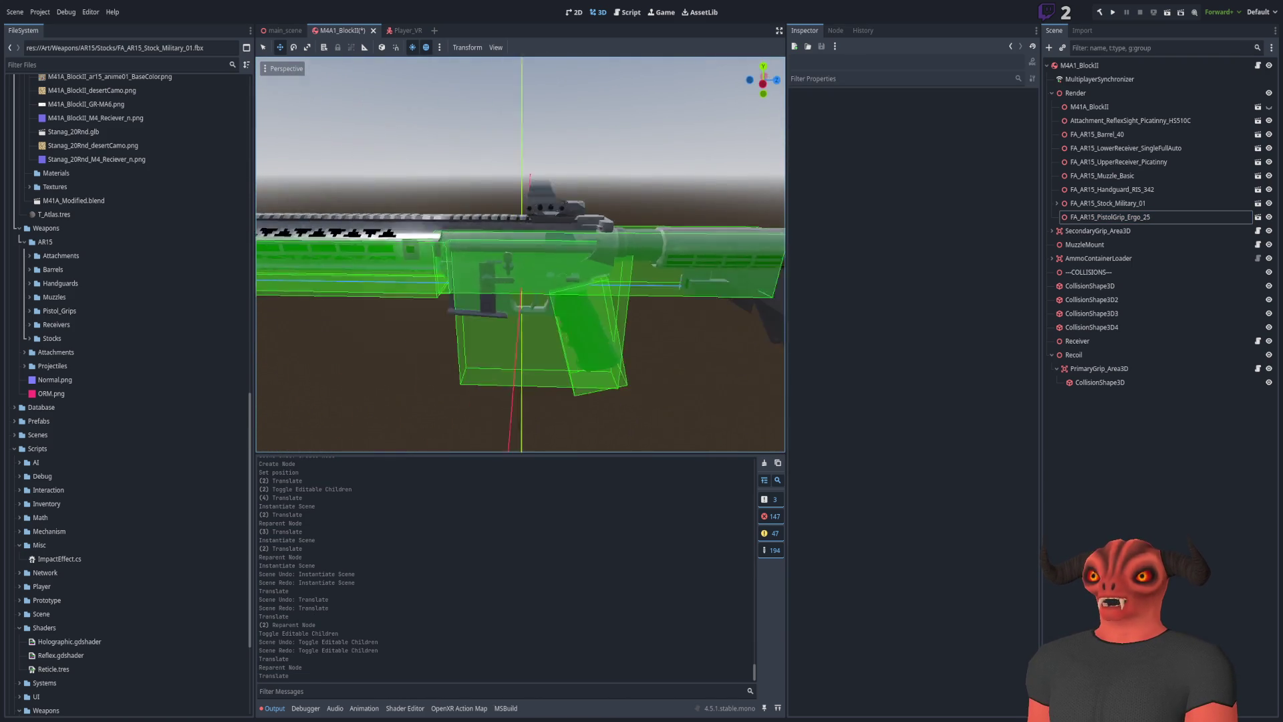
key("w")
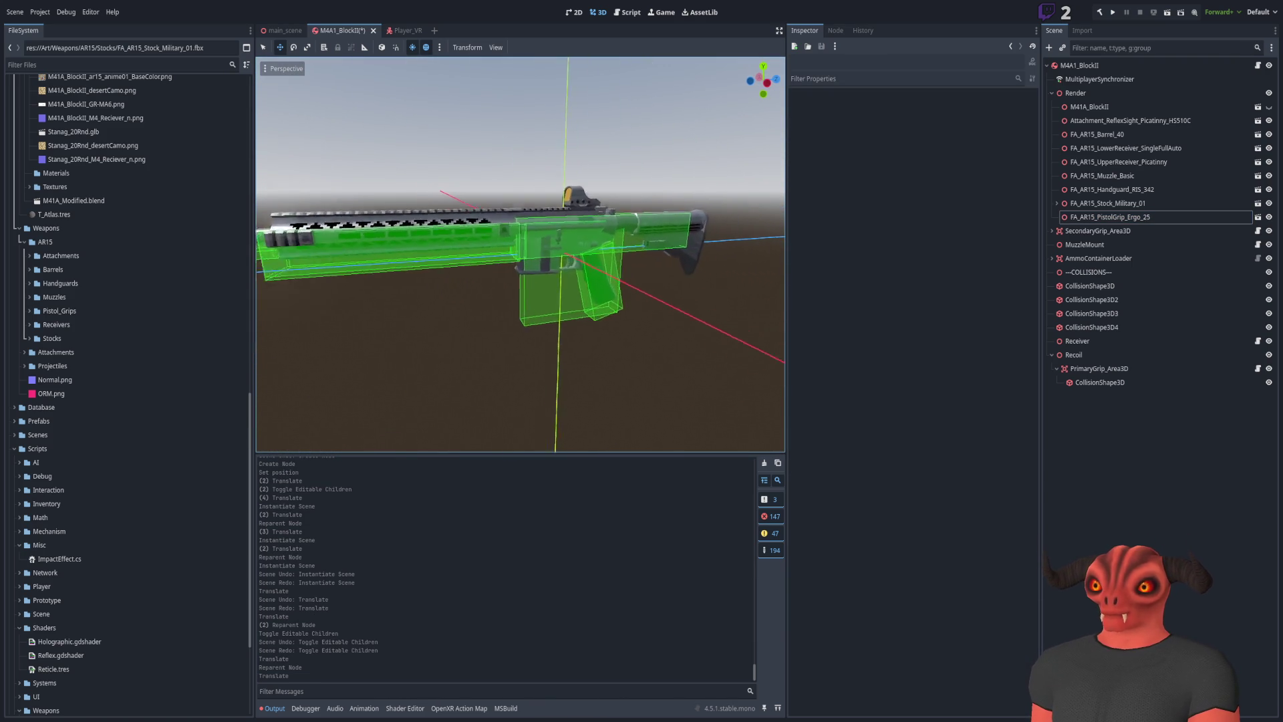
key("a")
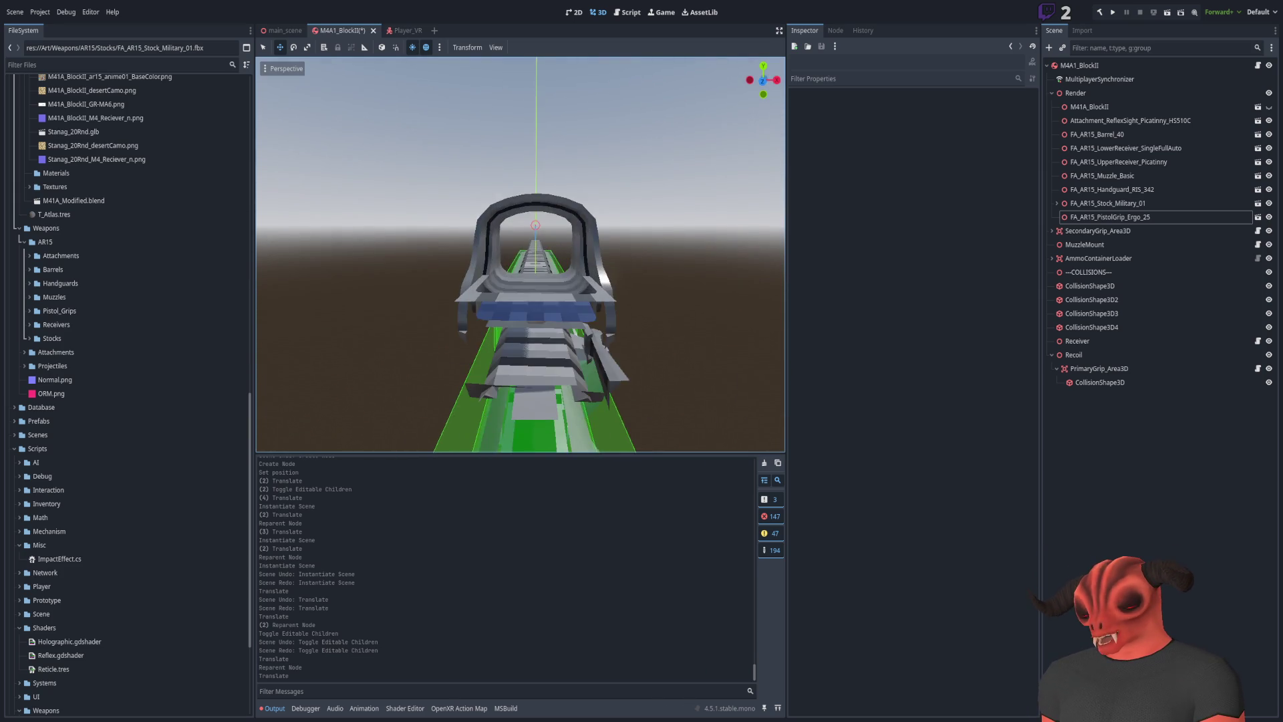
key("a")
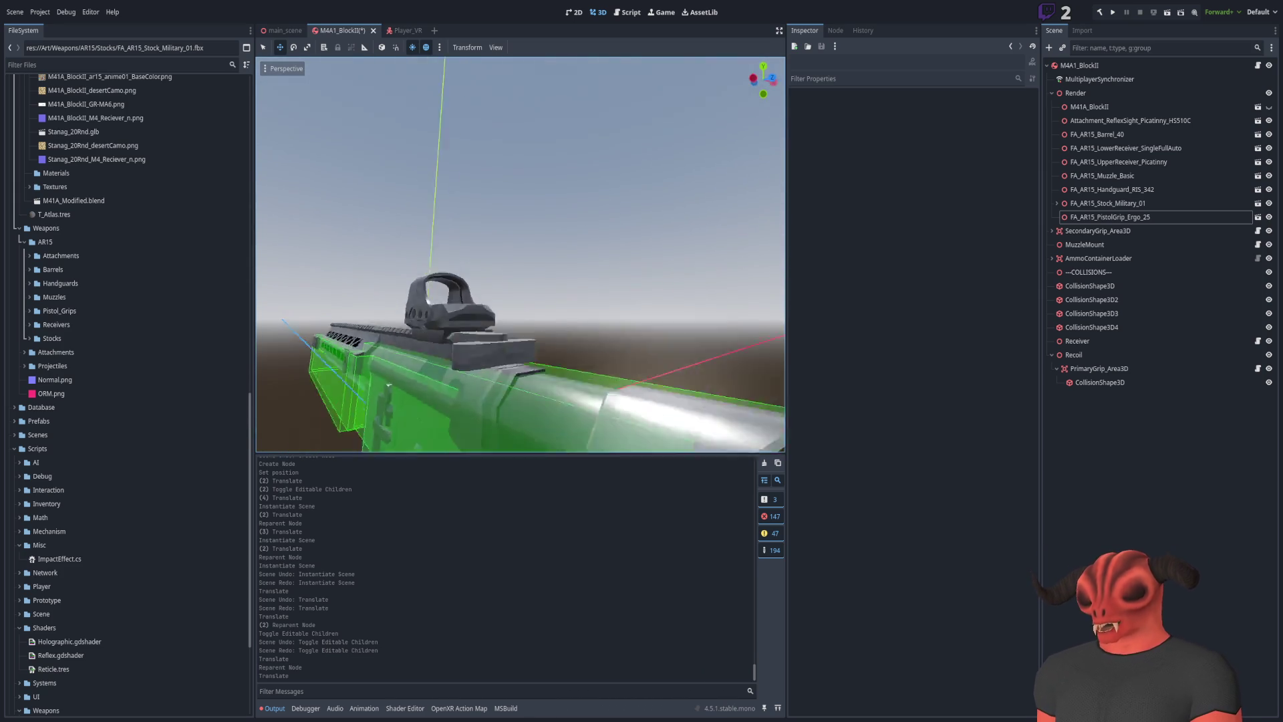
key("a")
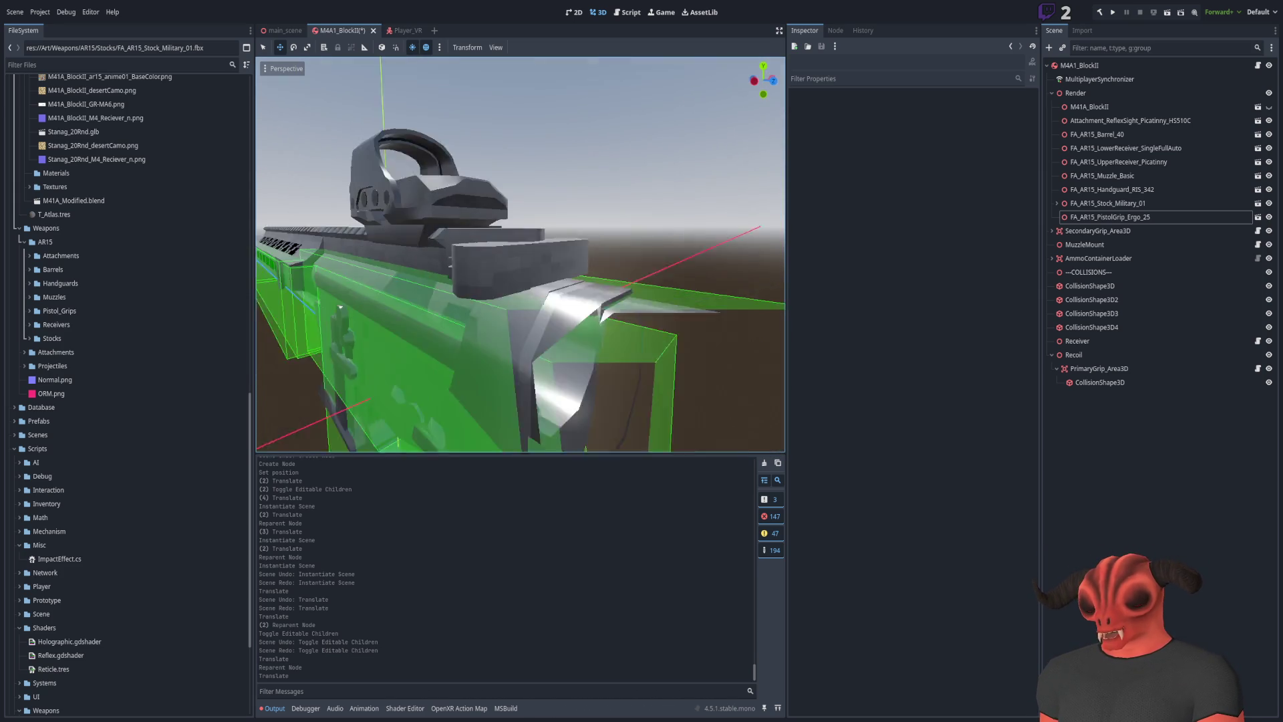
key("a")
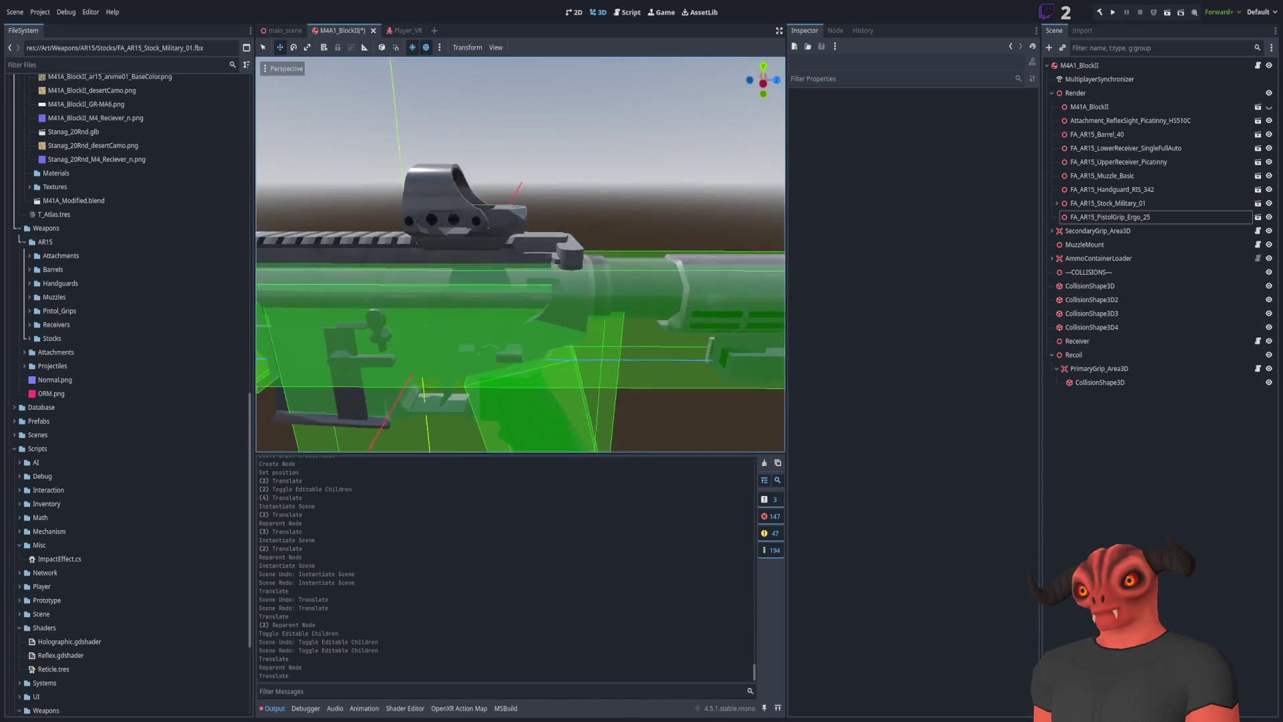
key("ctrl+s")
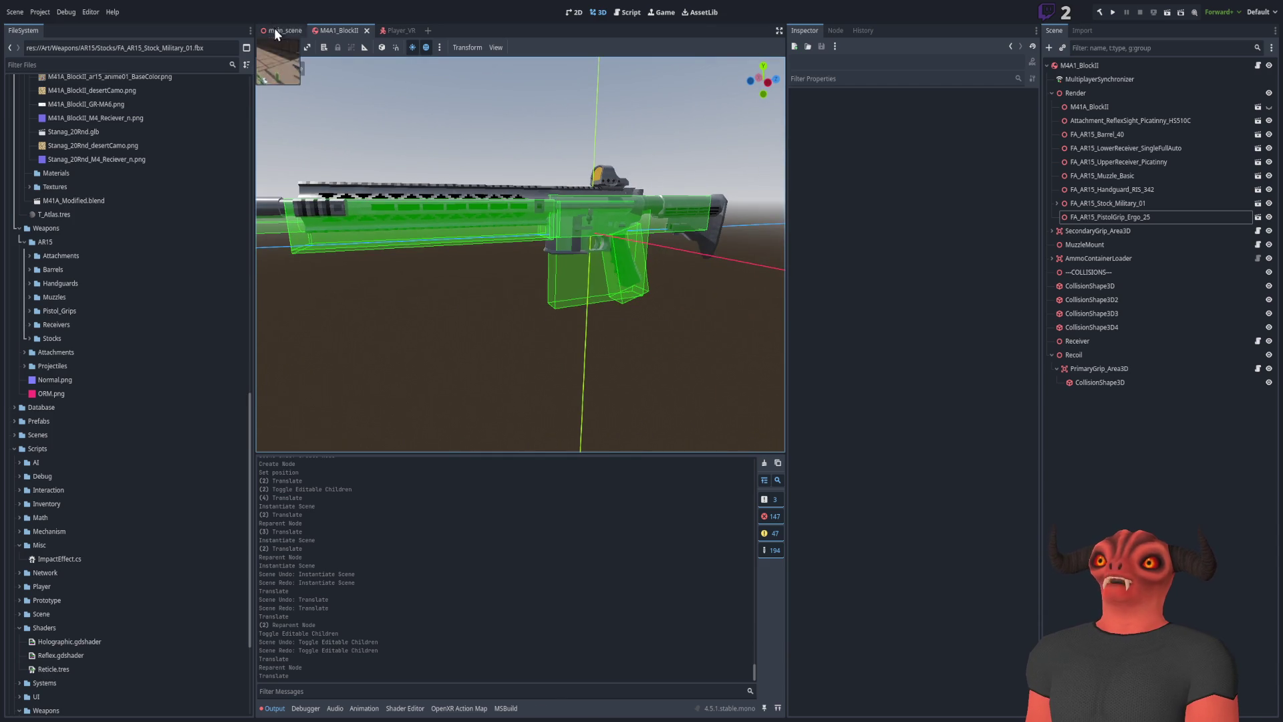
In main_scene, frame the rifle and delete the Hanguard node
left_click(275, 28)
key("f")
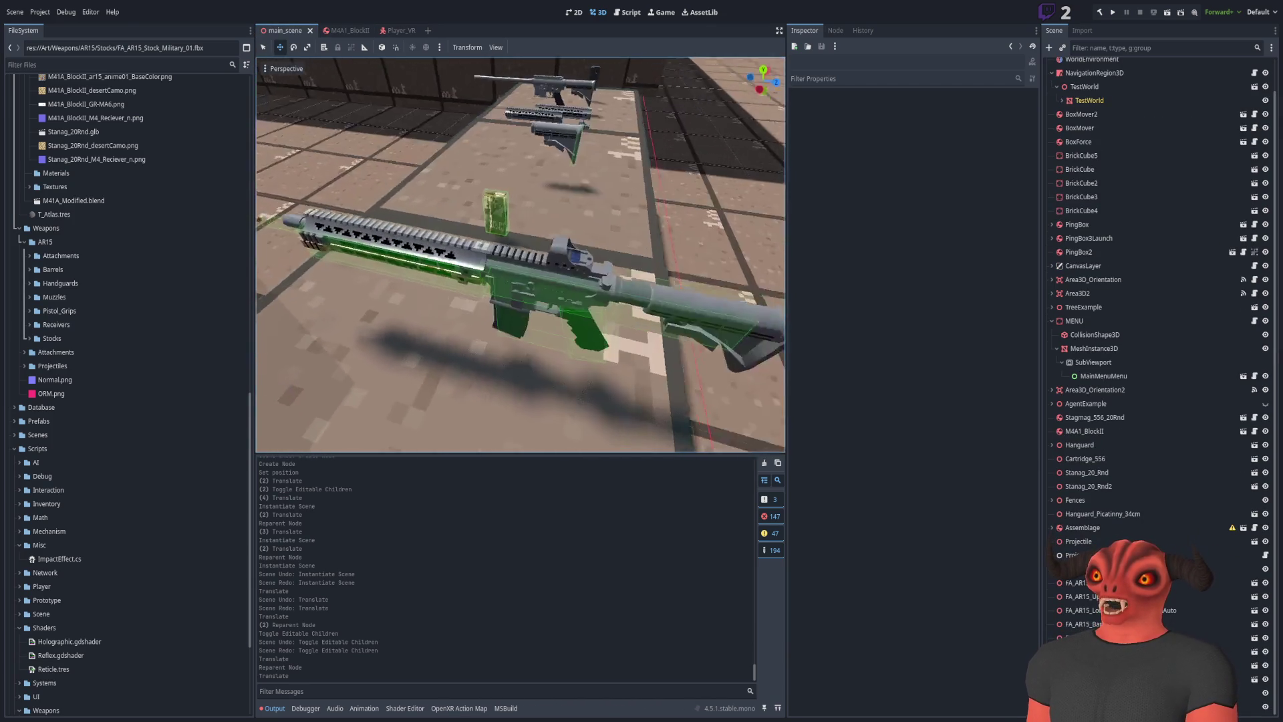
left_click(531, 279)
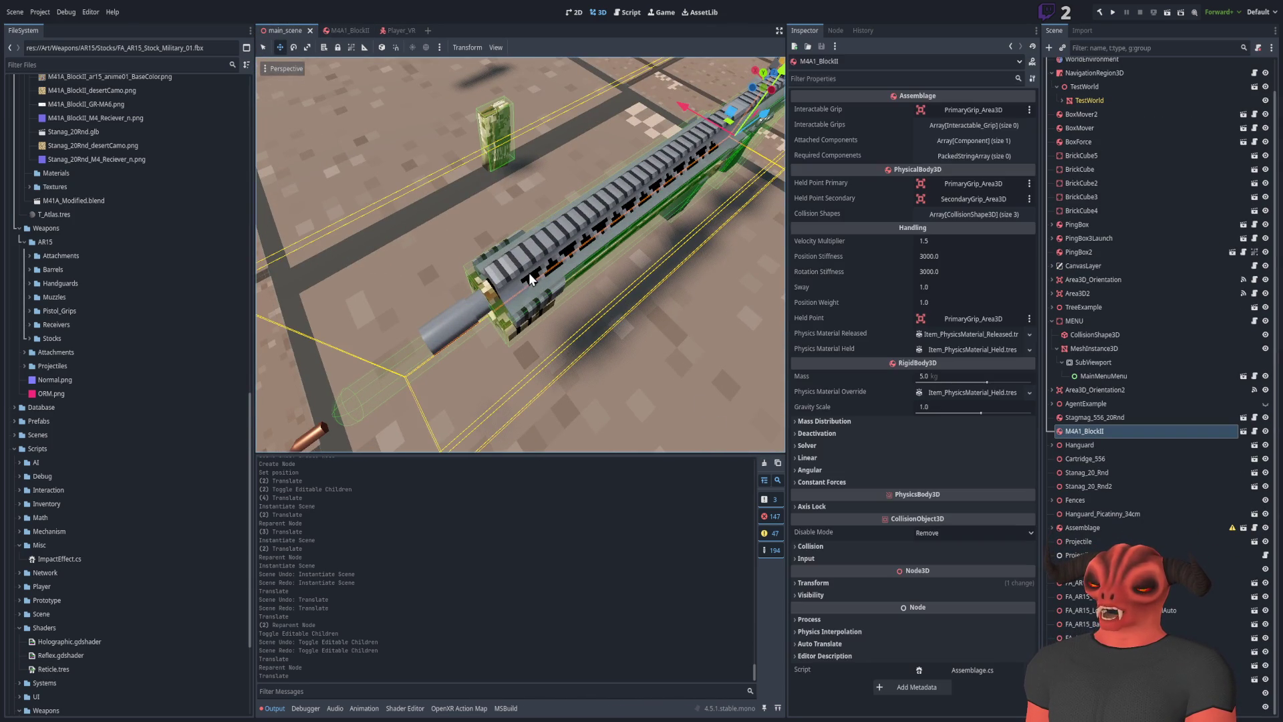
left_click(1128, 418)
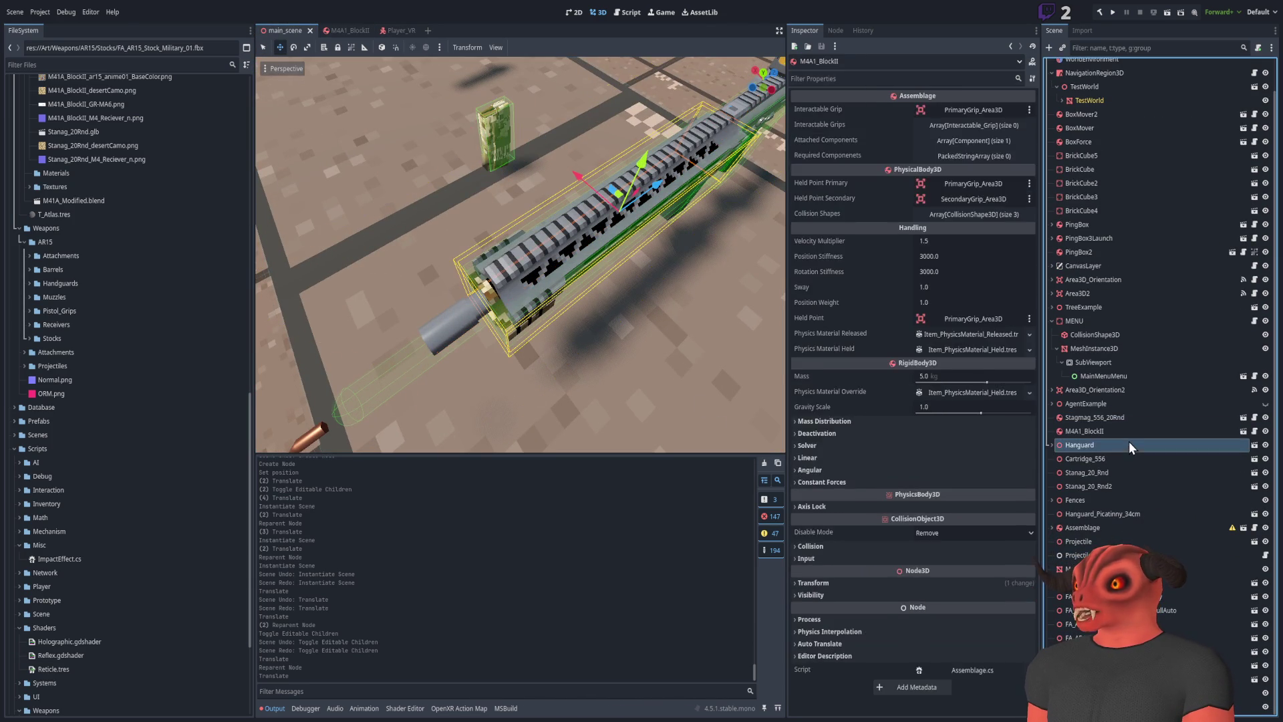
left_click(1129, 441)
key("Delete")
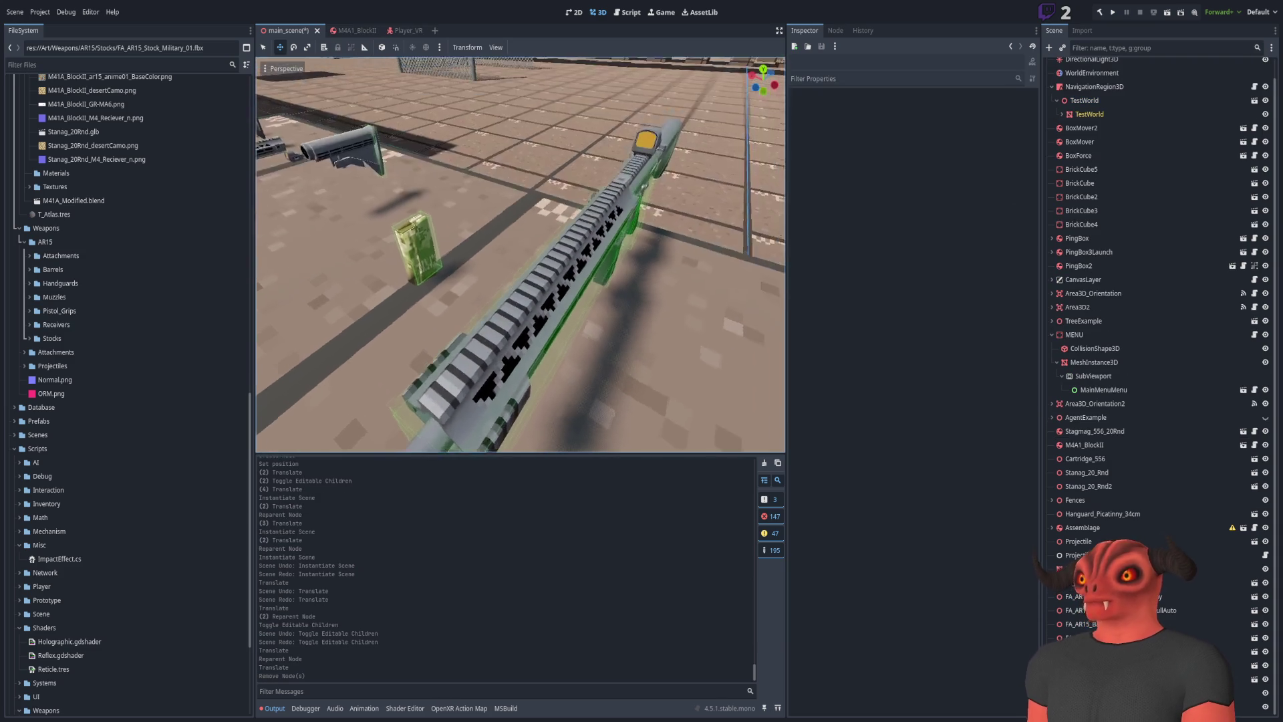
Fly around the rifle in the test world, then return to the M4A1_BlockII scene
key("w")
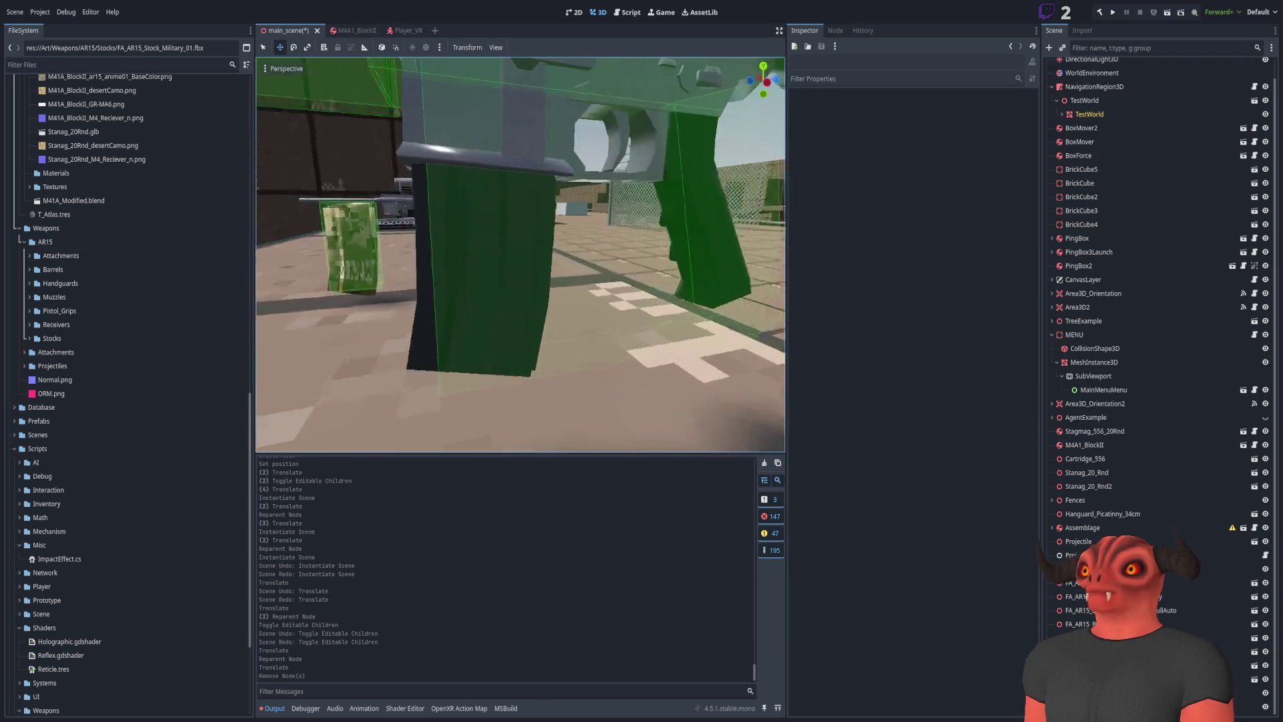
key("s")
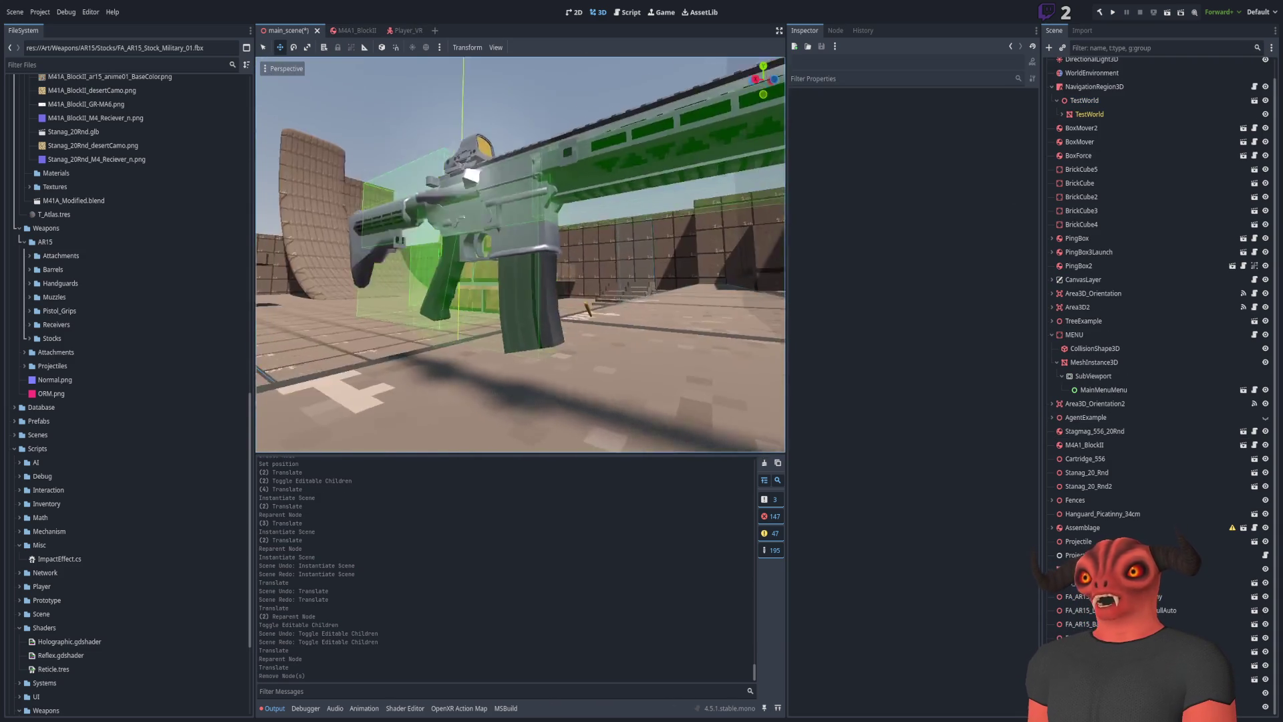
key("s")
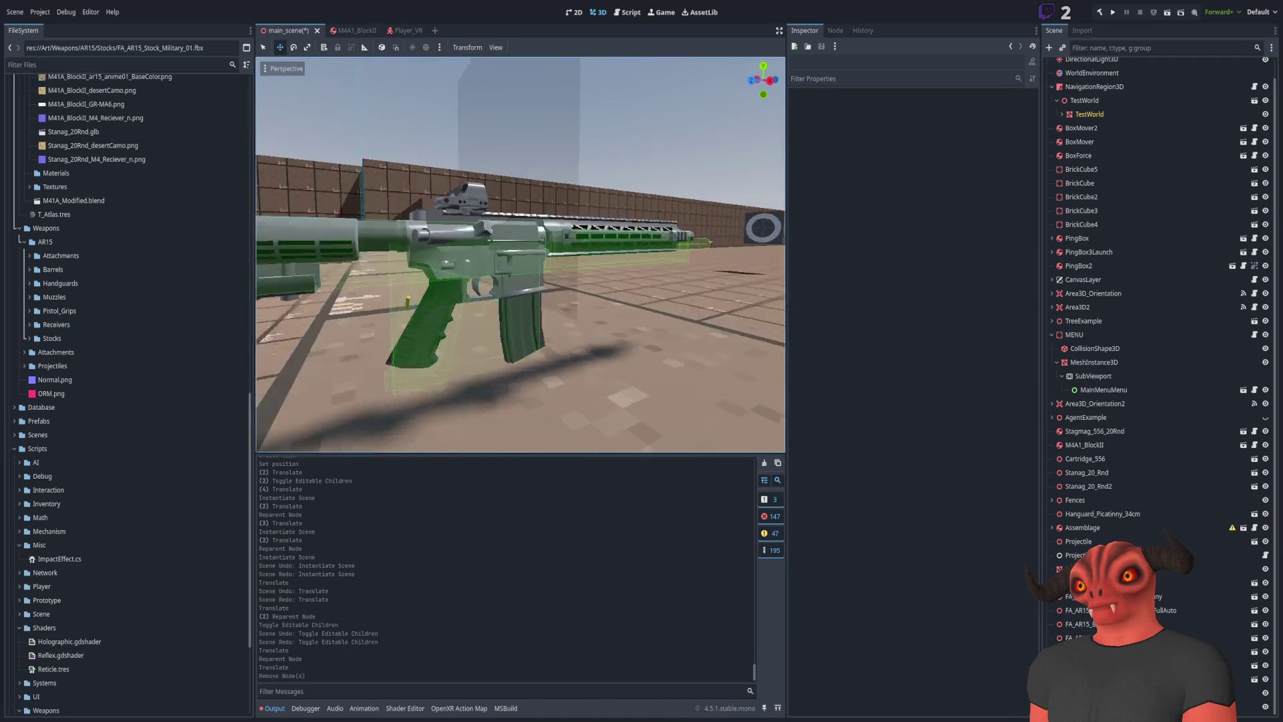
left_click(355, 31)
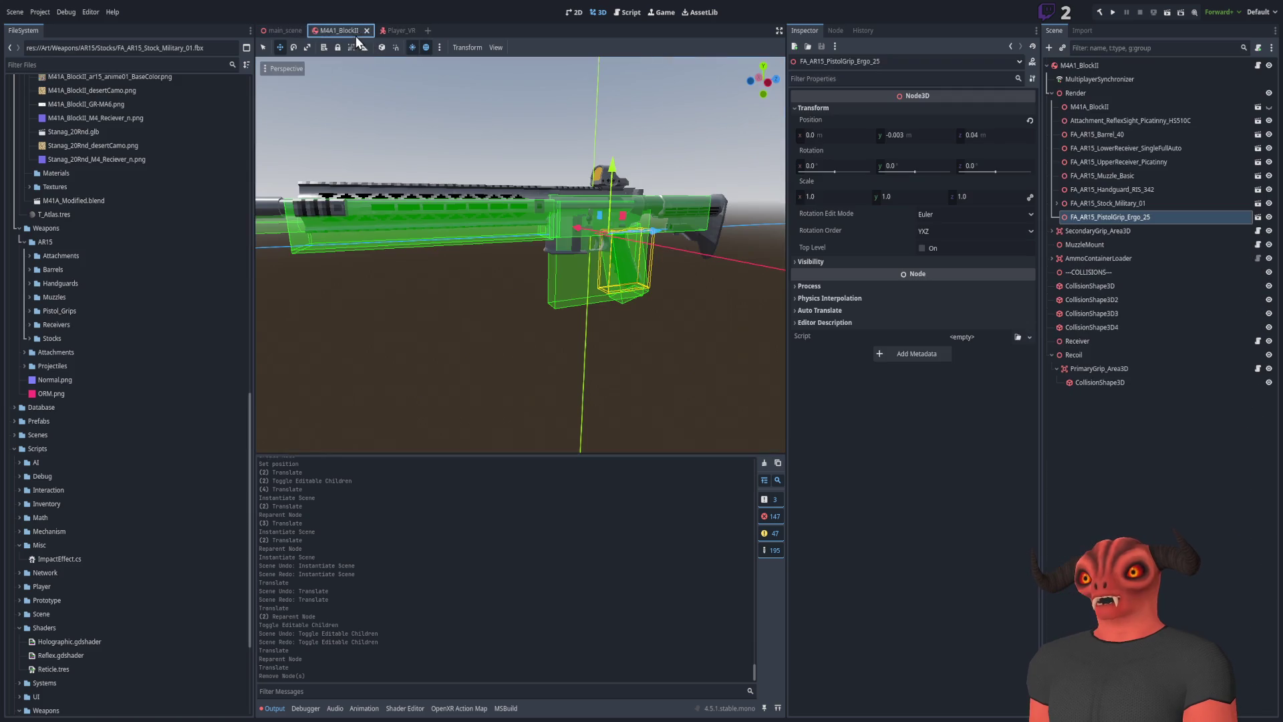
Filter the FileSystem for 'maga' to open the Magazines folder, then clear the filter
scroll(126, 398, "up", 10)
left_click(75, 65)
type("maga")
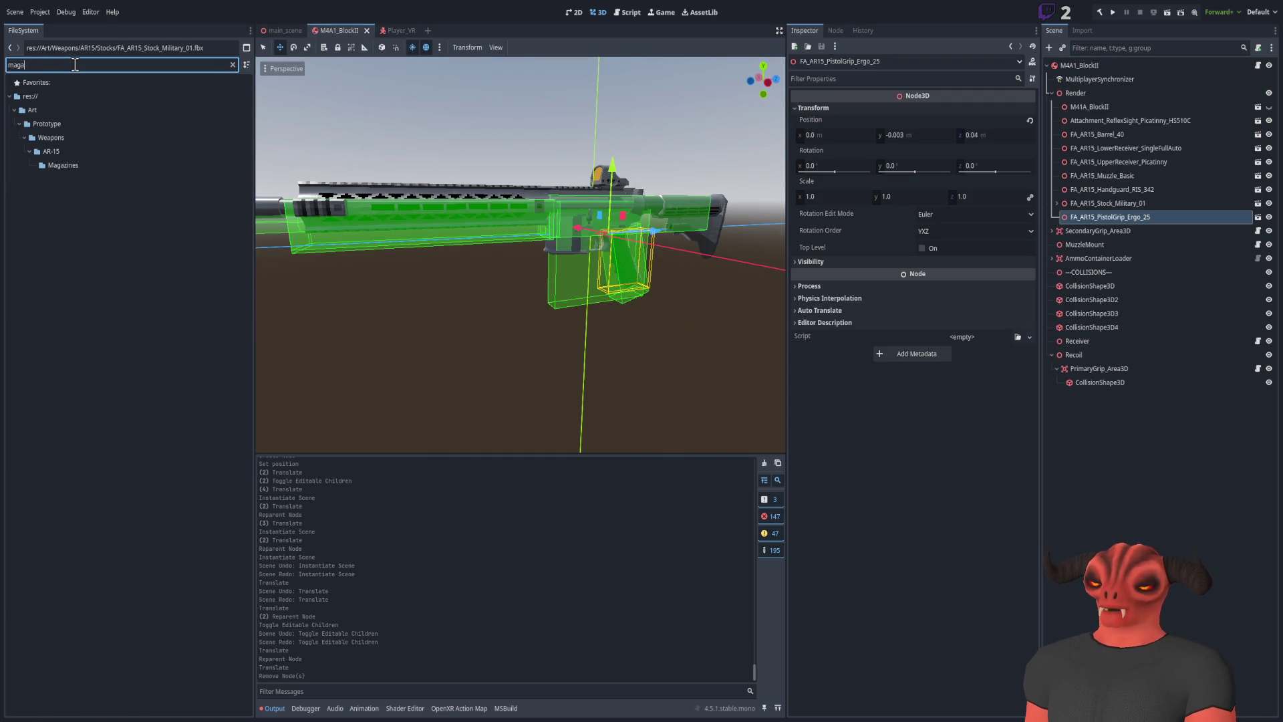
key("Down")
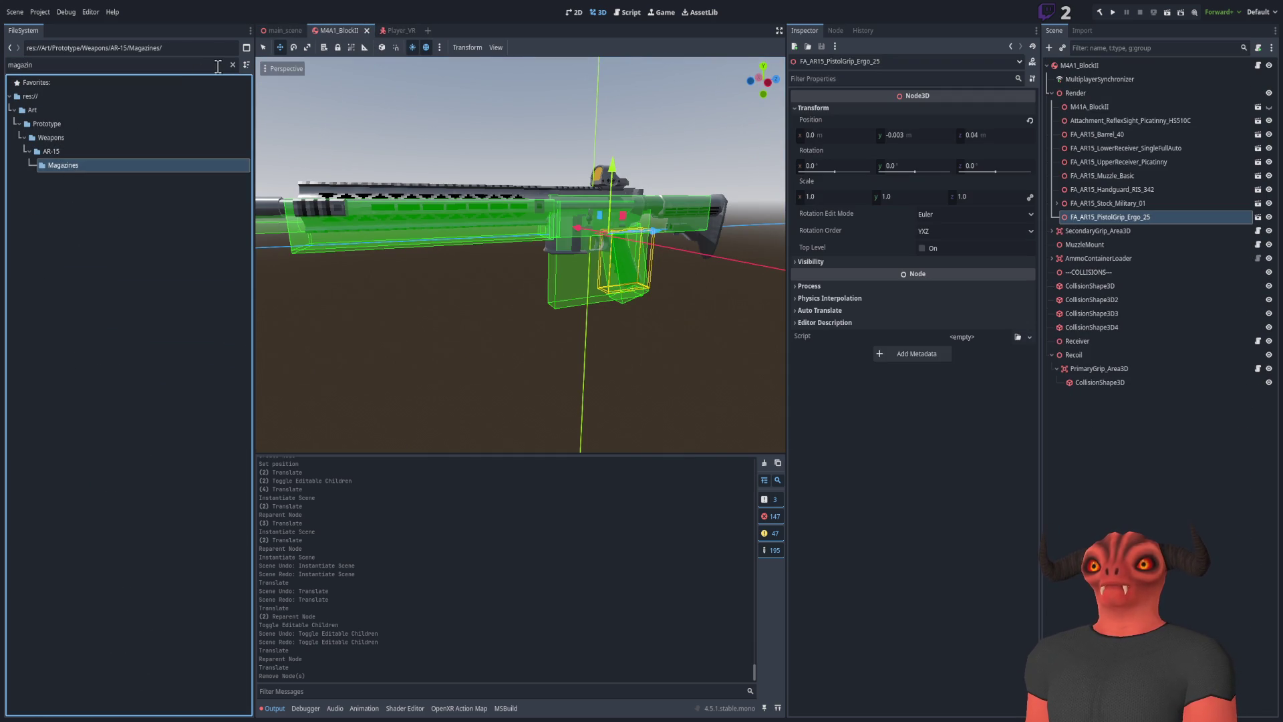
left_click(232, 65)
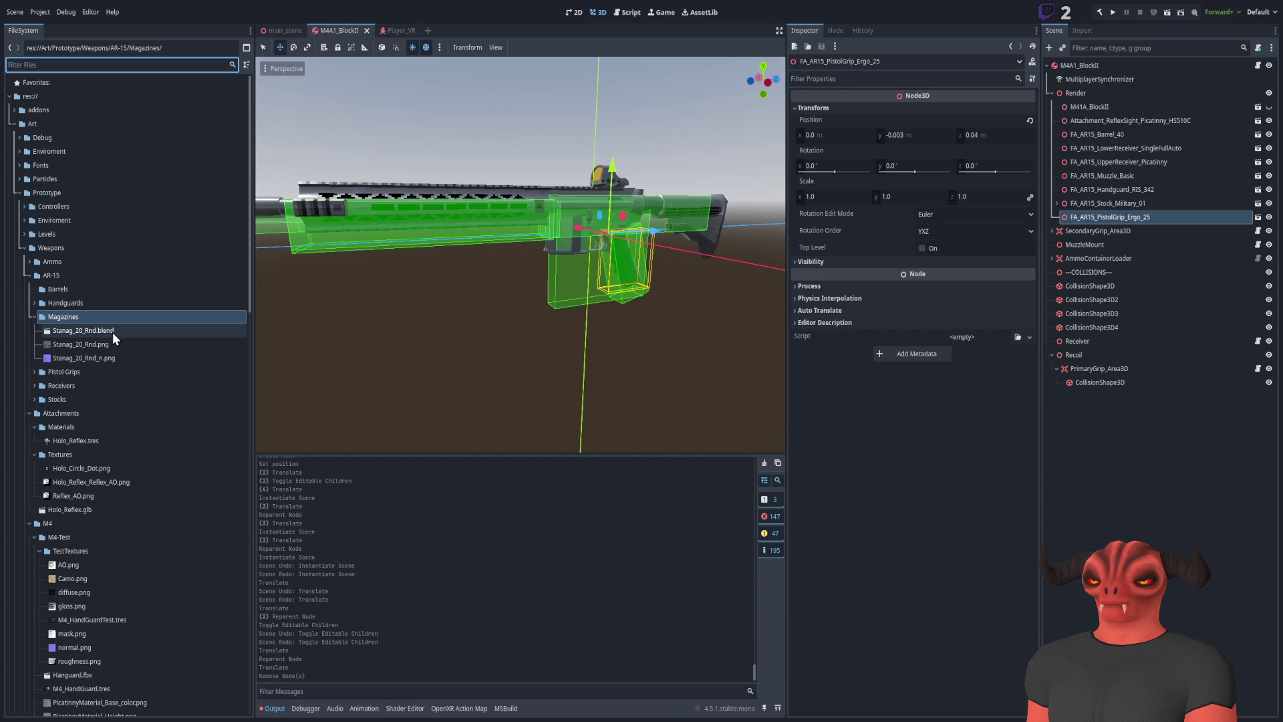
Add Stanag_20_Rnd.blend under Render, then delete it again
scroll(478, 278, "up", 5)
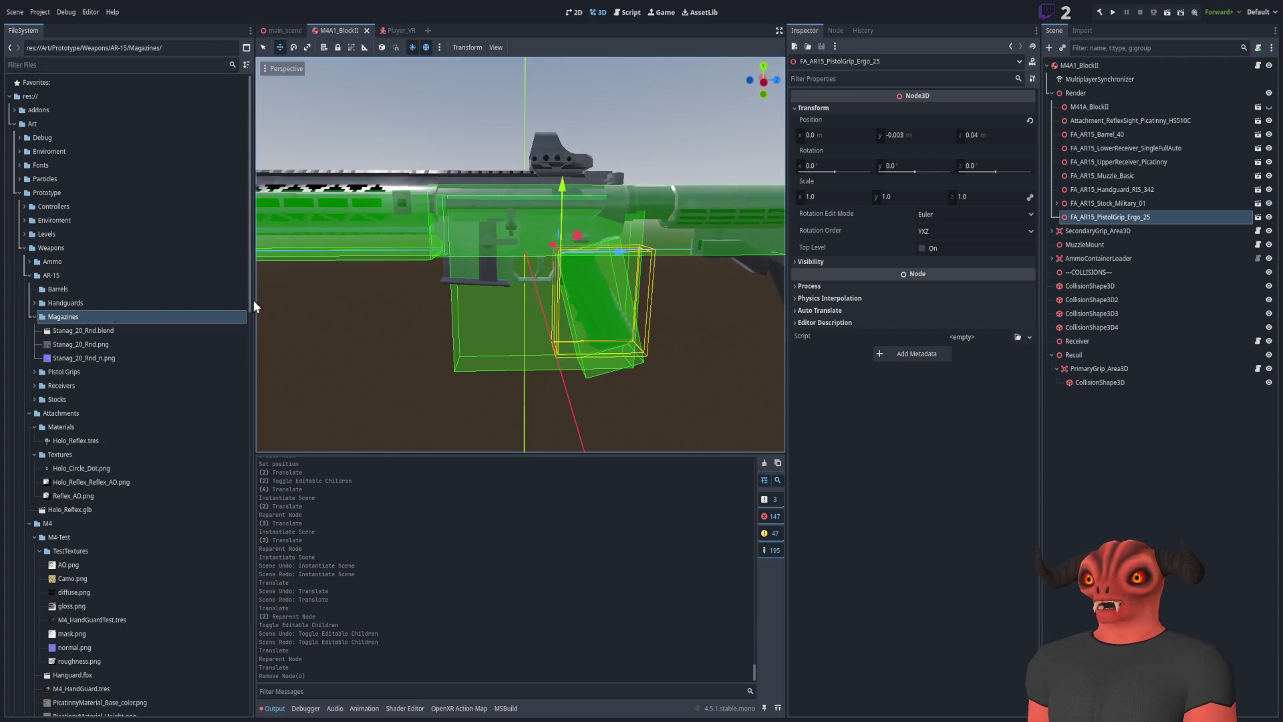
mouse_move(91, 331)
left_mouse_down()
mouse_move(1249, 321)
mouse_move(1103, 94)
left_mouse_up()
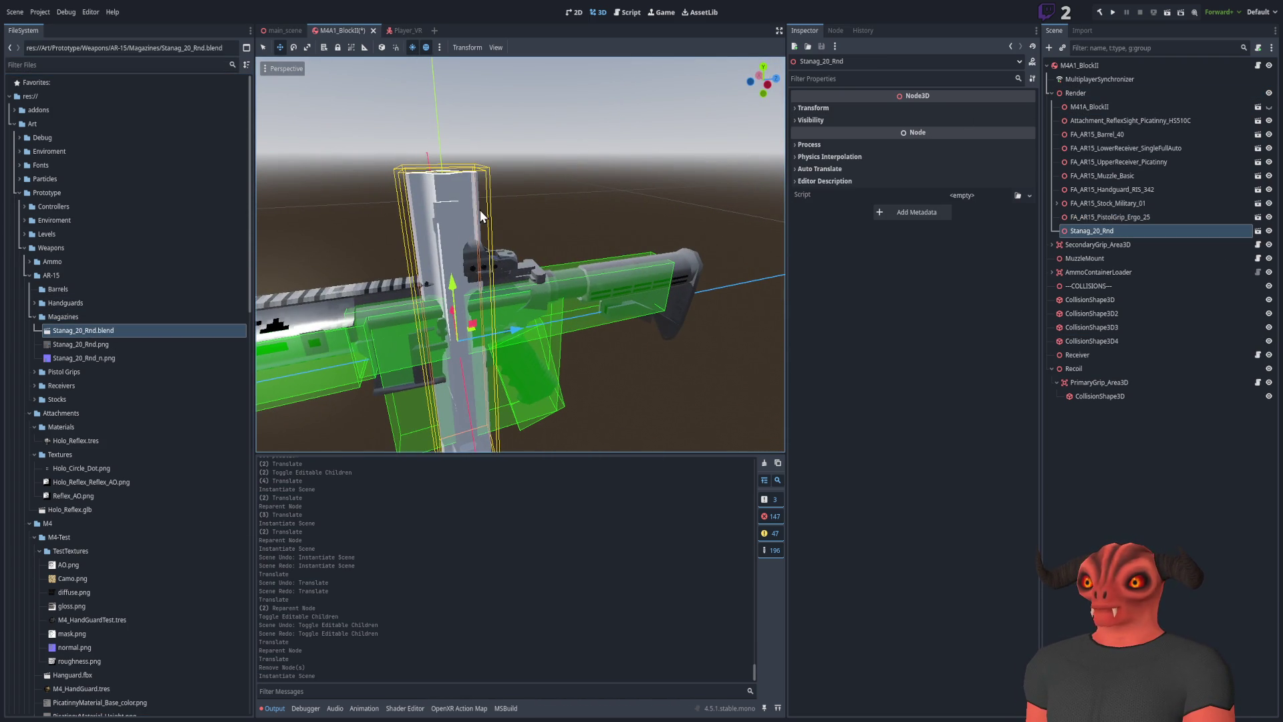
key("Delete")
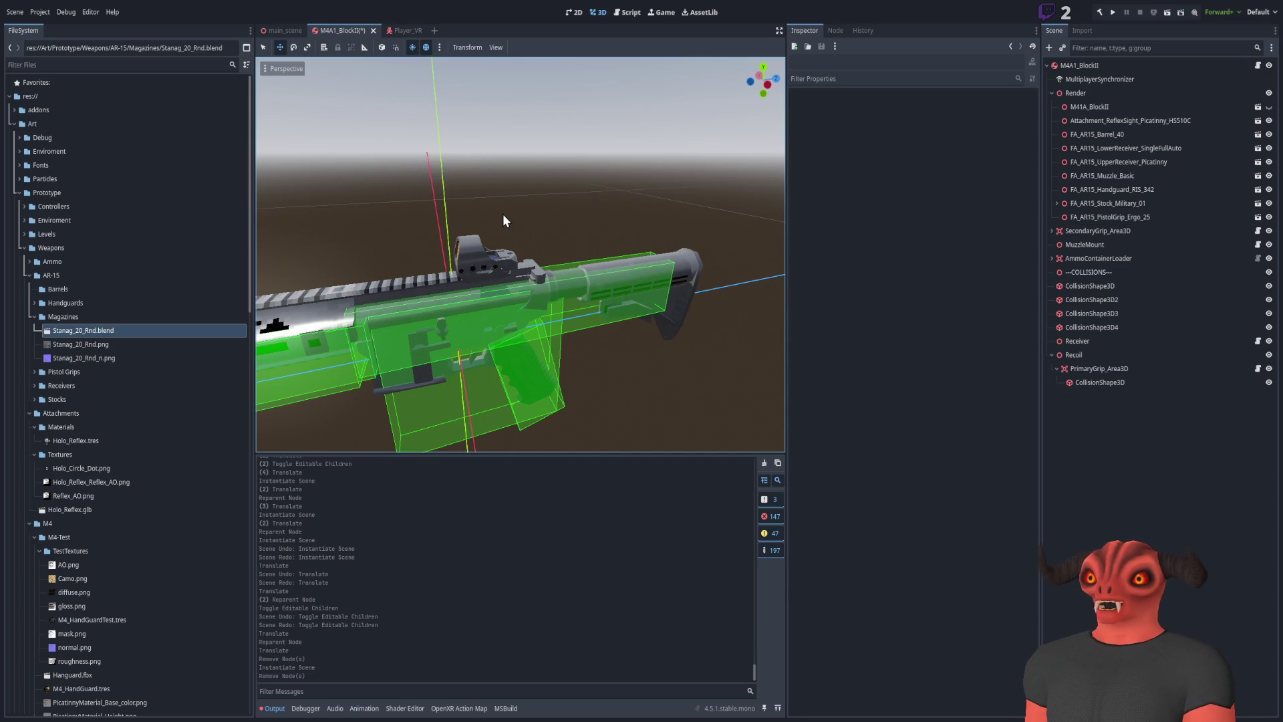
Inspect Stagmag_556_20Rnd in main_scene, then try adding stagmag_556_20_rnd to the rifle and undo it
left_click(281, 30)
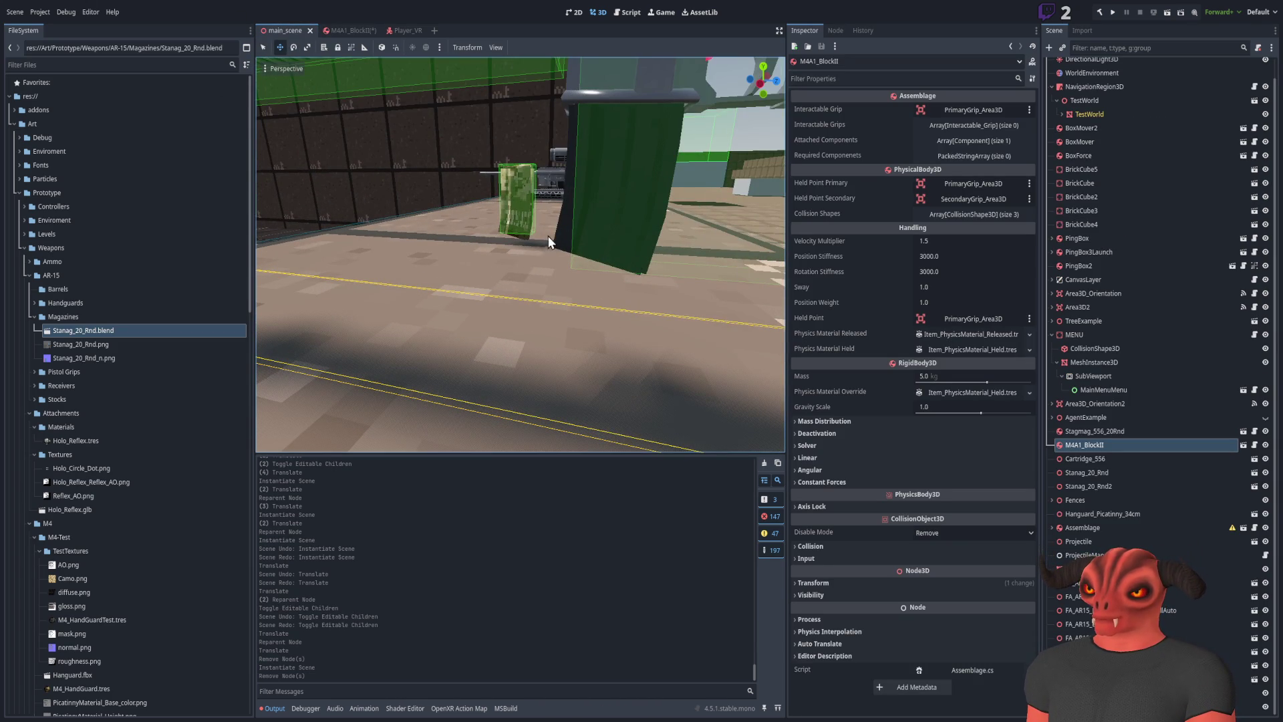
left_click(569, 236)
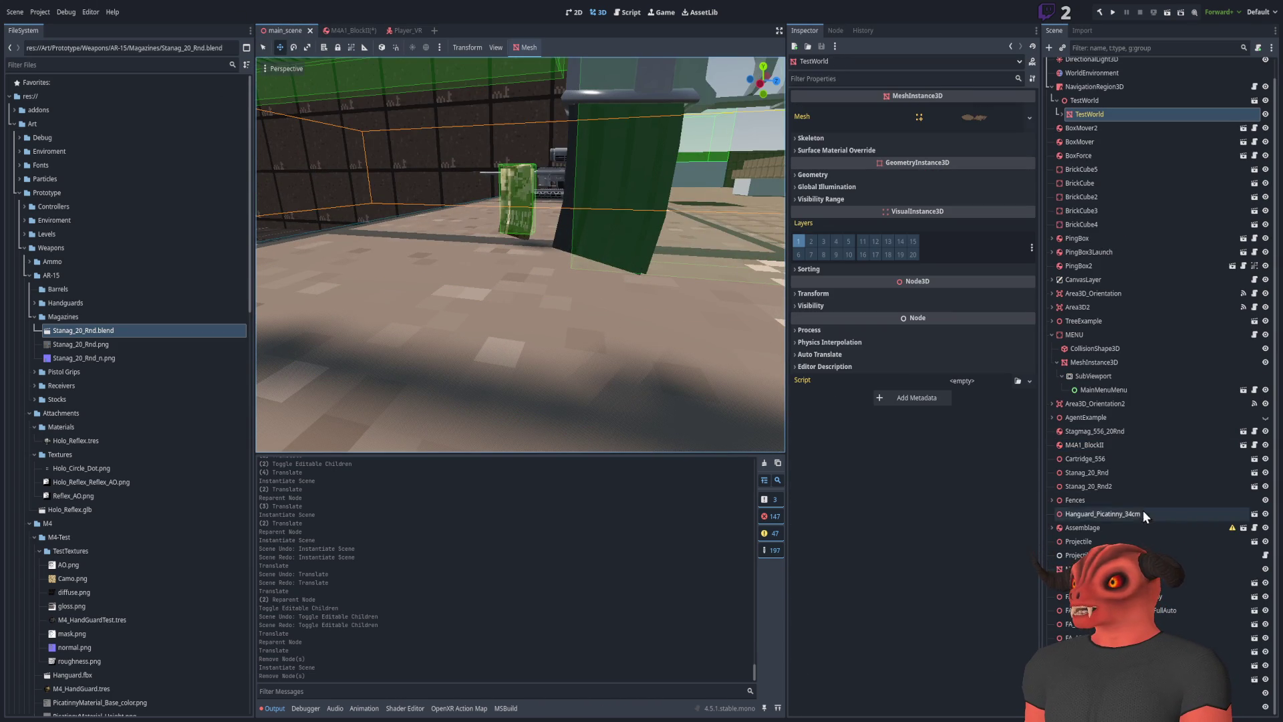
left_click(1121, 434)
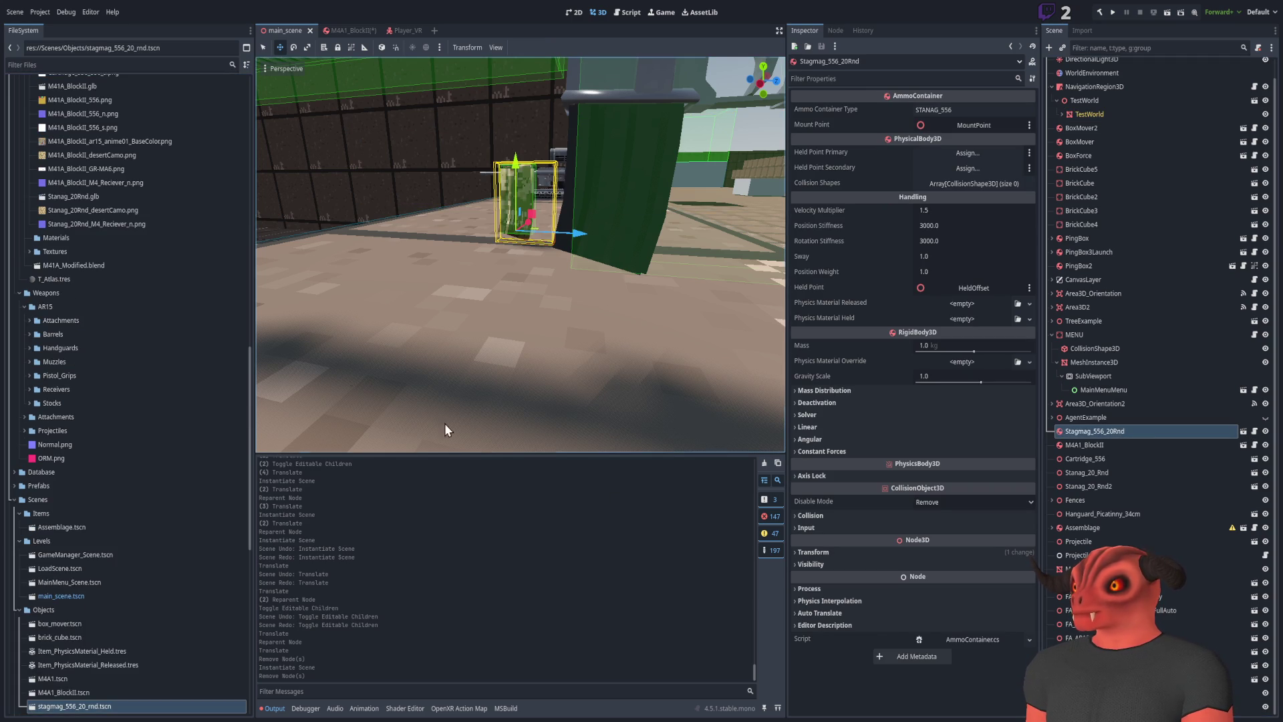
left_click(347, 34)
scroll(141, 601, "down", 2)
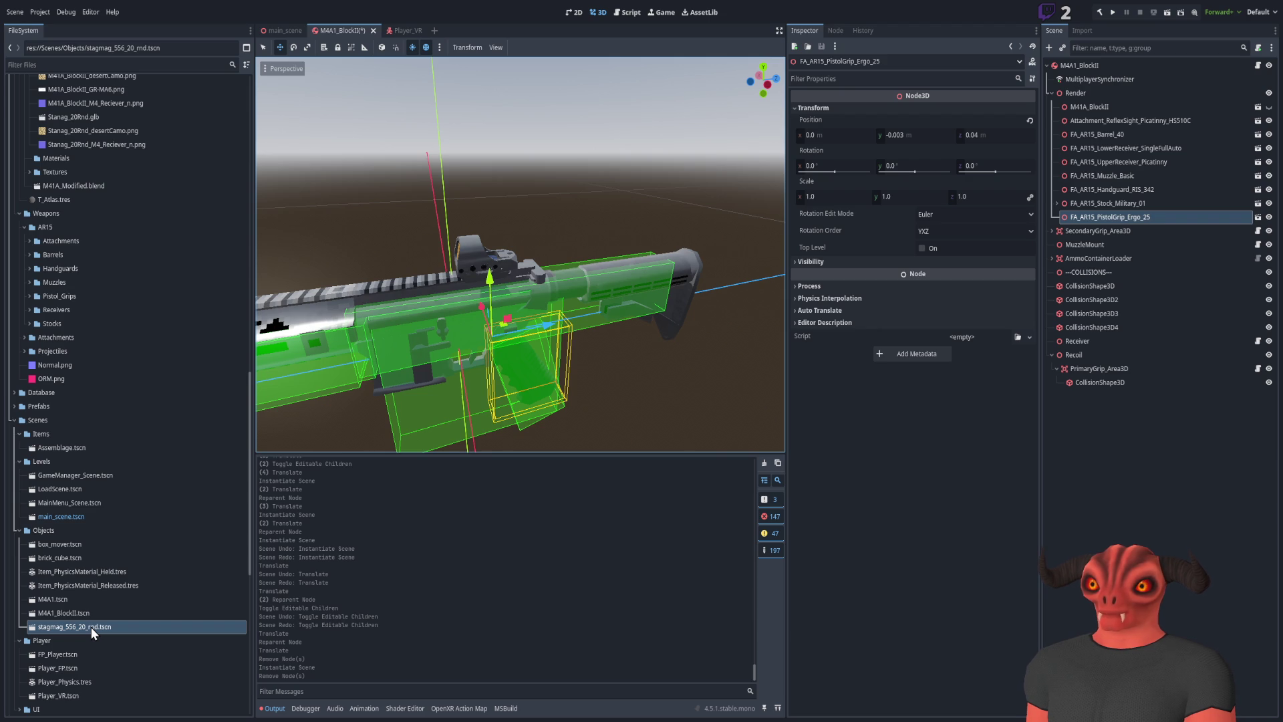
mouse_move(91, 627)
left_mouse_down()
mouse_move(161, 556)
mouse_move(431, 399)
left_mouse_up()
key("ctrl+z")
In main_scene, focus the view on Stanag_20_Rnd2 and select Stanag_20_Rnd.fbx in FileSystem
left_click(279, 31)
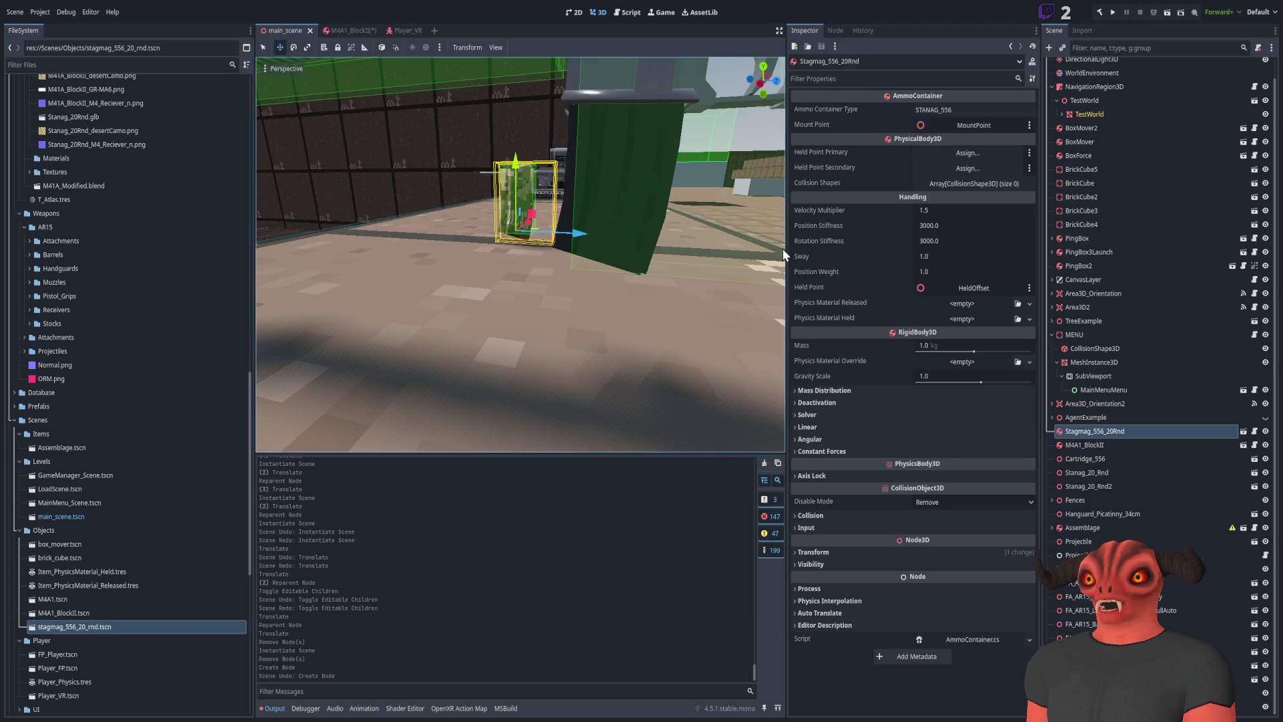
left_click(1105, 471)
left_click(1105, 431)
left_click(1105, 445)
left_click(1107, 485)
double_click(1106, 484)
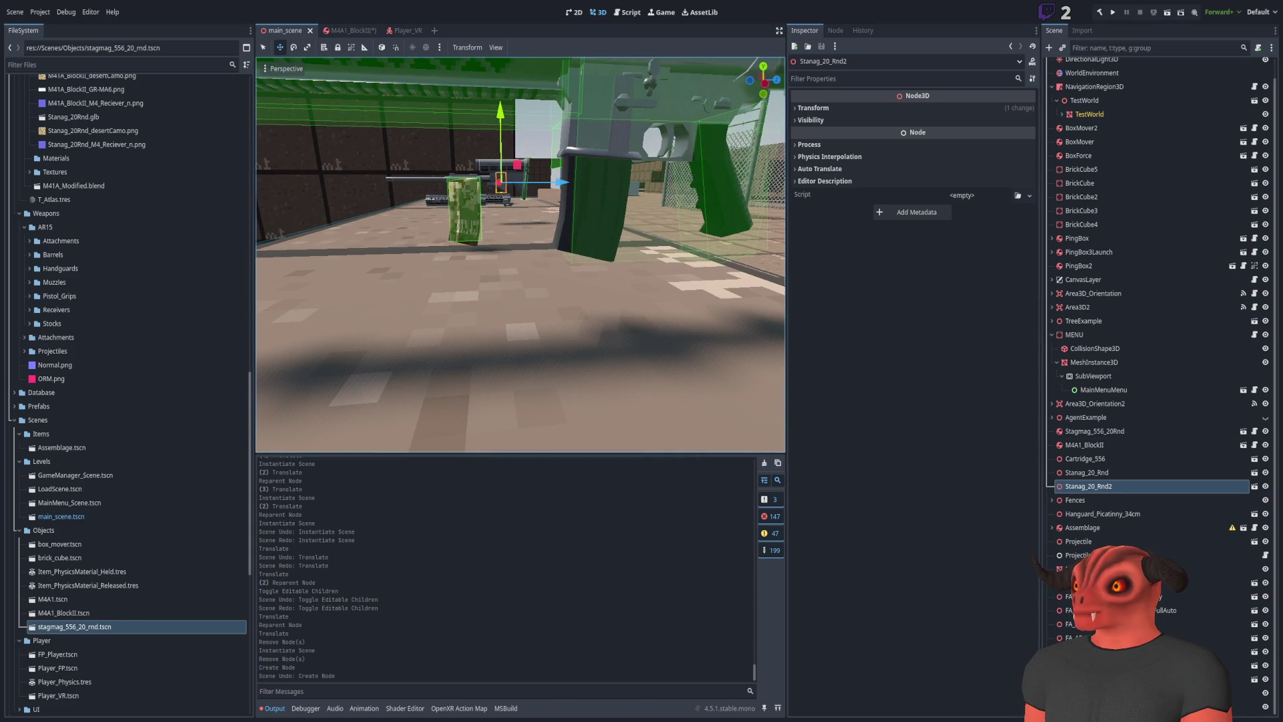
left_click(78, 82)
scroll(148, 190, "up", 5)
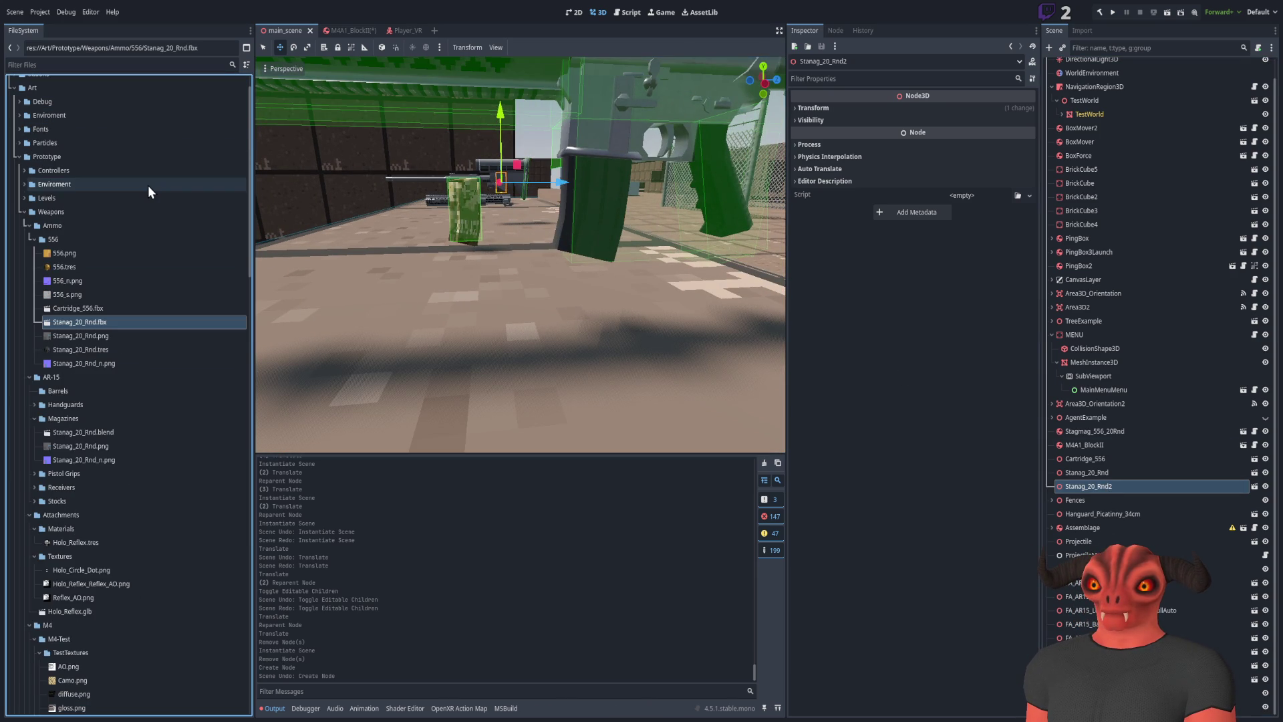
Add Stanag_20_Rnd.fbx to the M4A1_BlockII scene with Position x set to 0
mouse_move(156, 175)
left_mouse_down()
mouse_move(339, 37)
mouse_move(108, 310)
mouse_move(644, 422)
left_mouse_up()
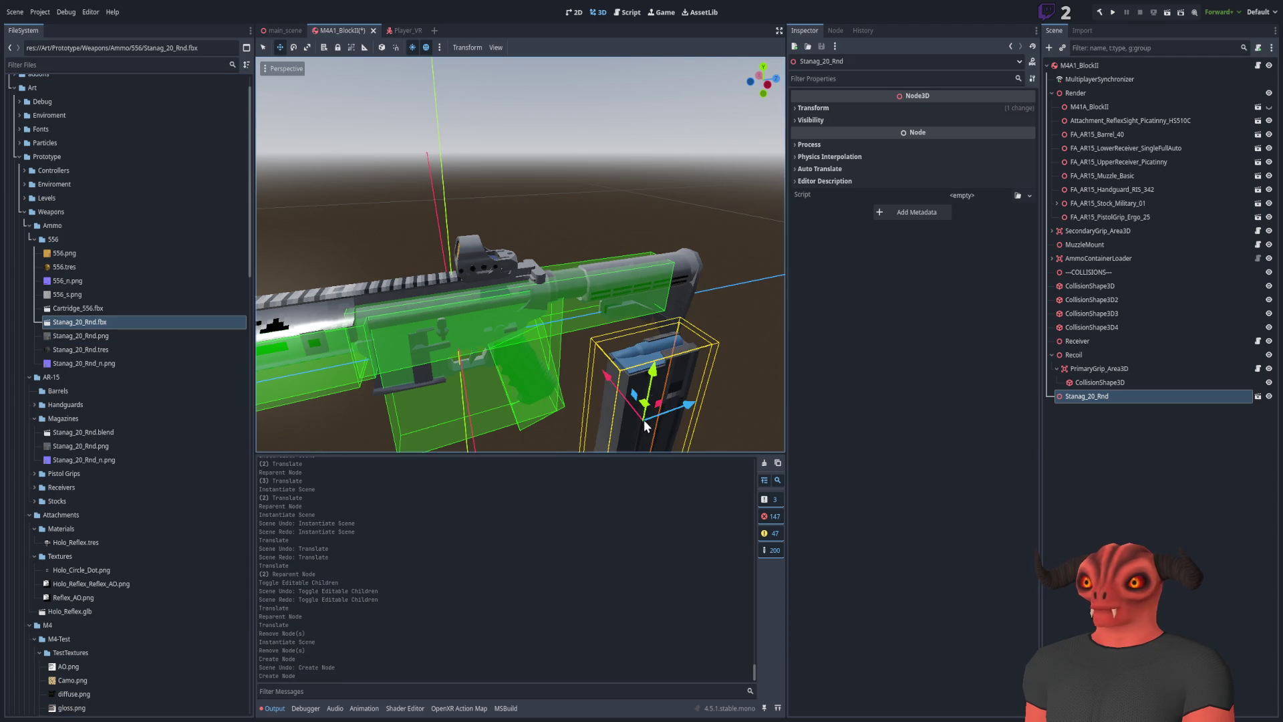
scroll(520, 254, "up", 5)
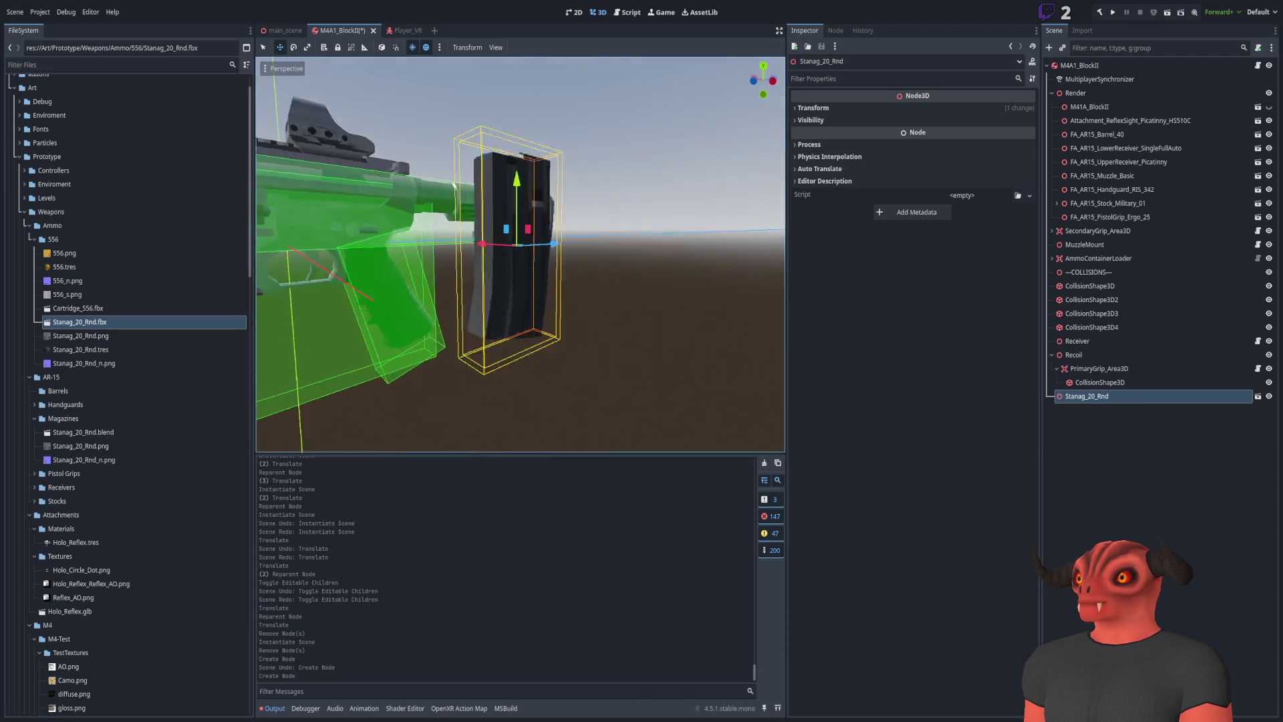
left_click(862, 108)
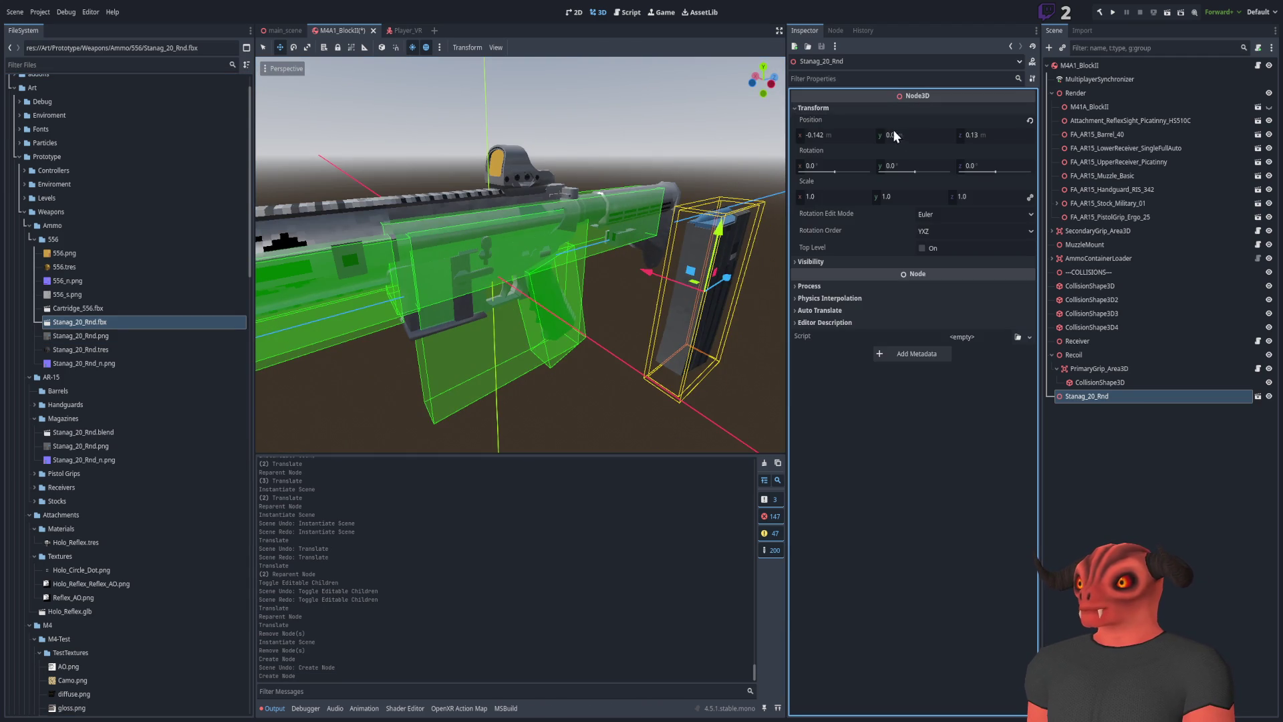
left_click(828, 135)
type("0")
key("Return")
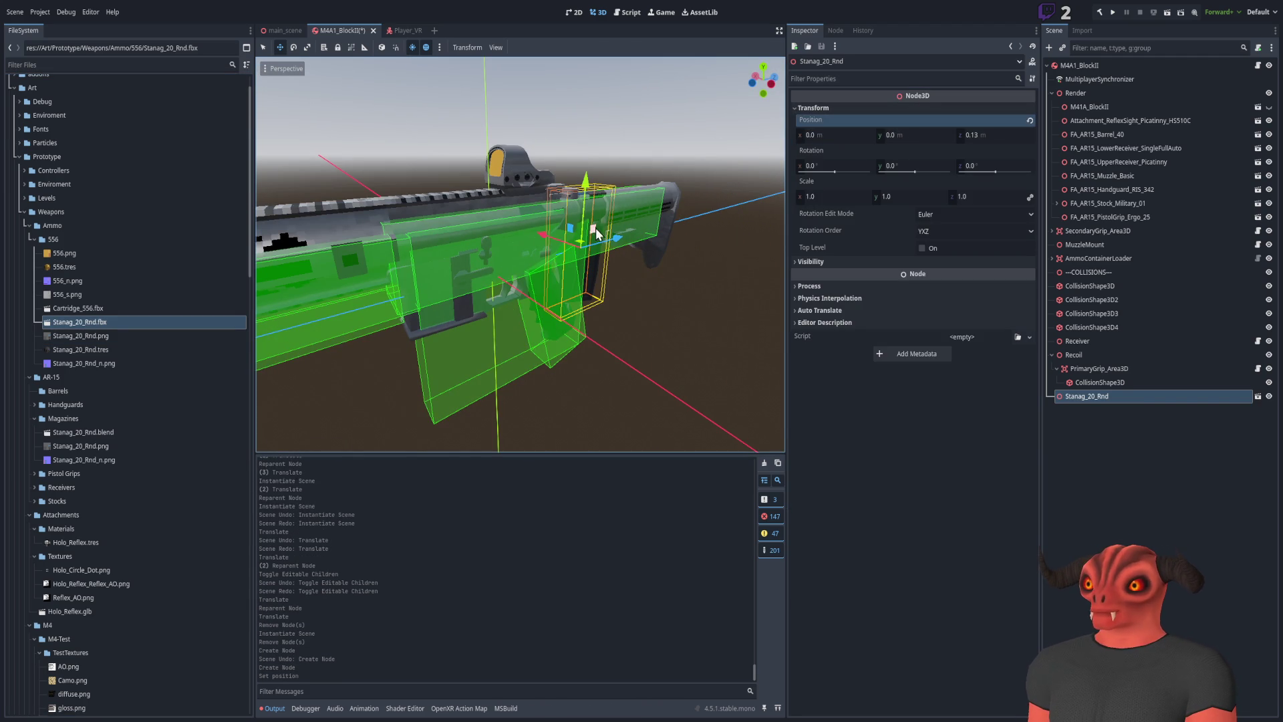
Move the magazine into the magwell, ending at position 0, -0.036, -0.049
left_click_drag(597, 232, 478, 340)
scroll(476, 342, "up", 5)
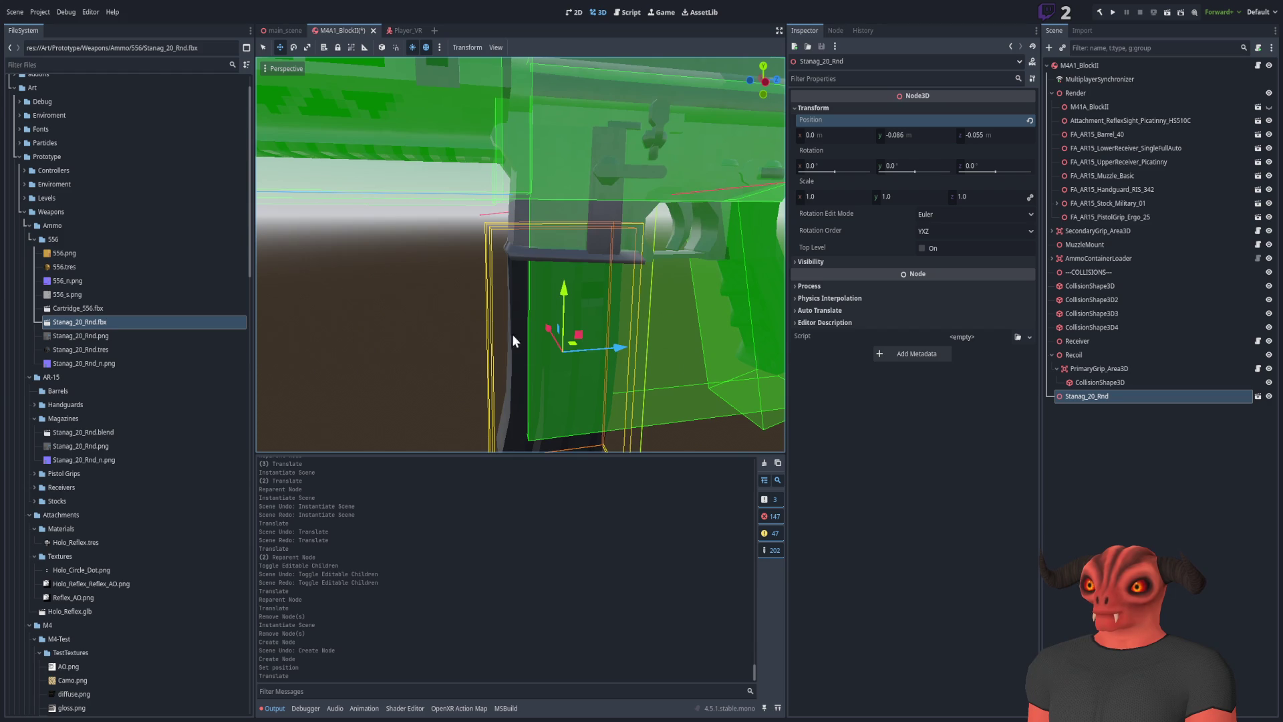
left_click_drag(583, 339, 579, 294)
mouse_move(508, 314)
left_mouse_down()
mouse_move(540, 313)
mouse_move(537, 323)
mouse_move(528, 254)
mouse_move(545, 220)
left_mouse_up()
scroll(522, 267, "up", 4)
left_click_drag(538, 294, 542, 298)
left_click_drag(594, 334, 574, 294)
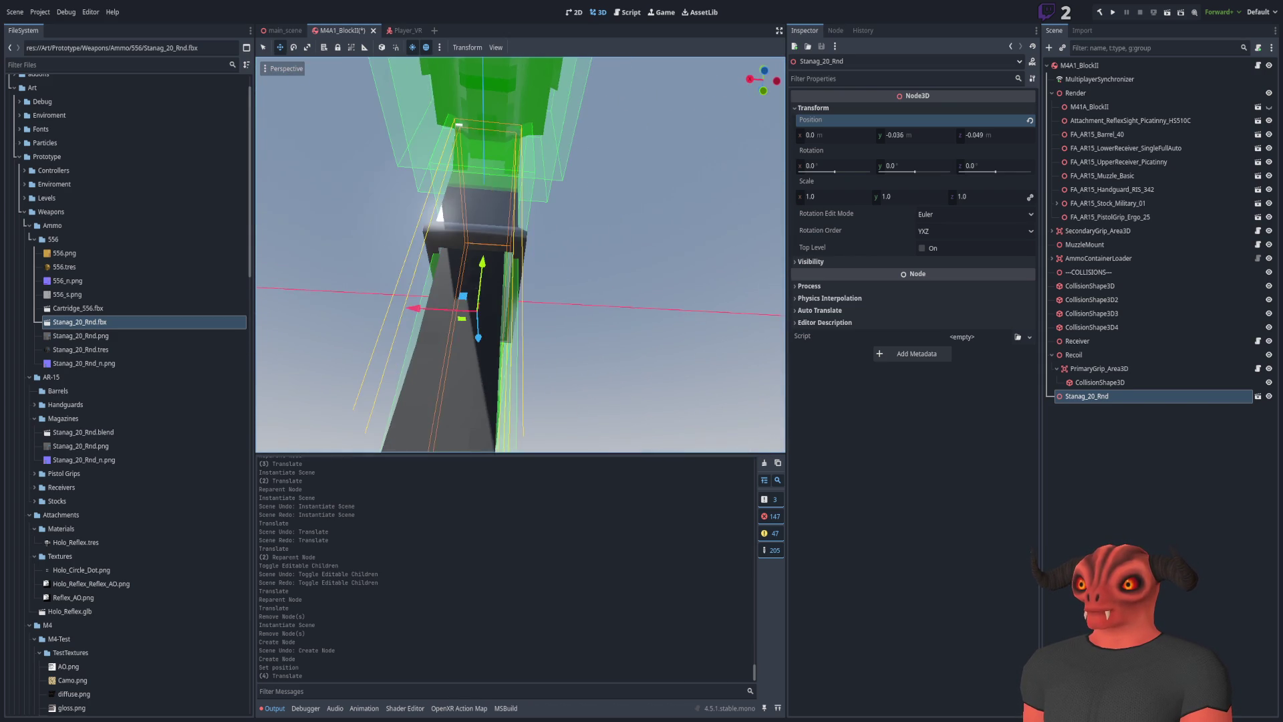
left_click(675, 275)
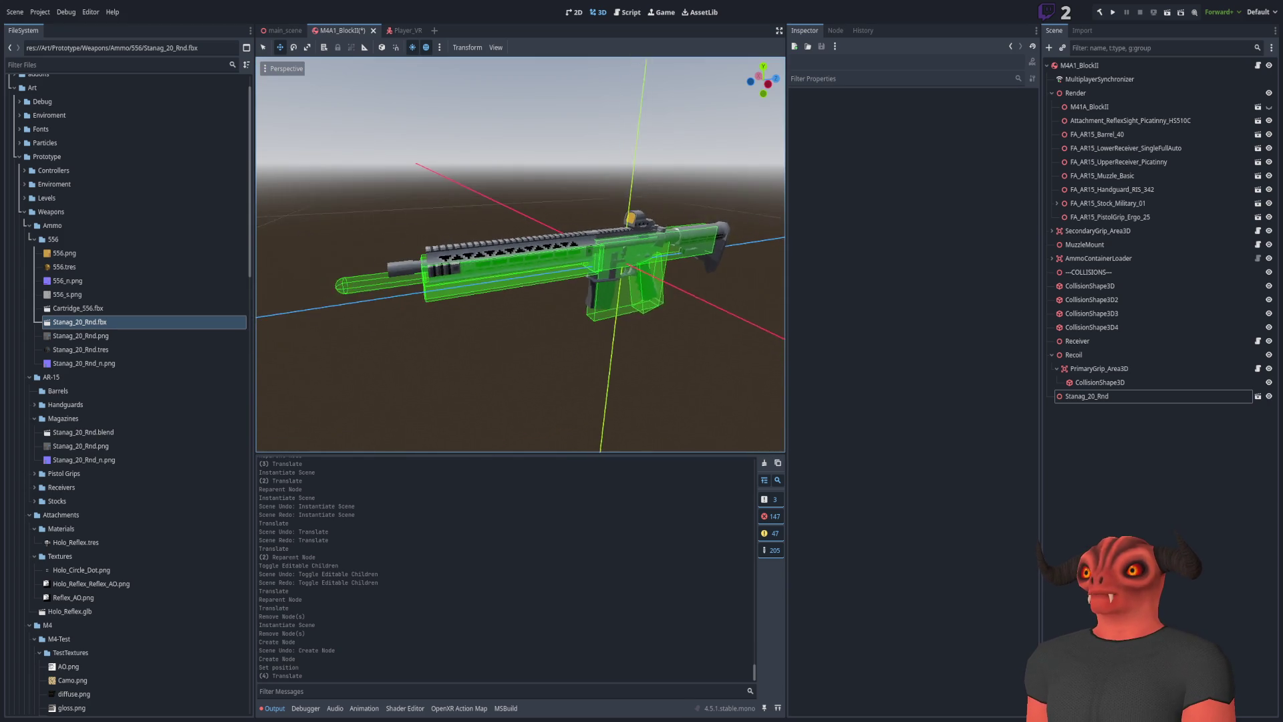
left_click(276, 30)
scroll(545, 240, "down", 5)
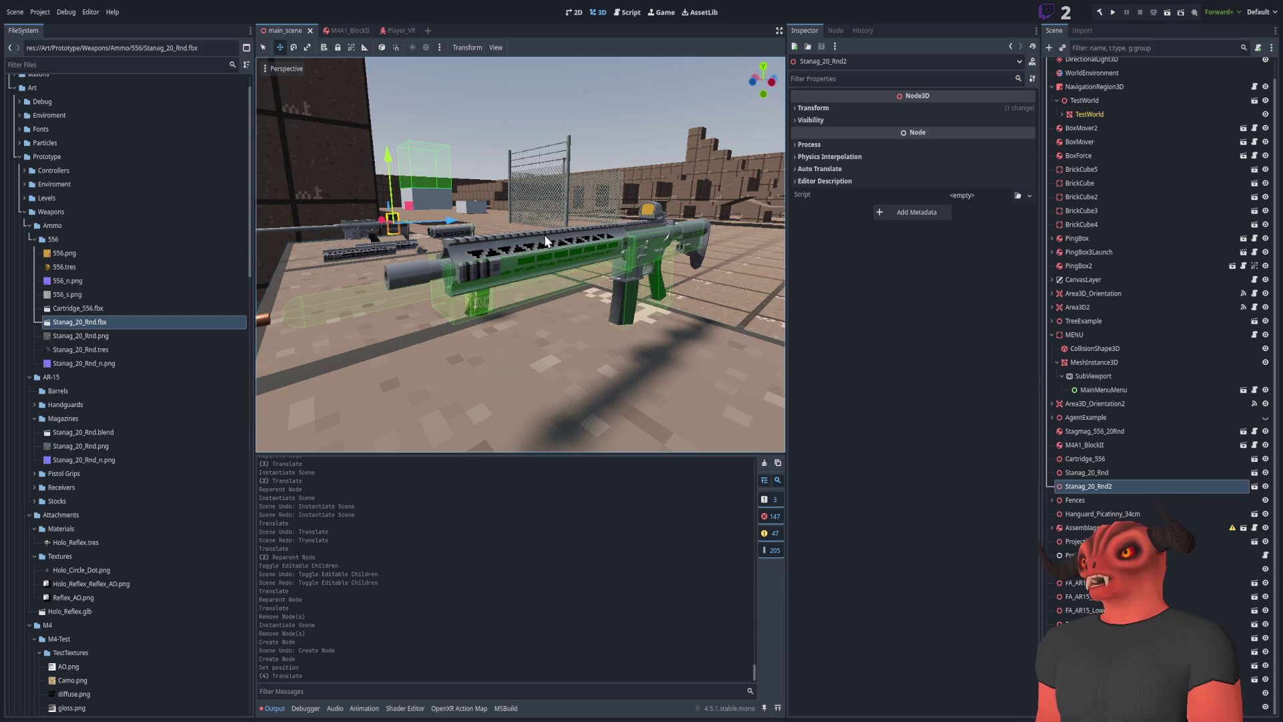
scroll(559, 252, "up", 3)
mouse_move(558, 251)
left_mouse_down()
mouse_move(504, 367)
mouse_move(451, 326)
mouse_move(605, 370)
left_mouse_up()
scroll(604, 370, "up", 5)
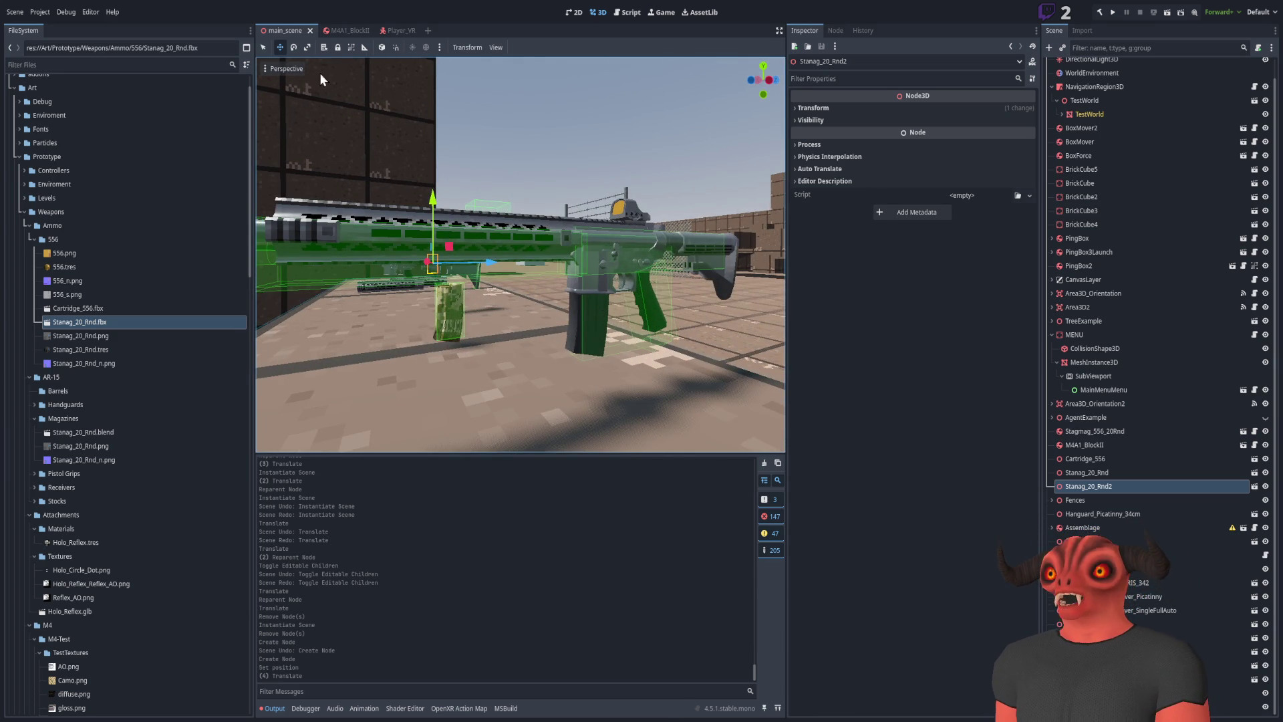
left_click(344, 31)
mouse_move(506, 243)
left_mouse_down()
mouse_move(568, 276)
mouse_move(498, 283)
mouse_move(637, 284)
mouse_move(364, 281)
mouse_move(735, 290)
mouse_move(613, 288)
left_mouse_up()
scroll(614, 288, "up", 5)
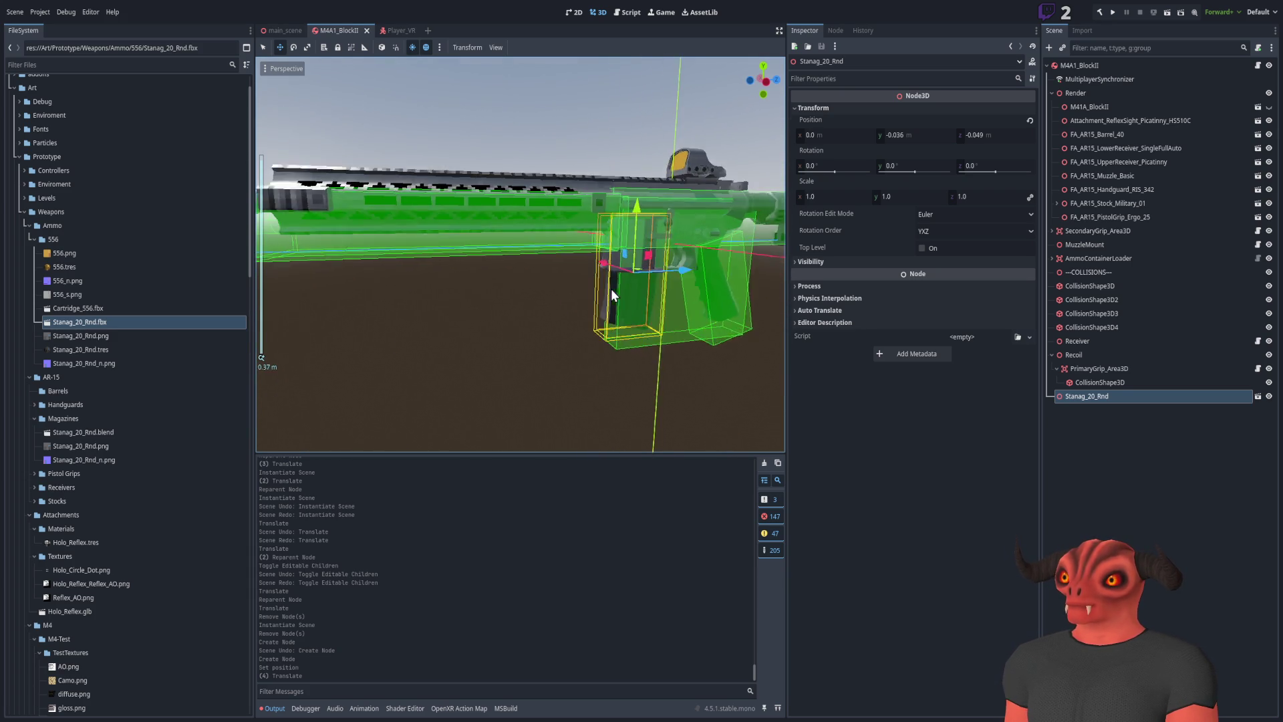
Shift the Render node's rifle parts slightly down, undoing a first attempt
left_click(1088, 95)
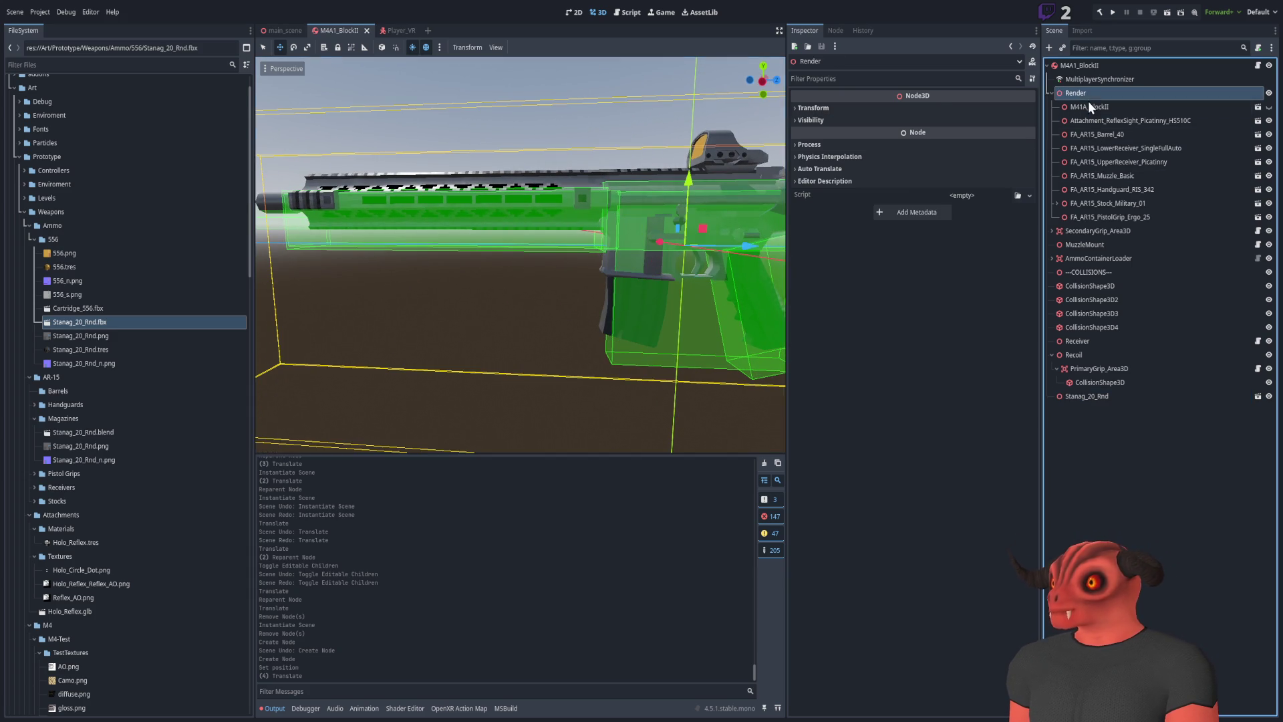
left_click_drag(734, 223, 719, 216)
mouse_move(605, 250)
left_mouse_down()
mouse_move(600, 266)
mouse_move(604, 235)
left_mouse_up()
key("ctrl+z")
scroll(520, 254, "up", 3)
left_click_drag(703, 229, 703, 242)
left_click(606, 165)
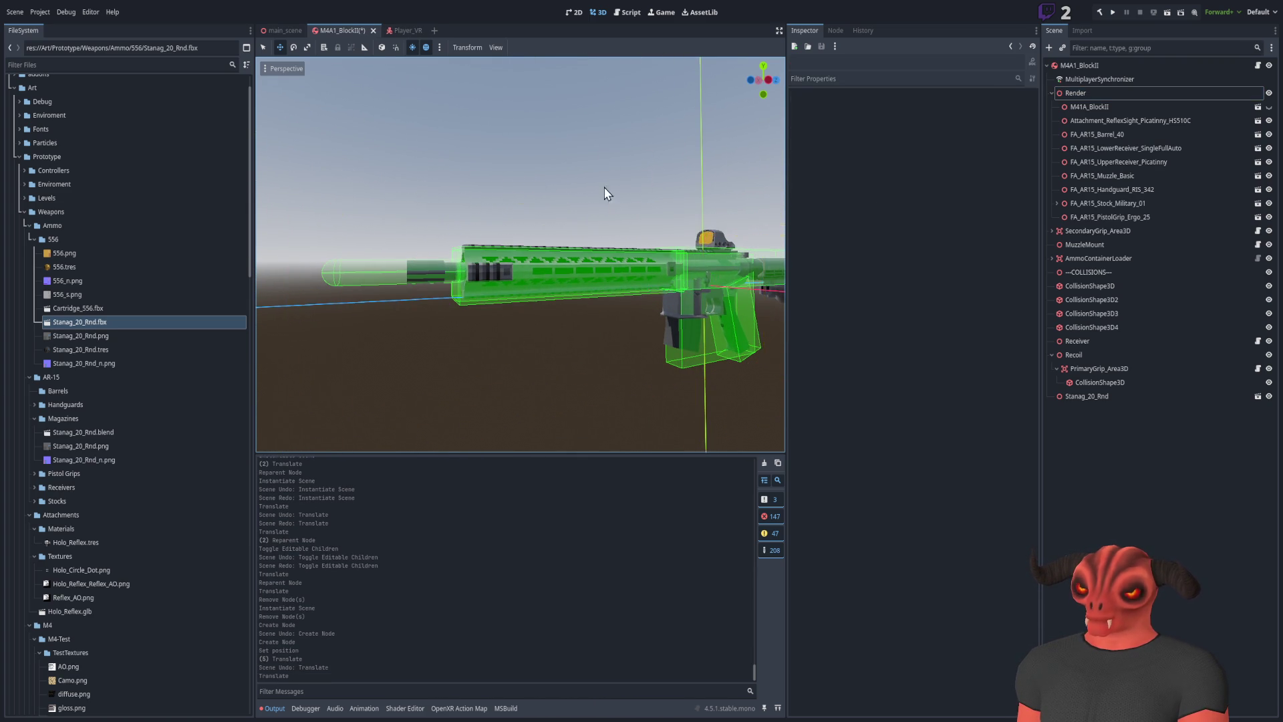
scroll(606, 166, "up", 5)
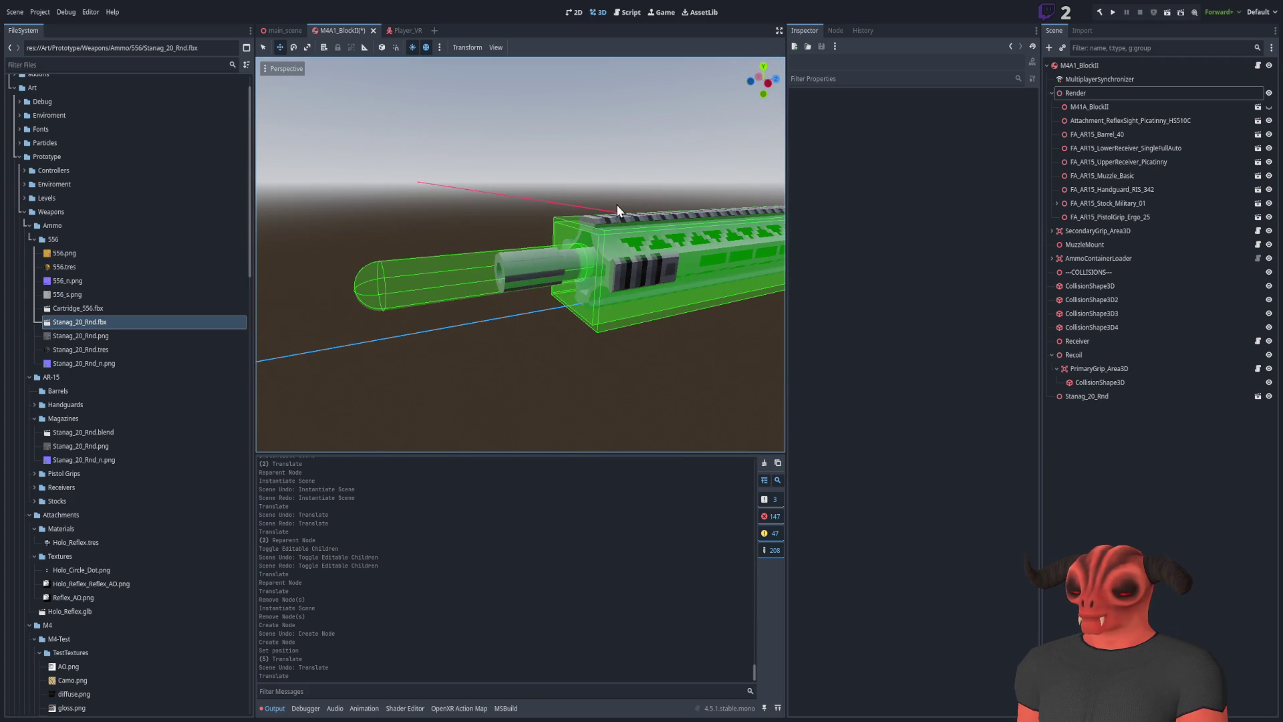
Stretch the barrel's capsule collision shape along the barrel to about 0.41 m height
left_click(442, 285)
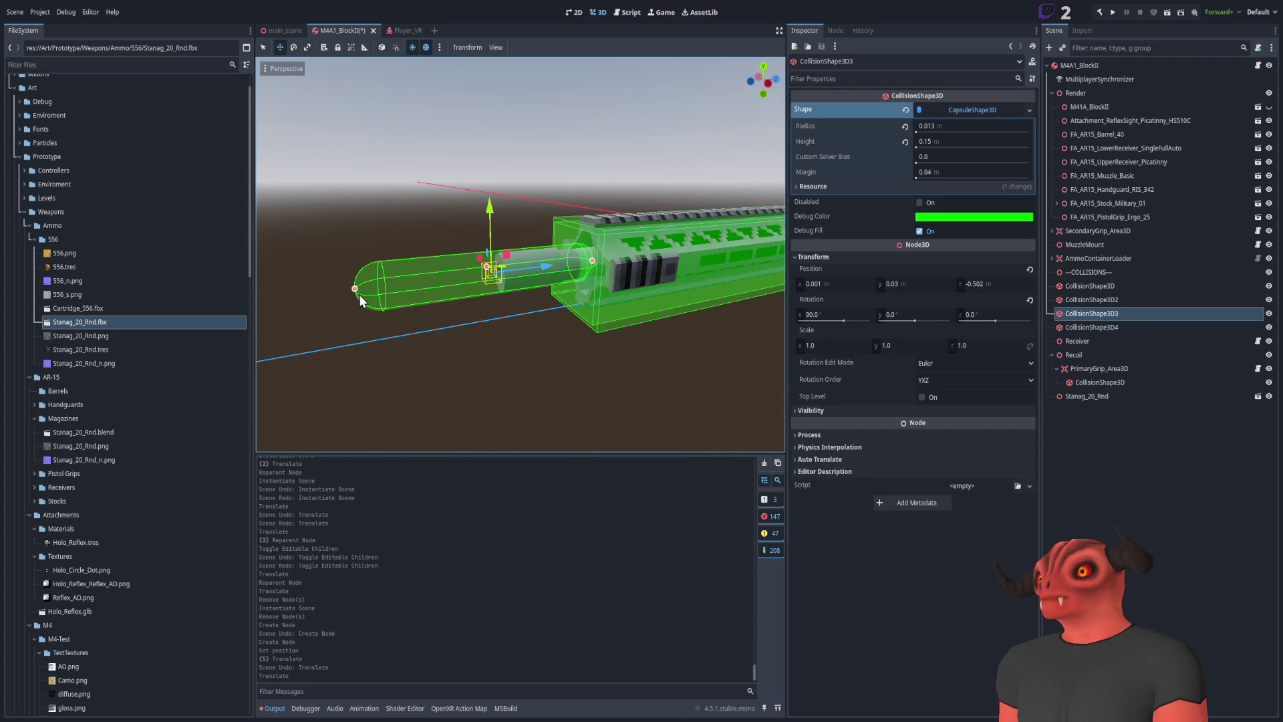
left_click_drag(358, 295, 500, 288)
scroll(500, 288, "down", 5)
left_click(500, 287)
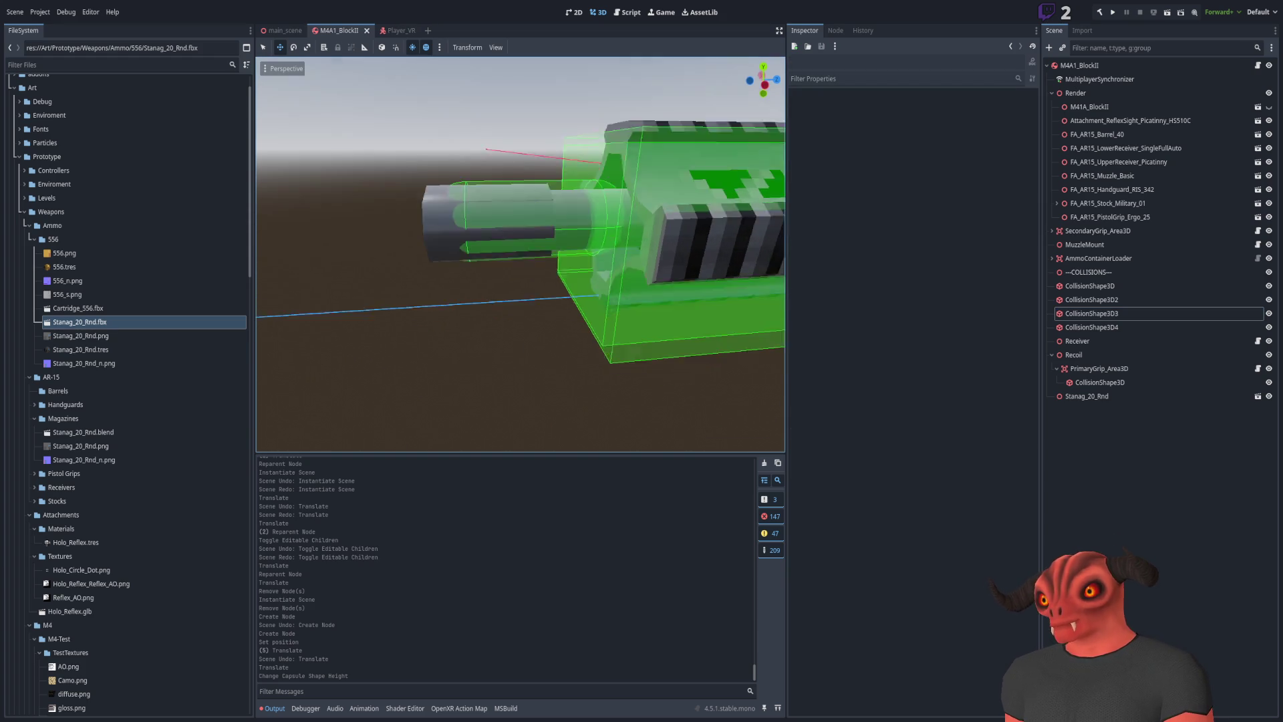
scroll(521, 254, "down", 2)
scroll(521, 254, "up", 8)
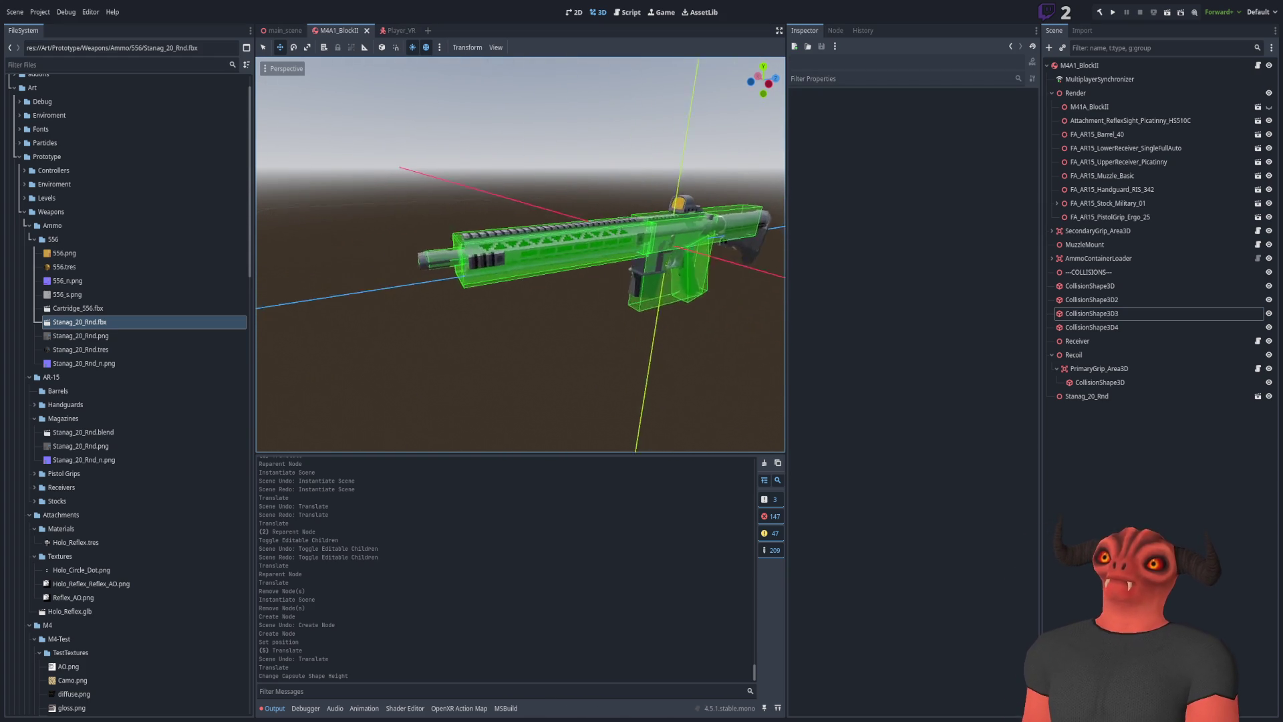
scroll(473, 210, "up", 3)
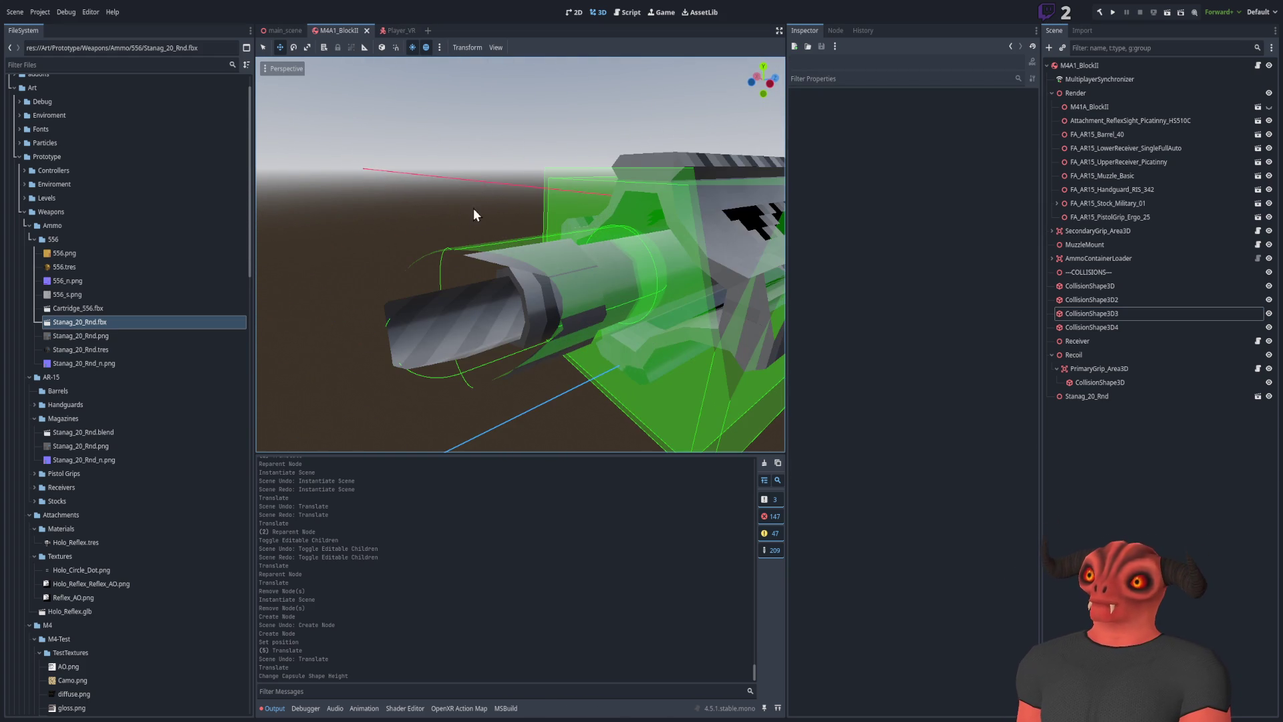
left_click(477, 247)
scroll(477, 247, "down", 5)
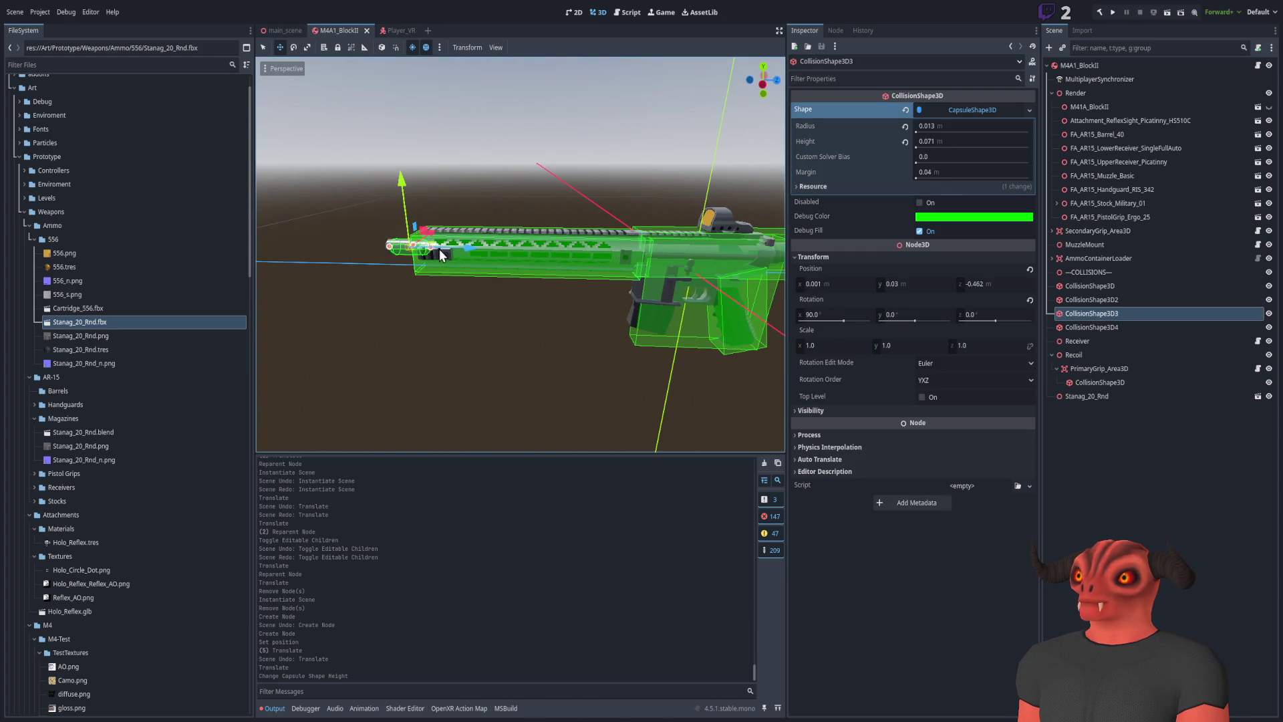
mouse_move(434, 254)
left_mouse_down()
mouse_move(644, 262)
mouse_move(601, 234)
mouse_move(784, 240)
mouse_move(563, 248)
mouse_move(621, 276)
mouse_move(546, 253)
left_mouse_up()
left_click(575, 195)
Resize the stock's collision box to Size Z 0.42
left_click(585, 268)
scroll(616, 267, "up", 5)
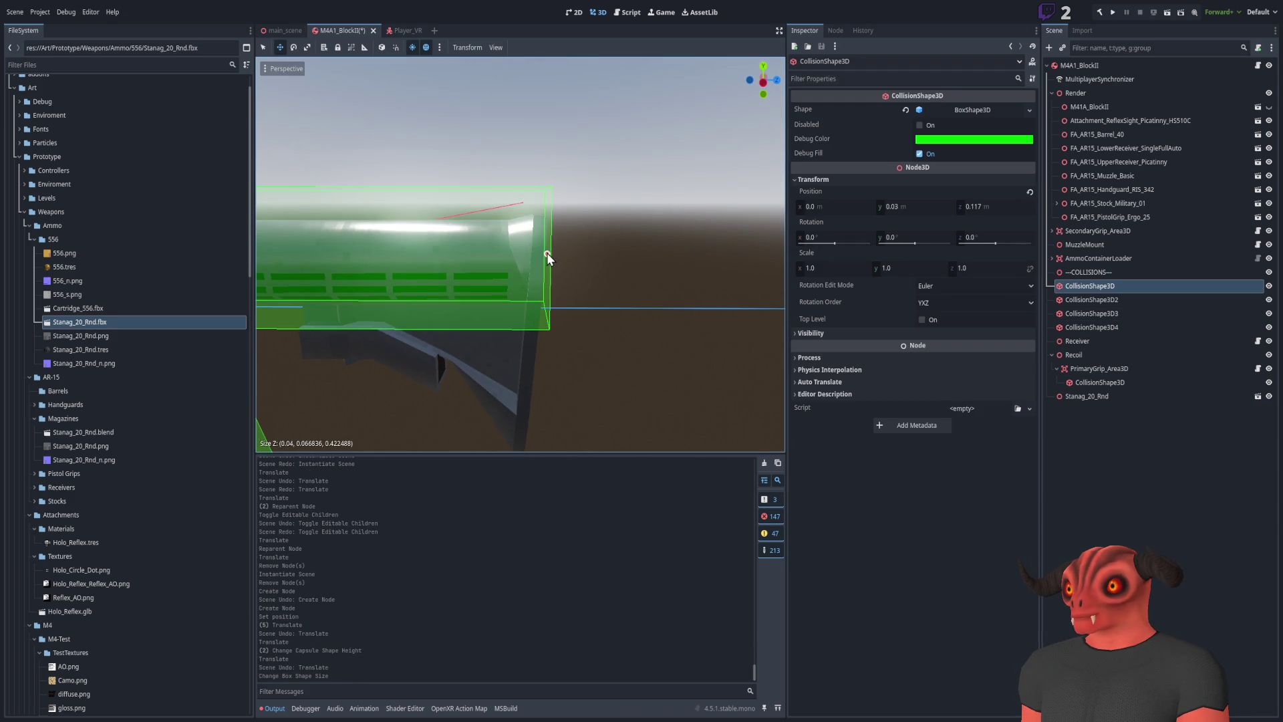
left_click(588, 220)
scroll(588, 220, "down", 8)
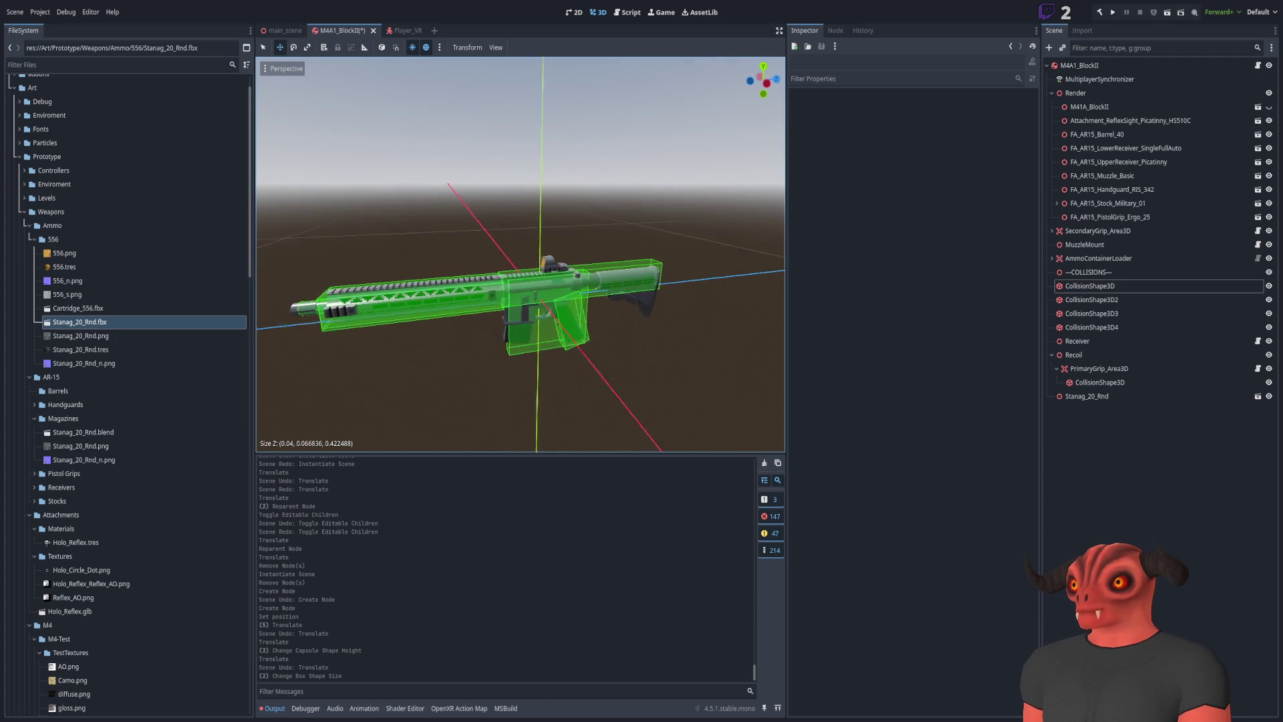
left_click(281, 31)
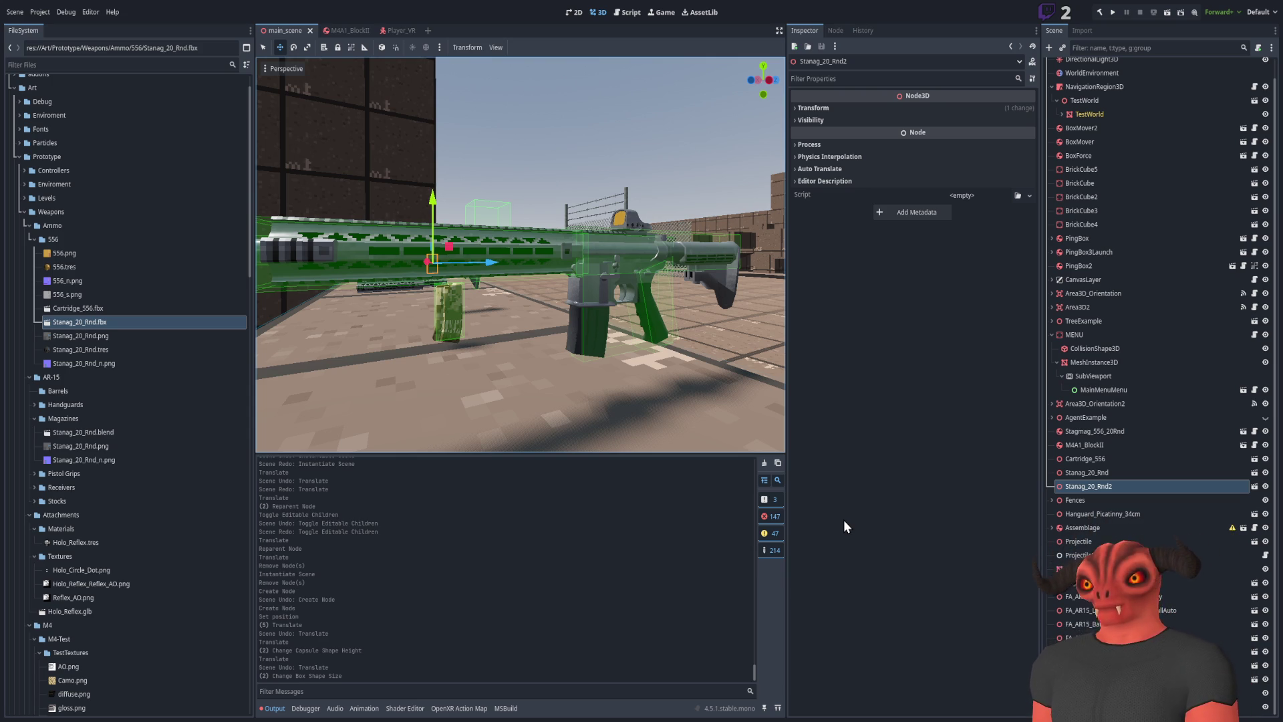
Look down on the rifle in main_scene and launch Run Project to test it
mouse_move(601, 301)
left_mouse_down()
mouse_move(635, 298)
mouse_move(702, 254)
left_mouse_up()
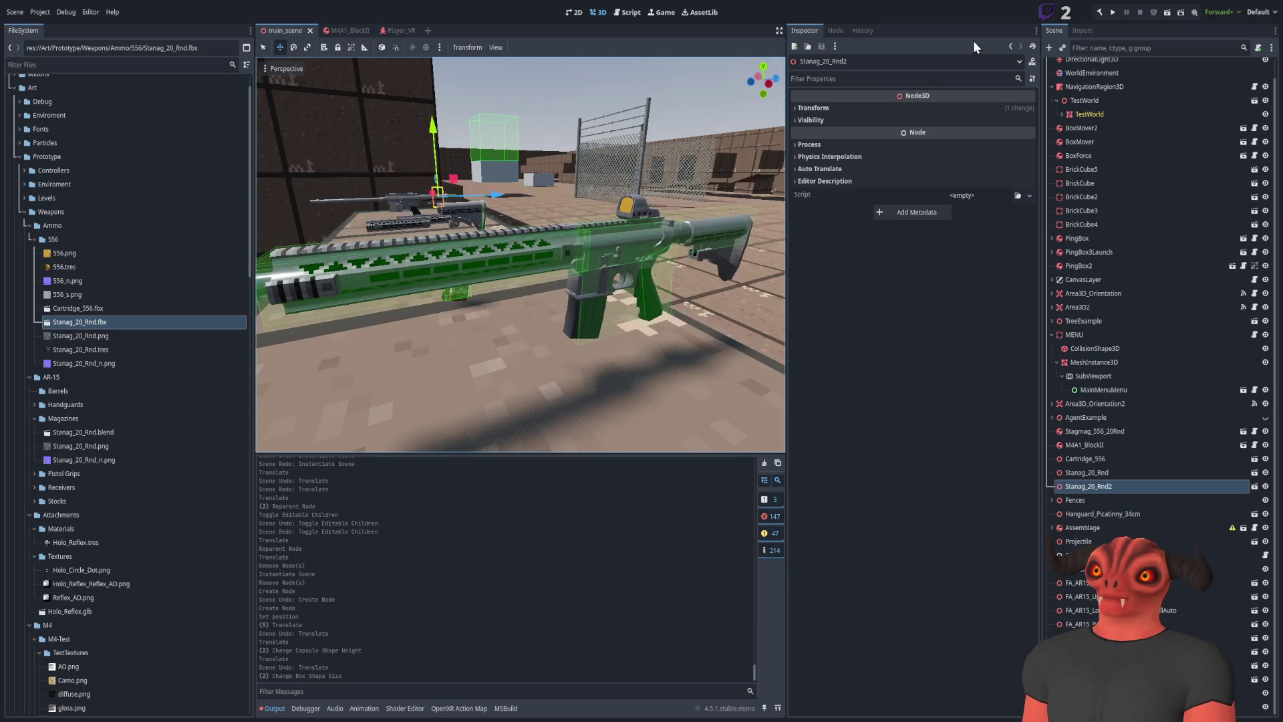
left_click(1113, 12)
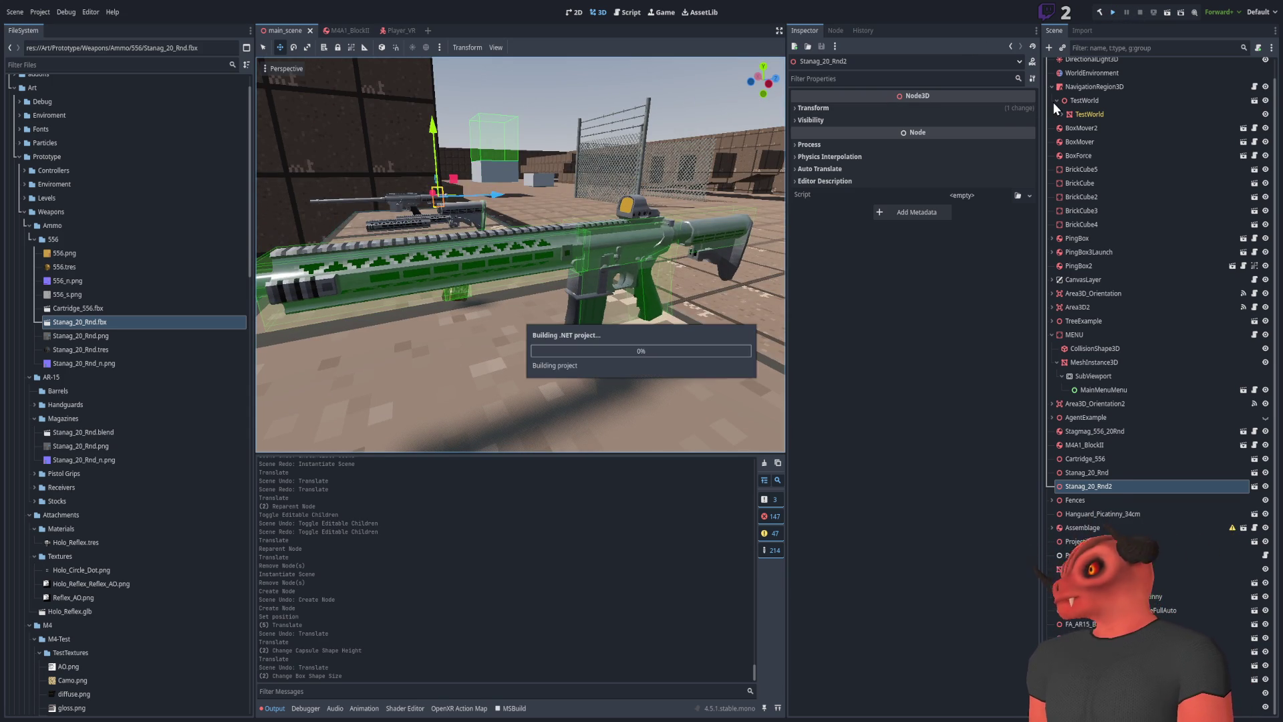